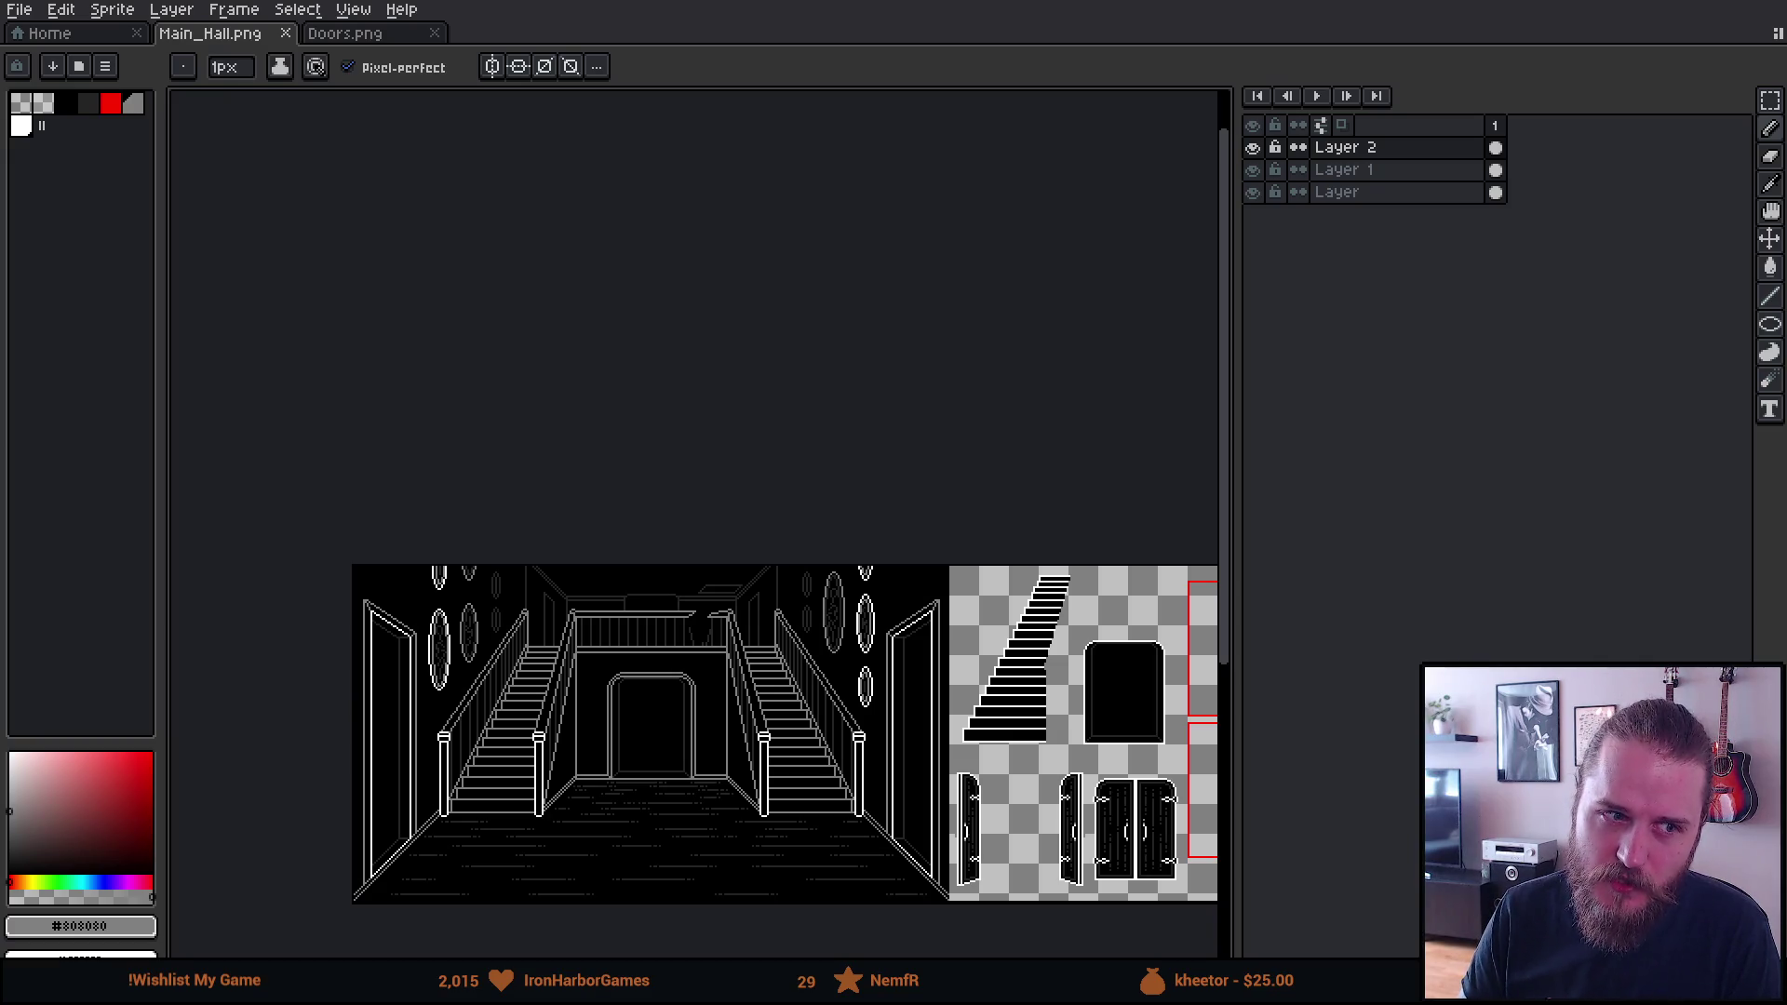
Switch from the Main_Hall artwork in Aseprite to the Unity editor's First_Garage scene
{"action": "key", "text": "alt+Tab"}
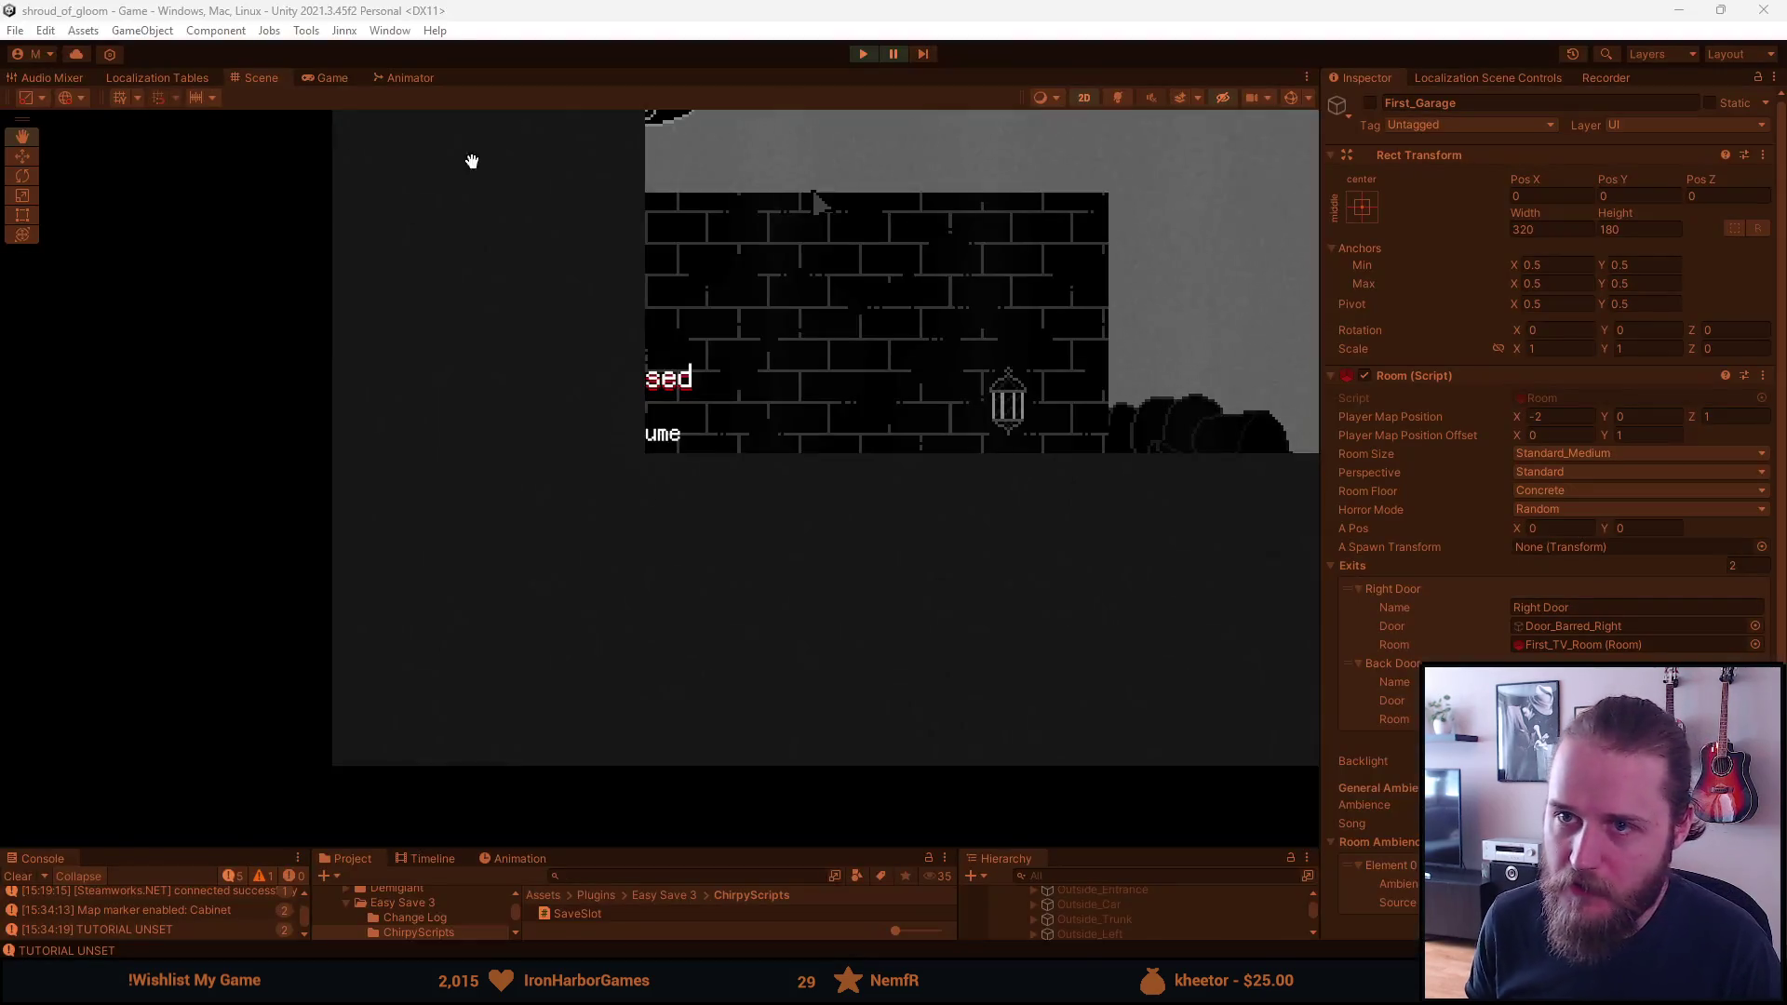
Resume the hall play-test, read the A Brother's Concern letter, then view the Main Floor map
{"action": "left_click", "coordinate": [900, 54]}
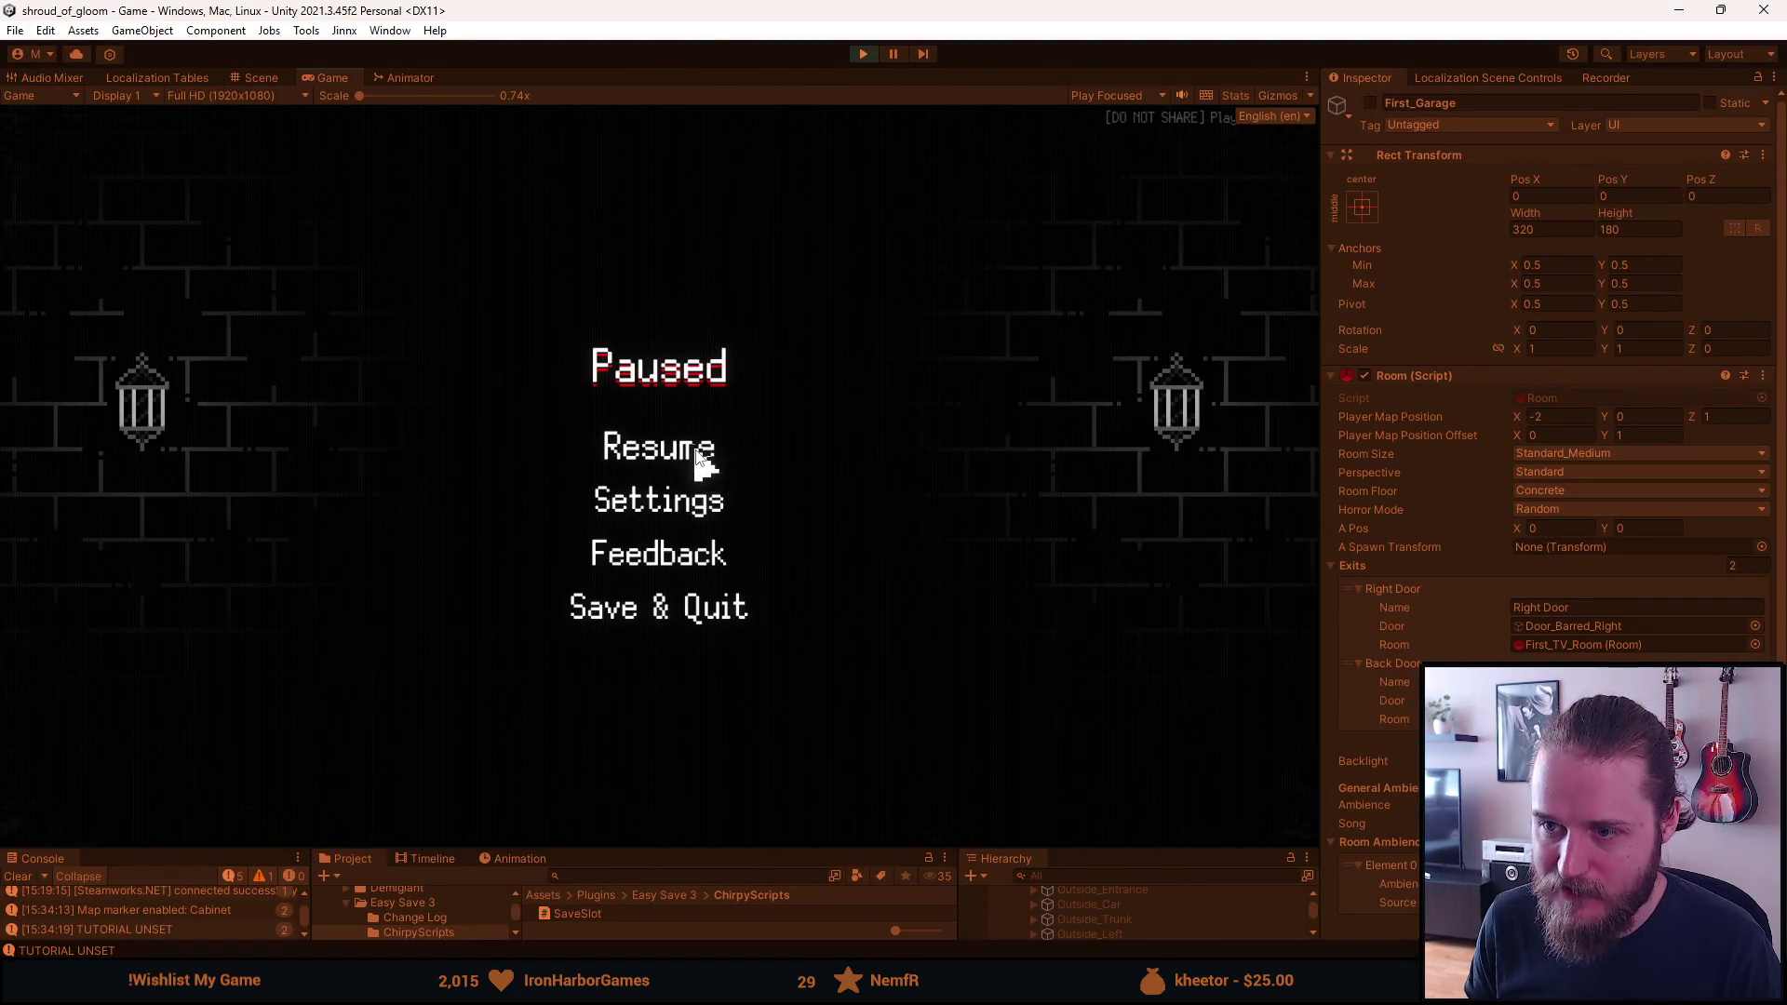
{"action": "left_click", "coordinate": [697, 458]}
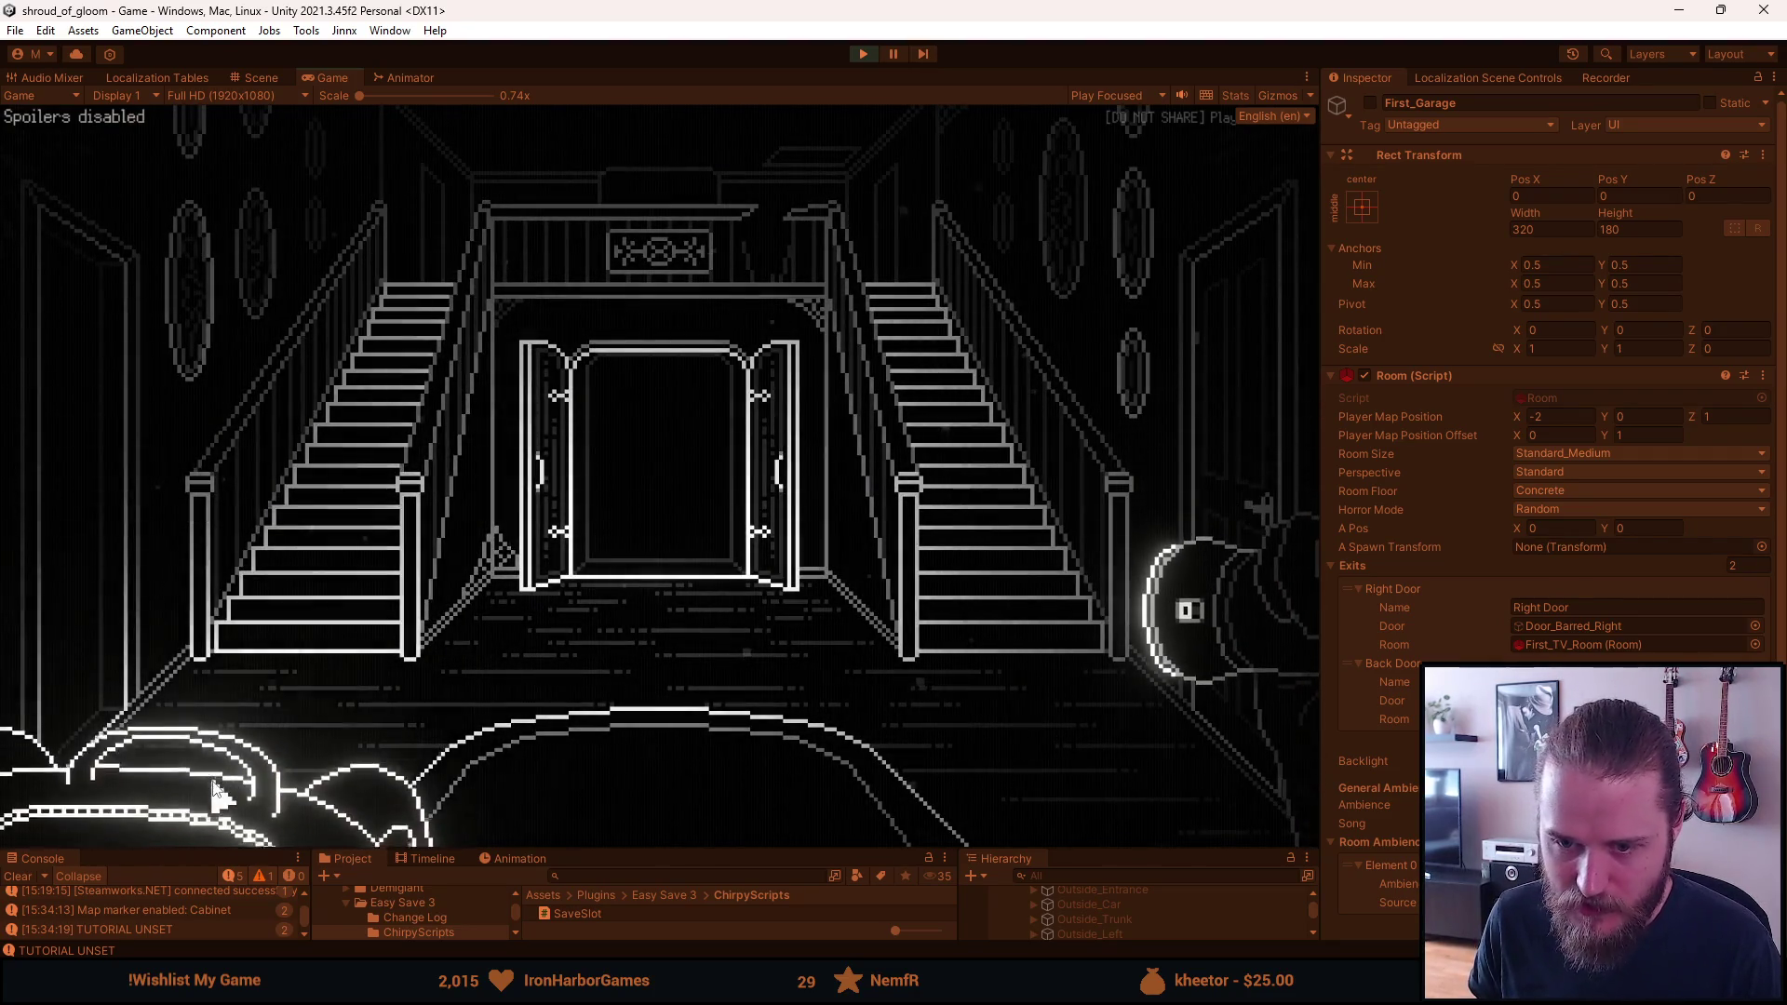
{"action": "left_click", "coordinate": [220, 794]}
{"action": "left_click", "coordinate": [70, 549]}
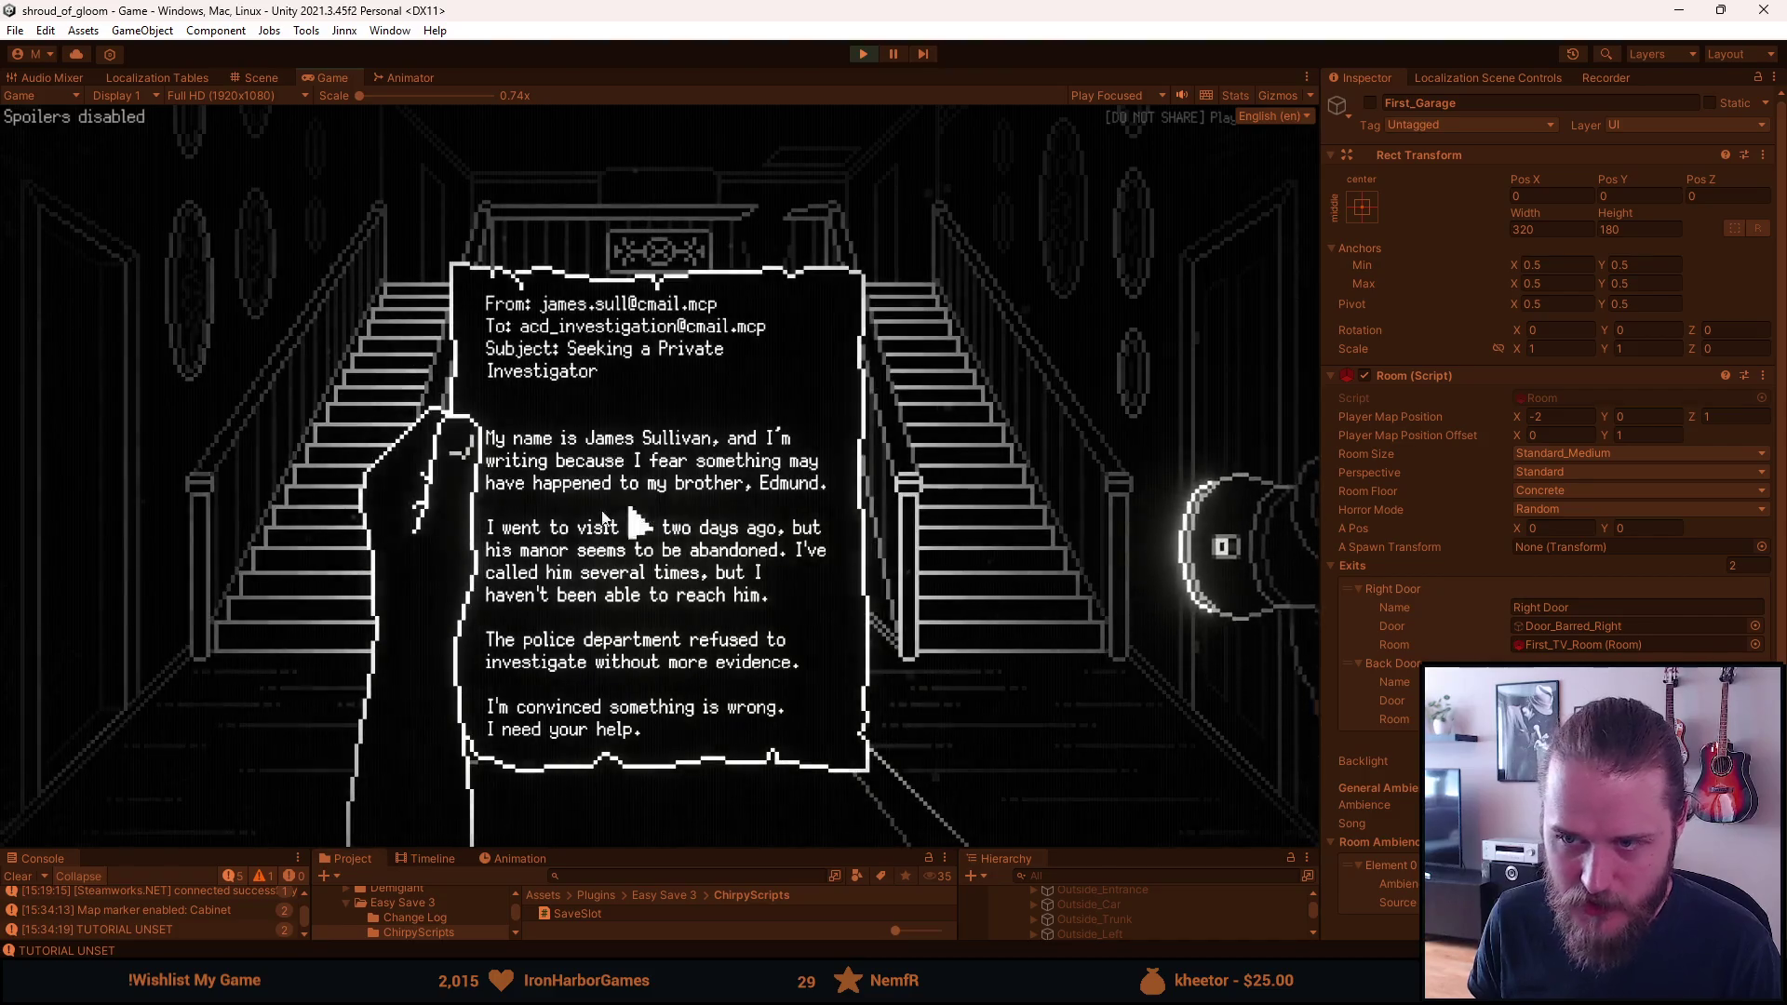
{"action": "left_click", "coordinate": [1033, 709]}
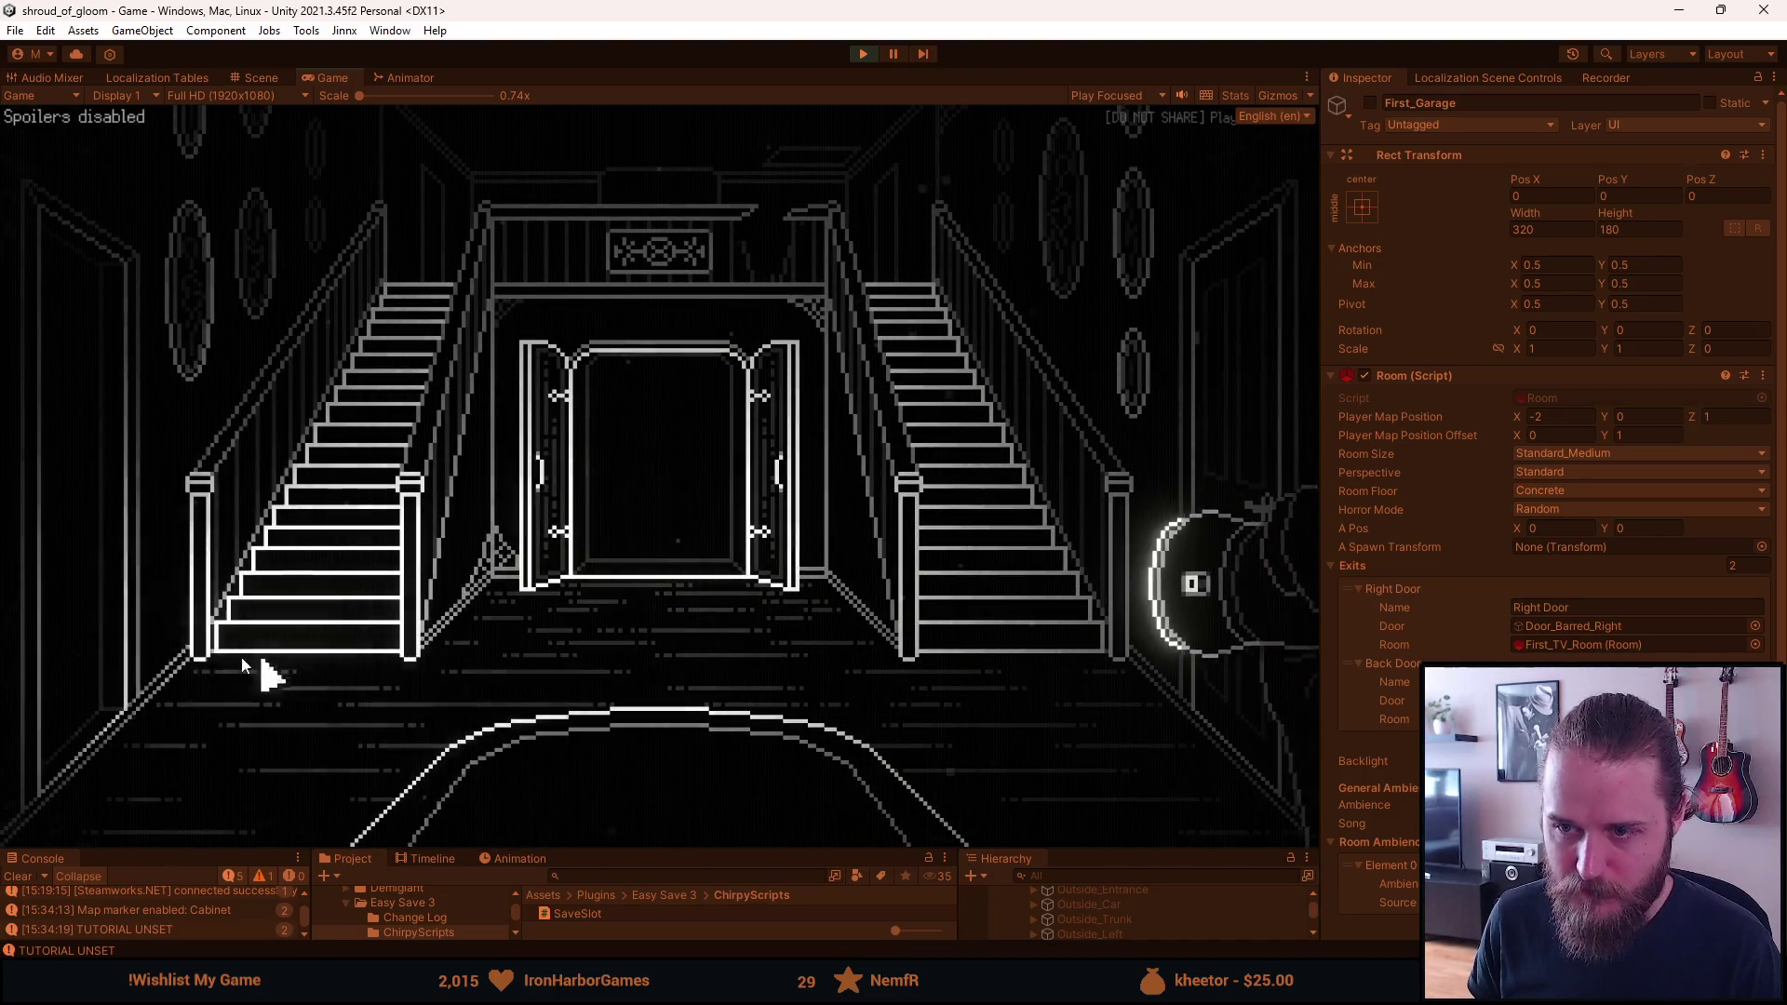
{"action": "left_click", "coordinate": [1089, 808]}
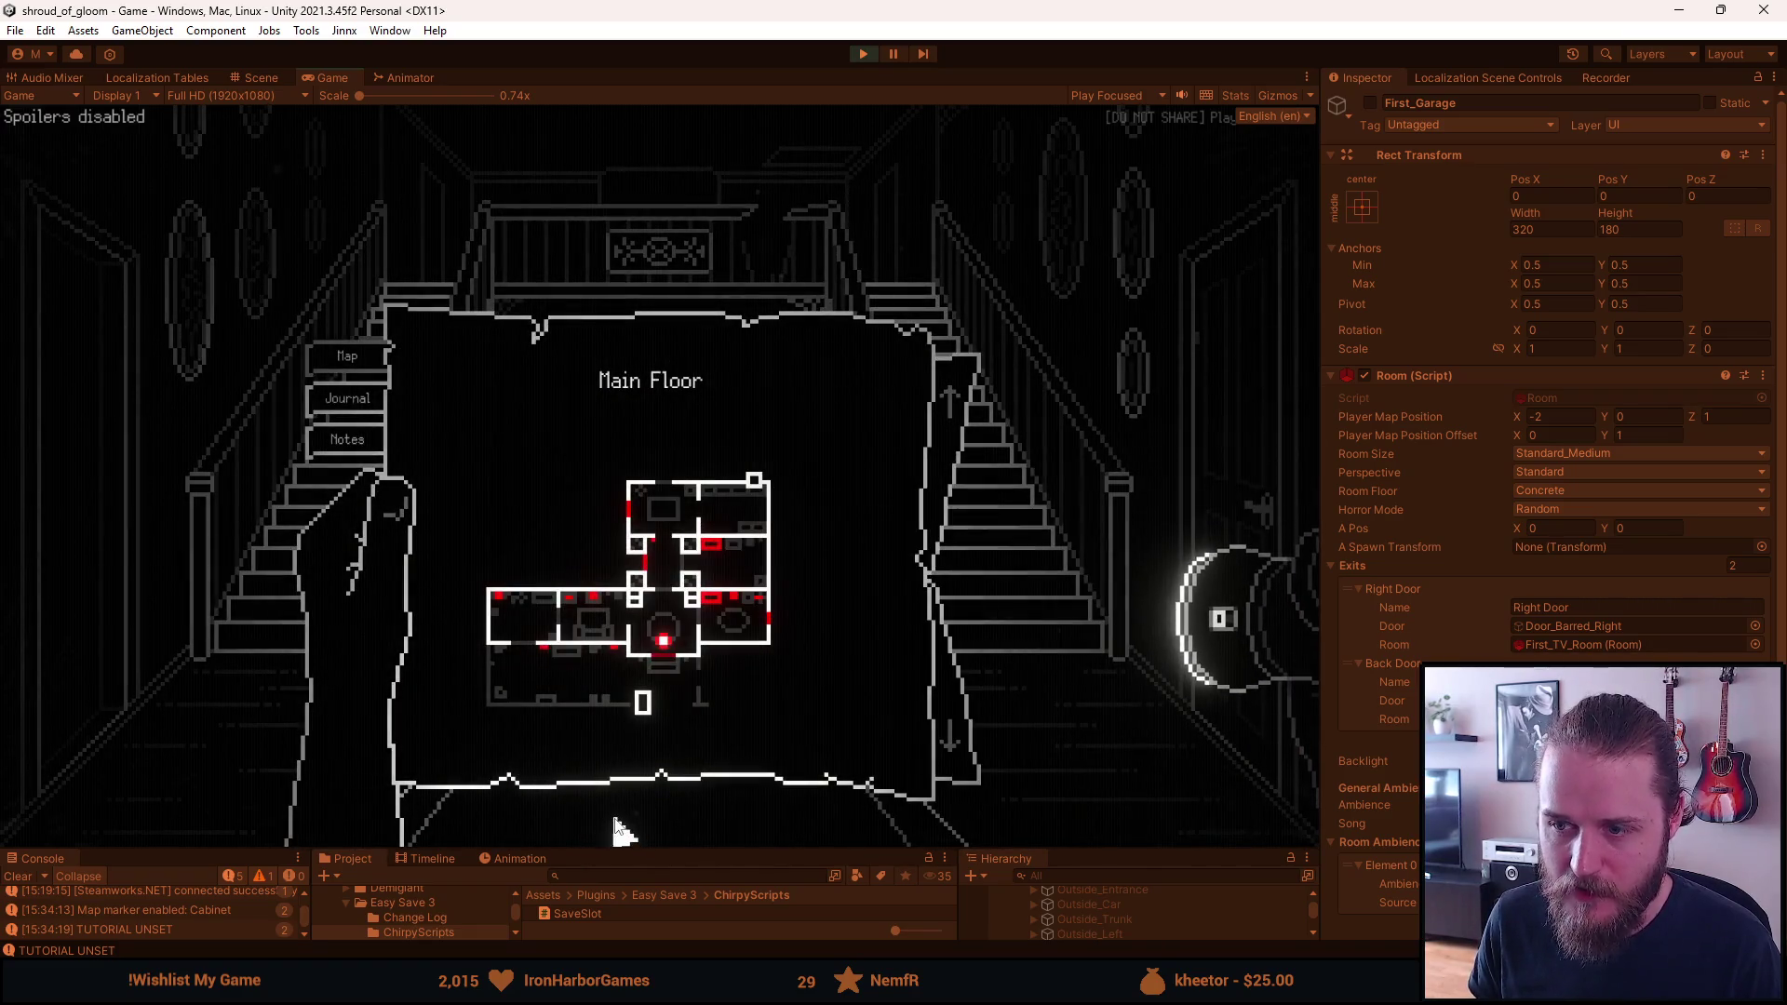
{"action": "left_click", "coordinate": [240, 677]}
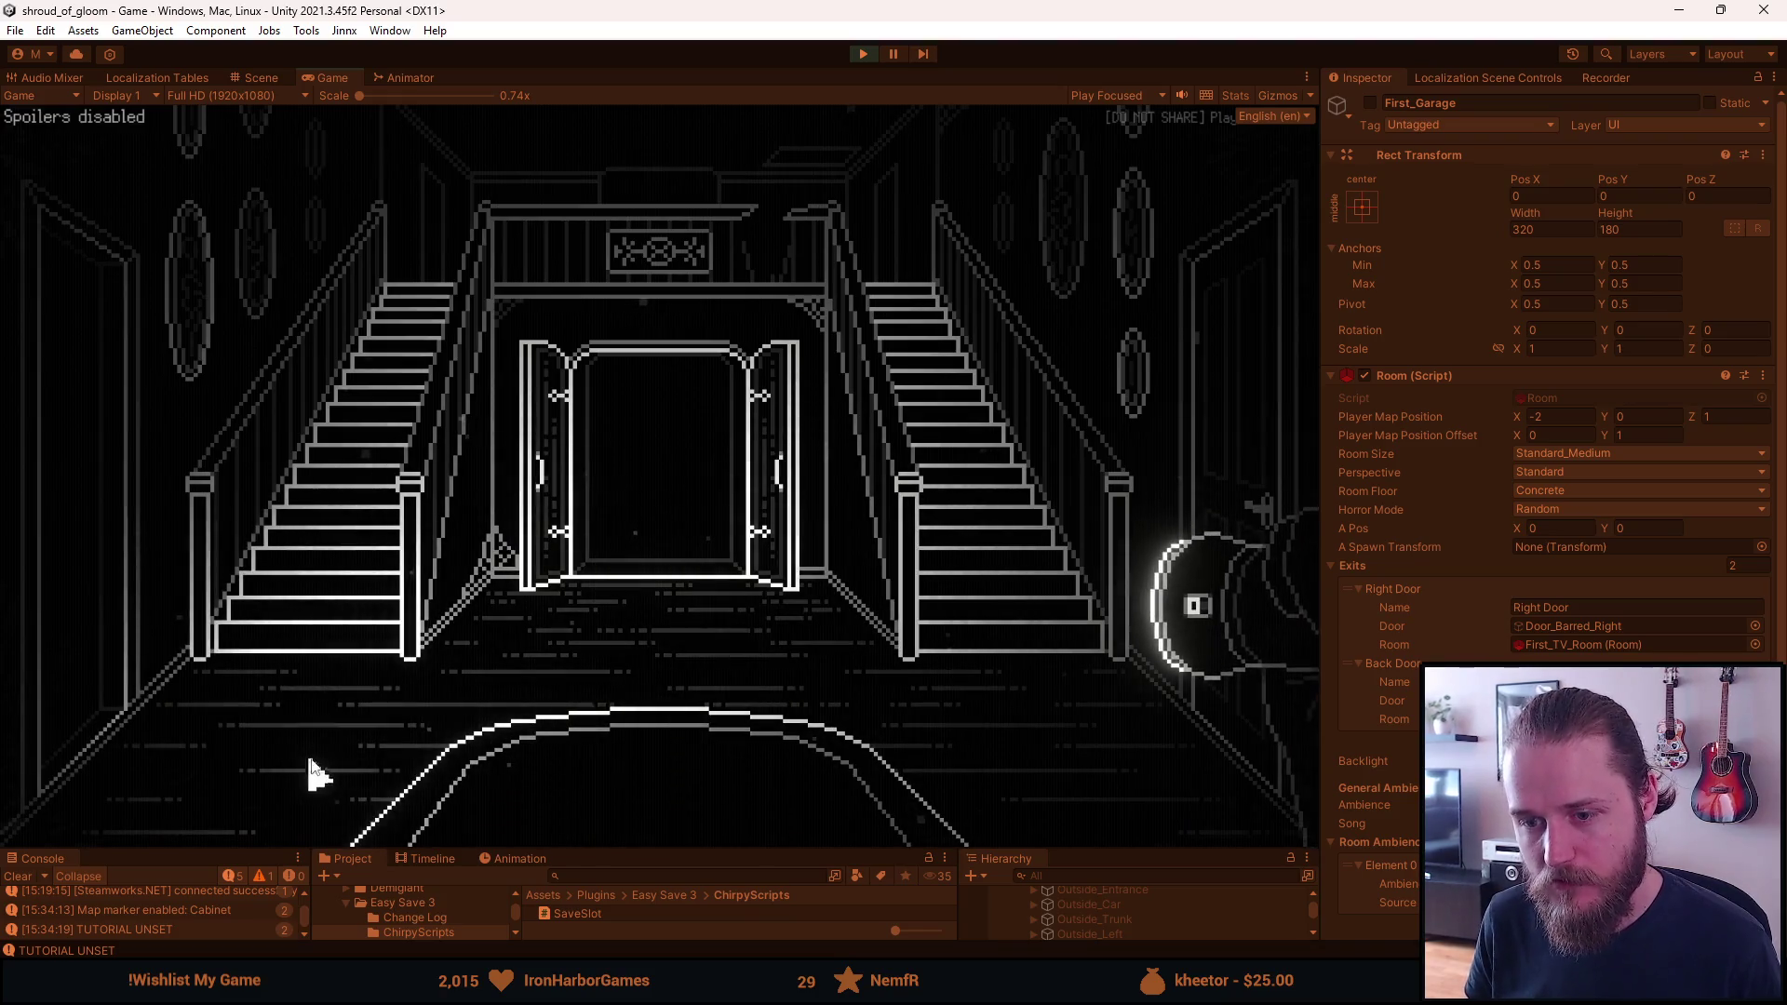
{"action": "left_click", "coordinate": [1069, 799]}
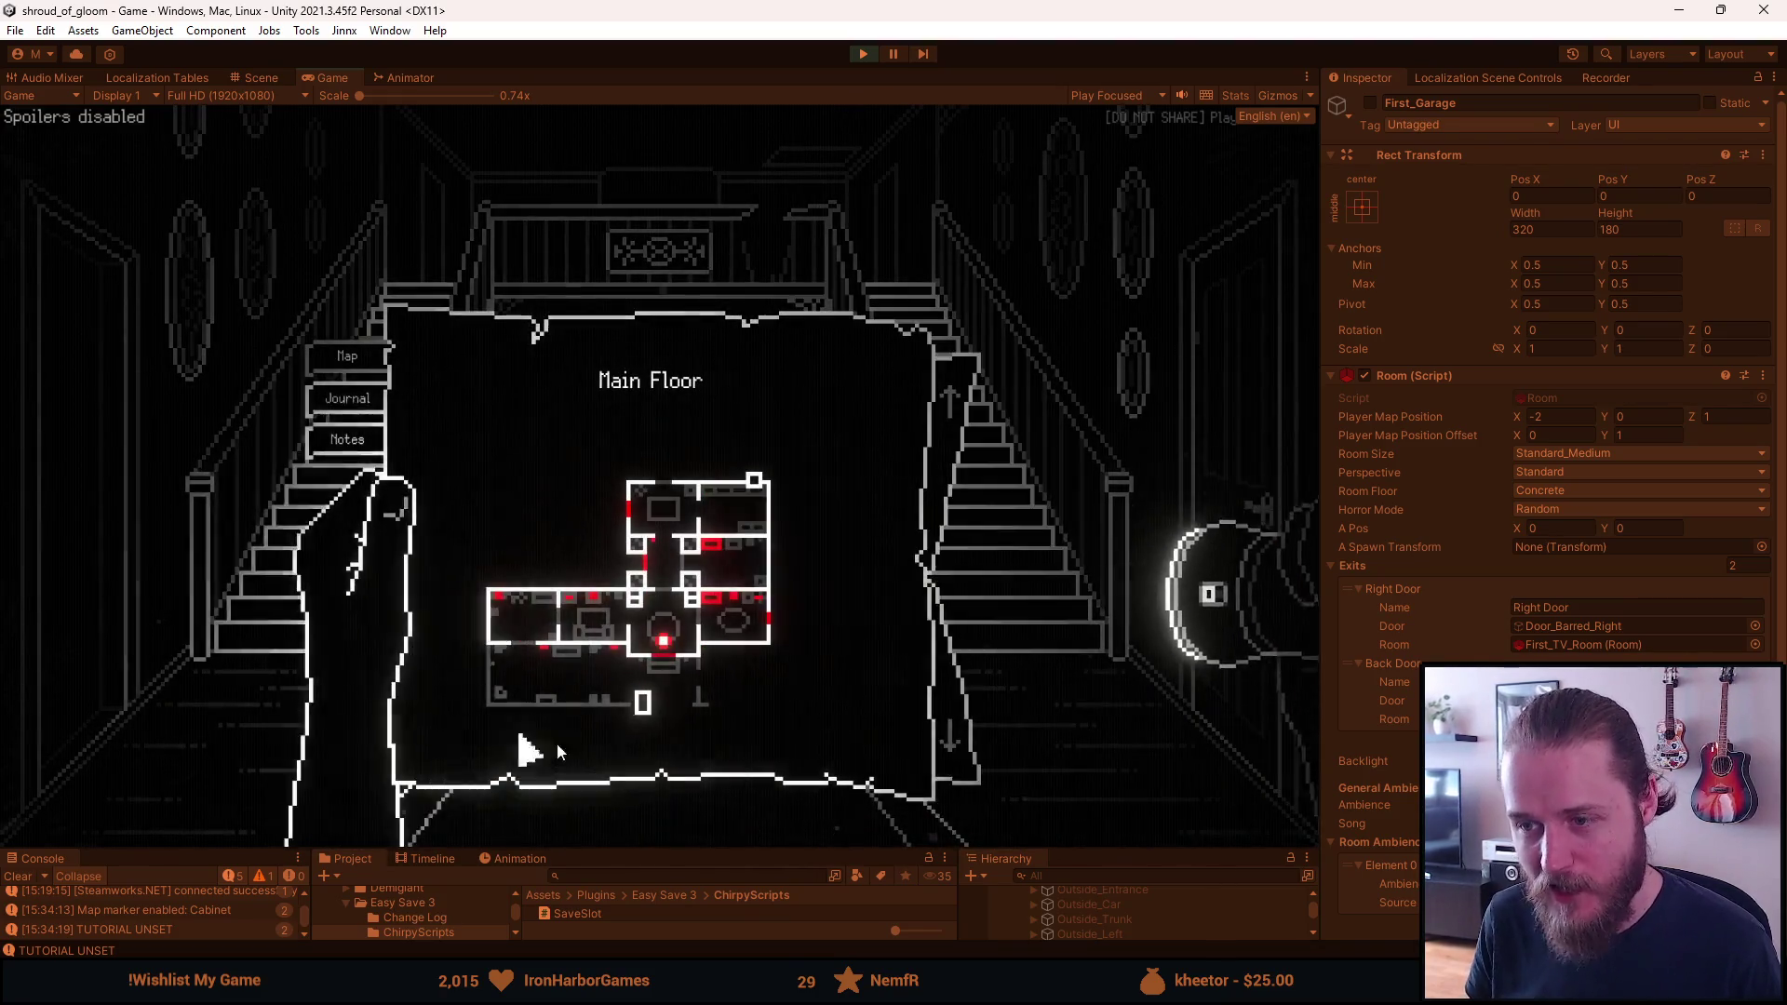
{"action": "left_click", "coordinate": [1068, 661]}
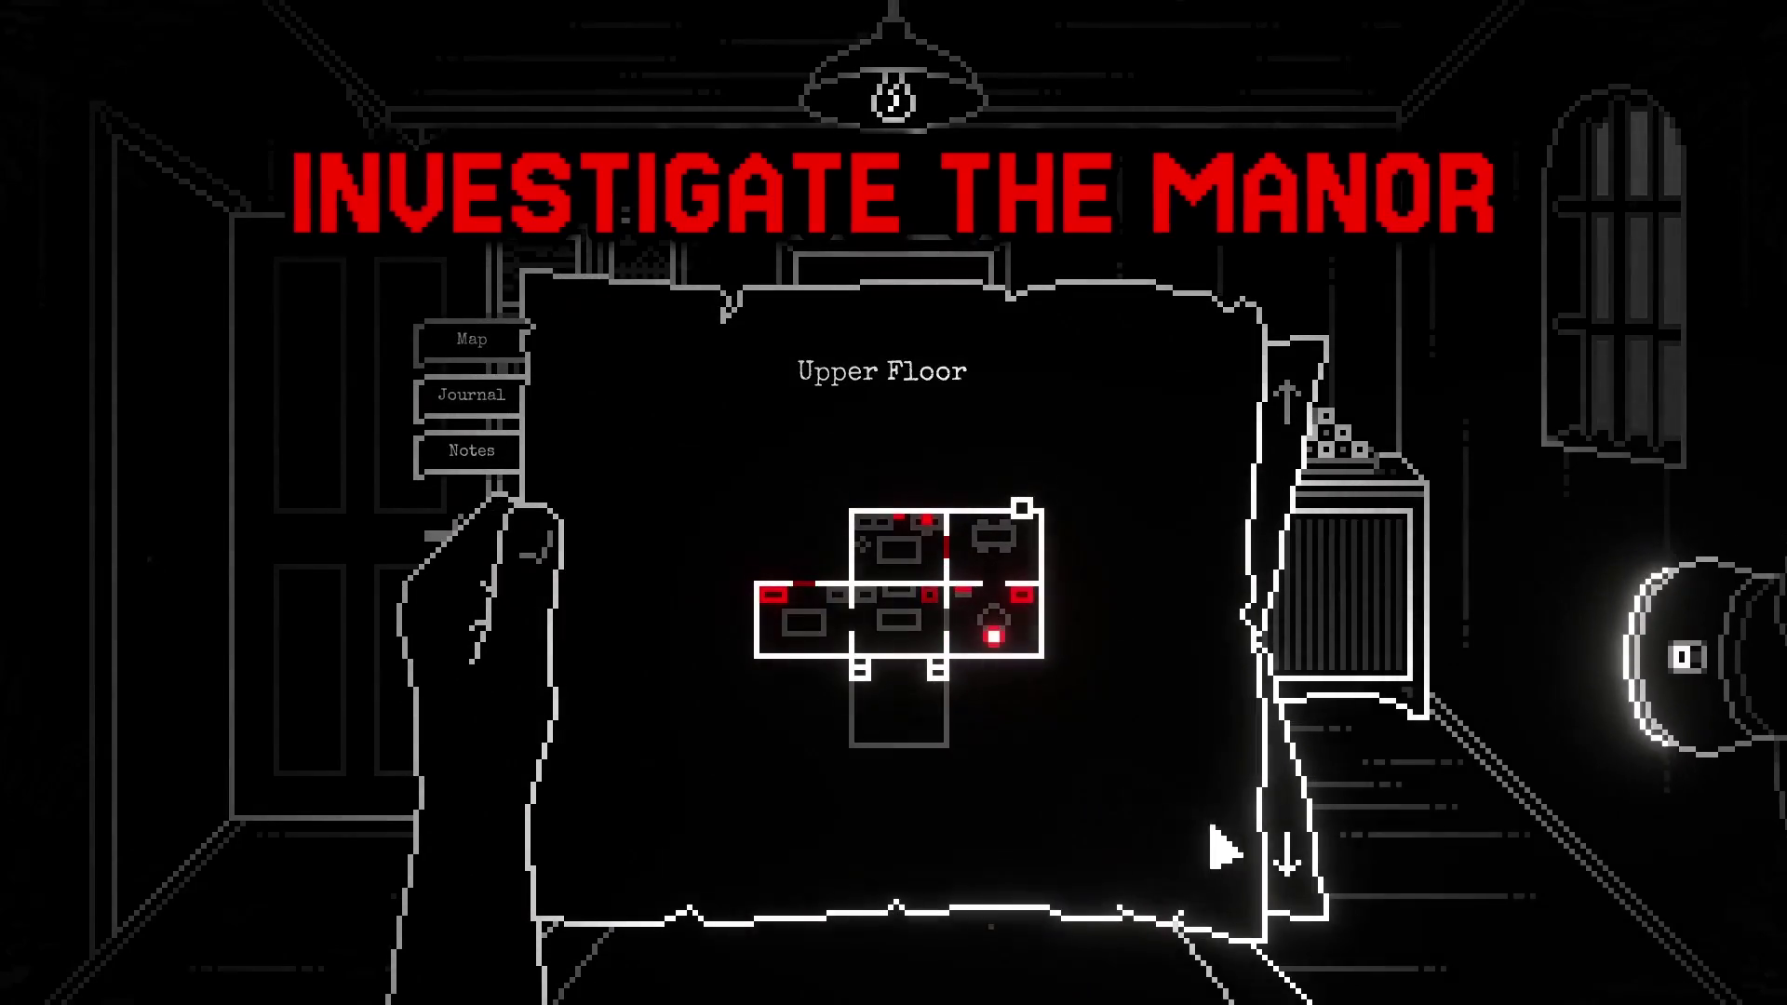
Watch the map, well, keypad and mail trailer to the end, then pause the Unity play-test
{"action": "left_click", "coordinate": [1294, 852]}
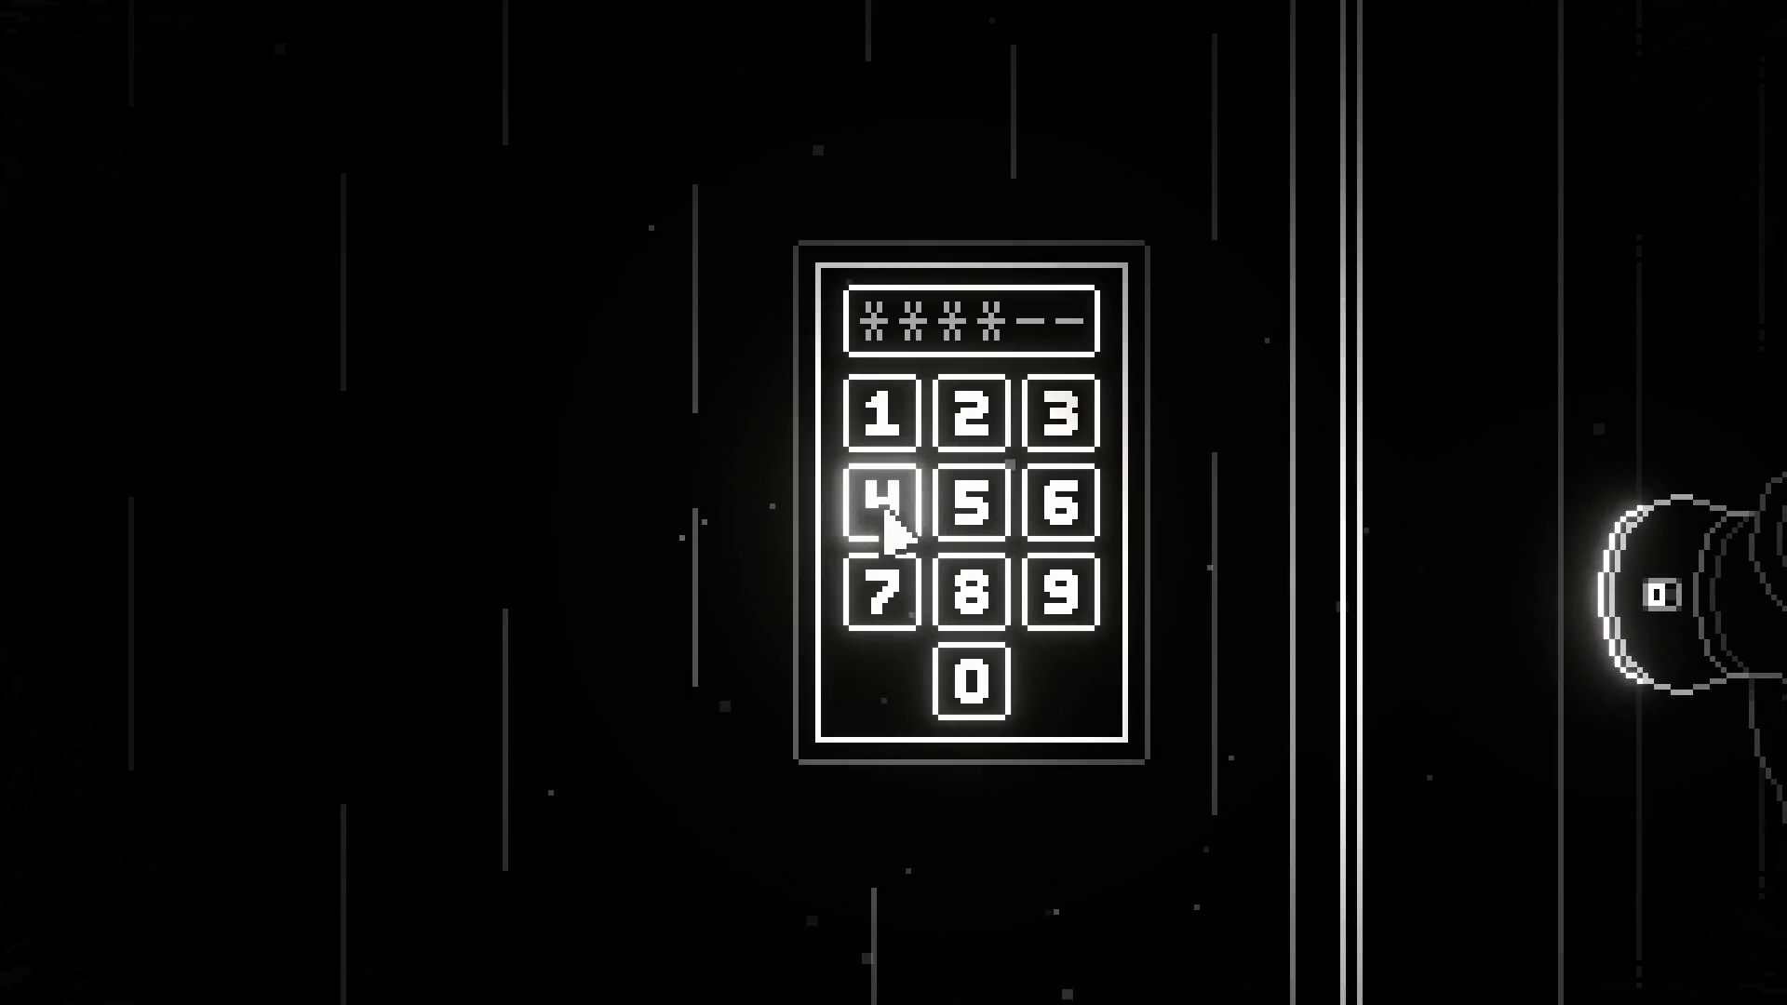
{"action": "left_click", "coordinate": [968, 503]}
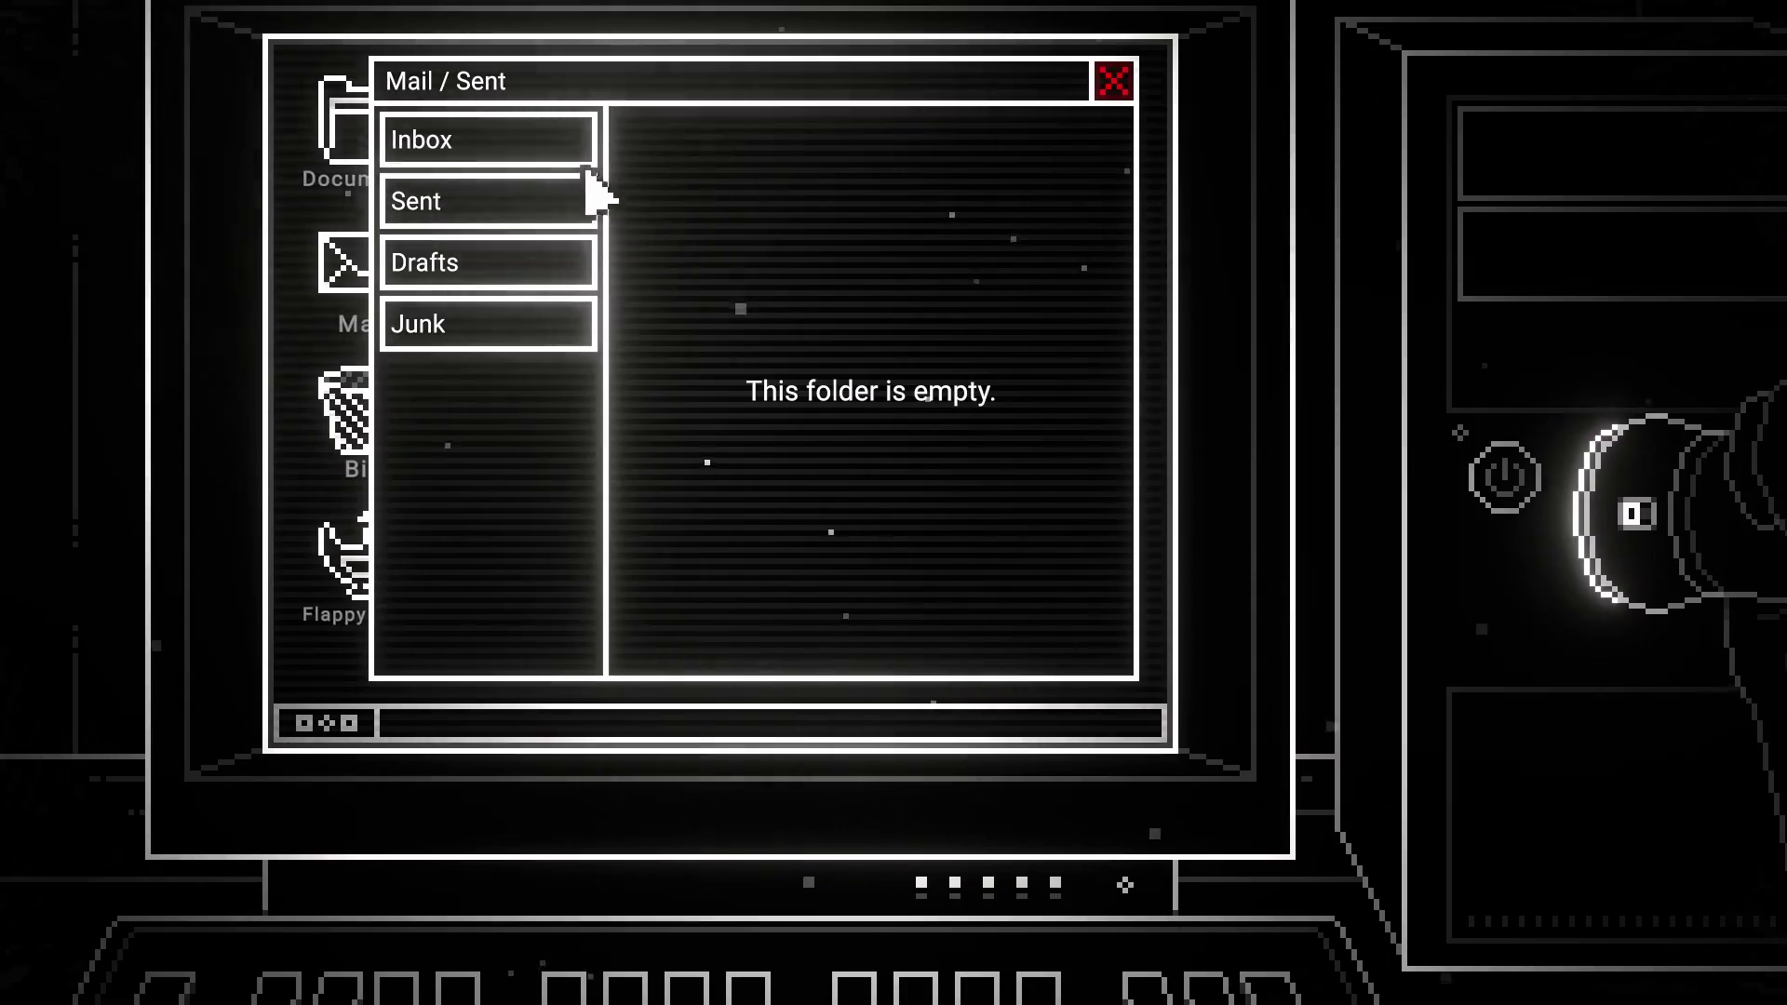
{"action": "left_click", "coordinate": [578, 159]}
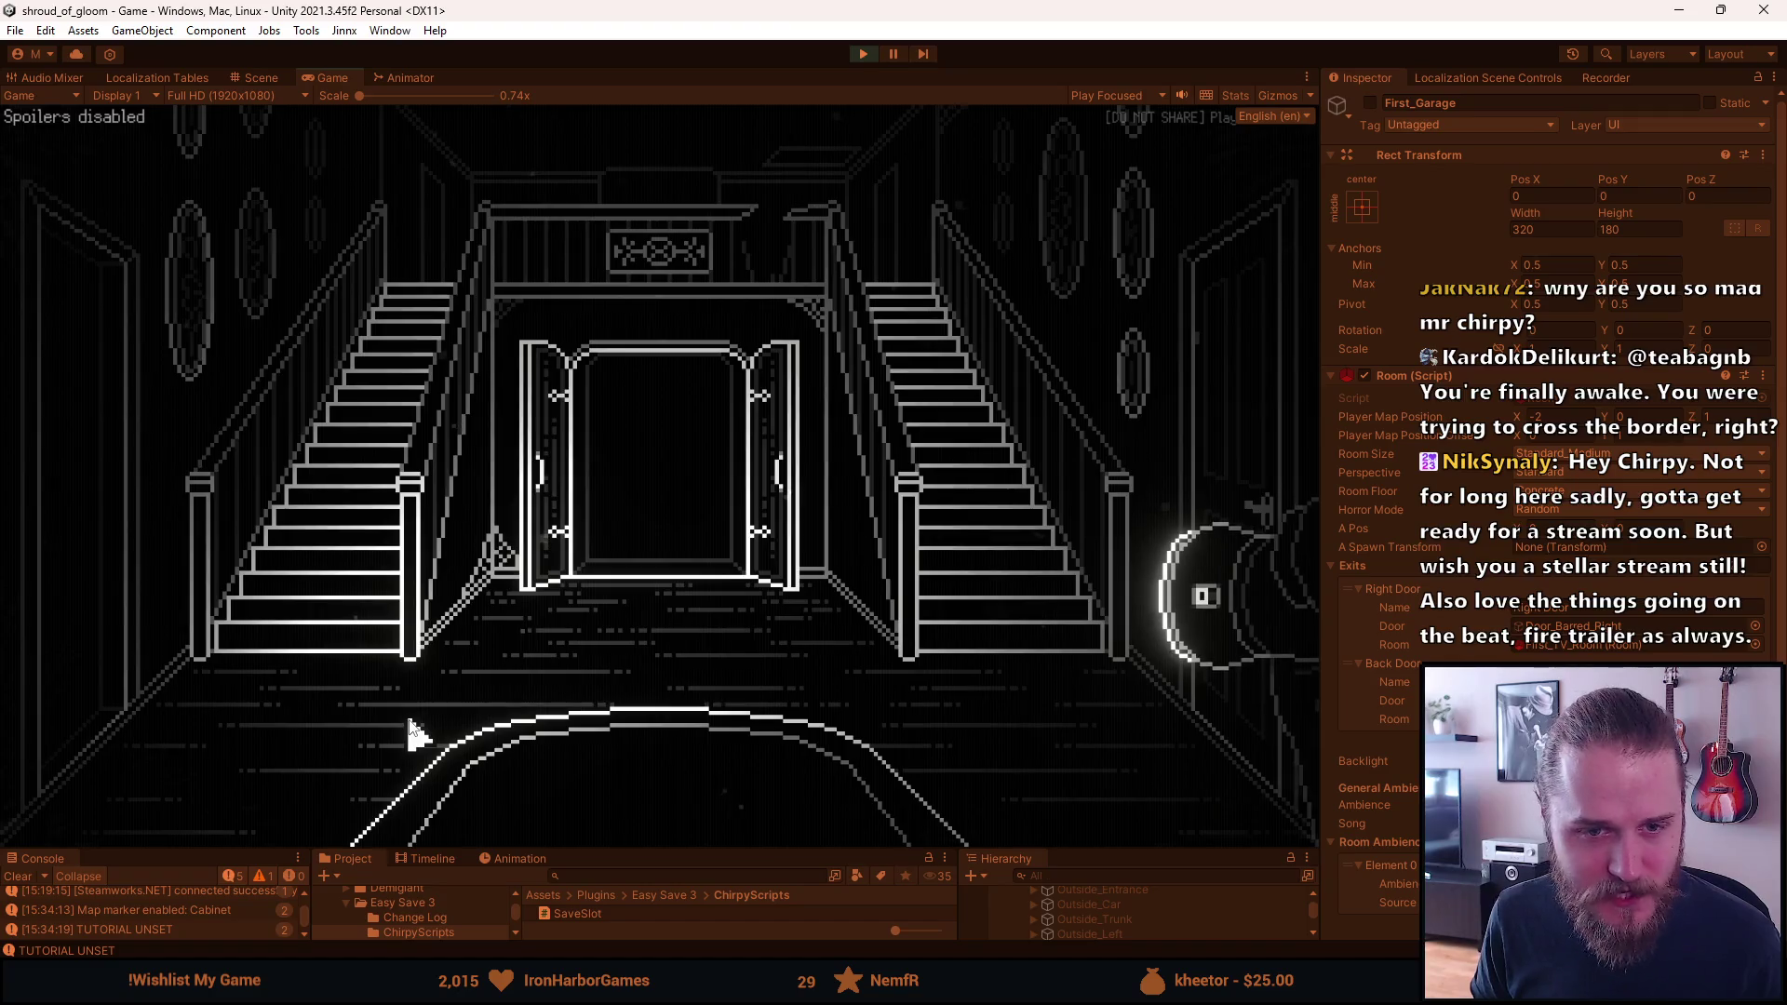
{"action": "key", "text": "Escape"}
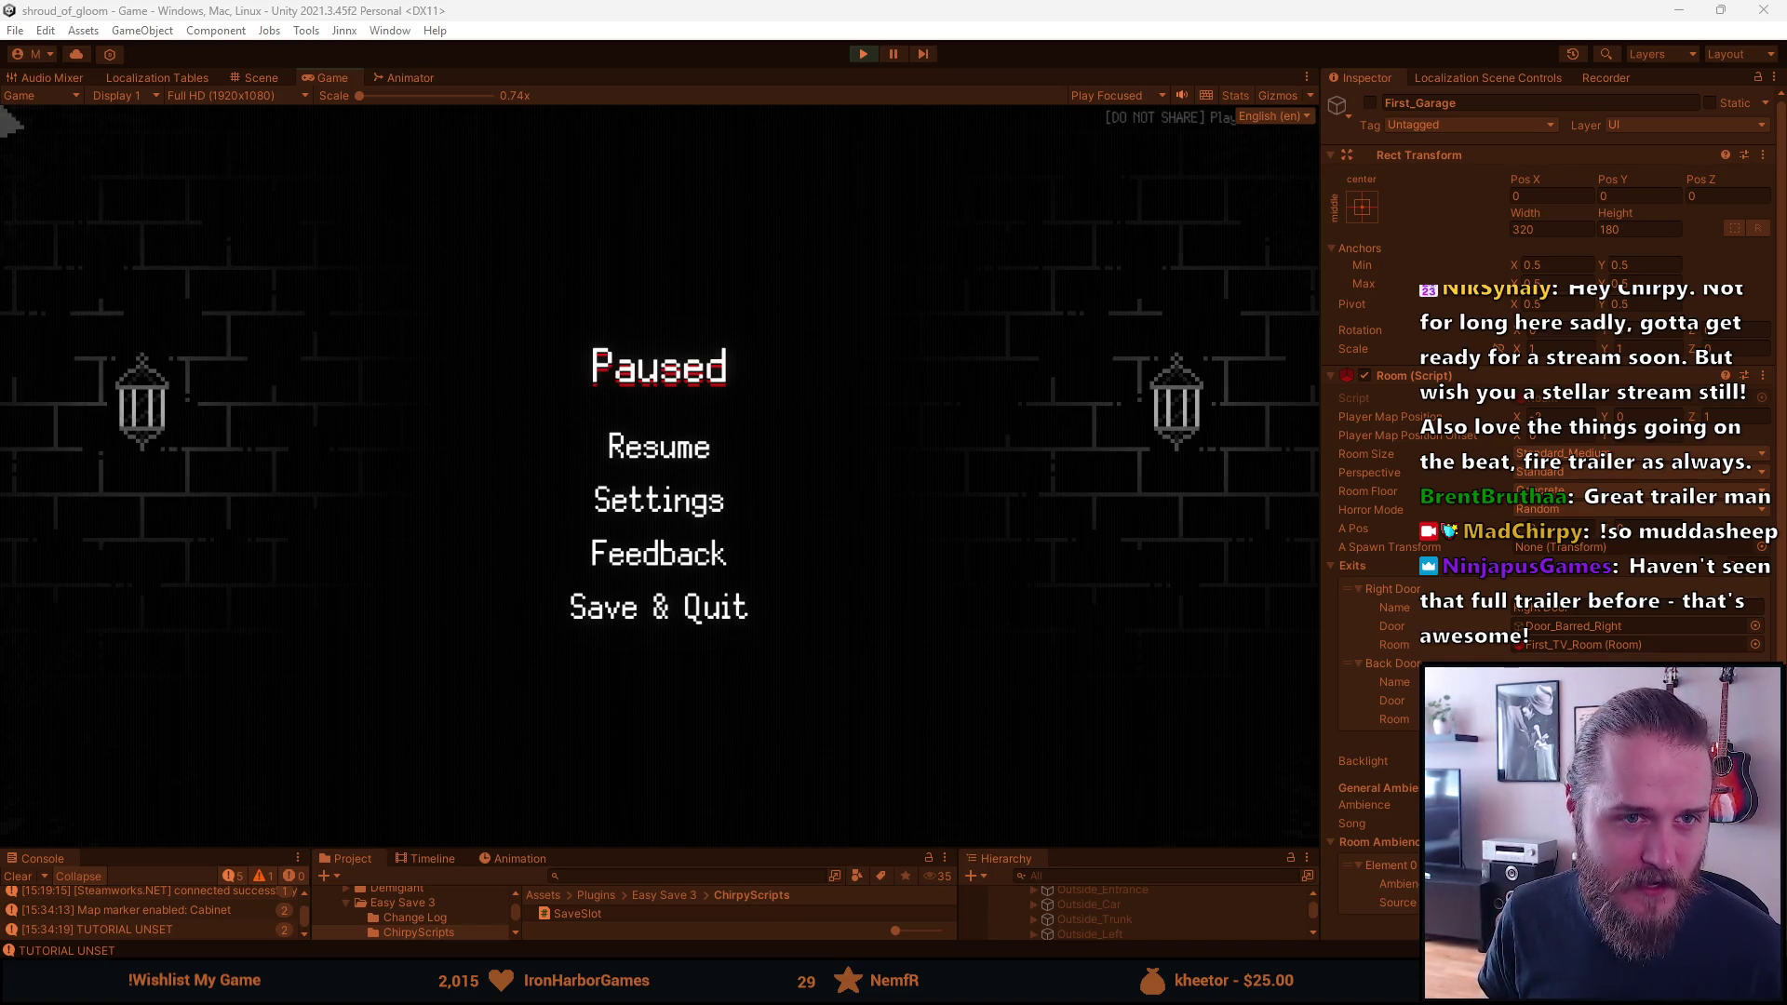
Drag the browser showing the Faith in Despair Steam page into view and scroll down
{"action": "left_click_drag", "start_coordinate": [19, 56], "coordinate": [874, 9]}
{"action": "scroll", "coordinate": [500, 669], "scroll_direction": "down", "scroll_amount": 2}
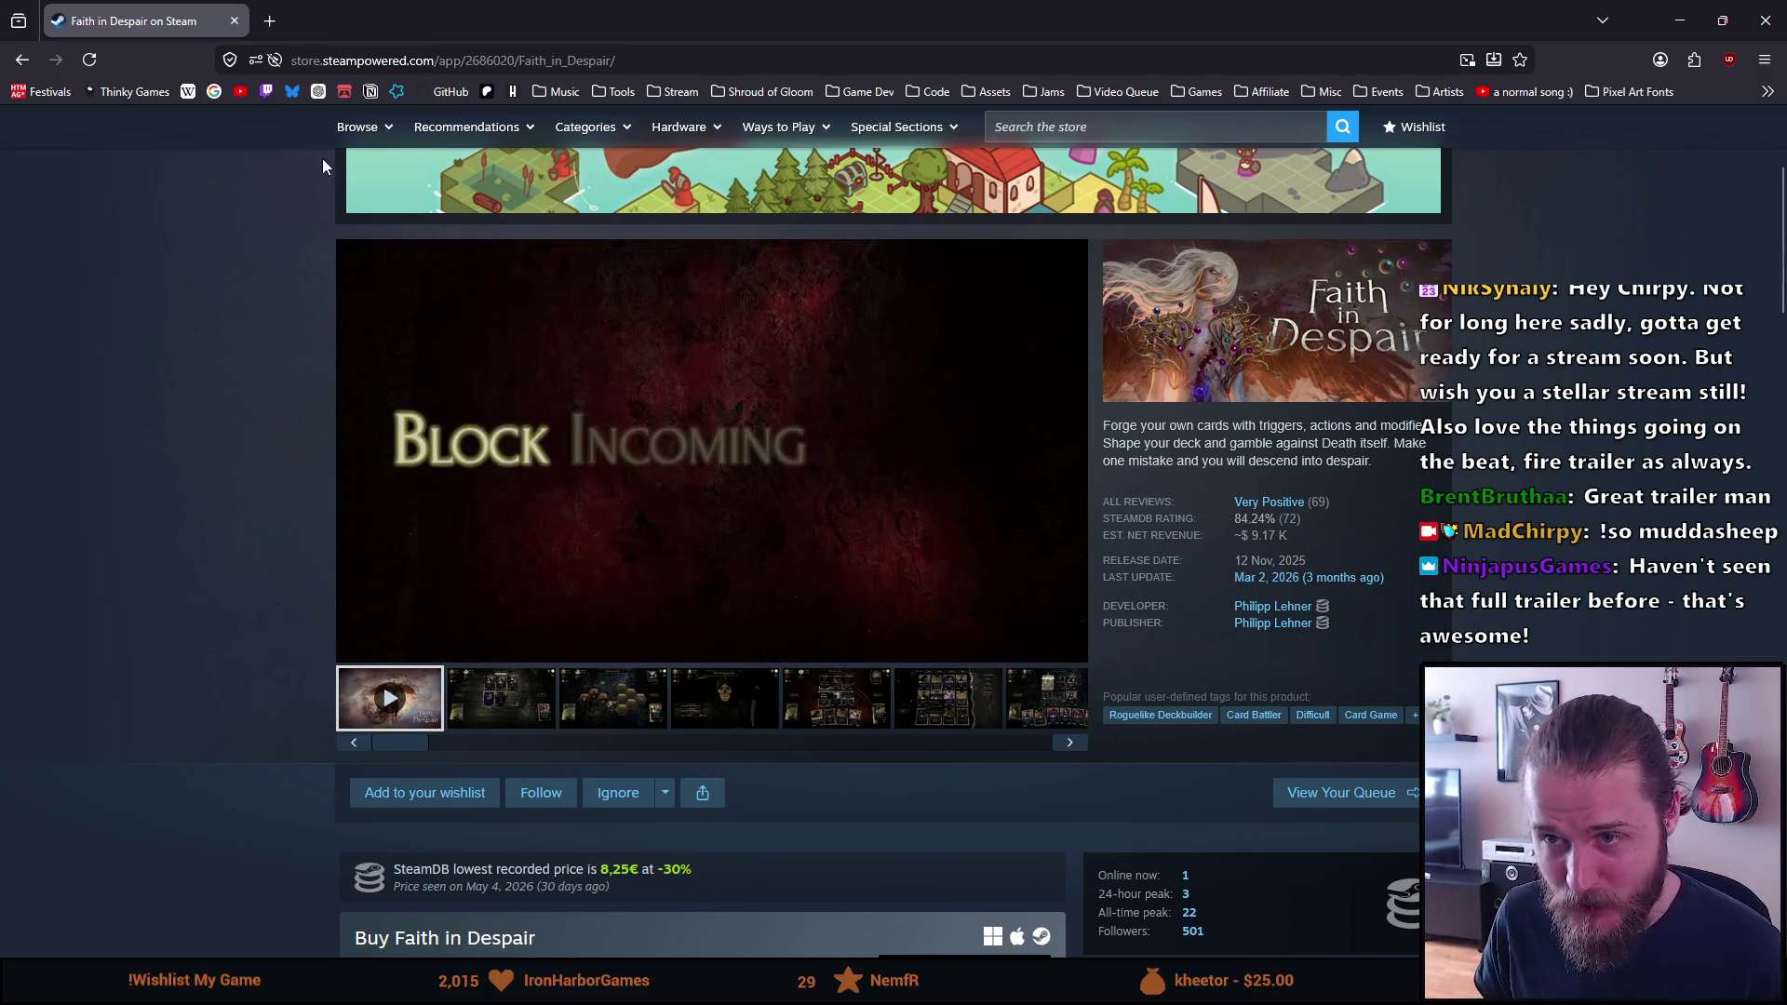
Select the Faith in Despair store page address and move the Discord window into place
{"action": "left_click", "coordinate": [559, 60]}
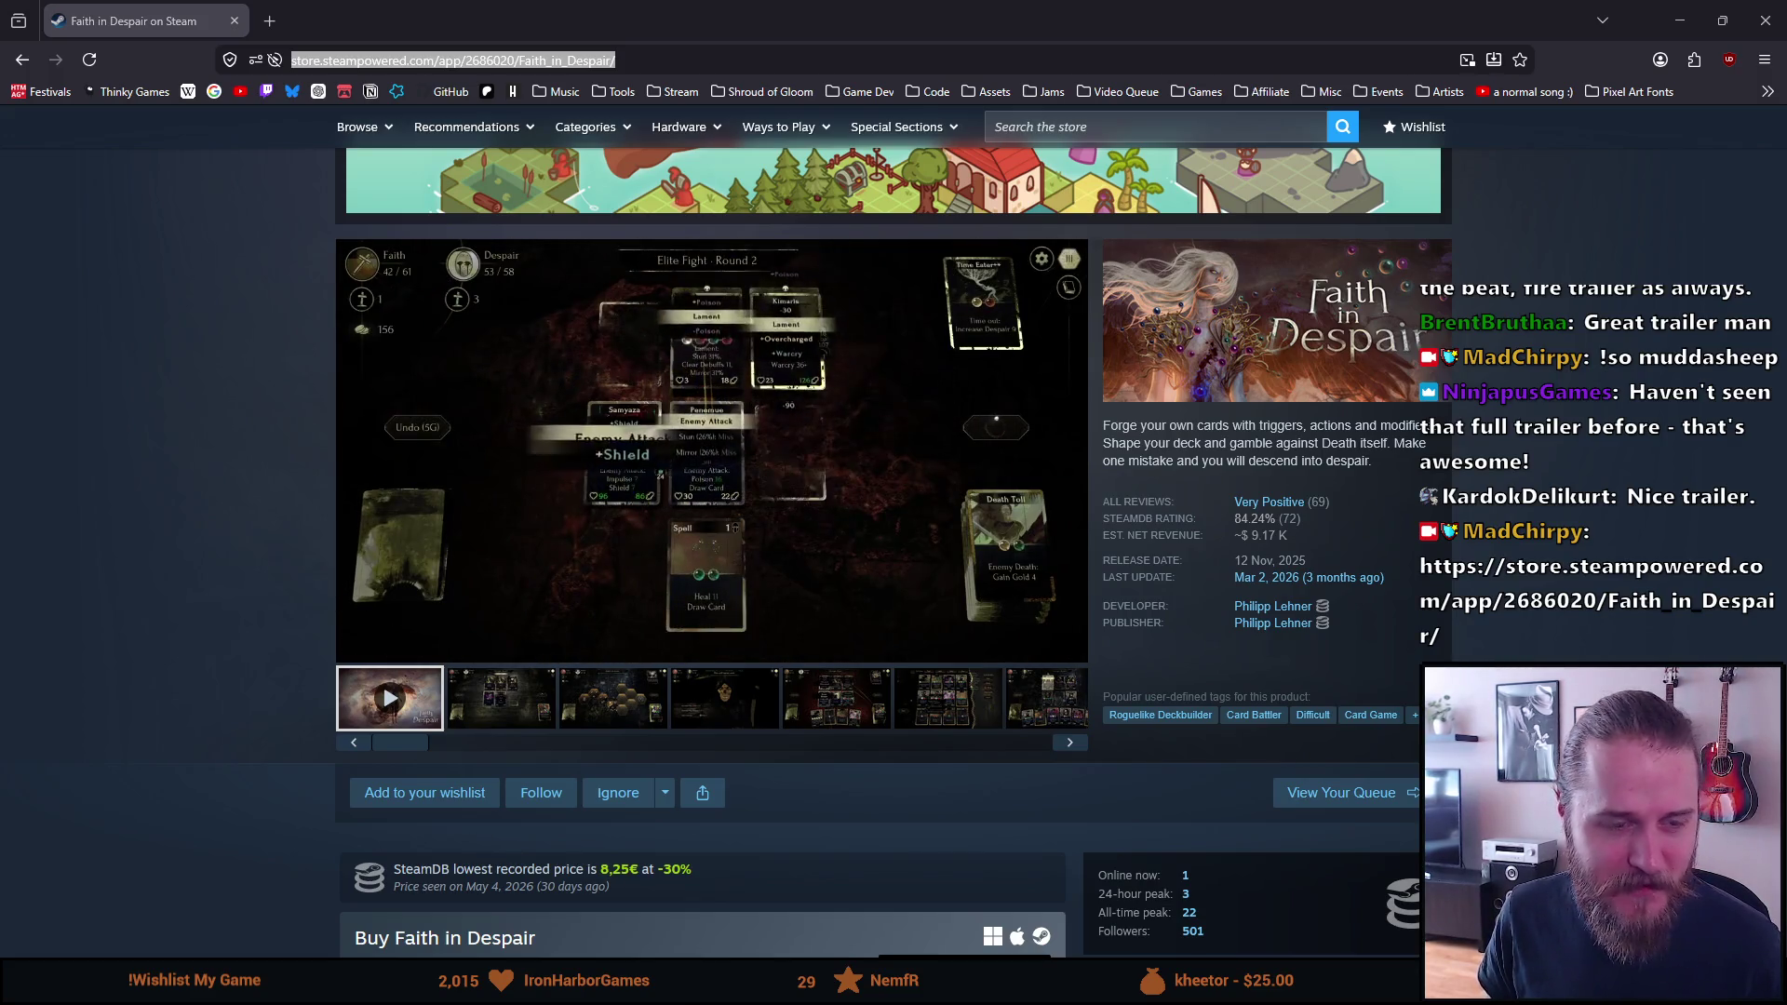
{"action": "mouse_move", "coordinate": [203, 318]}
{"action": "left_mouse_down"}
{"action": "mouse_move", "coordinate": [426, 249]}
{"action": "mouse_move", "coordinate": [403, 228]}
{"action": "mouse_move", "coordinate": [0, 230]}
{"action": "left_mouse_up"}
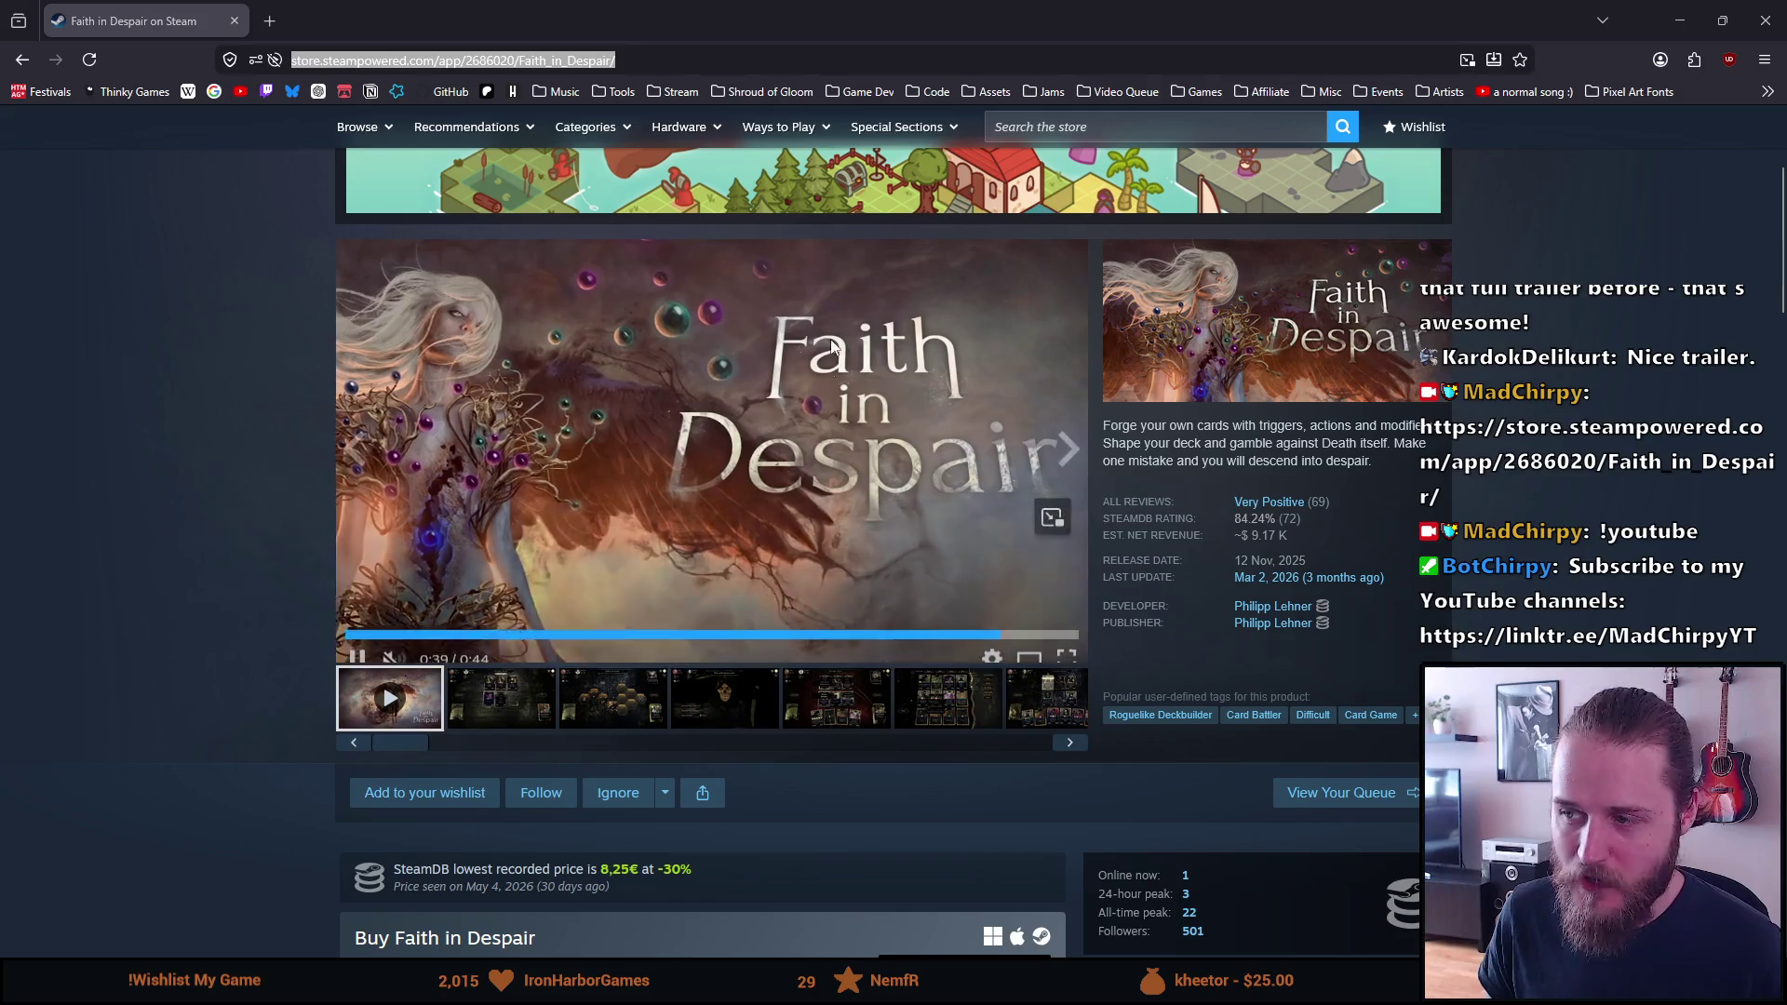
Scroll through the Faith in Despair bundle offers, then close the store page to return to Unity
{"action": "scroll", "coordinate": [180, 350], "scroll_direction": "down", "scroll_amount": 8}
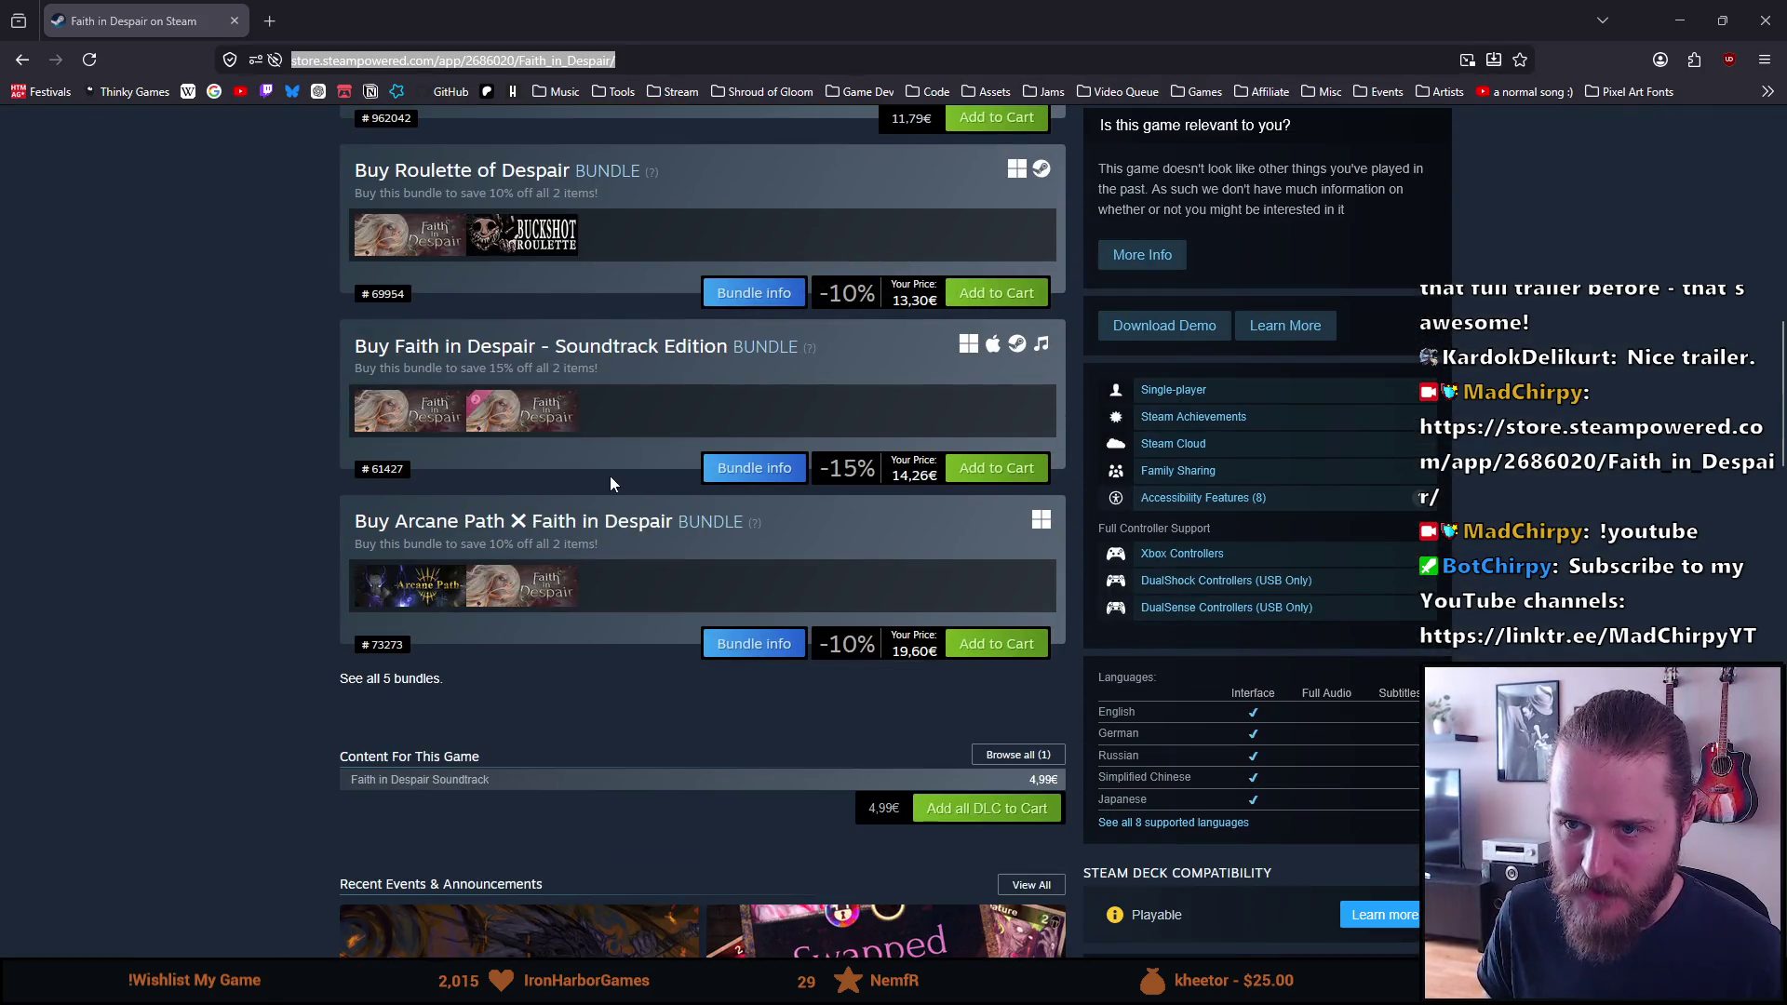
{"action": "scroll", "coordinate": [191, 275], "scroll_direction": "up", "scroll_amount": 1}
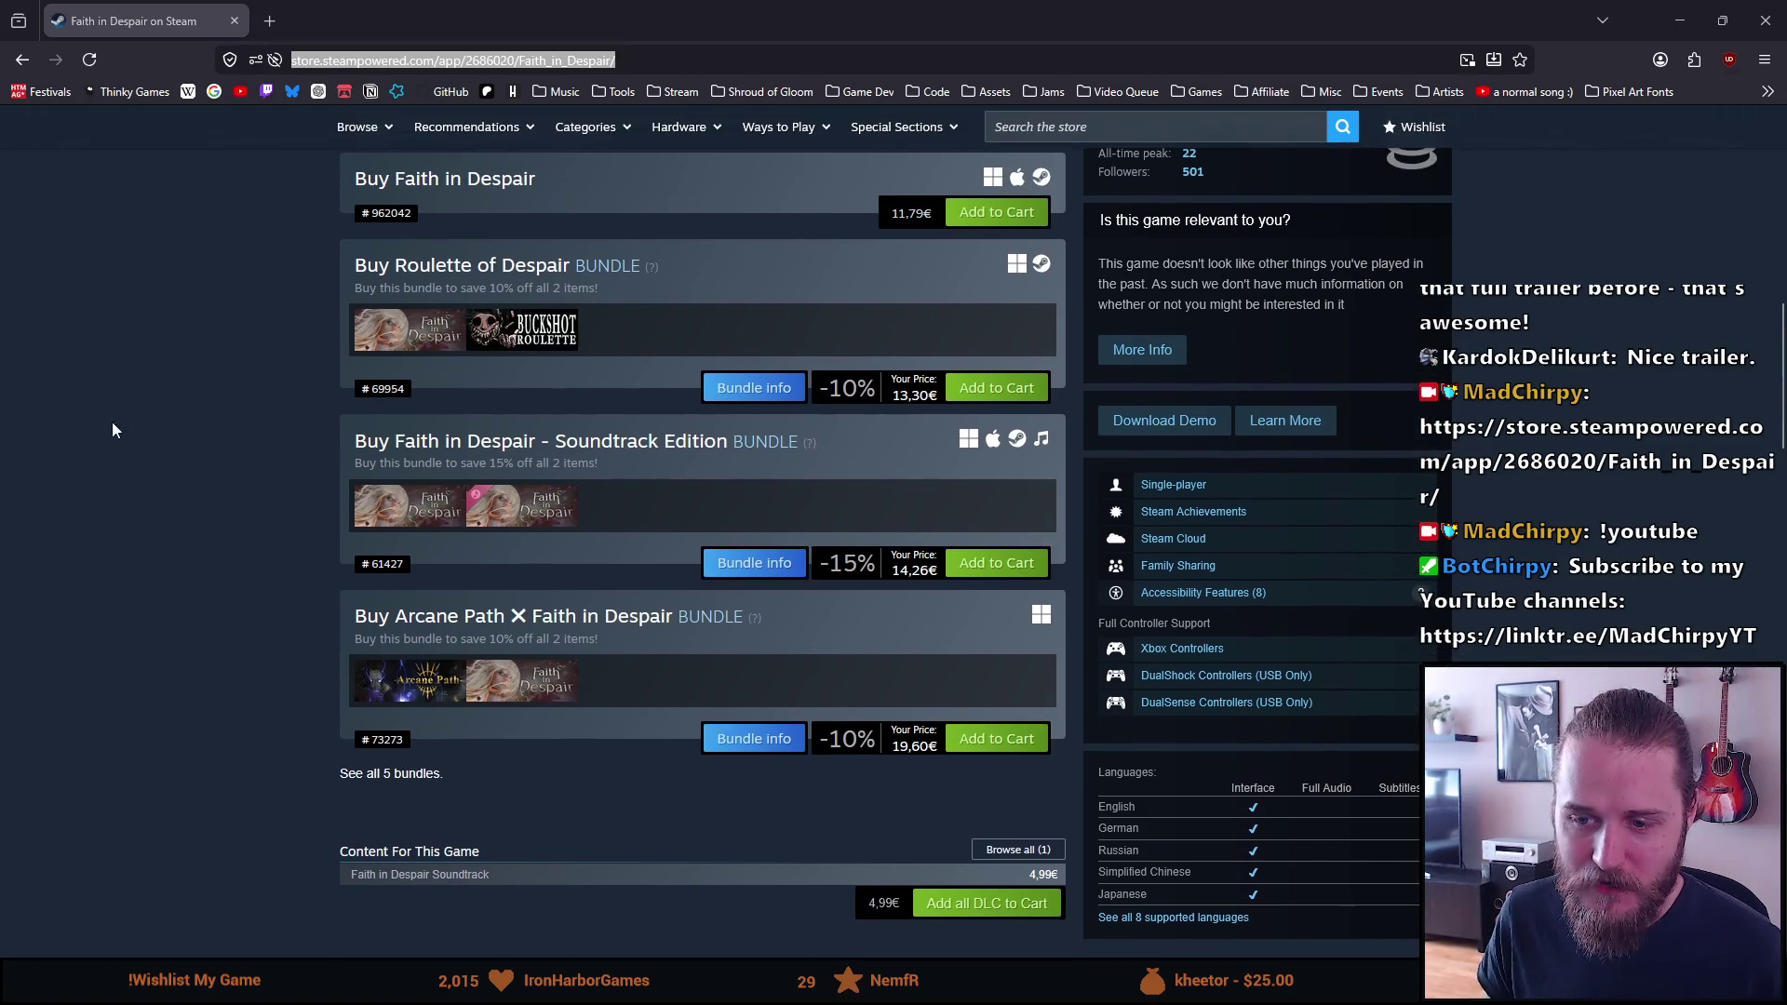
{"action": "left_click", "coordinate": [234, 26]}
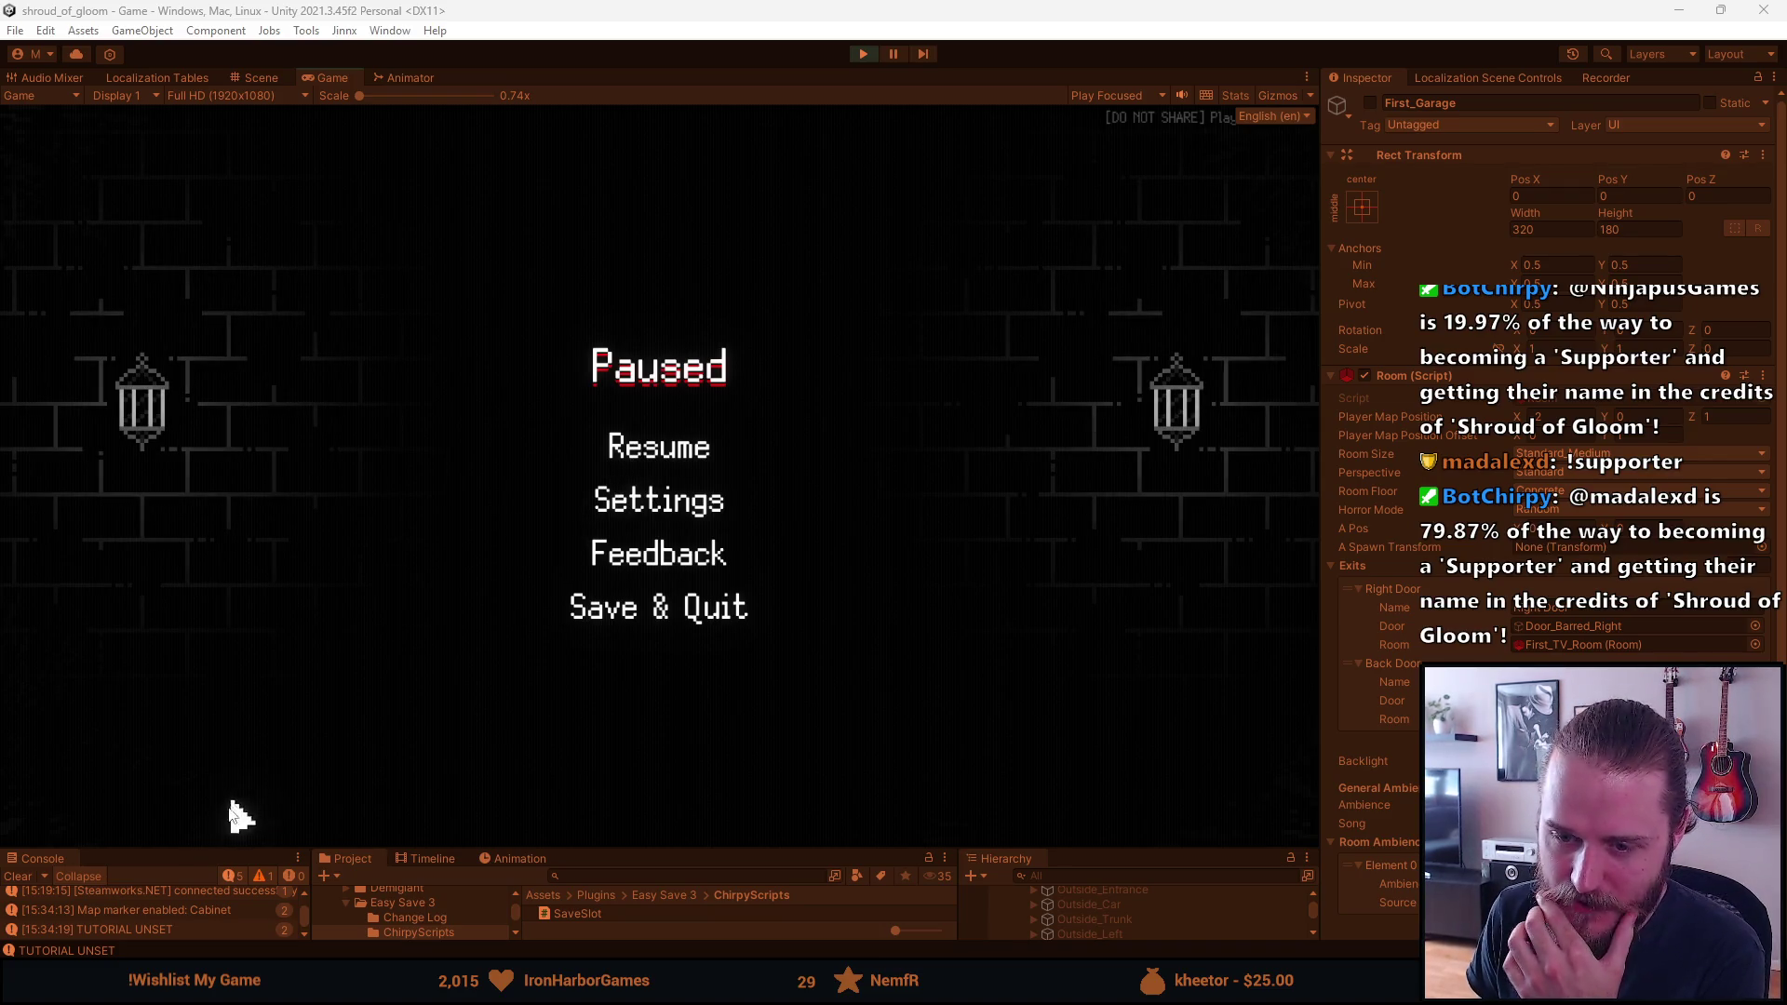
Show warnings and clear the Console log, resume the hall play-test, then return to Main_Hall.png
{"action": "left_click_drag", "start_coordinate": [215, 849], "coordinate": [214, 823]}
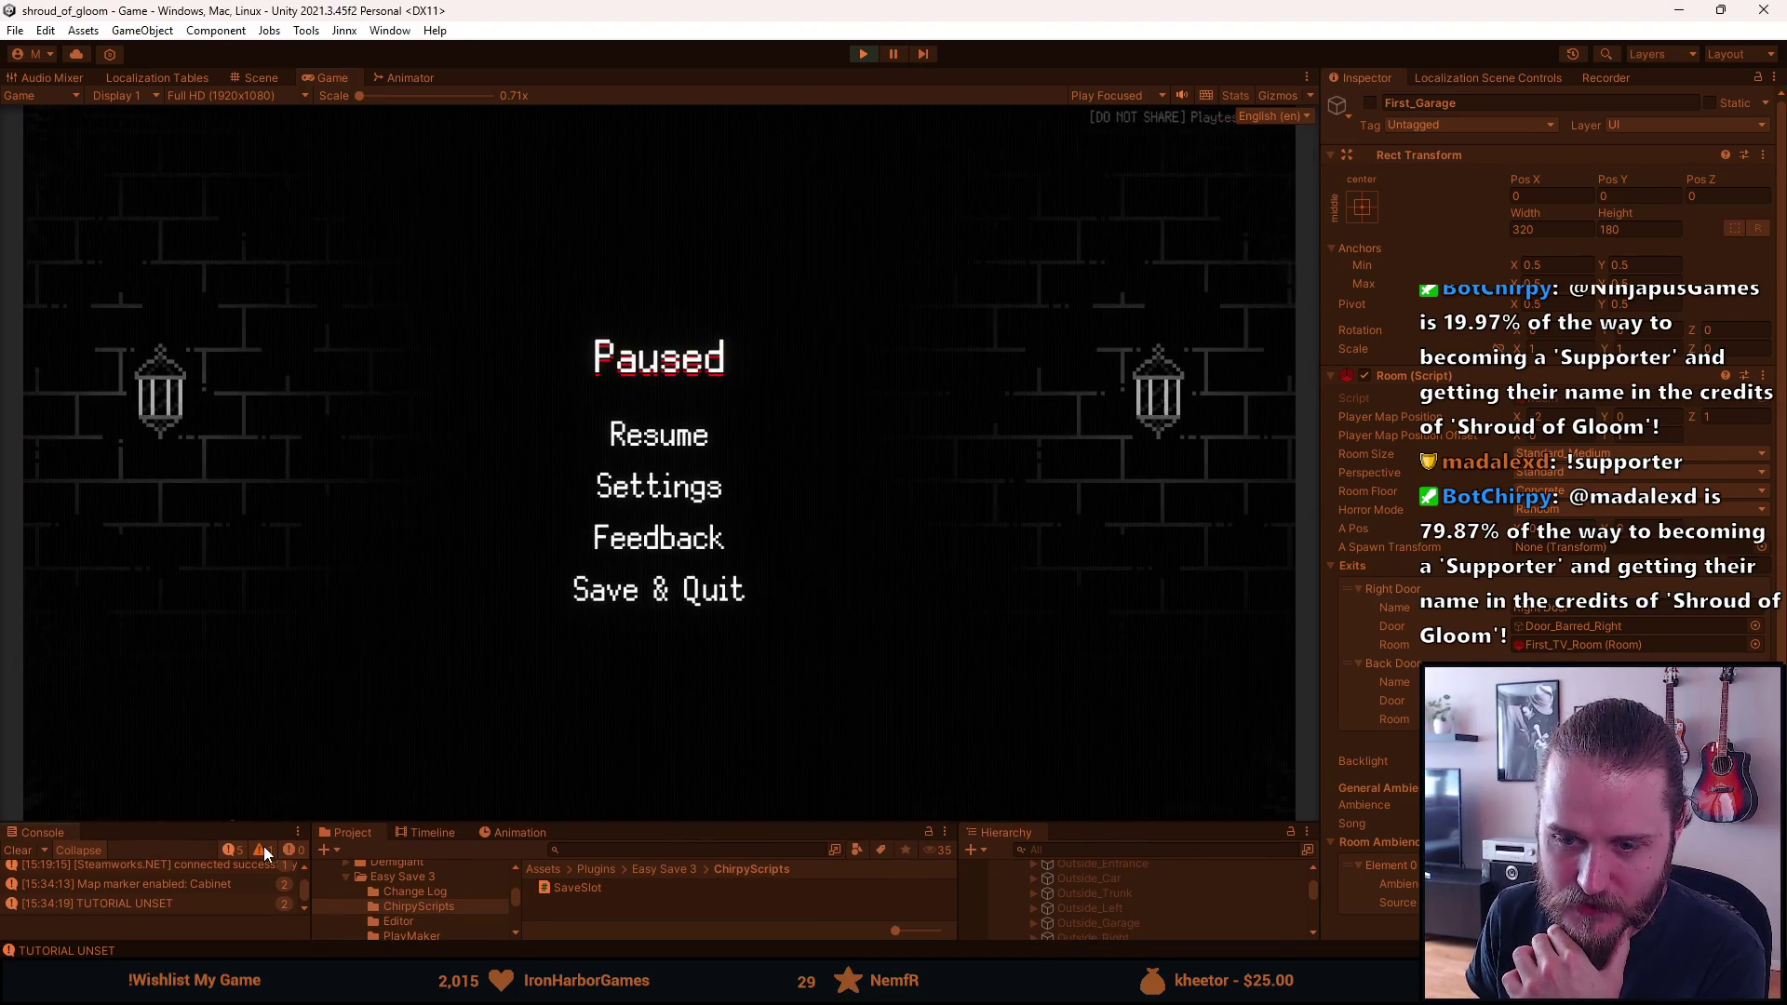
{"action": "left_click", "coordinate": [263, 850]}
{"action": "scroll", "coordinate": [147, 890], "scroll_direction": "up", "scroll_amount": 2}
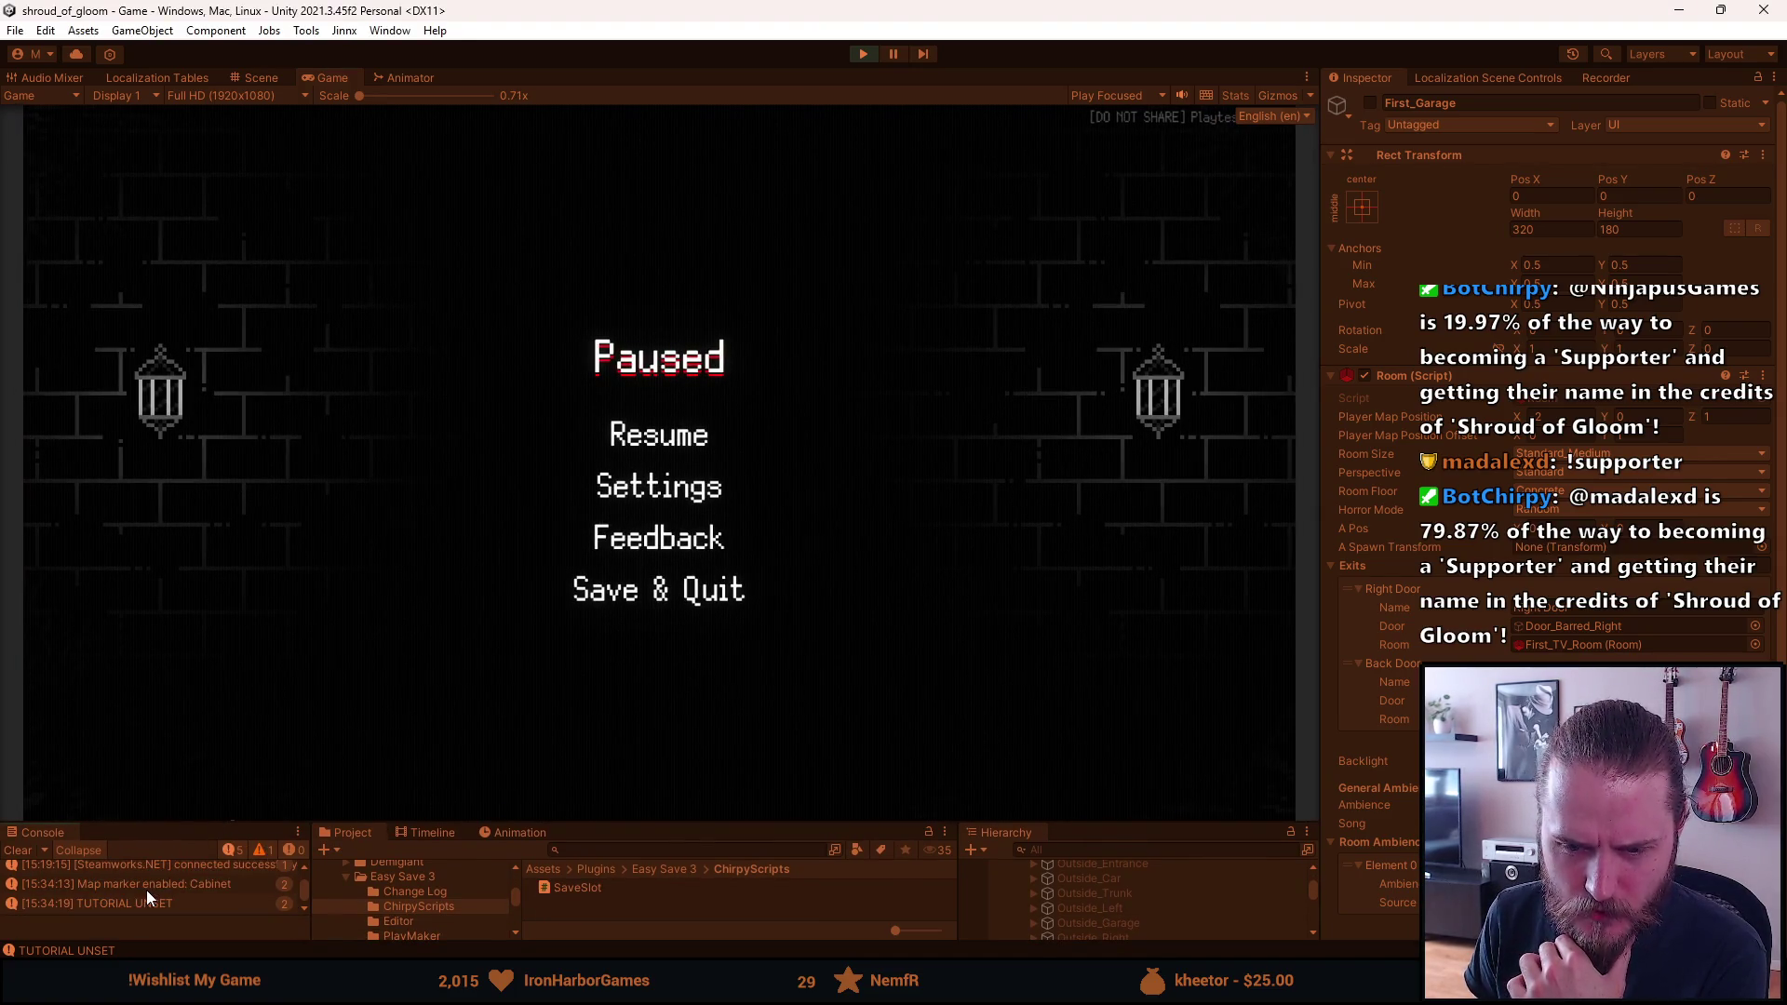
{"action": "left_click_drag", "start_coordinate": [152, 819], "coordinate": [147, 857]}
{"action": "left_click", "coordinate": [26, 880]}
{"action": "left_click", "coordinate": [658, 447]}
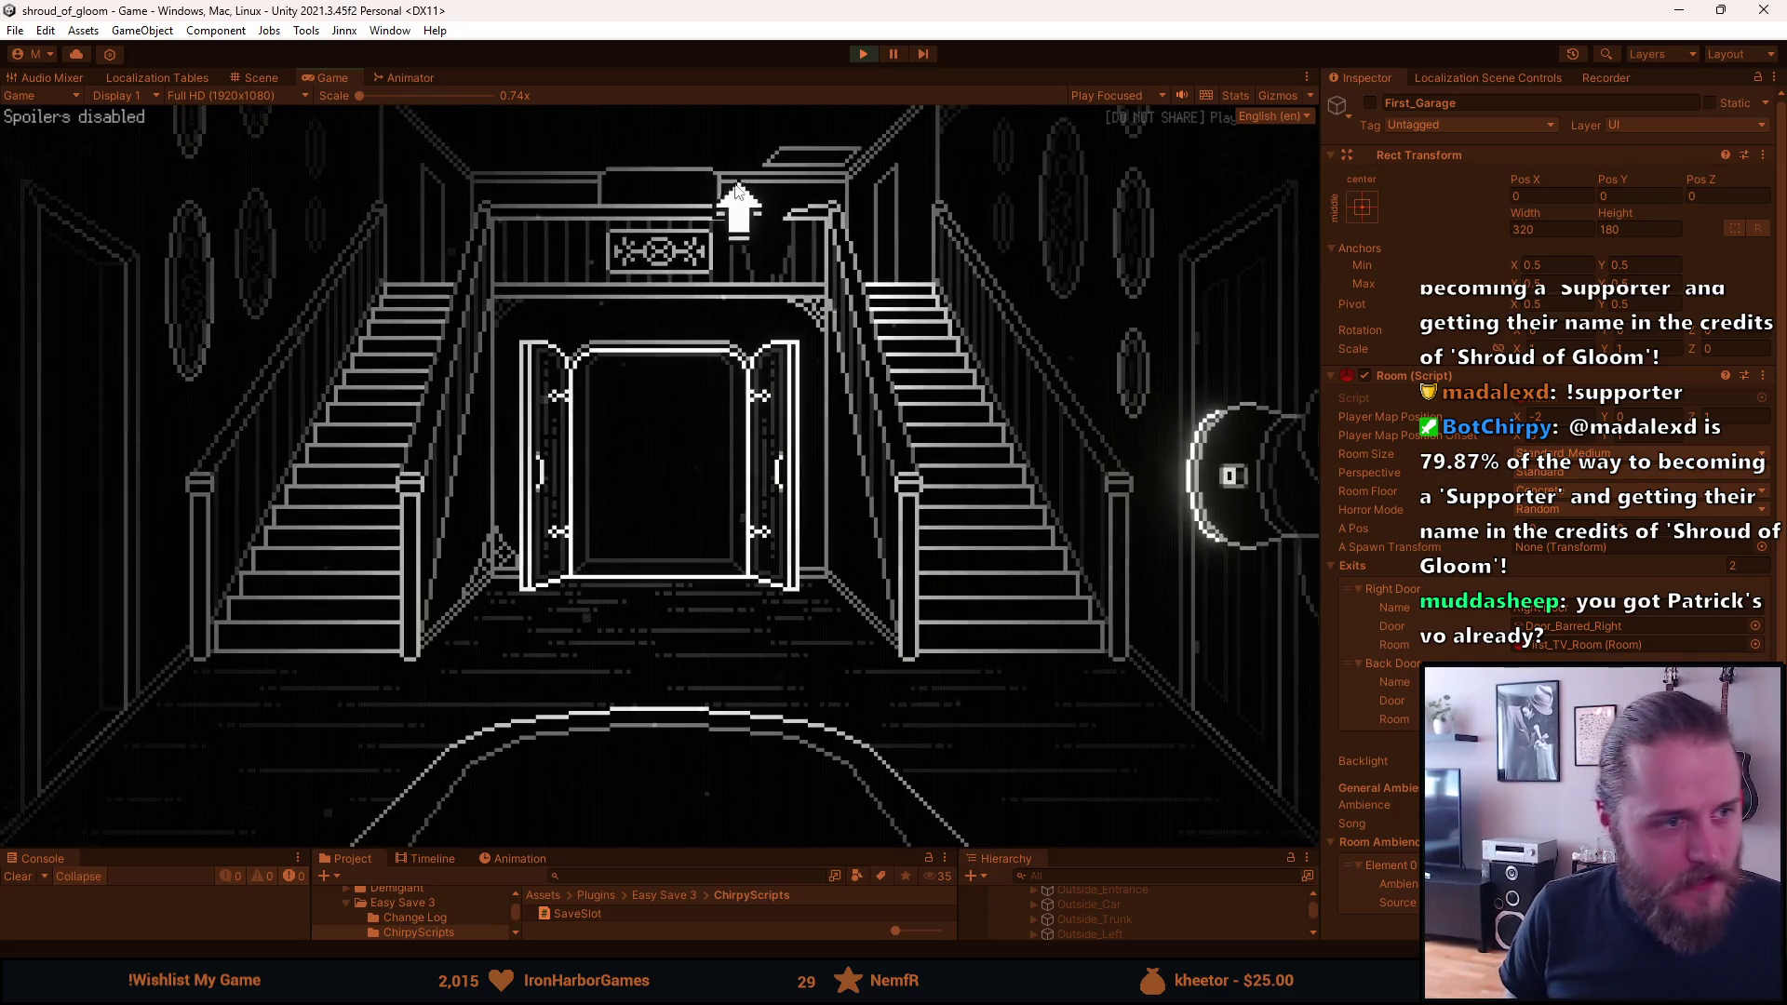
{"action": "key", "text": "alt+Tab"}
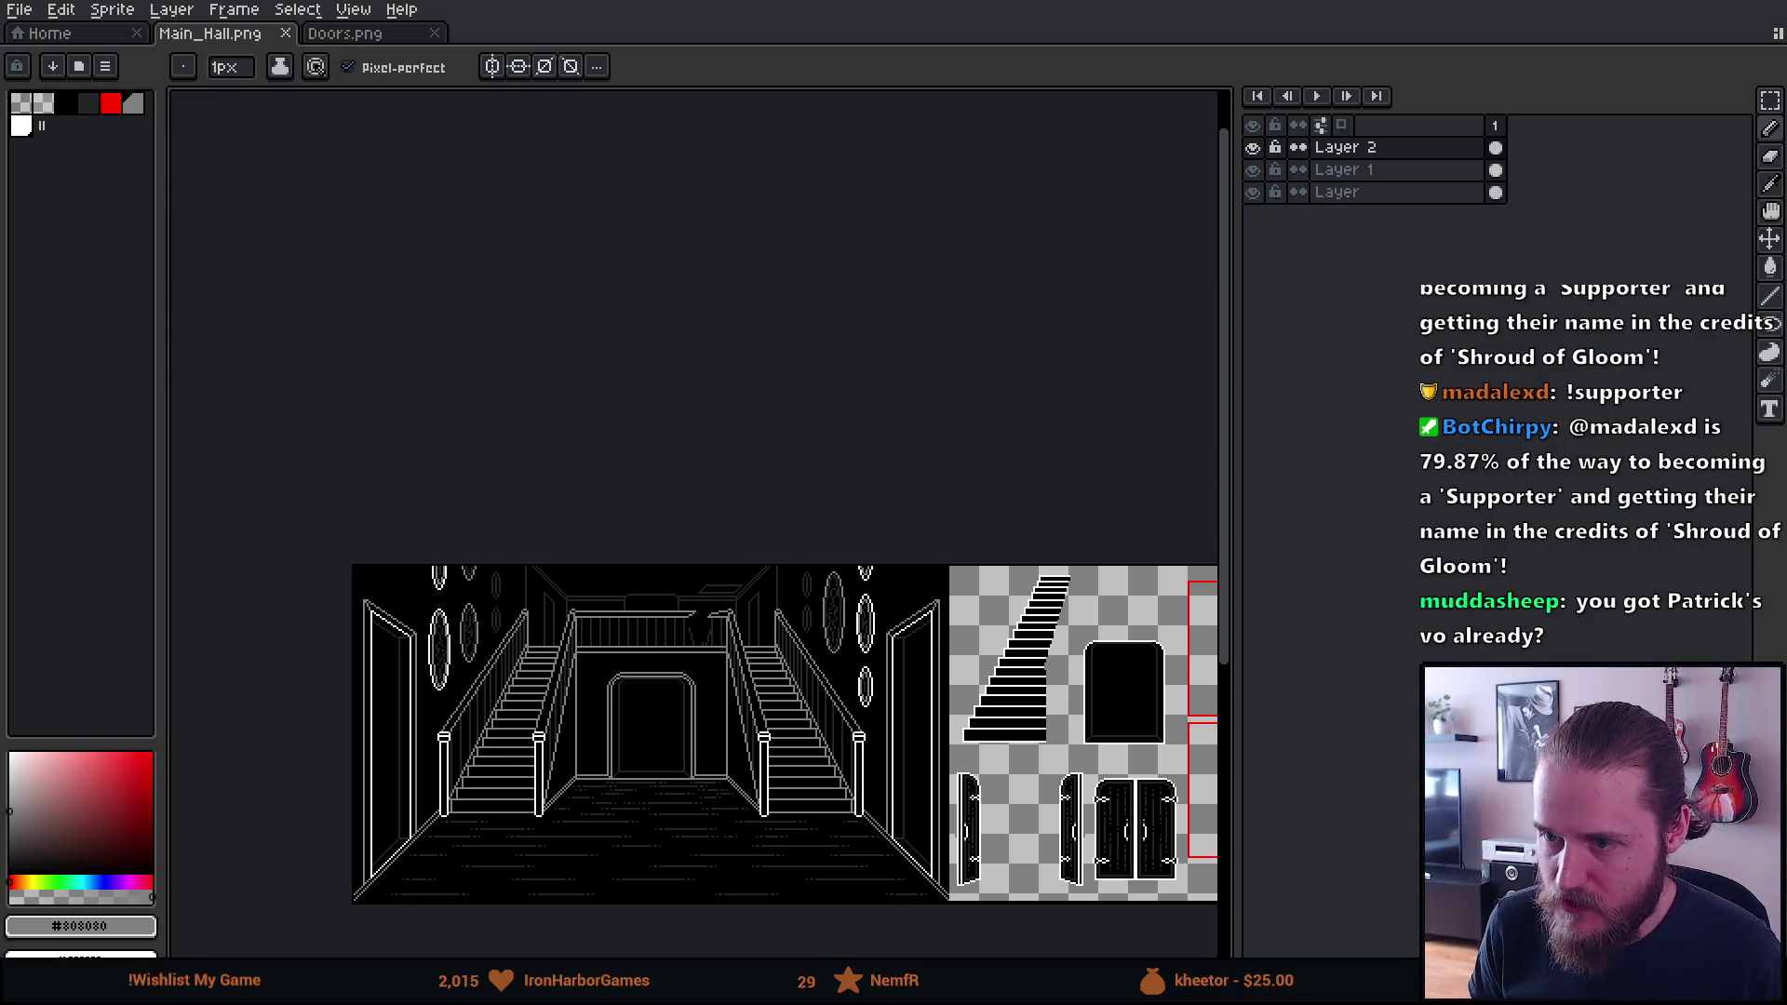
Paint the dark-grey pixels inside the left wall ellipse black
{"action": "scroll", "coordinate": [447, 633], "scroll_direction": "up", "scroll_amount": 2}
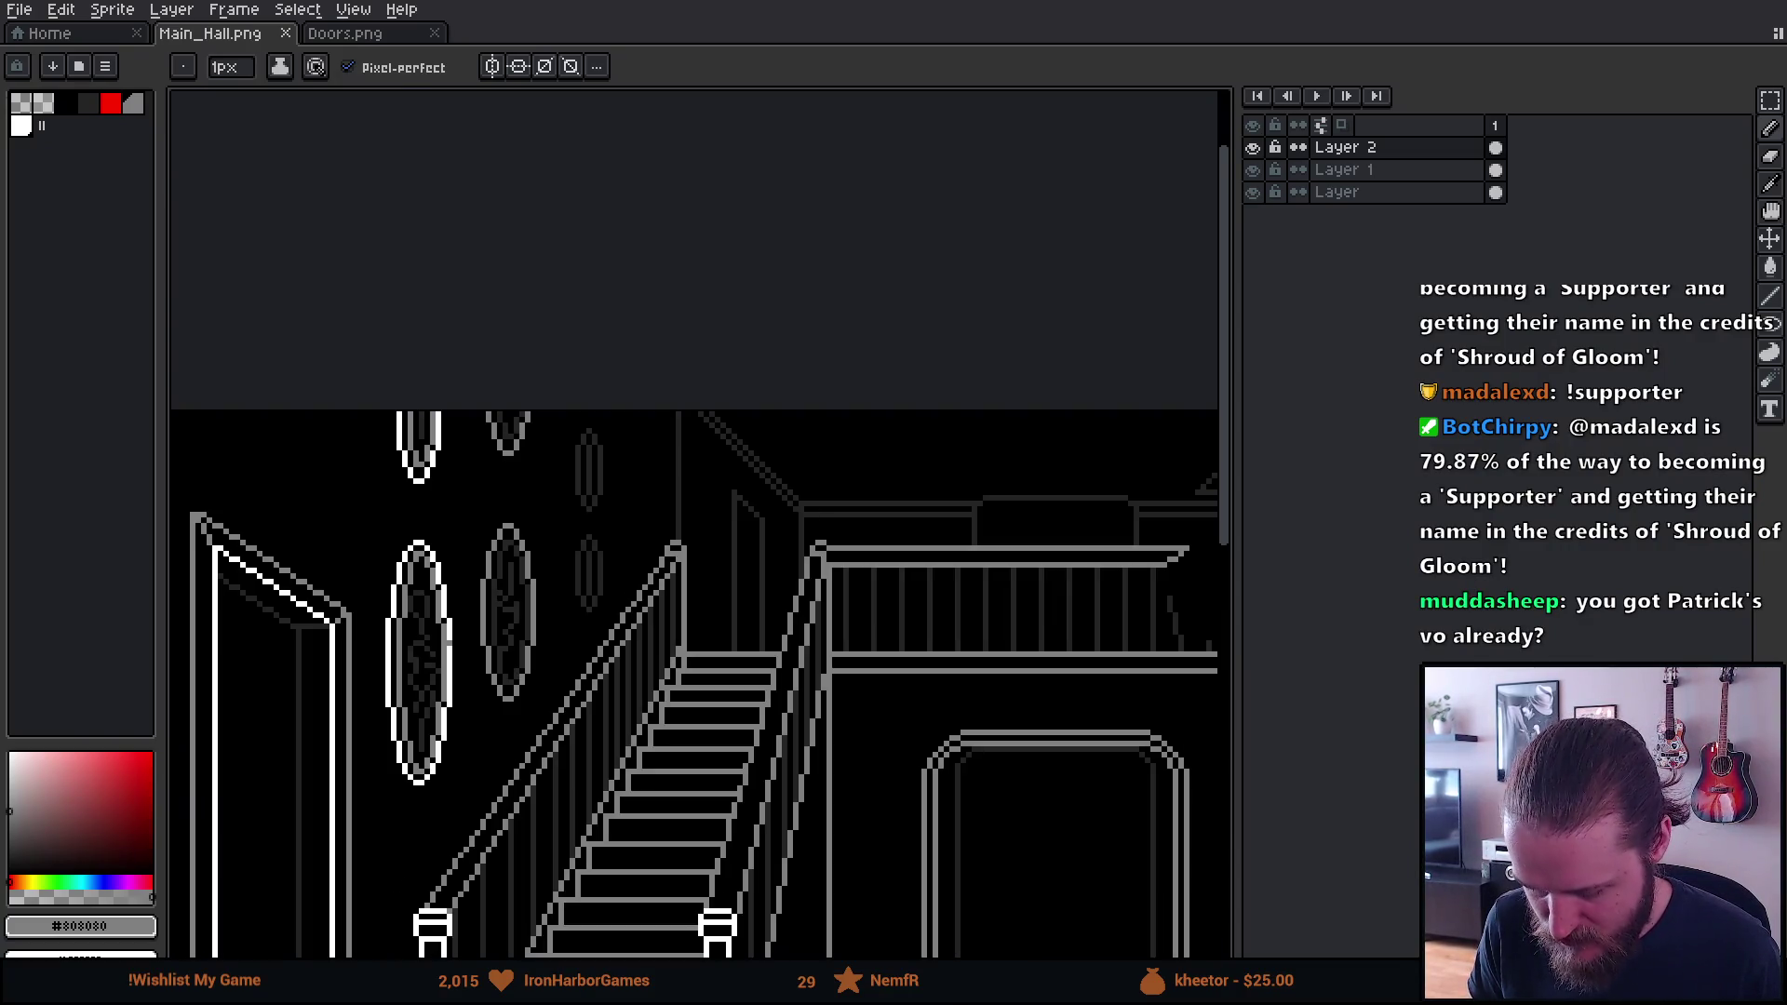
{"action": "scroll", "coordinate": [482, 740], "scroll_direction": "up", "scroll_amount": 3}
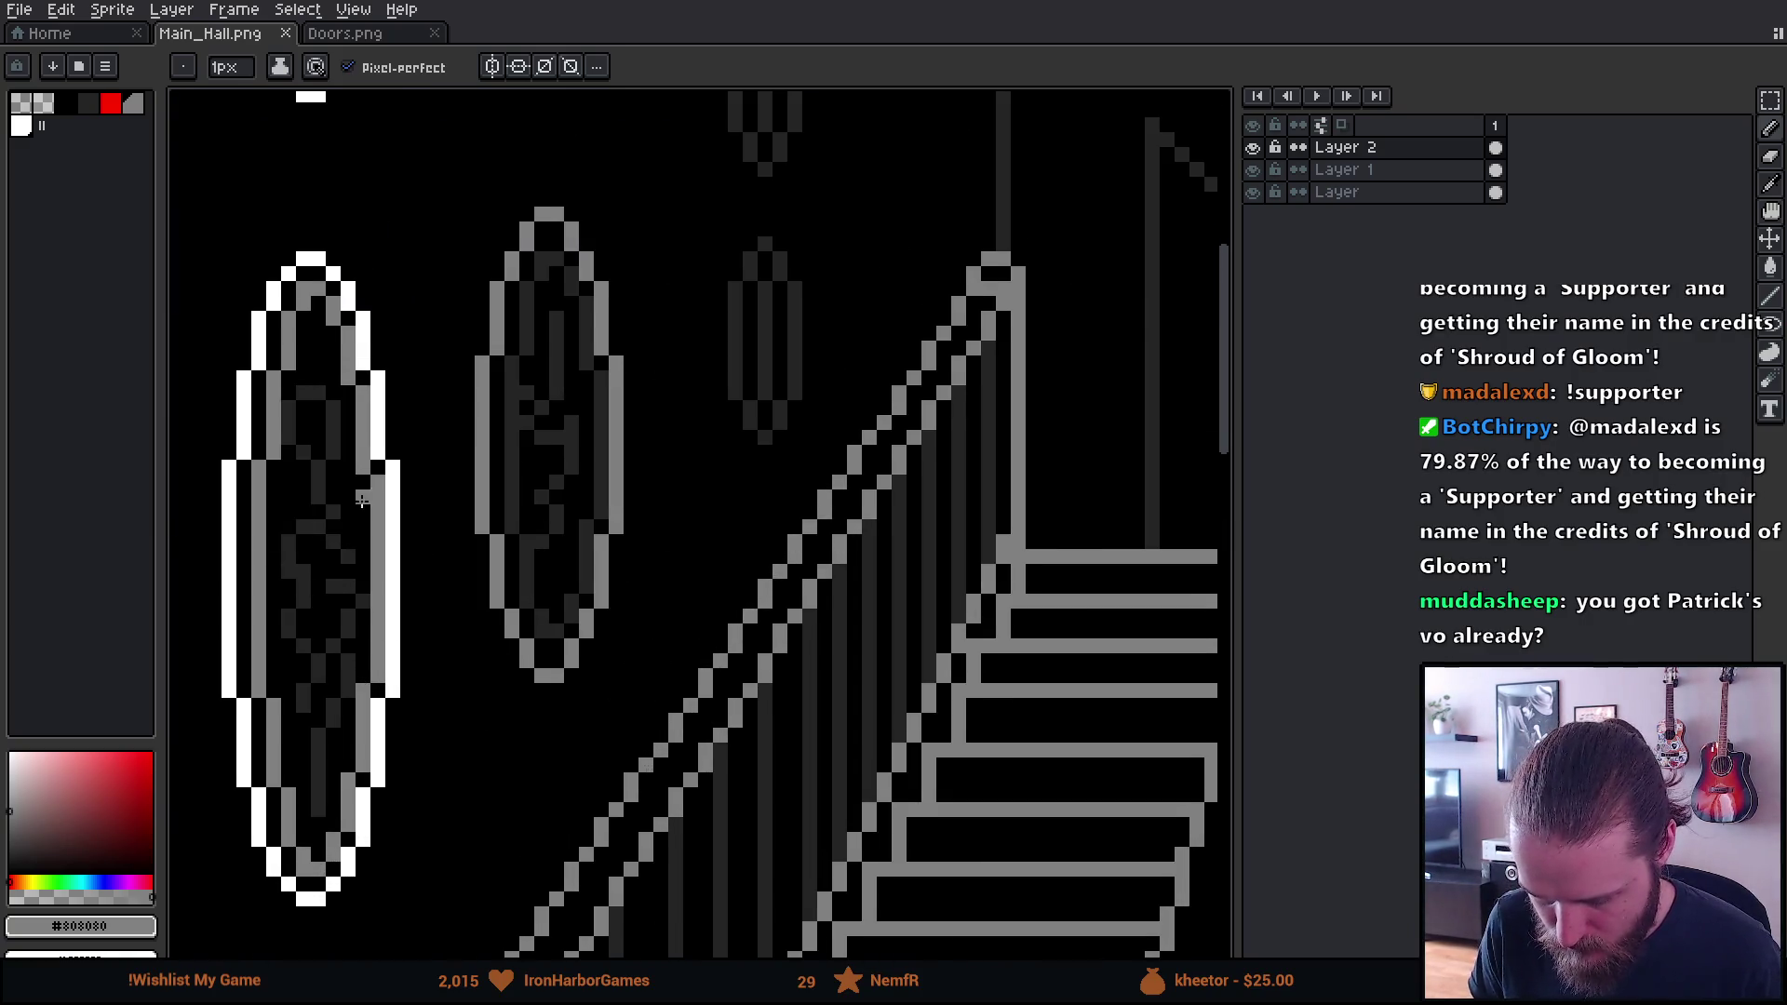
{"action": "left_click_drag", "start_coordinate": [363, 498], "coordinate": [520, 477]}
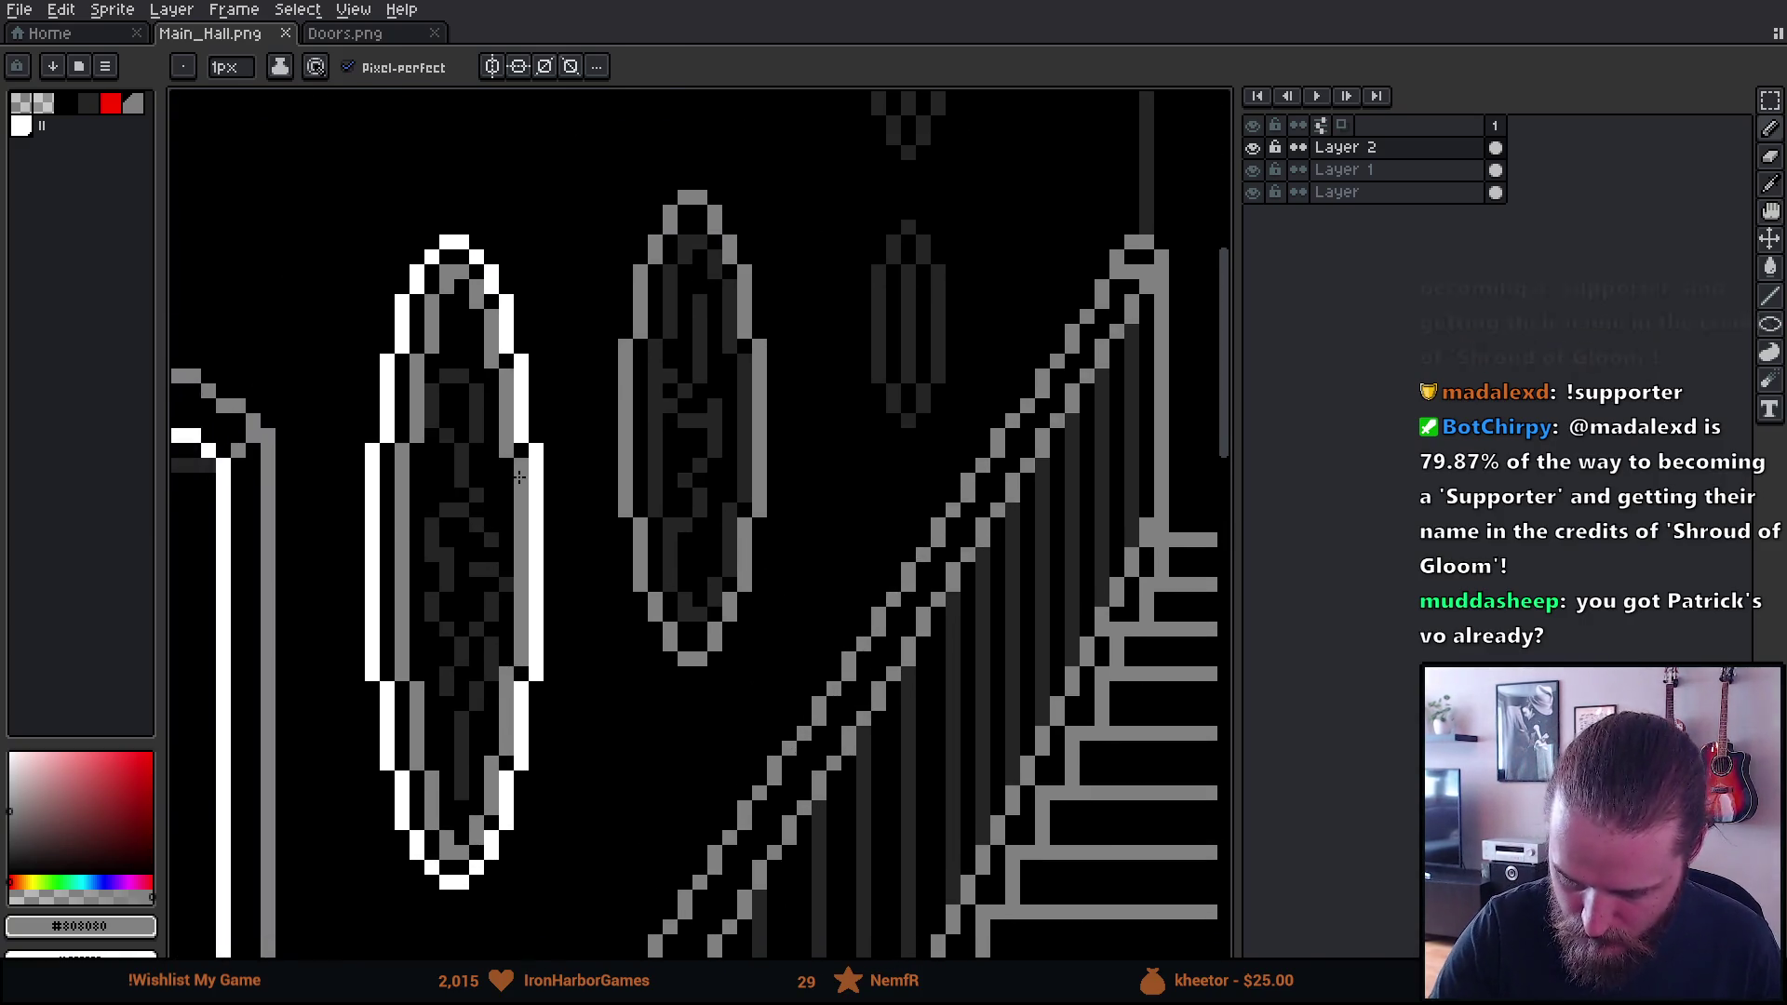
{"action": "left_click", "coordinate": [519, 459], "text": "alt"}
{"action": "mouse_move", "coordinate": [463, 445]}
{"action": "left_mouse_down"}
{"action": "mouse_move", "coordinate": [463, 513]}
{"action": "mouse_move", "coordinate": [436, 395]}
{"action": "mouse_move", "coordinate": [475, 391]}
{"action": "mouse_move", "coordinate": [470, 470]}
{"action": "mouse_move", "coordinate": [433, 554]}
{"action": "mouse_move", "coordinate": [458, 717]}
{"action": "mouse_move", "coordinate": [494, 549]}
{"action": "mouse_move", "coordinate": [467, 775]}
{"action": "left_mouse_up"}
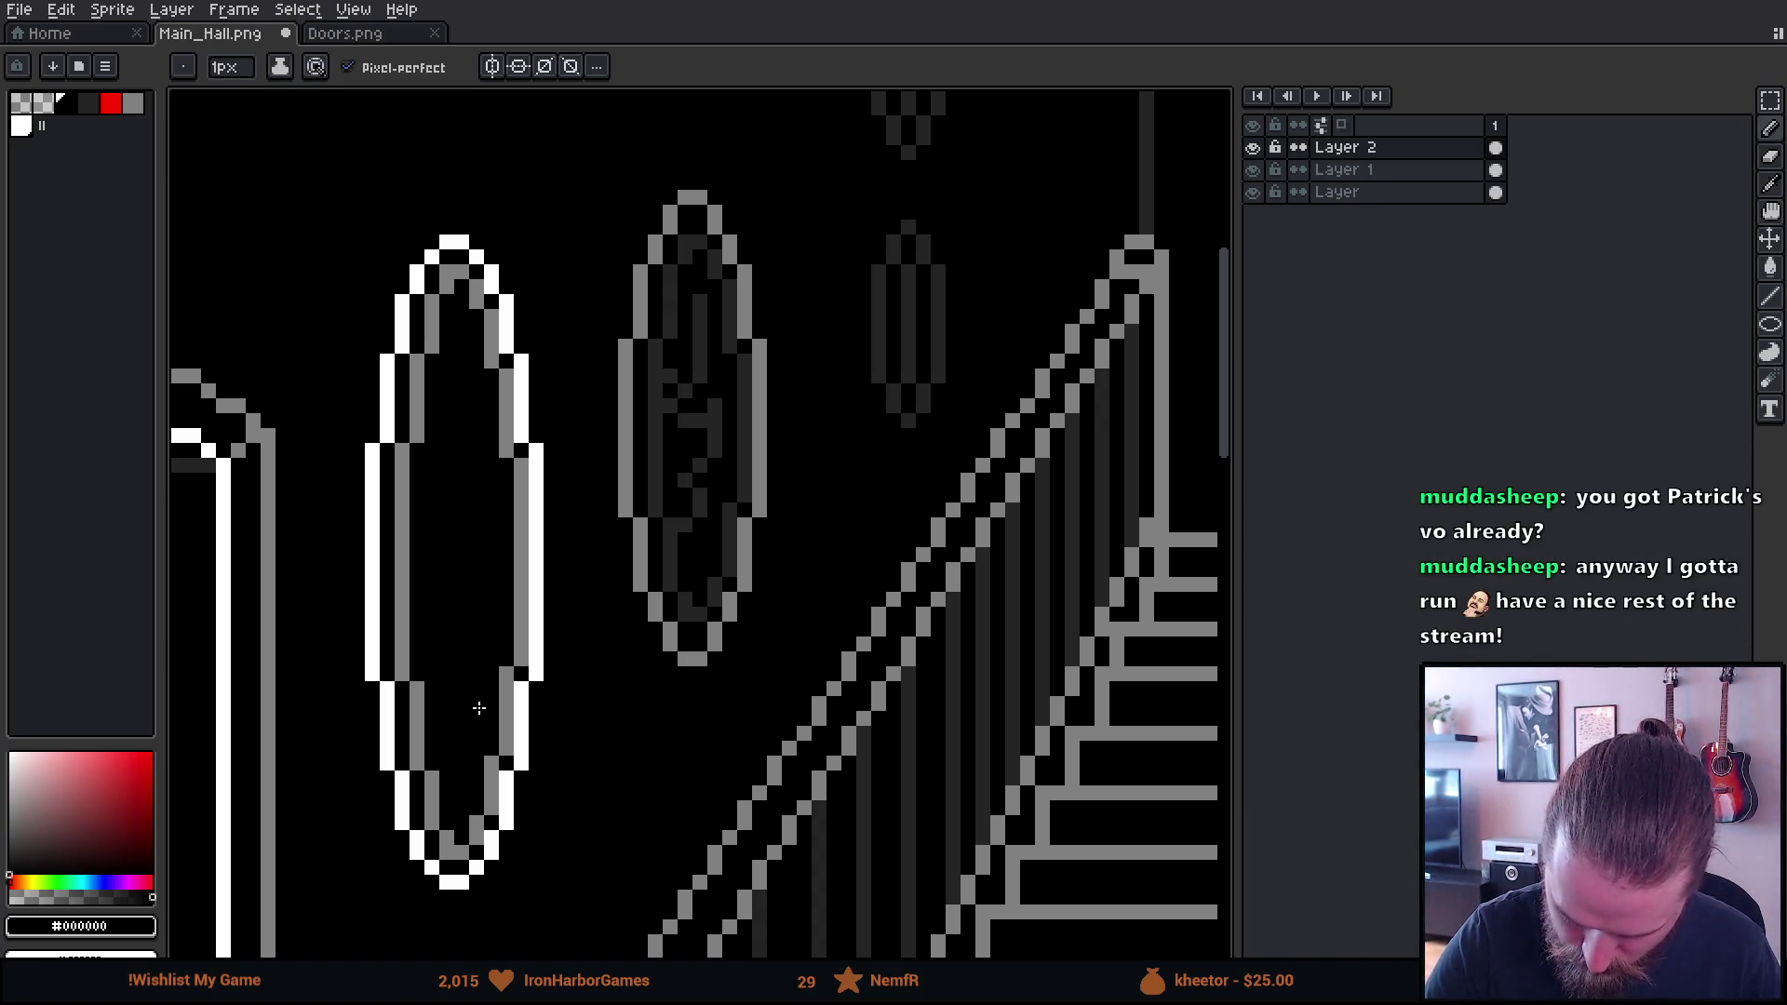
Add a new Layer 3 above the others and choose red as the drawing colour
{"action": "key", "text": "m"}
{"action": "left_click_drag", "start_coordinate": [565, 524], "coordinate": [594, 623]}
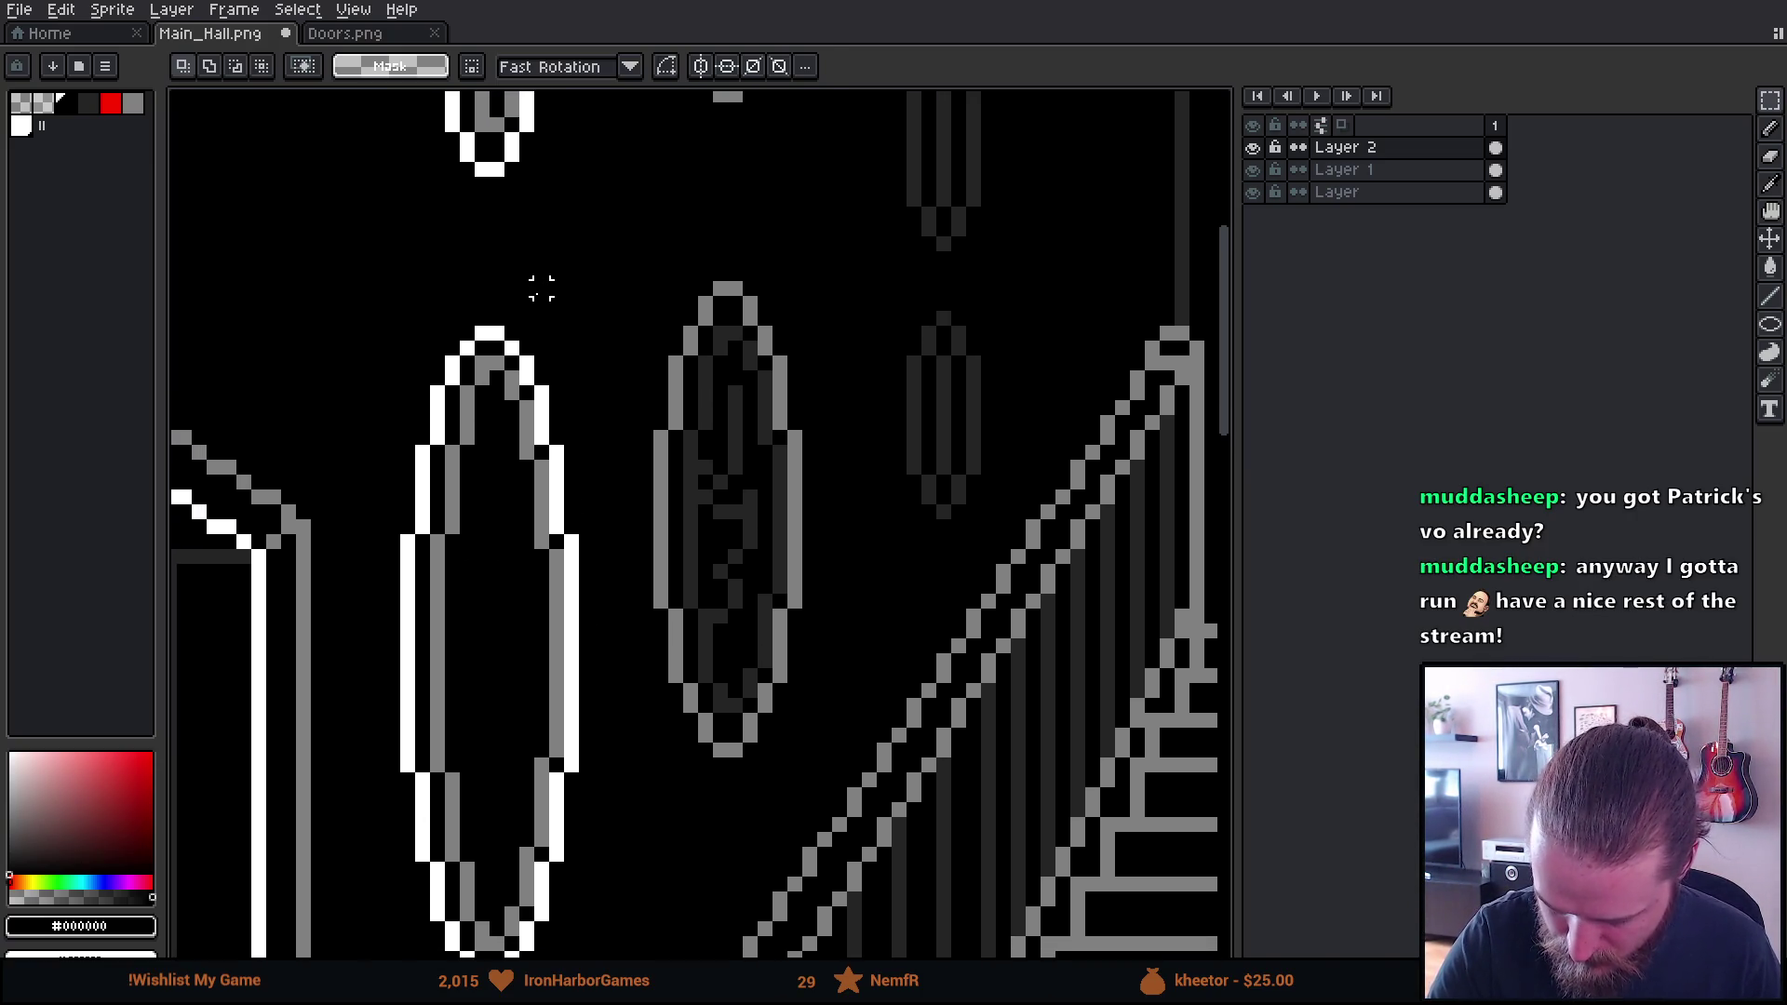
{"action": "left_click_drag", "start_coordinate": [601, 705], "coordinate": [670, 571]}
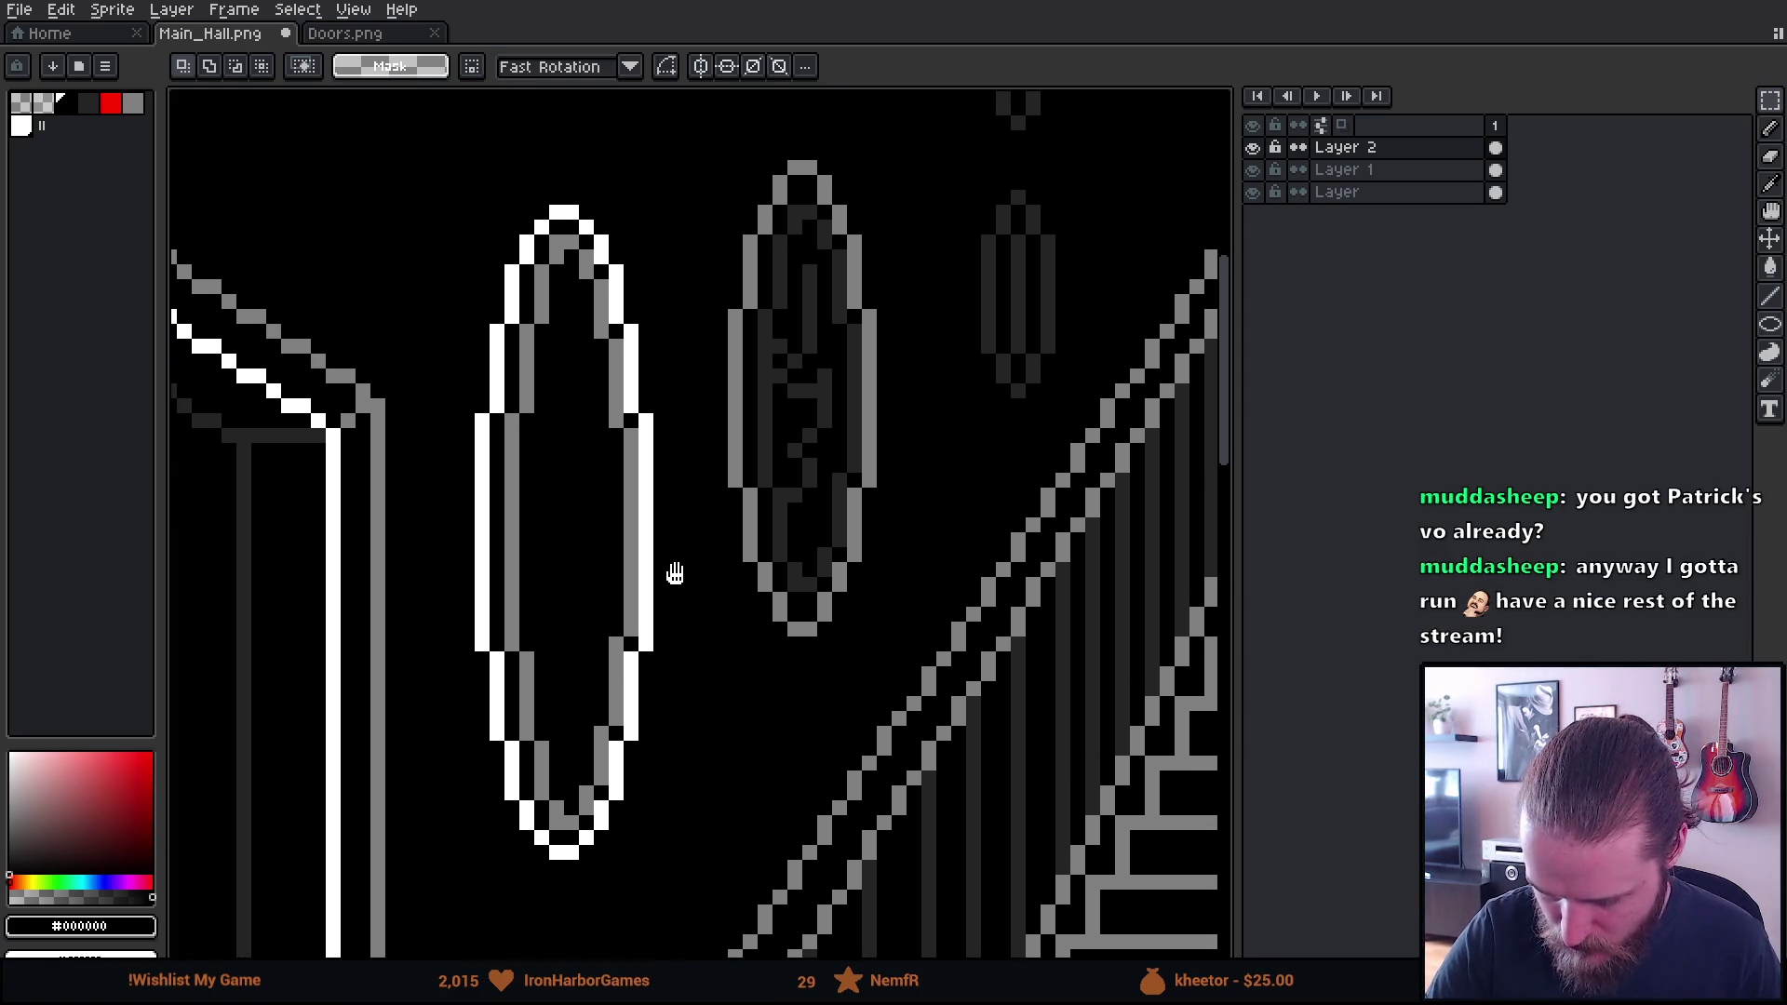
{"action": "key", "text": "shift+n"}
{"action": "left_click", "coordinate": [115, 105]}
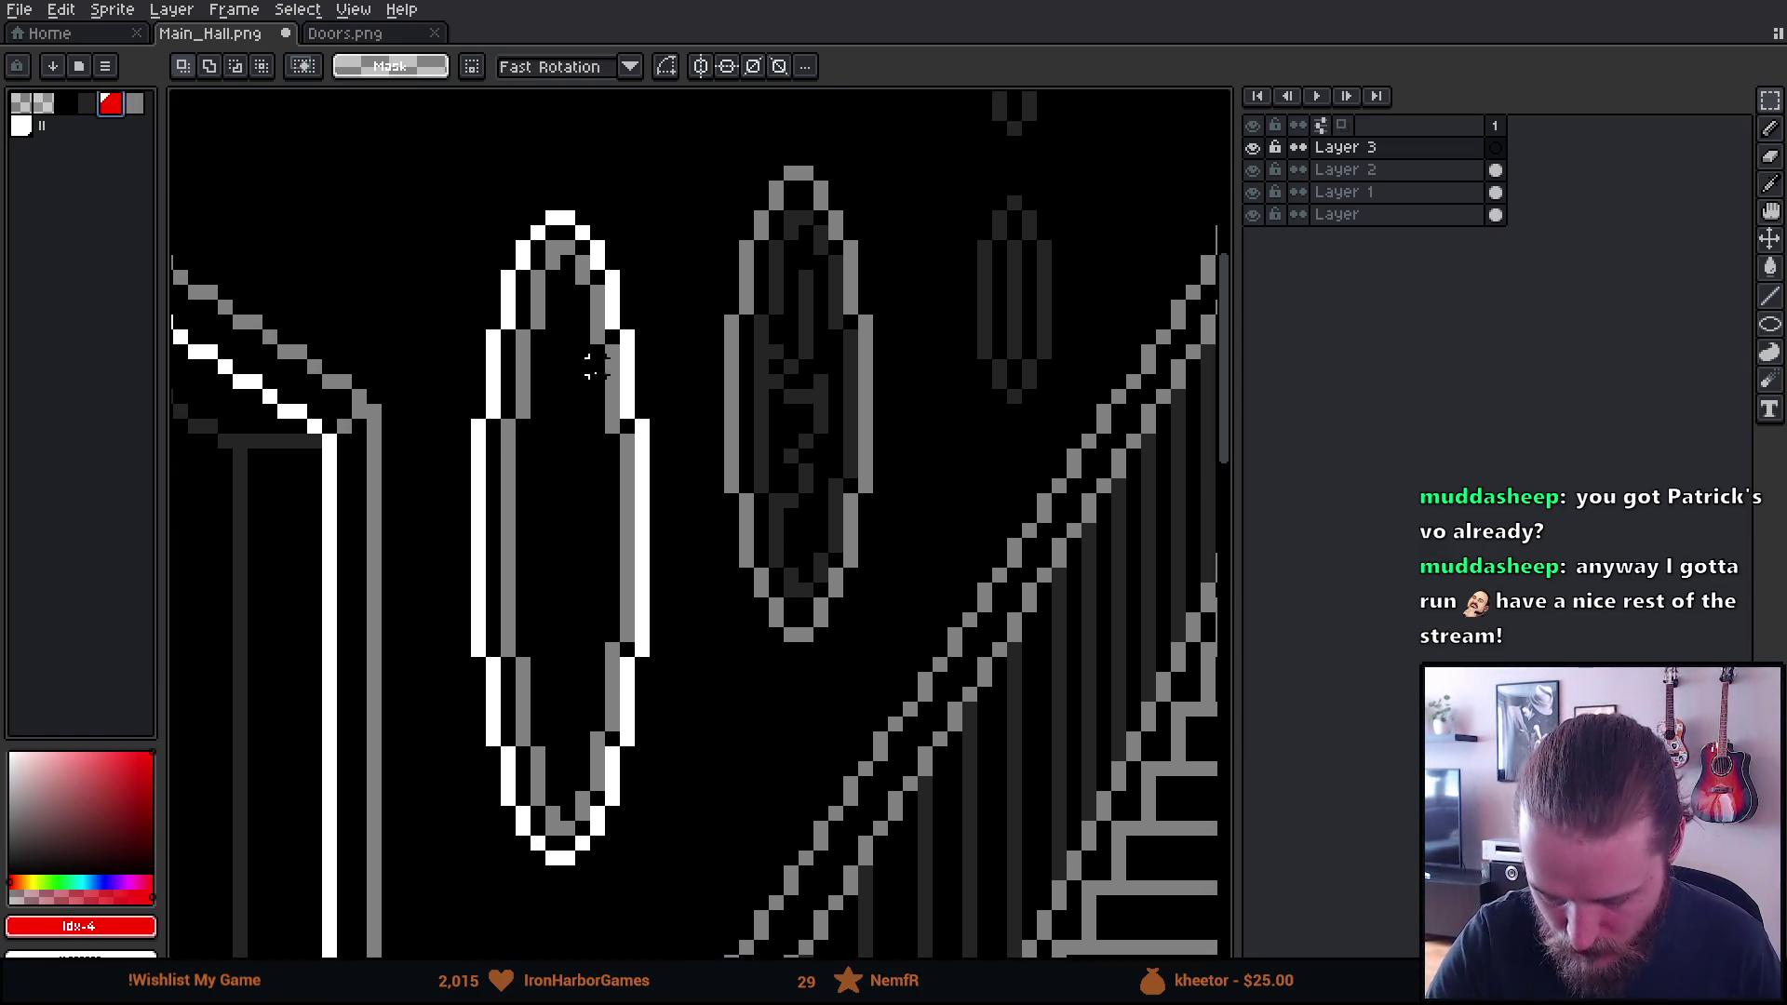
Trace a red pencil outline around the left oval on Layer 3
{"action": "key", "text": "b"}
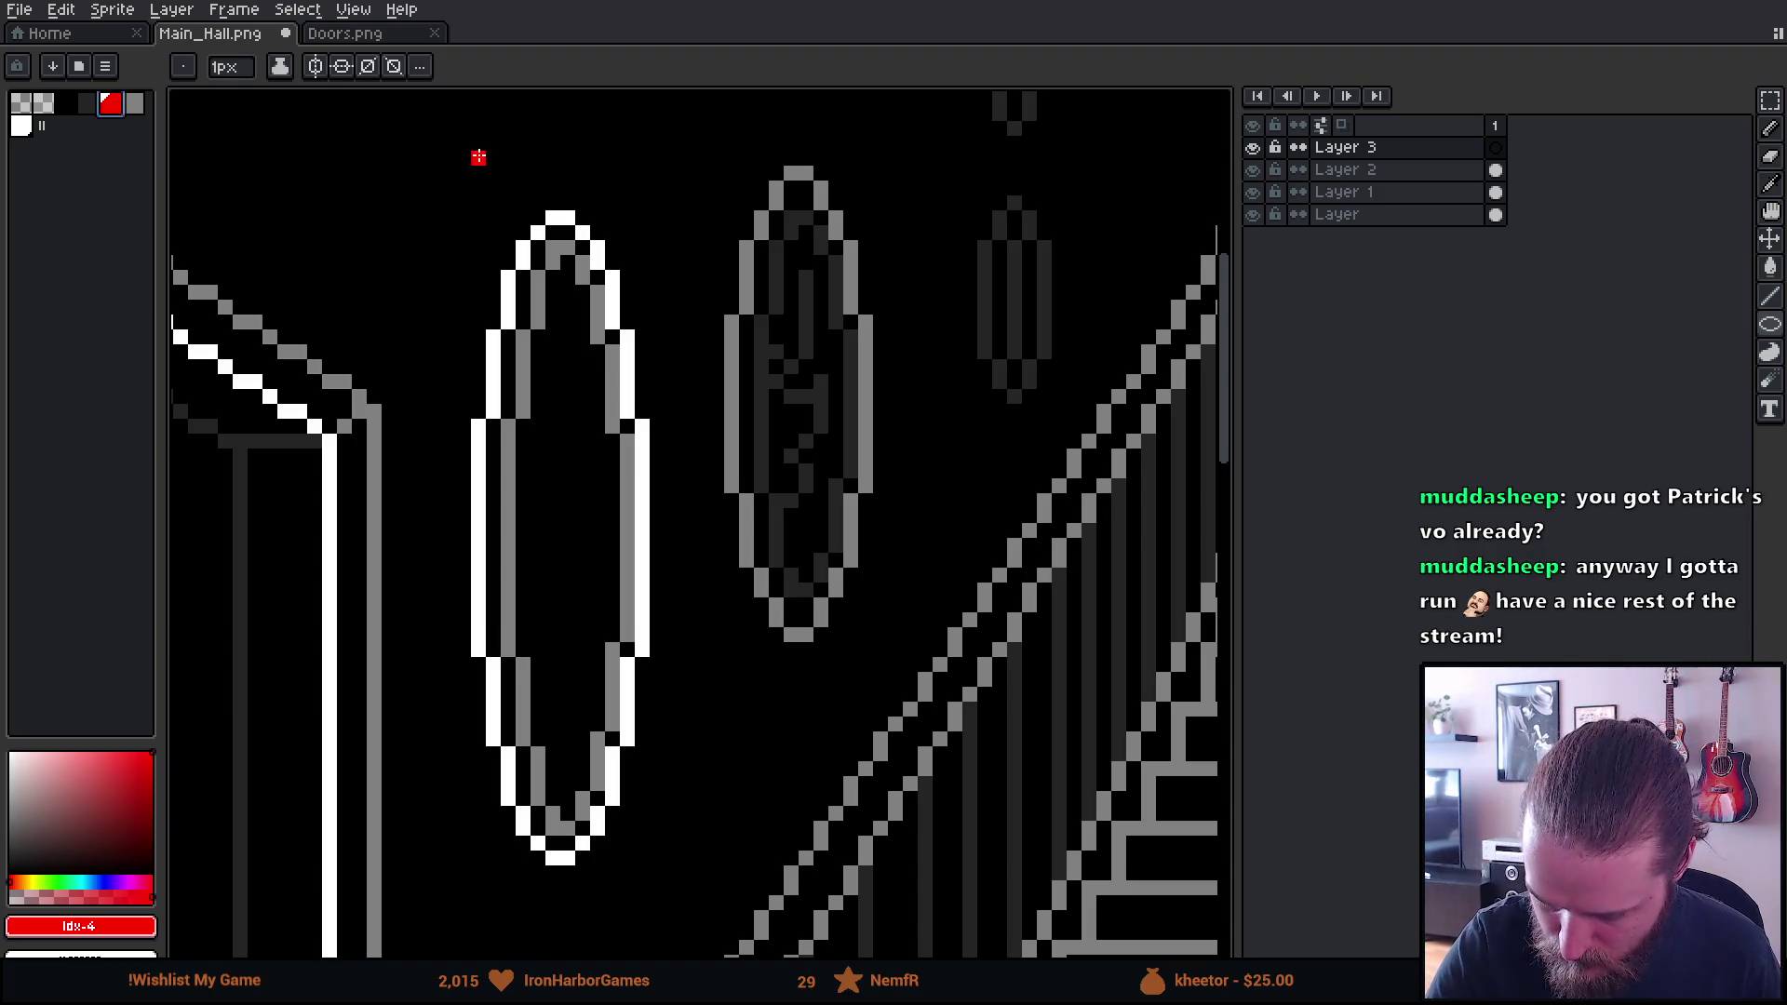
{"action": "left_click_drag", "start_coordinate": [478, 147], "coordinate": [637, 912]}
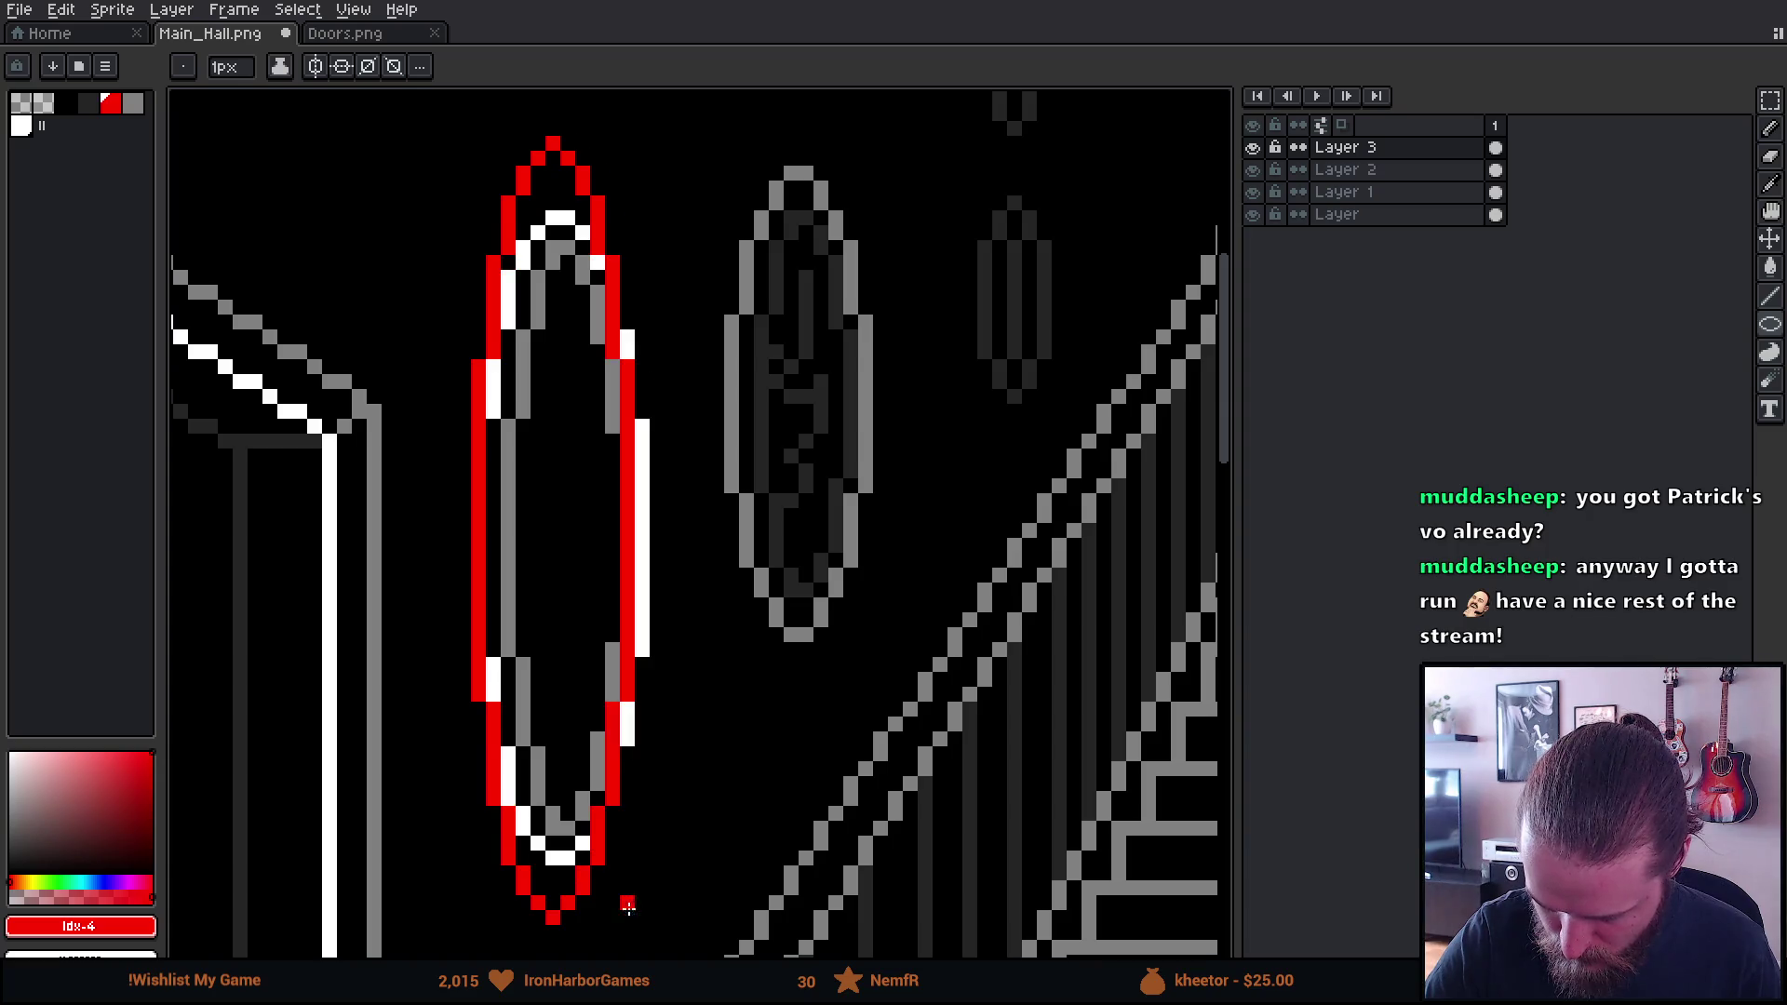
{"action": "key", "text": "ctrl+z"}
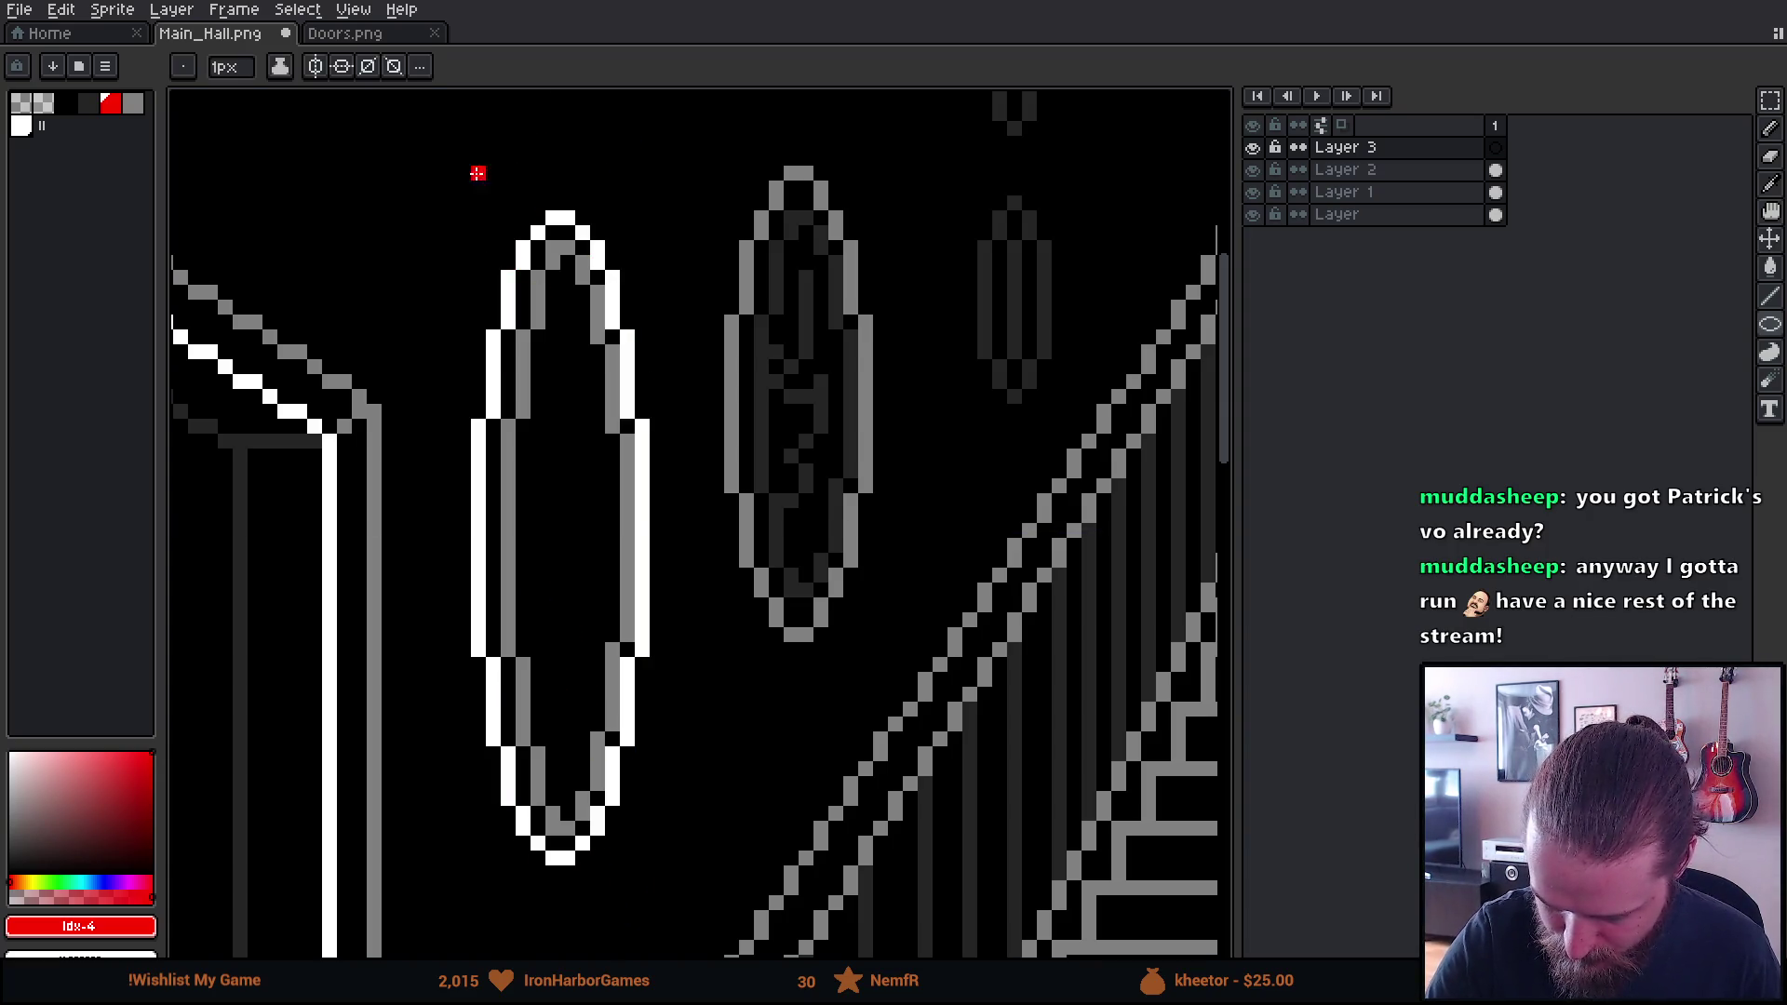
{"action": "left_click_drag", "start_coordinate": [528, 159], "coordinate": [640, 931]}
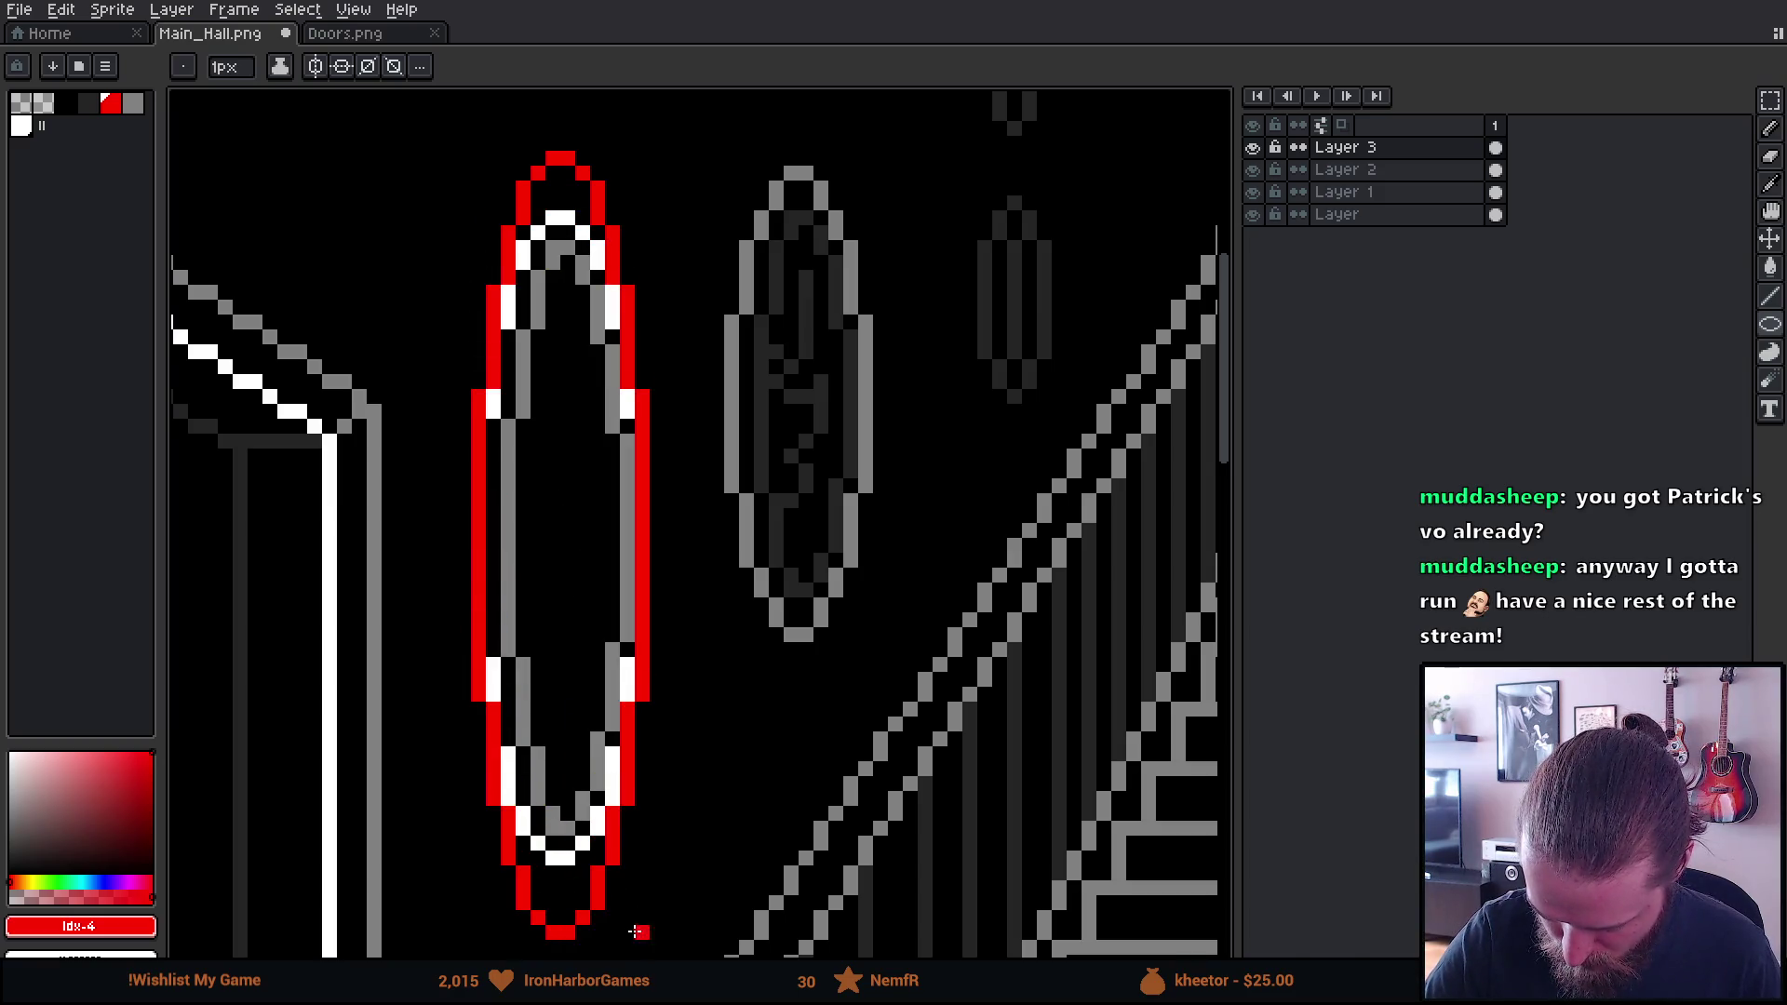
Erase the old oval inside the red outline on Layer 2 with a 9px eraser
{"action": "scroll", "coordinate": [718, 706], "scroll_direction": "down", "scroll_amount": 2}
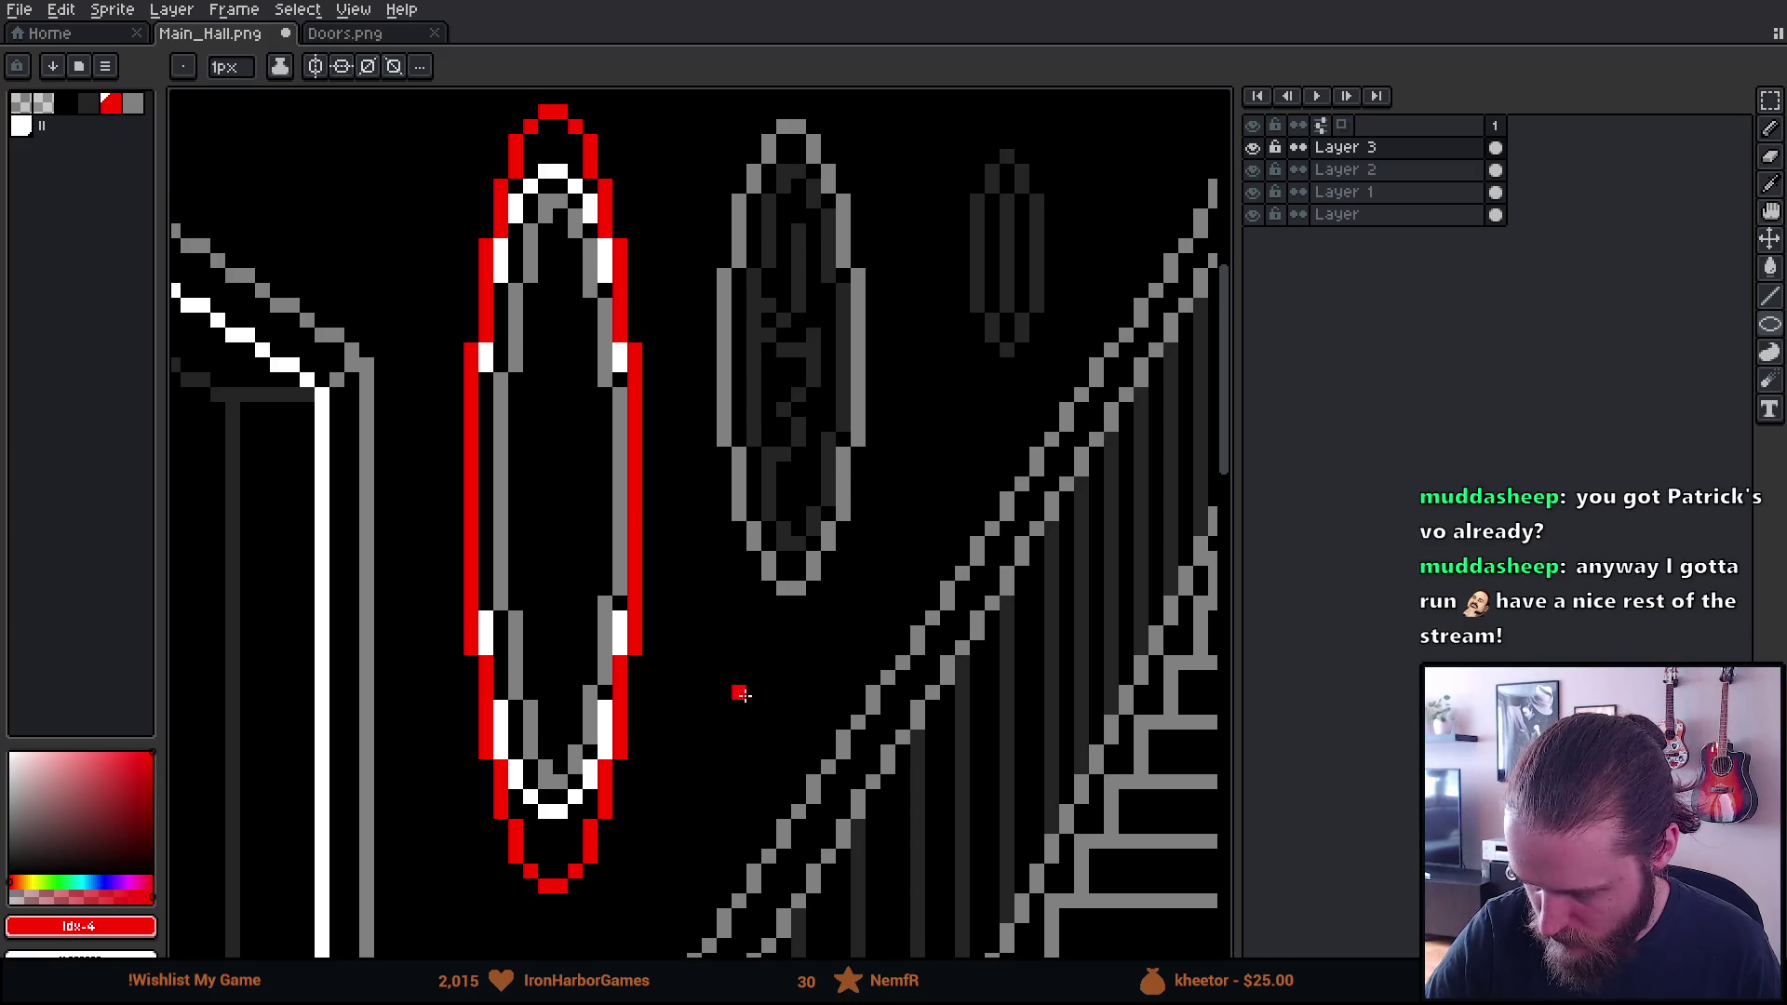
{"action": "left_click", "coordinate": [1345, 169]}
{"action": "key", "text": "b"}
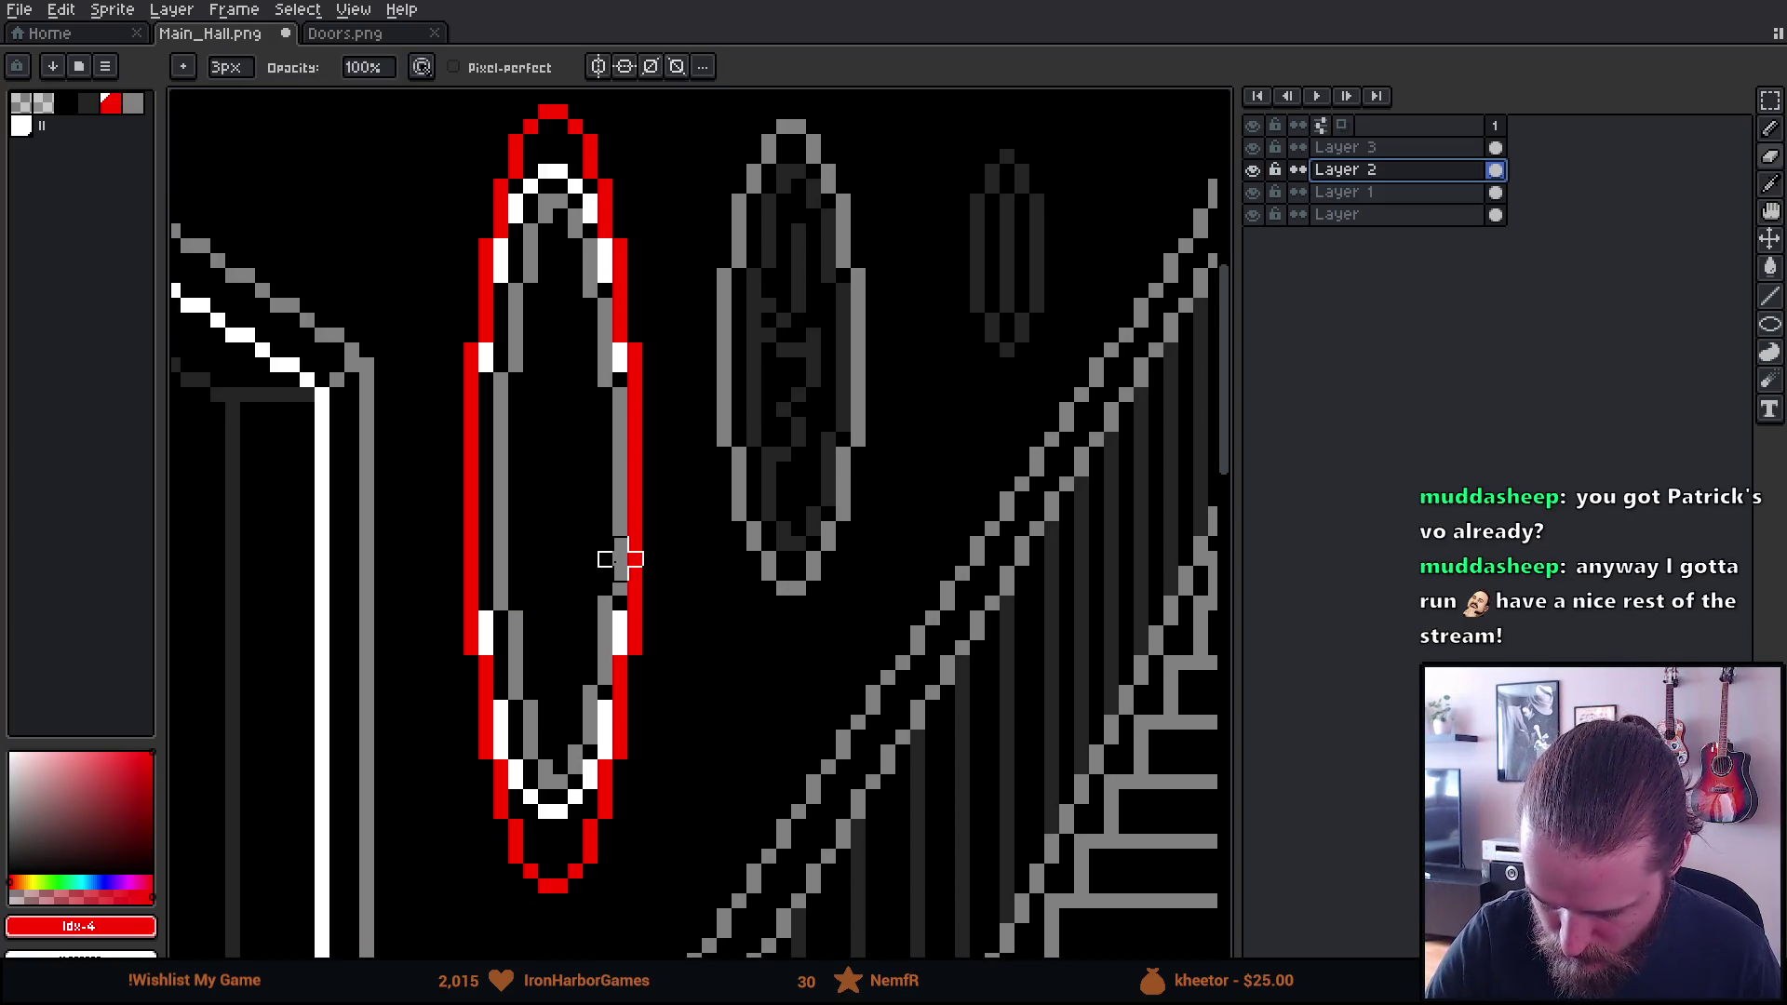
{"action": "left_click", "coordinate": [620, 633]}
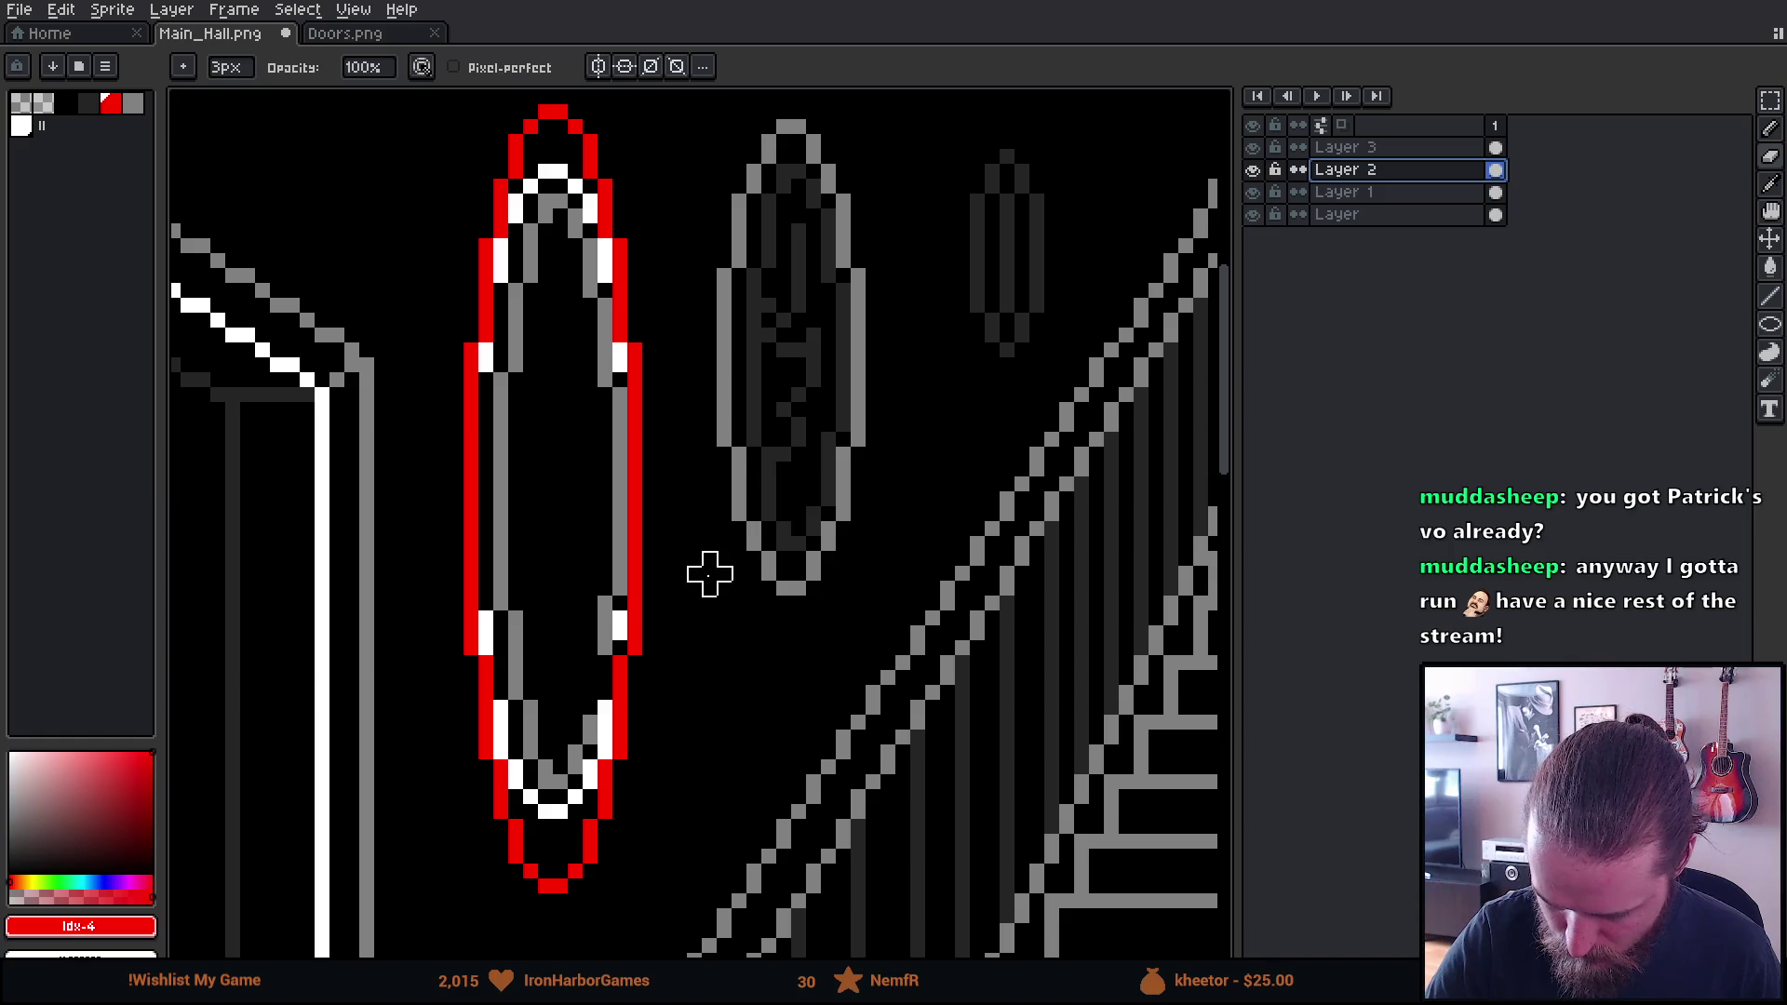
{"action": "key", "text": "plus"}
{"action": "key", "text": "plus"}
{"action": "key", "text": "plus"}
{"action": "key", "text": "plus"}
{"action": "mouse_move", "coordinate": [554, 761]}
{"action": "left_mouse_down"}
{"action": "mouse_move", "coordinate": [539, 778]}
{"action": "mouse_move", "coordinate": [511, 679]}
{"action": "mouse_move", "coordinate": [504, 310]}
{"action": "mouse_move", "coordinate": [559, 259]}
{"action": "mouse_move", "coordinate": [595, 686]}
{"action": "mouse_move", "coordinate": [615, 693]}
{"action": "left_mouse_up"}
Recolour the red oval outline white with a bucket fill on Layer 3
{"action": "left_click", "coordinate": [1376, 147]}
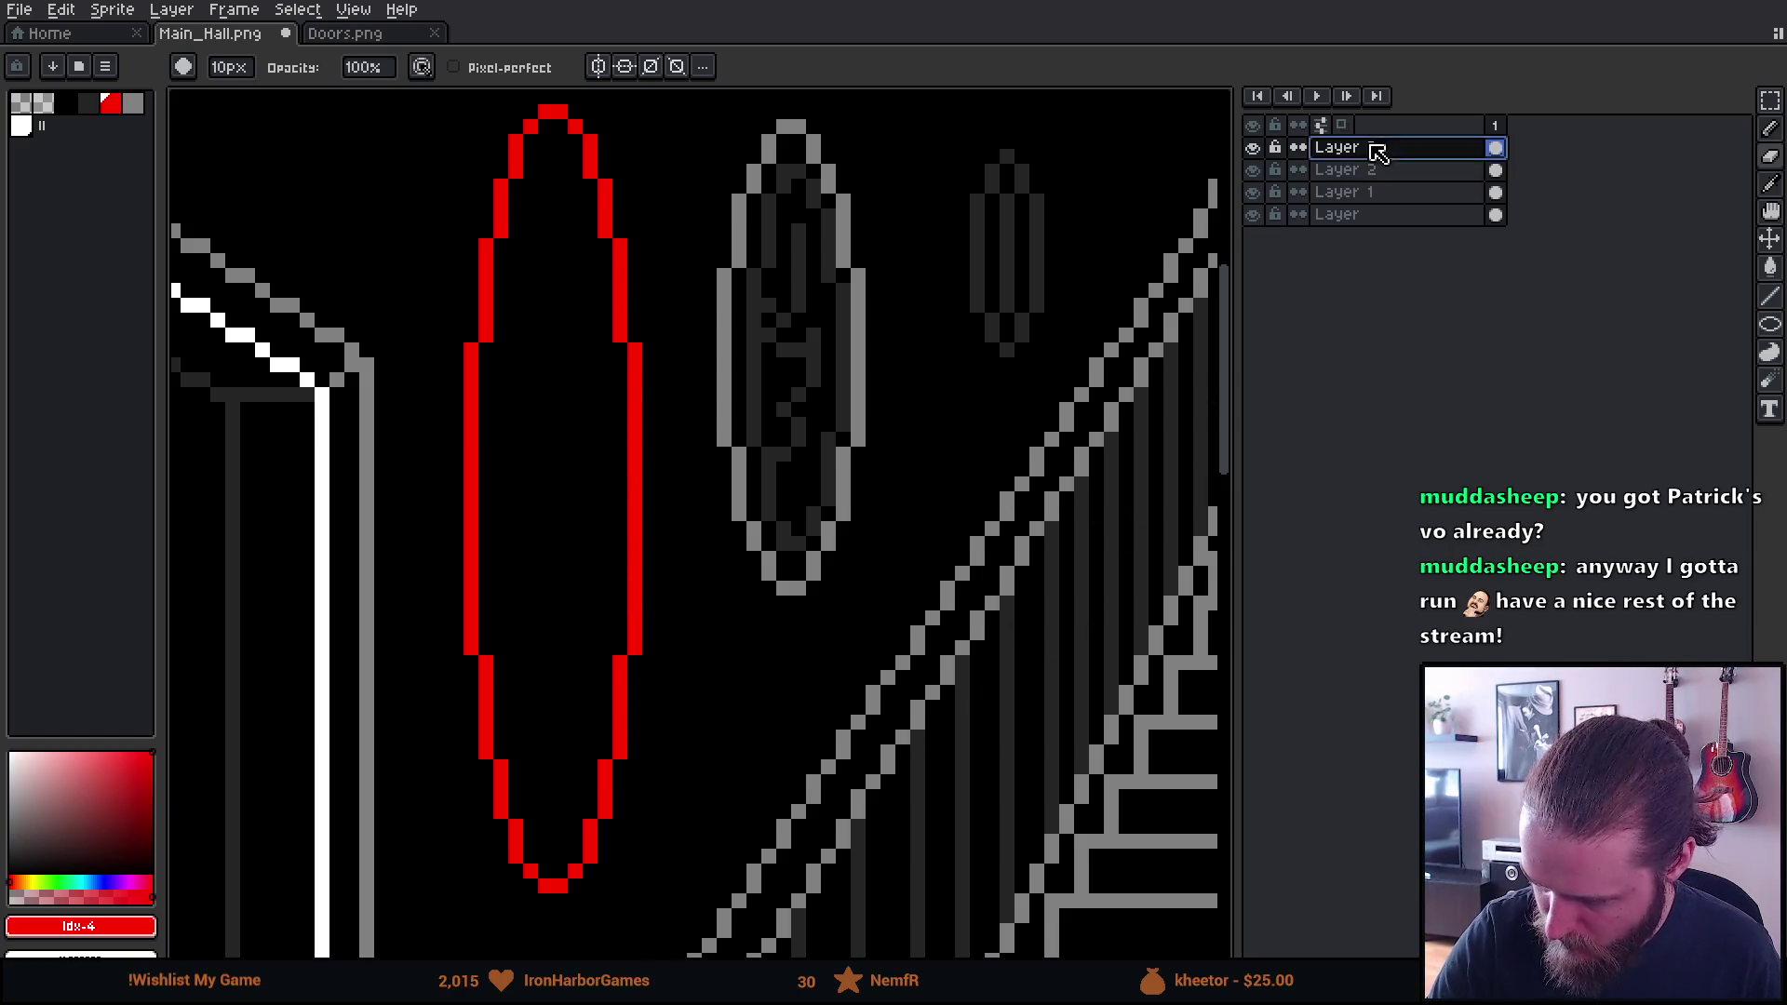
{"action": "key", "text": "b"}
{"action": "left_click", "coordinate": [21, 127]}
{"action": "key", "text": "g"}
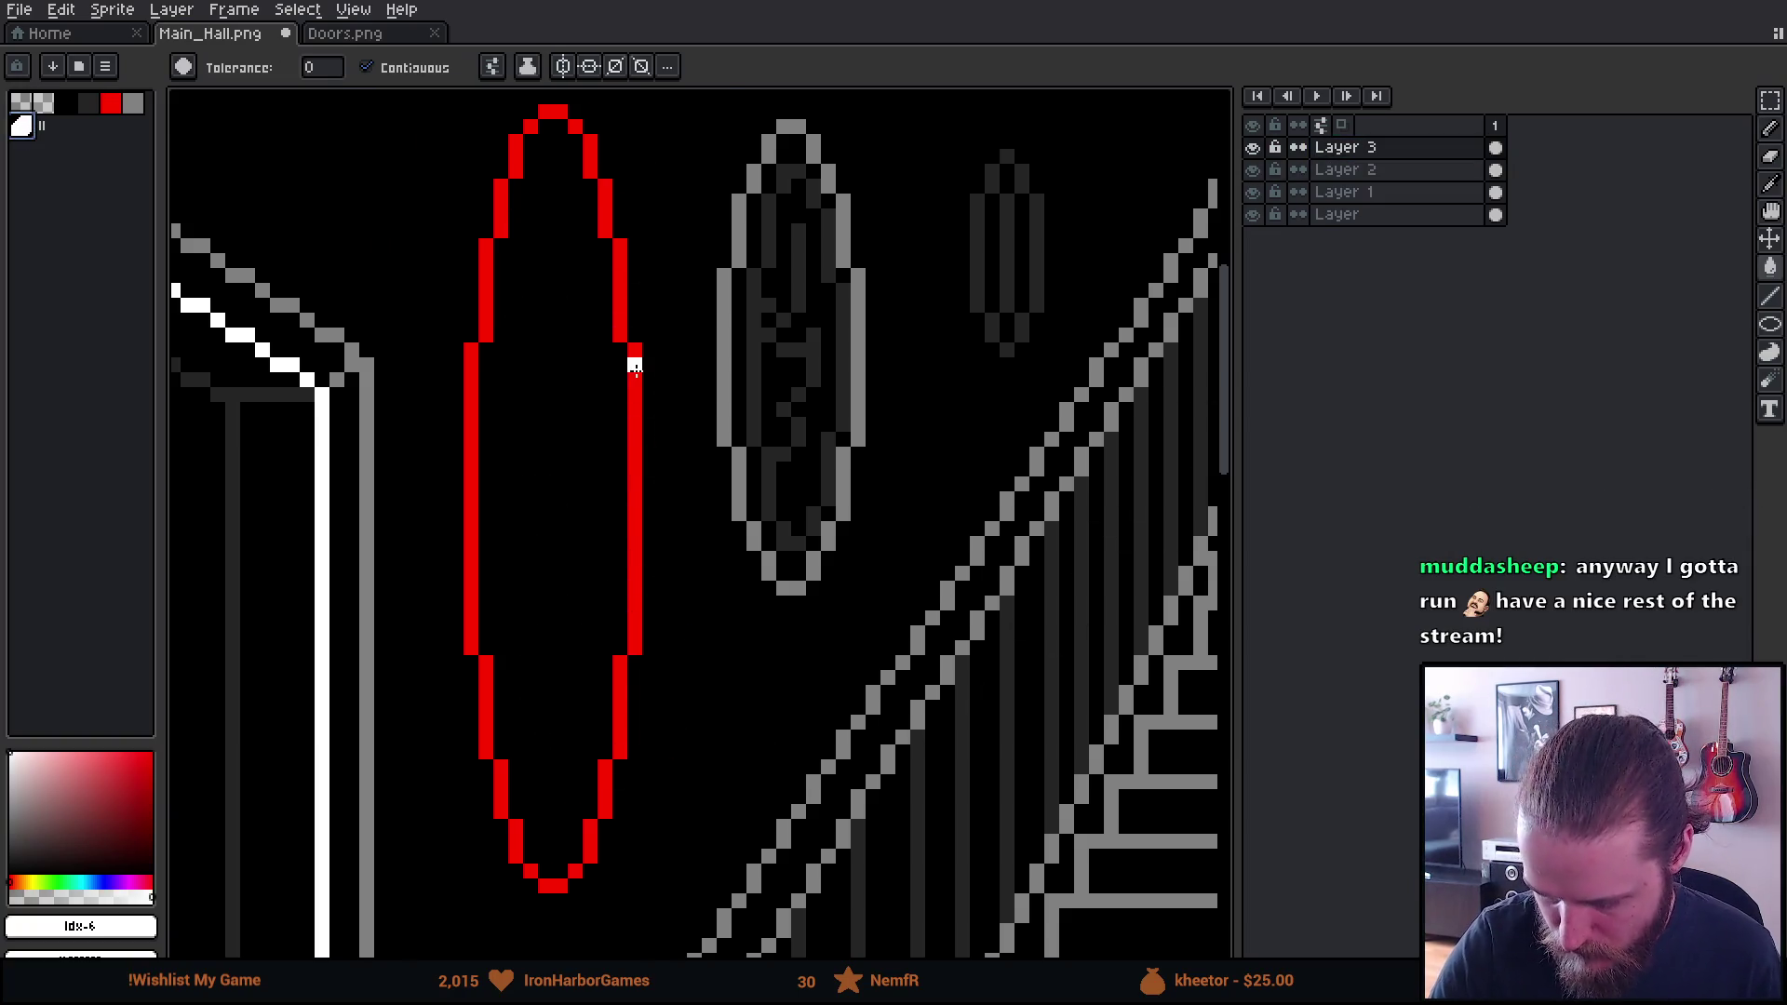
{"action": "left_click", "coordinate": [633, 361]}
{"action": "left_click_drag", "start_coordinate": [363, 342], "coordinate": [423, 435]}
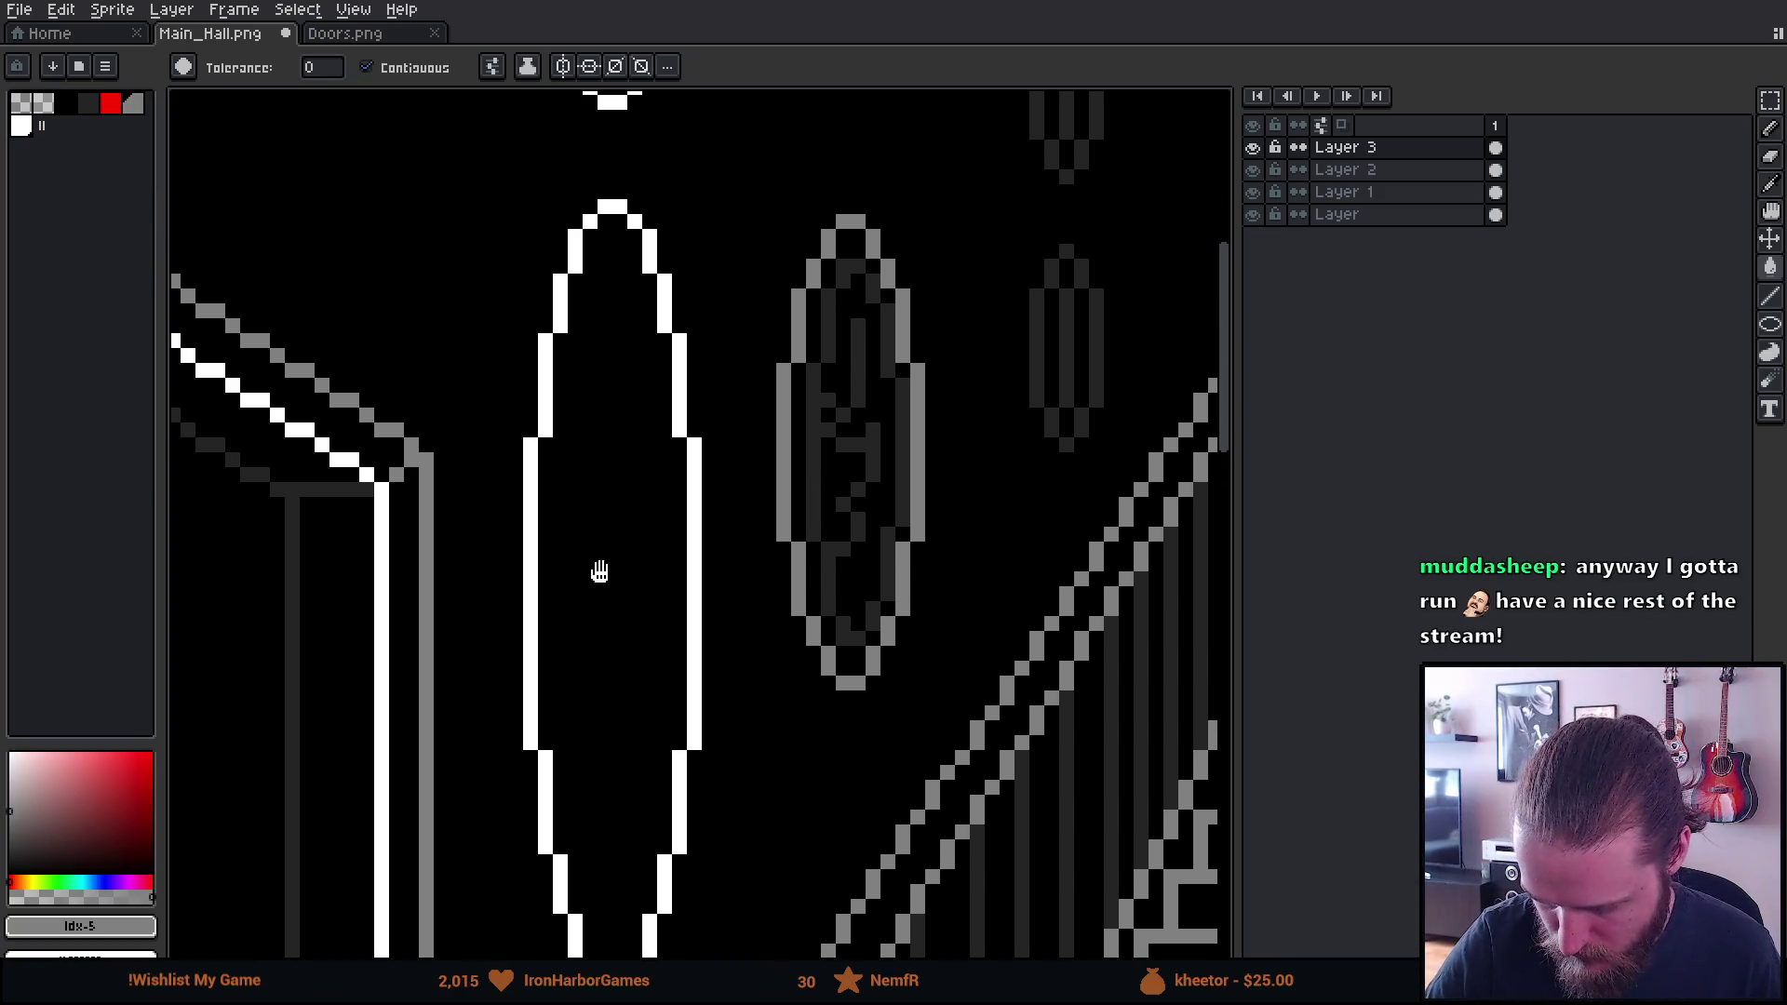
Draw grey pixel lines along the oval's inner left and right edges
{"action": "key", "text": "b"}
{"action": "mouse_move", "coordinate": [561, 461]}
{"action": "left_mouse_down"}
{"action": "mouse_move", "coordinate": [560, 749]}
{"action": "mouse_move", "coordinate": [579, 824]}
{"action": "left_mouse_up"}
{"action": "key", "text": "ctrl+z"}
{"action": "left_click", "coordinate": [560, 742], "text": "shift"}
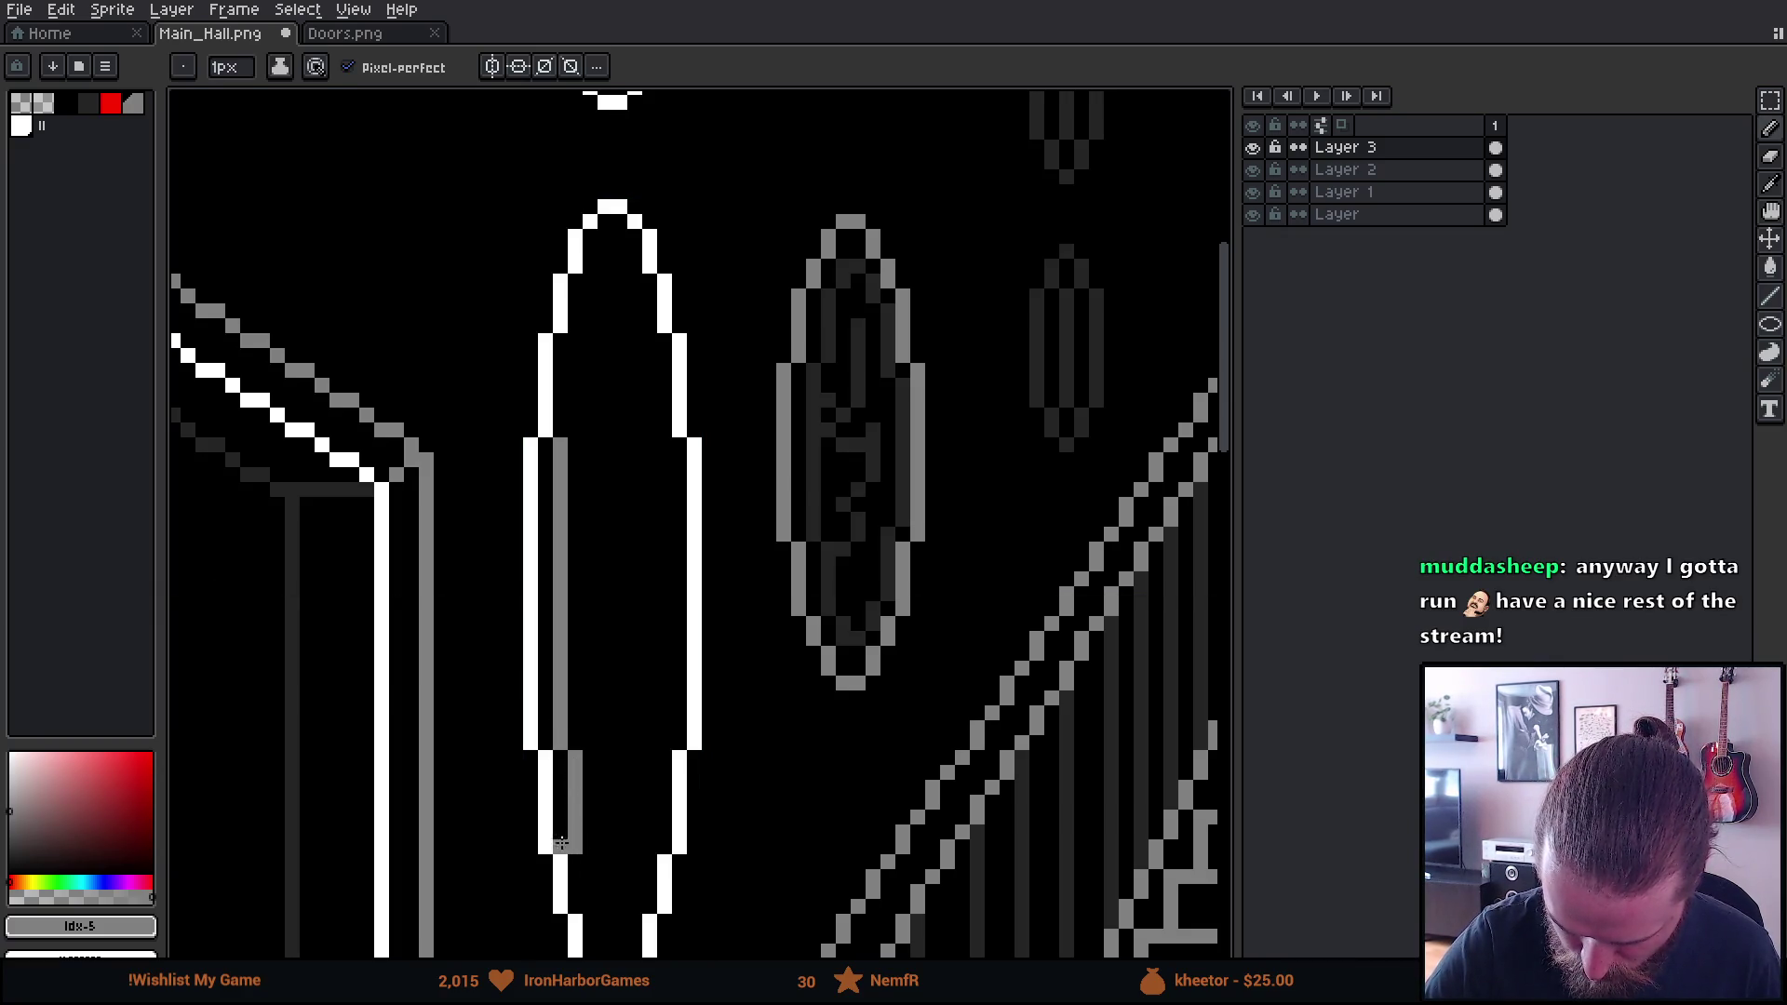
{"action": "scroll", "coordinate": [633, 801], "scroll_direction": "down", "scroll_amount": 5}
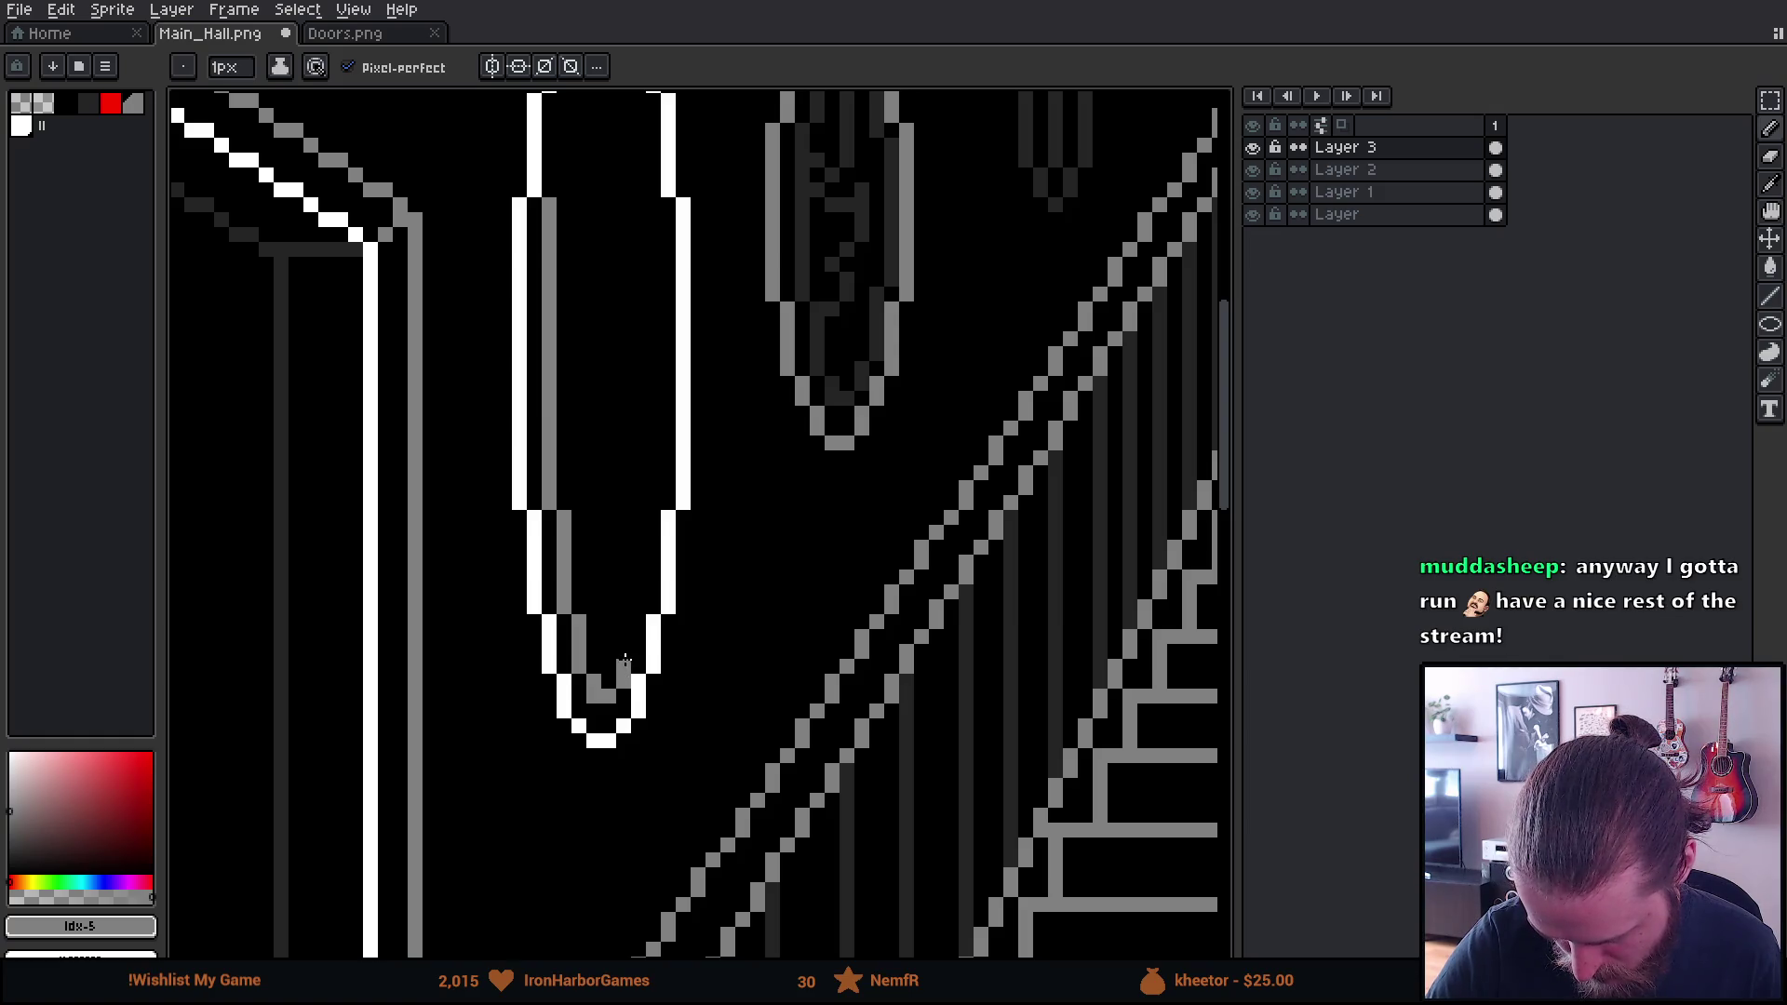
{"action": "left_click_drag", "start_coordinate": [635, 641], "coordinate": [649, 499]}
{"action": "left_click_drag", "start_coordinate": [647, 387], "coordinate": [617, 601]}
{"action": "left_click_drag", "start_coordinate": [637, 712], "coordinate": [631, 439]}
{"action": "mouse_move", "coordinate": [532, 411]}
{"action": "left_mouse_down"}
{"action": "mouse_move", "coordinate": [551, 254]}
{"action": "mouse_move", "coordinate": [592, 244]}
{"action": "mouse_move", "coordinate": [622, 363]}
{"action": "left_mouse_up"}
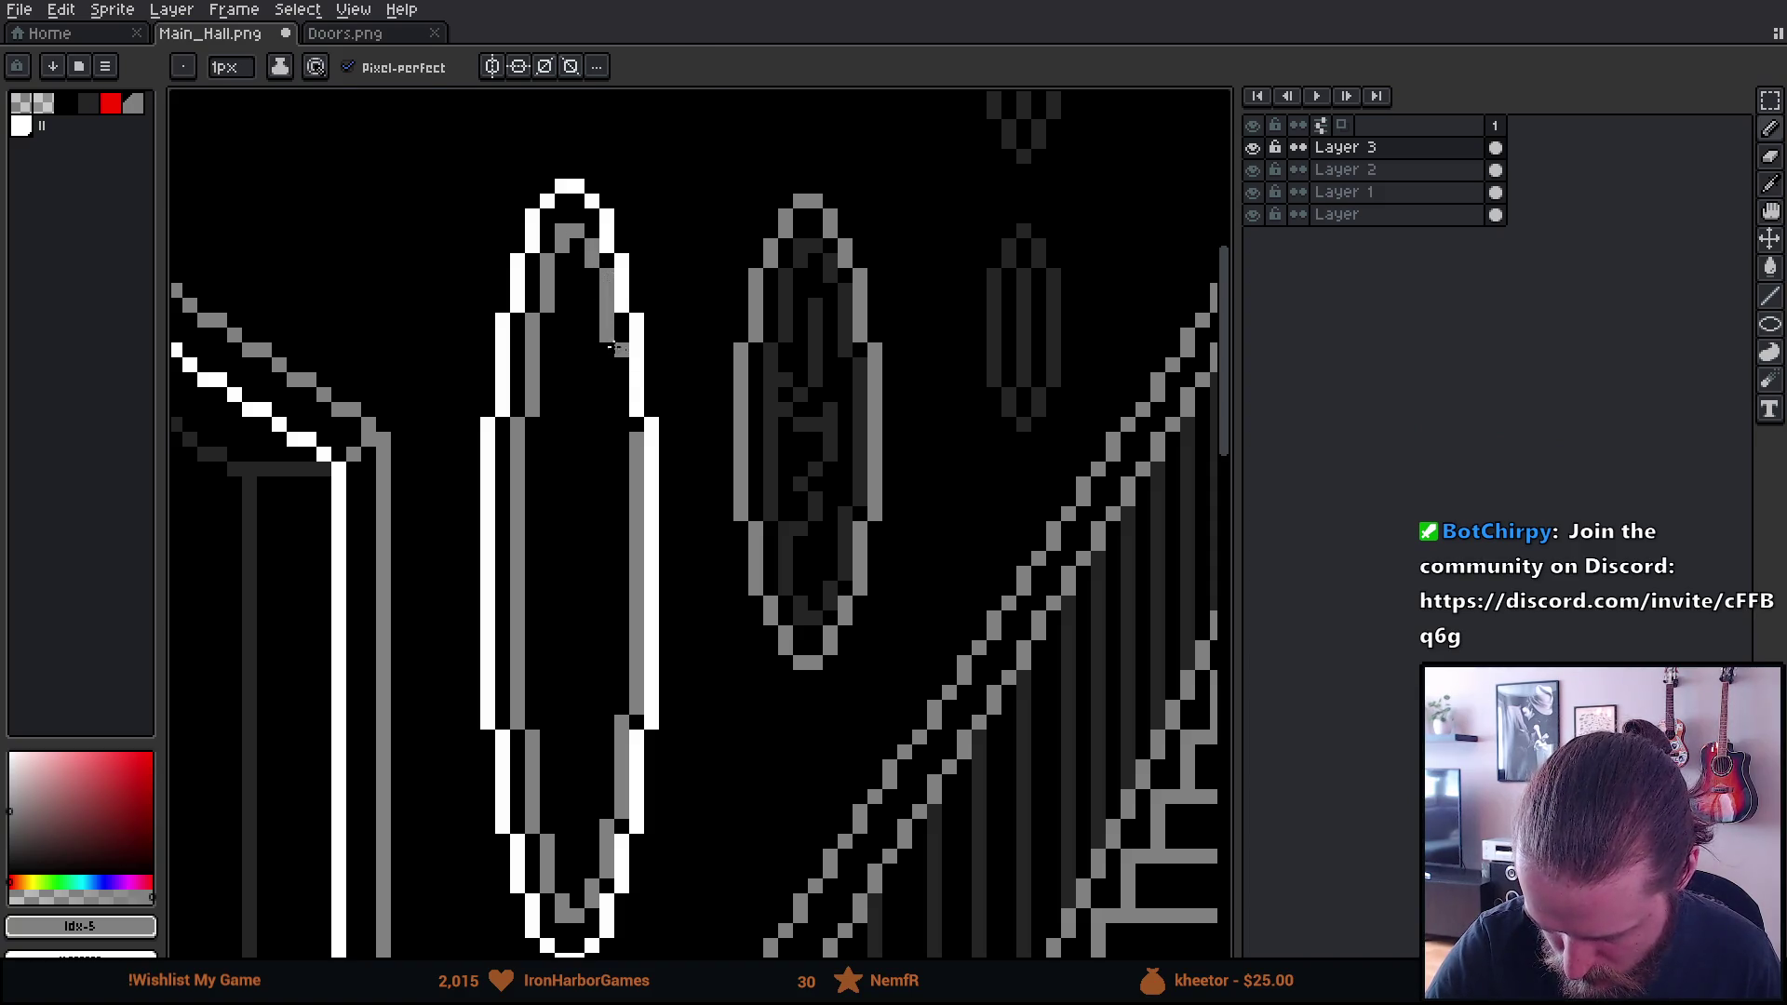
Remove a stray grey pixel and extend the grey line down the inner right edge
{"action": "key", "text": "e"}
{"action": "left_click", "coordinate": [607, 335]}
{"action": "key", "text": "b"}
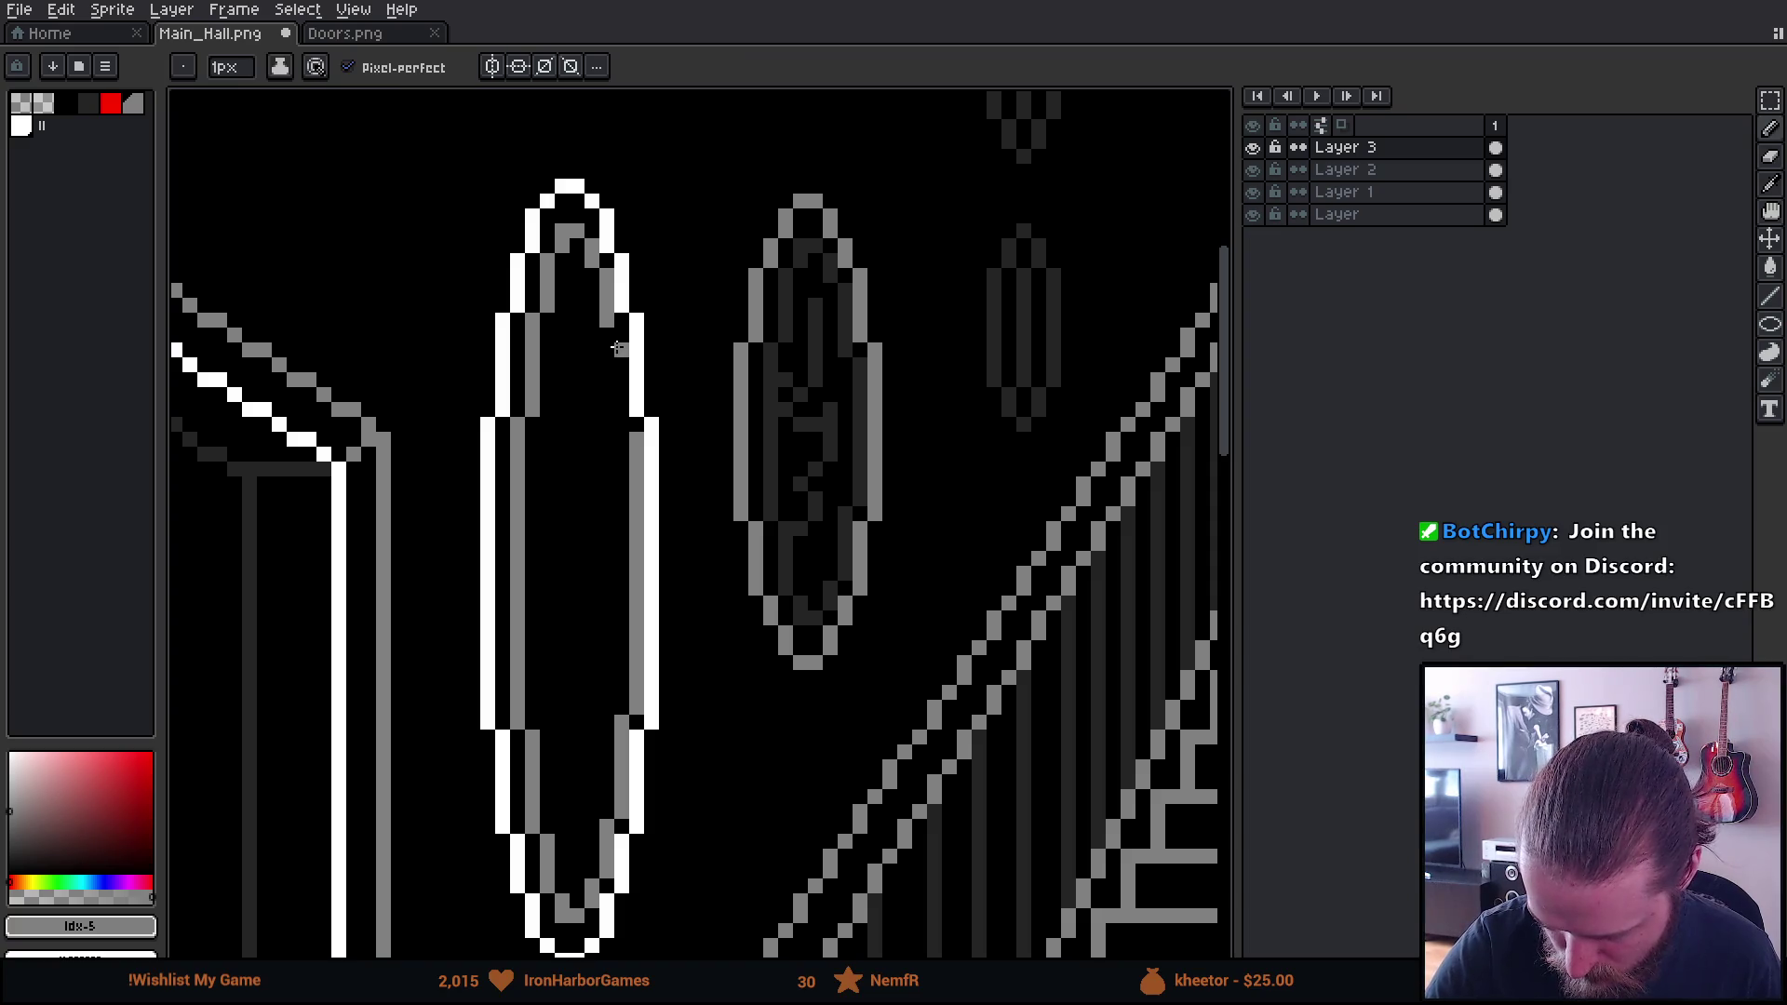
{"action": "left_click_drag", "start_coordinate": [620, 341], "coordinate": [617, 411]}
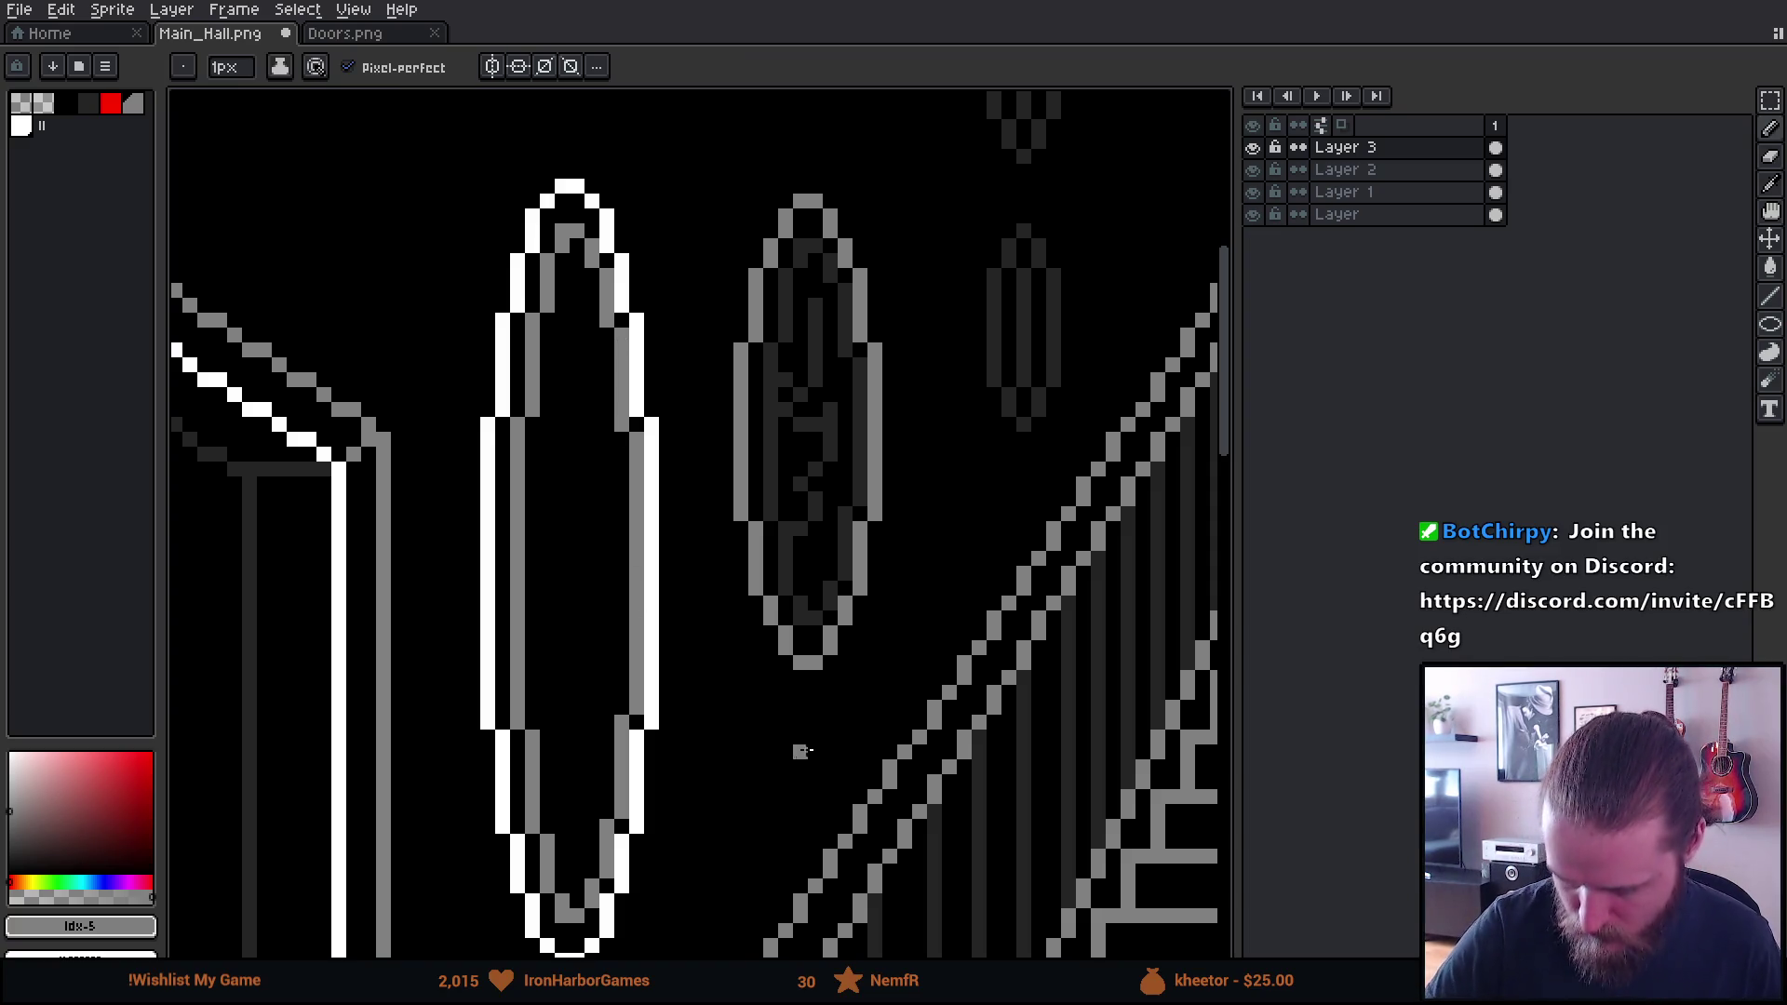
{"action": "scroll", "coordinate": [804, 751], "scroll_direction": "down", "scroll_amount": 2}
{"action": "key", "text": "i"}
{"action": "left_click", "coordinate": [788, 347]}
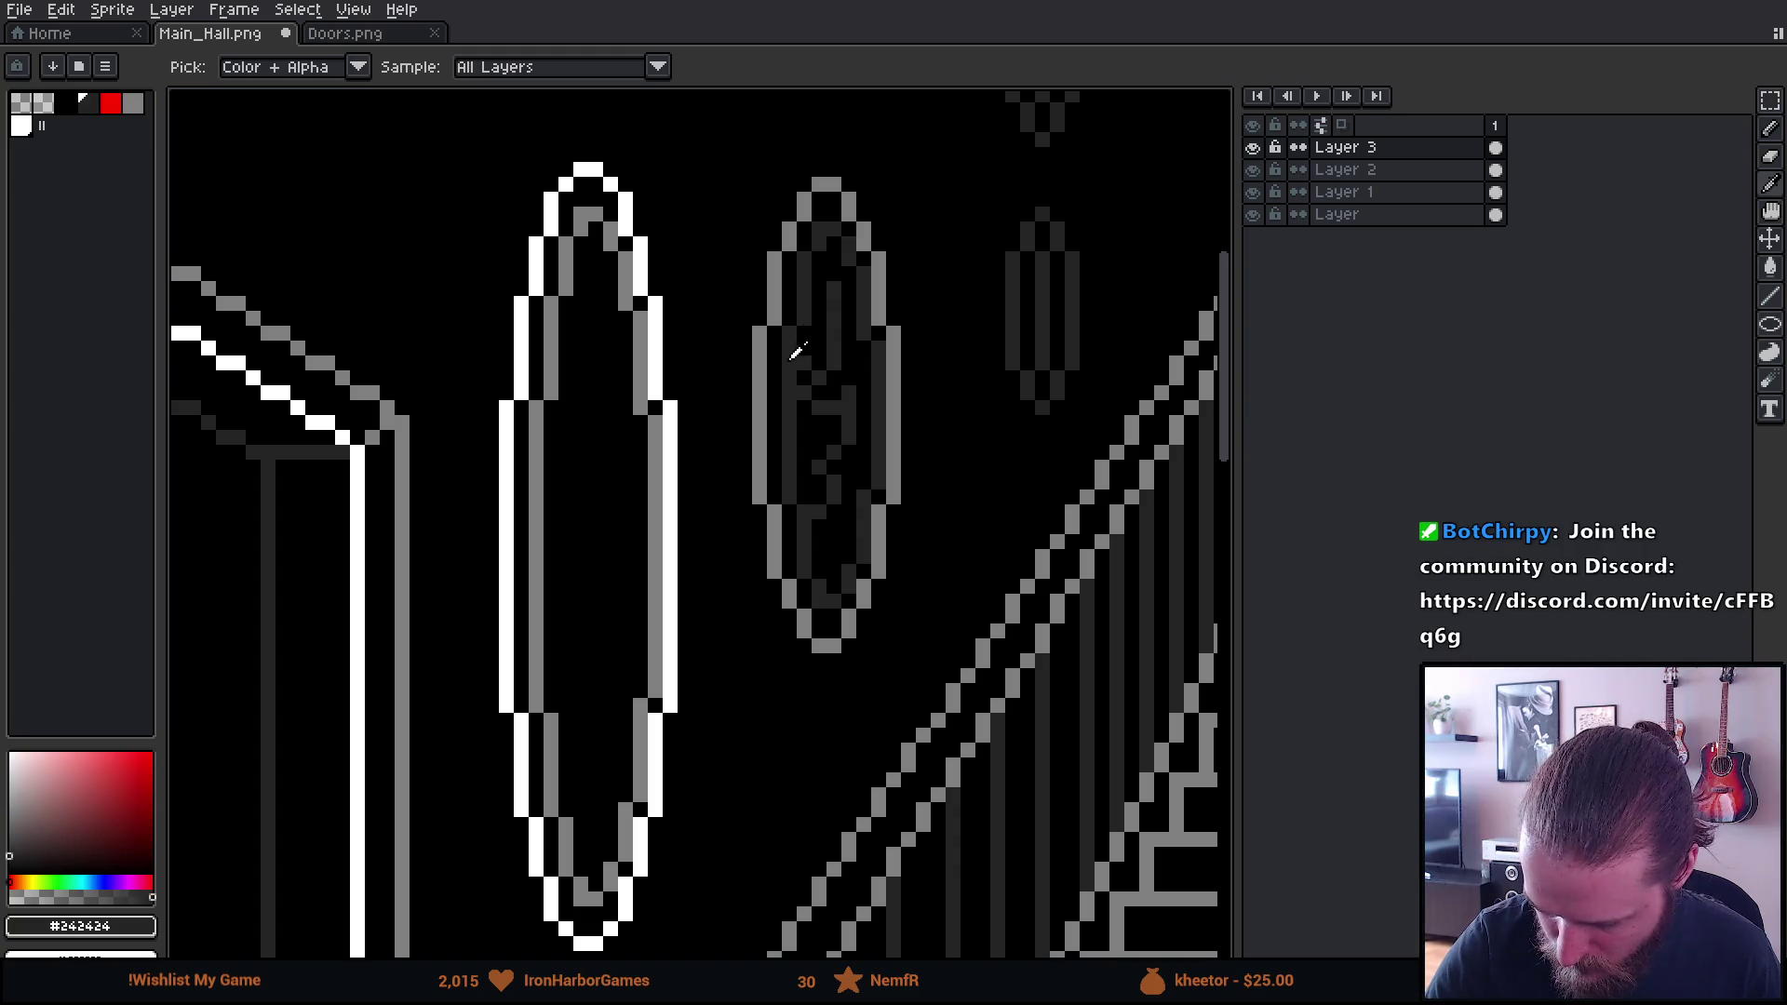
Pencil two dark #242424 zig-zag strokes inside the left oval
{"action": "key", "text": "b"}
{"action": "left_click_drag", "start_coordinate": [588, 300], "coordinate": [612, 507]}
{"action": "key", "text": "ctrl+z"}
{"action": "mouse_move", "coordinate": [595, 284]}
{"action": "left_mouse_down"}
{"action": "mouse_move", "coordinate": [569, 475]}
{"action": "mouse_move", "coordinate": [581, 539]}
{"action": "left_mouse_up"}
{"action": "mouse_move", "coordinate": [626, 436]}
{"action": "left_mouse_down"}
{"action": "mouse_move", "coordinate": [568, 670]}
{"action": "mouse_move", "coordinate": [620, 722]}
{"action": "left_mouse_up"}
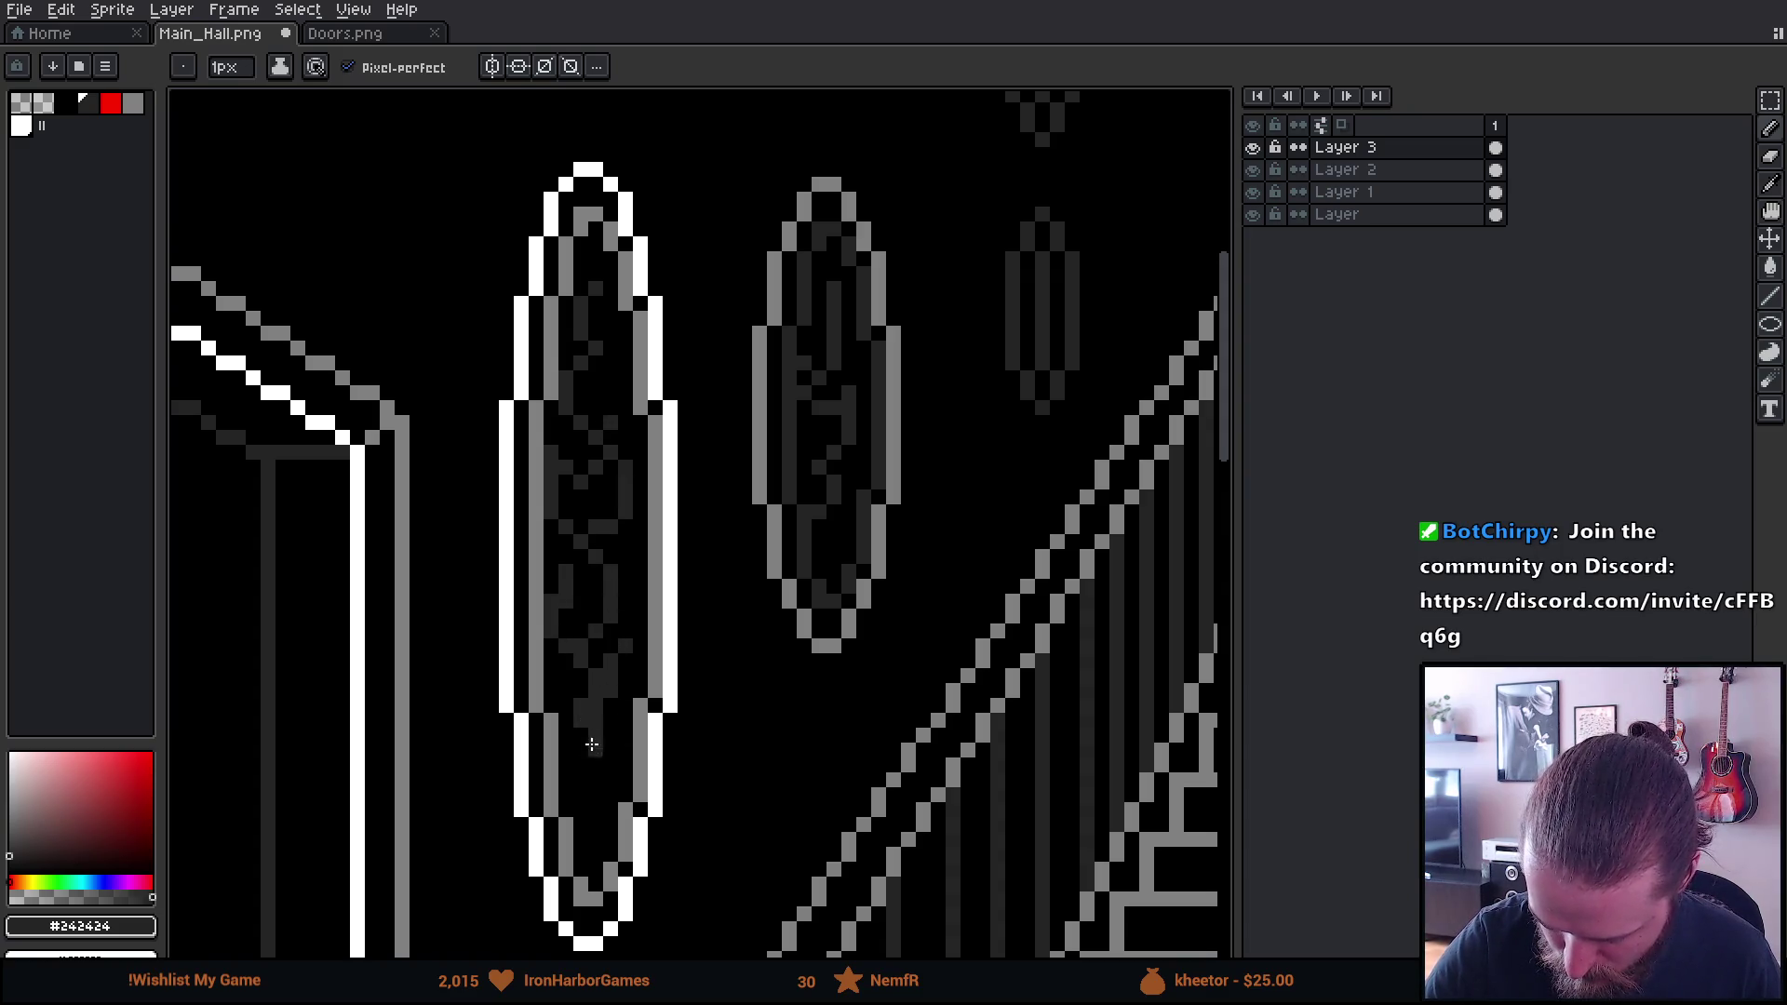
{"action": "mouse_move", "coordinate": [773, 776]}
{"action": "left_mouse_down"}
{"action": "mouse_move", "coordinate": [719, 865]}
{"action": "mouse_move", "coordinate": [782, 810]}
{"action": "mouse_move", "coordinate": [819, 698]}
{"action": "left_mouse_up"}
Select part of the zig-zag pattern and nudge it slightly right, then commit the move
{"action": "key", "text": "m"}
{"action": "mouse_move", "coordinate": [624, 424]}
{"action": "left_mouse_down"}
{"action": "mouse_move", "coordinate": [686, 638]}
{"action": "mouse_move", "coordinate": [728, 662]}
{"action": "left_mouse_up"}
{"action": "left_click_drag", "start_coordinate": [698, 595], "coordinate": [710, 723]}
{"action": "key", "text": "ctrl+z"}
{"action": "left_click_drag", "start_coordinate": [686, 519], "coordinate": [706, 522]}
{"action": "left_click", "coordinate": [805, 549]}
{"action": "key", "text": "b"}
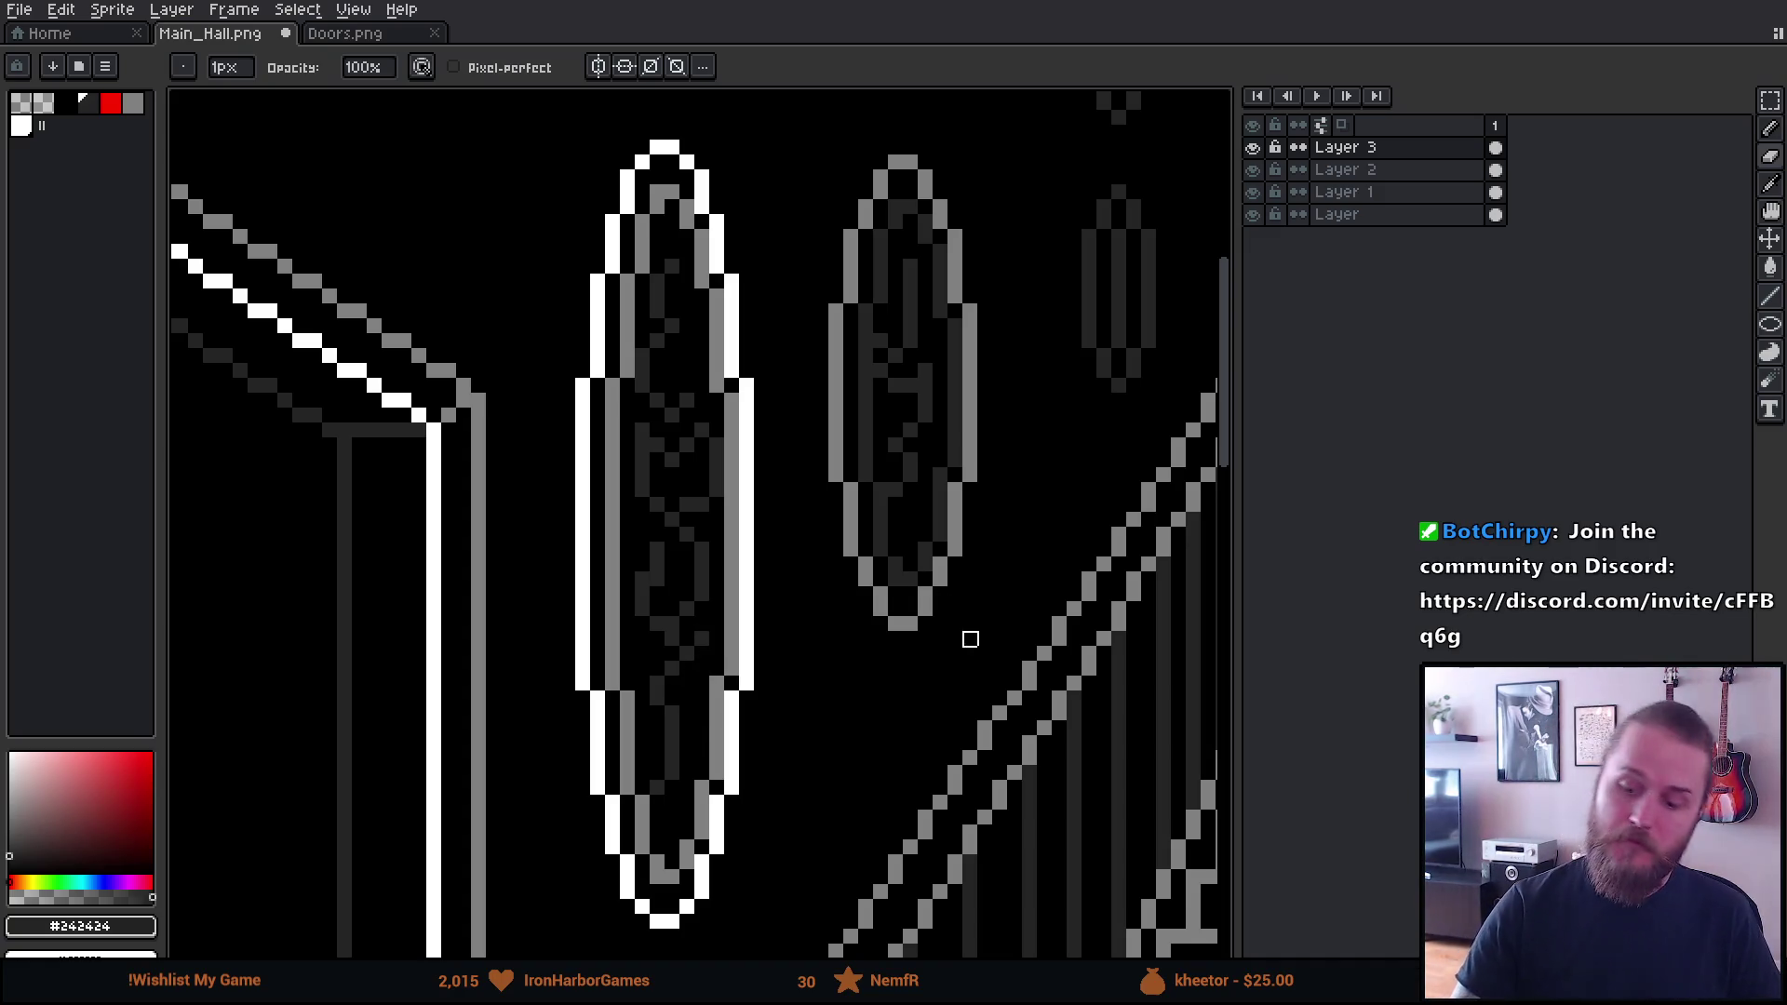
{"action": "mouse_move", "coordinate": [937, 650]}
{"action": "left_mouse_down"}
{"action": "mouse_move", "coordinate": [818, 769]}
{"action": "mouse_move", "coordinate": [809, 866]}
{"action": "mouse_move", "coordinate": [775, 884]}
{"action": "mouse_move", "coordinate": [885, 875]}
{"action": "left_mouse_up"}
{"action": "scroll", "coordinate": [923, 664], "scroll_direction": "down", "scroll_amount": 2}
{"action": "mouse_move", "coordinate": [922, 664]}
{"action": "left_mouse_down"}
{"action": "mouse_move", "coordinate": [966, 736]}
{"action": "mouse_move", "coordinate": [735, 646]}
{"action": "left_mouse_up"}
{"action": "scroll", "coordinate": [800, 630], "scroll_direction": "down", "scroll_amount": 1}
Move the middle wall oval on Layer 2 higher up the wall
{"action": "key", "text": "m"}
{"action": "left_click_drag", "start_coordinate": [606, 398], "coordinate": [709, 717]}
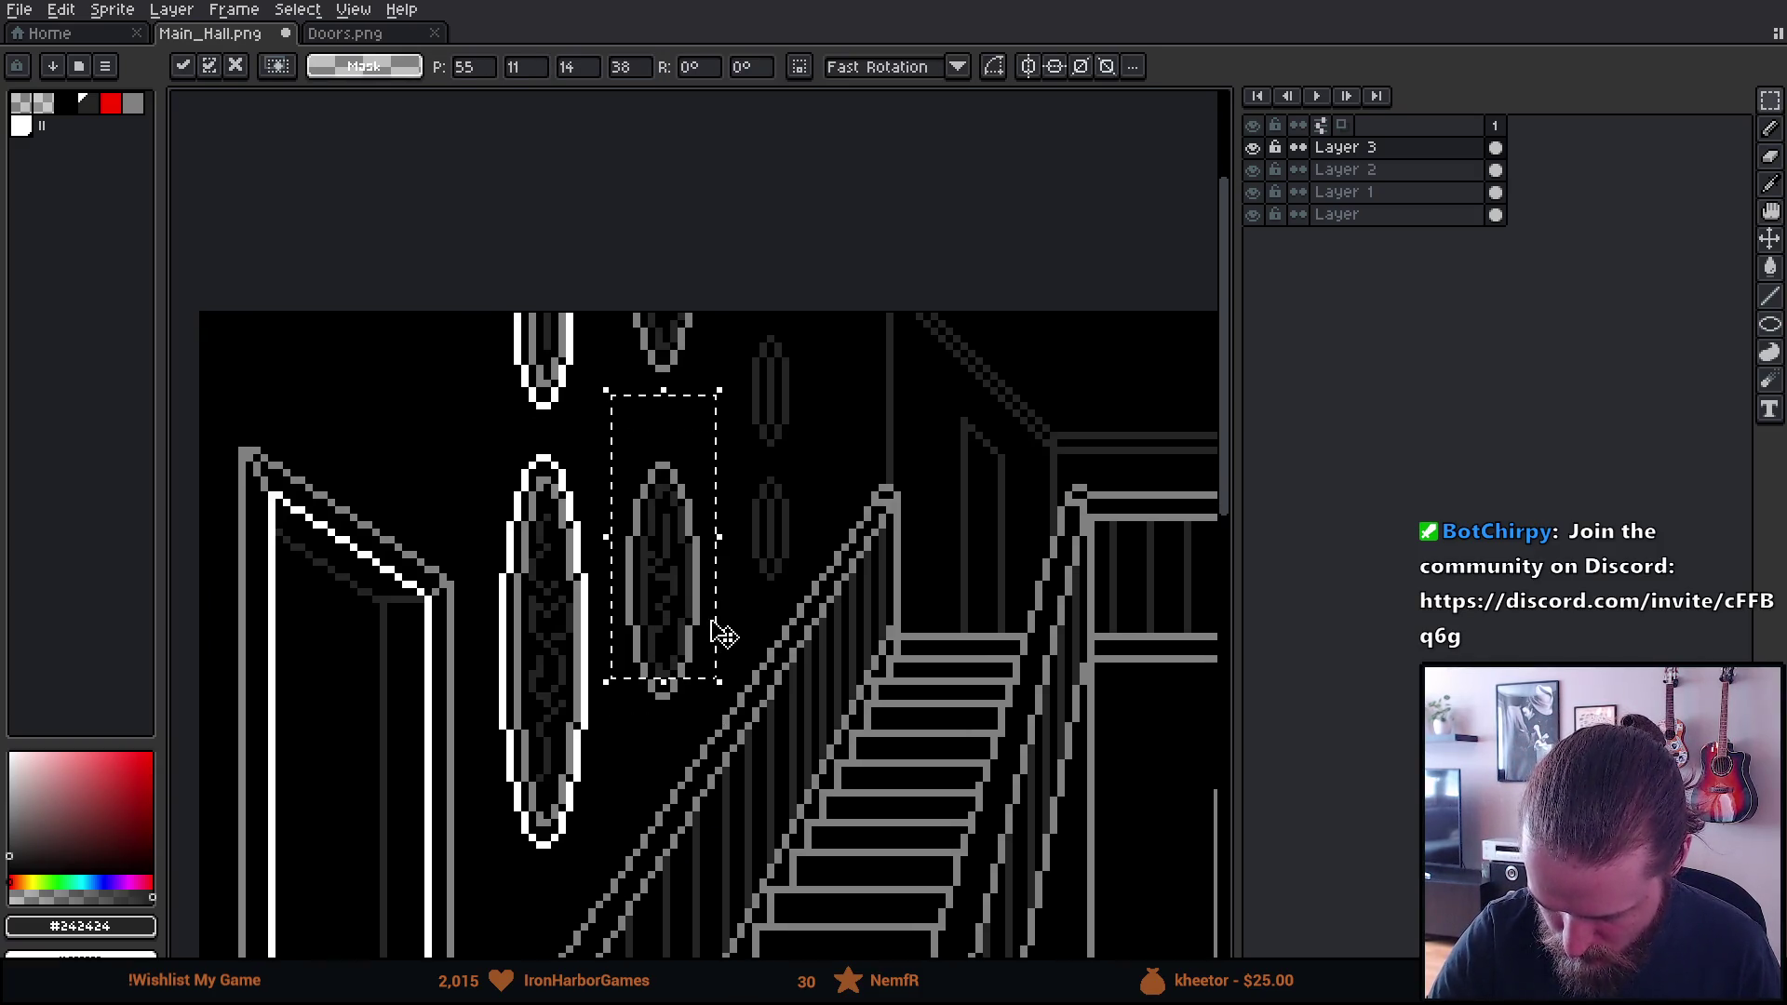
{"action": "left_click", "coordinate": [1345, 169]}
{"action": "mouse_move", "coordinate": [679, 630]}
{"action": "left_mouse_down"}
{"action": "mouse_move", "coordinate": [670, 598]}
{"action": "mouse_move", "coordinate": [722, 558]}
{"action": "mouse_move", "coordinate": [678, 594]}
{"action": "mouse_move", "coordinate": [689, 582]}
{"action": "left_mouse_up"}
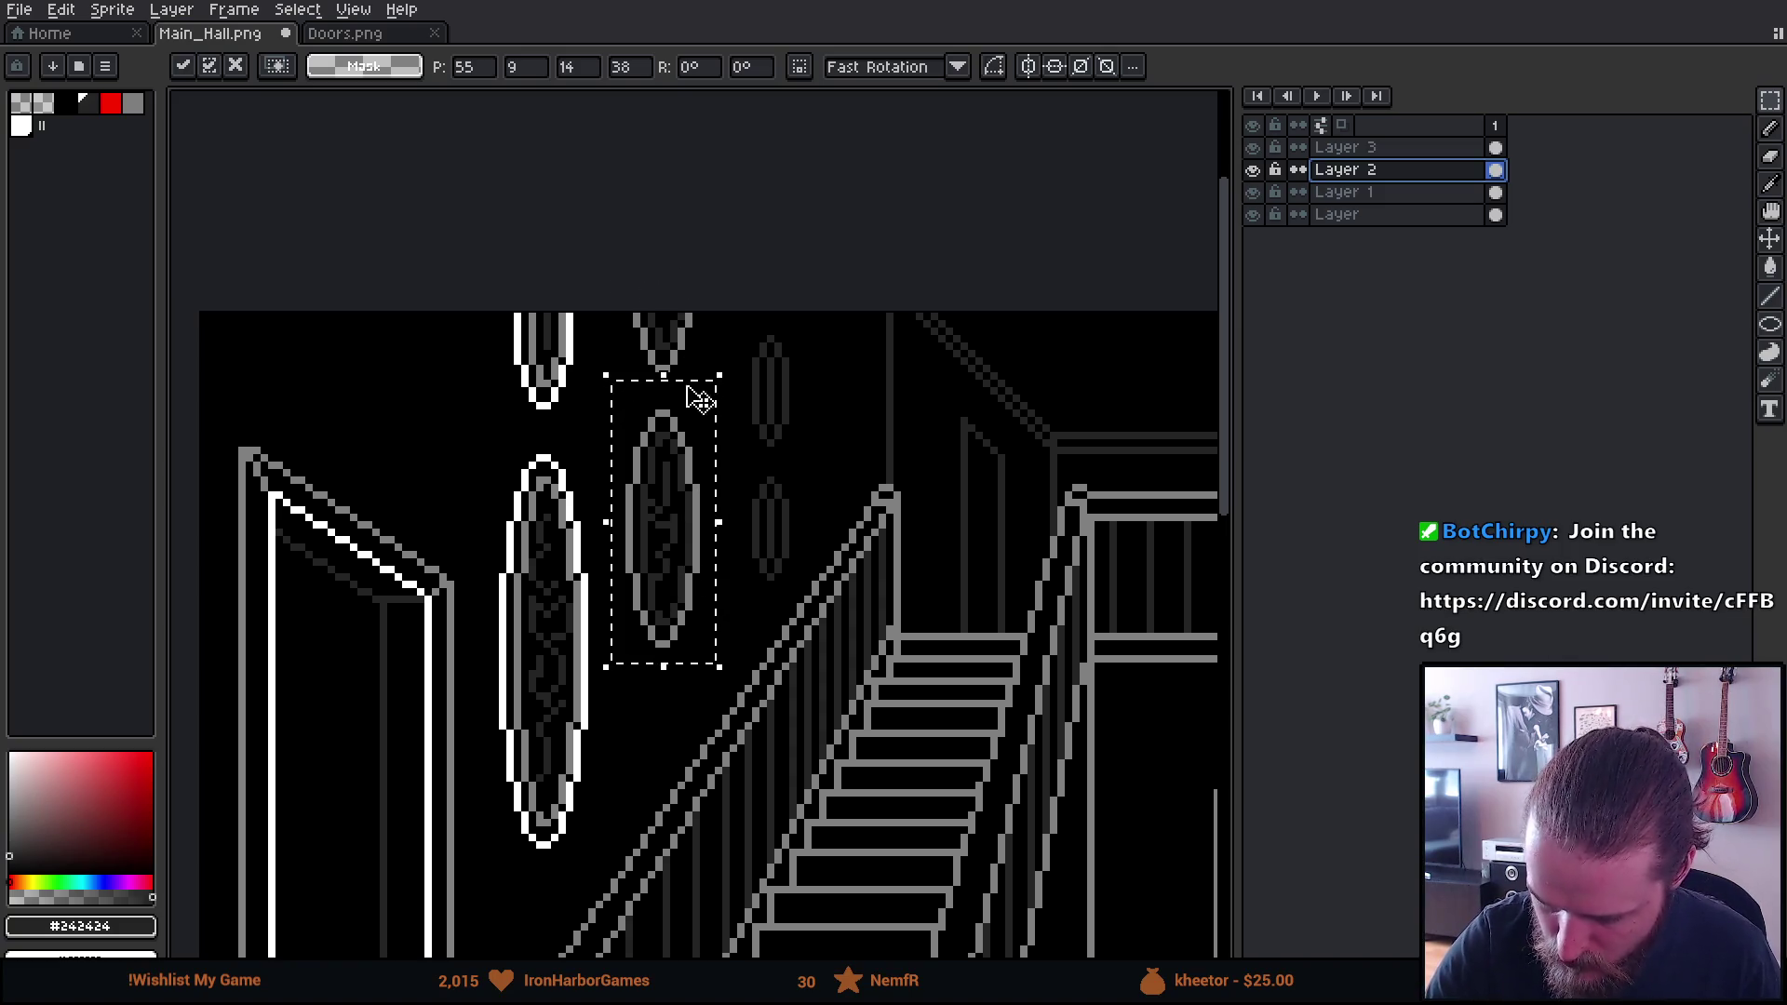
Delete the pointed tip of the upper oval and commit the edit
{"action": "mouse_move", "coordinate": [613, 274]}
{"action": "left_mouse_down"}
{"action": "mouse_move", "coordinate": [718, 378]}
{"action": "mouse_move", "coordinate": [699, 600]}
{"action": "mouse_move", "coordinate": [719, 678]}
{"action": "mouse_move", "coordinate": [686, 519]}
{"action": "left_mouse_up"}
{"action": "key", "text": "Delete"}
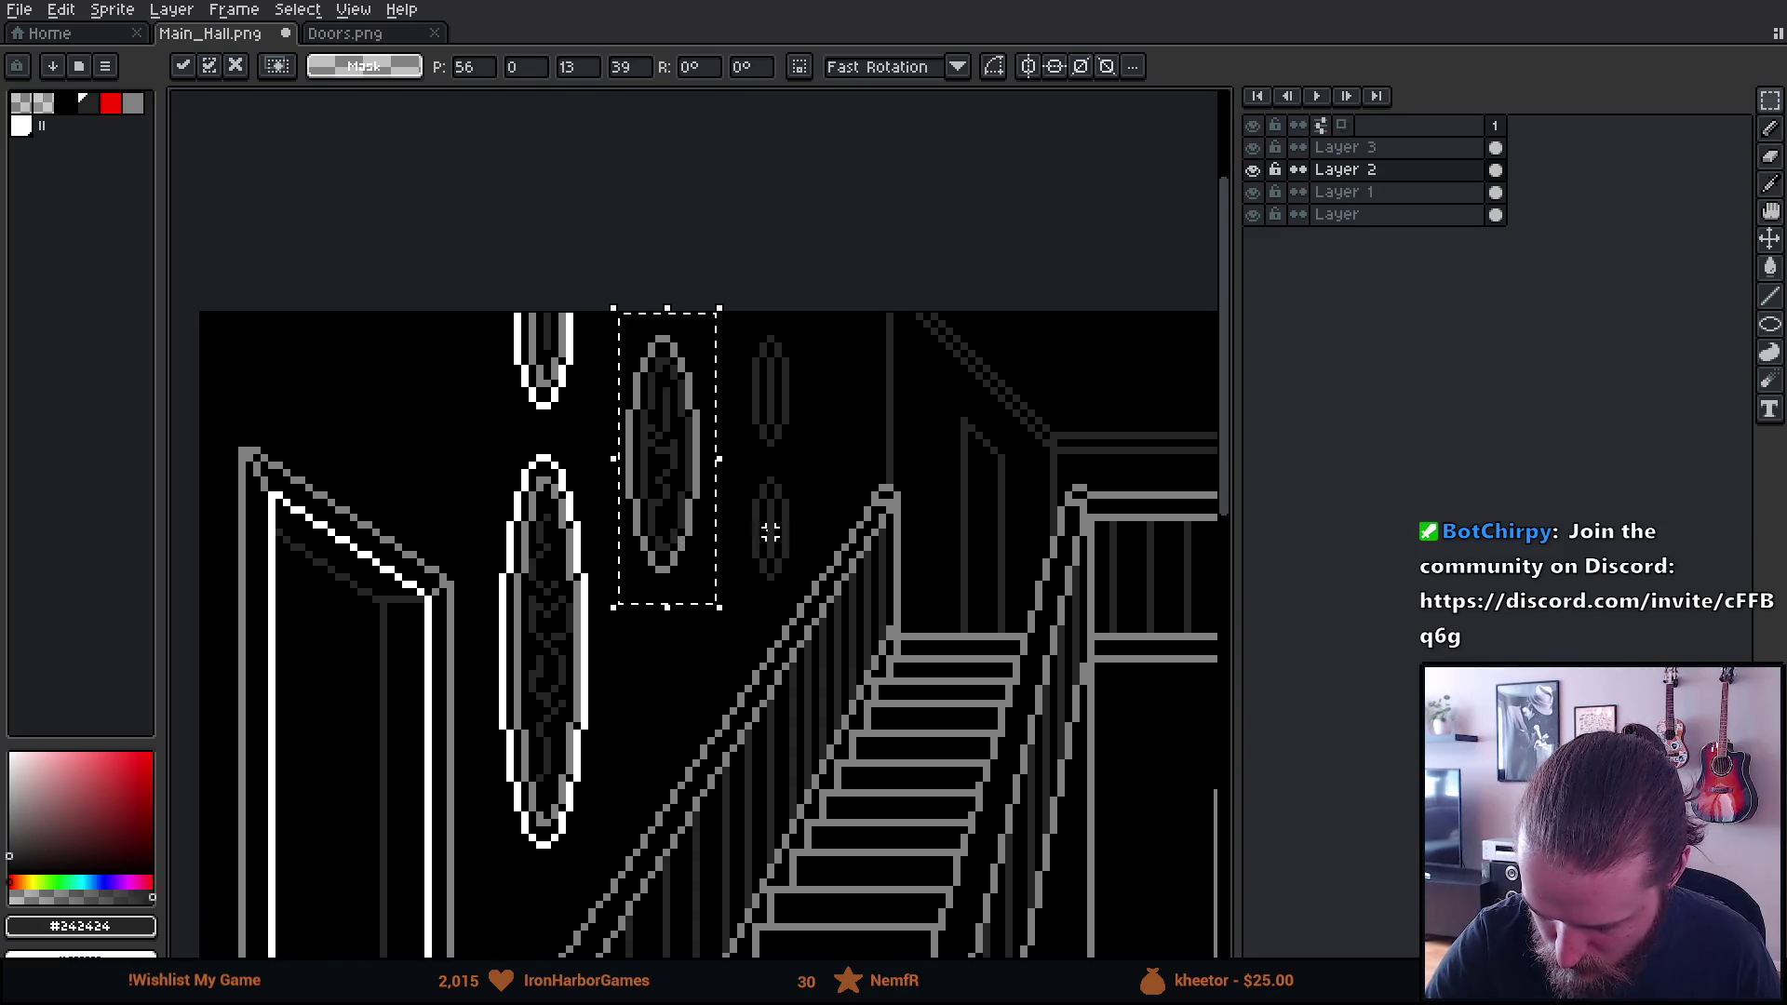
{"action": "key", "text": "Return"}
{"action": "key", "text": "m"}
{"action": "key", "text": "b"}
{"action": "scroll", "coordinate": [867, 615], "scroll_direction": "down", "scroll_amount": 5}
{"action": "scroll", "coordinate": [866, 616], "scroll_direction": "up", "scroll_amount": 2}
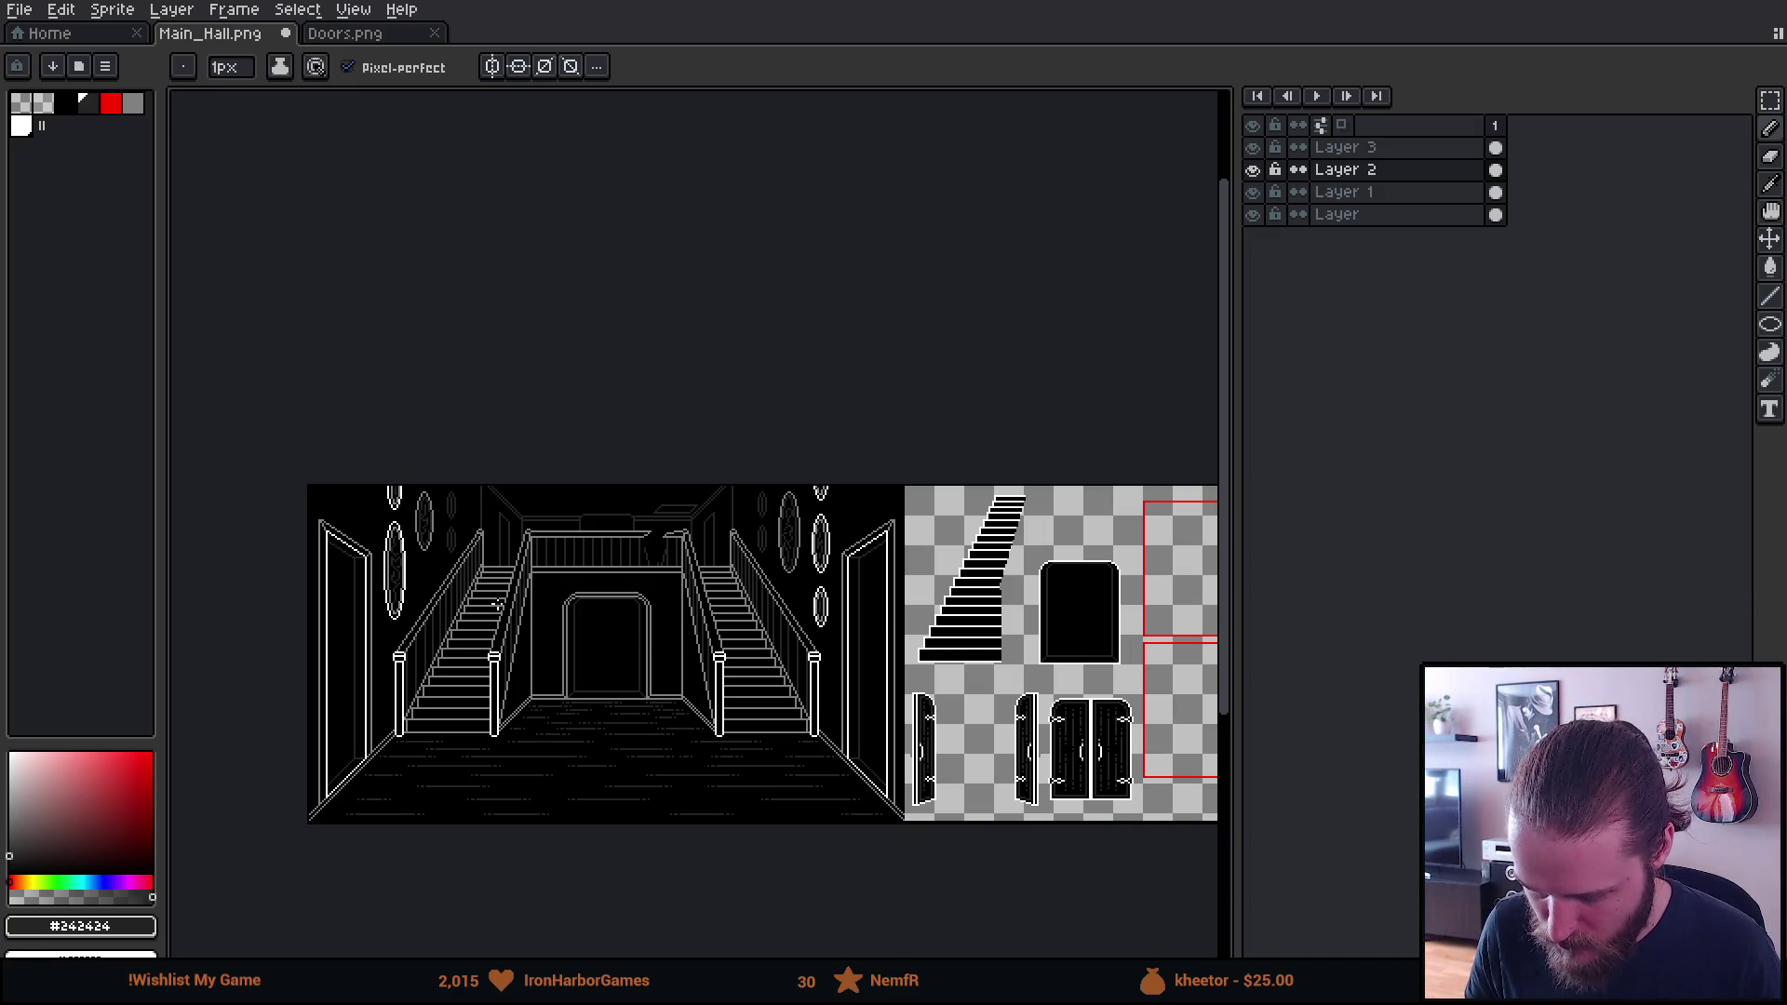
{"action": "scroll", "coordinate": [838, 611], "scroll_direction": "up", "scroll_amount": 6}
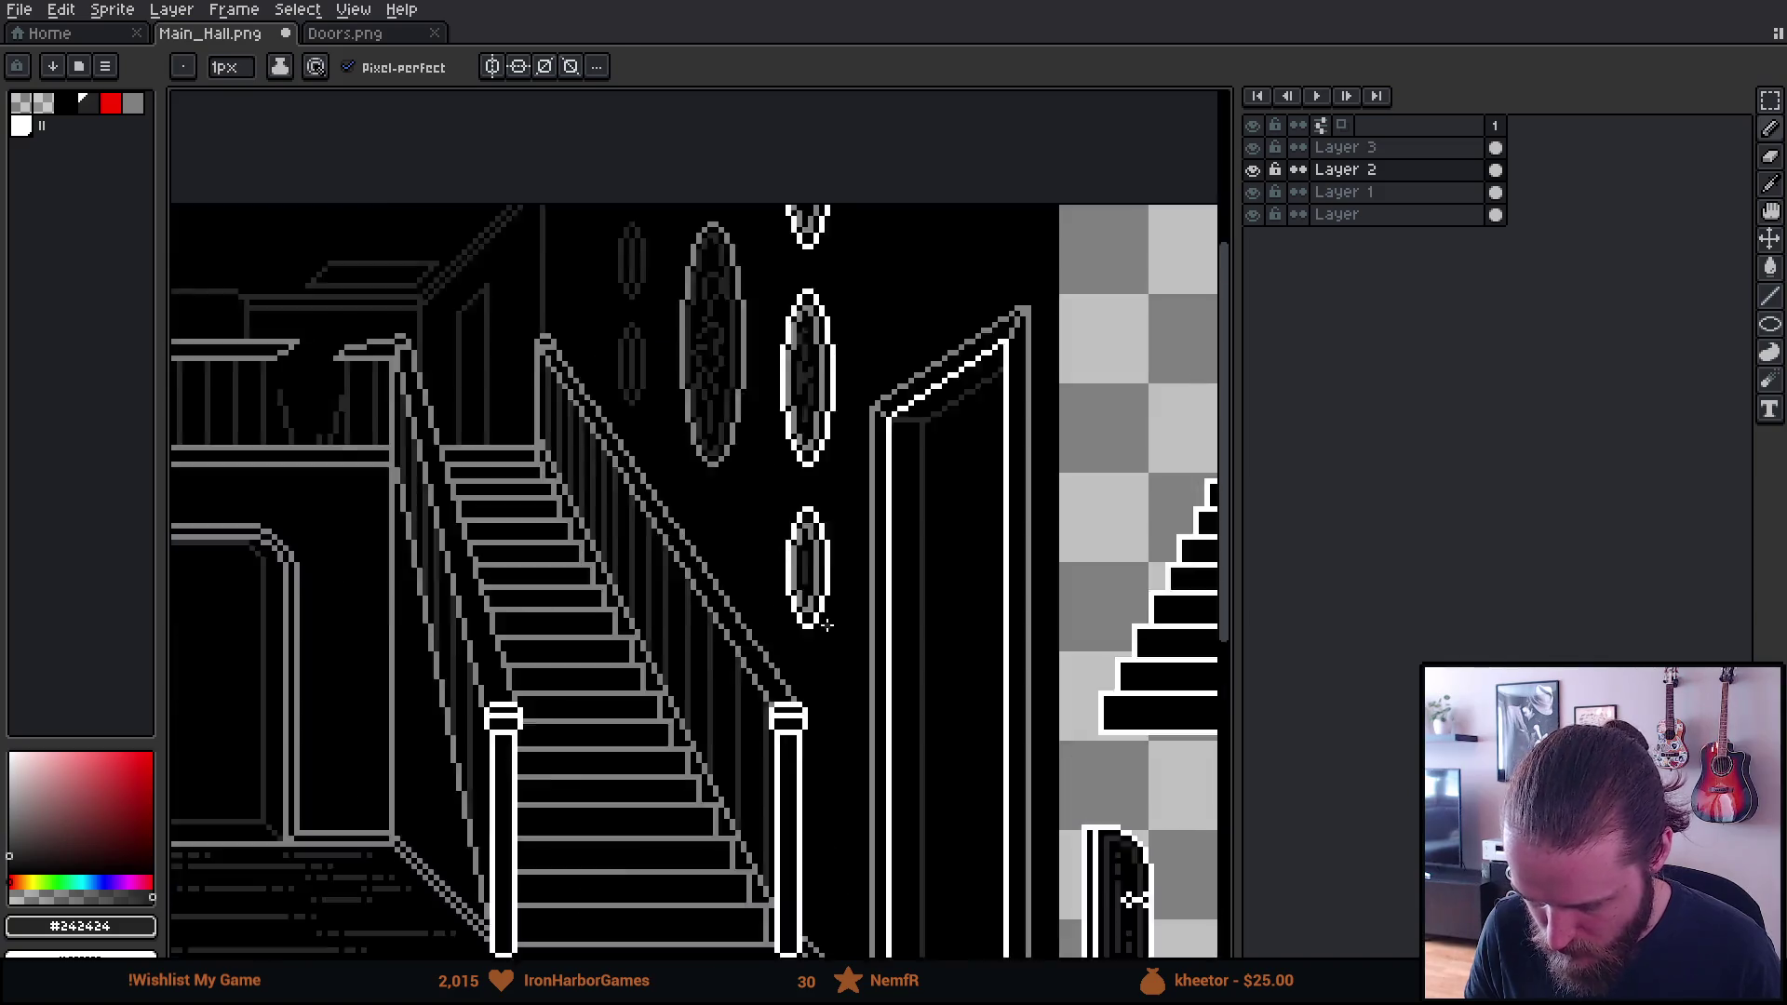
Marquee-select the right-hand wall oval
{"action": "key", "text": "m"}
{"action": "mouse_move", "coordinate": [642, 126]}
{"action": "left_mouse_down"}
{"action": "mouse_move", "coordinate": [846, 599]}
{"action": "mouse_move", "coordinate": [861, 726]}
{"action": "left_mouse_up"}
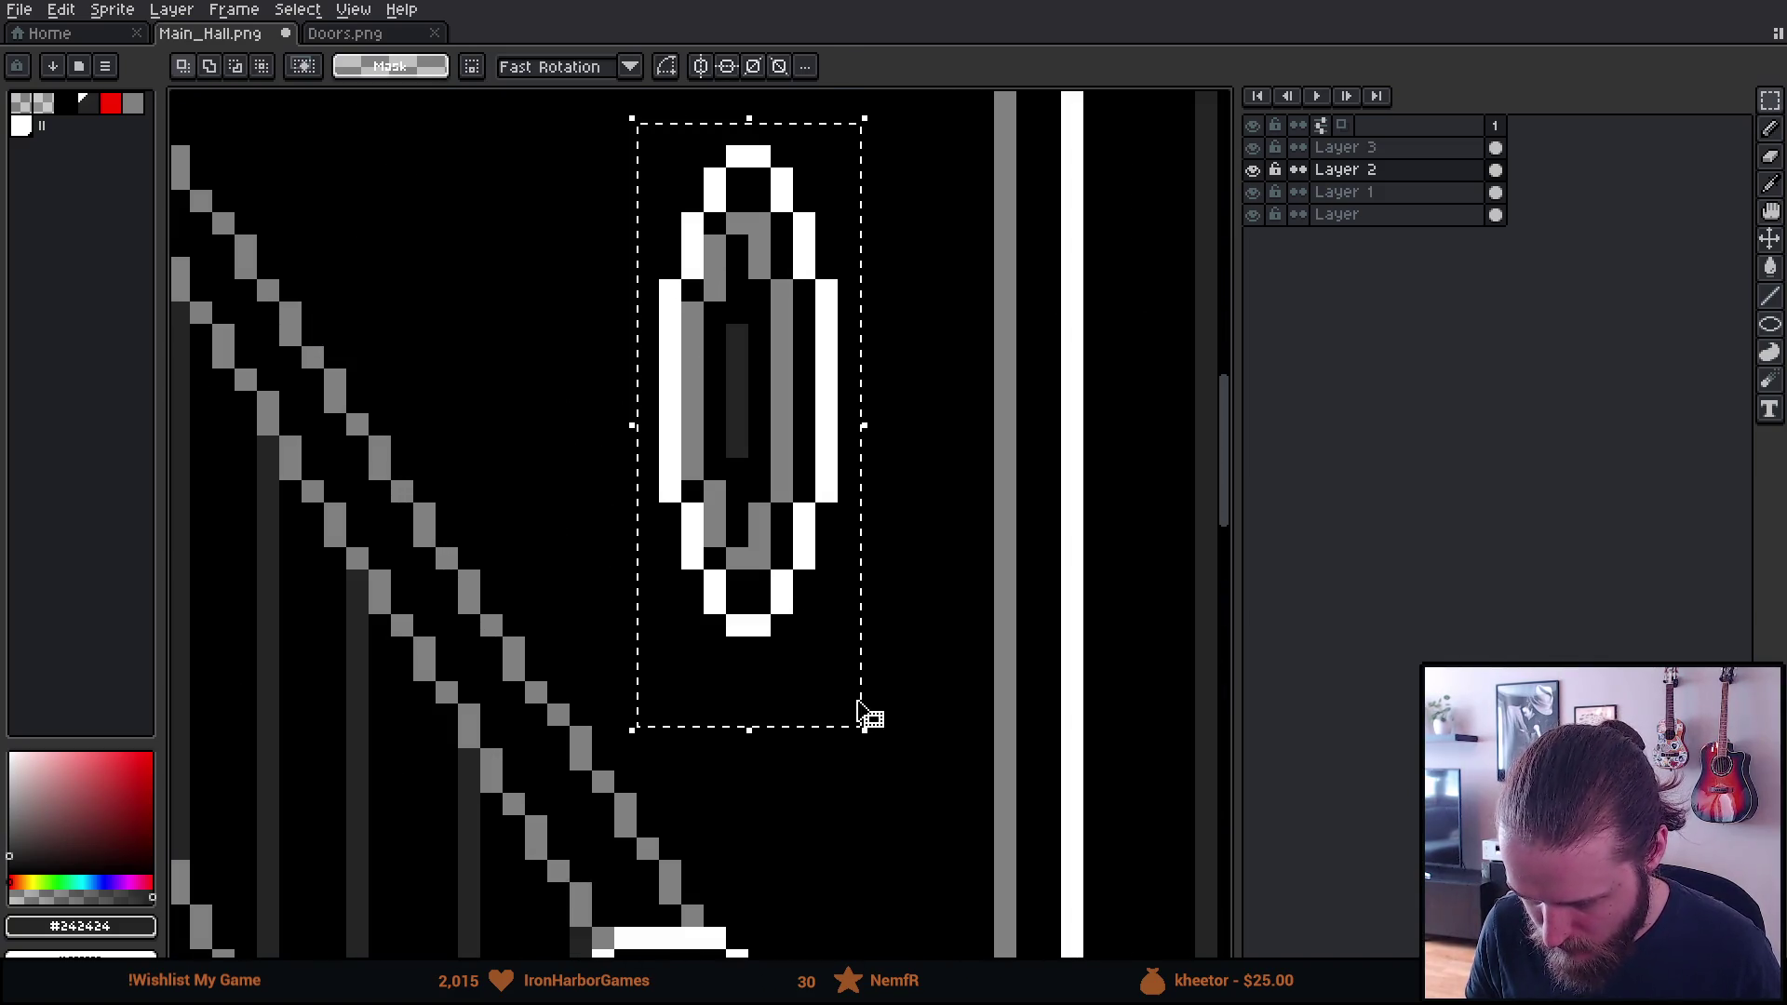
{"action": "scroll", "coordinate": [857, 710], "scroll_direction": "down", "scroll_amount": 6}
{"action": "scroll", "coordinate": [443, 657], "scroll_direction": "down", "scroll_amount": 4}
{"action": "scroll", "coordinate": [275, 592], "scroll_direction": "up", "scroll_amount": 5}
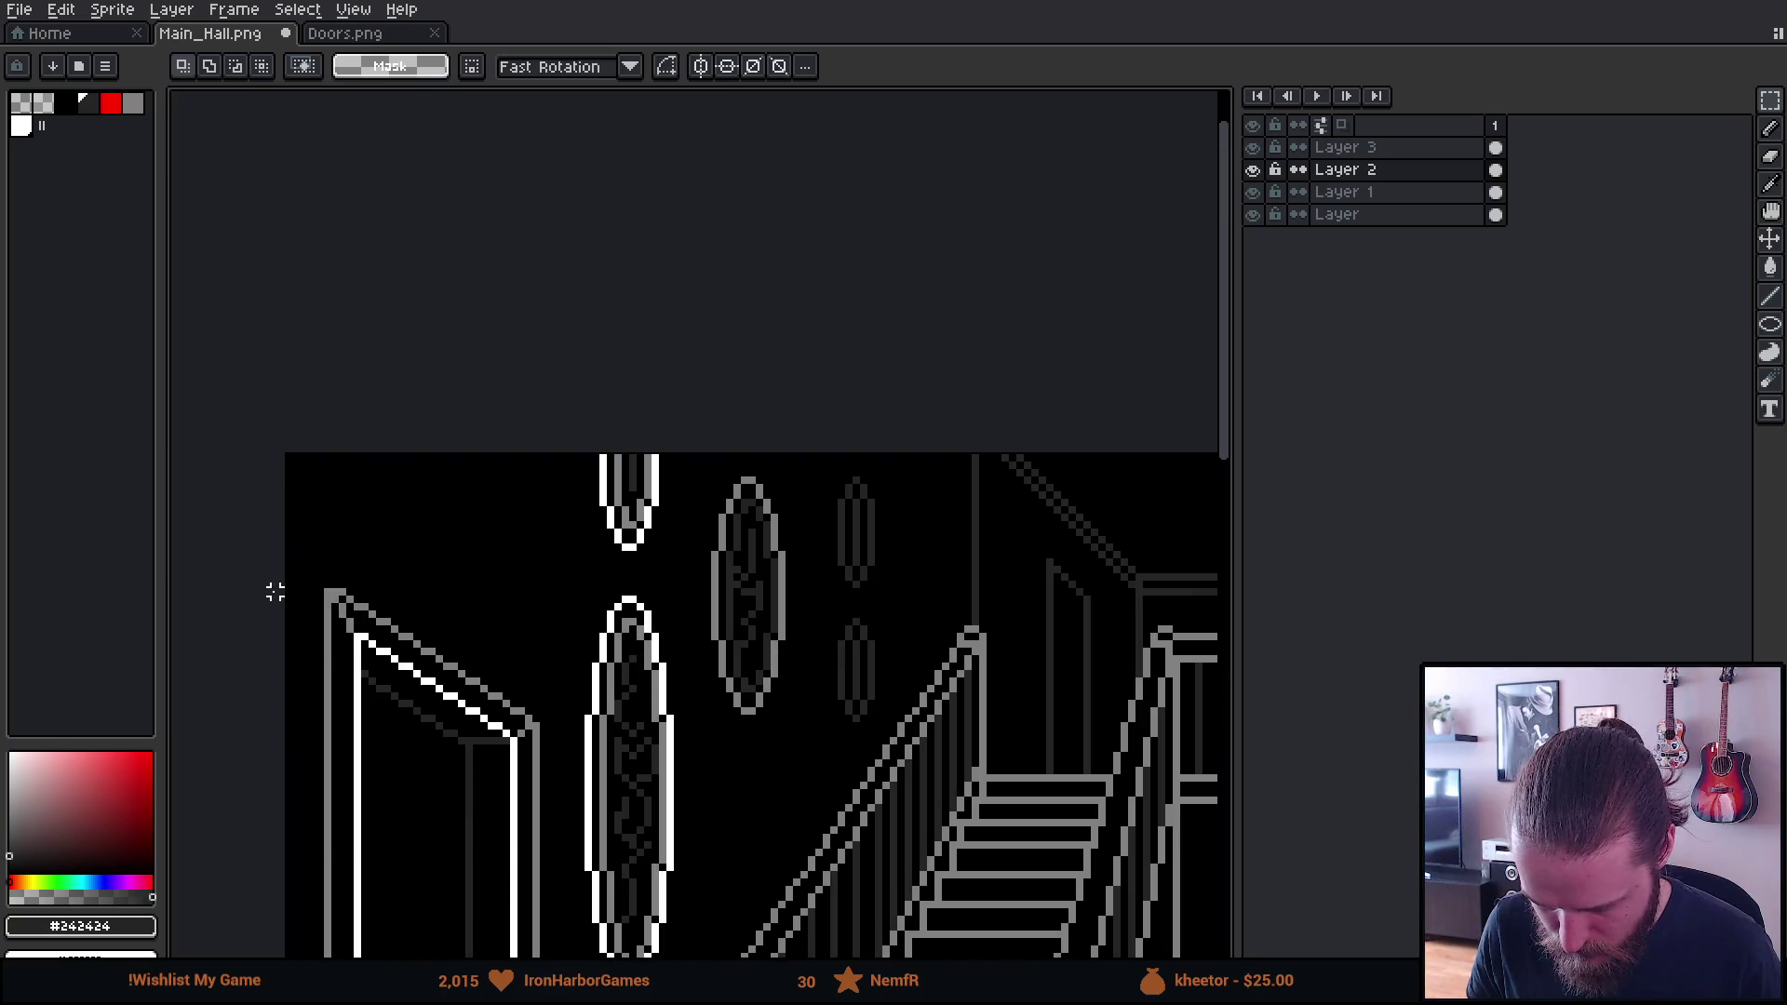
{"action": "scroll", "coordinate": [718, 858], "scroll_direction": "down", "scroll_amount": 3}
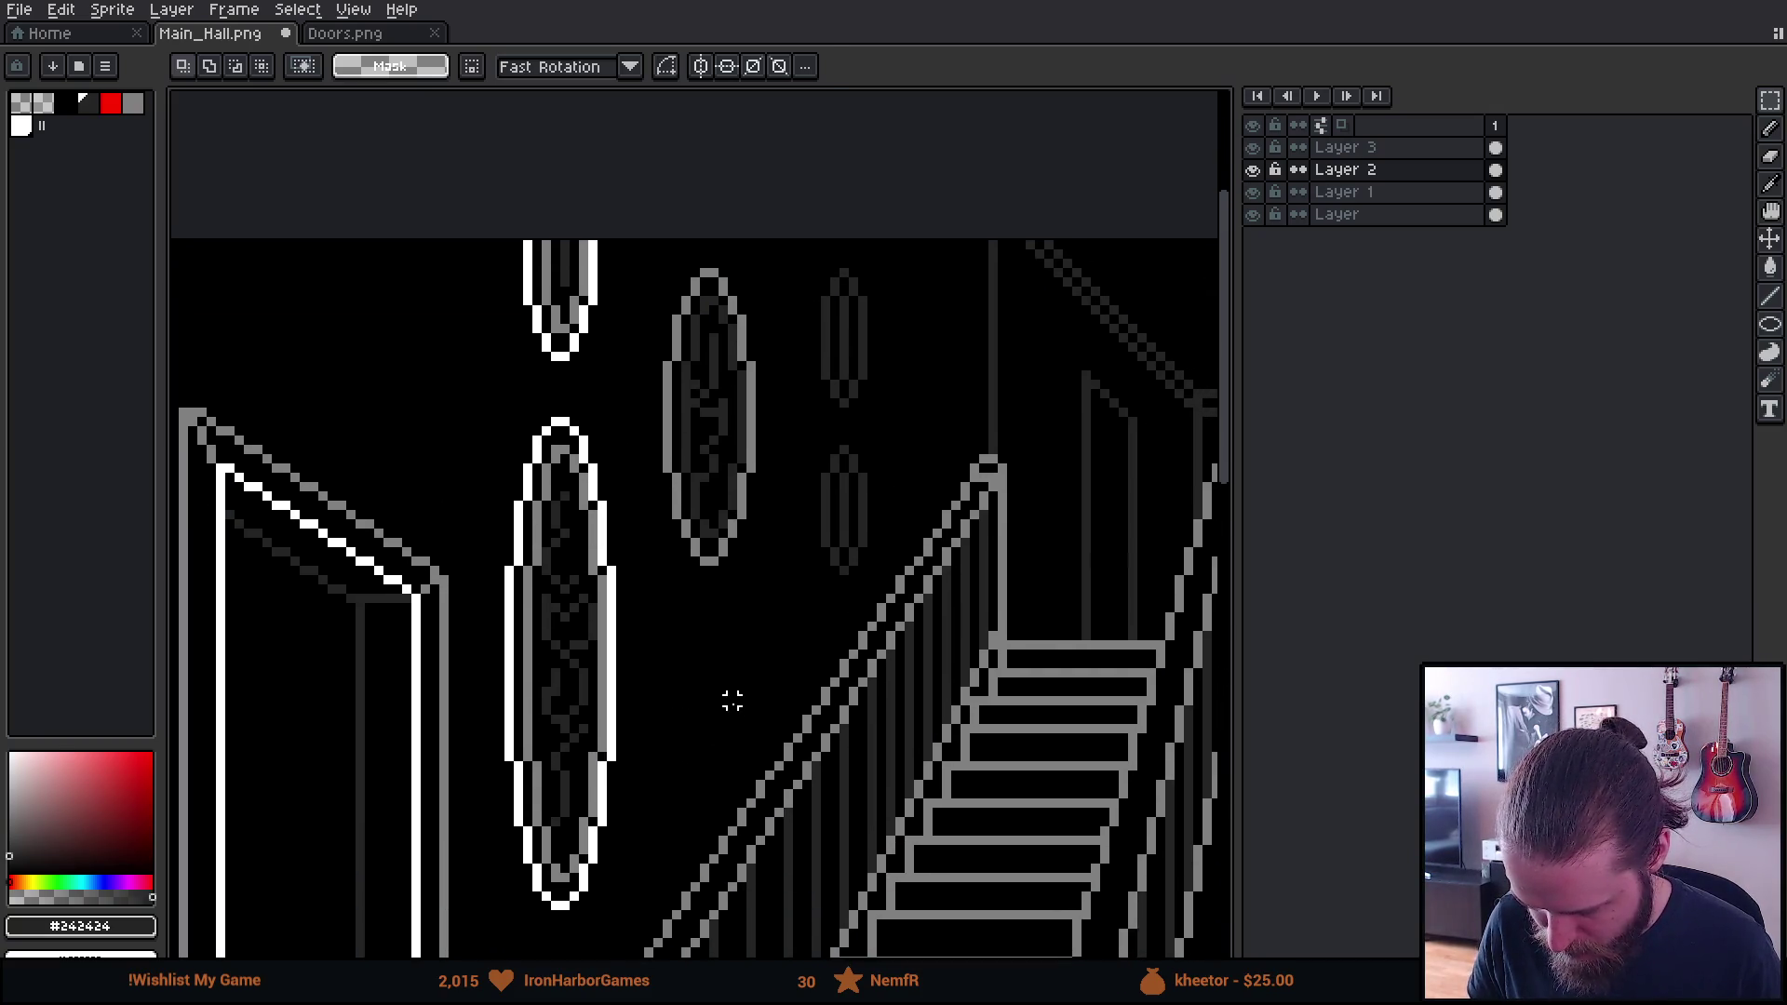
{"action": "scroll", "coordinate": [739, 713], "scroll_direction": "down", "scroll_amount": 3}
{"action": "scroll", "coordinate": [933, 614], "scroll_direction": "up", "scroll_amount": 1}
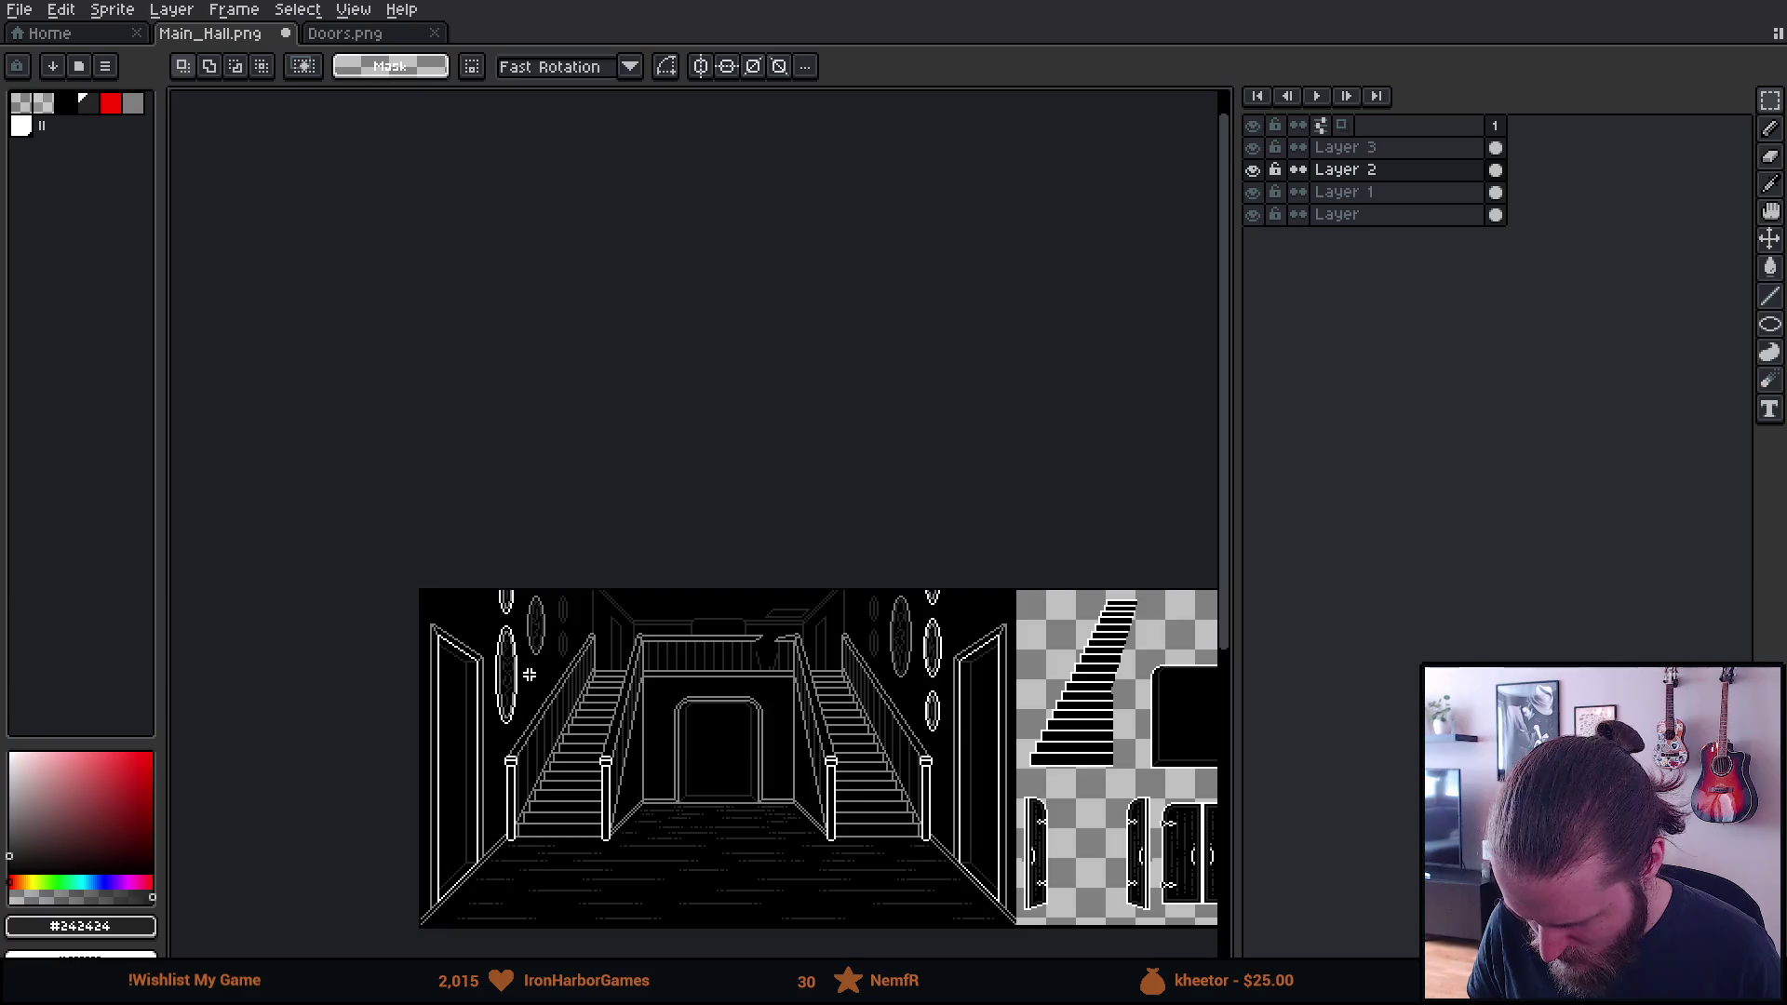
{"action": "scroll", "coordinate": [536, 672], "scroll_direction": "up", "scroll_amount": 8}
Move the selected right-hand oval down and to the left
{"action": "left_click", "coordinate": [704, 618]}
{"action": "mouse_move", "coordinate": [705, 618]}
{"action": "left_mouse_down"}
{"action": "mouse_move", "coordinate": [571, 871]}
{"action": "mouse_move", "coordinate": [587, 831]}
{"action": "left_mouse_up"}
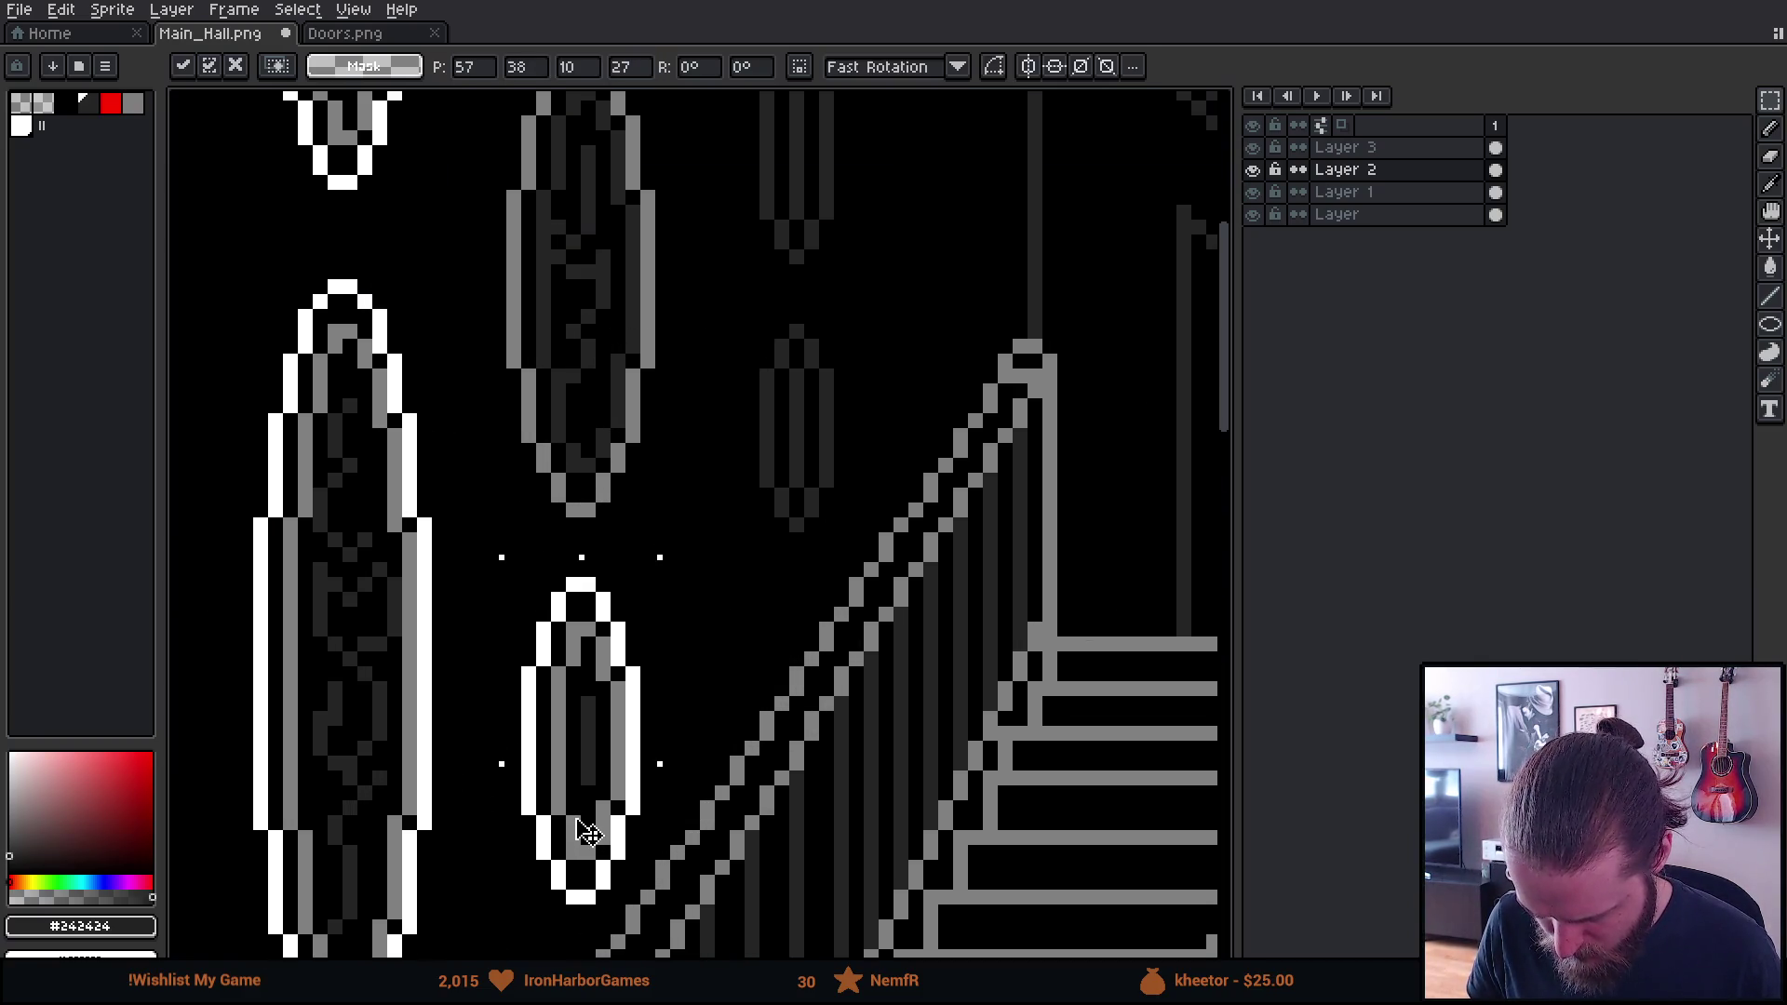
{"action": "key", "text": "Return"}
{"action": "scroll", "coordinate": [723, 792], "scroll_direction": "down", "scroll_amount": 2}
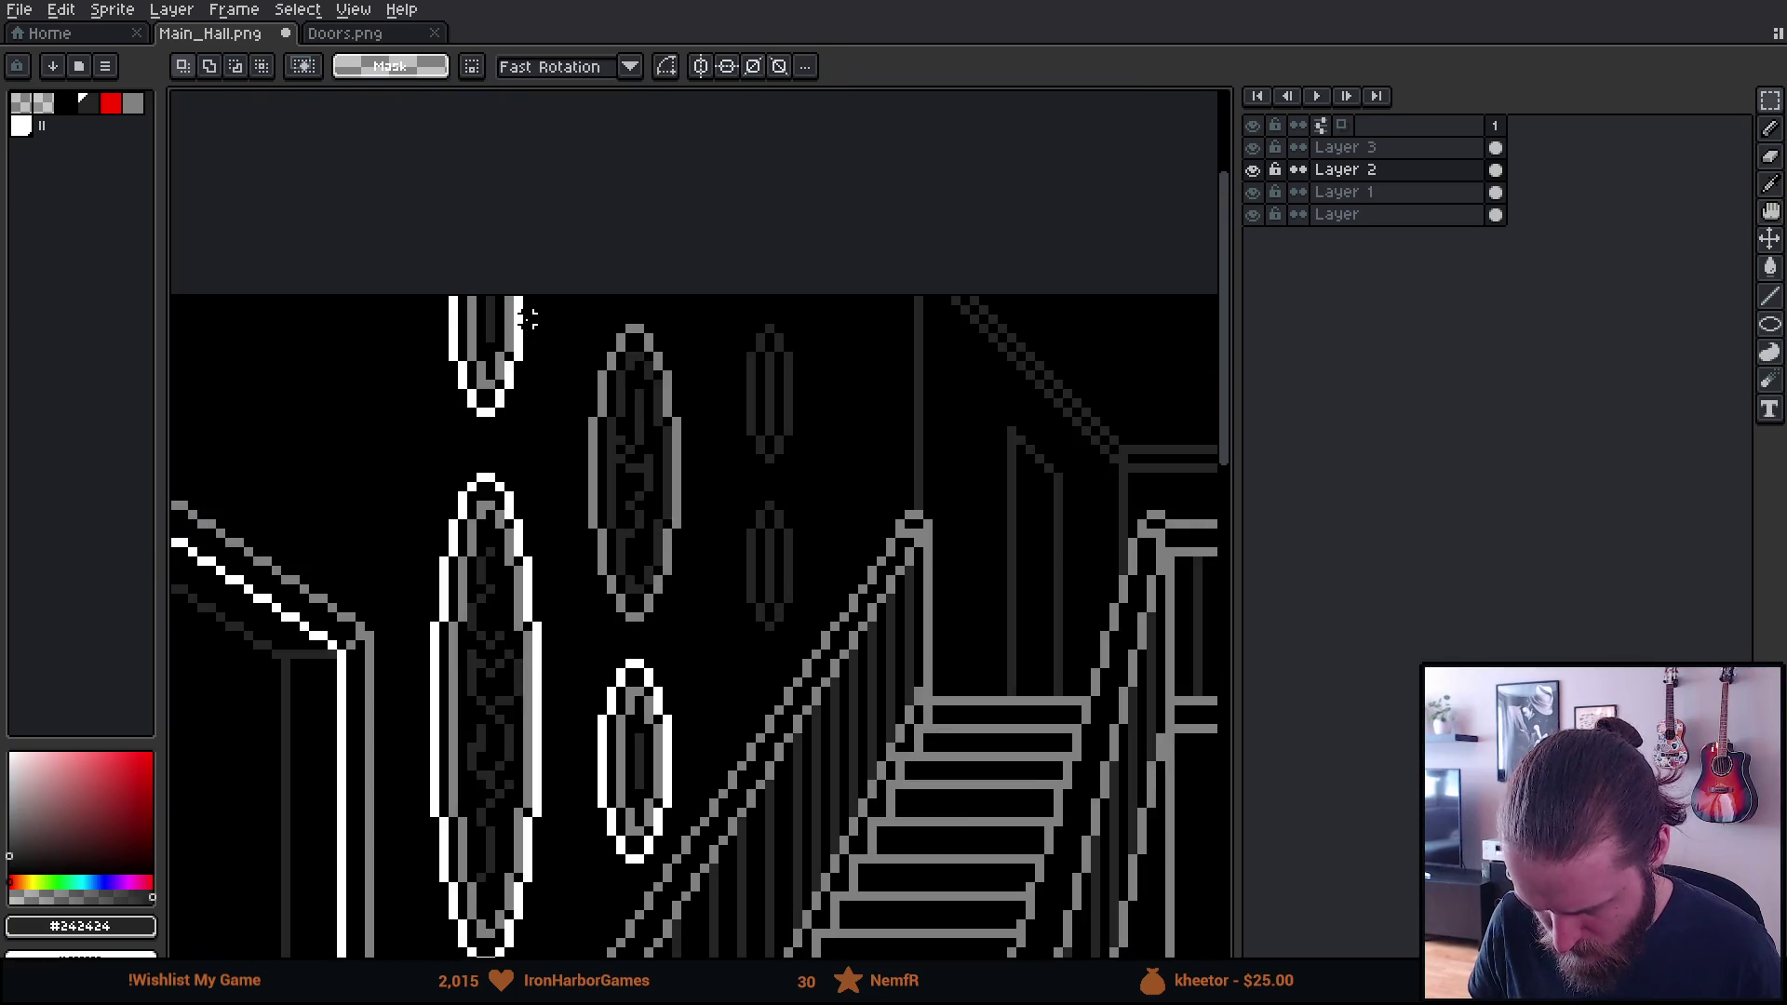
Shift the middle column of ovals slightly up and right
{"action": "mouse_move", "coordinate": [550, 296]}
{"action": "left_mouse_down"}
{"action": "mouse_move", "coordinate": [717, 838]}
{"action": "mouse_move", "coordinate": [723, 924]}
{"action": "left_mouse_up"}
{"action": "left_click", "coordinate": [705, 759]}
{"action": "left_click_drag", "start_coordinate": [704, 759], "coordinate": [708, 677]}
{"action": "left_click", "coordinate": [808, 710]}
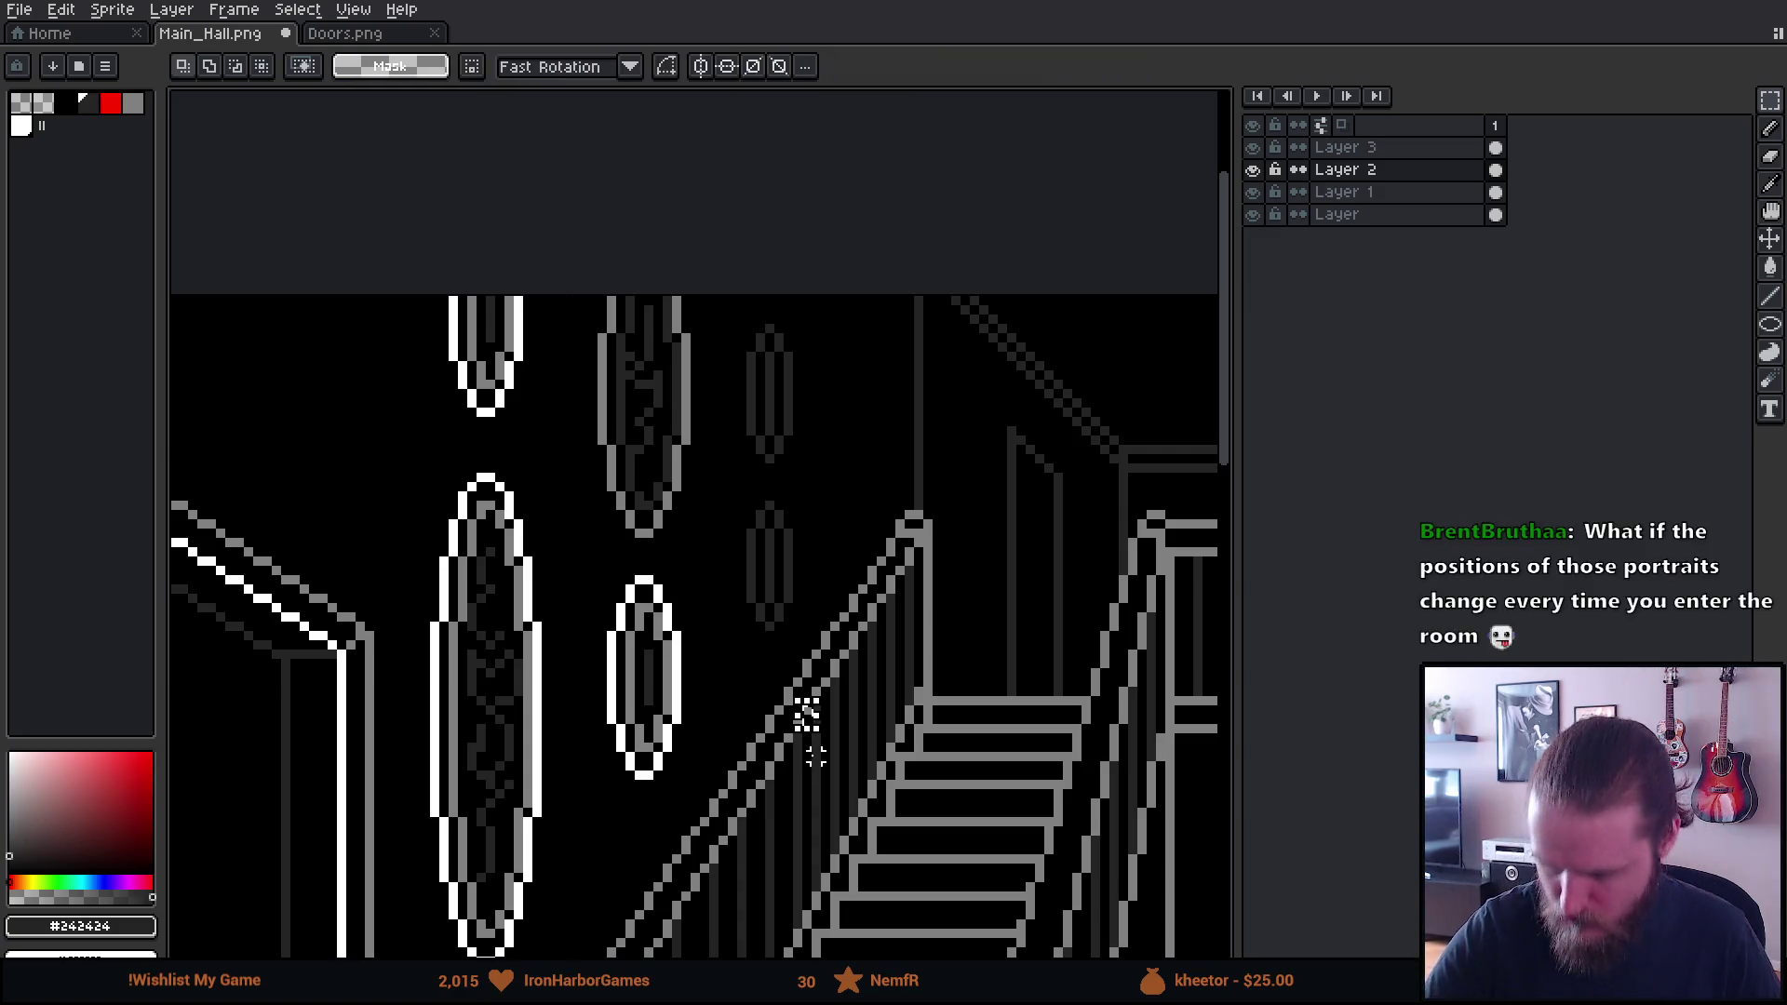
{"action": "mouse_move", "coordinate": [807, 717]}
{"action": "left_mouse_down"}
{"action": "mouse_move", "coordinate": [818, 611]}
{"action": "mouse_move", "coordinate": [822, 626]}
{"action": "left_mouse_up"}
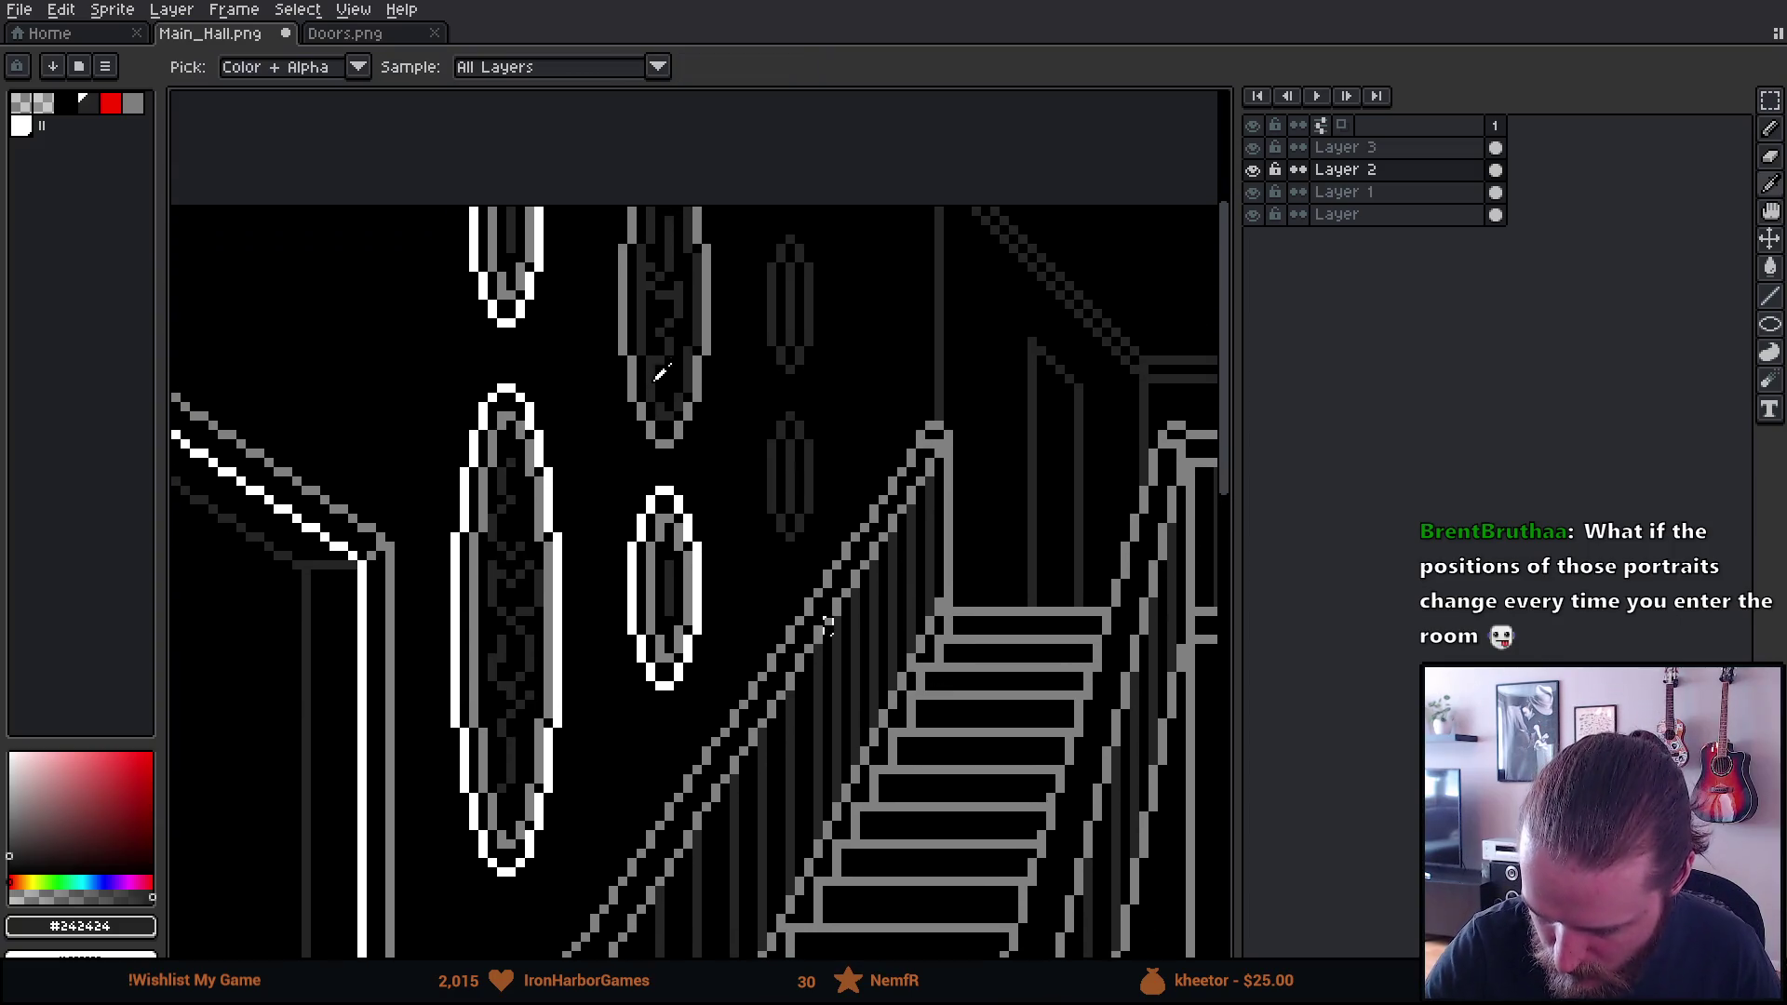
Fill the small oval's inner ring dark #242424 and its white outline grey #808080
{"action": "left_click", "coordinate": [637, 383], "text": "alt"}
{"action": "key", "text": "g"}
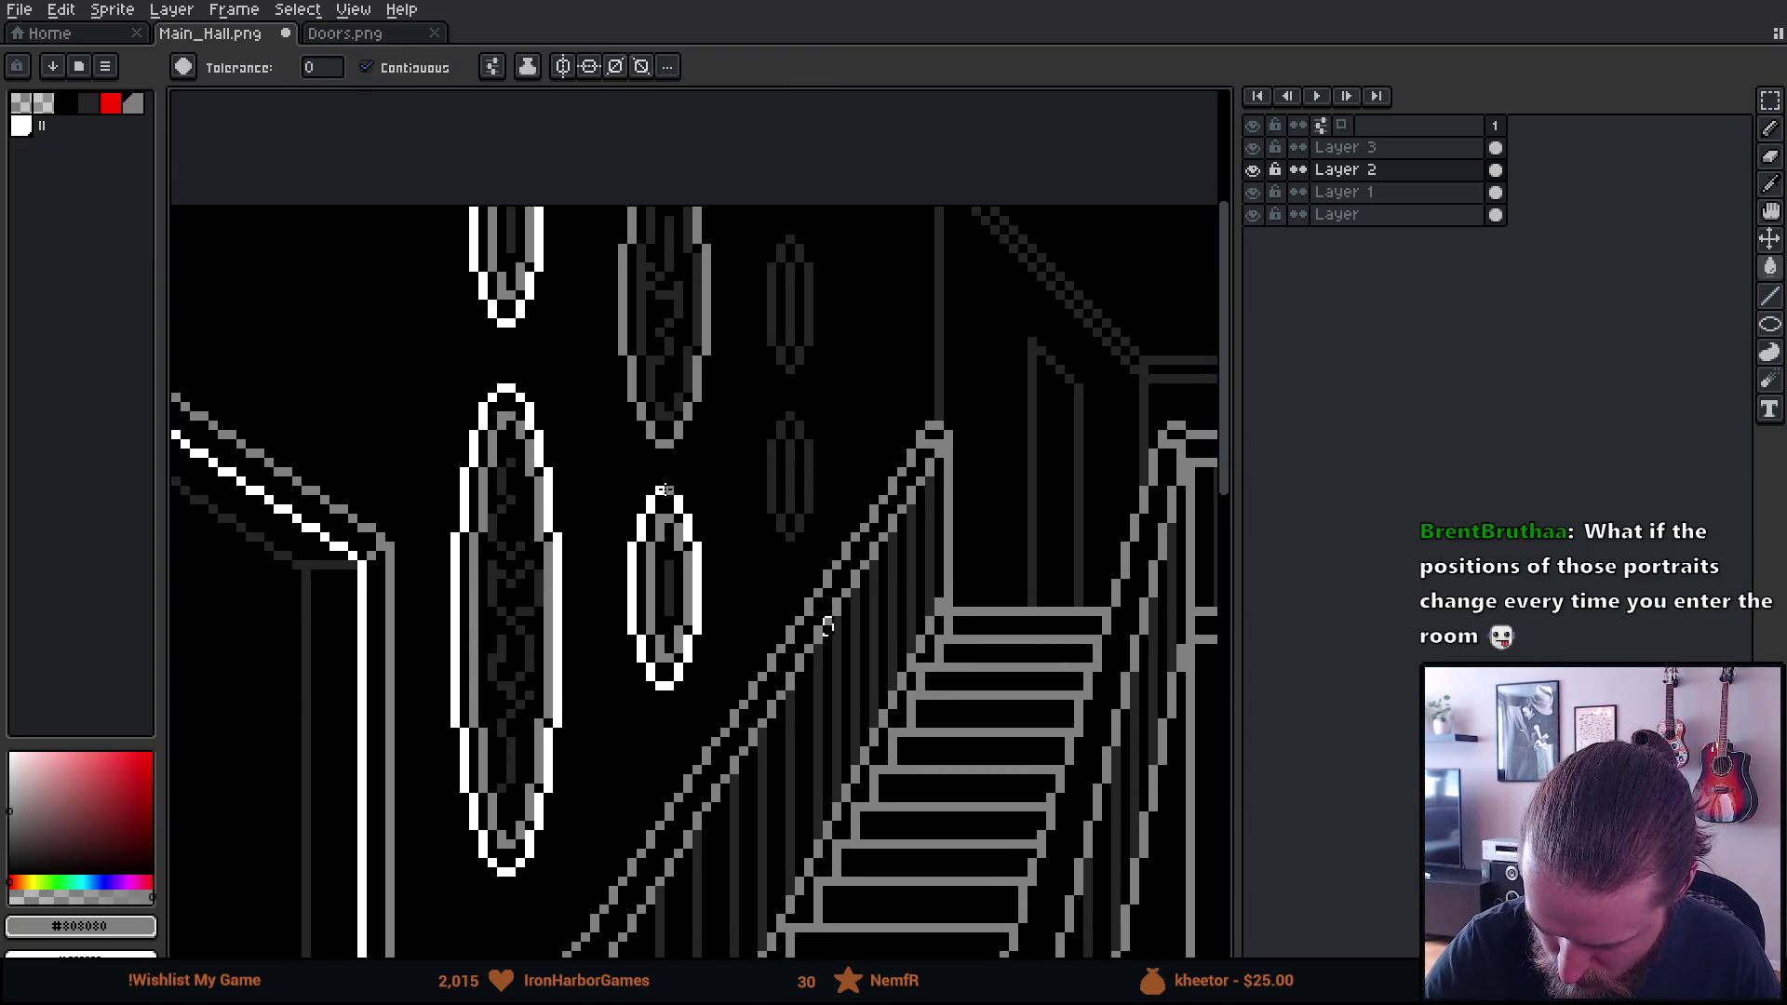
{"action": "left_click", "coordinate": [1253, 169]}
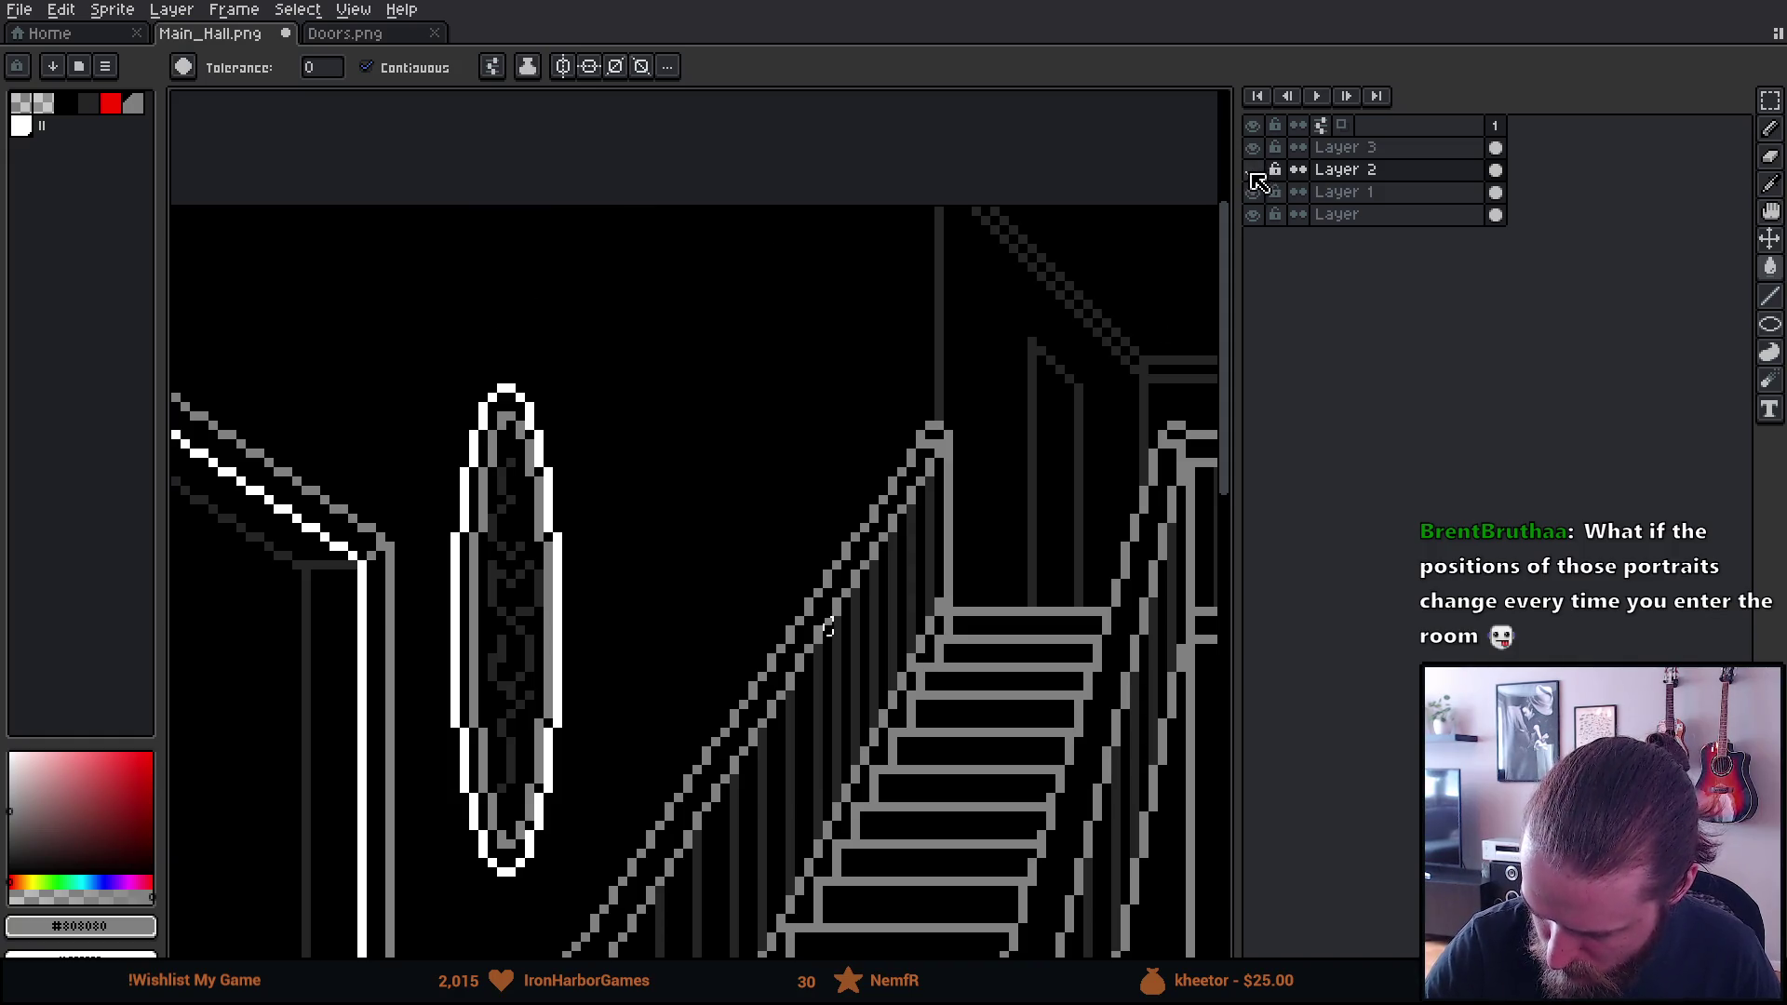
{"action": "left_click", "coordinate": [1253, 169]}
{"action": "key", "text": "alt"}
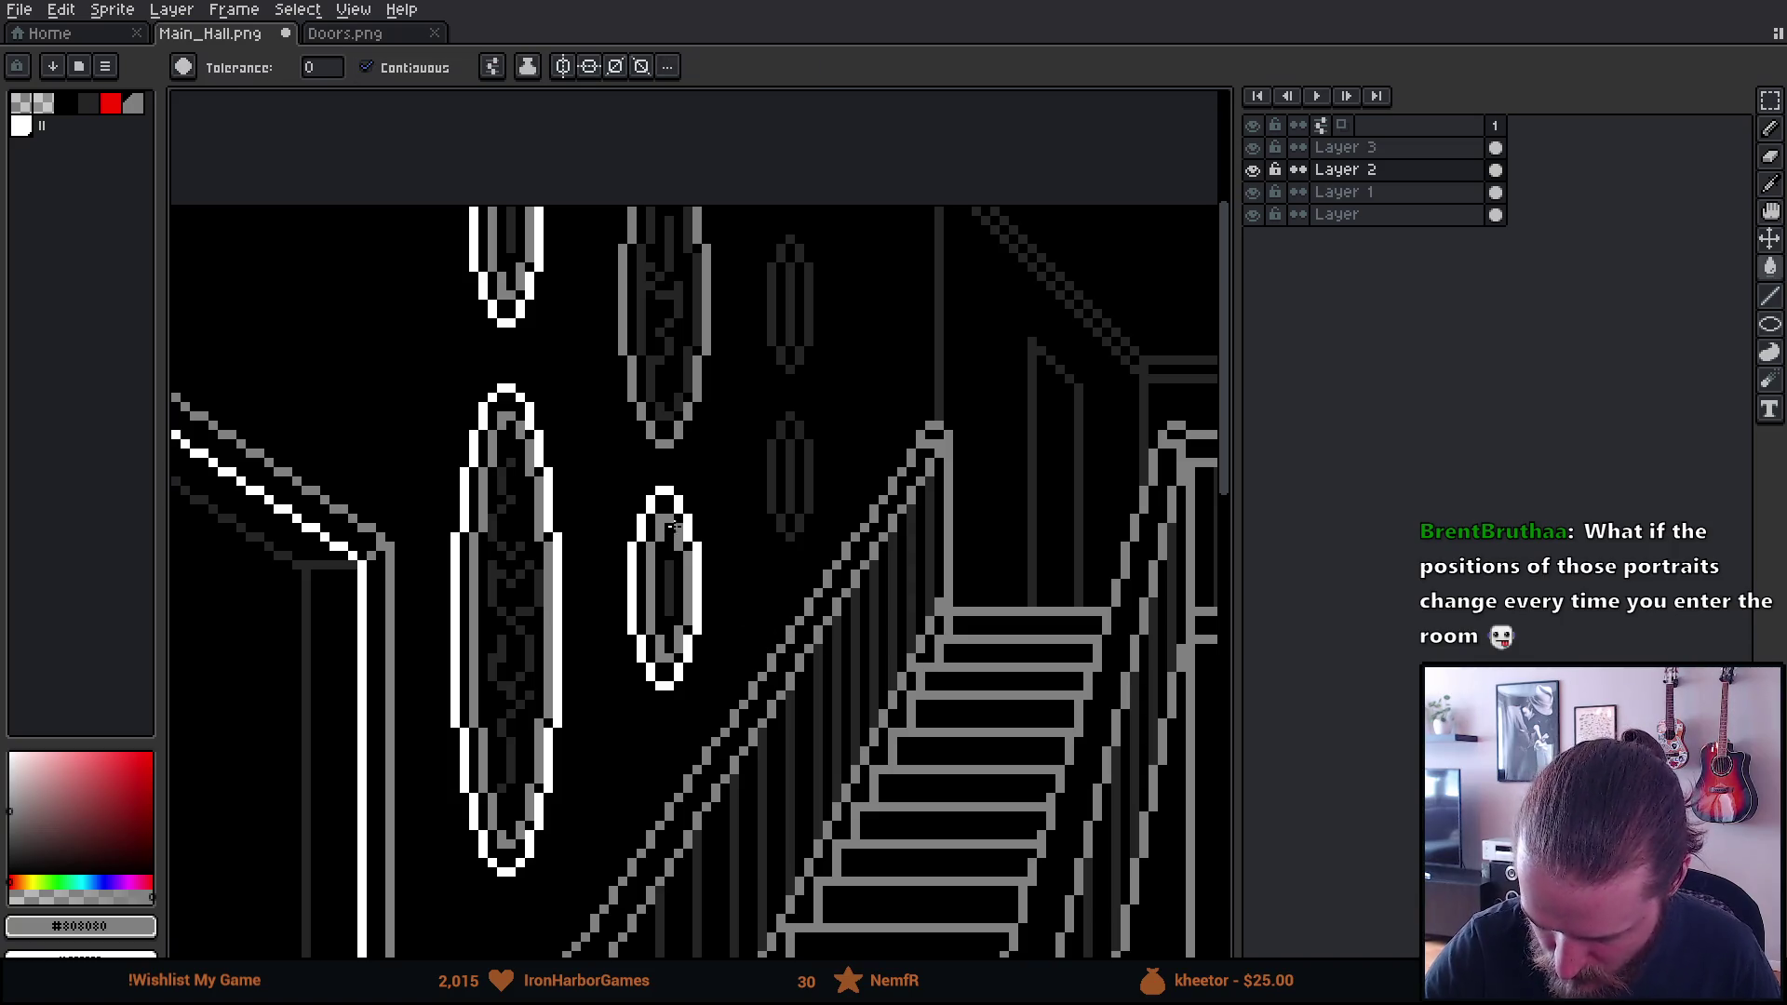
{"action": "left_click", "coordinate": [675, 504]}
{"action": "key", "text": "ctrl+z"}
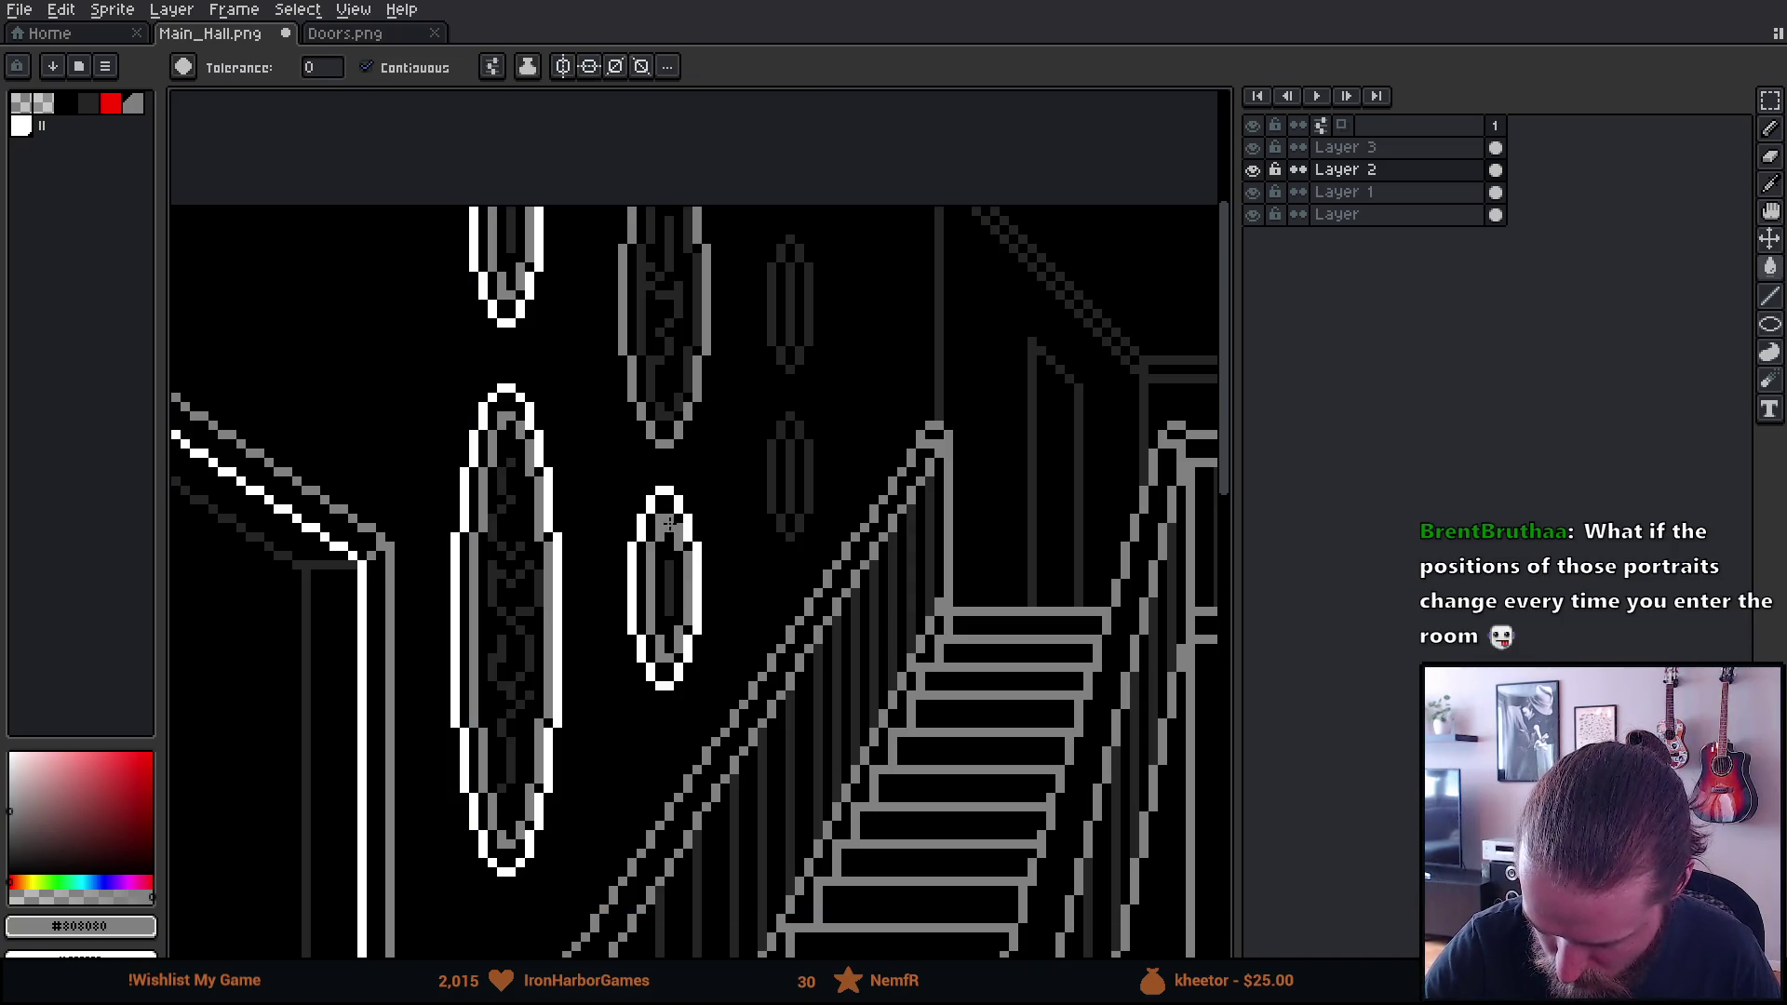
{"action": "left_click", "coordinate": [658, 279], "text": "alt"}
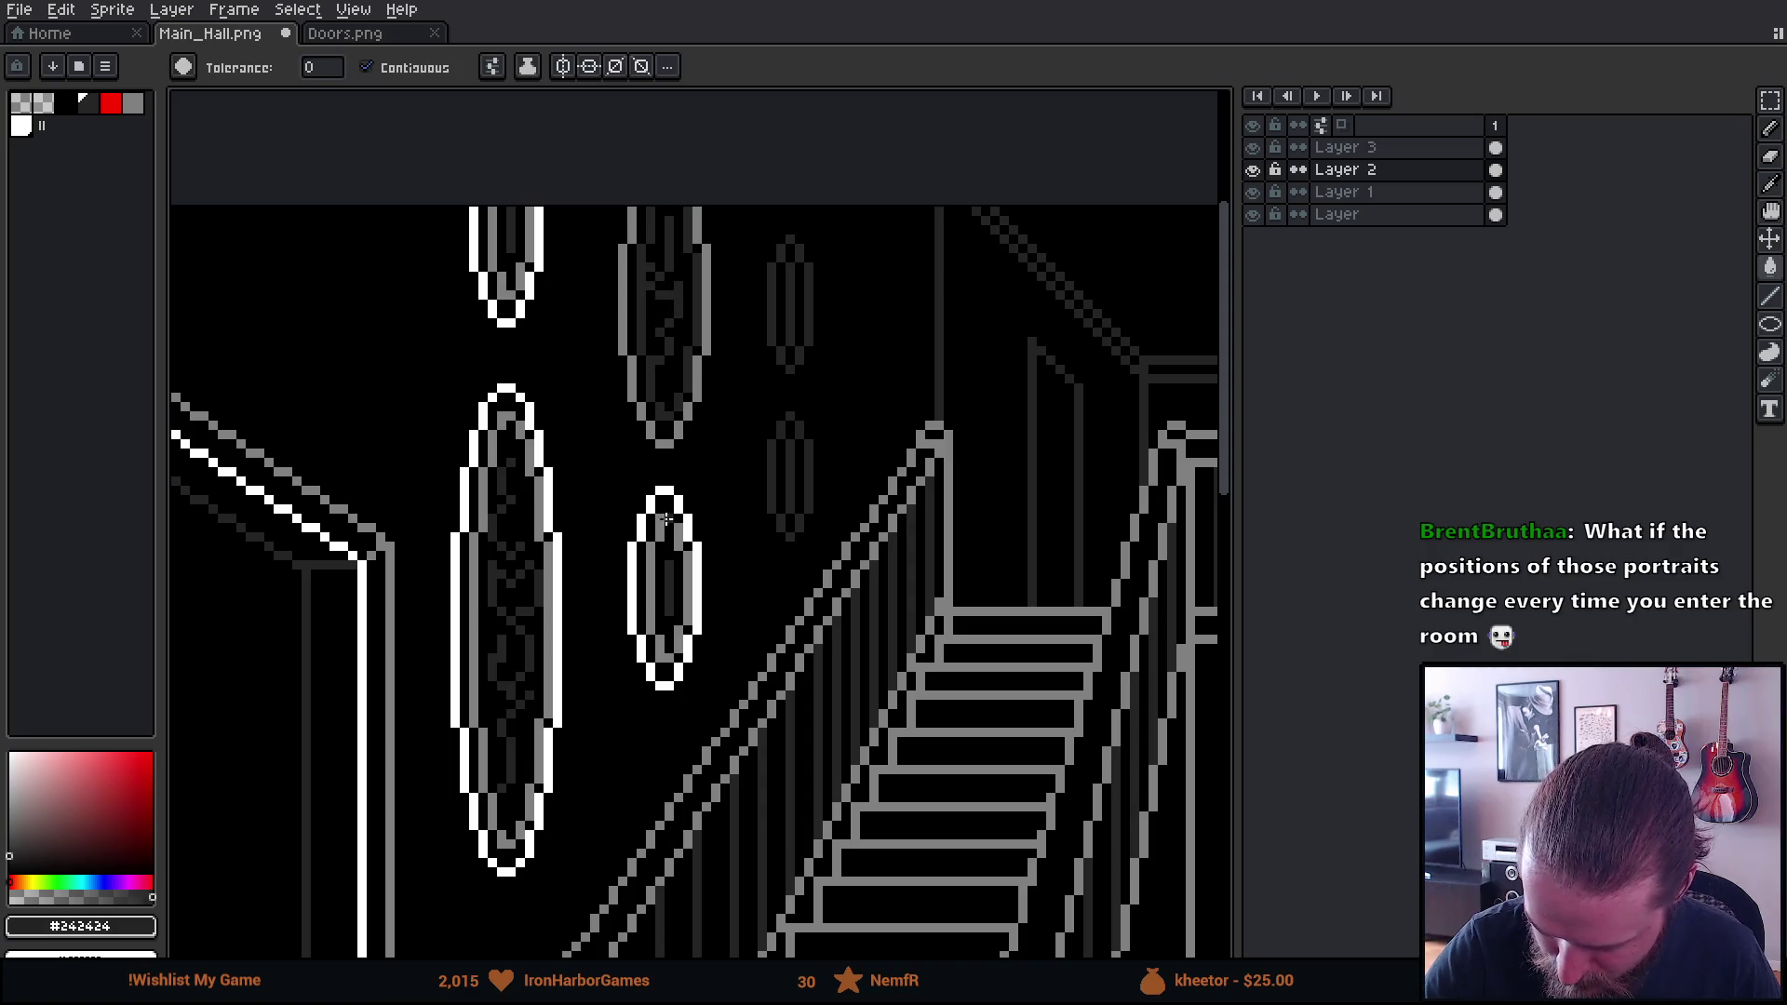
{"action": "left_click", "coordinate": [667, 519]}
{"action": "left_click", "coordinate": [675, 446], "text": "alt"}
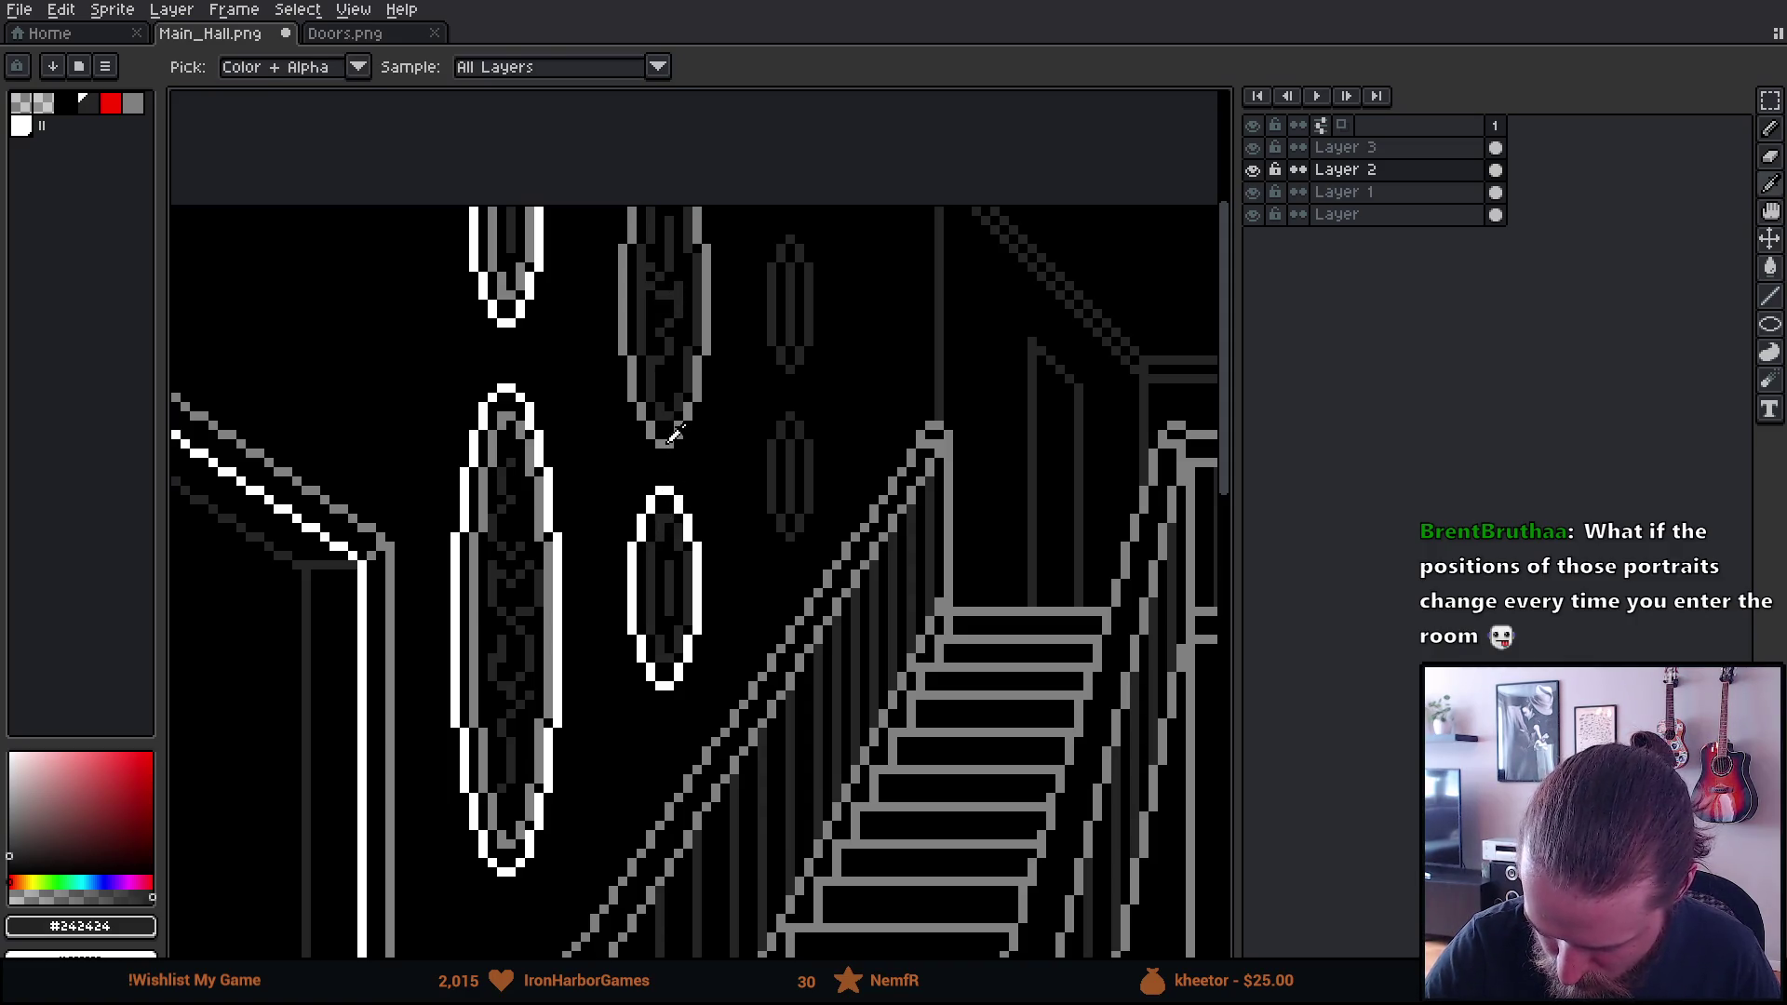
{"action": "left_click", "coordinate": [679, 487]}
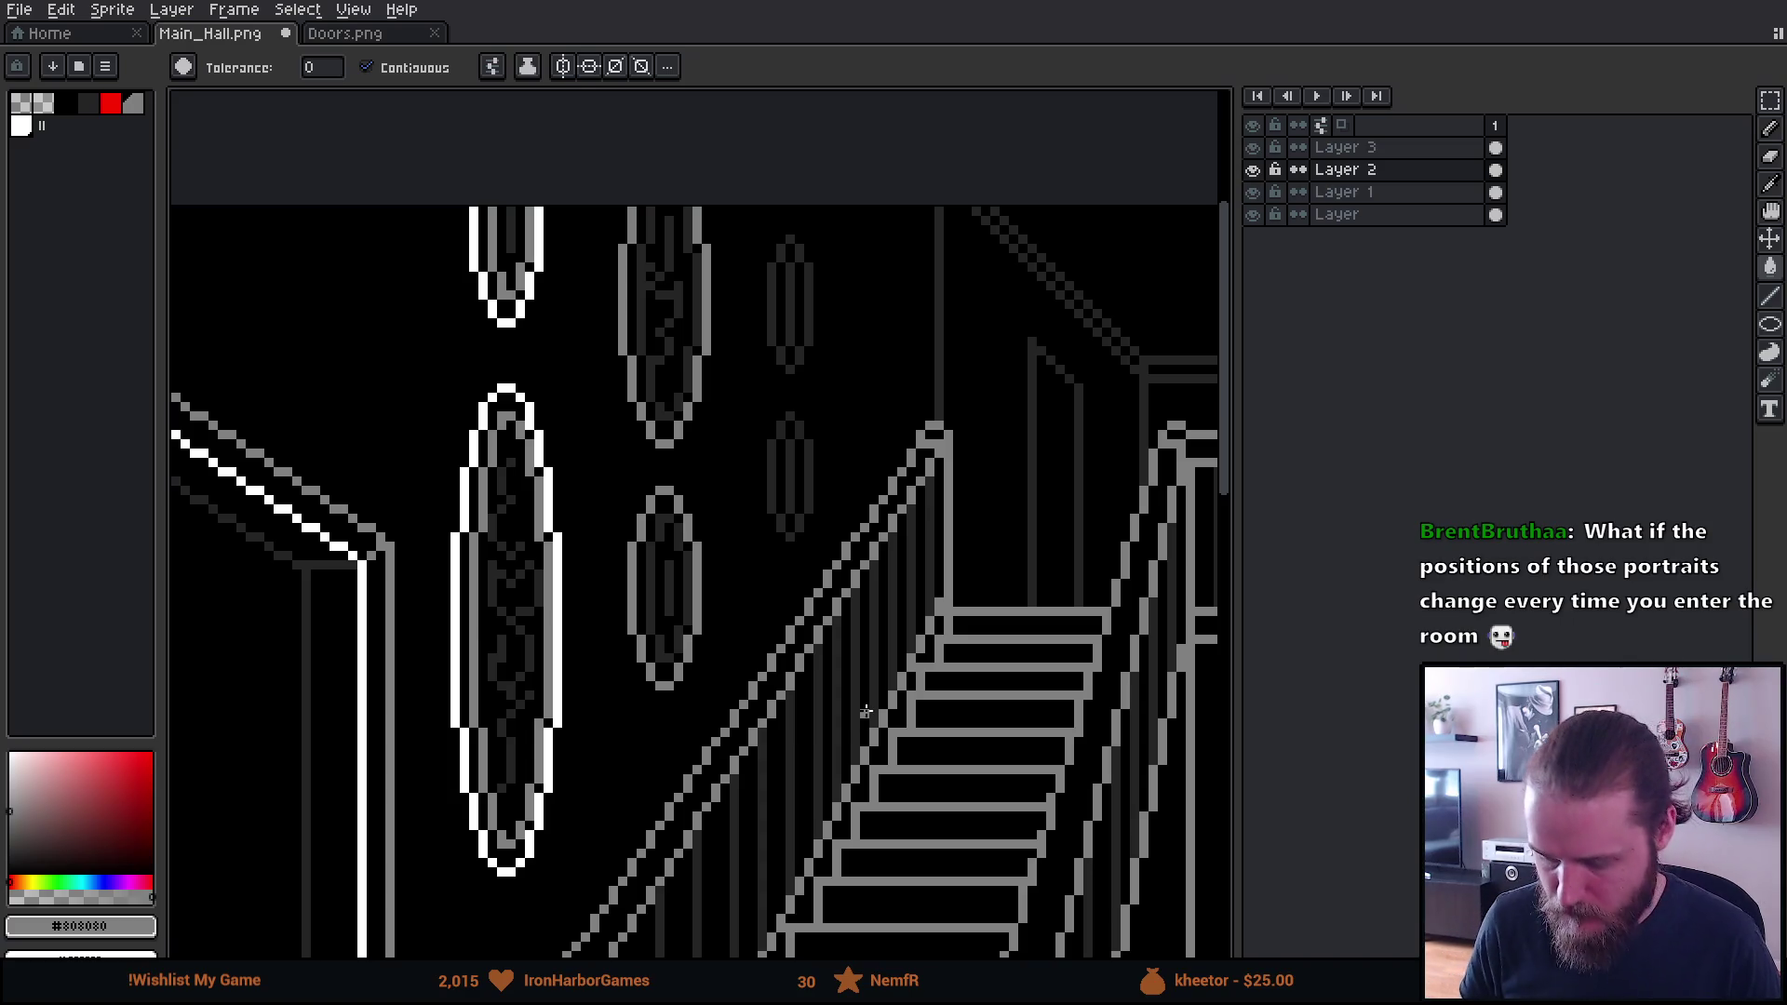
Save Main_Hall.png and switch to Unity to resume the paused game
{"action": "scroll", "coordinate": [866, 711], "scroll_direction": "down", "scroll_amount": 3}
{"action": "key", "text": "ctrl+s"}
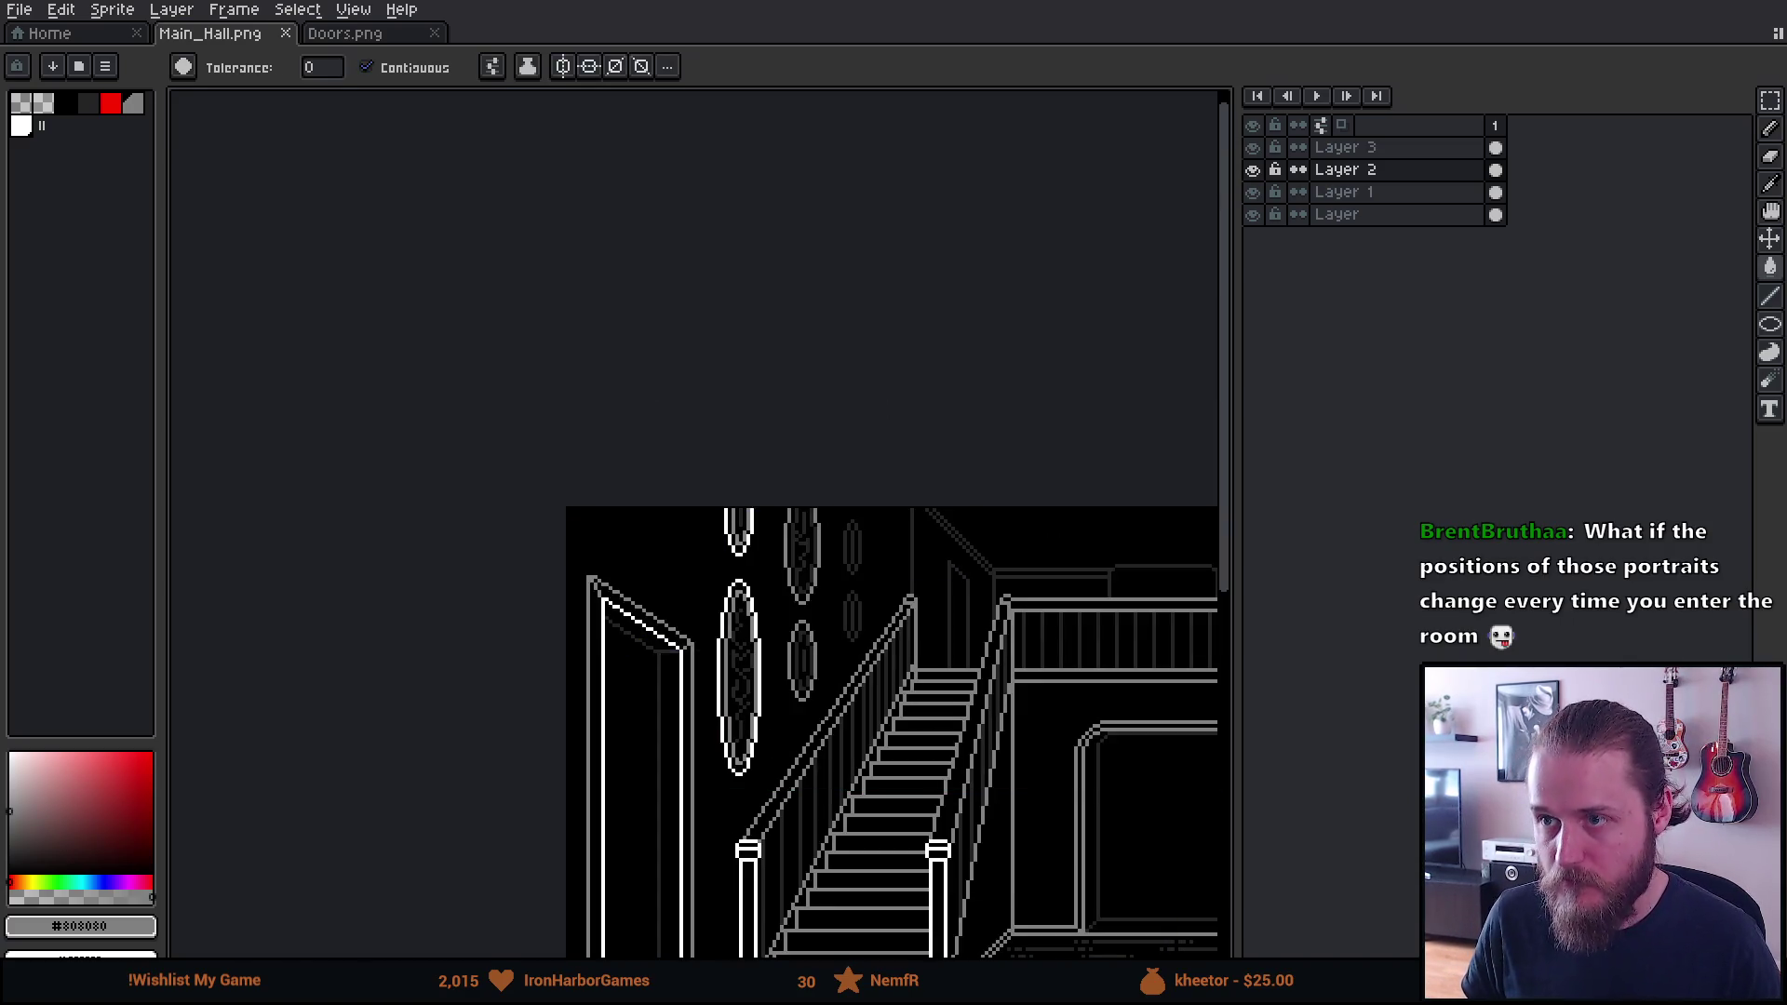
{"action": "key", "text": "alt+Tab"}
{"action": "left_click", "coordinate": [893, 53]}
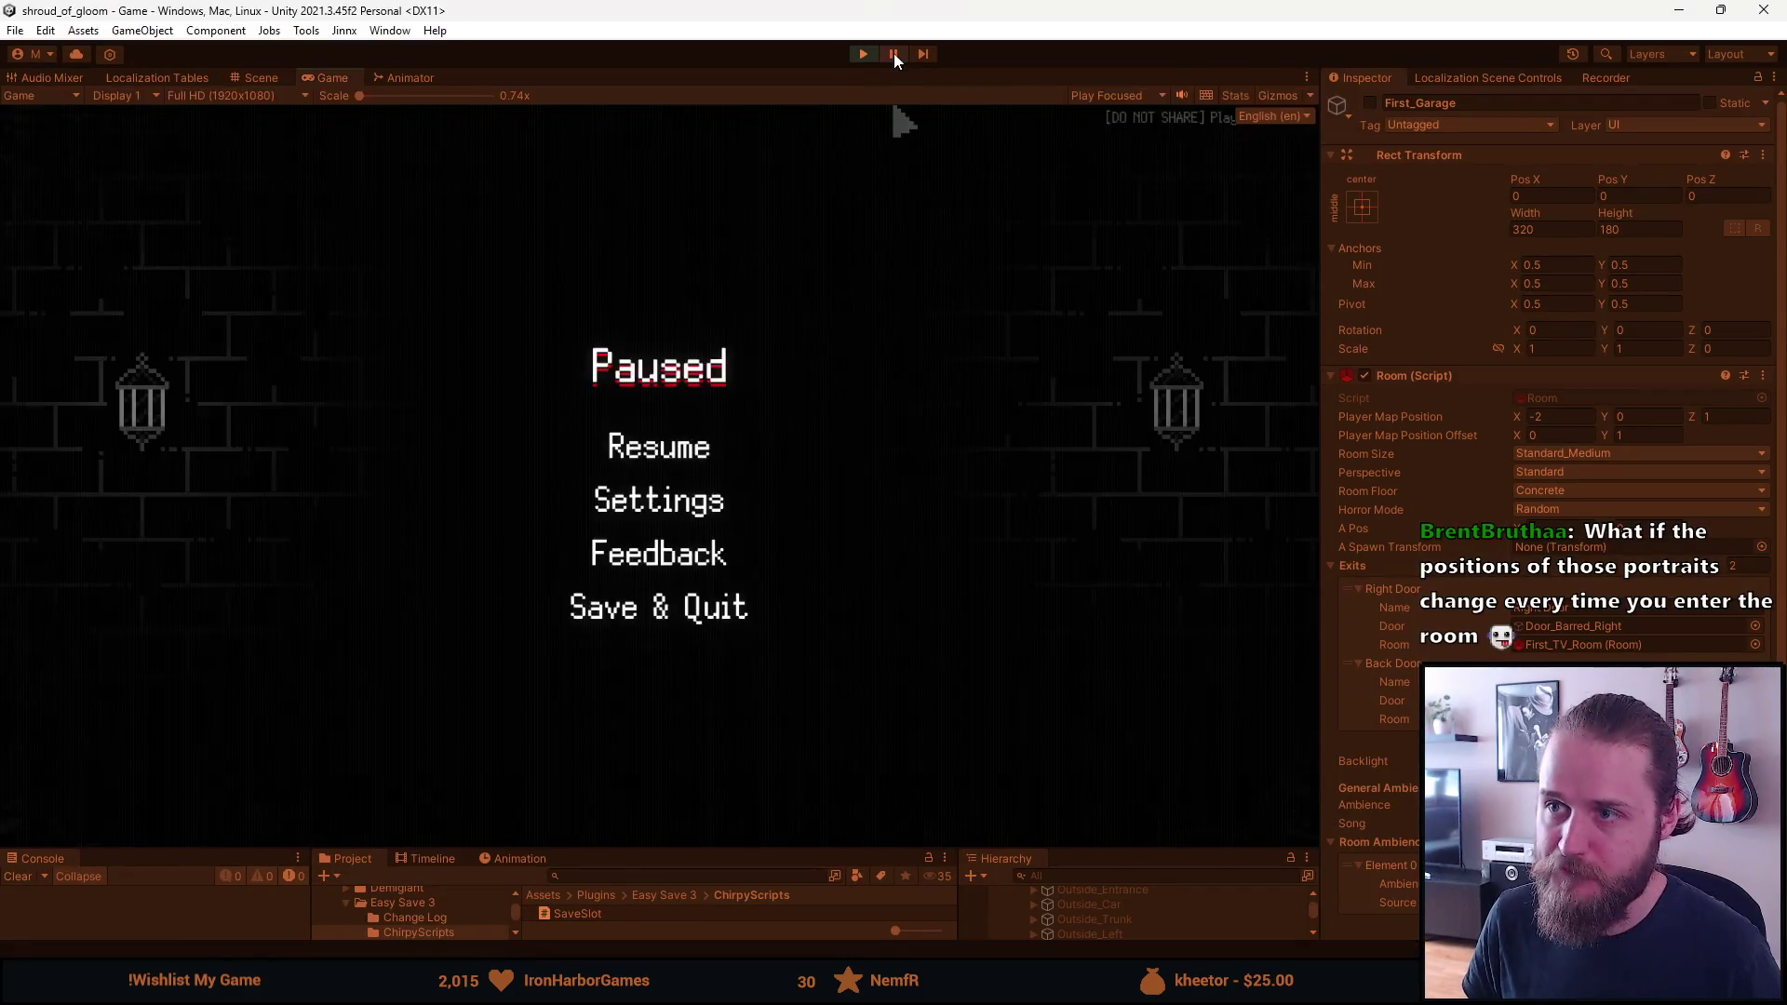
Resume the game, walk the hall to view the new portrait ovals, then pause and return to Aseprite
{"action": "left_click", "coordinate": [676, 466]}
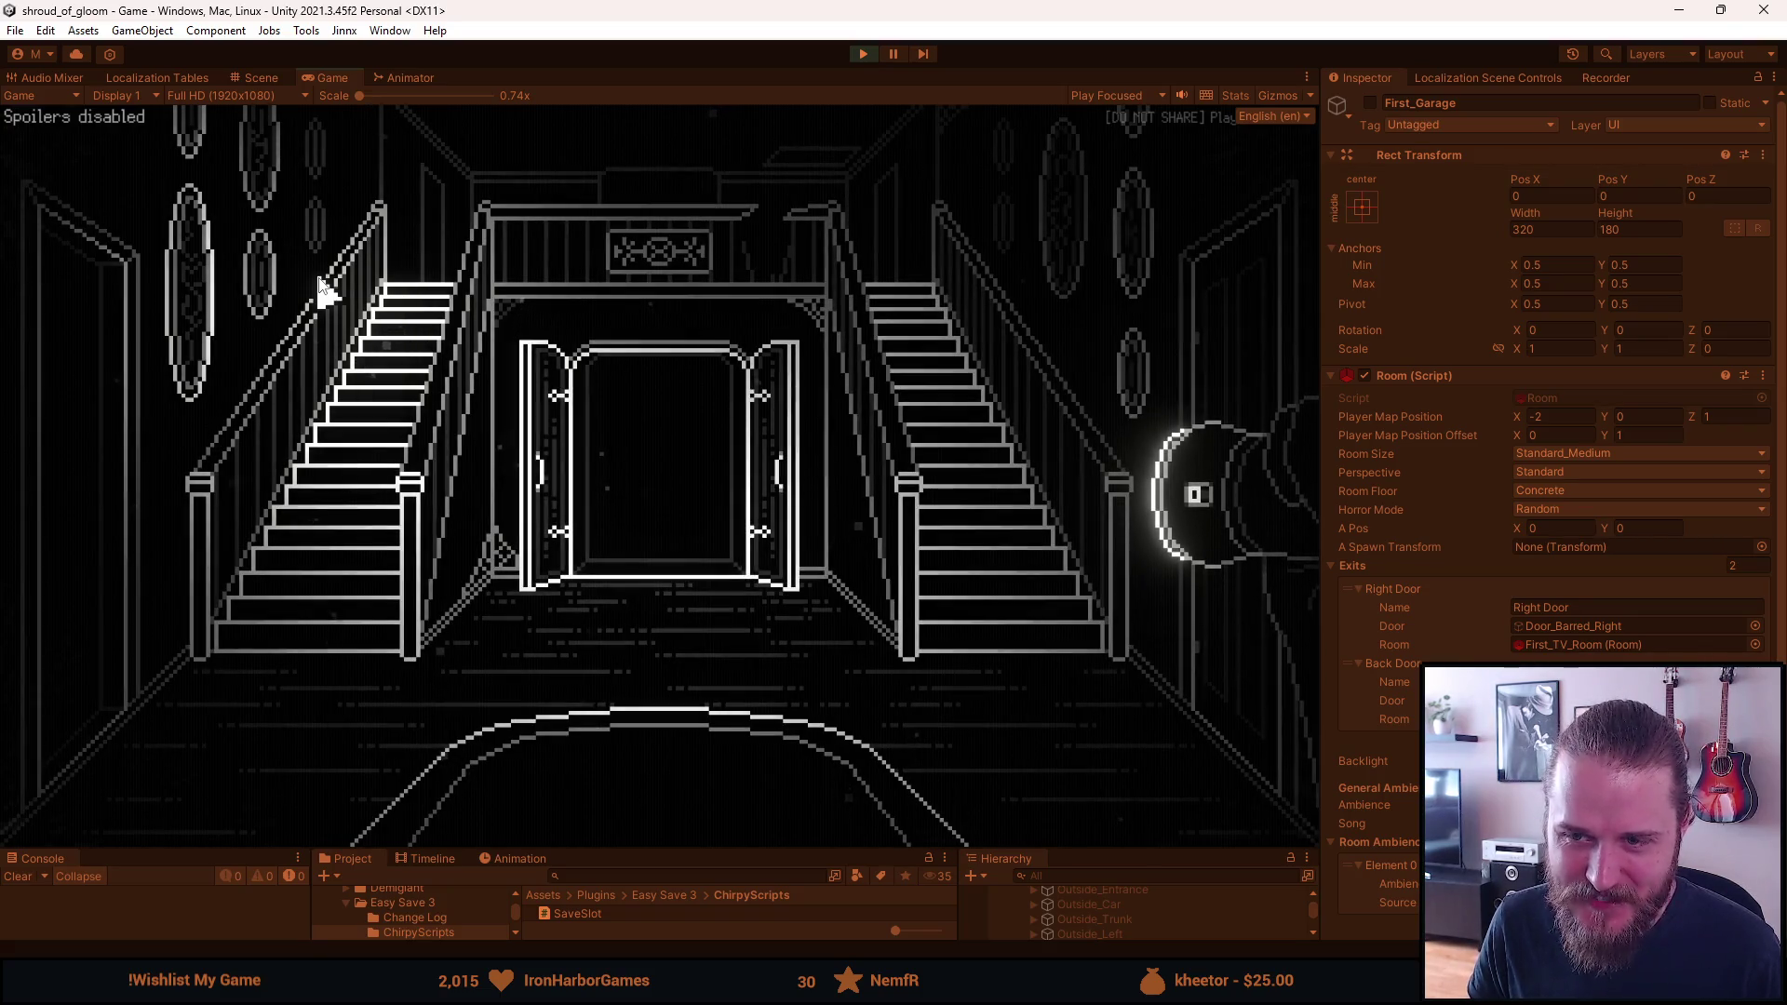
{"action": "key", "text": "Escape"}
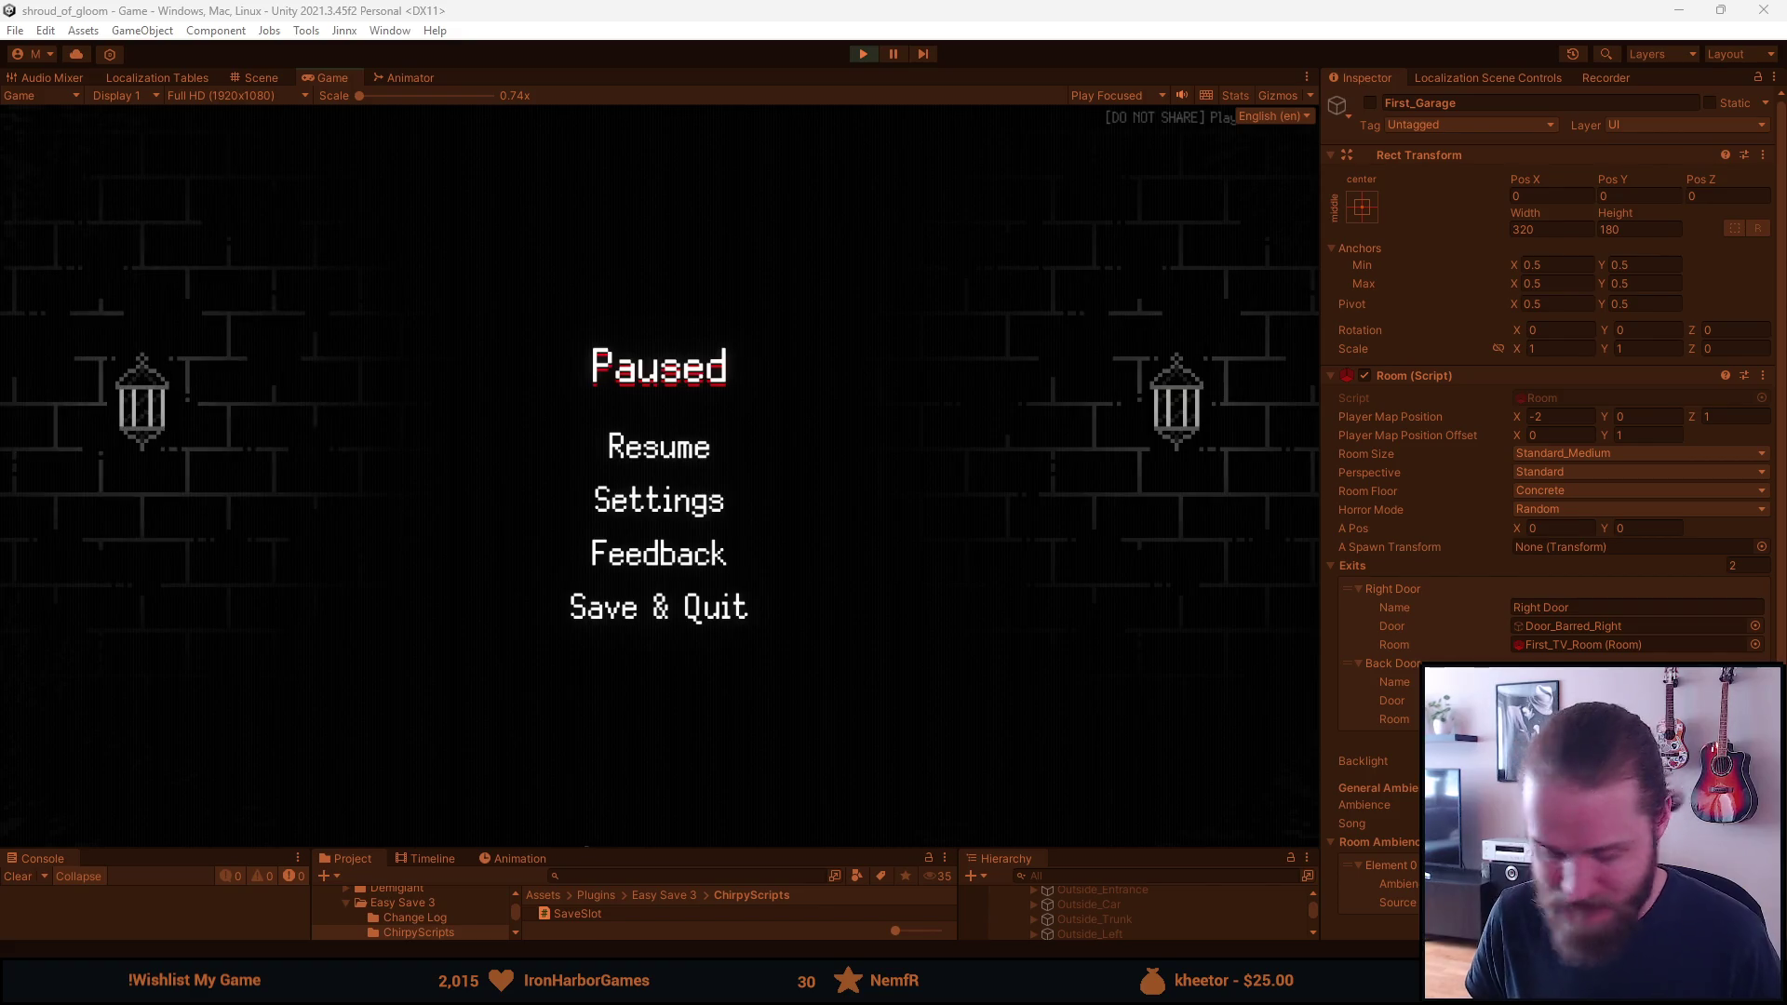
{"action": "key", "text": "alt+Tab"}
{"action": "scroll", "coordinate": [584, 400], "scroll_direction": "up", "scroll_amount": 1}
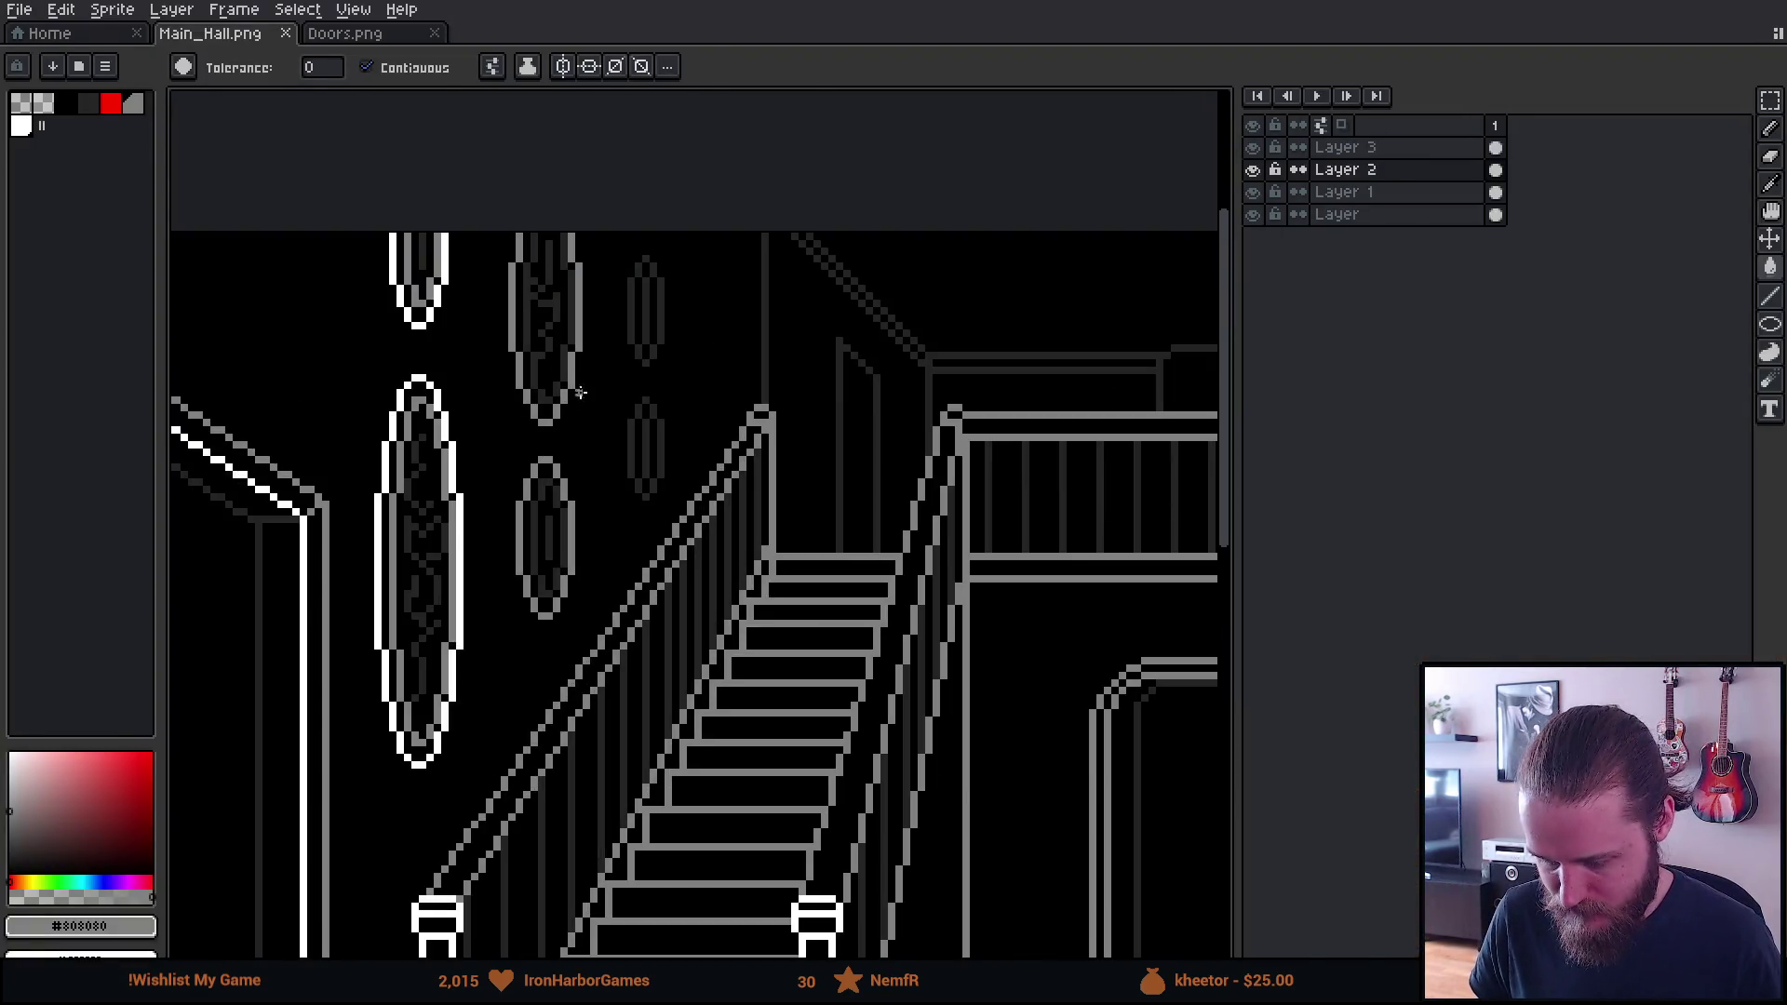
Merge Layer 3 down into Layer 2 and shift the left wall's portrait ovals one pixel right
{"action": "key", "text": "m"}
{"action": "mouse_move", "coordinate": [369, 199]}
{"action": "left_mouse_down"}
{"action": "mouse_move", "coordinate": [616, 838]}
{"action": "mouse_move", "coordinate": [699, 853]}
{"action": "left_mouse_up"}
{"action": "right_click", "coordinate": [1390, 149]}
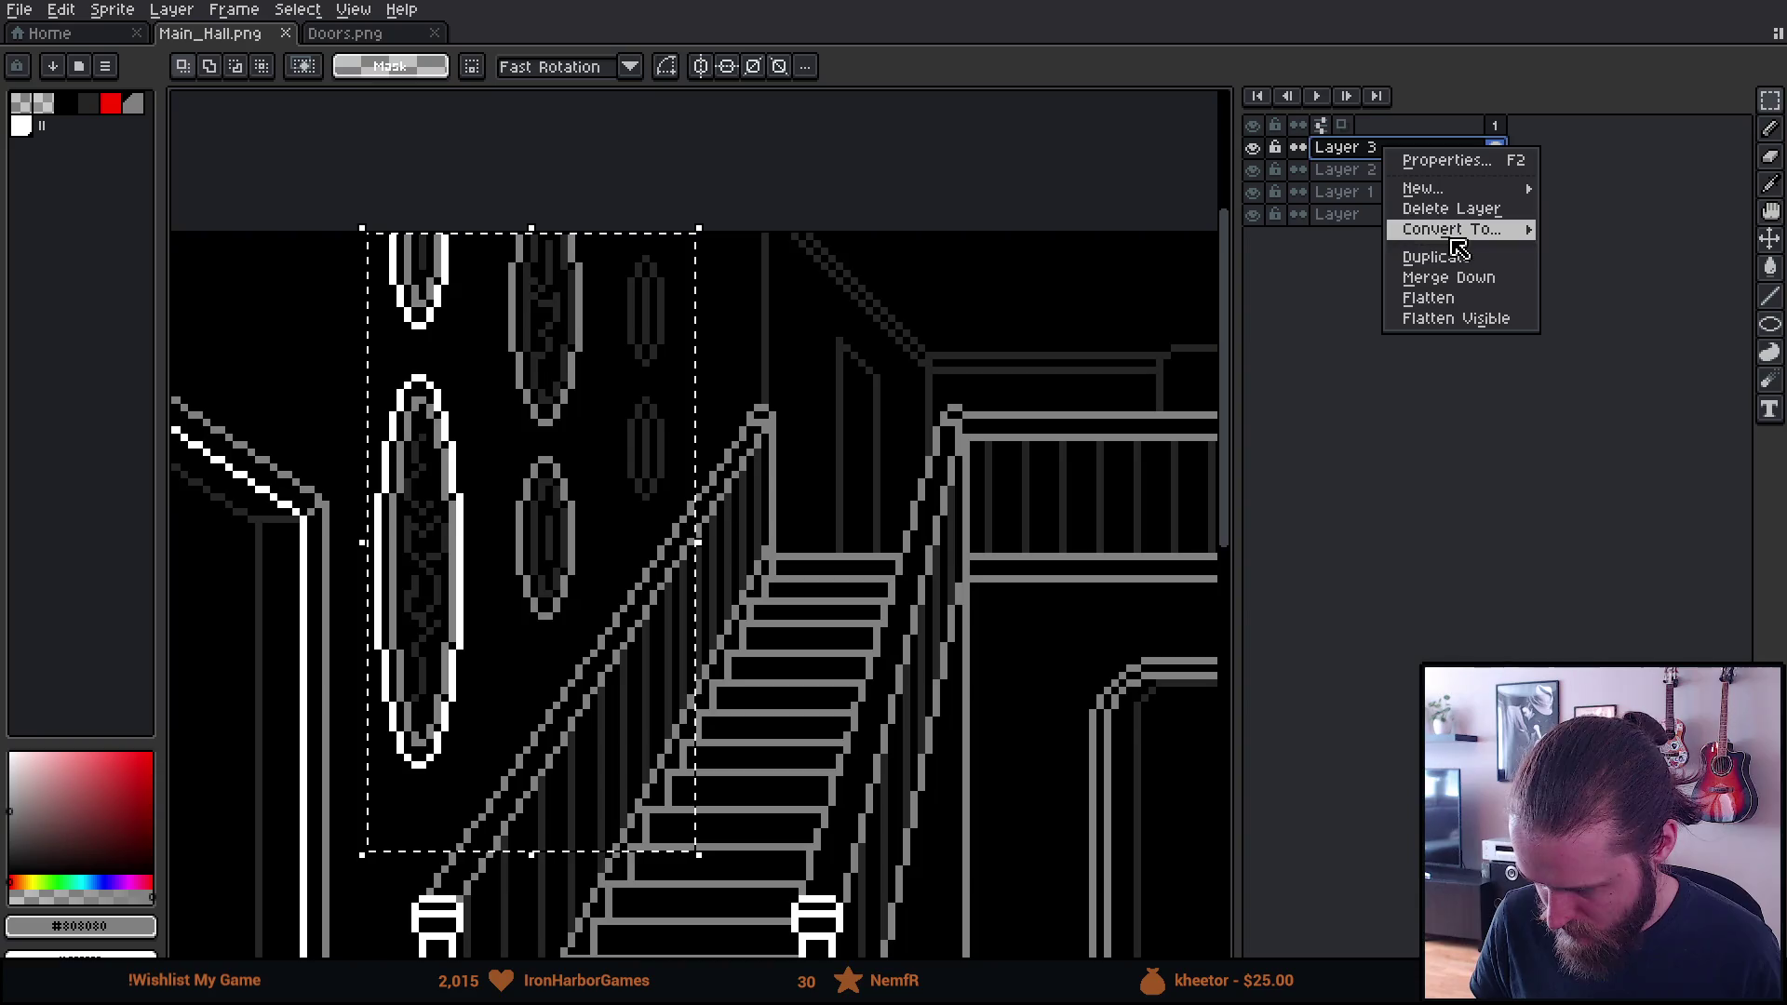
{"action": "left_click", "coordinate": [1448, 277]}
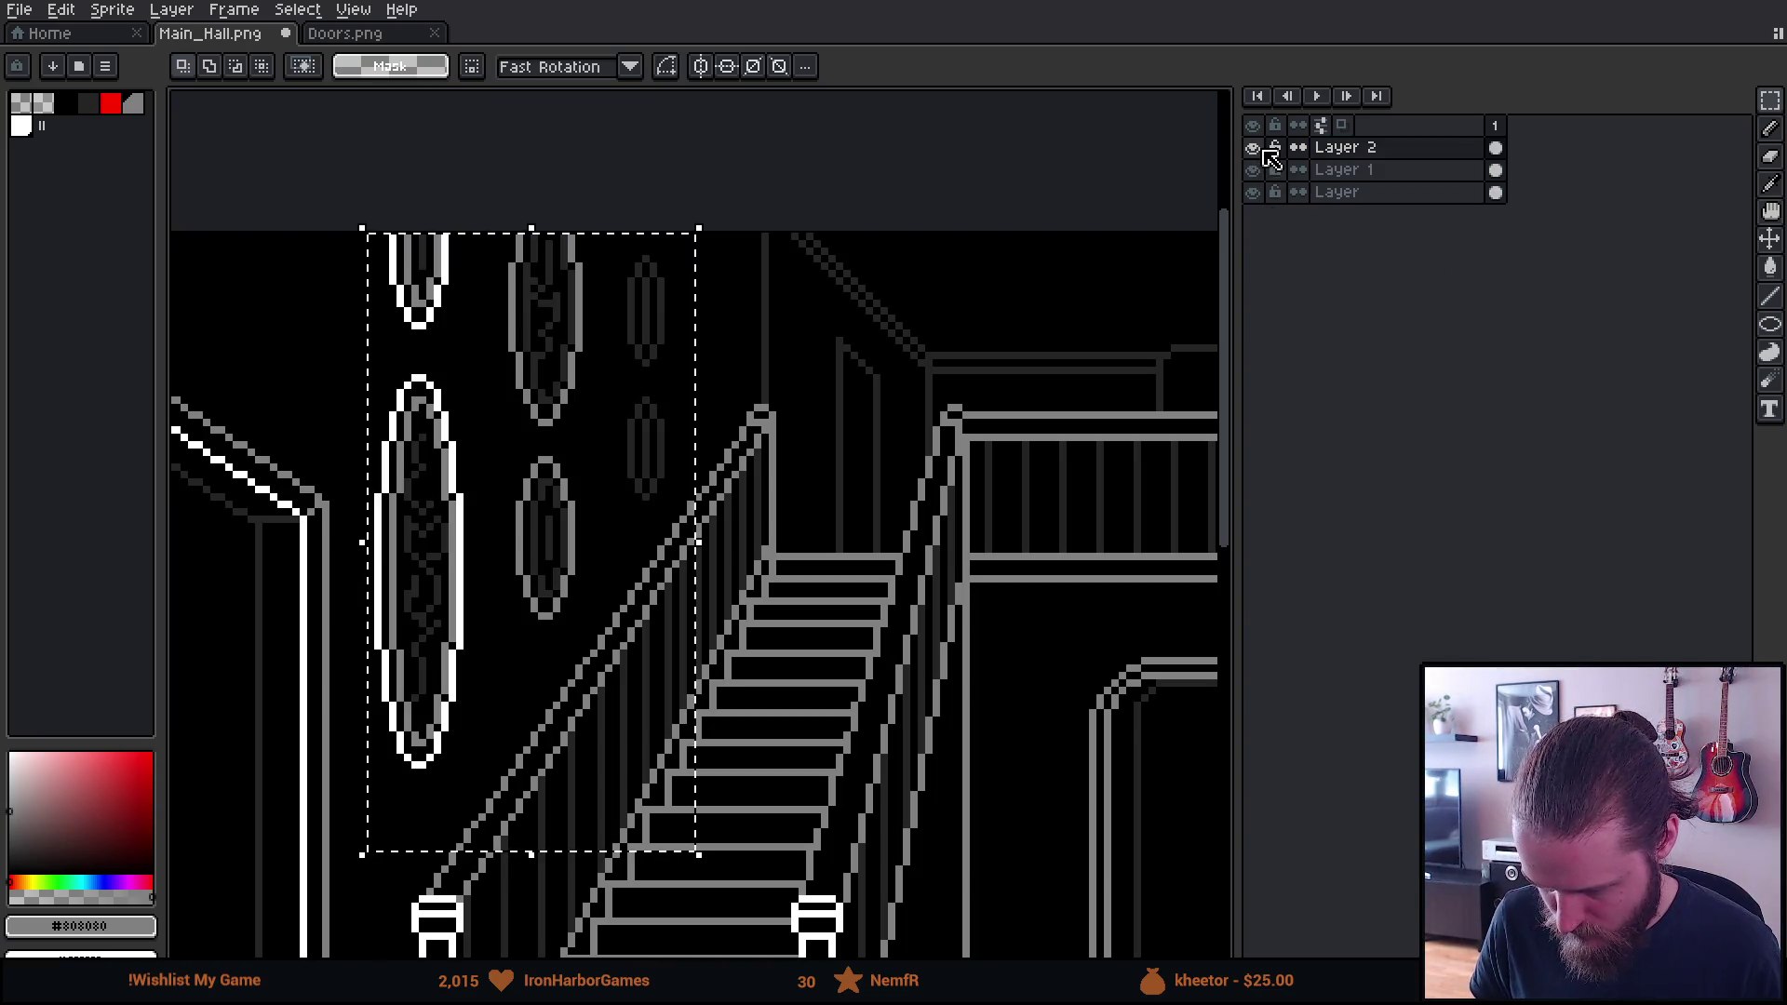
{"action": "left_click_drag", "start_coordinate": [543, 432], "coordinate": [560, 433]}
{"action": "left_click", "coordinate": [790, 399]}
Reposition the next oval group and shift the right-hand wall ovals left
{"action": "mouse_move", "coordinate": [631, 236]}
{"action": "left_mouse_down"}
{"action": "mouse_move", "coordinate": [762, 617]}
{"action": "mouse_move", "coordinate": [741, 565]}
{"action": "left_mouse_up"}
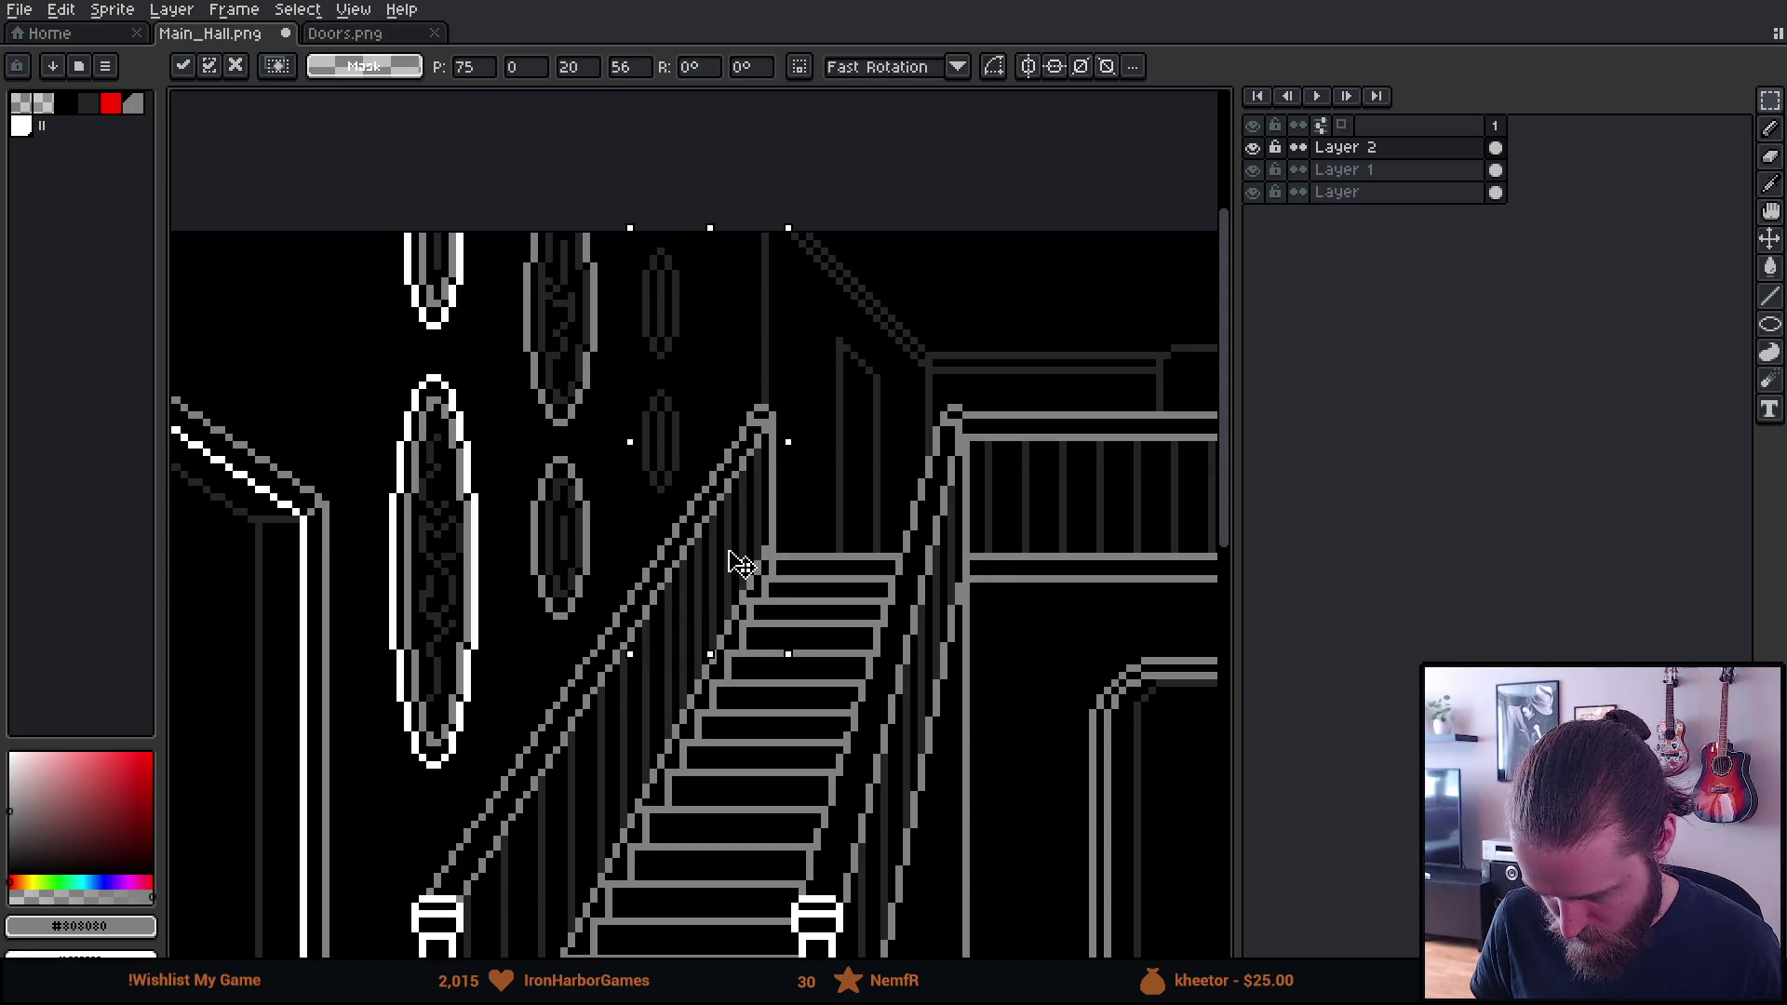
{"action": "key", "text": "Return"}
{"action": "scroll", "coordinate": [958, 656], "scroll_direction": "down", "scroll_amount": 4}
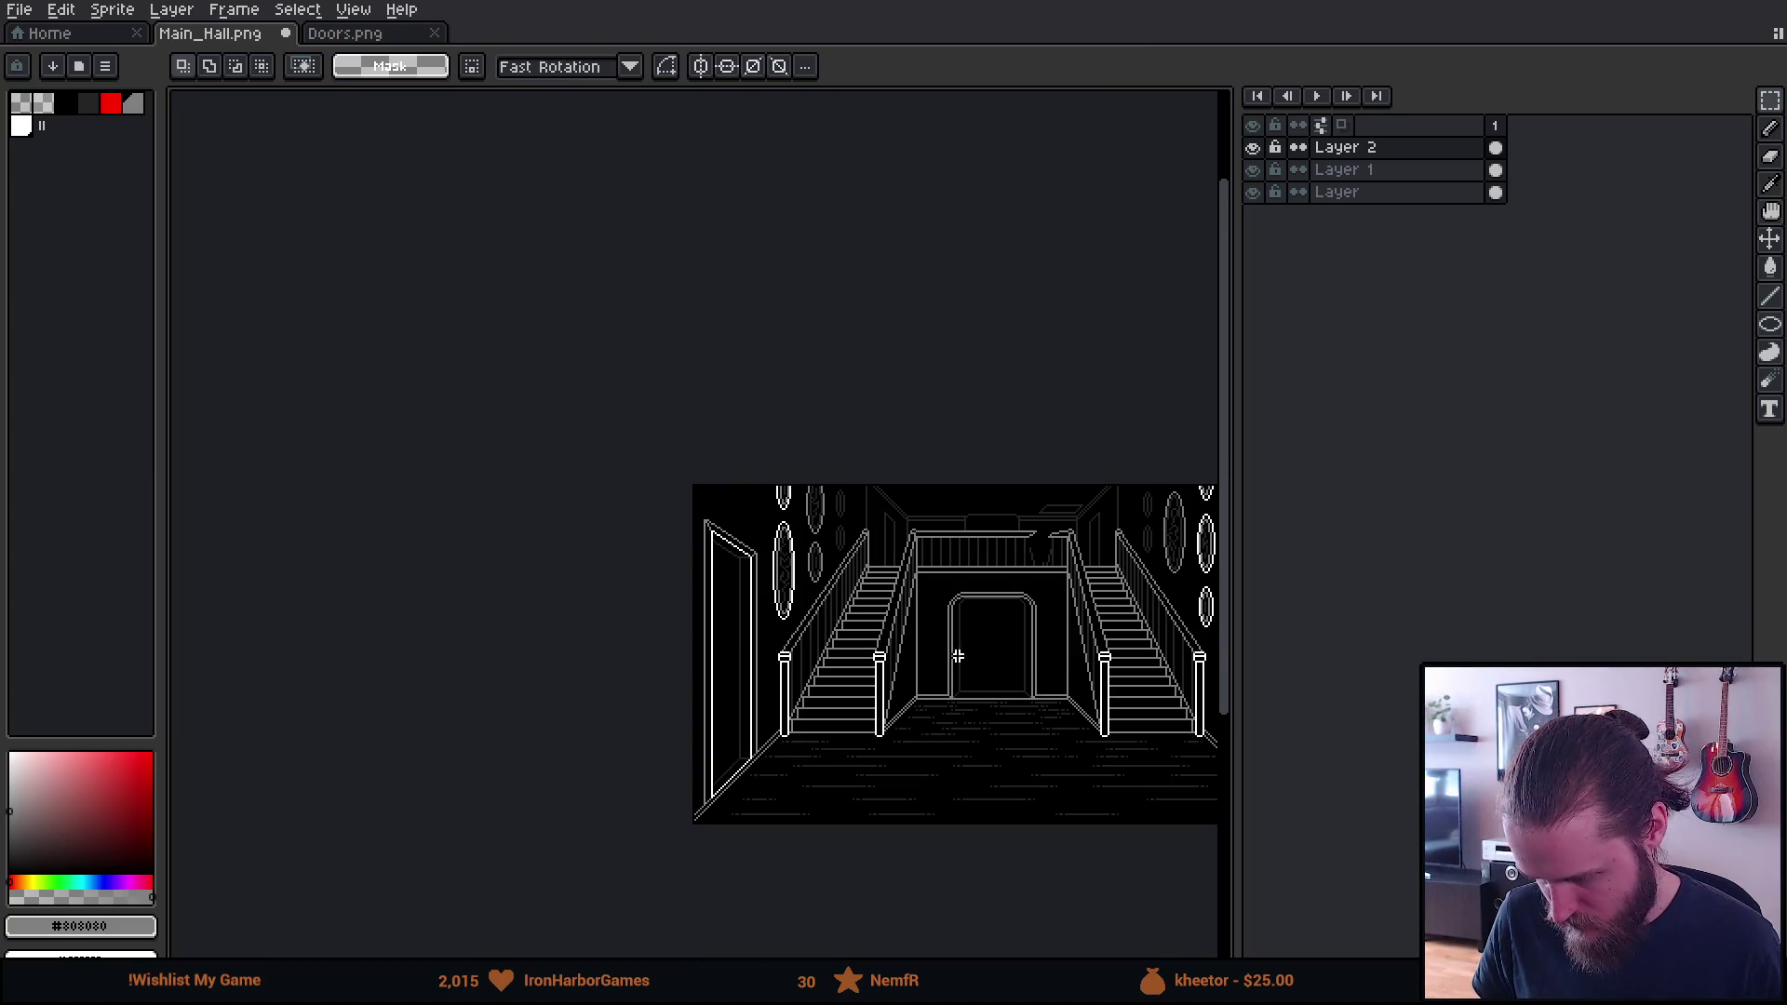
{"action": "scroll", "coordinate": [1036, 701], "scroll_direction": "right", "scroll_amount": 6}
{"action": "scroll", "coordinate": [780, 551], "scroll_direction": "up", "scroll_amount": 3}
{"action": "mouse_move", "coordinate": [485, 295]}
{"action": "left_mouse_down"}
{"action": "mouse_move", "coordinate": [562, 372]}
{"action": "mouse_move", "coordinate": [737, 802]}
{"action": "left_mouse_up"}
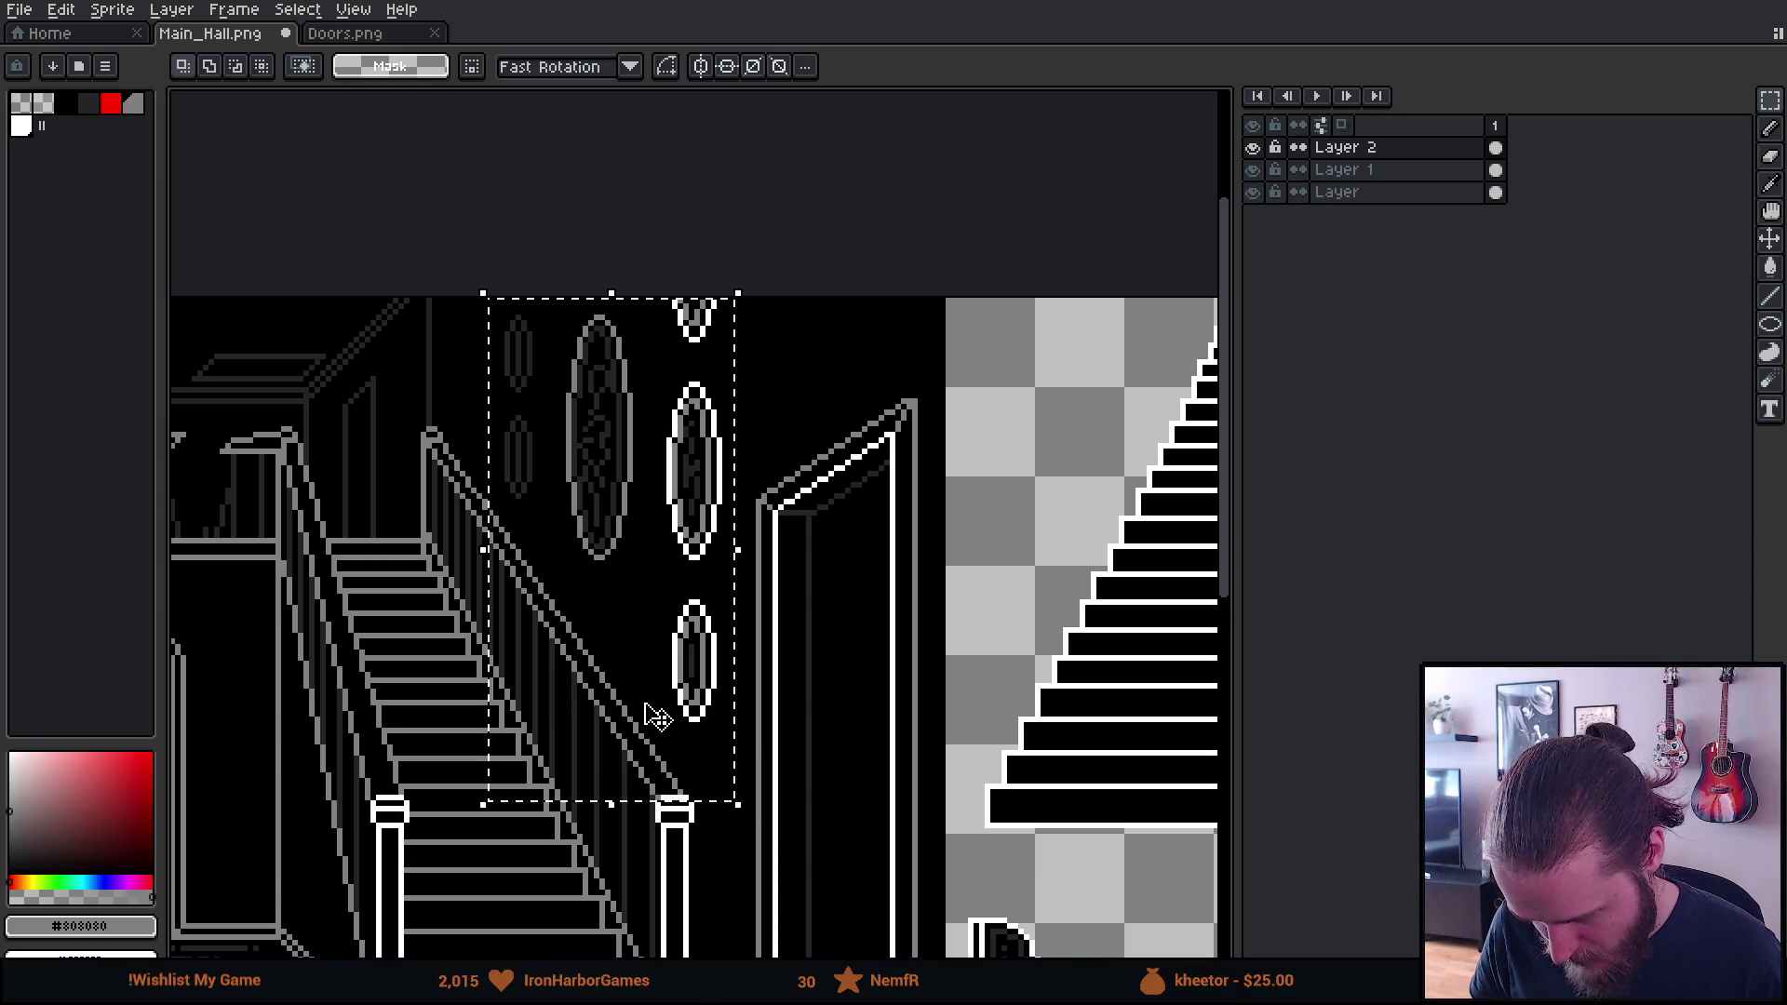
{"action": "key", "text": "Left"}
{"action": "key", "text": "Left"}
{"action": "key", "text": "Left"}
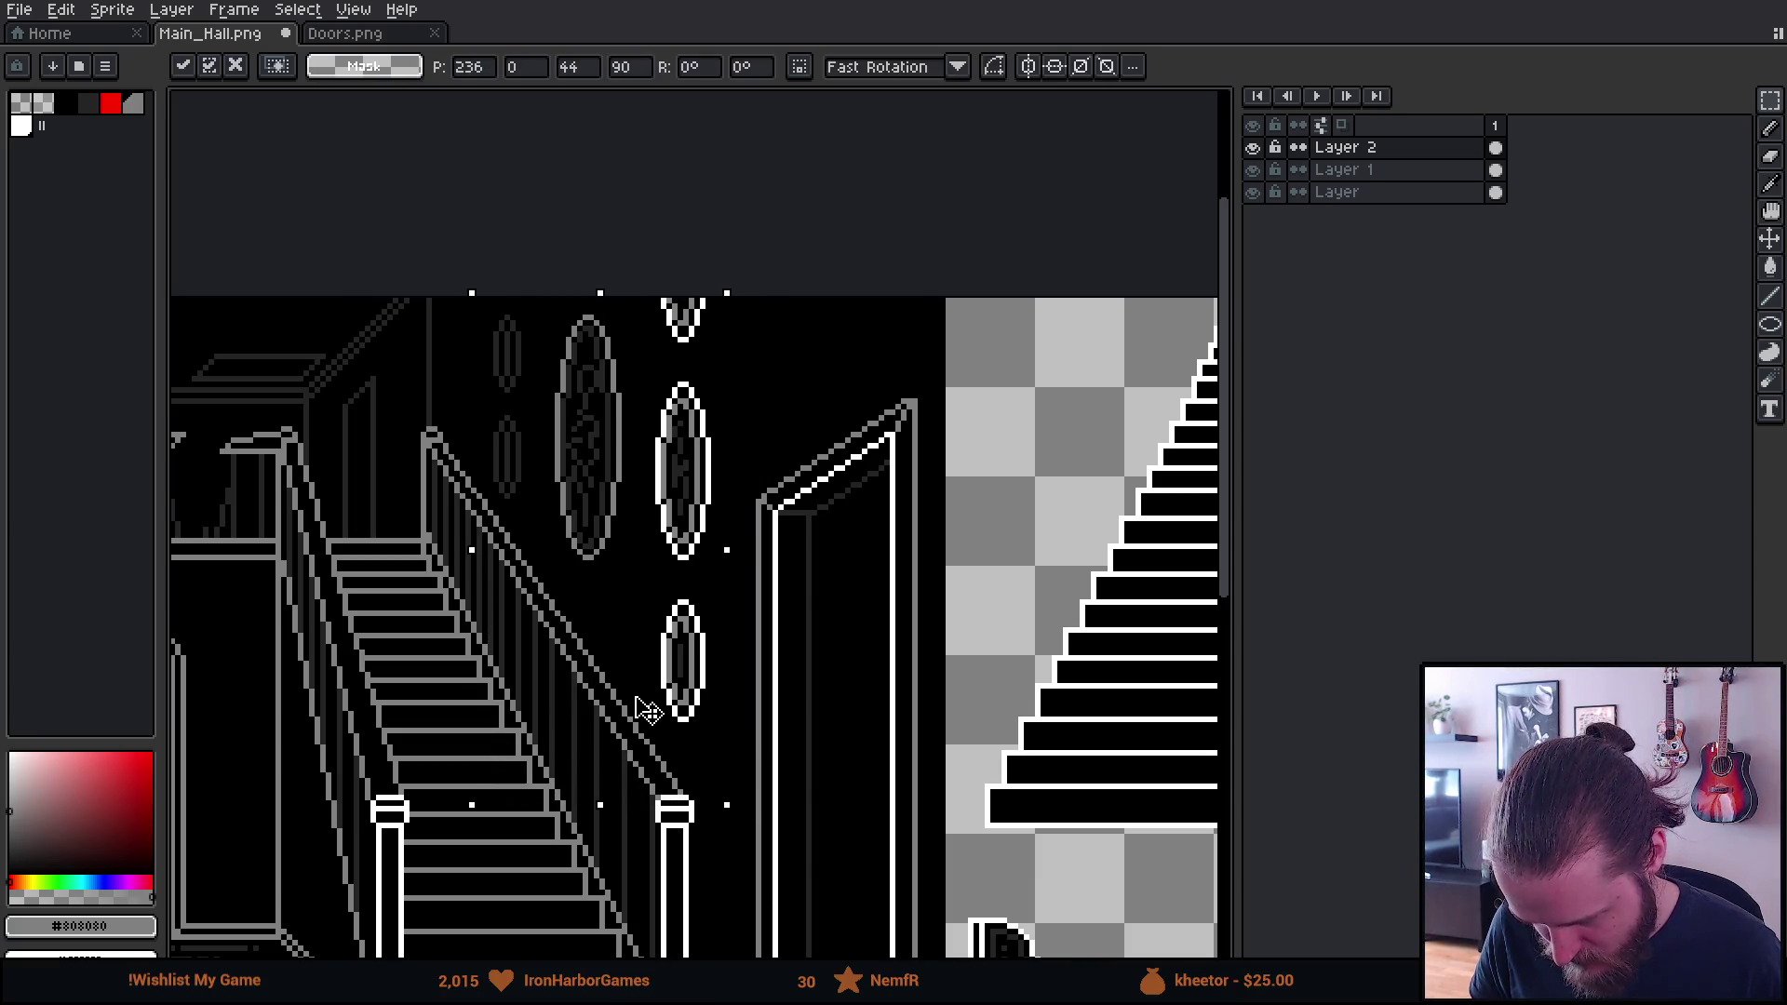
{"action": "left_click", "coordinate": [507, 267]}
Raise the narrow strip of small dark ovals one pixel
{"action": "mouse_move", "coordinate": [466, 279]}
{"action": "left_mouse_down"}
{"action": "mouse_move", "coordinate": [470, 461]}
{"action": "mouse_move", "coordinate": [537, 593]}
{"action": "left_mouse_up"}
{"action": "left_click", "coordinate": [524, 538]}
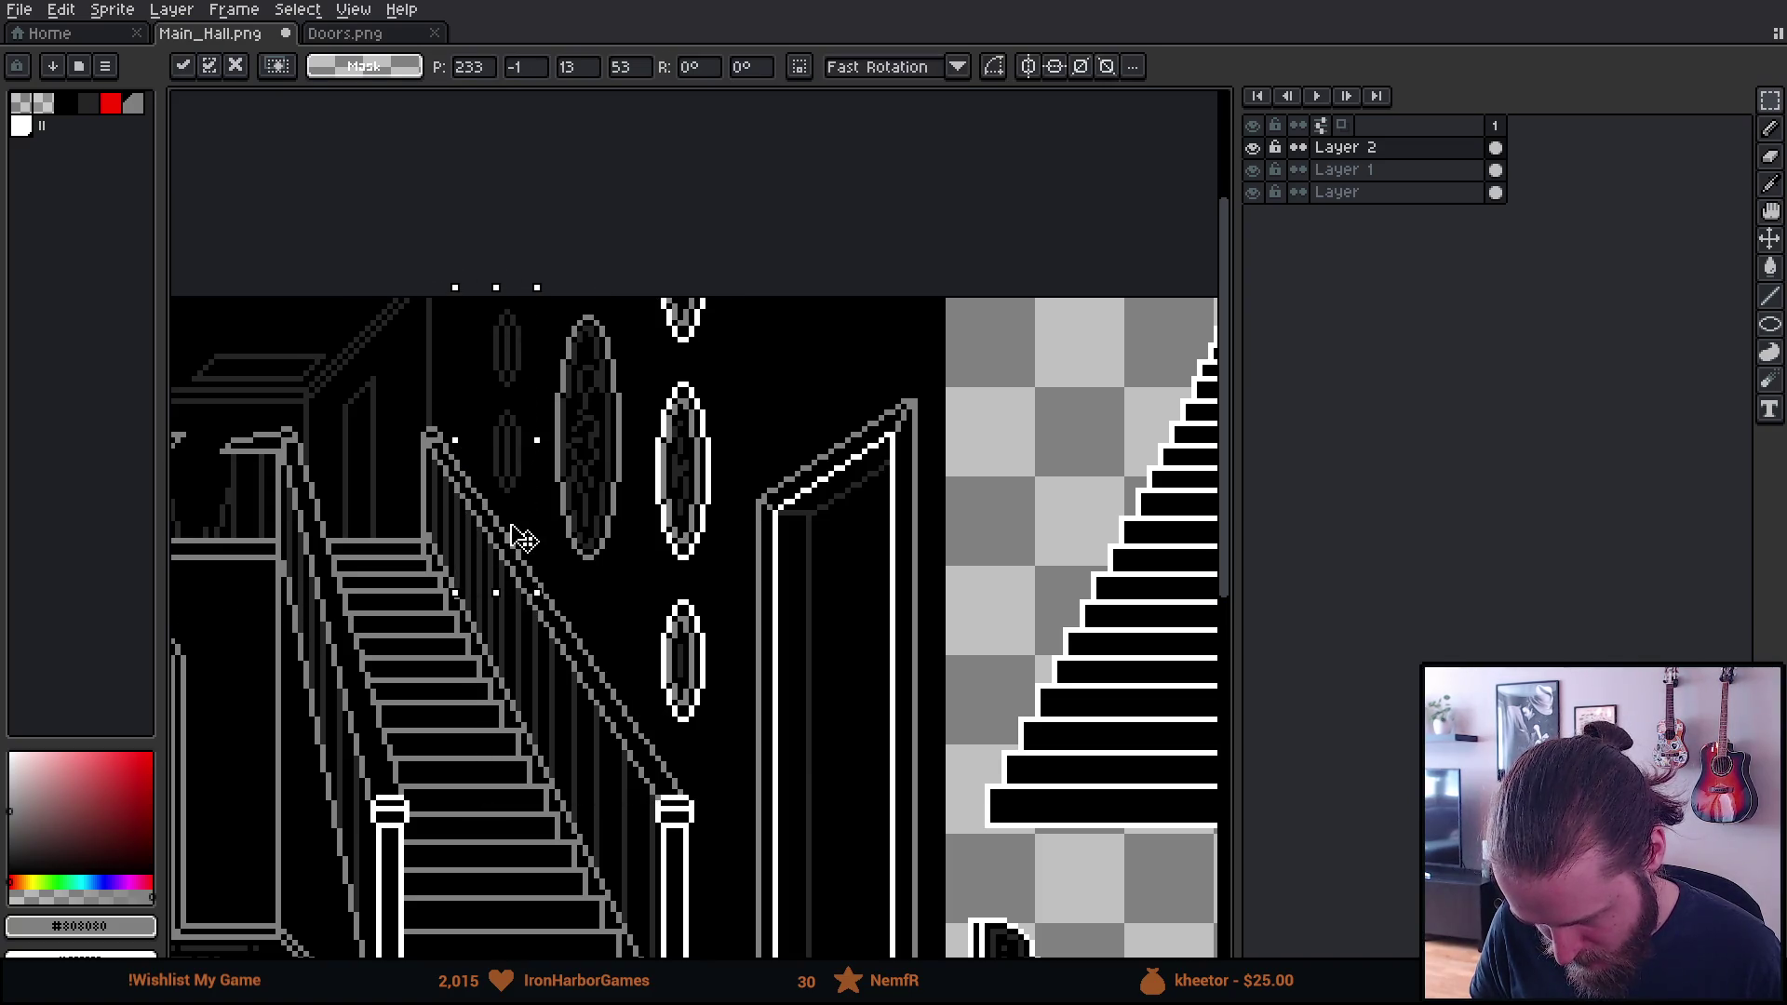
{"action": "key", "text": "Return"}
{"action": "scroll", "coordinate": [371, 518], "scroll_direction": "down", "scroll_amount": 3}
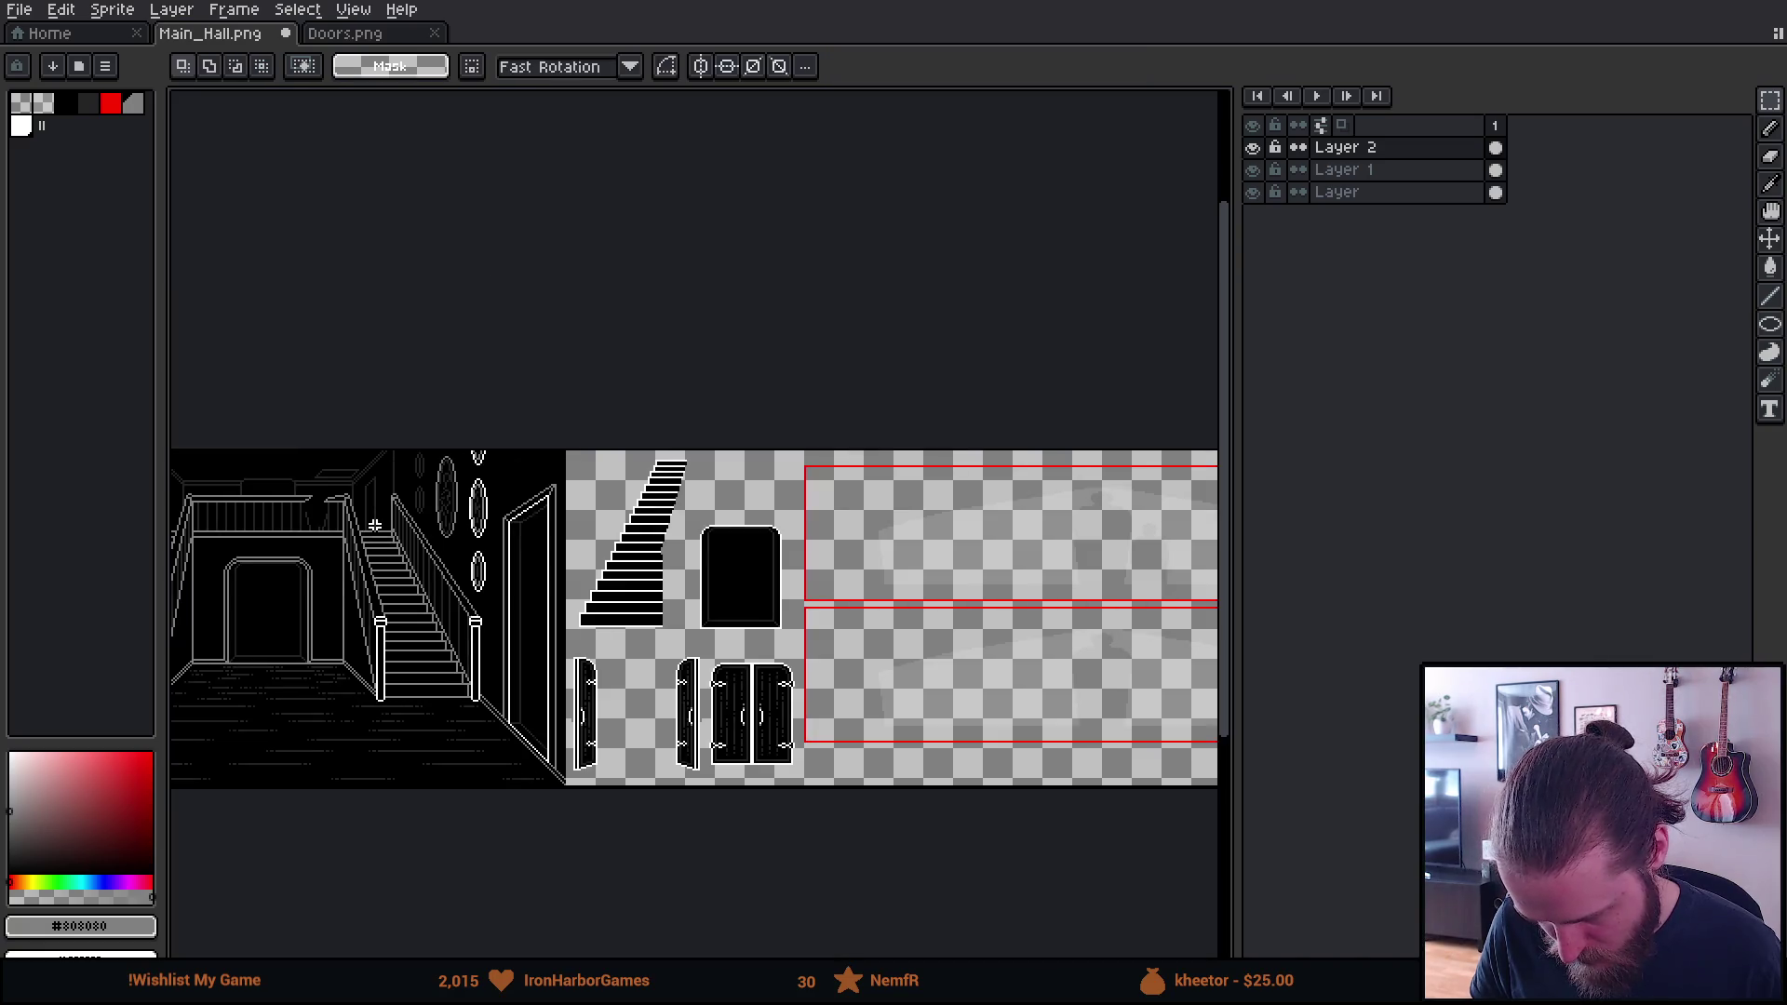
{"action": "scroll", "coordinate": [614, 528], "scroll_direction": "up", "scroll_amount": 1}
{"action": "key", "text": "ctrl+shift+d"}
{"action": "scroll", "coordinate": [700, 517], "scroll_direction": "up", "scroll_amount": 3}
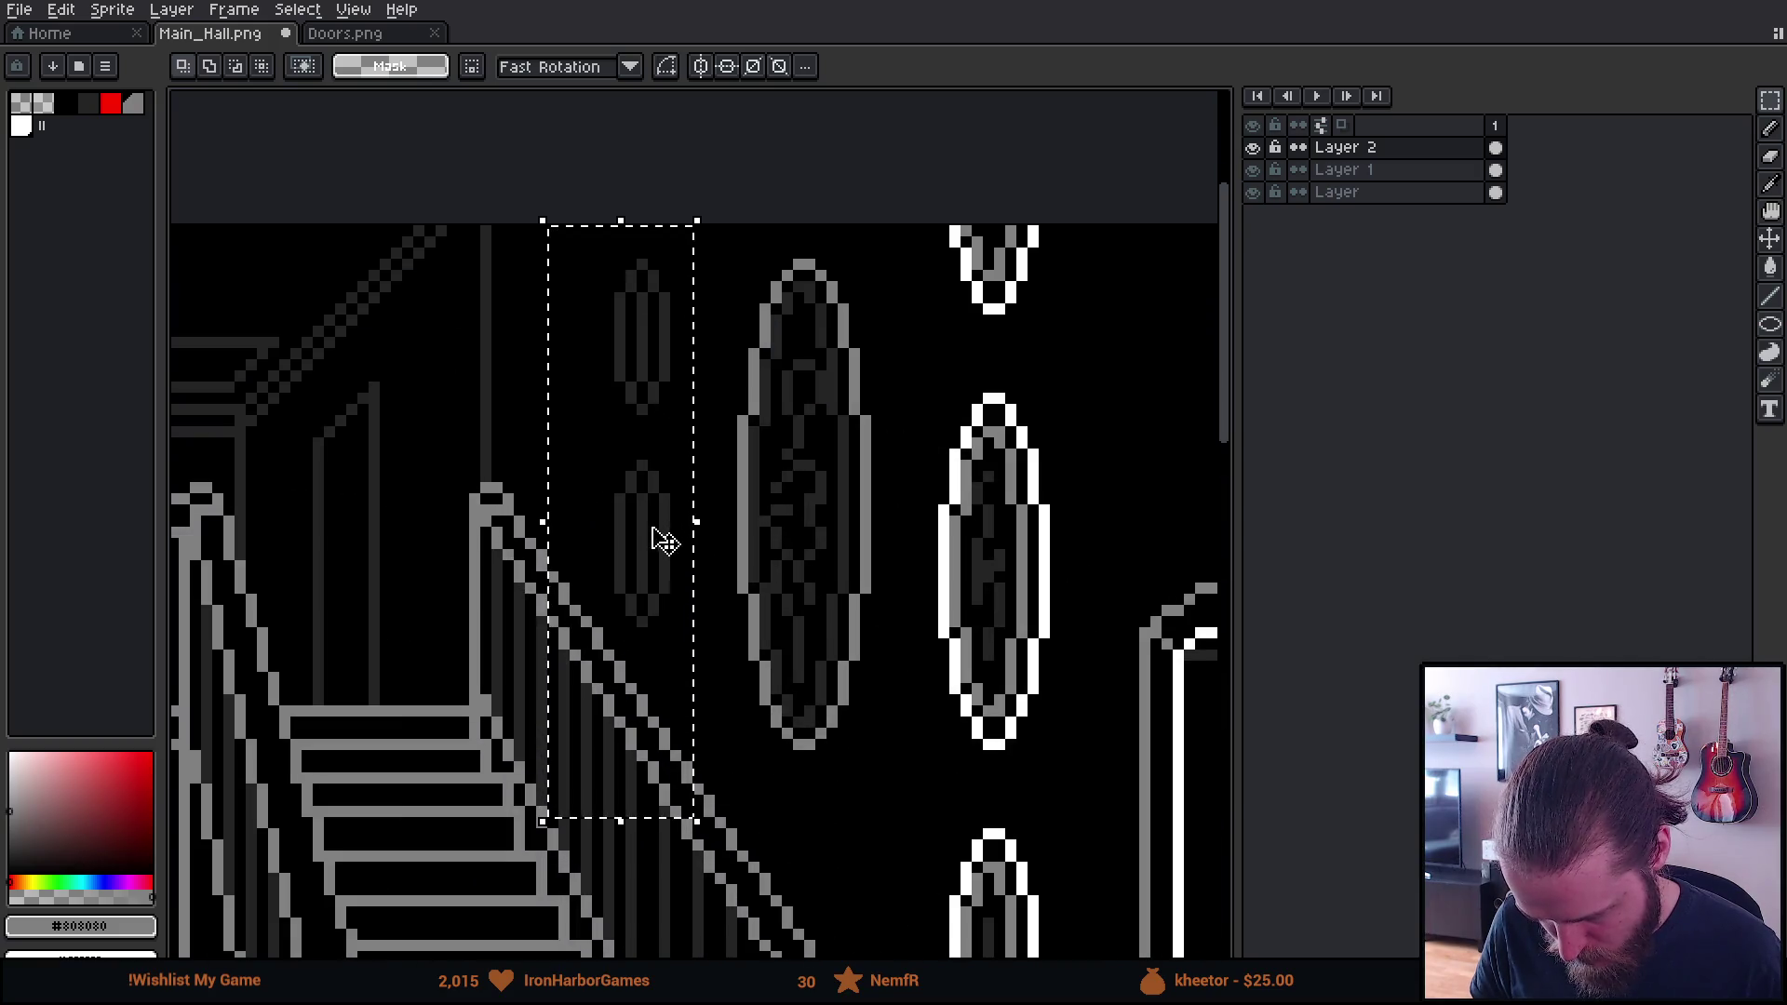
{"action": "key", "text": "Up"}
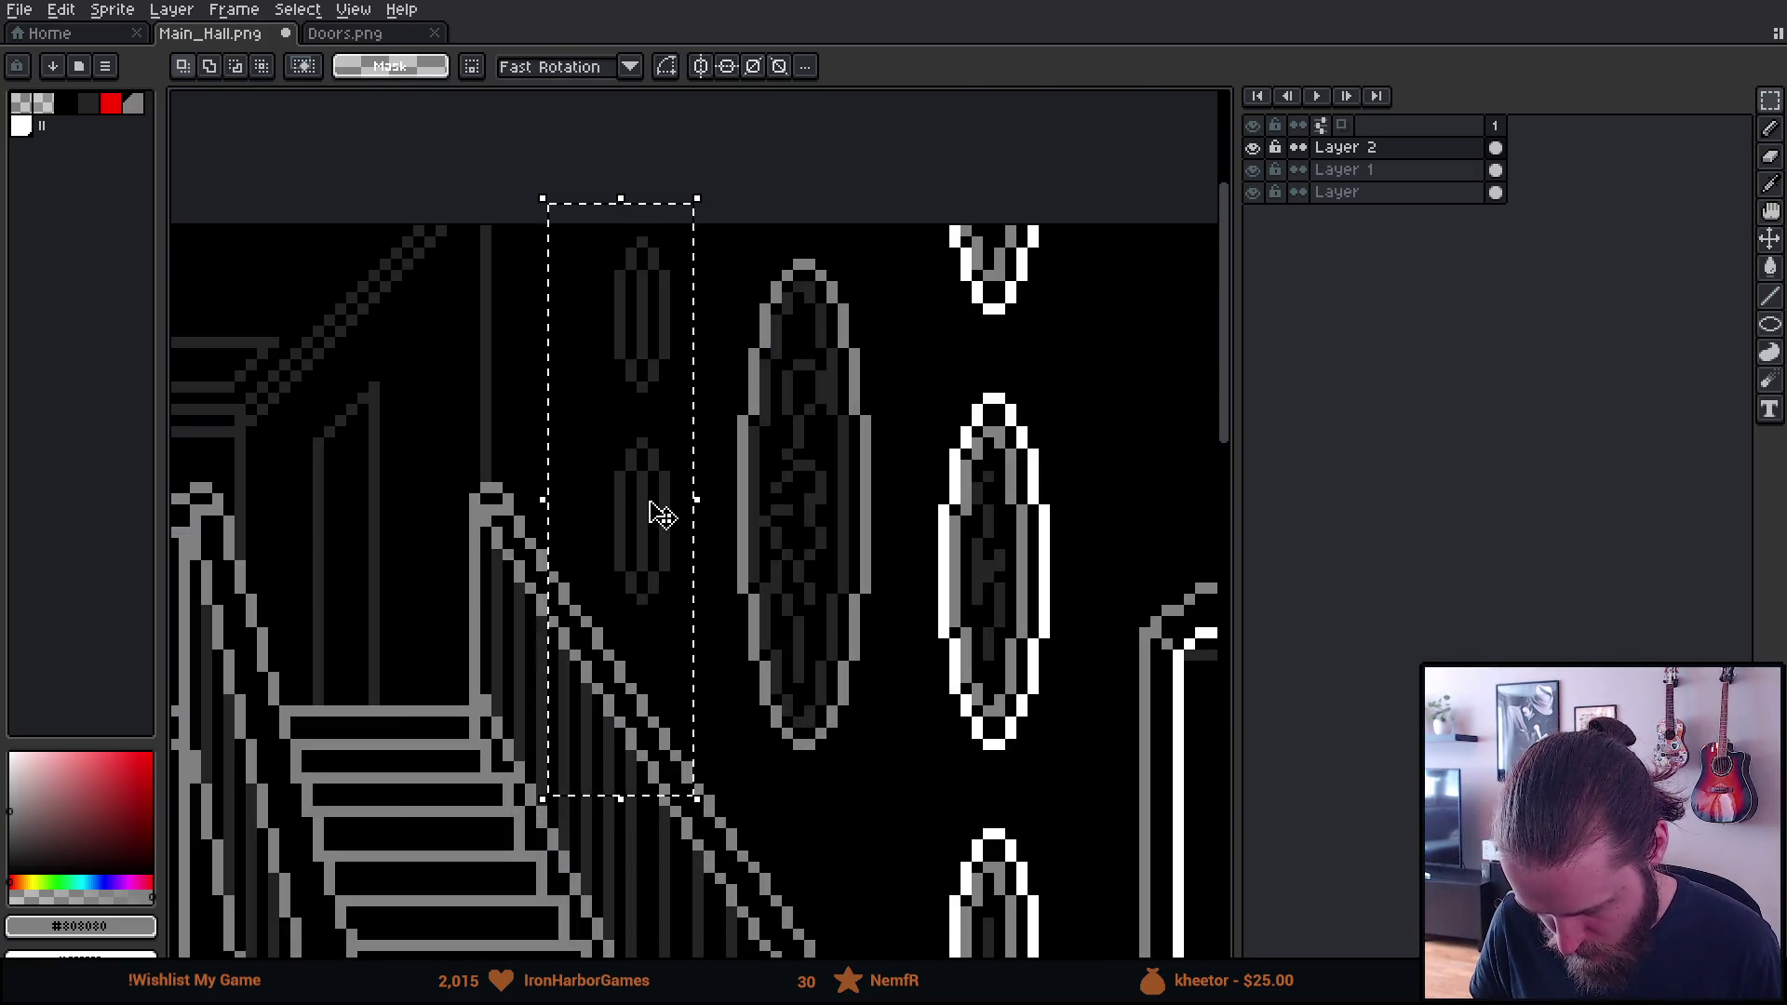
{"action": "key", "text": "Return"}
{"action": "scroll", "coordinate": [394, 499], "scroll_direction": "down", "scroll_amount": 3}
Shift the large middle oval one pixel left
{"action": "mouse_move", "coordinate": [395, 499]}
{"action": "left_mouse_down"}
{"action": "mouse_move", "coordinate": [434, 574]}
{"action": "mouse_move", "coordinate": [675, 549]}
{"action": "left_mouse_up"}
{"action": "scroll", "coordinate": [864, 427], "scroll_direction": "up", "scroll_amount": 2}
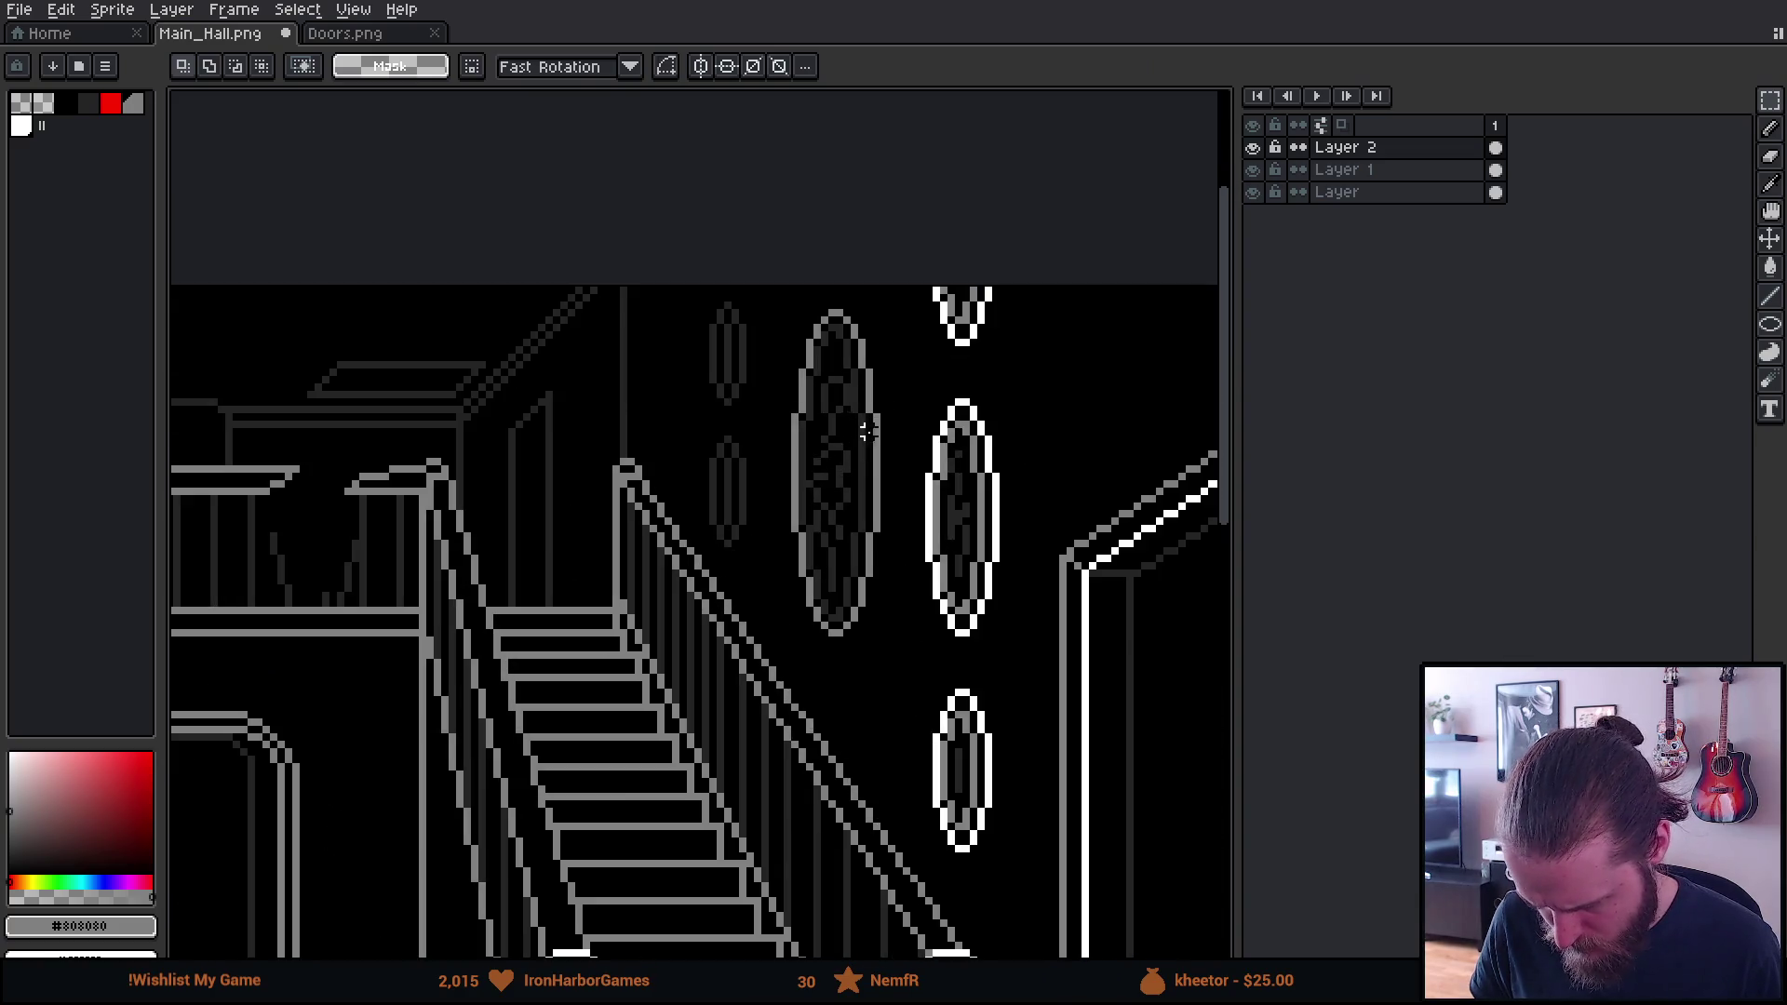
{"action": "mouse_move", "coordinate": [772, 282]}
{"action": "left_mouse_down"}
{"action": "mouse_move", "coordinate": [830, 419]}
{"action": "mouse_move", "coordinate": [885, 679]}
{"action": "left_mouse_up"}
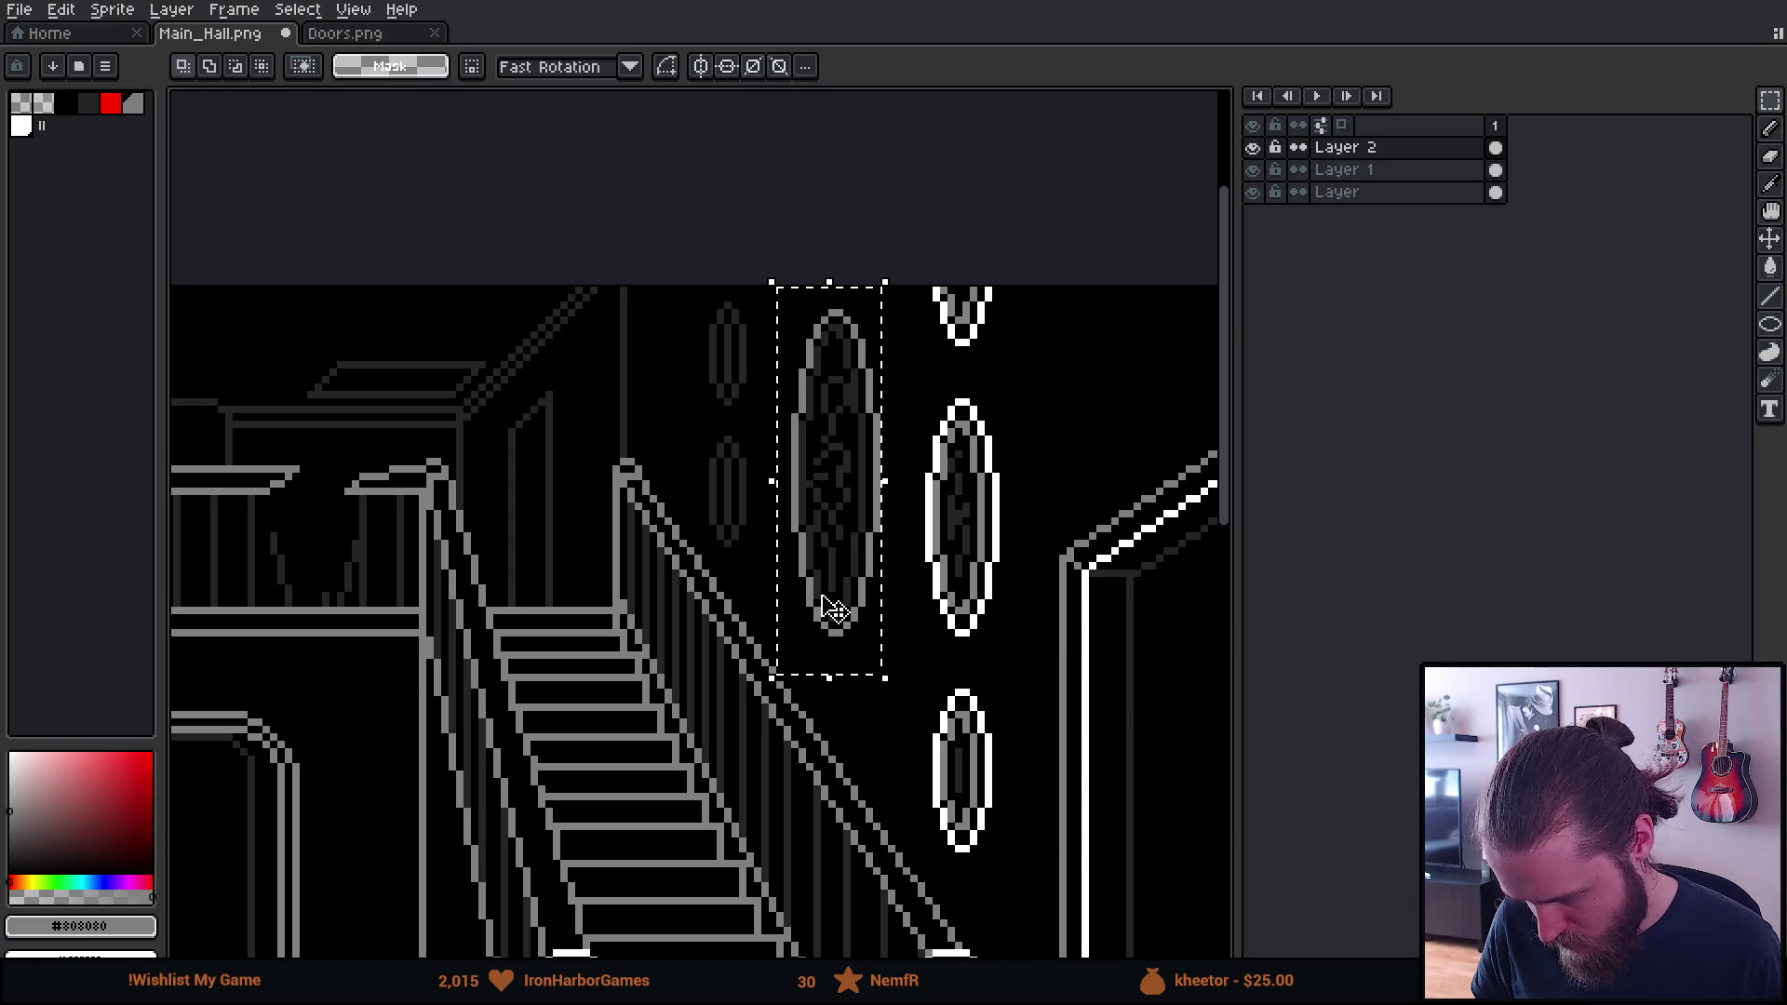
{"action": "left_click", "coordinate": [838, 610]}
{"action": "left_click_drag", "start_coordinate": [838, 610], "coordinate": [832, 610]}
{"action": "left_click", "coordinate": [643, 631]}
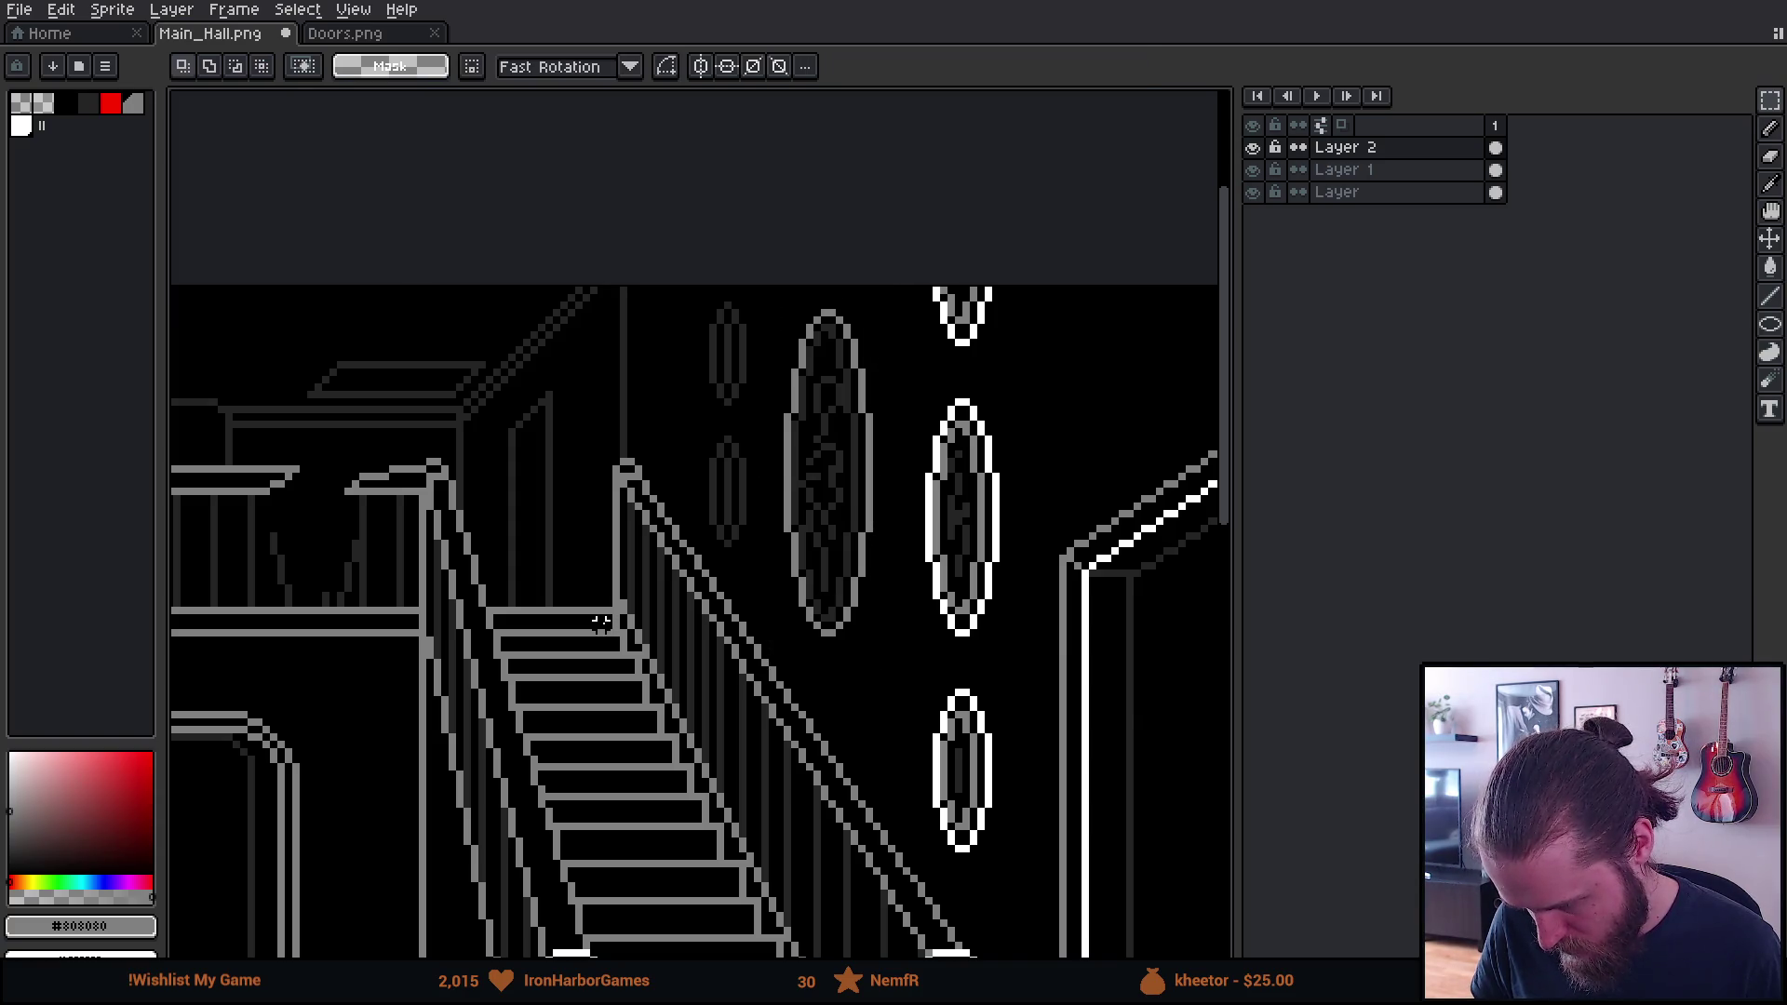
{"action": "scroll", "coordinate": [606, 619], "scroll_direction": "down", "scroll_amount": 2}
{"action": "scroll", "coordinate": [606, 617], "scroll_direction": "down", "scroll_amount": 2}
{"action": "scroll", "coordinate": [372, 665], "scroll_direction": "down", "scroll_amount": 1}
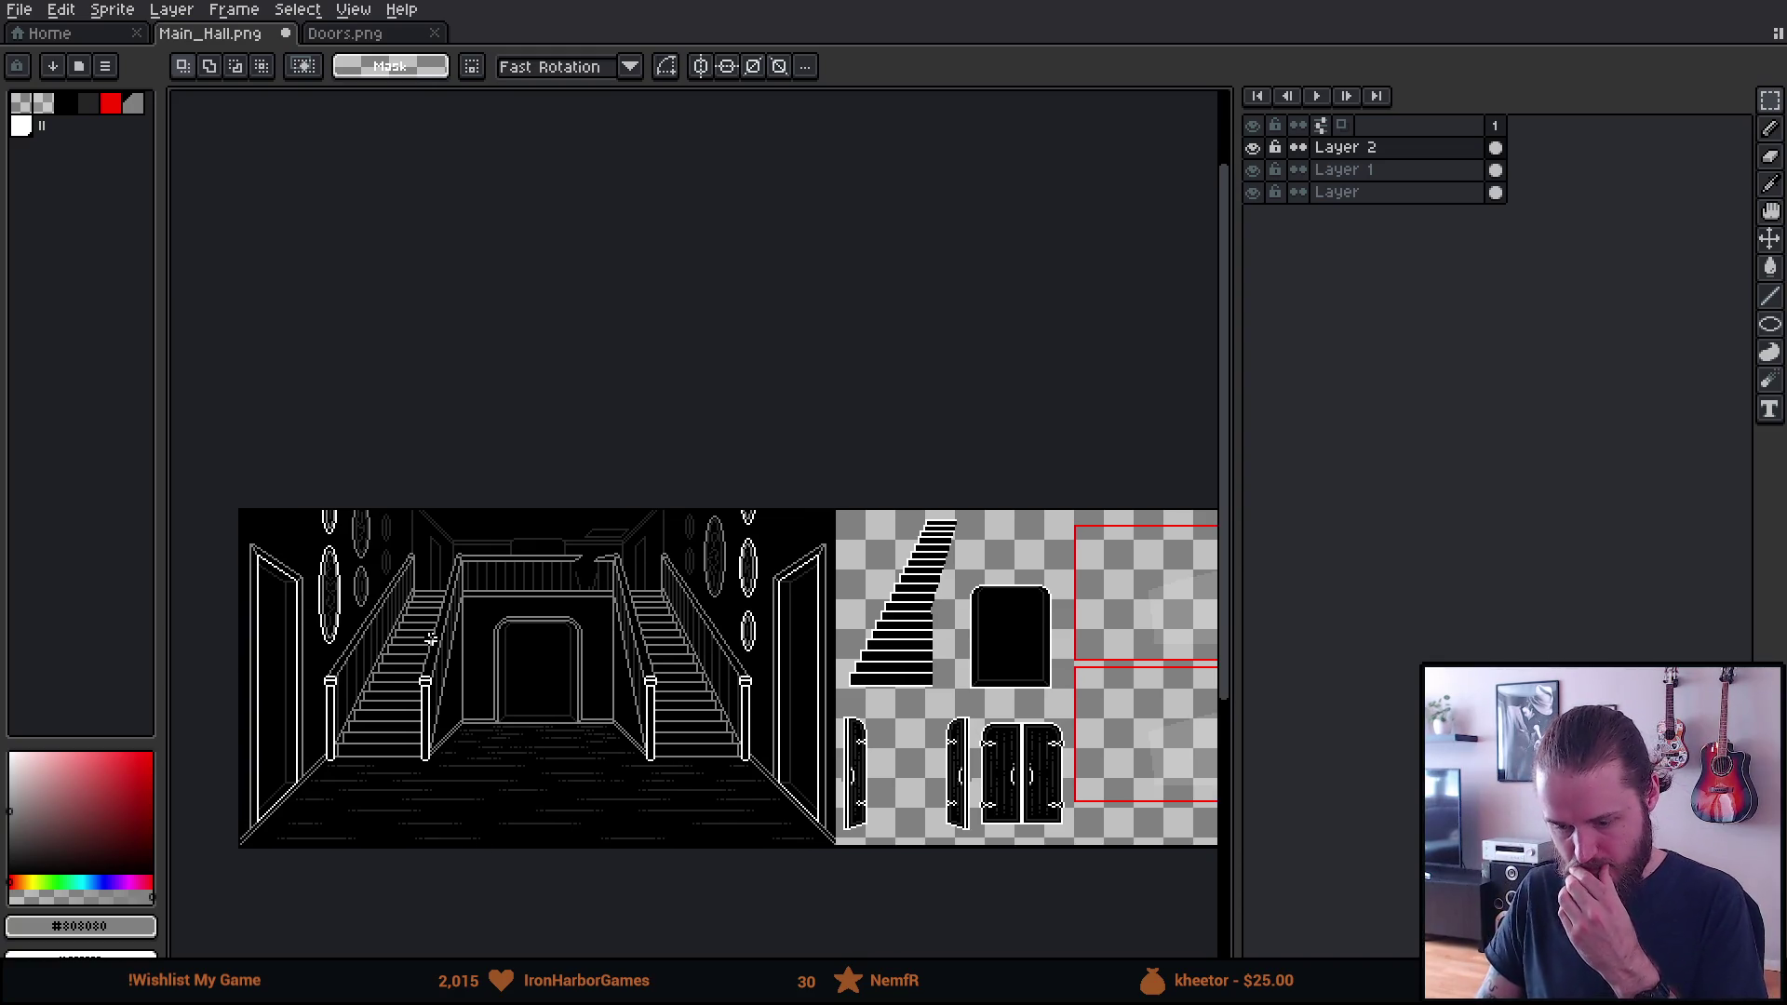
{"action": "scroll", "coordinate": [421, 633], "scroll_direction": "up", "scroll_amount": 2}
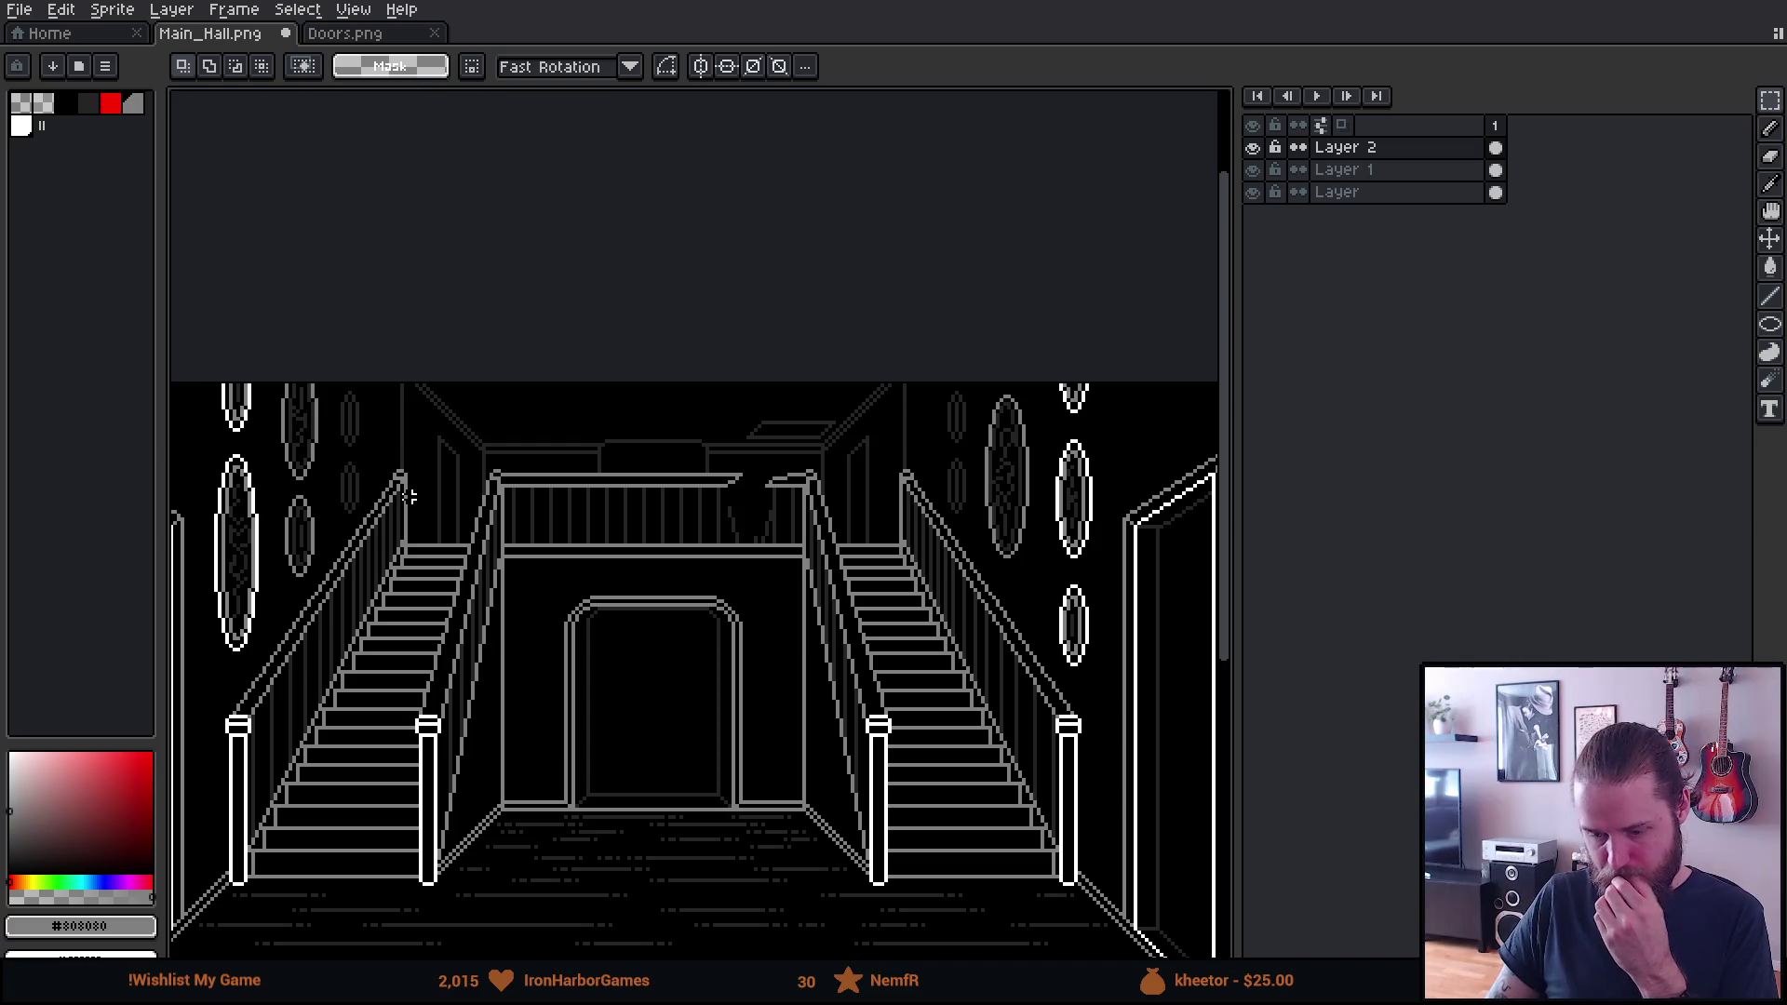
{"action": "scroll", "coordinate": [244, 359], "scroll_direction": "up", "scroll_amount": 1}
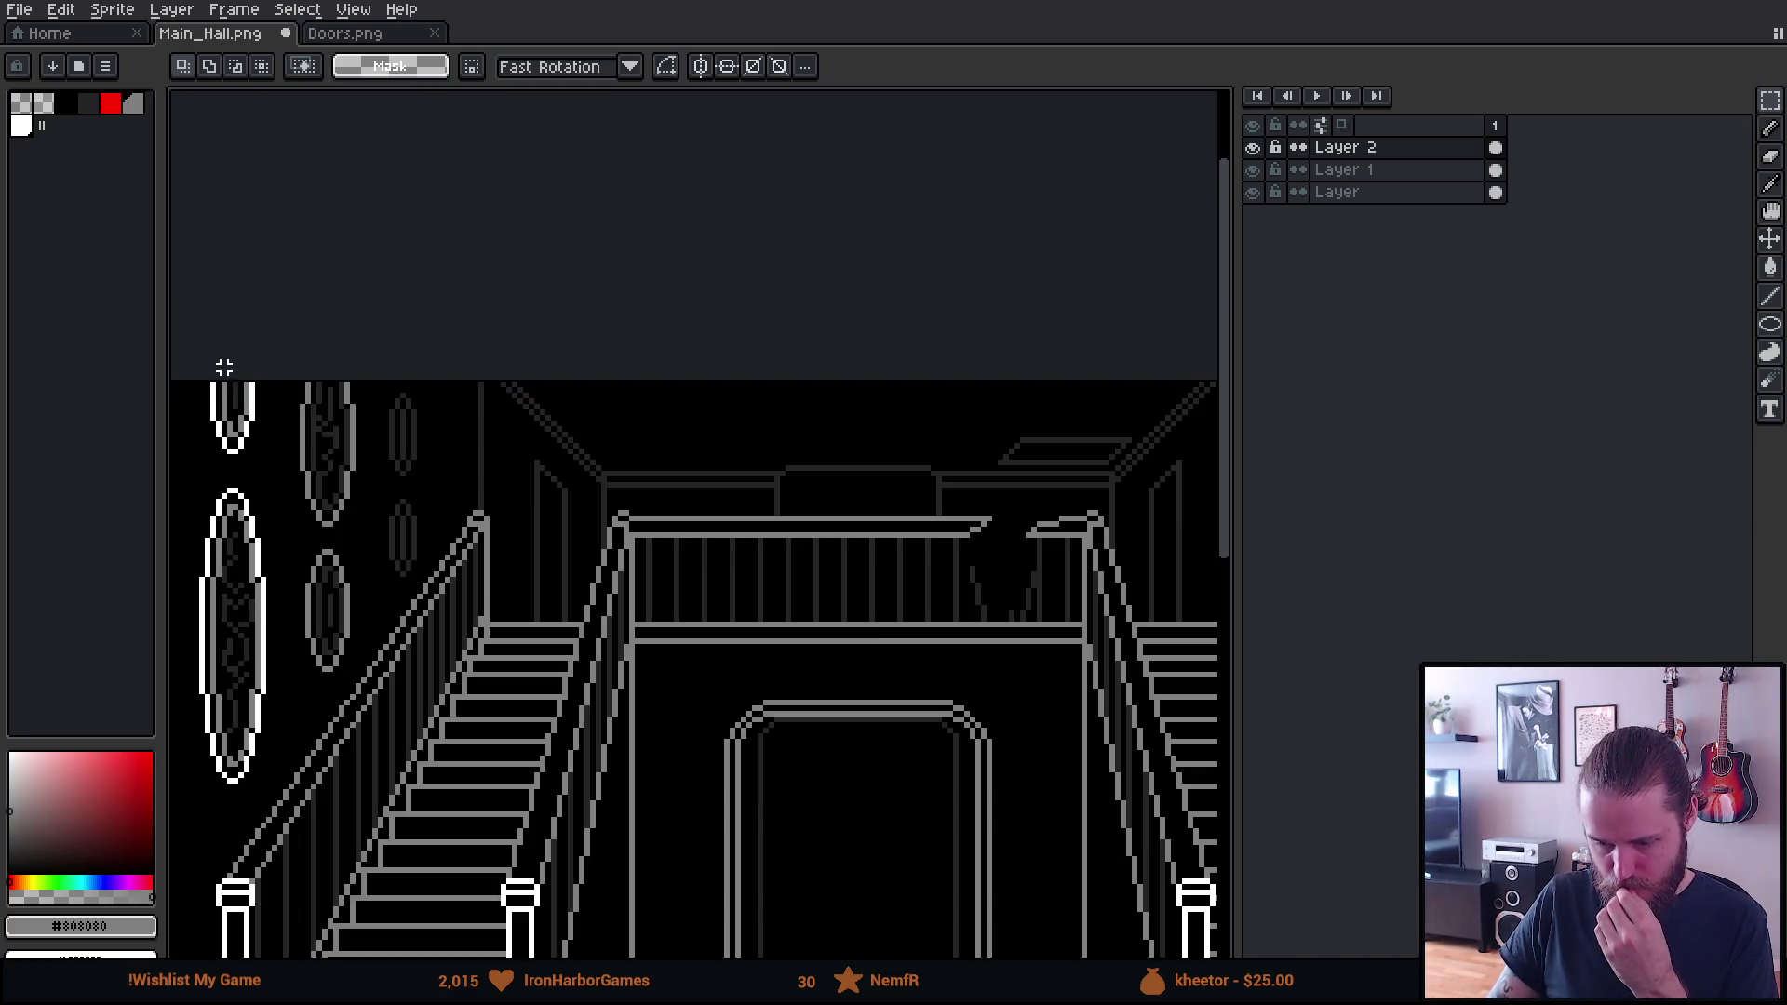
{"action": "mouse_move", "coordinate": [291, 349]}
{"action": "left_mouse_down"}
{"action": "mouse_move", "coordinate": [289, 526]}
{"action": "mouse_move", "coordinate": [377, 698]}
{"action": "mouse_move", "coordinate": [345, 654]}
{"action": "left_mouse_up"}
{"action": "key", "text": "Return"}
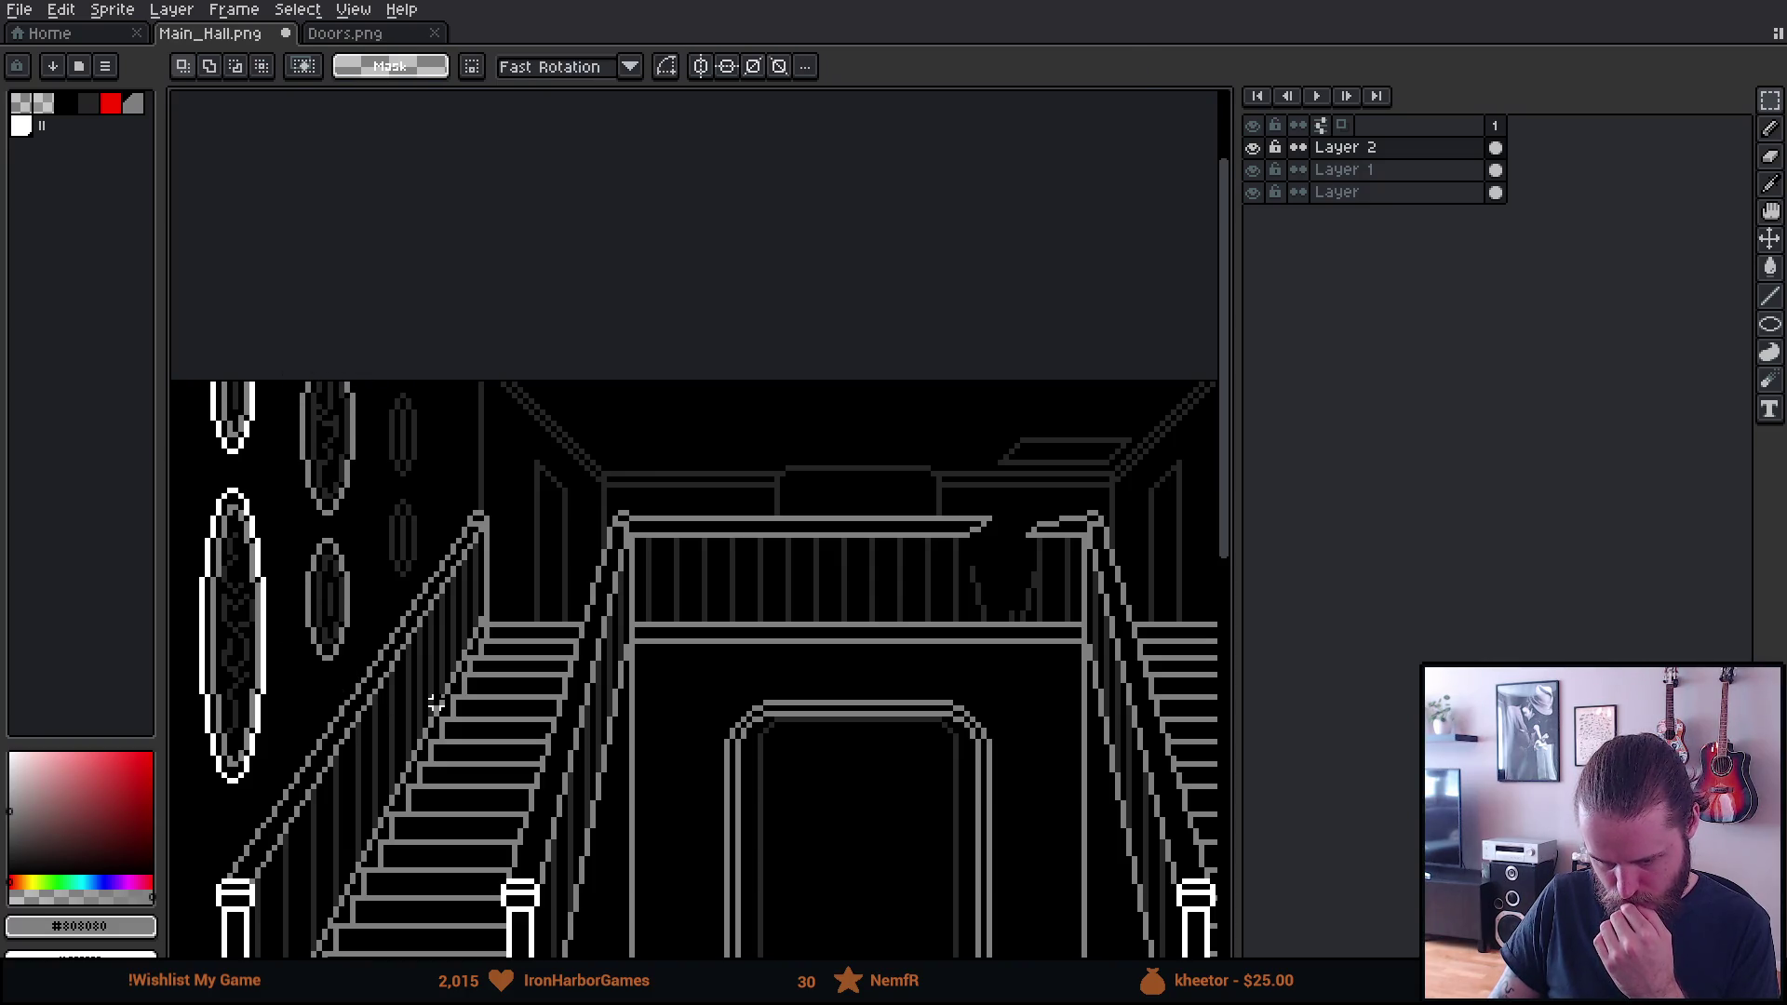
{"action": "scroll", "coordinate": [400, 651], "scroll_direction": "down", "scroll_amount": 1}
{"action": "left_click_drag", "start_coordinate": [707, 758], "coordinate": [655, 732]}
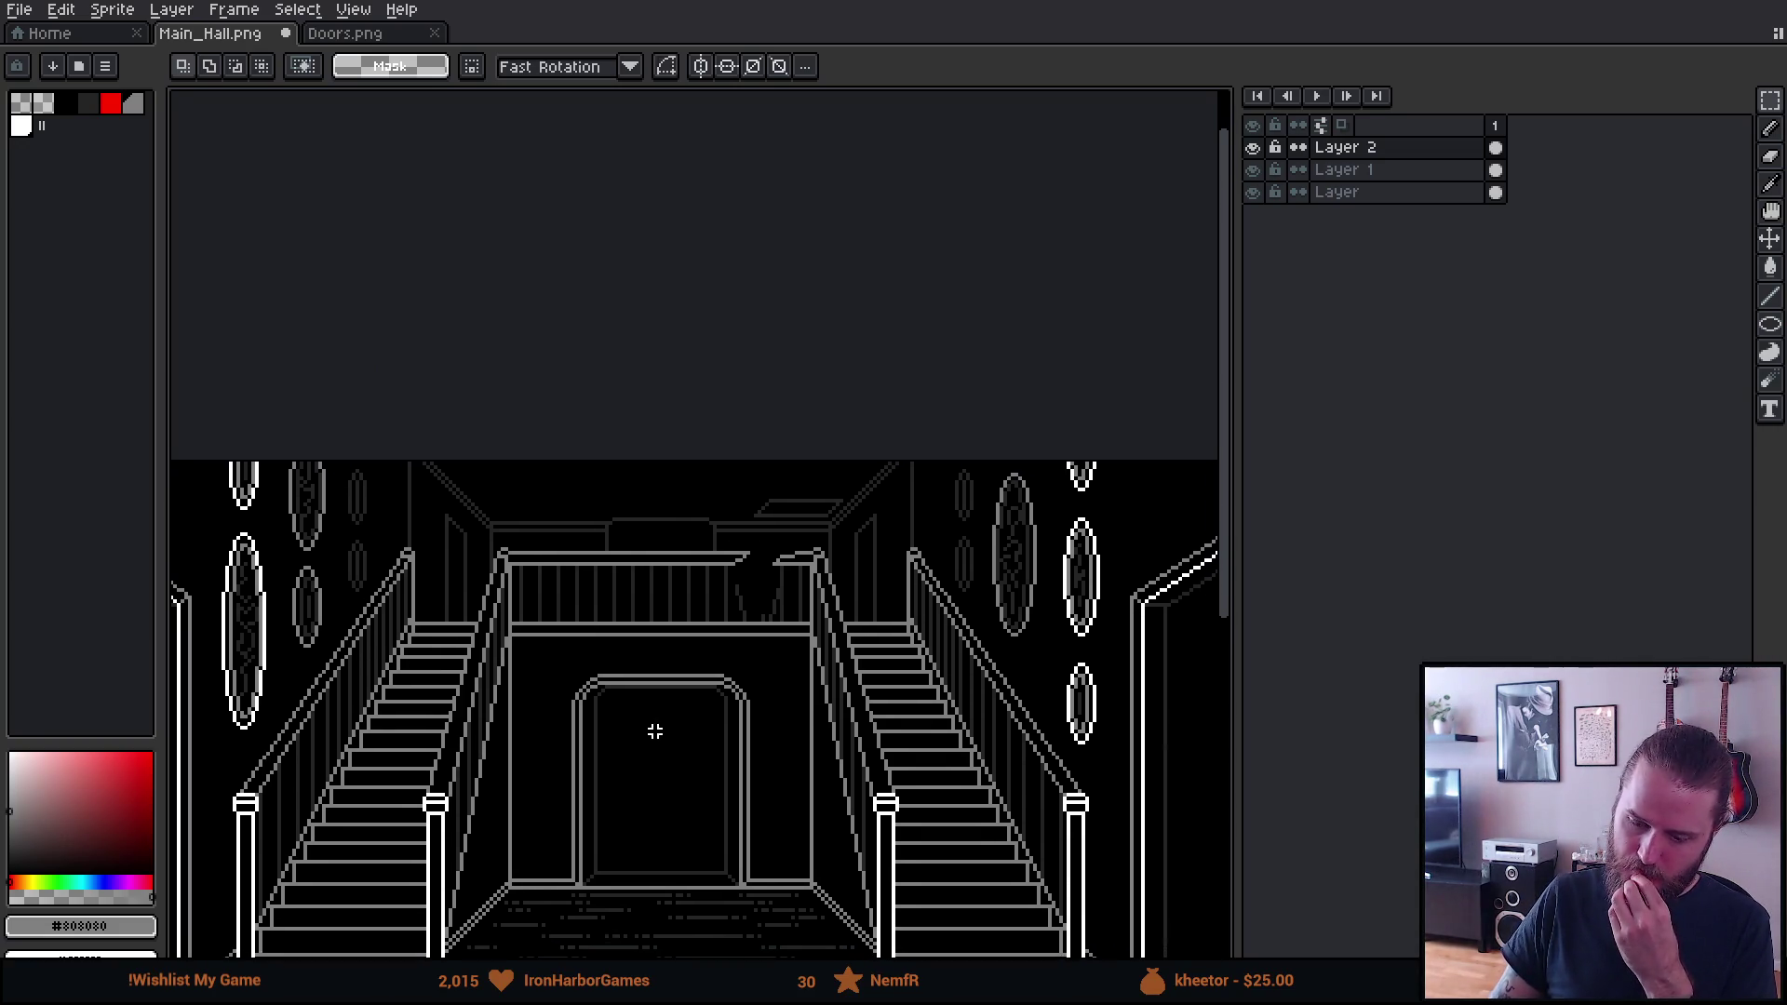
{"action": "scroll", "coordinate": [656, 732], "scroll_direction": "down", "scroll_amount": 1}
{"action": "left_click_drag", "start_coordinate": [716, 796], "coordinate": [687, 745]}
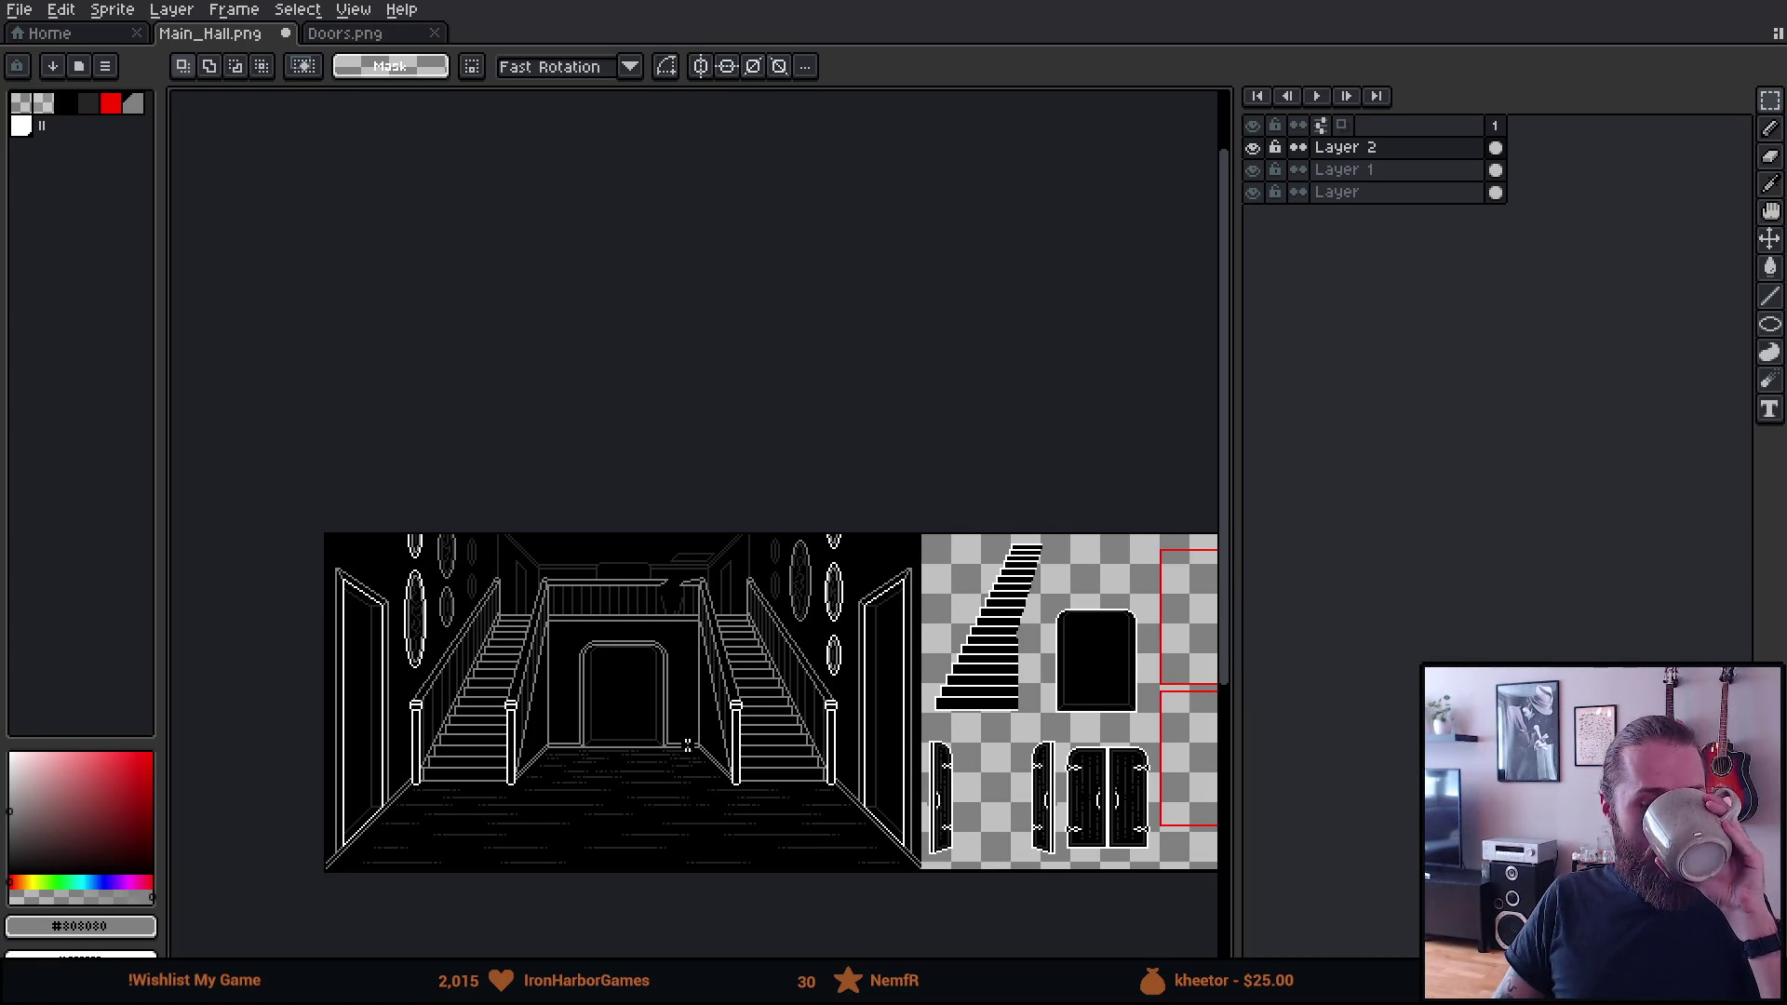
{"action": "scroll", "coordinate": [607, 808], "scroll_direction": "up", "scroll_amount": 2}
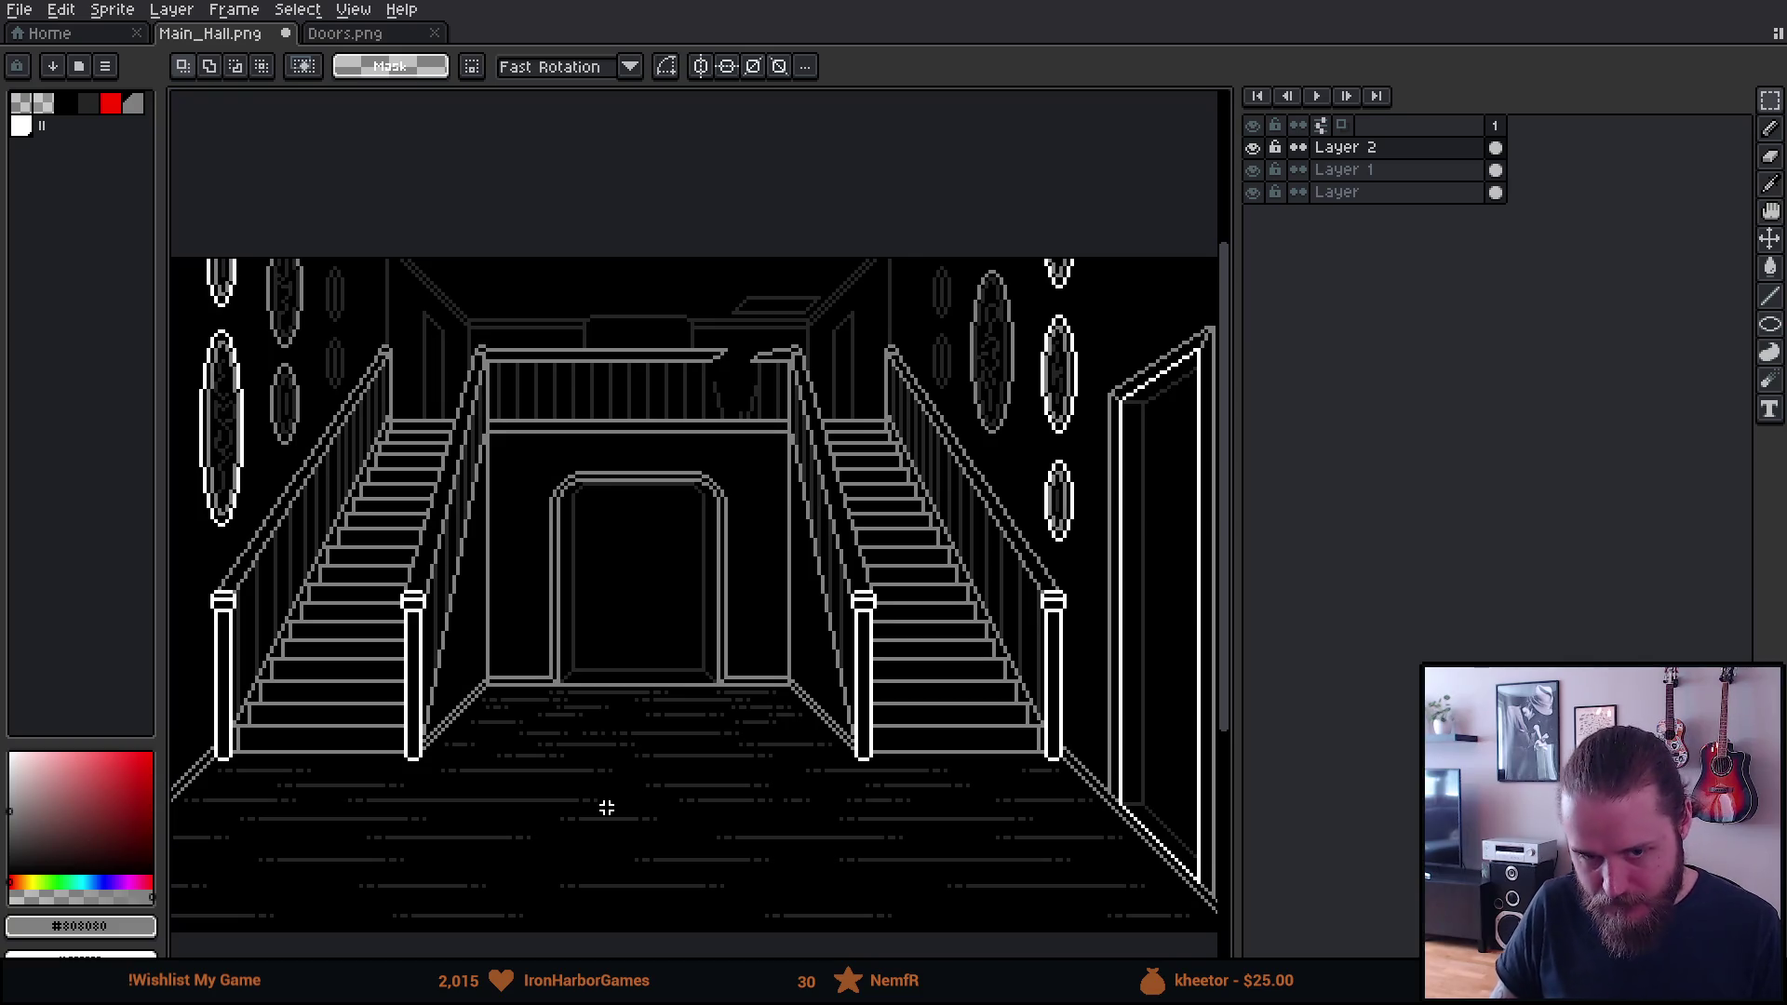
{"action": "left_click_drag", "start_coordinate": [602, 758], "coordinate": [682, 726]}
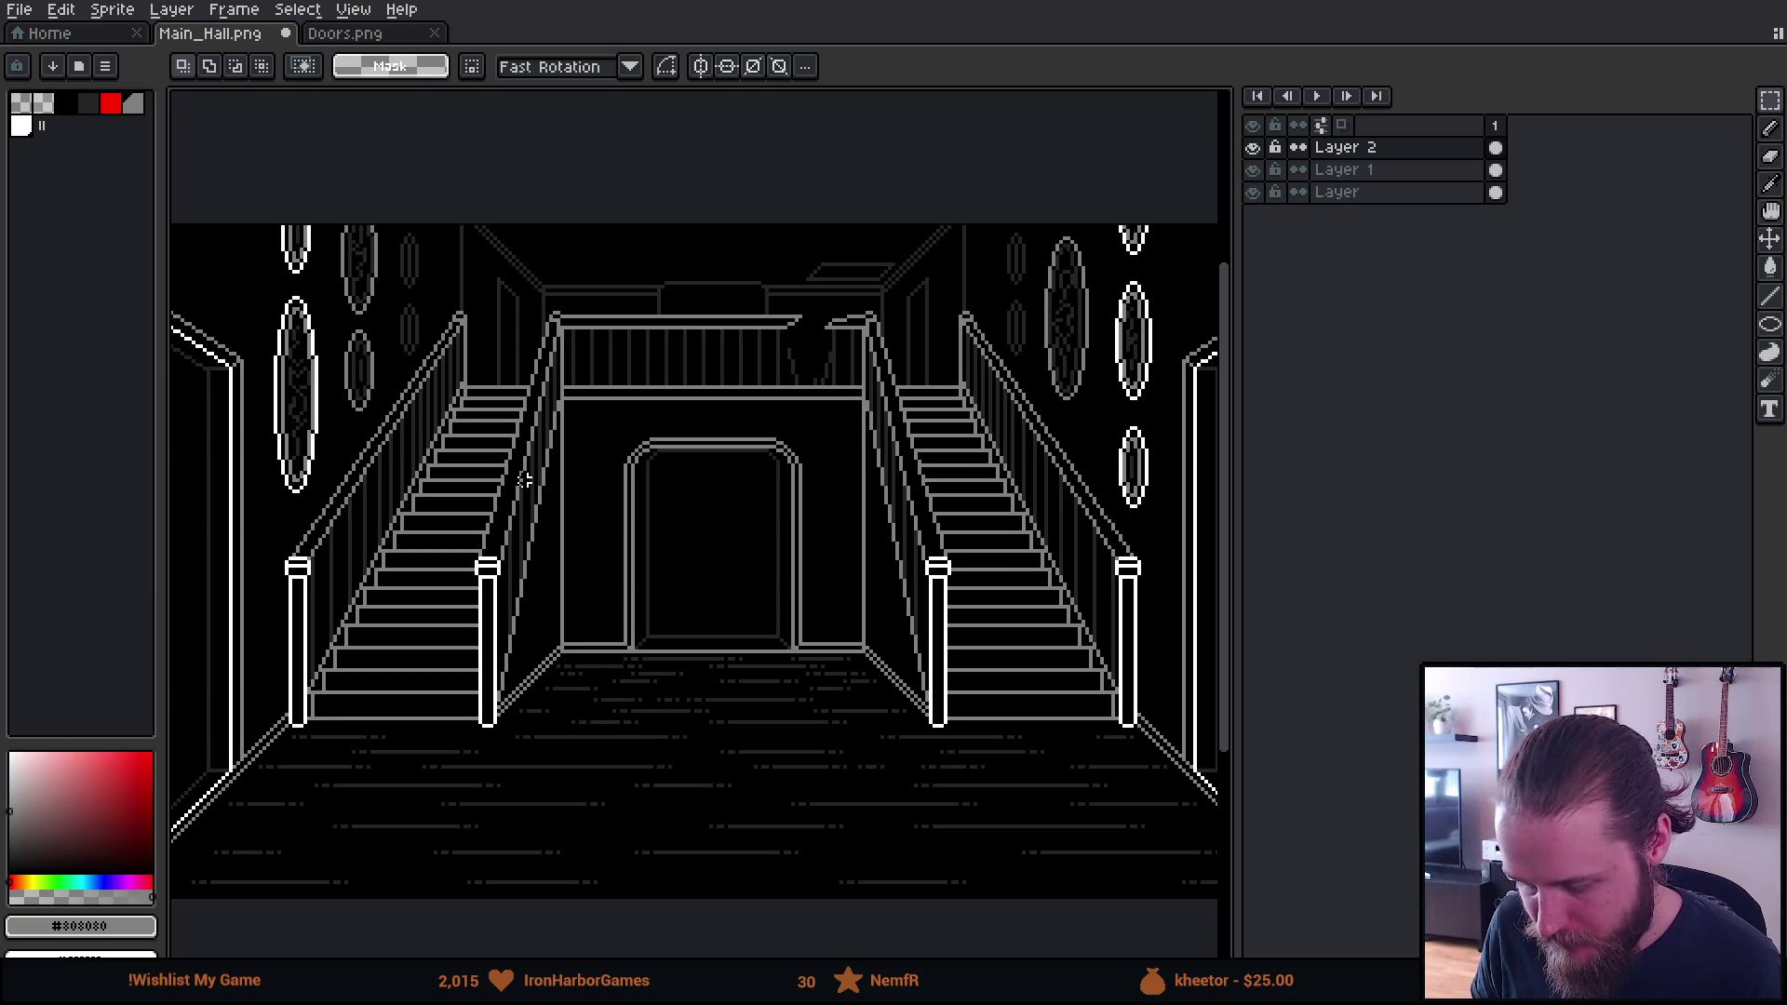
{"action": "left_click_drag", "start_coordinate": [386, 371], "coordinate": [434, 354]}
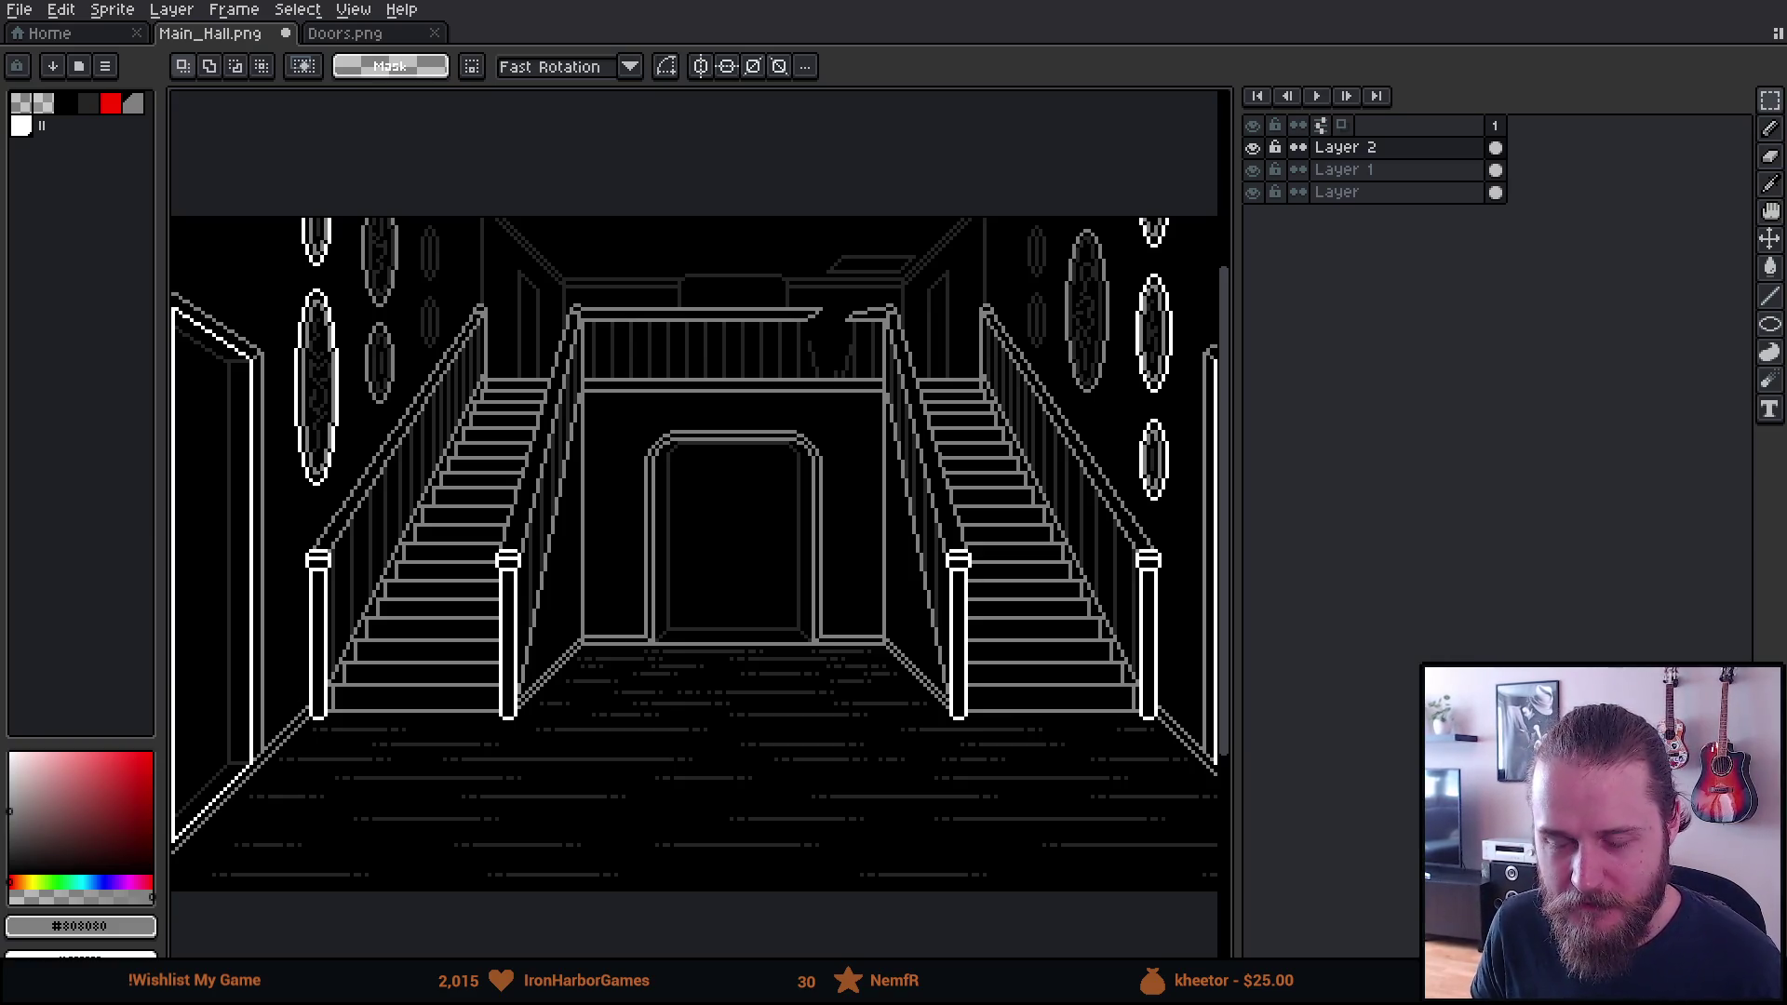
{"action": "scroll", "coordinate": [355, 301], "scroll_direction": "up", "scroll_amount": 1}
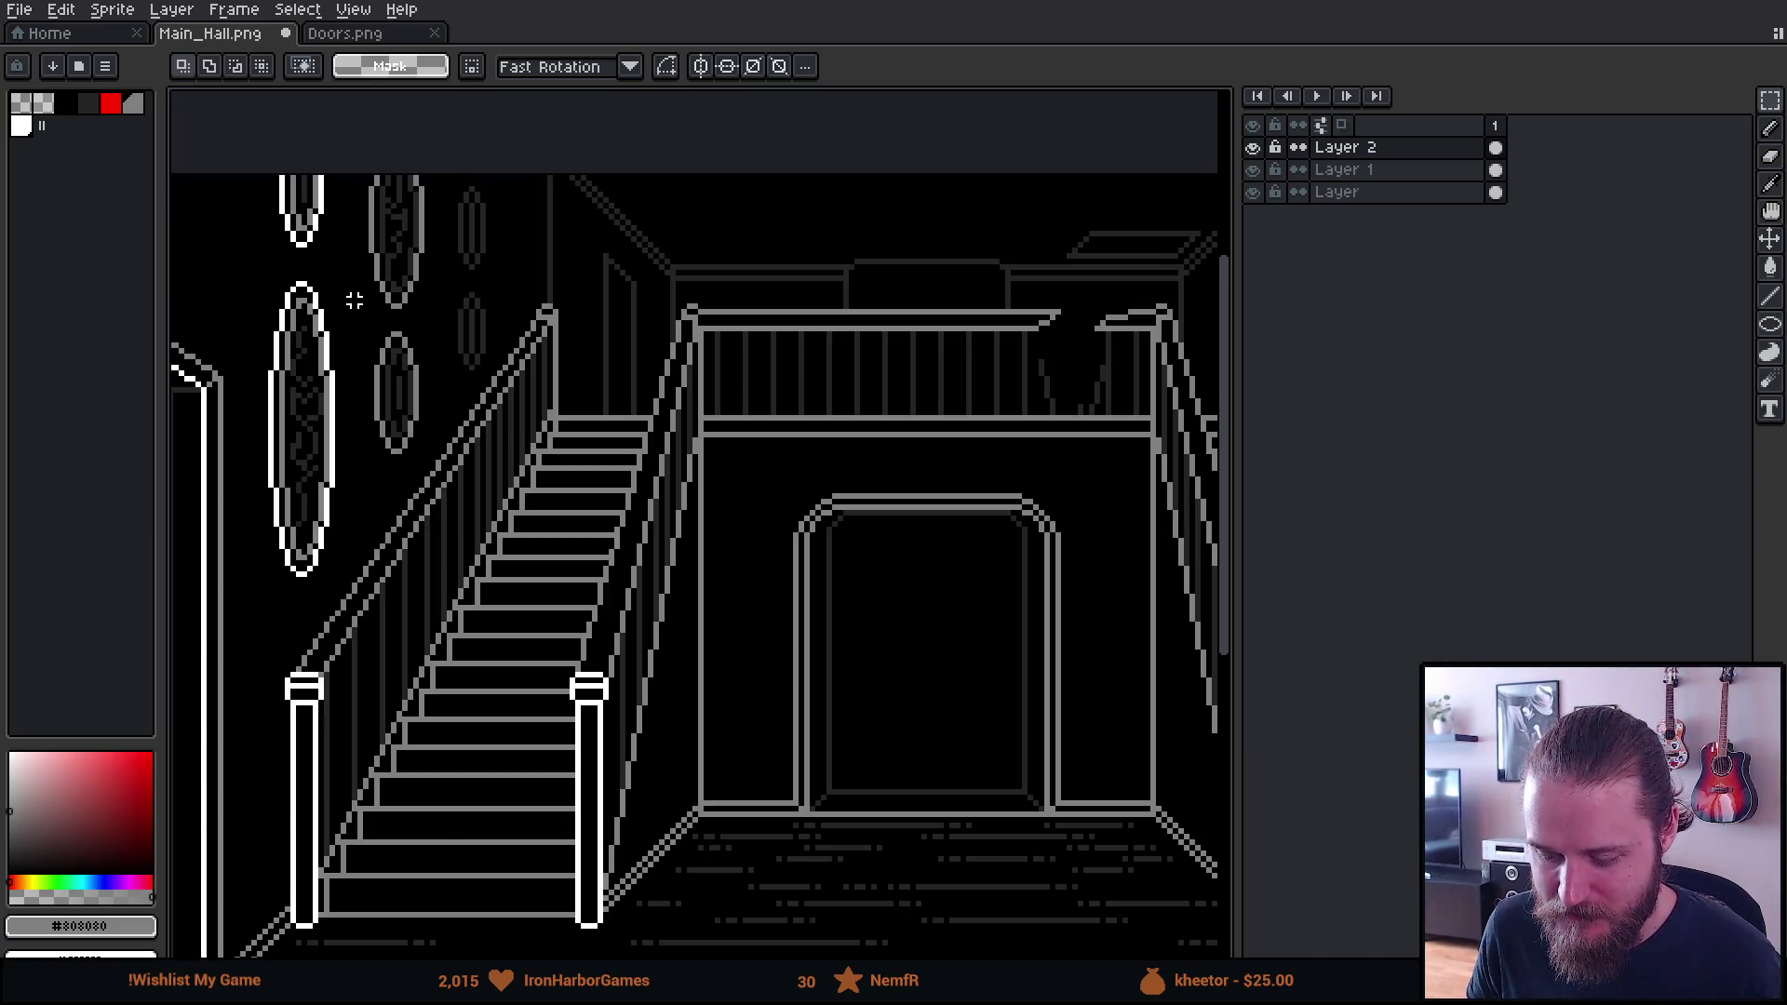
{"action": "left_click_drag", "start_coordinate": [354, 301], "coordinate": [374, 297]}
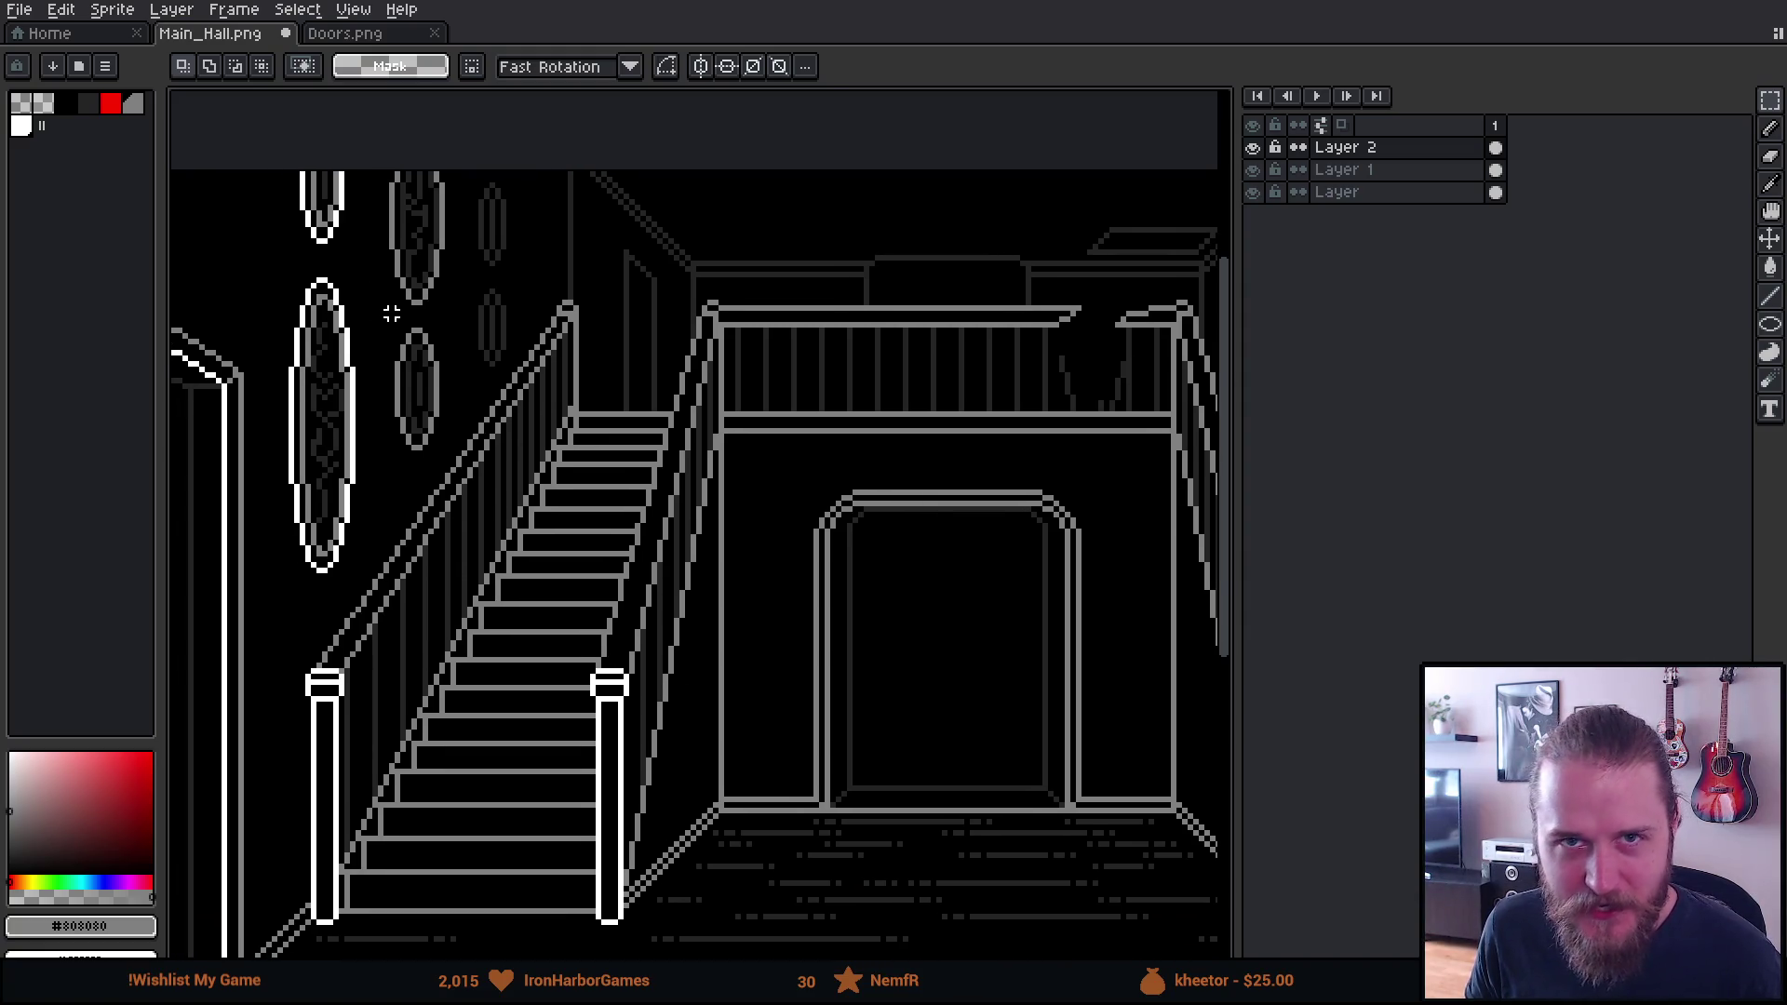
{"action": "left_click_drag", "start_coordinate": [485, 392], "coordinate": [427, 347]}
{"action": "scroll", "coordinate": [427, 336], "scroll_direction": "down", "scroll_amount": 1}
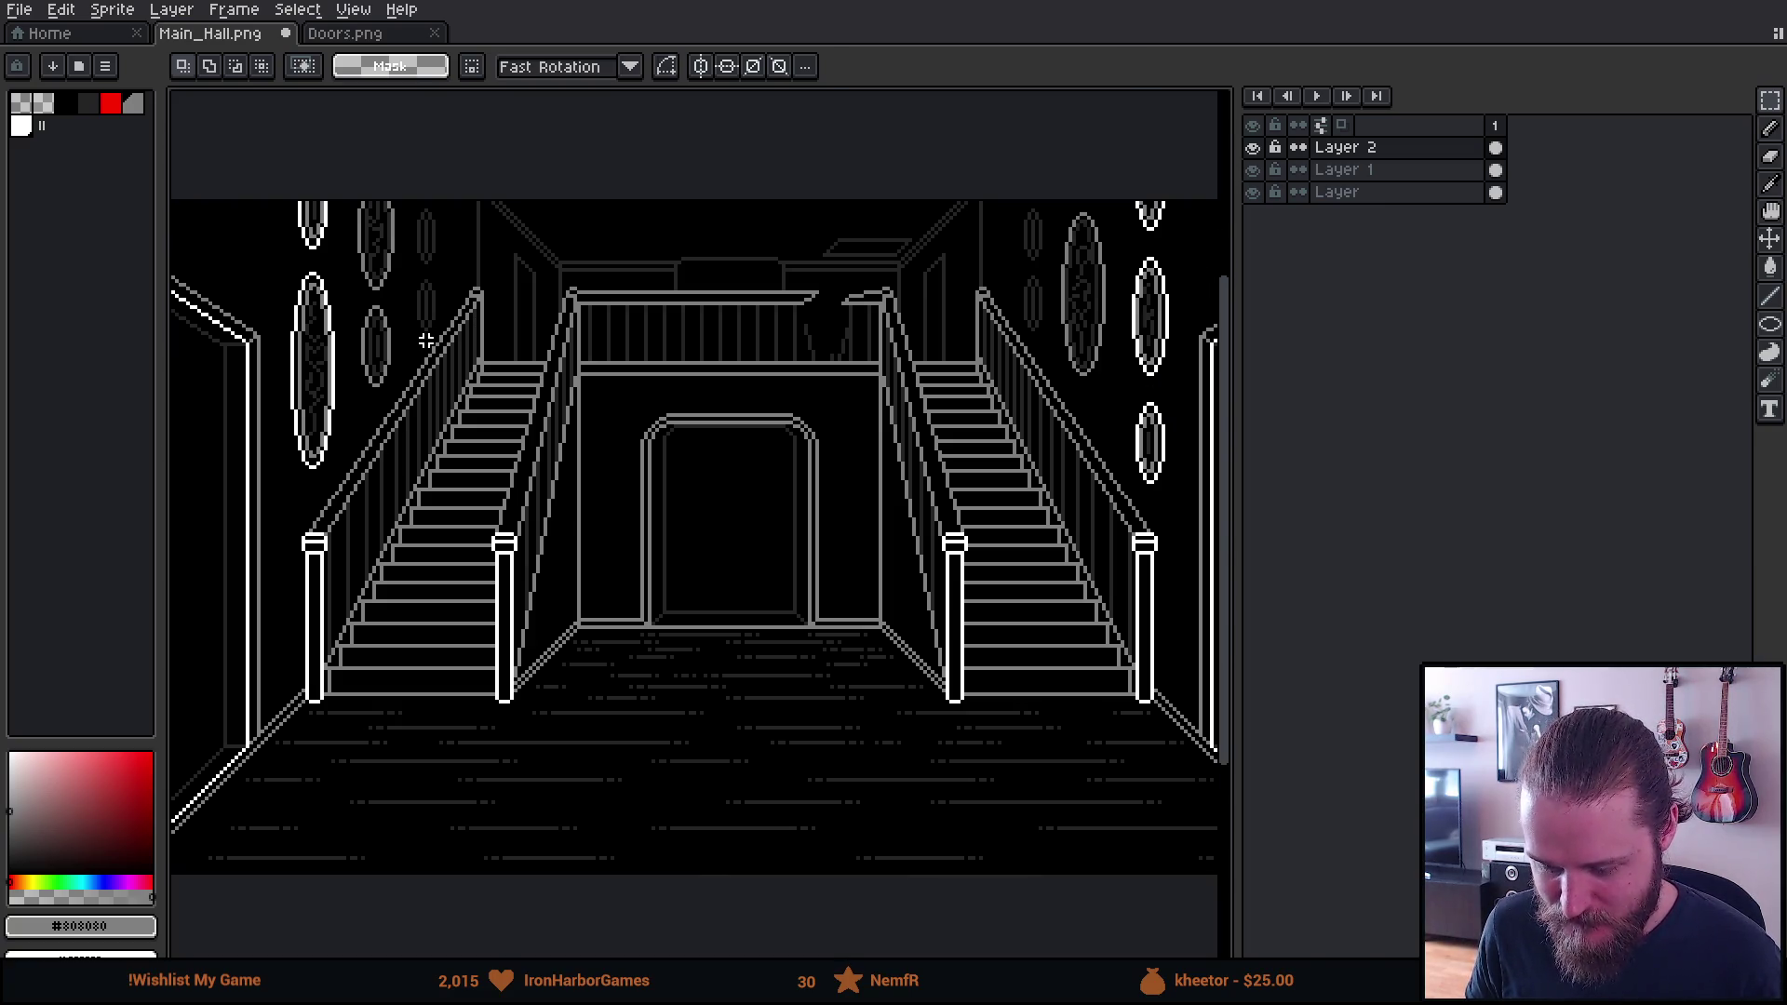
{"action": "scroll", "coordinate": [411, 325], "scroll_direction": "up", "scroll_amount": 1}
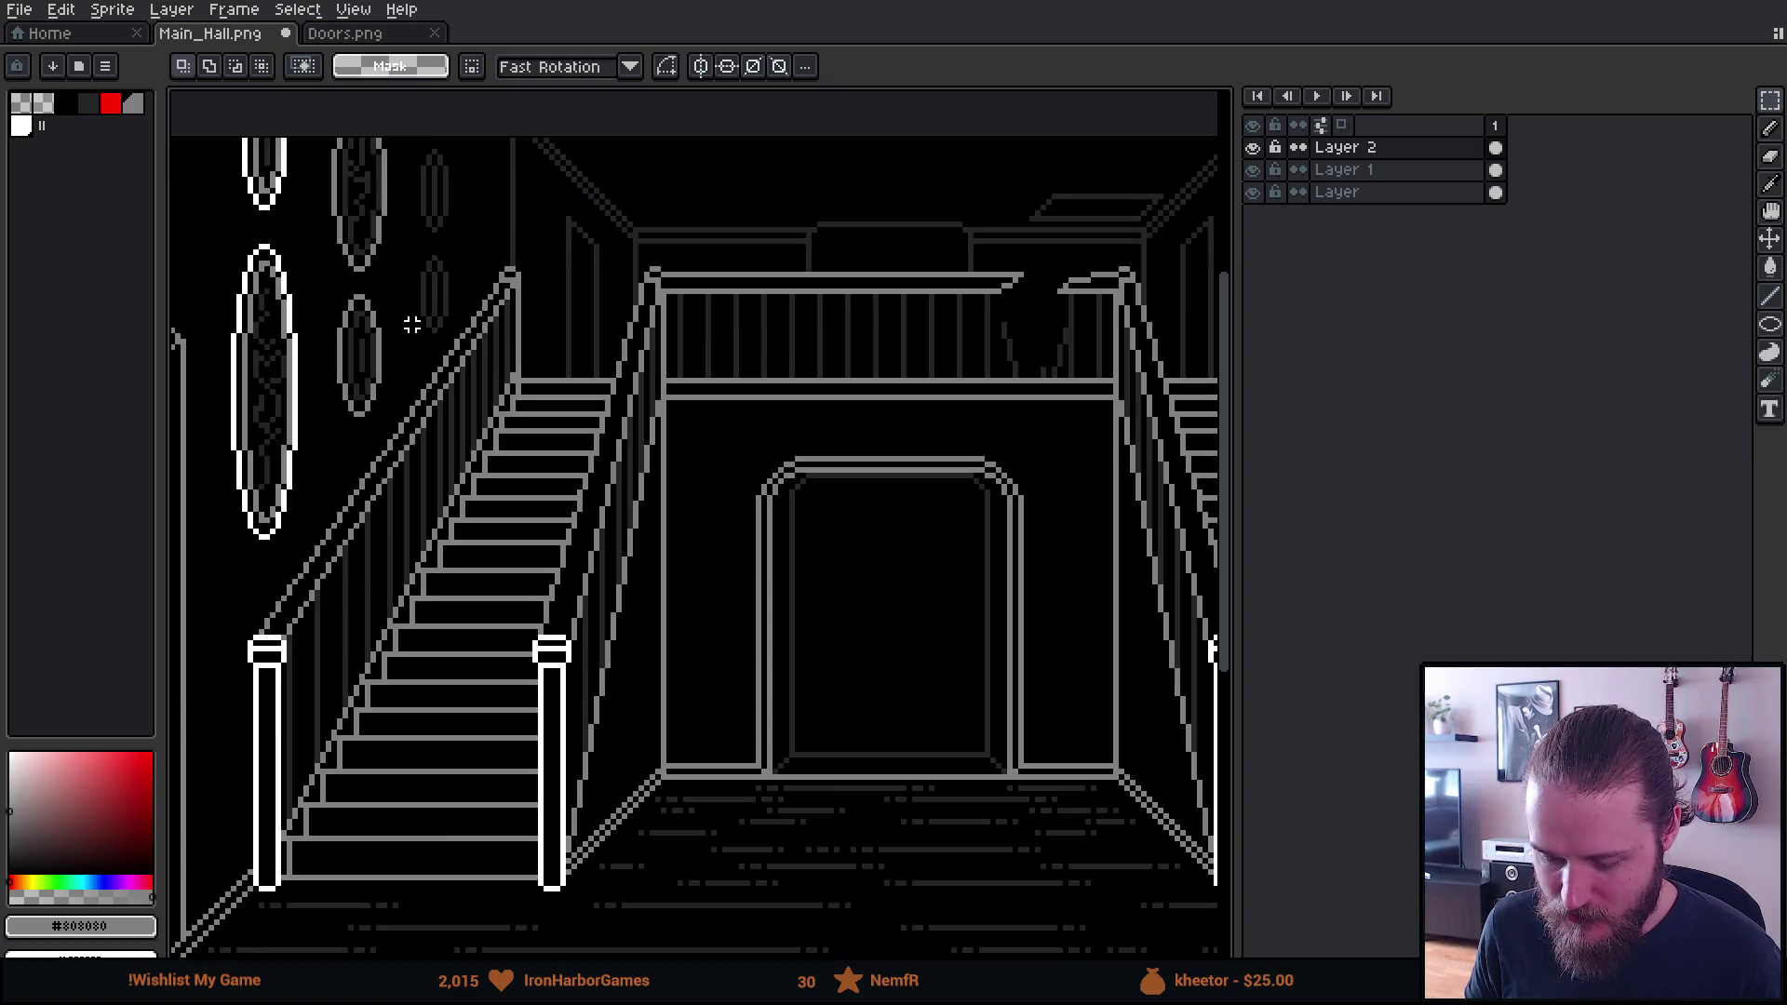
{"action": "scroll", "coordinate": [221, 213], "scroll_direction": "up", "scroll_amount": 1}
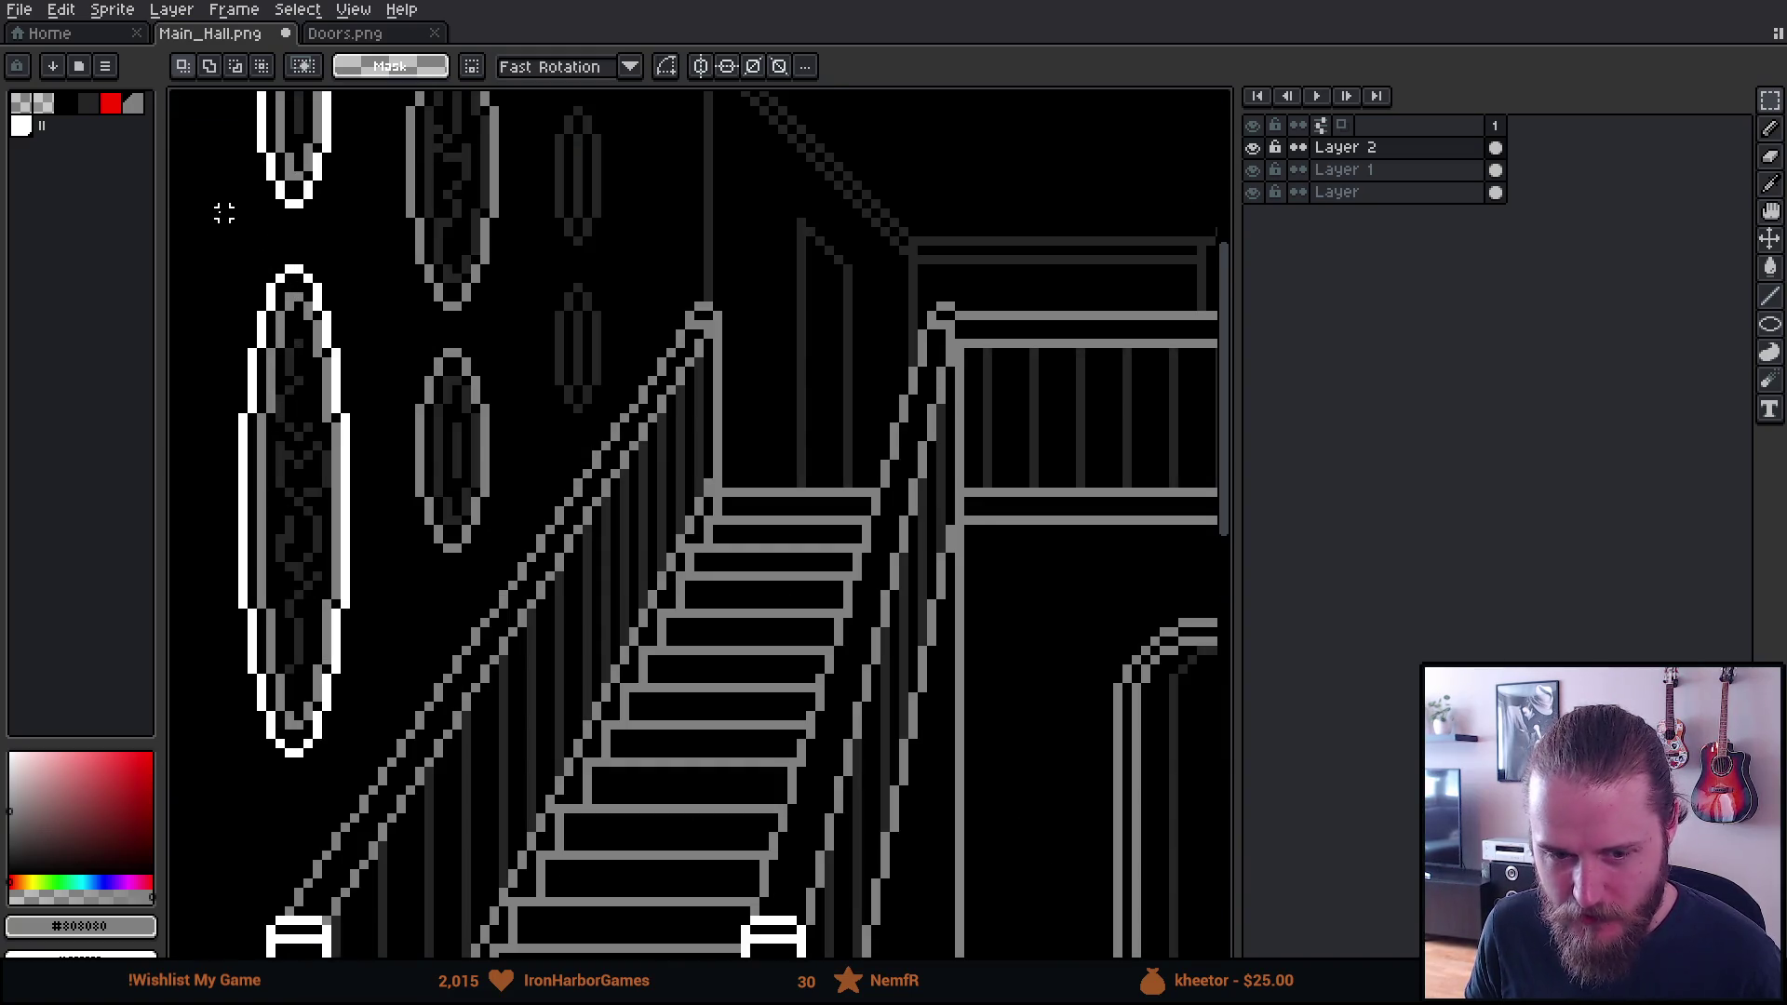
{"action": "scroll", "coordinate": [223, 213], "scroll_direction": "down", "scroll_amount": 2}
{"action": "mouse_move", "coordinate": [205, 191]}
{"action": "left_mouse_down"}
{"action": "mouse_move", "coordinate": [316, 259]}
{"action": "mouse_move", "coordinate": [478, 240]}
{"action": "left_mouse_up"}
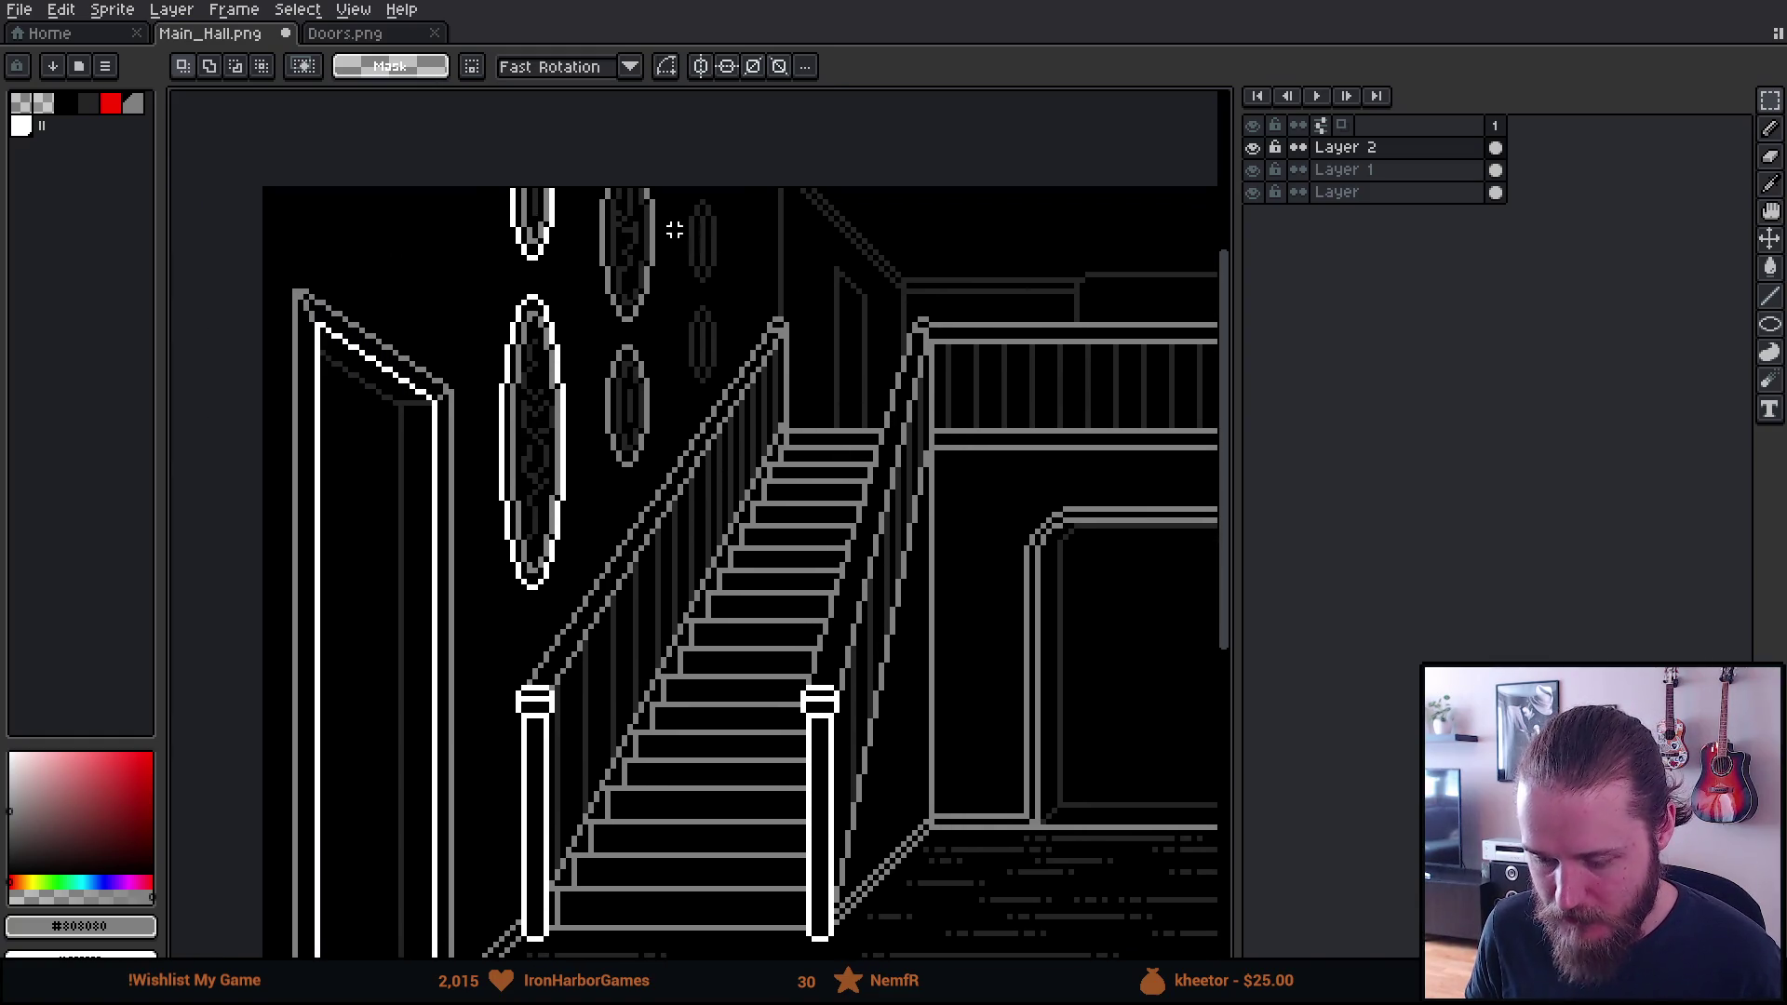
{"action": "scroll", "coordinate": [657, 269], "scroll_direction": "up", "scroll_amount": 1}
{"action": "scroll", "coordinate": [610, 254], "scroll_direction": "up", "scroll_amount": 1}
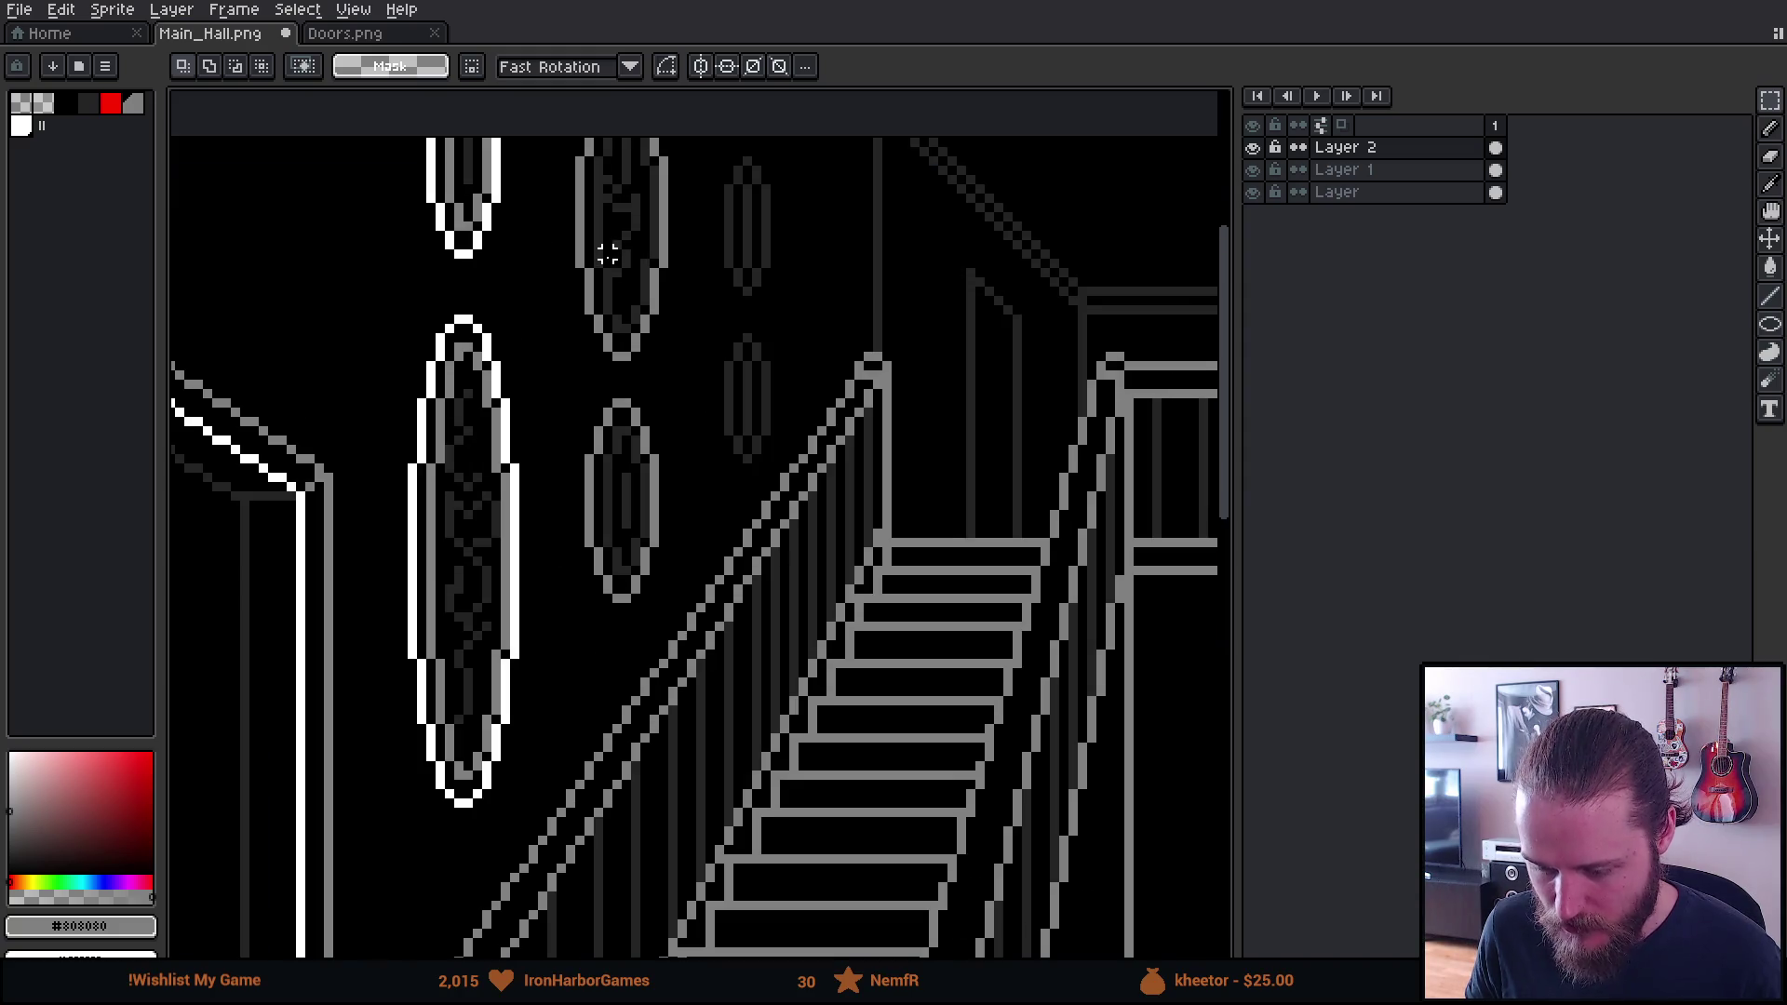
{"action": "scroll", "coordinate": [569, 439], "scroll_direction": "down", "scroll_amount": 1}
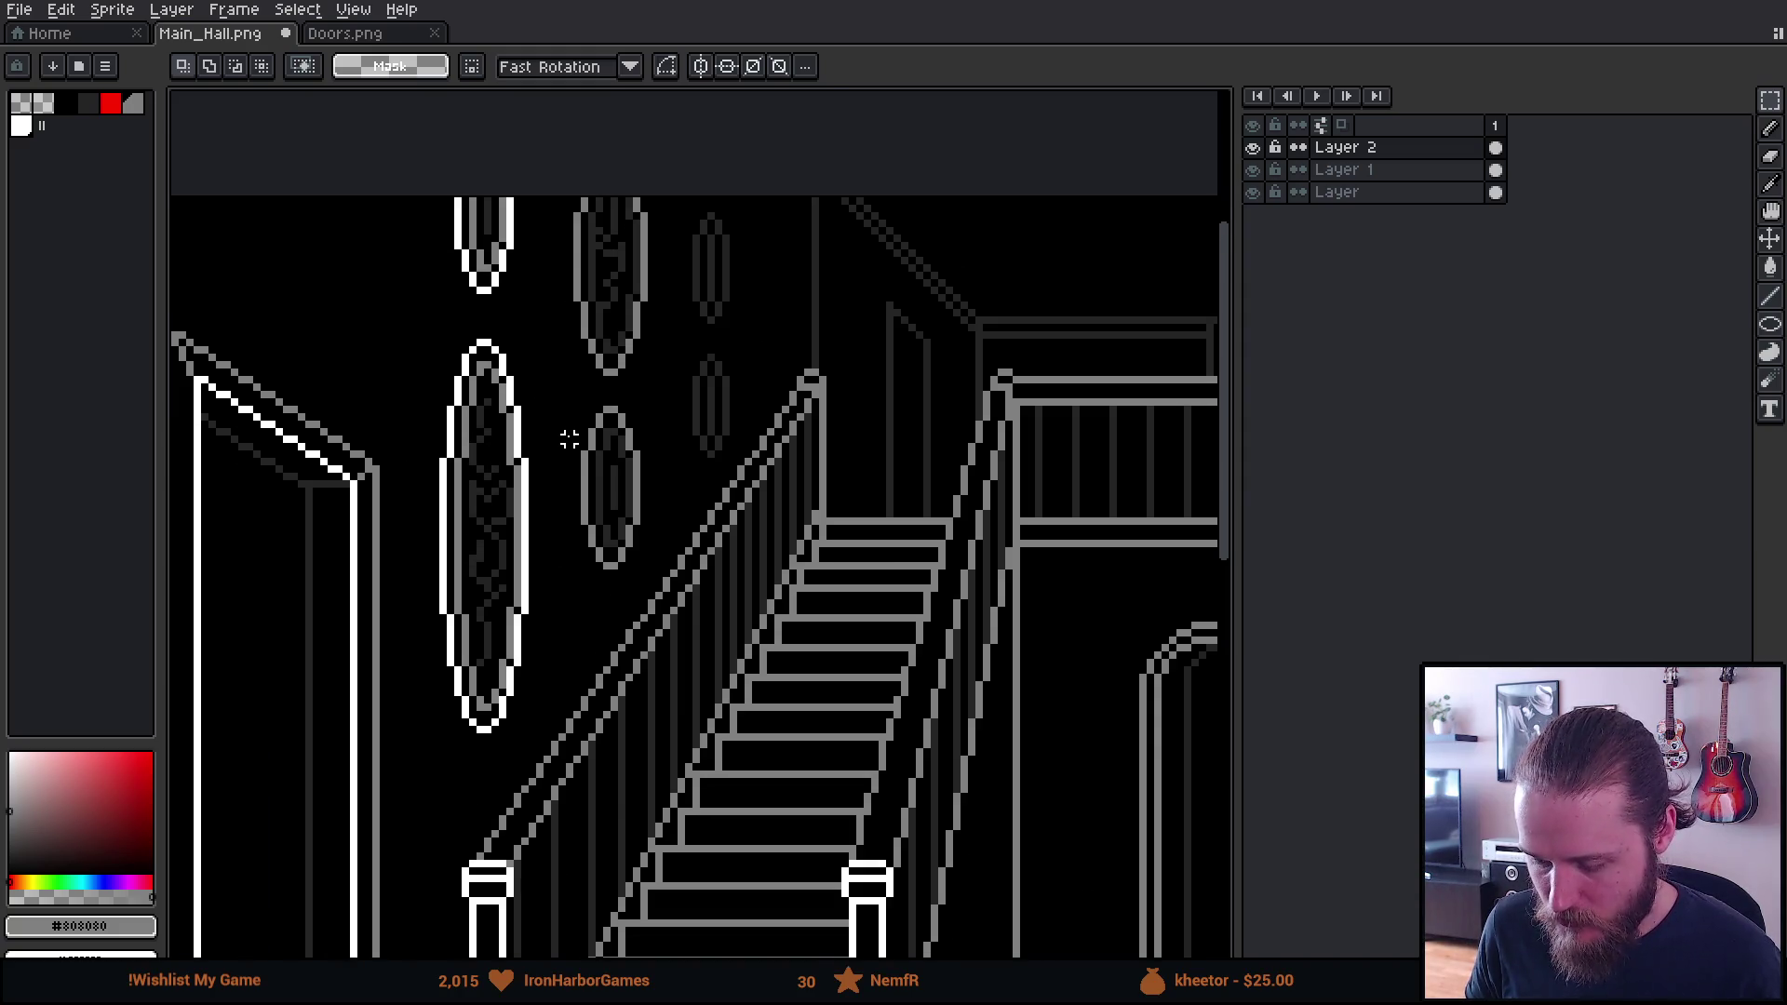
{"action": "scroll", "coordinate": [570, 439], "scroll_direction": "down", "scroll_amount": 1}
{"action": "mouse_move", "coordinate": [757, 638]}
{"action": "left_mouse_down"}
{"action": "mouse_move", "coordinate": [438, 627]}
{"action": "mouse_move", "coordinate": [459, 561]}
{"action": "left_mouse_up"}
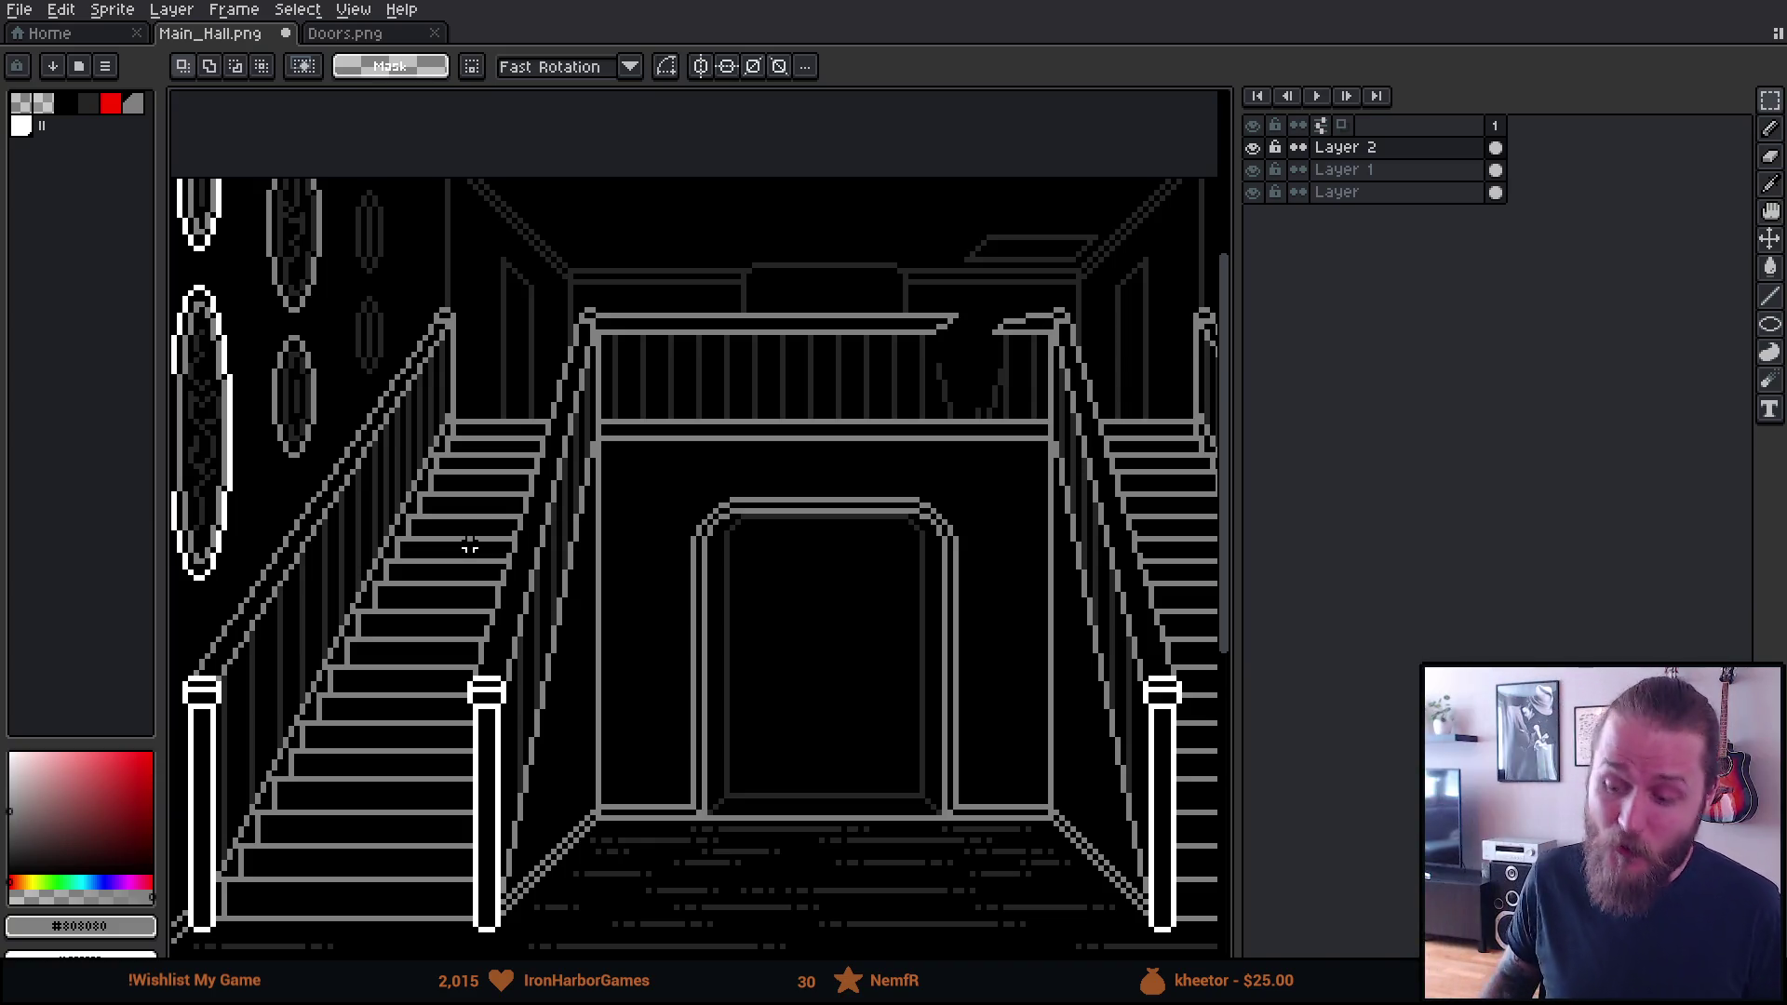
Review the whole hall sprite, save Main_Hall.png from the context menu, and switch to Unity
{"action": "scroll", "coordinate": [610, 493], "scroll_direction": "down", "scroll_amount": 2}
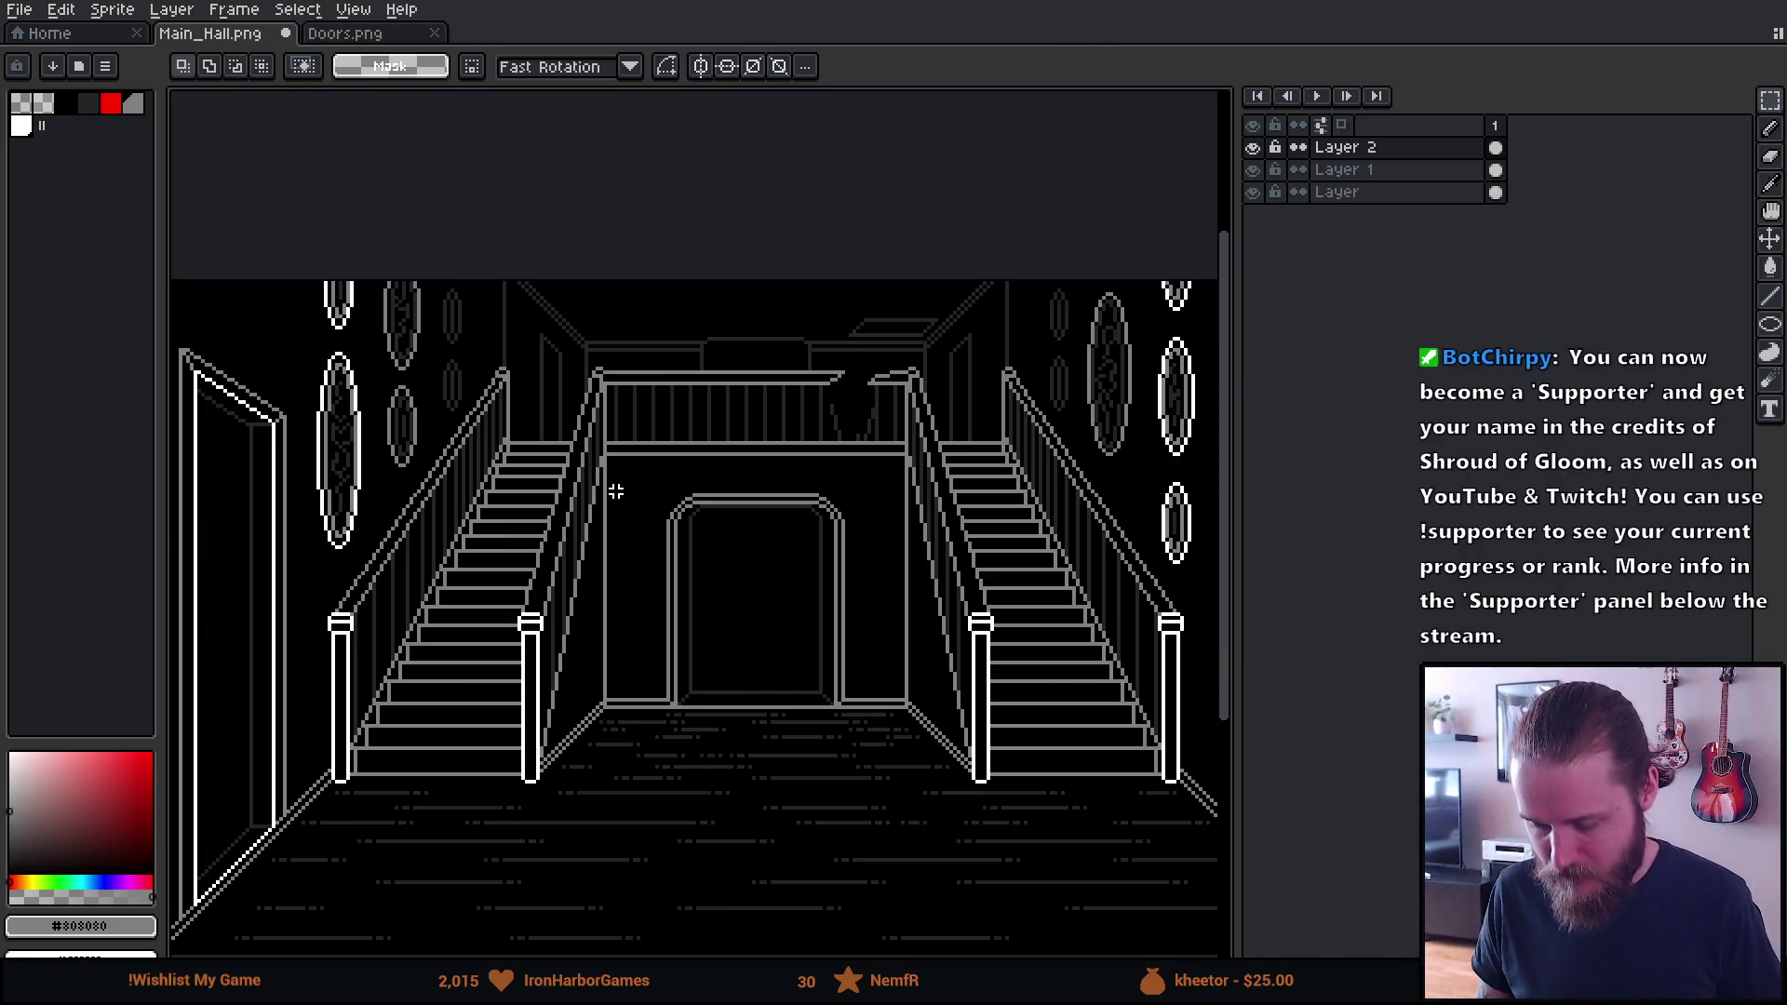
{"action": "left_click_drag", "start_coordinate": [611, 493], "coordinate": [599, 501]}
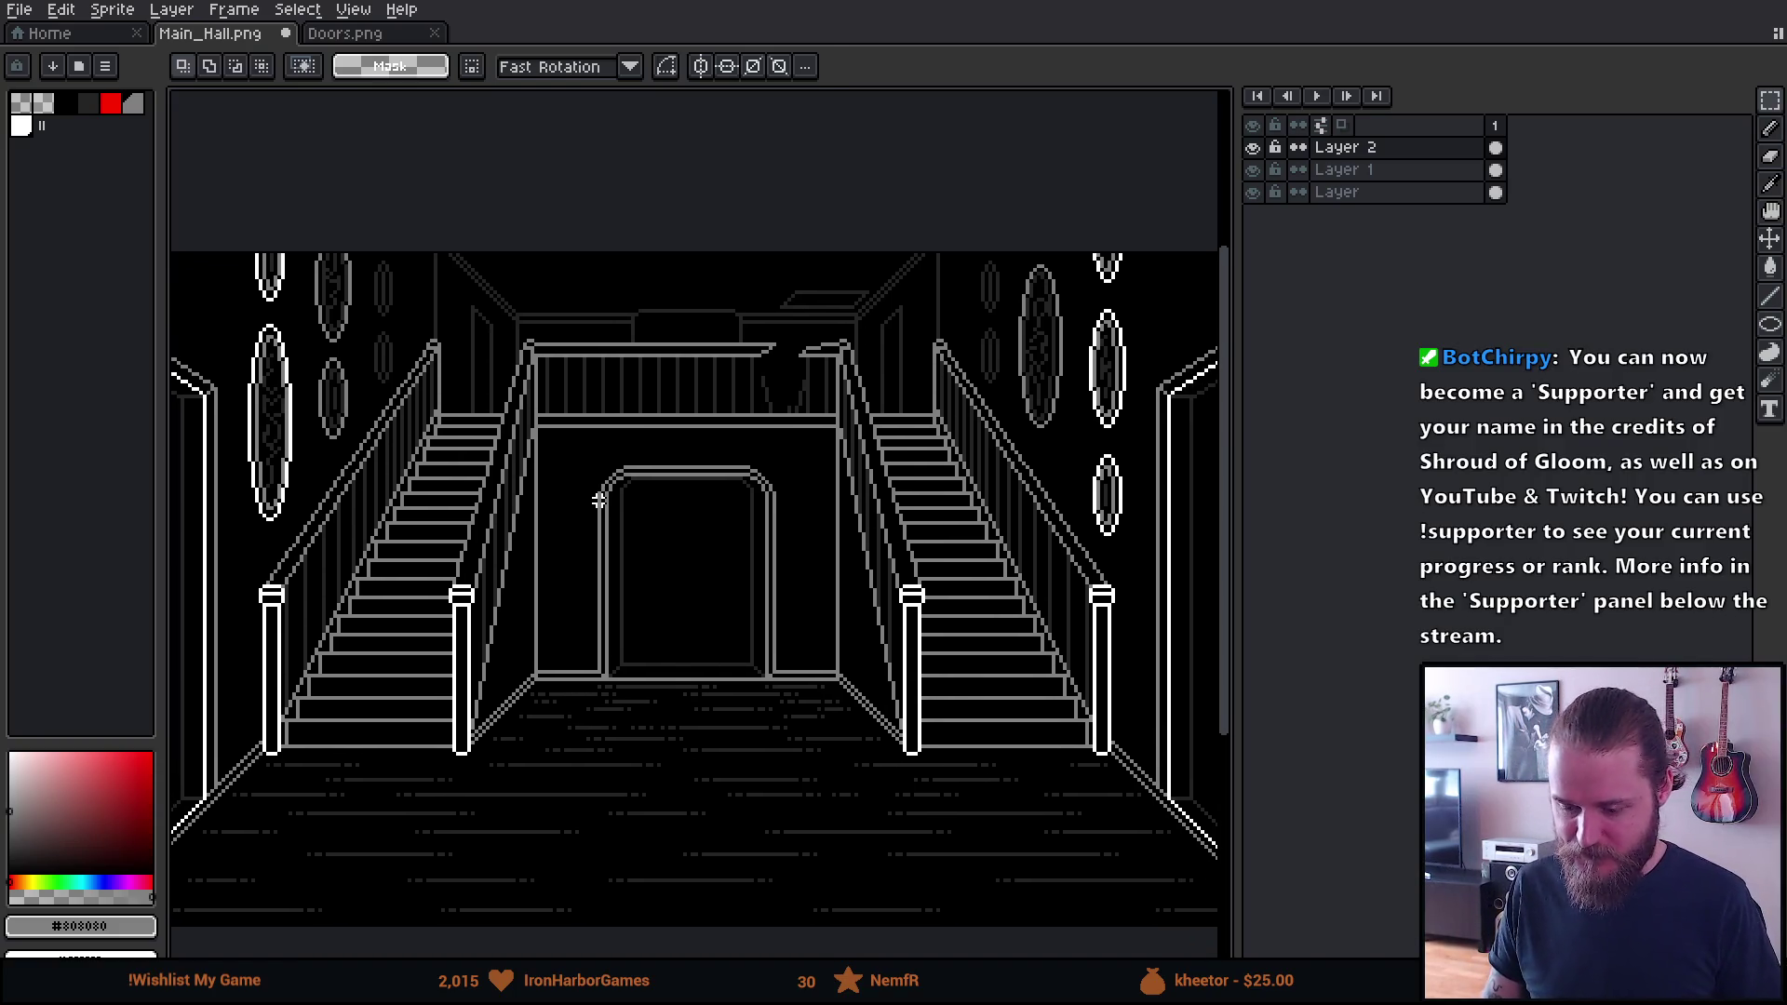
{"action": "scroll", "coordinate": [598, 500], "scroll_direction": "down", "scroll_amount": 2}
{"action": "scroll", "coordinate": [602, 493], "scroll_direction": "up", "scroll_amount": 2}
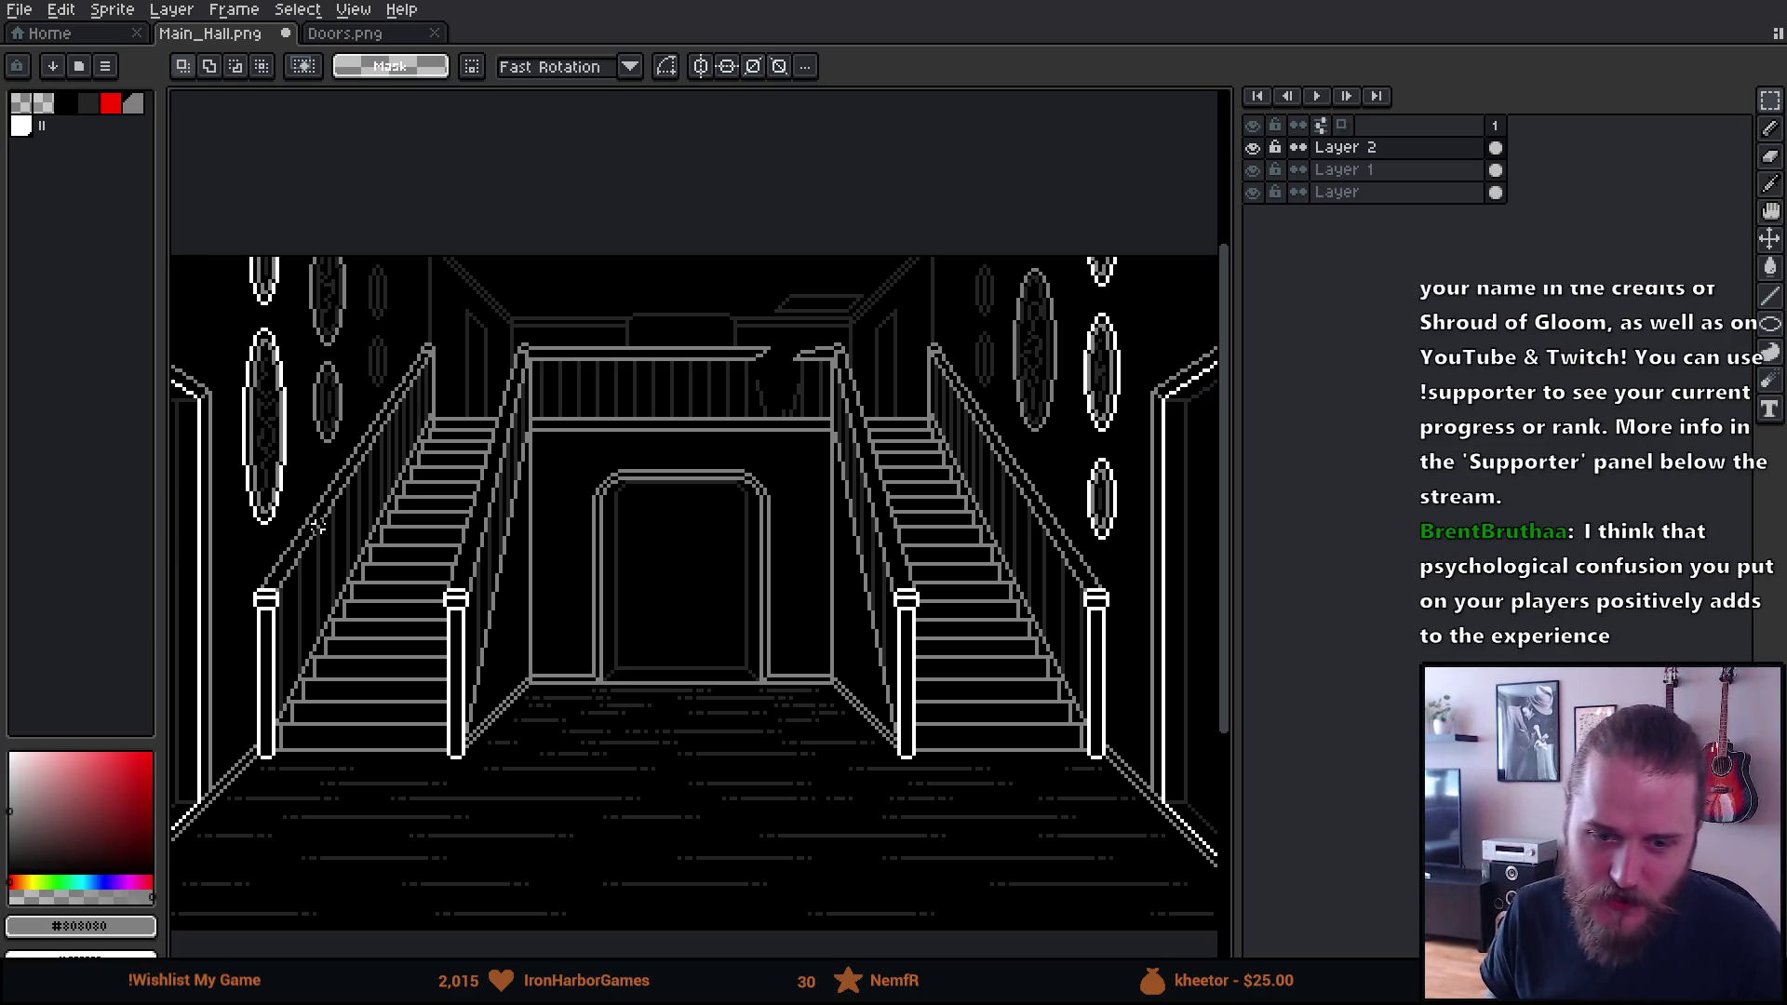
{"action": "scroll", "coordinate": [497, 529], "scroll_direction": "down", "scroll_amount": 2}
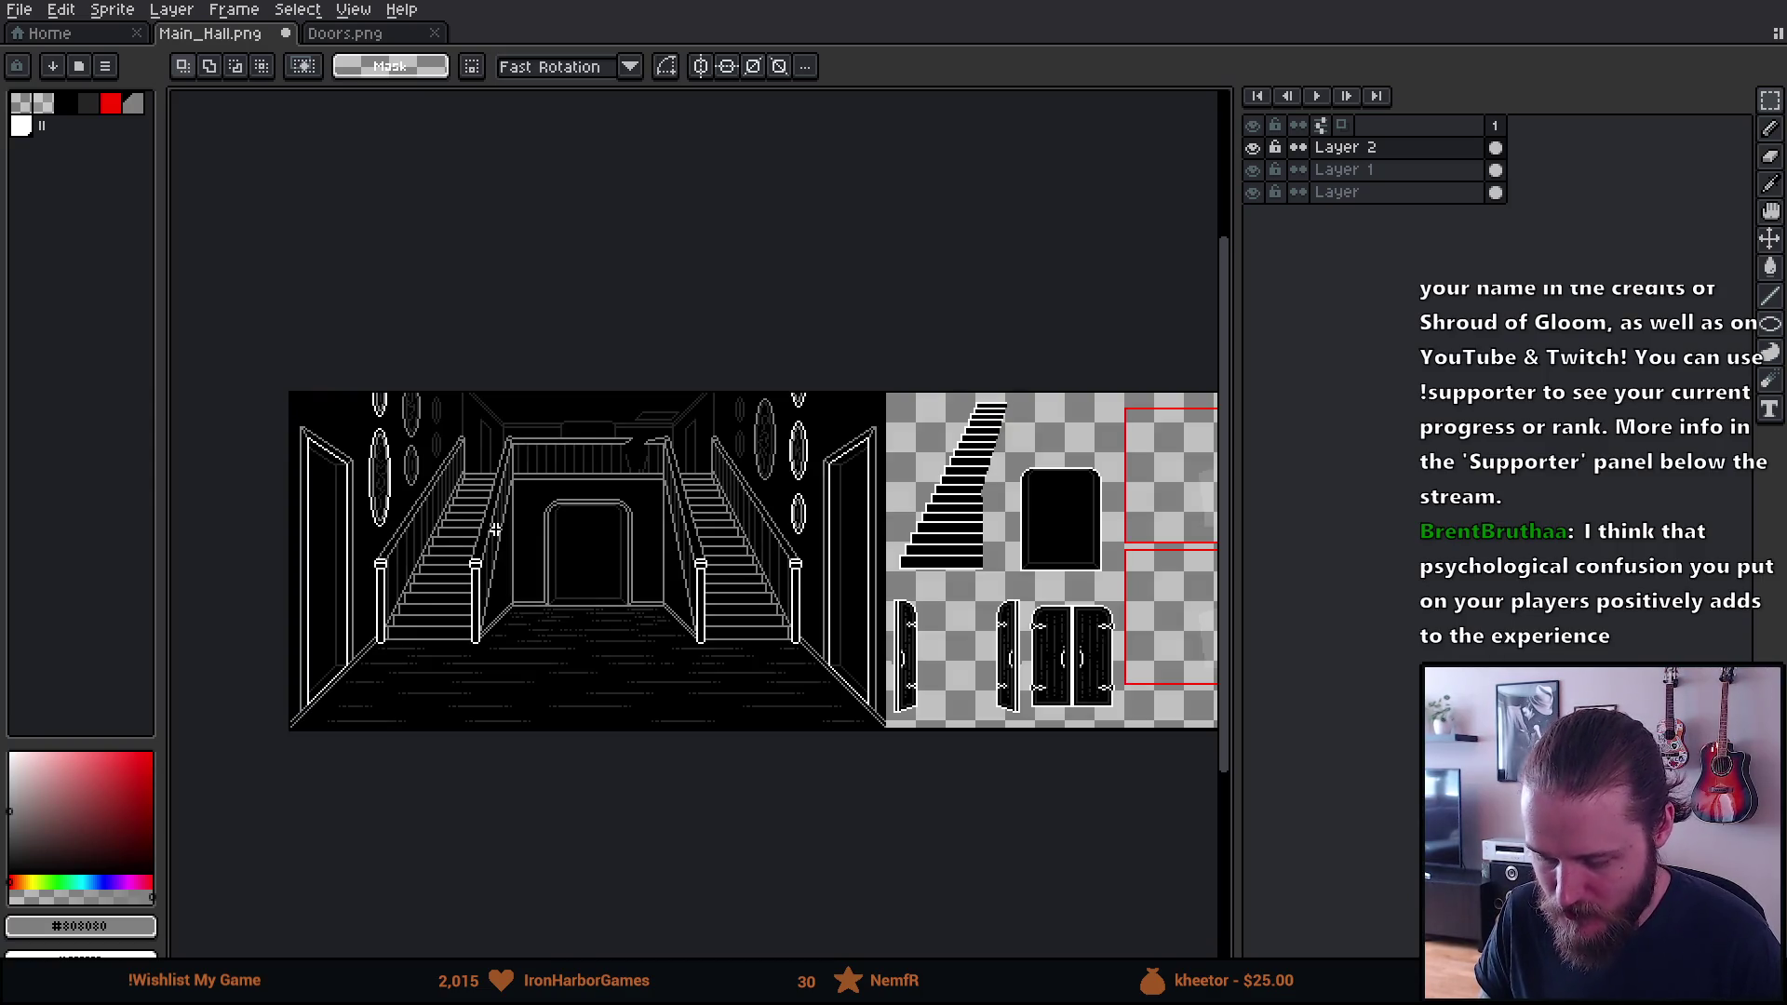
{"action": "scroll", "coordinate": [497, 529], "scroll_direction": "up", "scroll_amount": 2}
{"action": "right_click", "coordinate": [826, 427]}
{"action": "left_click", "coordinate": [886, 547]}
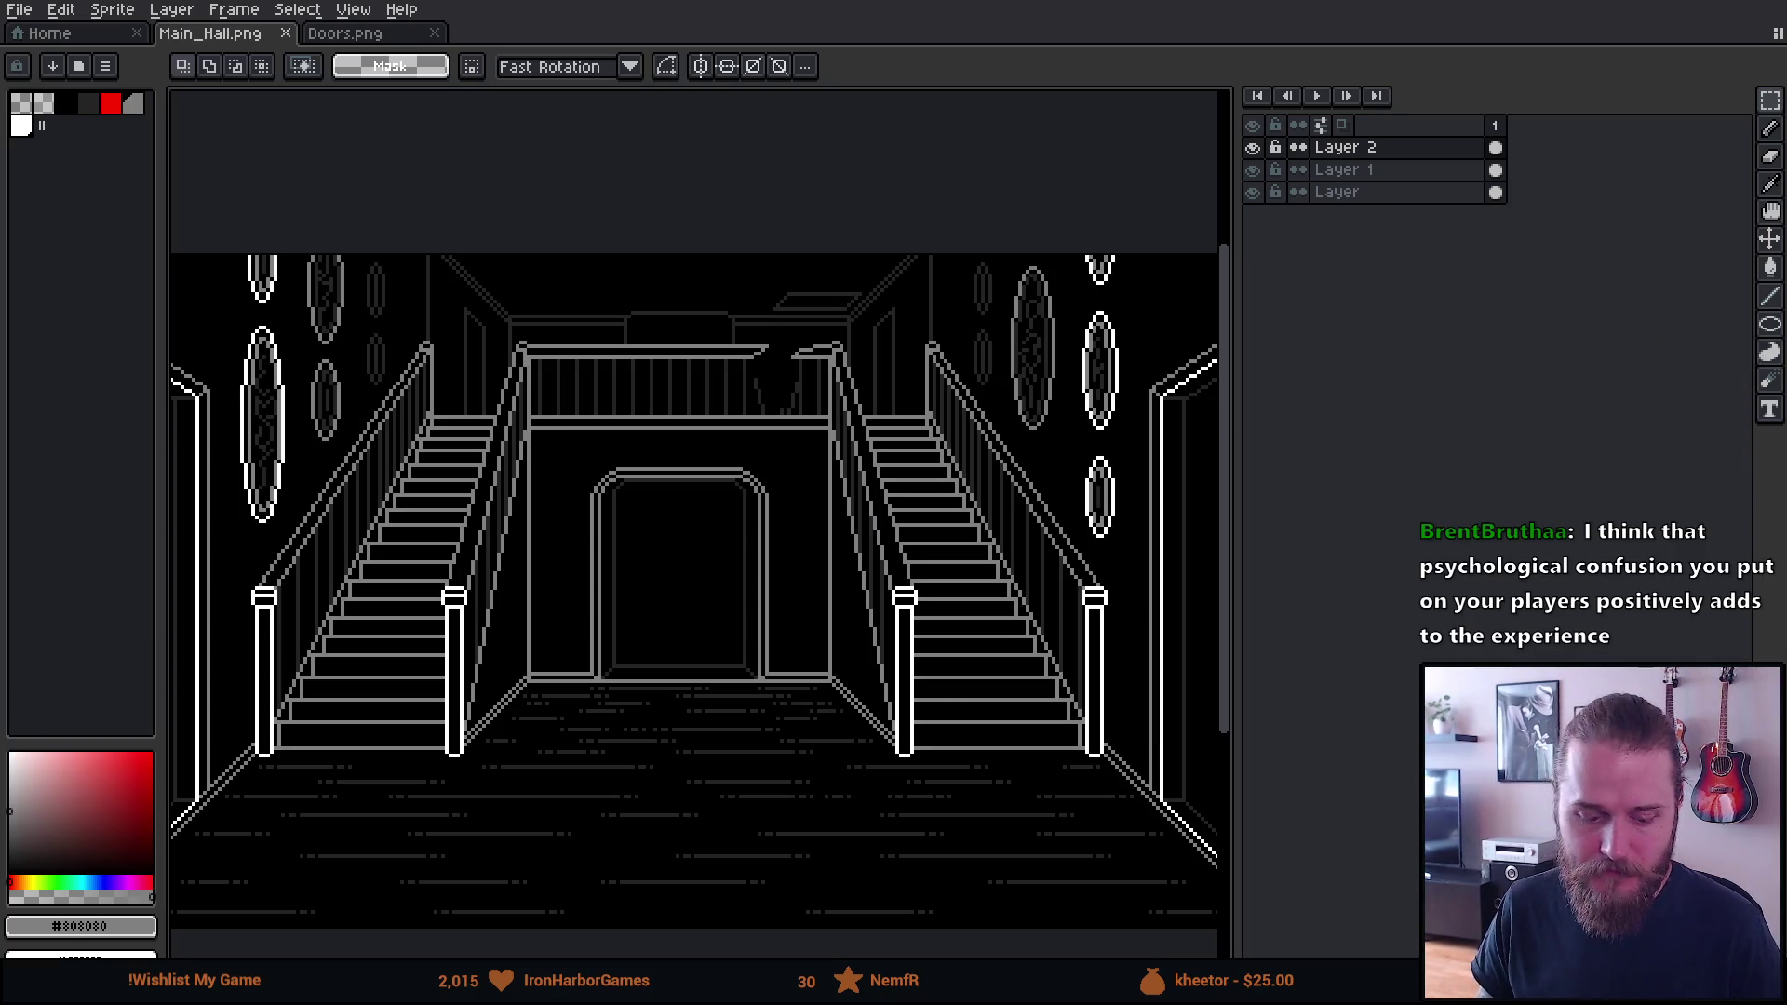
{"action": "key", "text": "alt+Tab"}
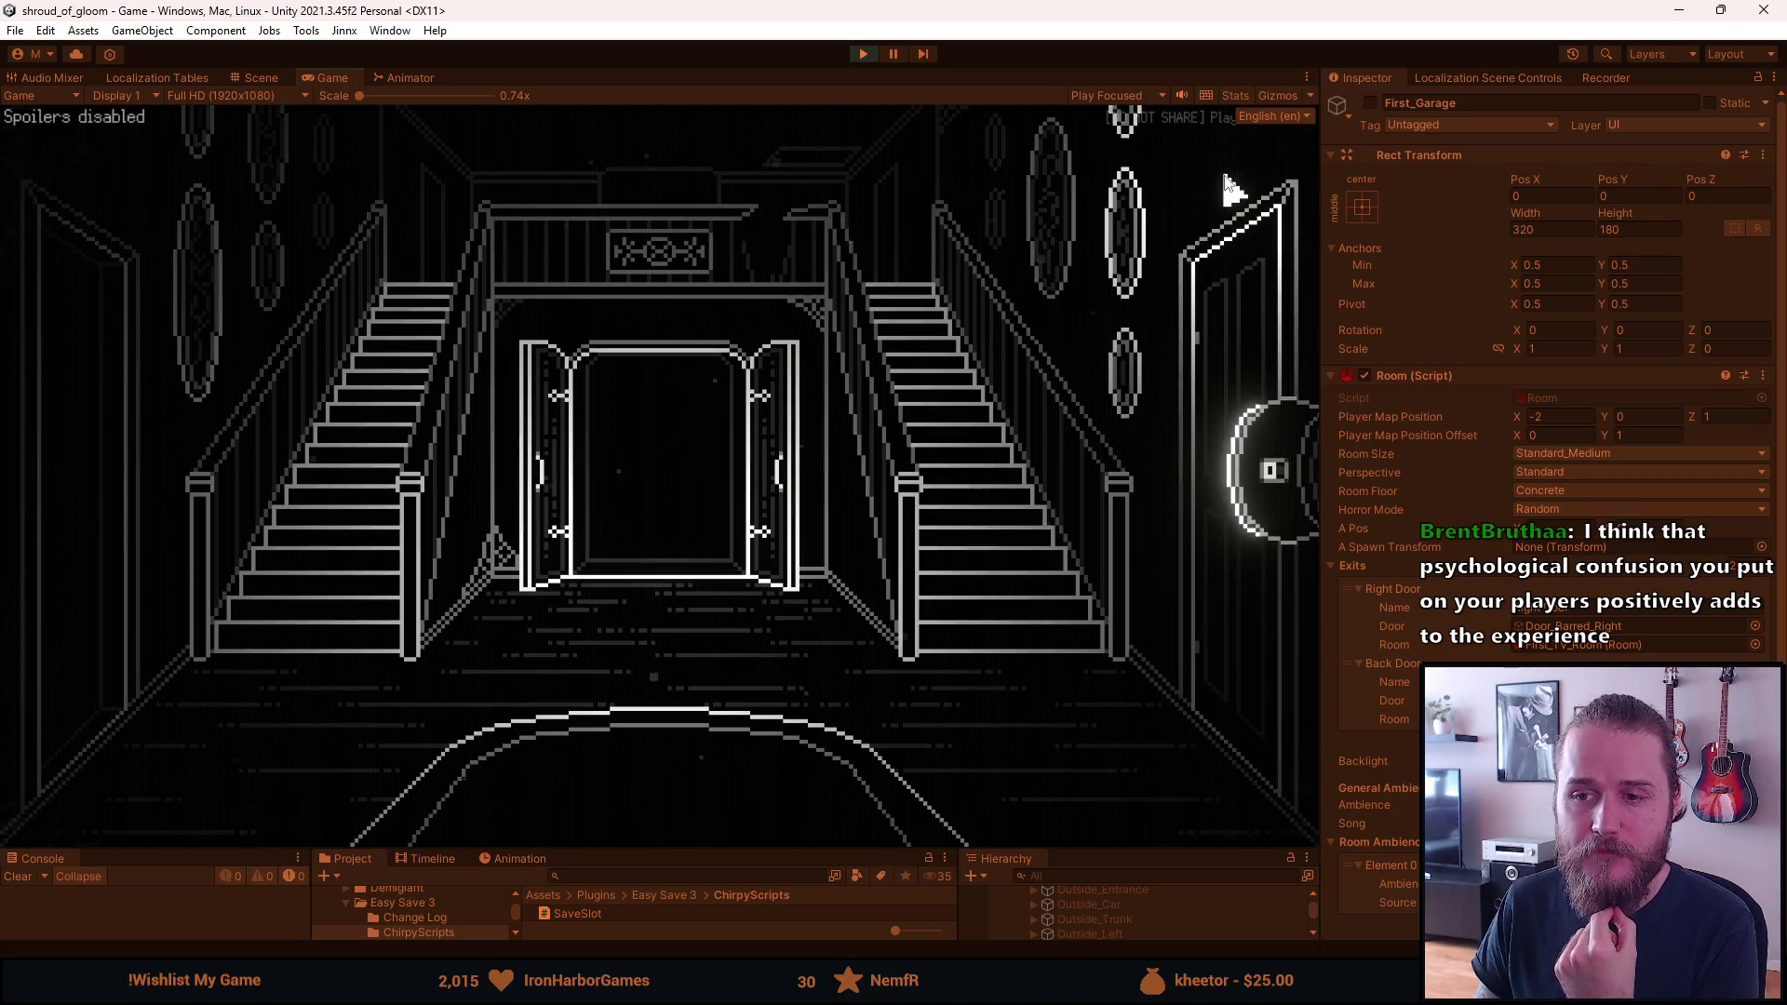
Walk through the left-door room and the central double-door rooms, returning to the staircase hall
{"action": "left_click", "coordinate": [1221, 169]}
{"action": "left_click", "coordinate": [127, 371]}
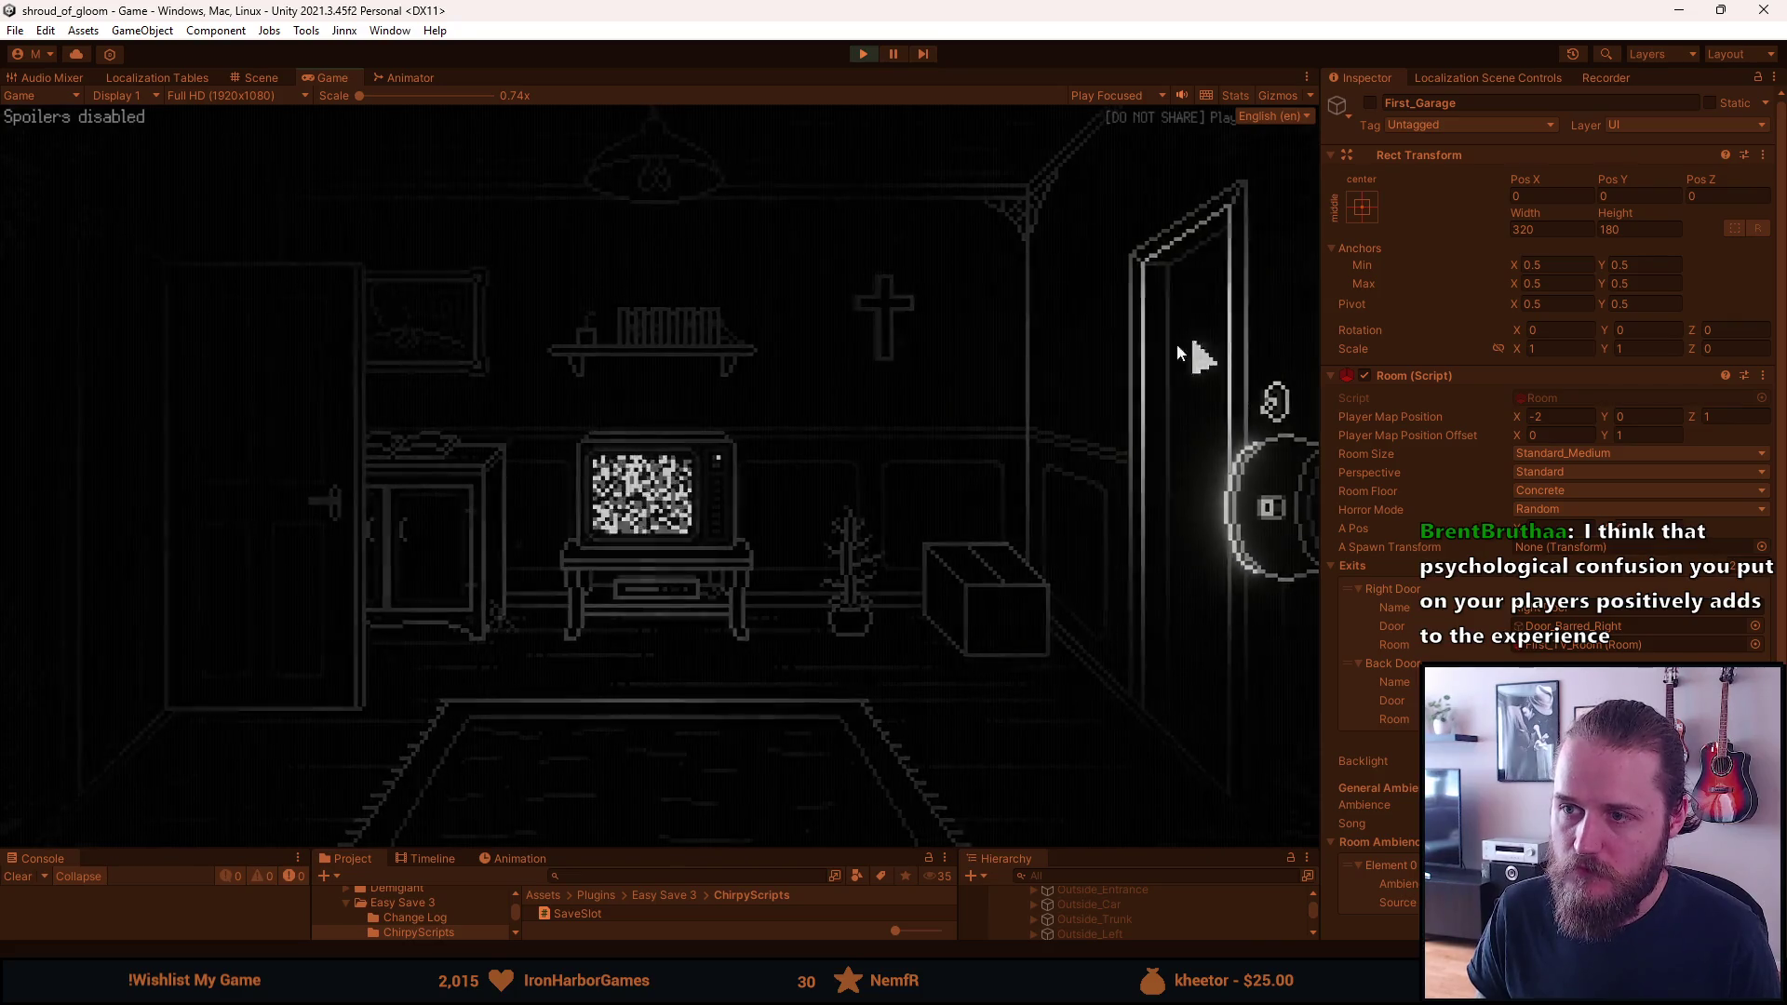
{"action": "left_click", "coordinate": [1180, 353]}
{"action": "left_click", "coordinate": [661, 425]}
{"action": "left_click", "coordinate": [663, 438]}
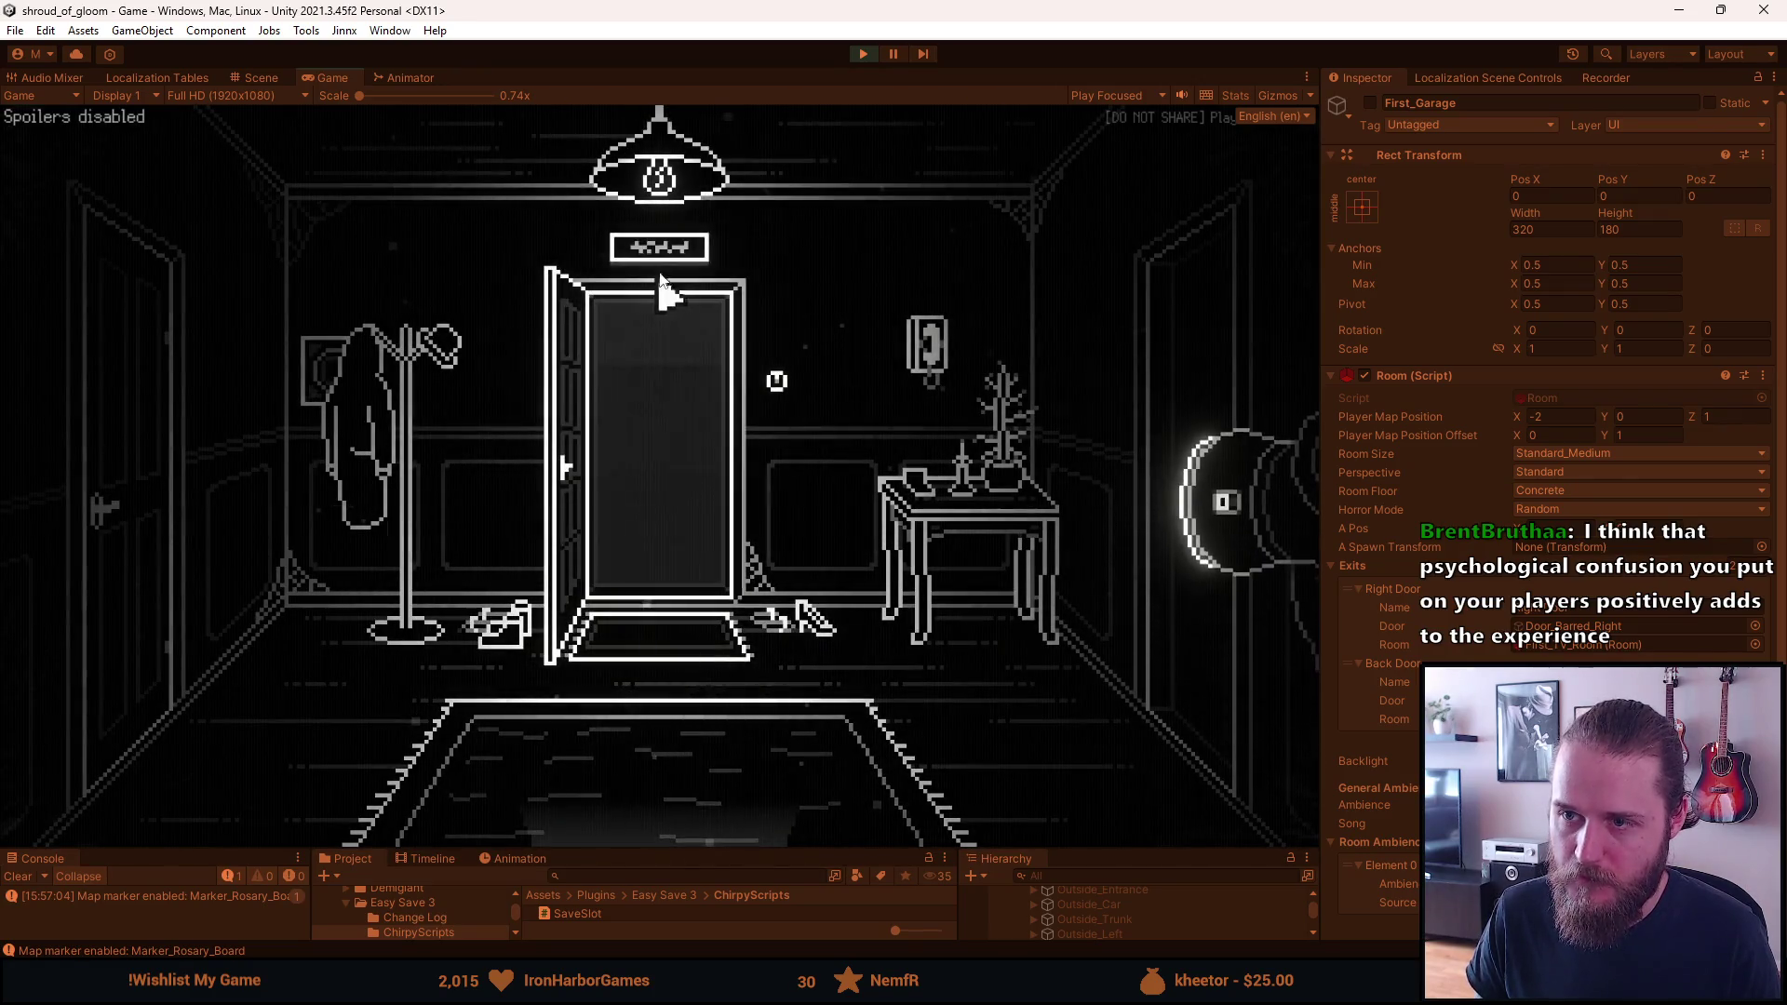
{"action": "left_click", "coordinate": [662, 810]}
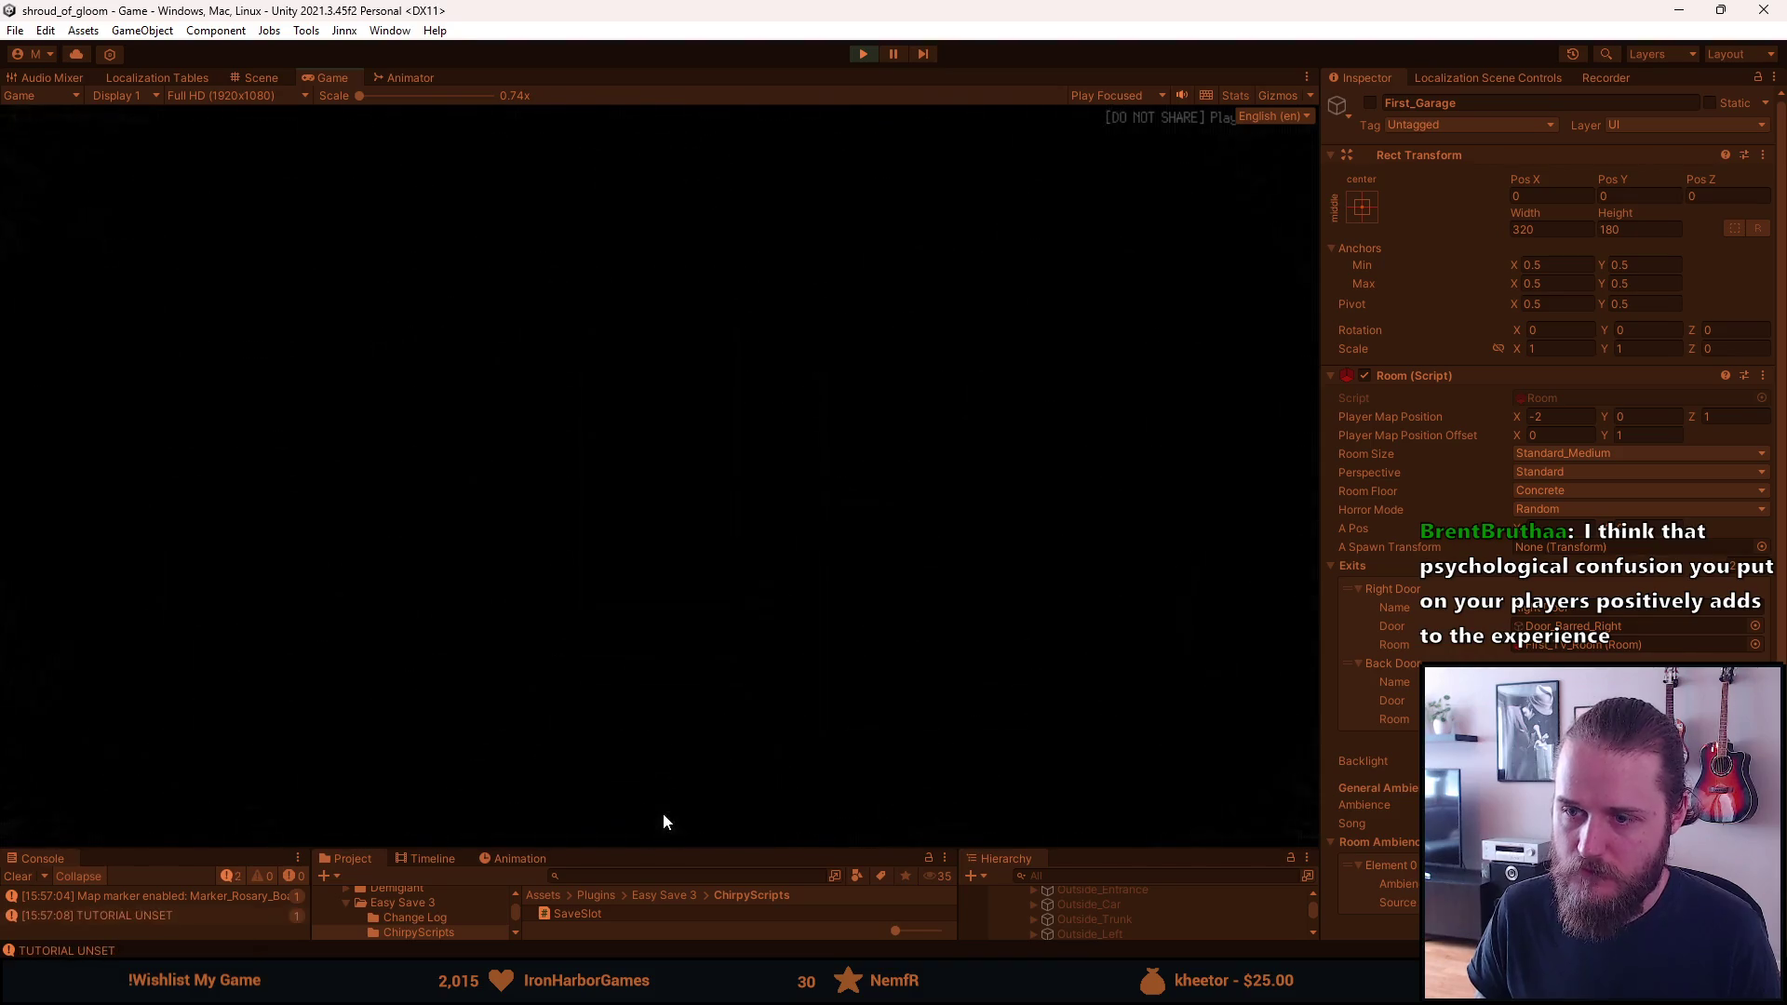
{"action": "left_click", "coordinate": [661, 810]}
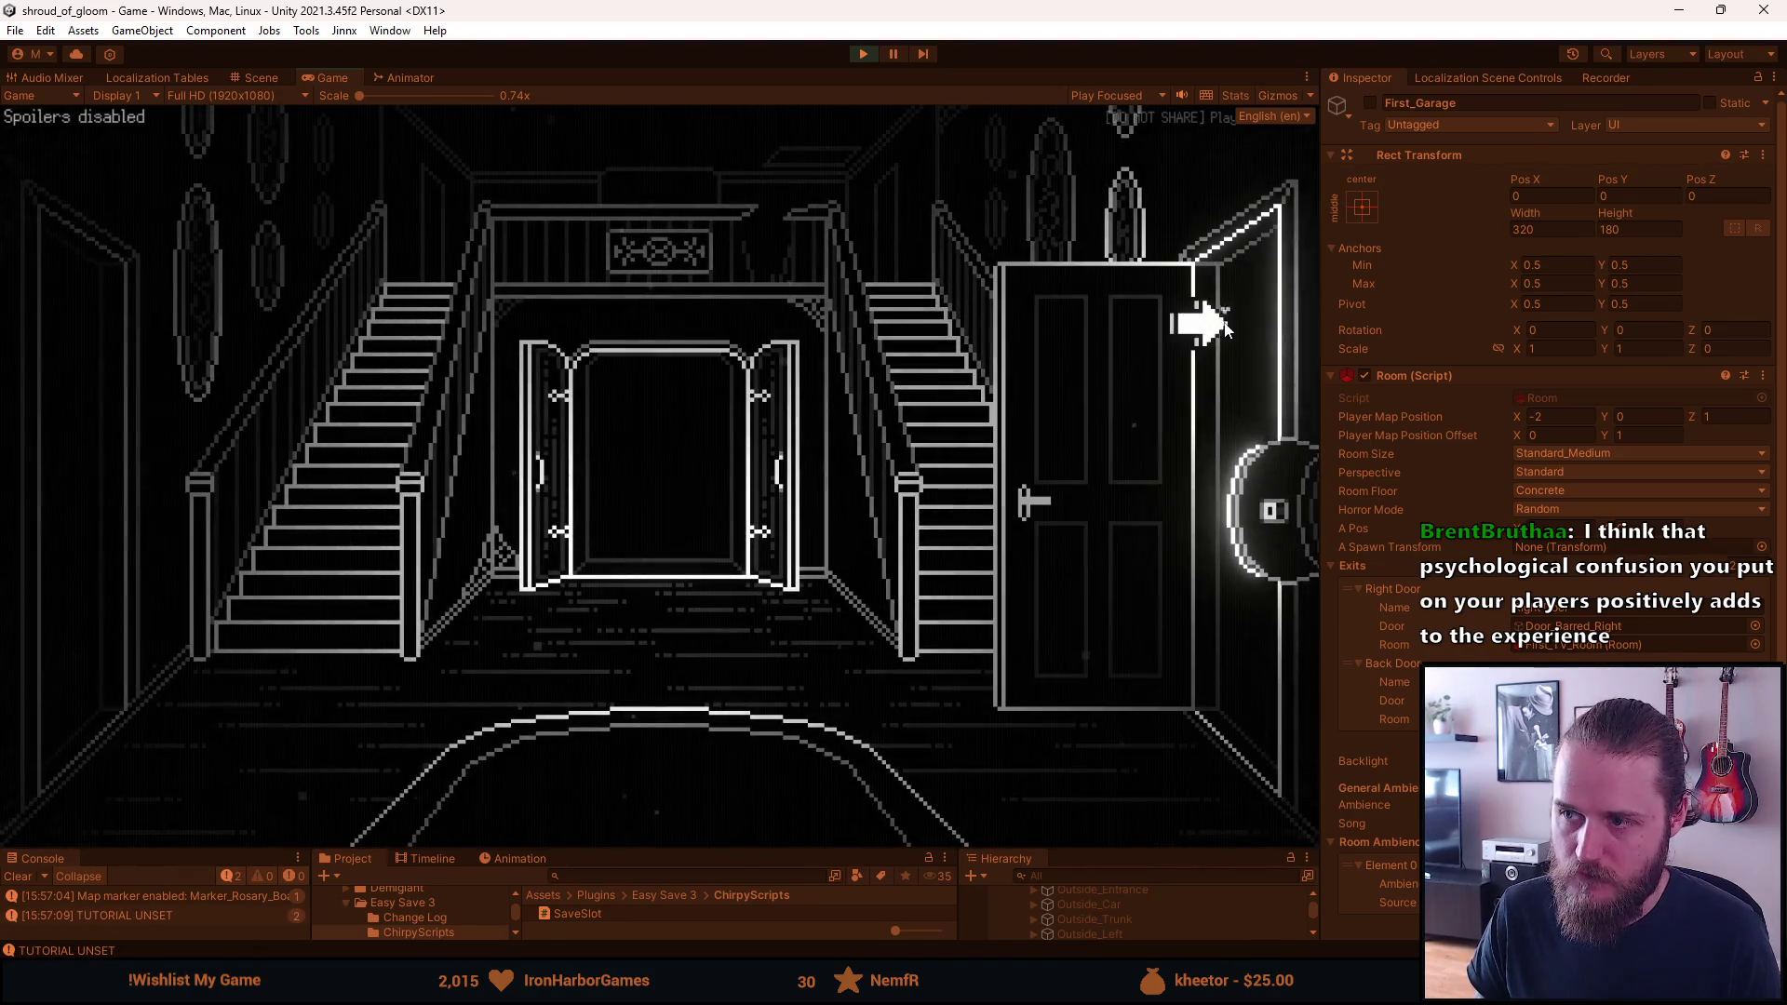
Go through the right door and clock room to the cabinet room and try the hammer on the cabinet
{"action": "left_click", "coordinate": [1226, 325]}
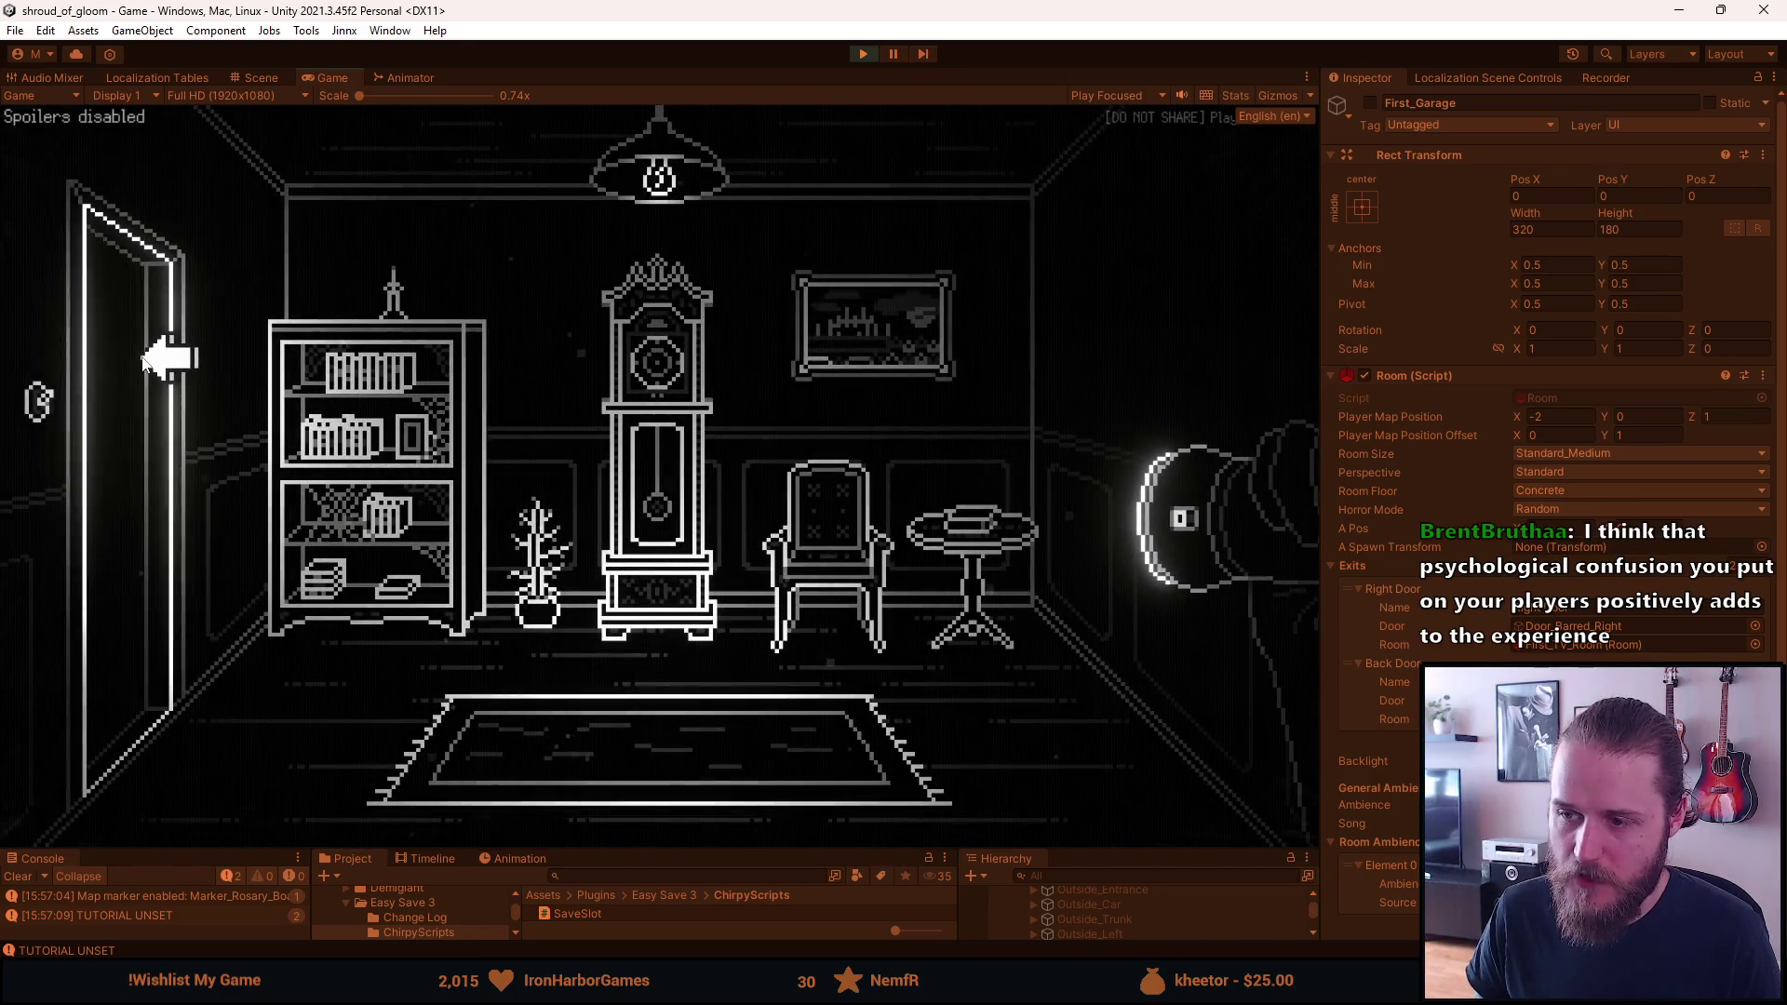
{"action": "left_click", "coordinate": [142, 361]}
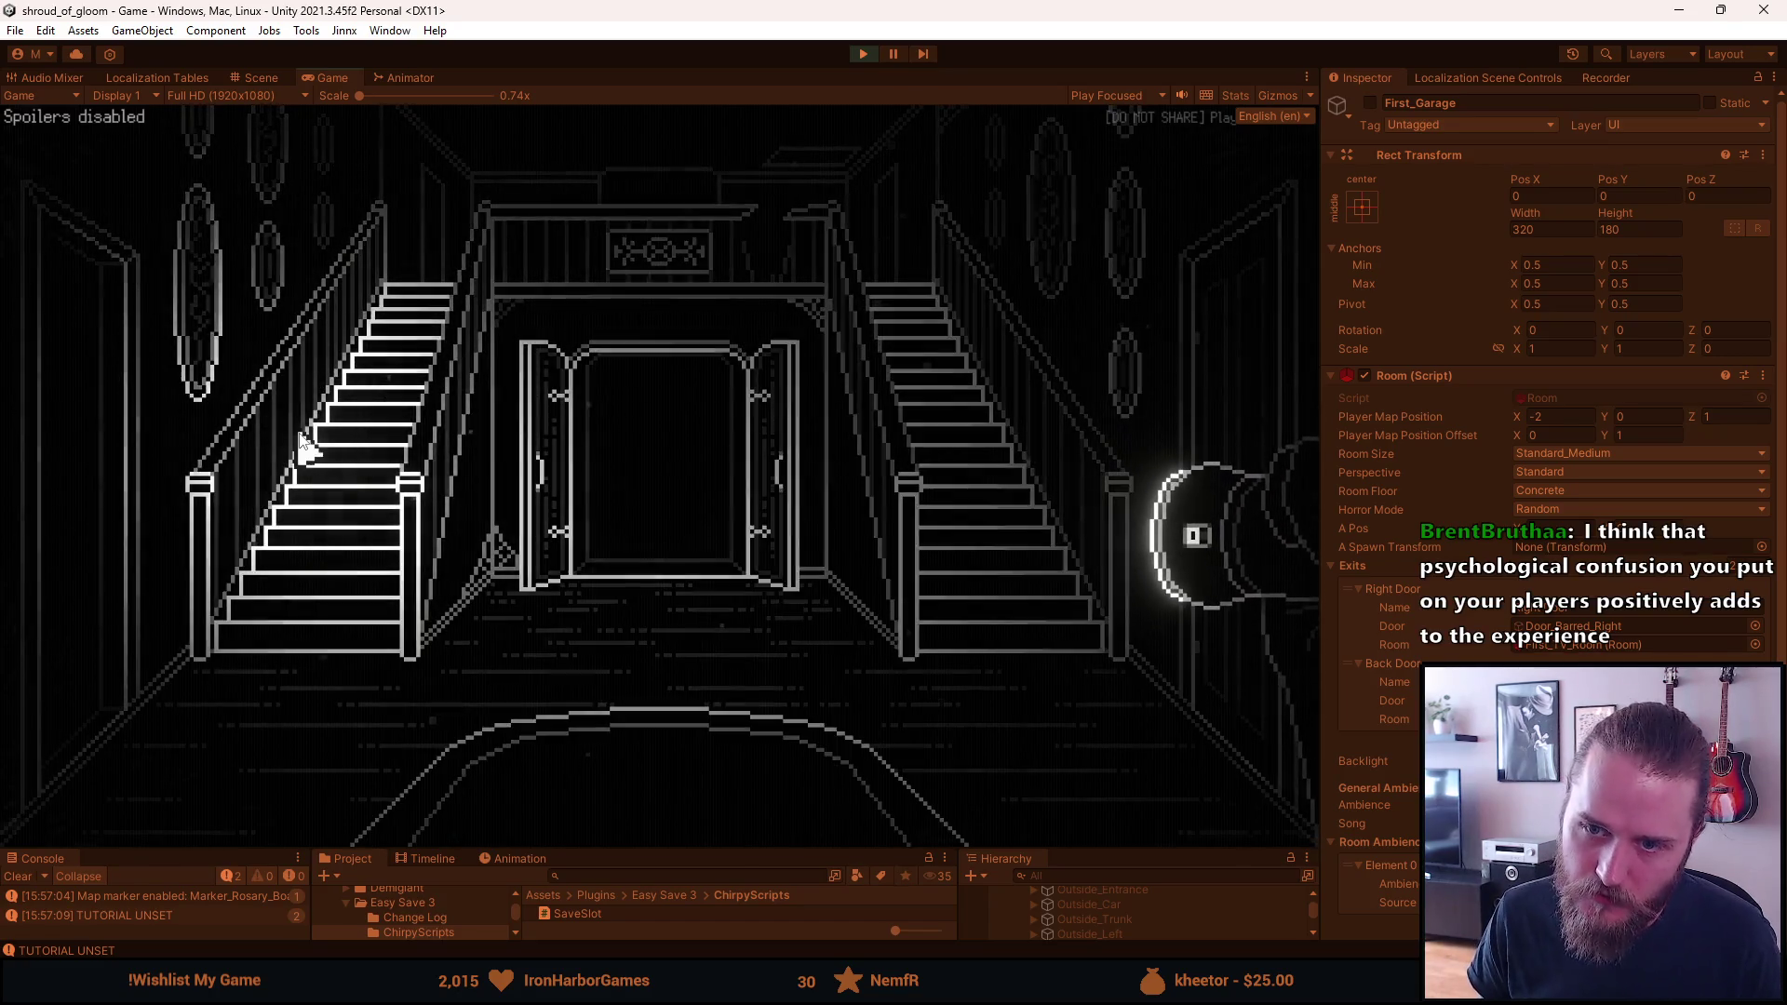
{"action": "left_click", "coordinate": [321, 484]}
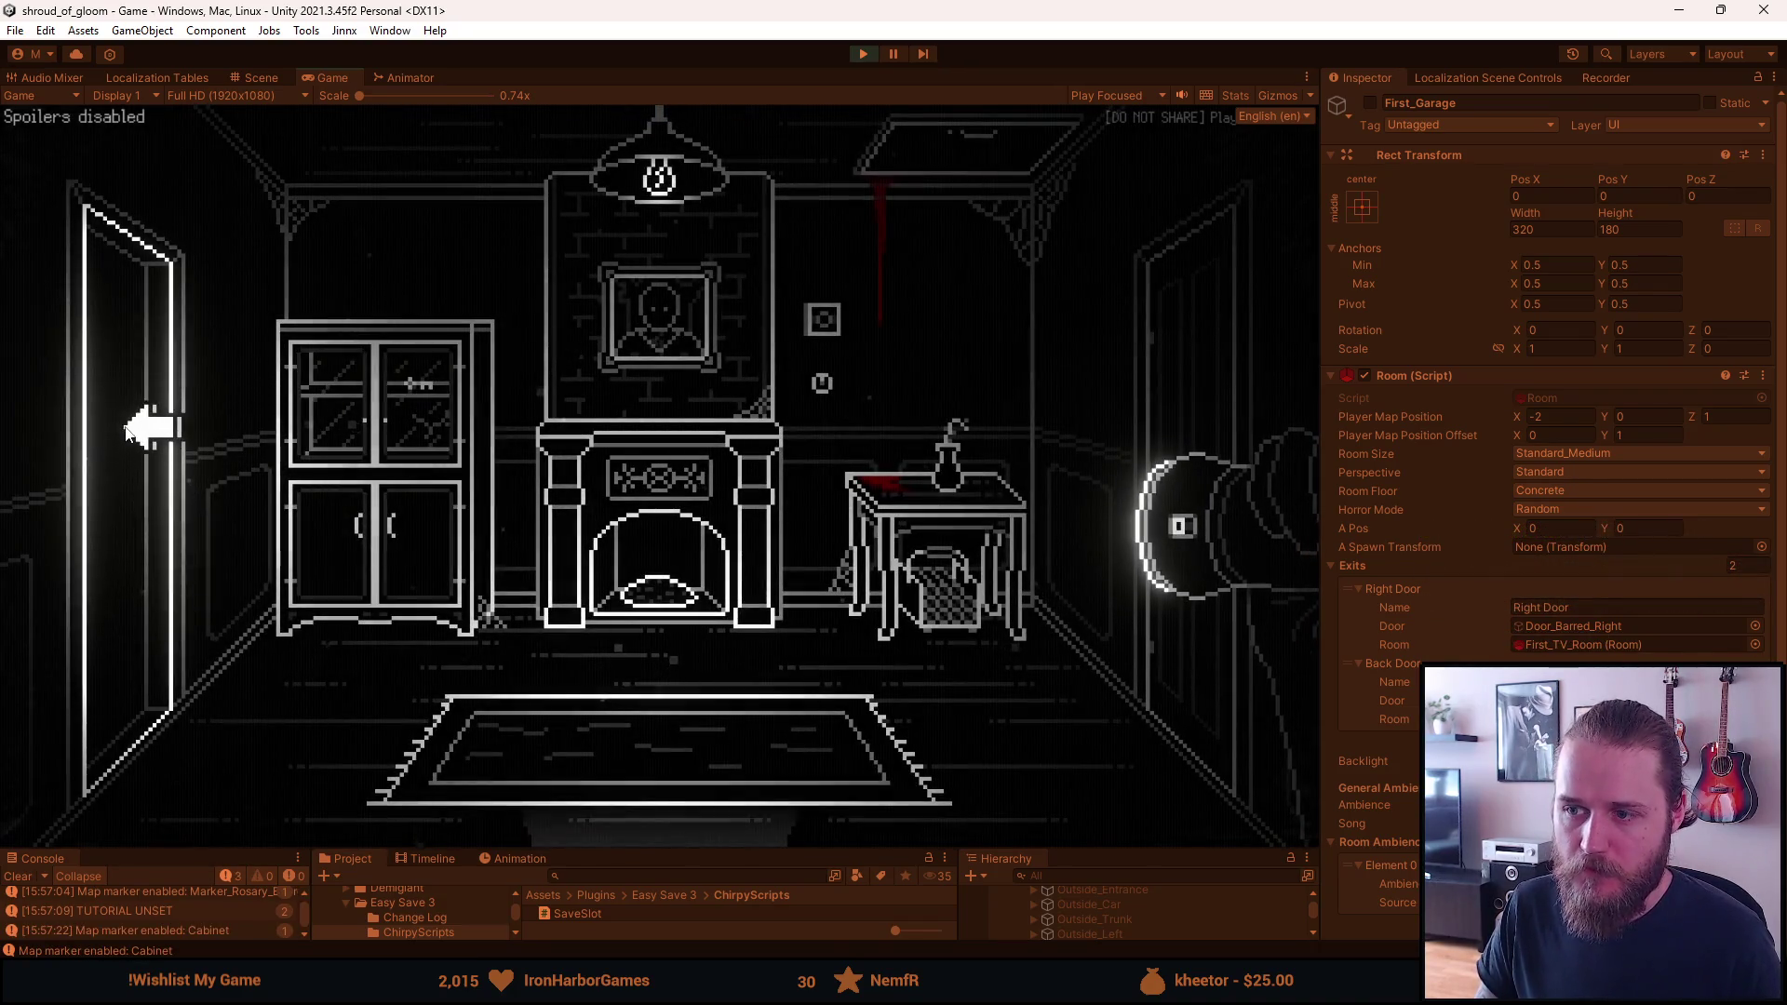
{"action": "left_click", "coordinate": [114, 425]}
{"action": "left_click", "coordinate": [1134, 298]}
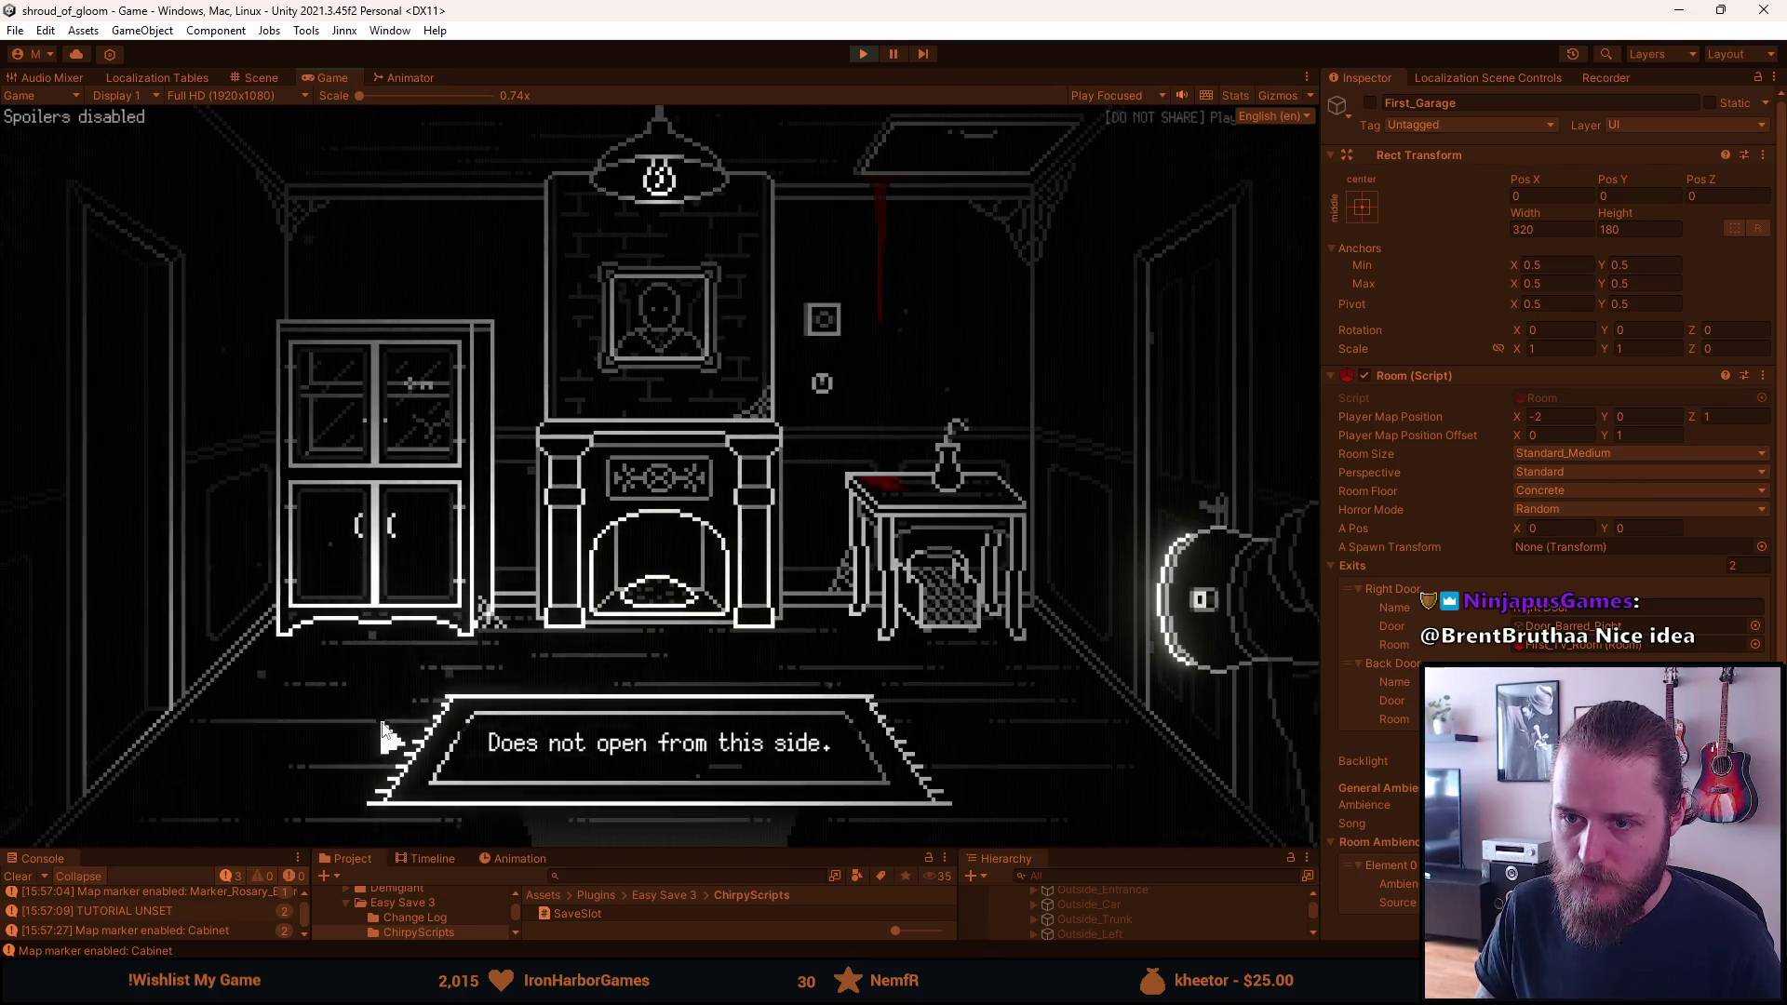
{"action": "mouse_move", "coordinate": [140, 810]}
{"action": "left_click", "coordinate": [121, 533]}
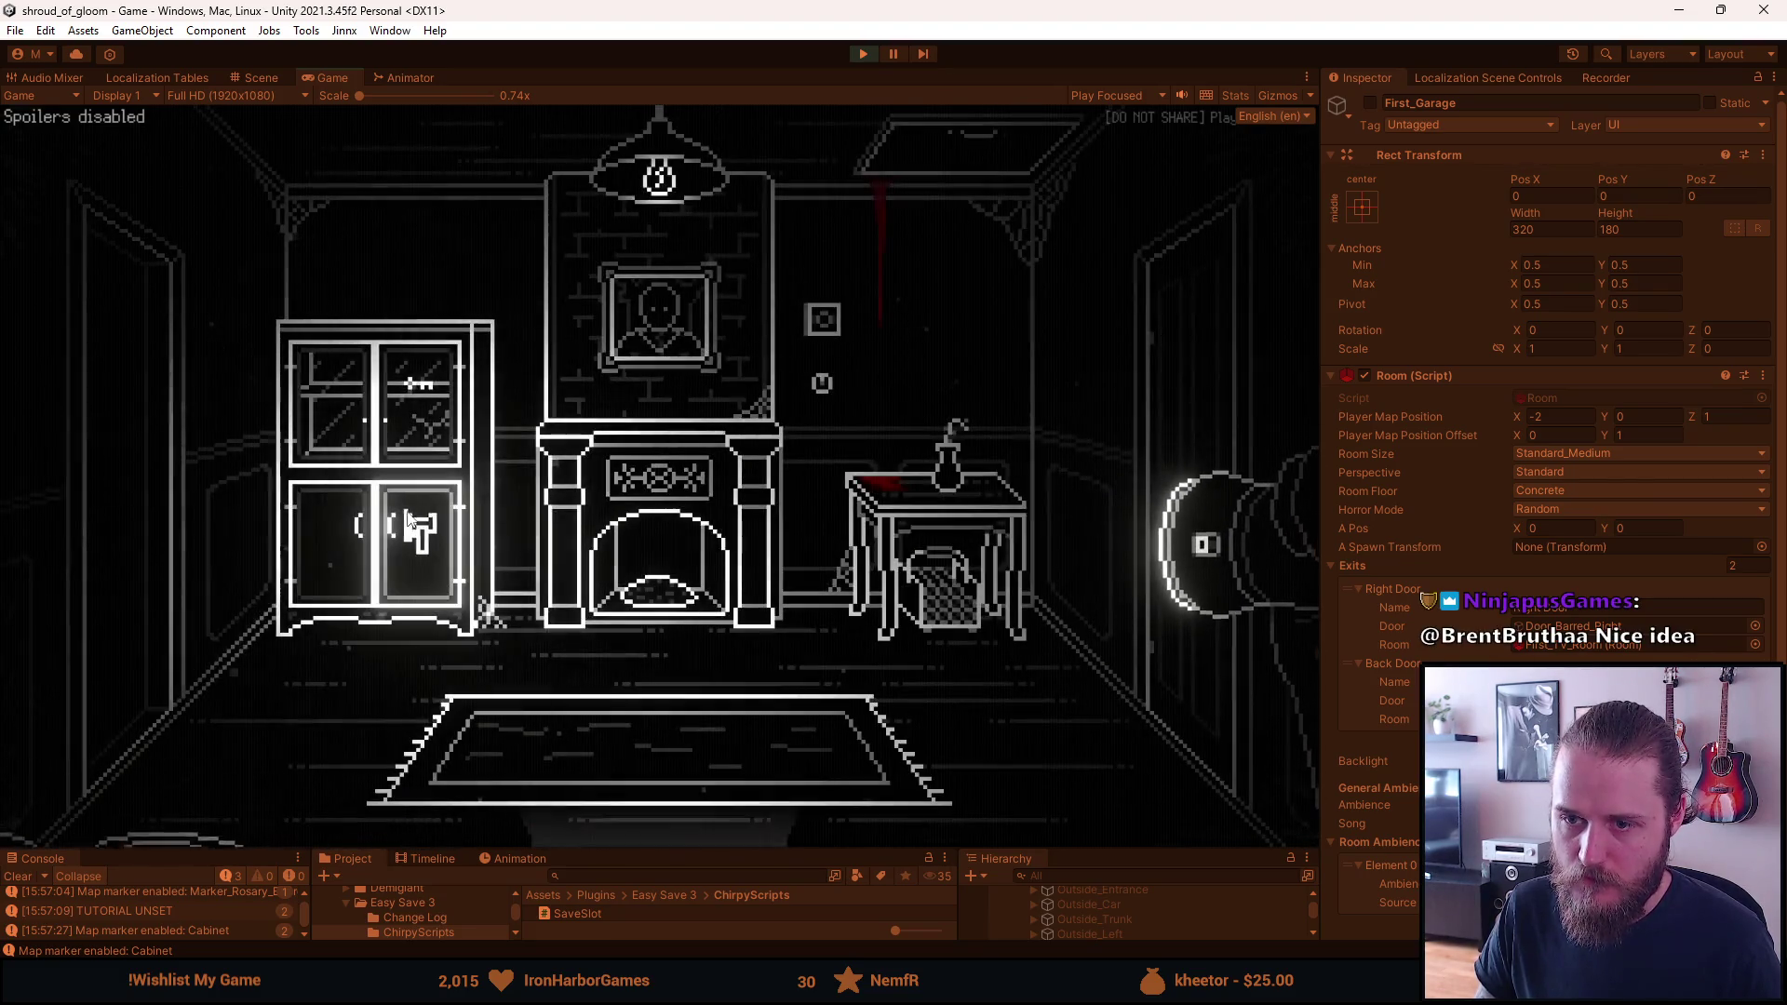
{"action": "left_click", "coordinate": [400, 521]}
Return to the hallway, pause and stop play mode, then commit 'Main Hall Paintings' in GitHub Desktop
{"action": "left_click", "coordinate": [659, 823]}
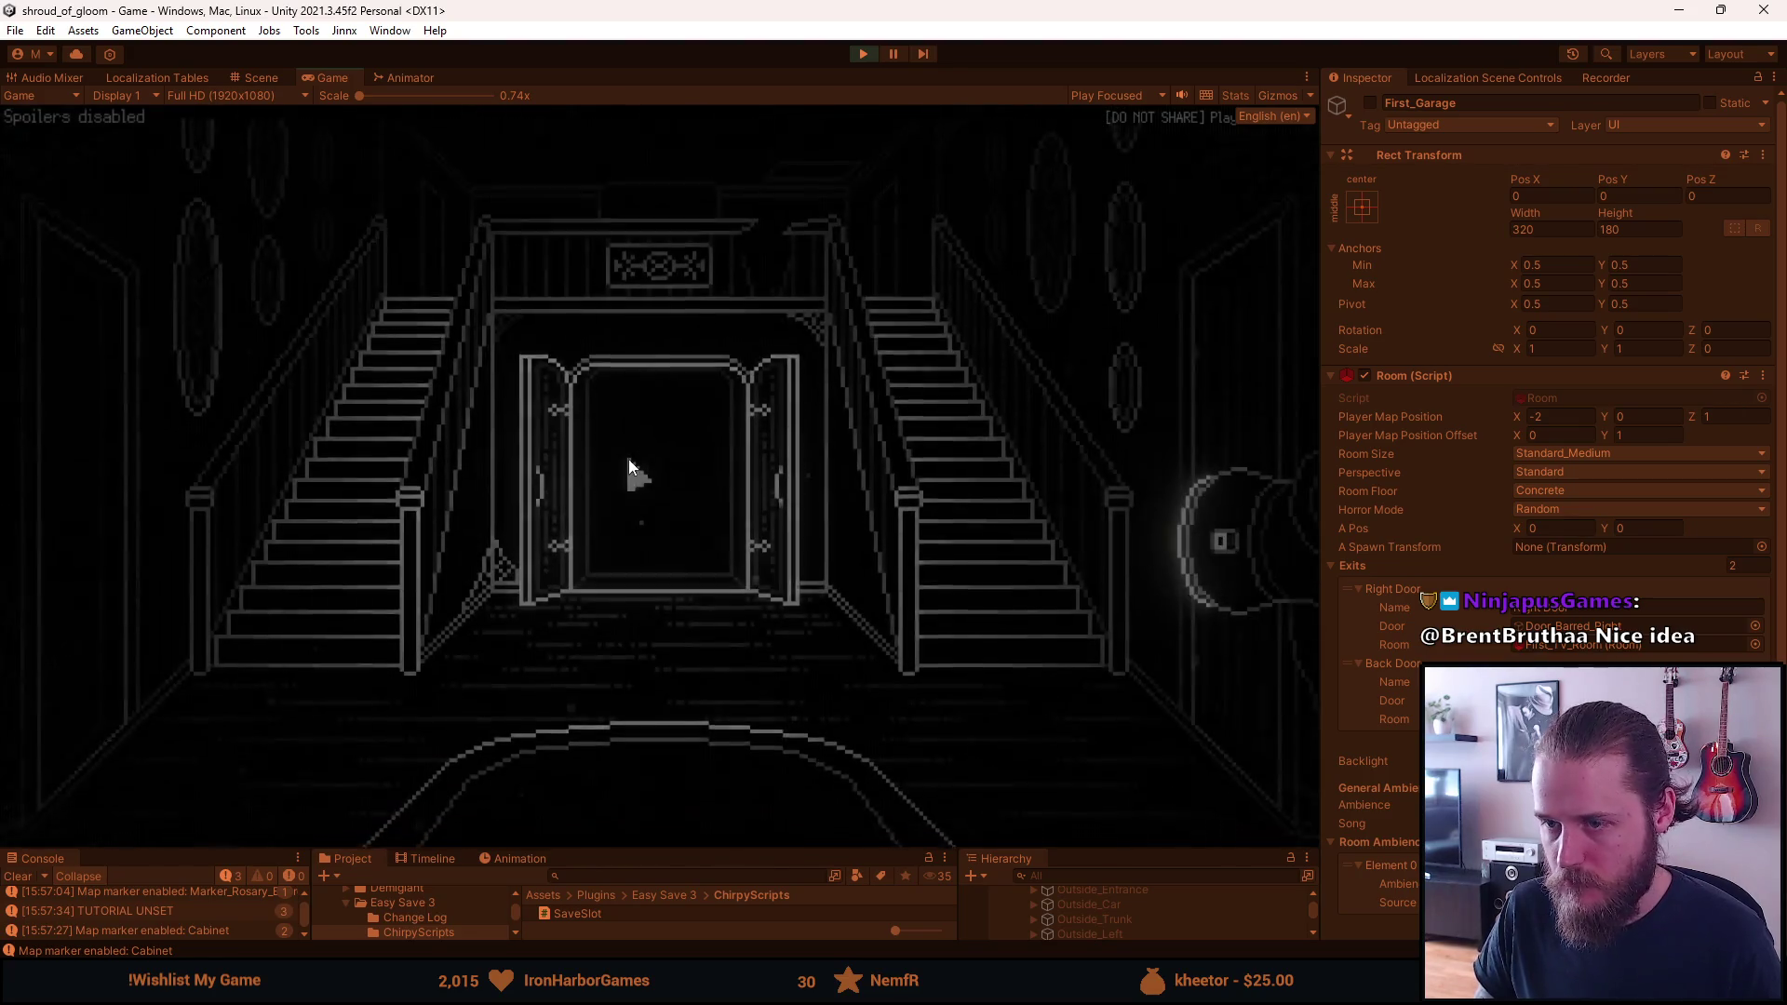
{"action": "left_click", "coordinate": [616, 438]}
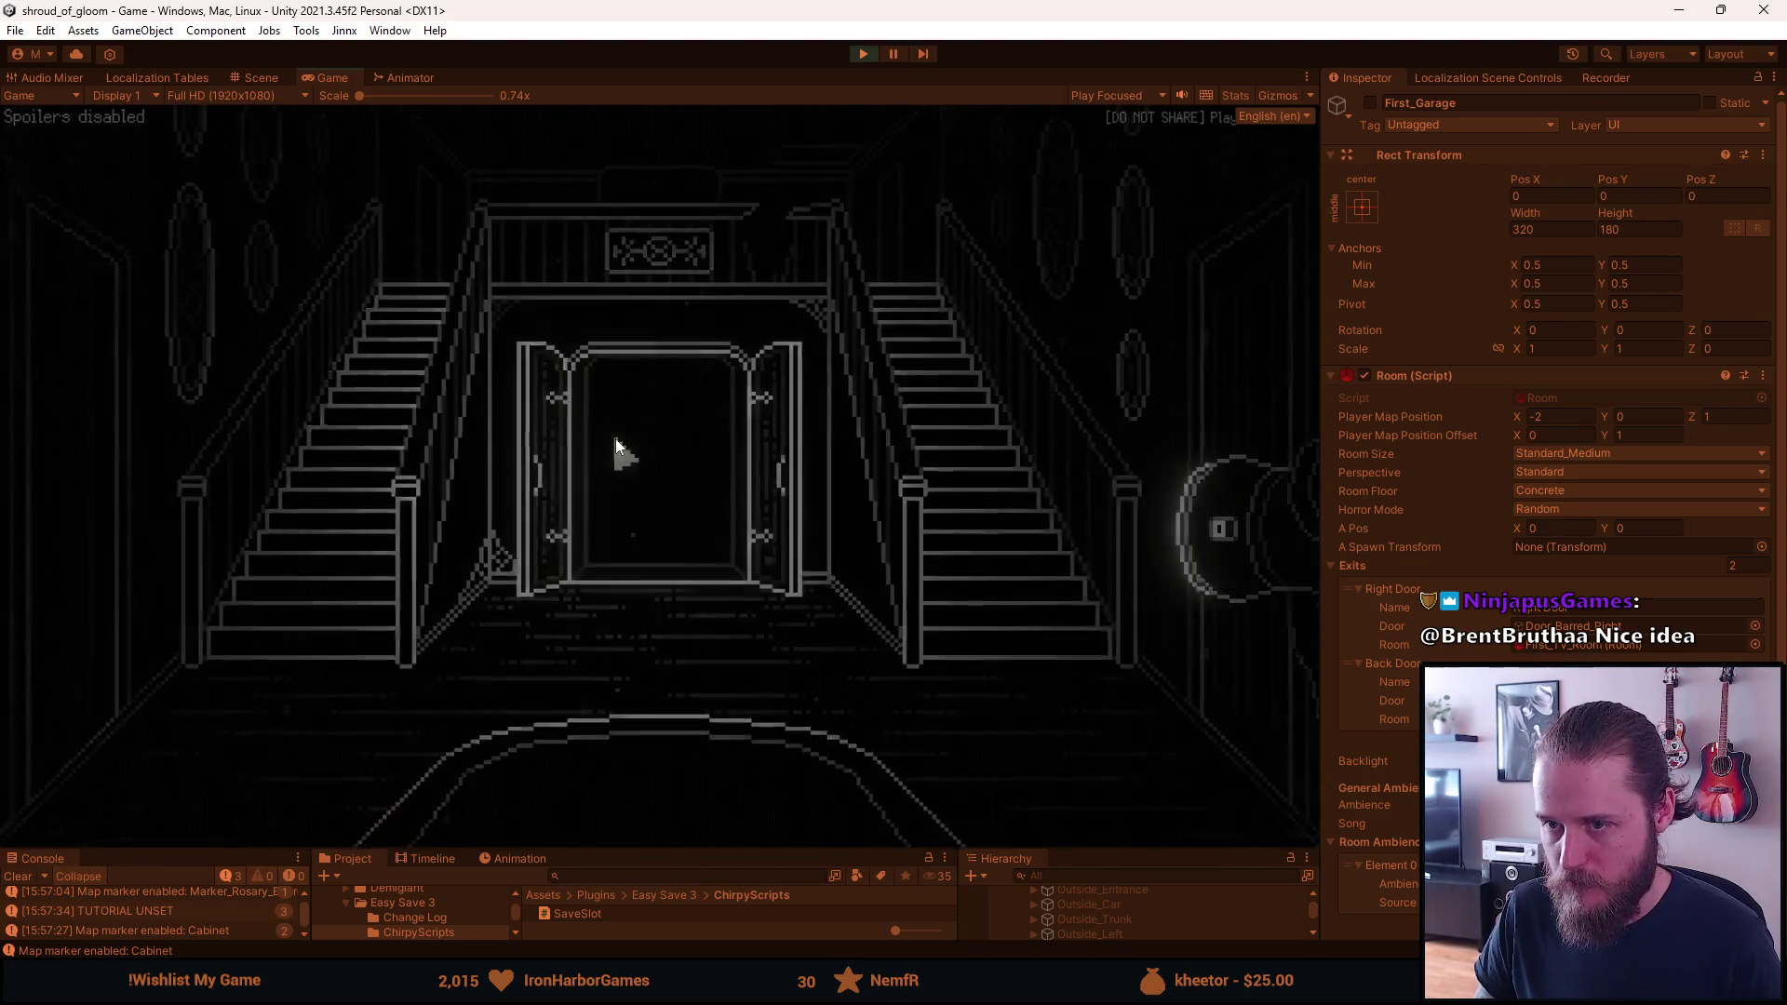
{"action": "key", "text": "Escape"}
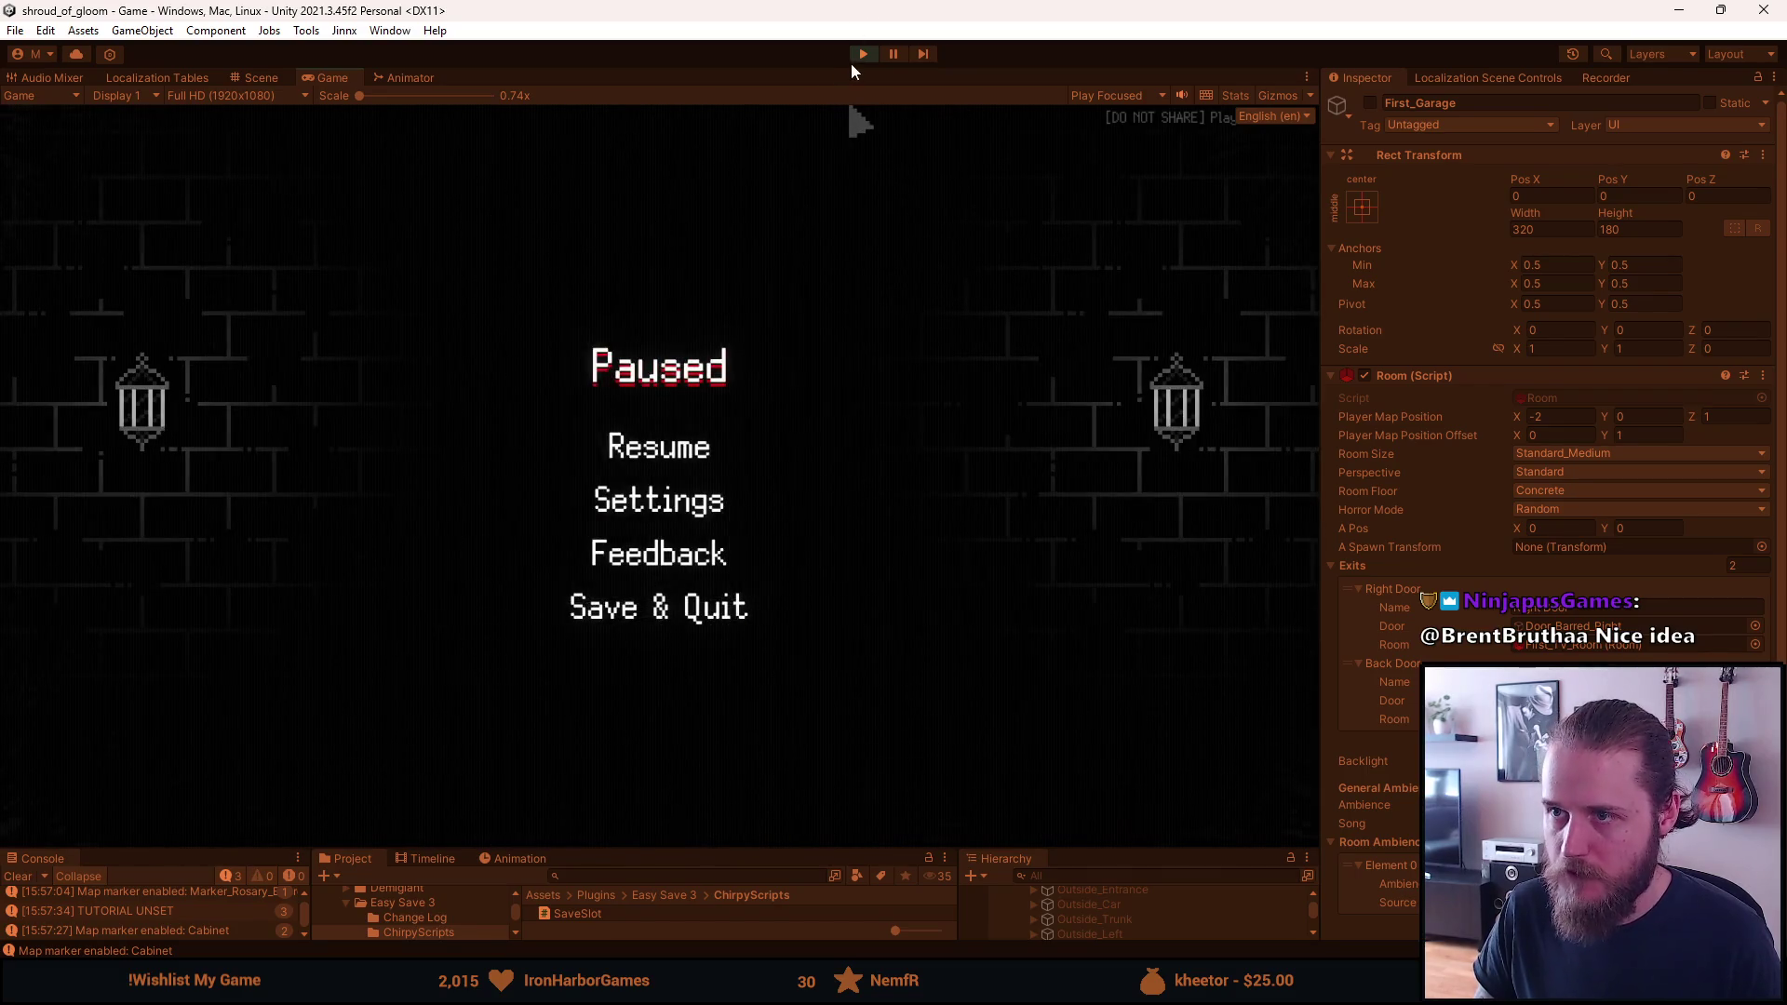
{"action": "left_click", "coordinate": [862, 53]}
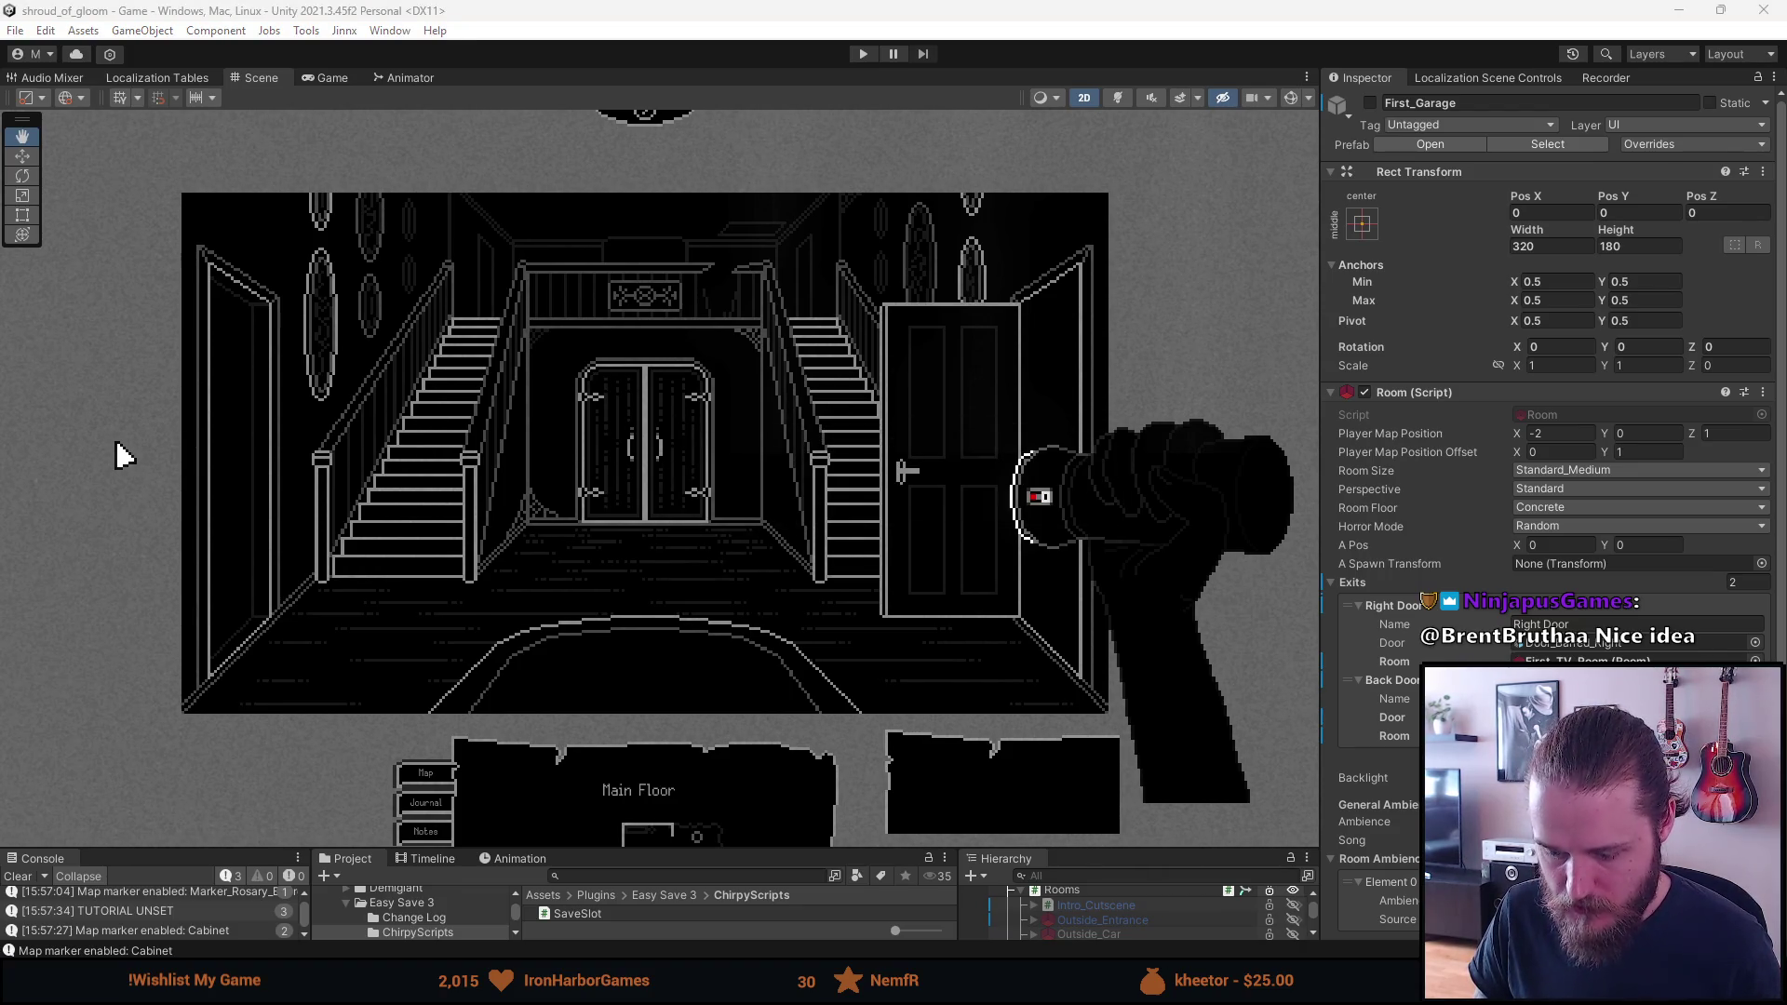
{"action": "key", "text": "alt+Tab"}
{"action": "left_click", "coordinate": [532, 802]}
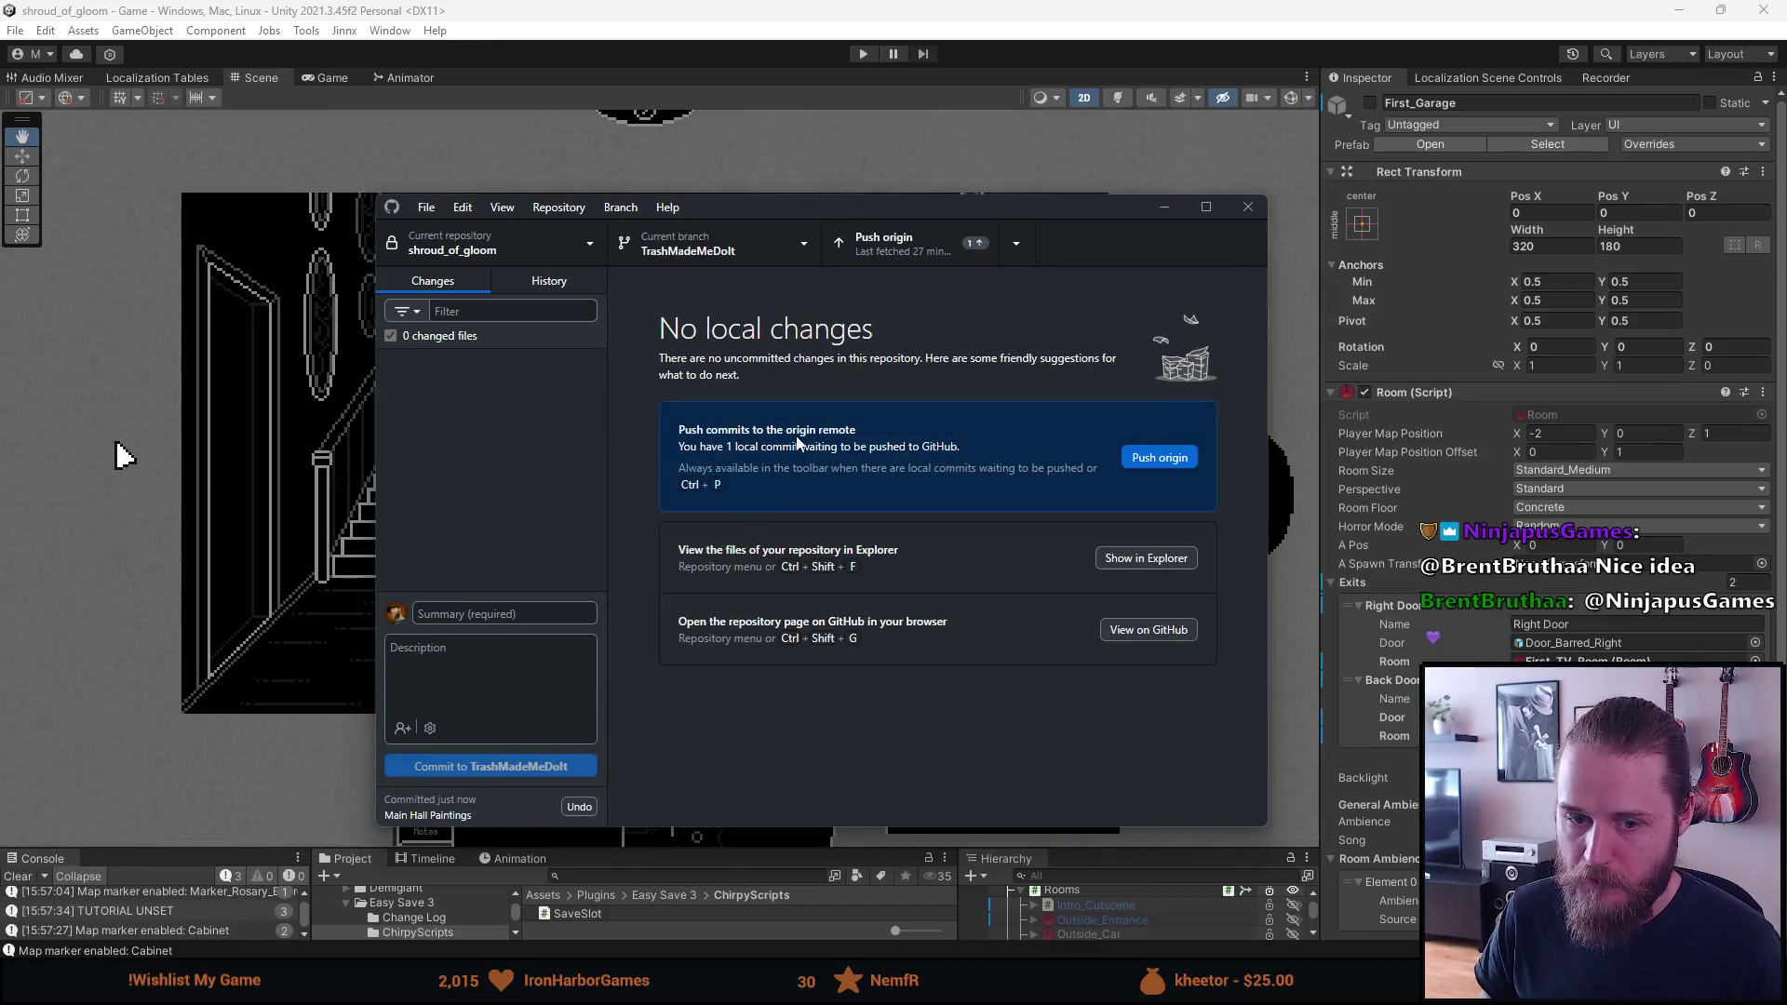
Push the Main Hall Paintings commit to origin, hide GitHub Desktop and return to Aseprite
{"action": "left_click", "coordinate": [906, 251]}
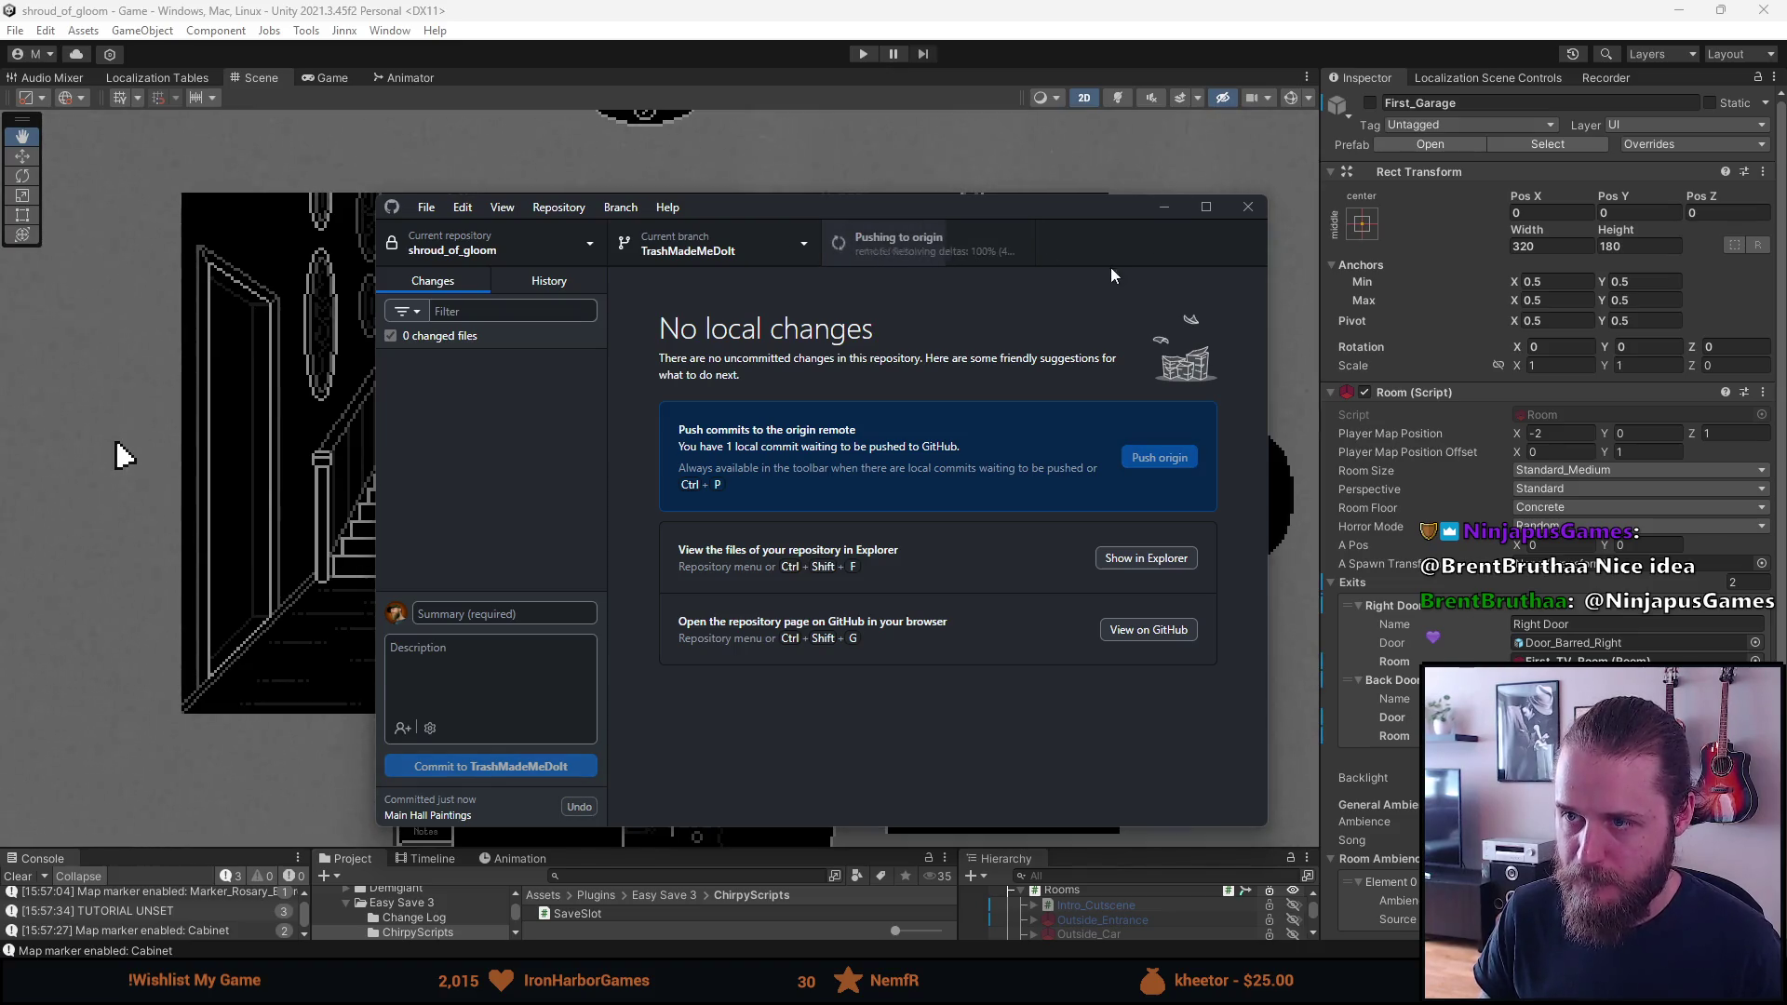
{"action": "left_click", "coordinate": [1162, 210]}
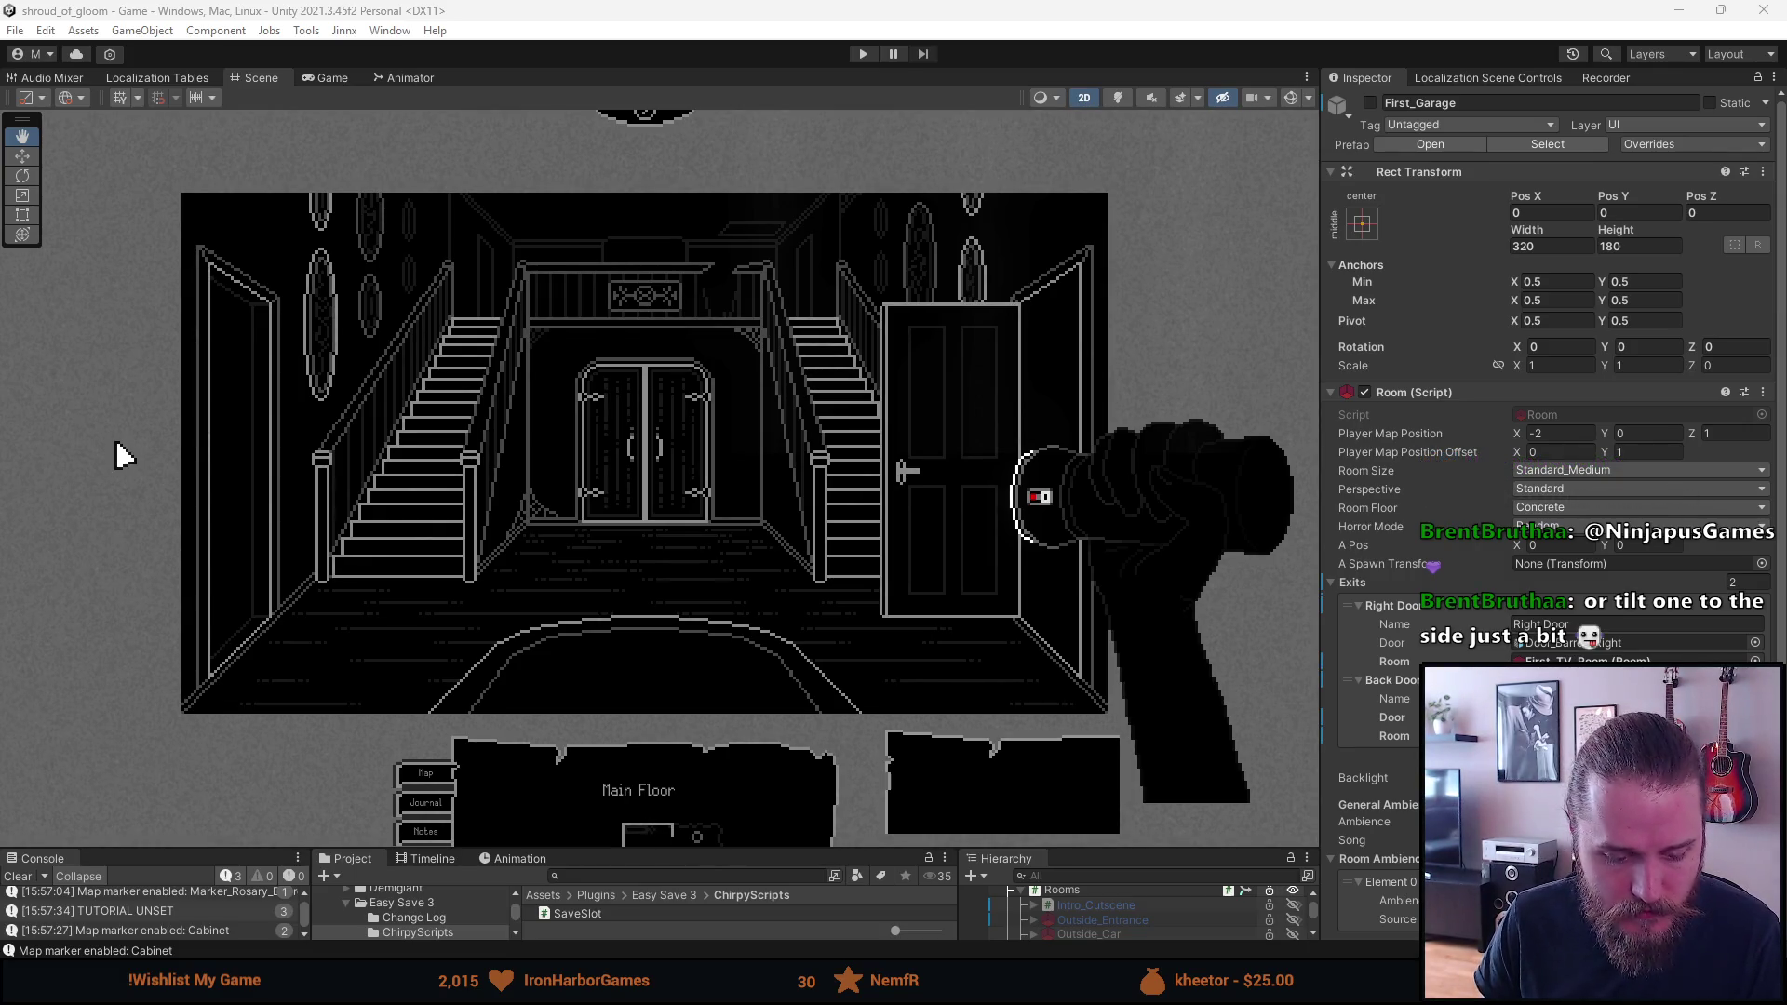
{"action": "key", "text": "alt+Tab"}
Tilt the left wall's oval painting a few degrees and save Main_Hall.png
{"action": "scroll", "coordinate": [312, 345], "scroll_direction": "up", "scroll_amount": 5}
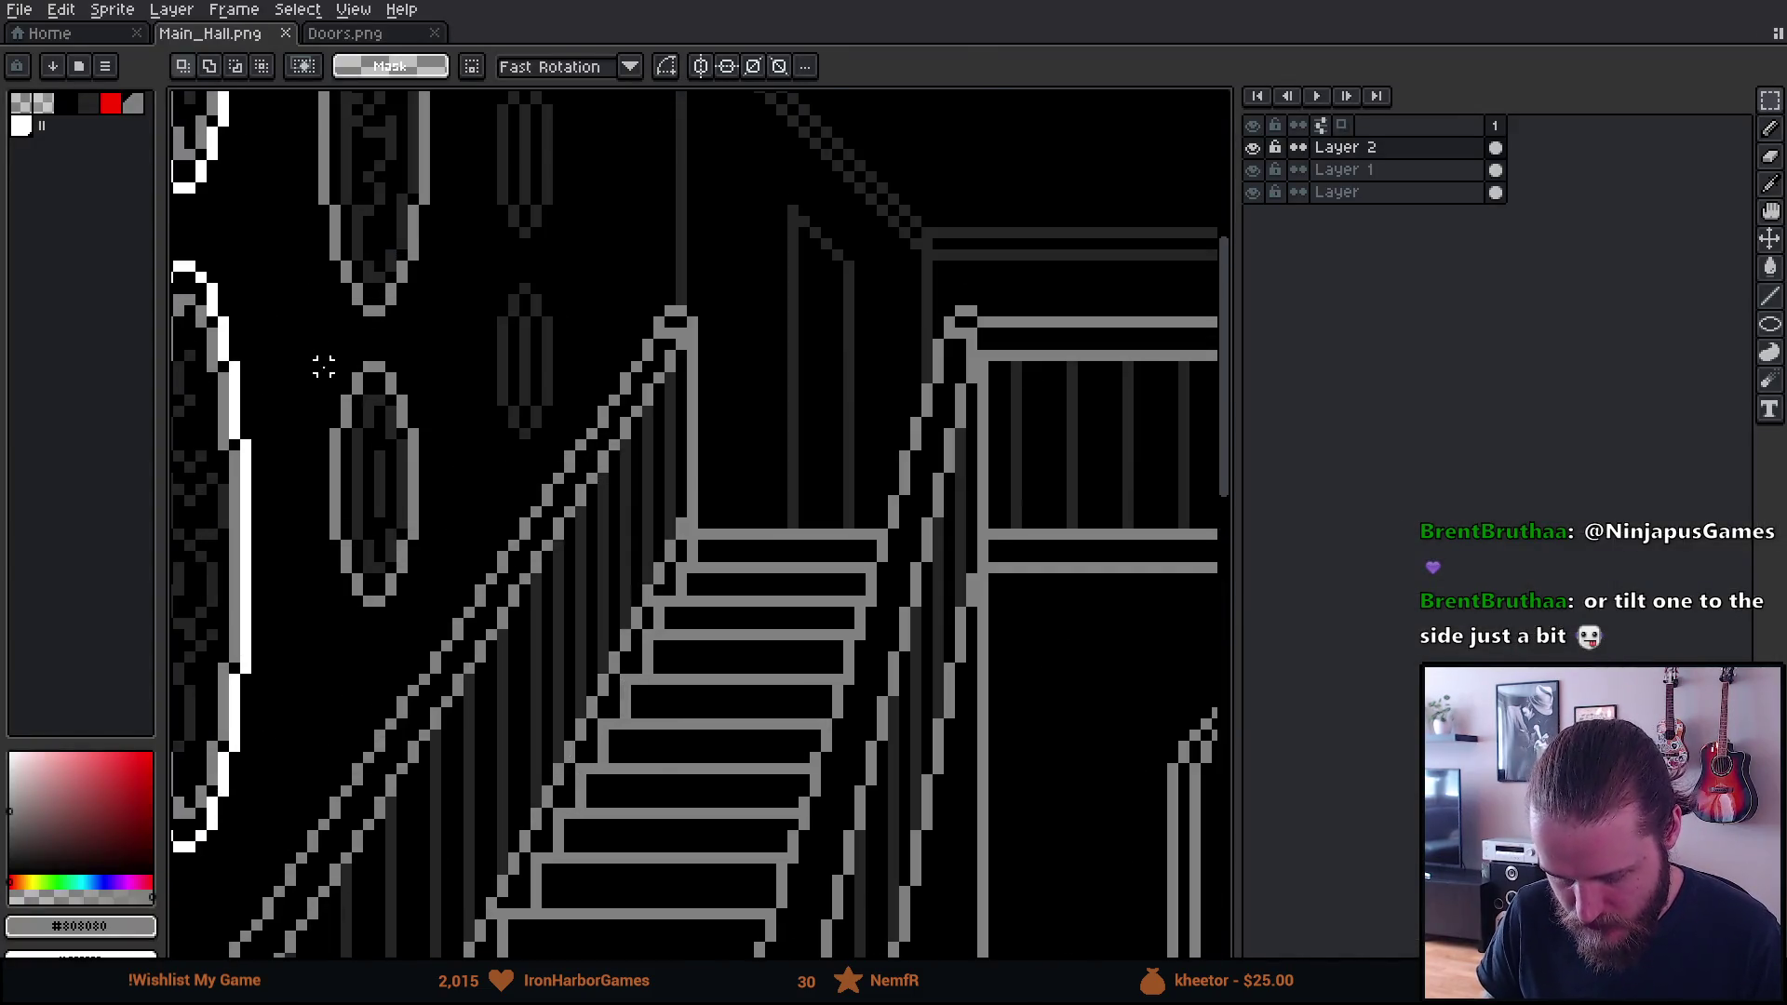
{"action": "mouse_move", "coordinate": [312, 355]}
{"action": "left_mouse_down"}
{"action": "mouse_move", "coordinate": [456, 633]}
{"action": "mouse_move", "coordinate": [447, 679]}
{"action": "mouse_move", "coordinate": [511, 655]}
{"action": "left_mouse_up"}
{"action": "left_click", "coordinate": [488, 665]}
{"action": "scroll", "coordinate": [503, 647], "scroll_direction": "down", "scroll_amount": 3}
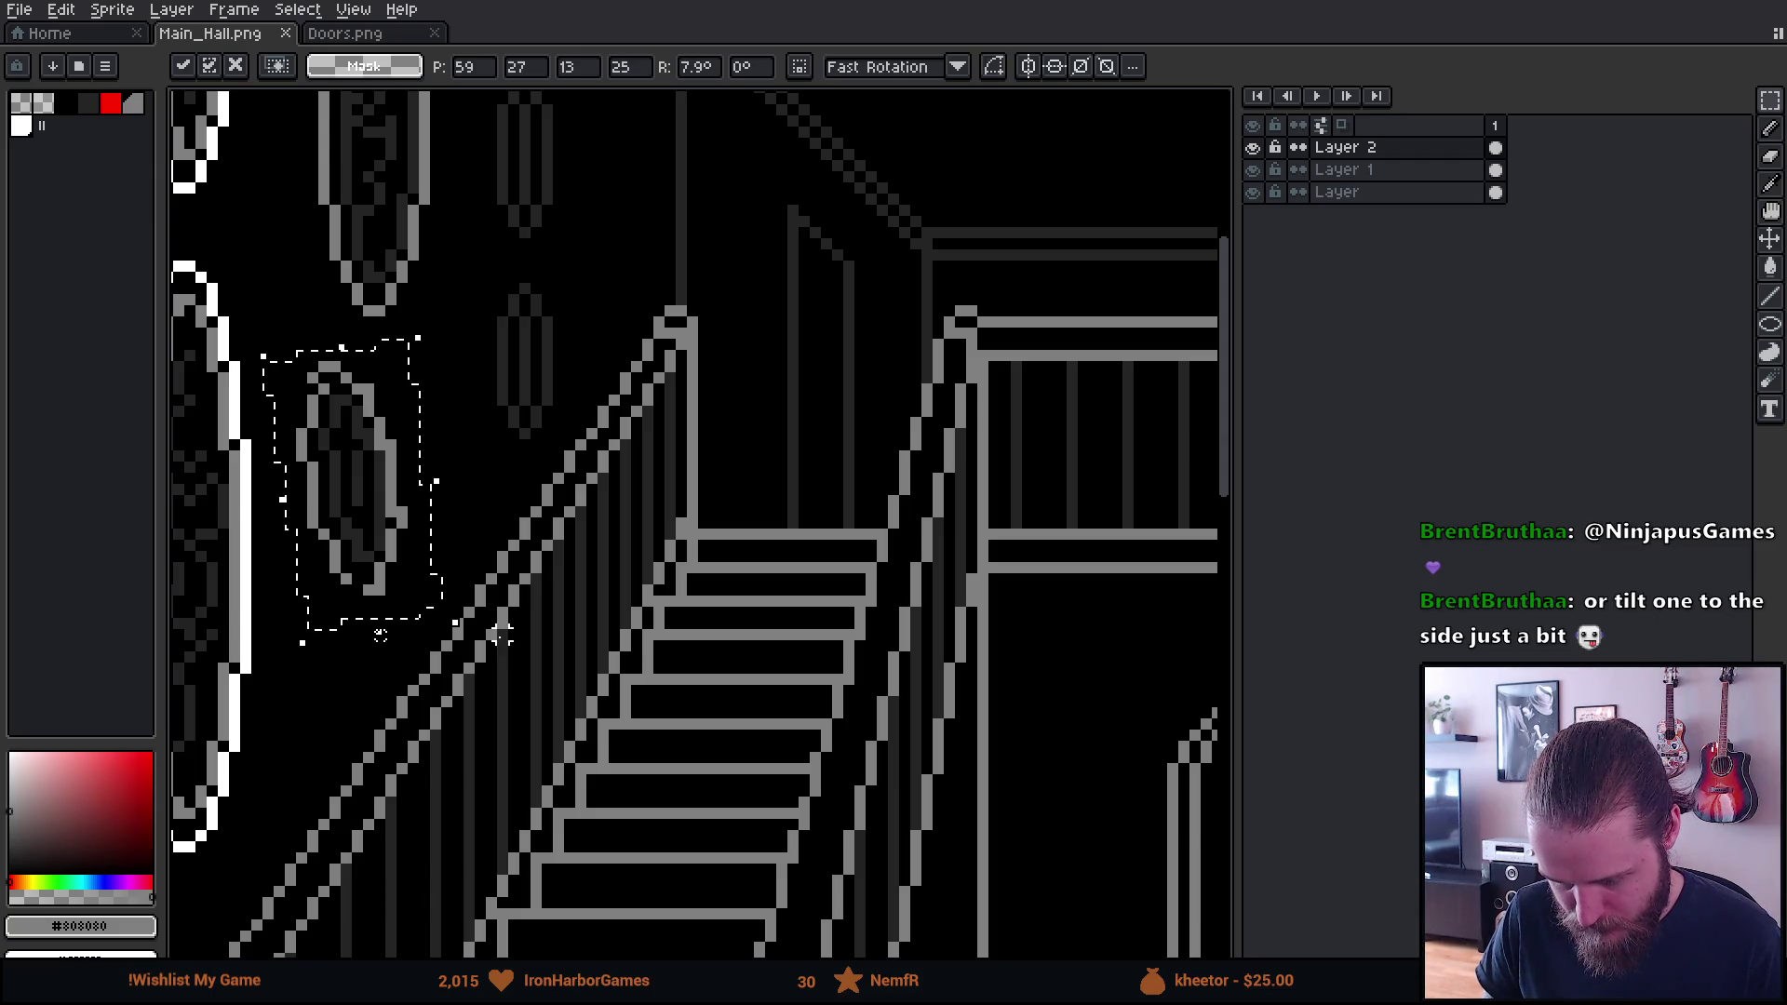
{"action": "key", "text": "Return"}
{"action": "scroll", "coordinate": [494, 642], "scroll_direction": "down", "scroll_amount": 1}
{"action": "scroll", "coordinate": [493, 642], "scroll_direction": "down", "scroll_amount": 1}
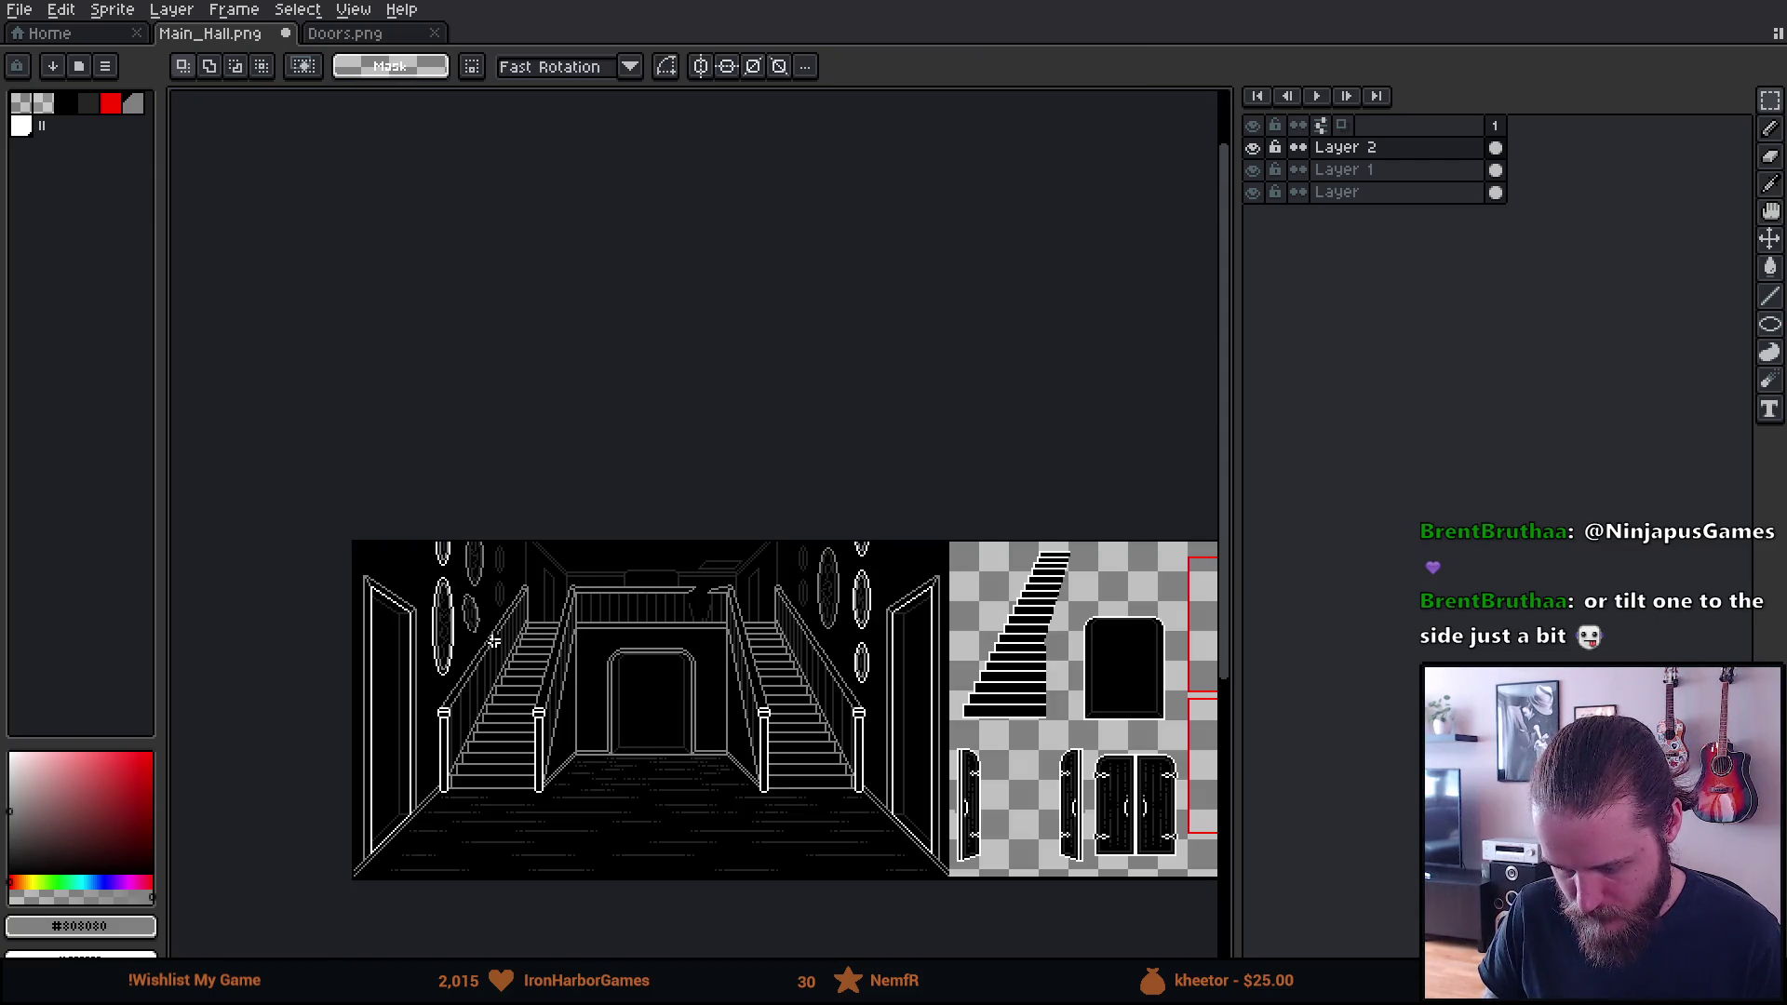
{"action": "key", "text": "ctrl+s"}
Copy the small oval beside the staircase and paste it onto a new layer
{"action": "scroll", "coordinate": [494, 642], "scroll_direction": "up", "scroll_amount": 3}
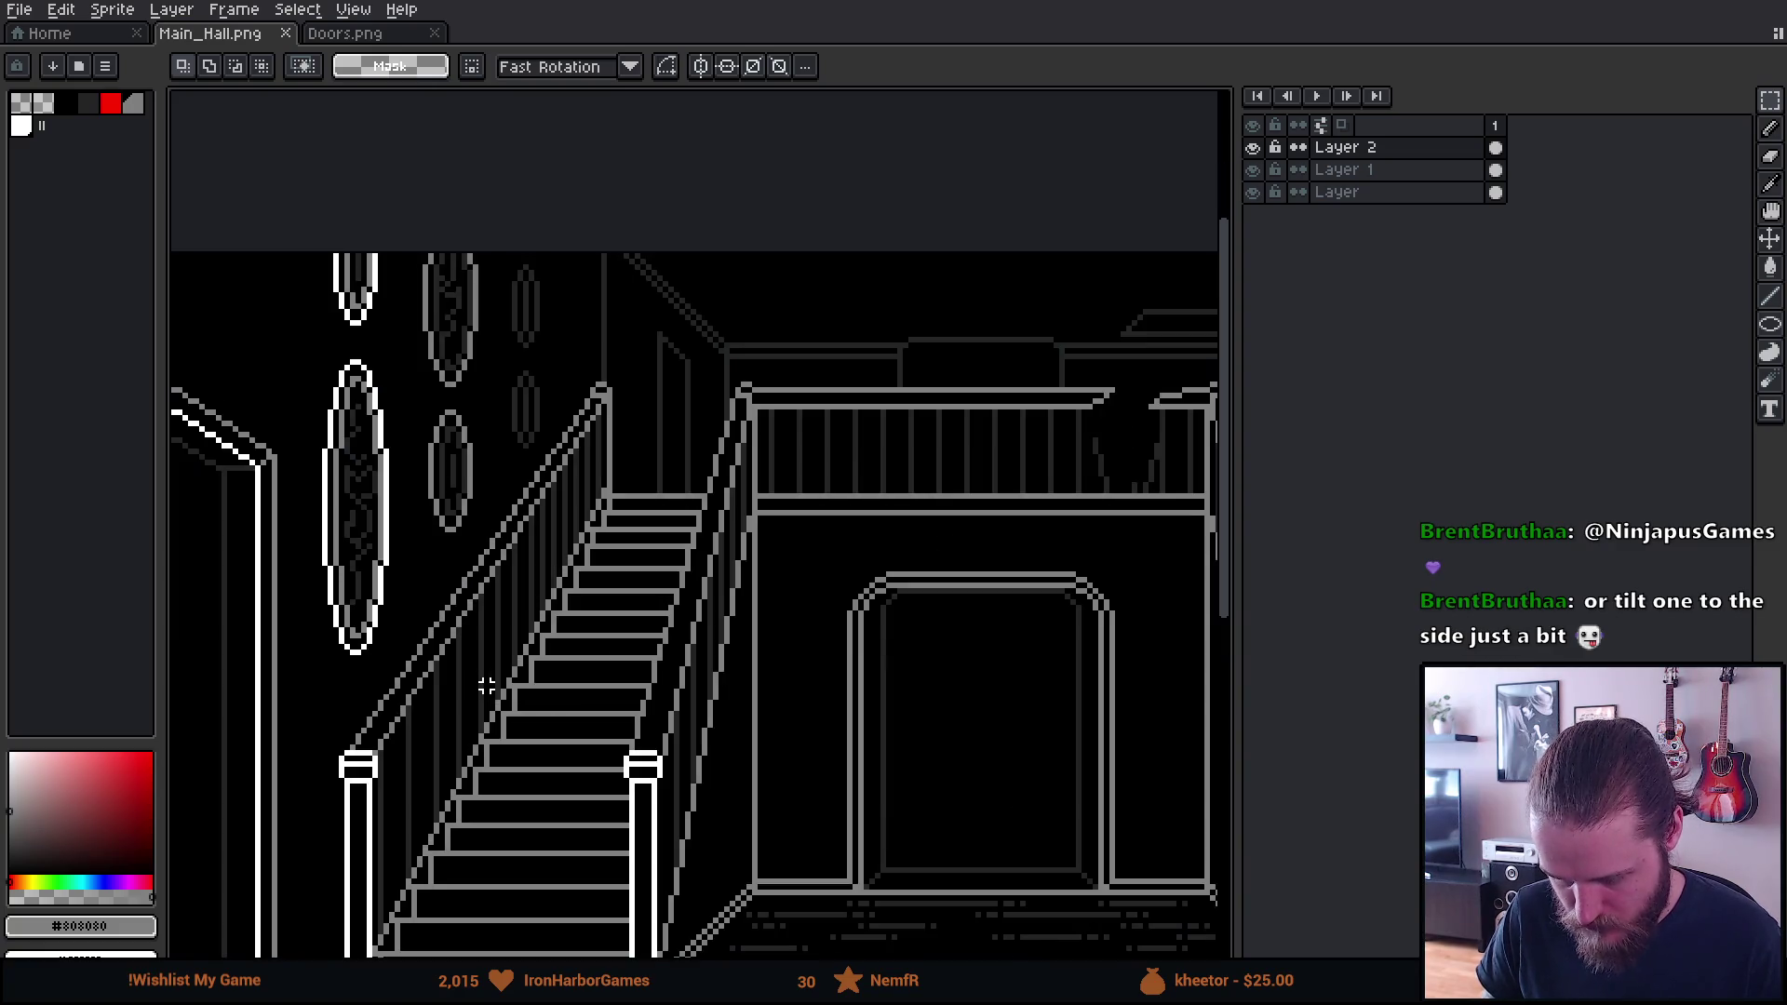
{"action": "scroll", "coordinate": [508, 568], "scroll_direction": "down", "scroll_amount": 1}
{"action": "scroll", "coordinate": [433, 347], "scroll_direction": "up", "scroll_amount": 2}
{"action": "mouse_move", "coordinate": [353, 284]}
{"action": "left_mouse_down"}
{"action": "mouse_move", "coordinate": [489, 487]}
{"action": "mouse_move", "coordinate": [486, 569]}
{"action": "left_mouse_up"}
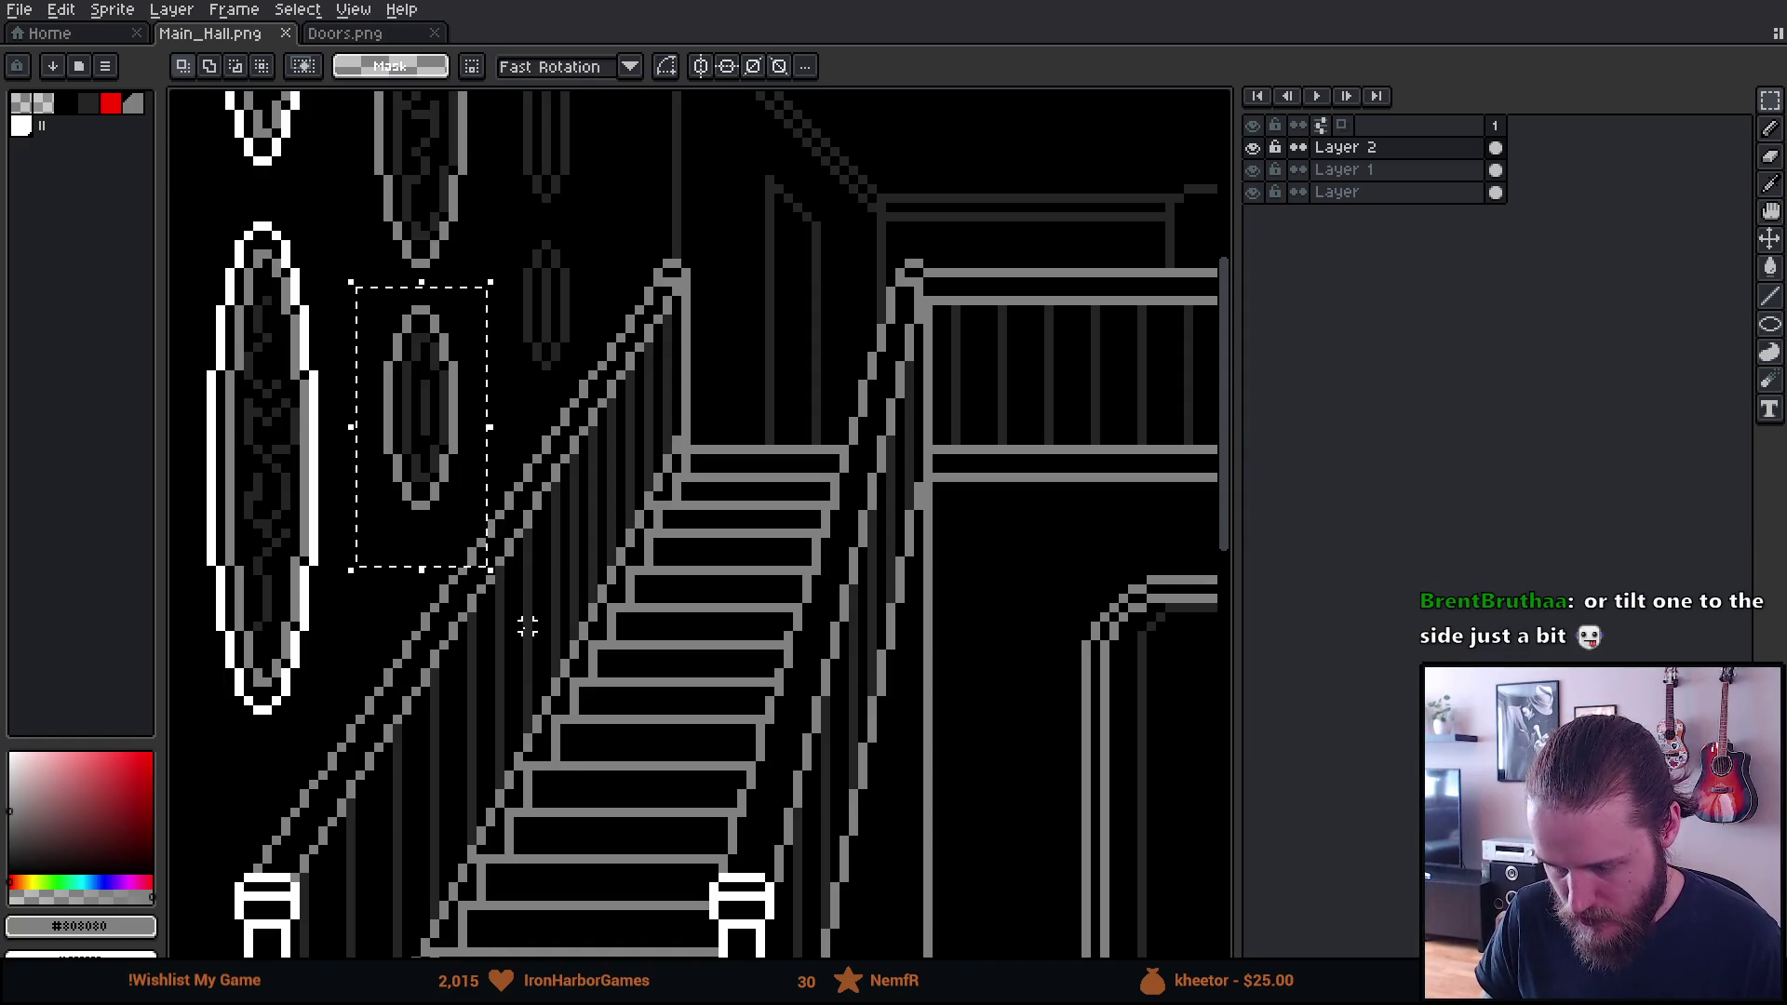
{"action": "scroll", "coordinate": [528, 627], "scroll_direction": "down", "scroll_amount": 1}
{"action": "key", "text": "shift+n"}
{"action": "scroll", "coordinate": [528, 619], "scroll_direction": "down", "scroll_amount": 1}
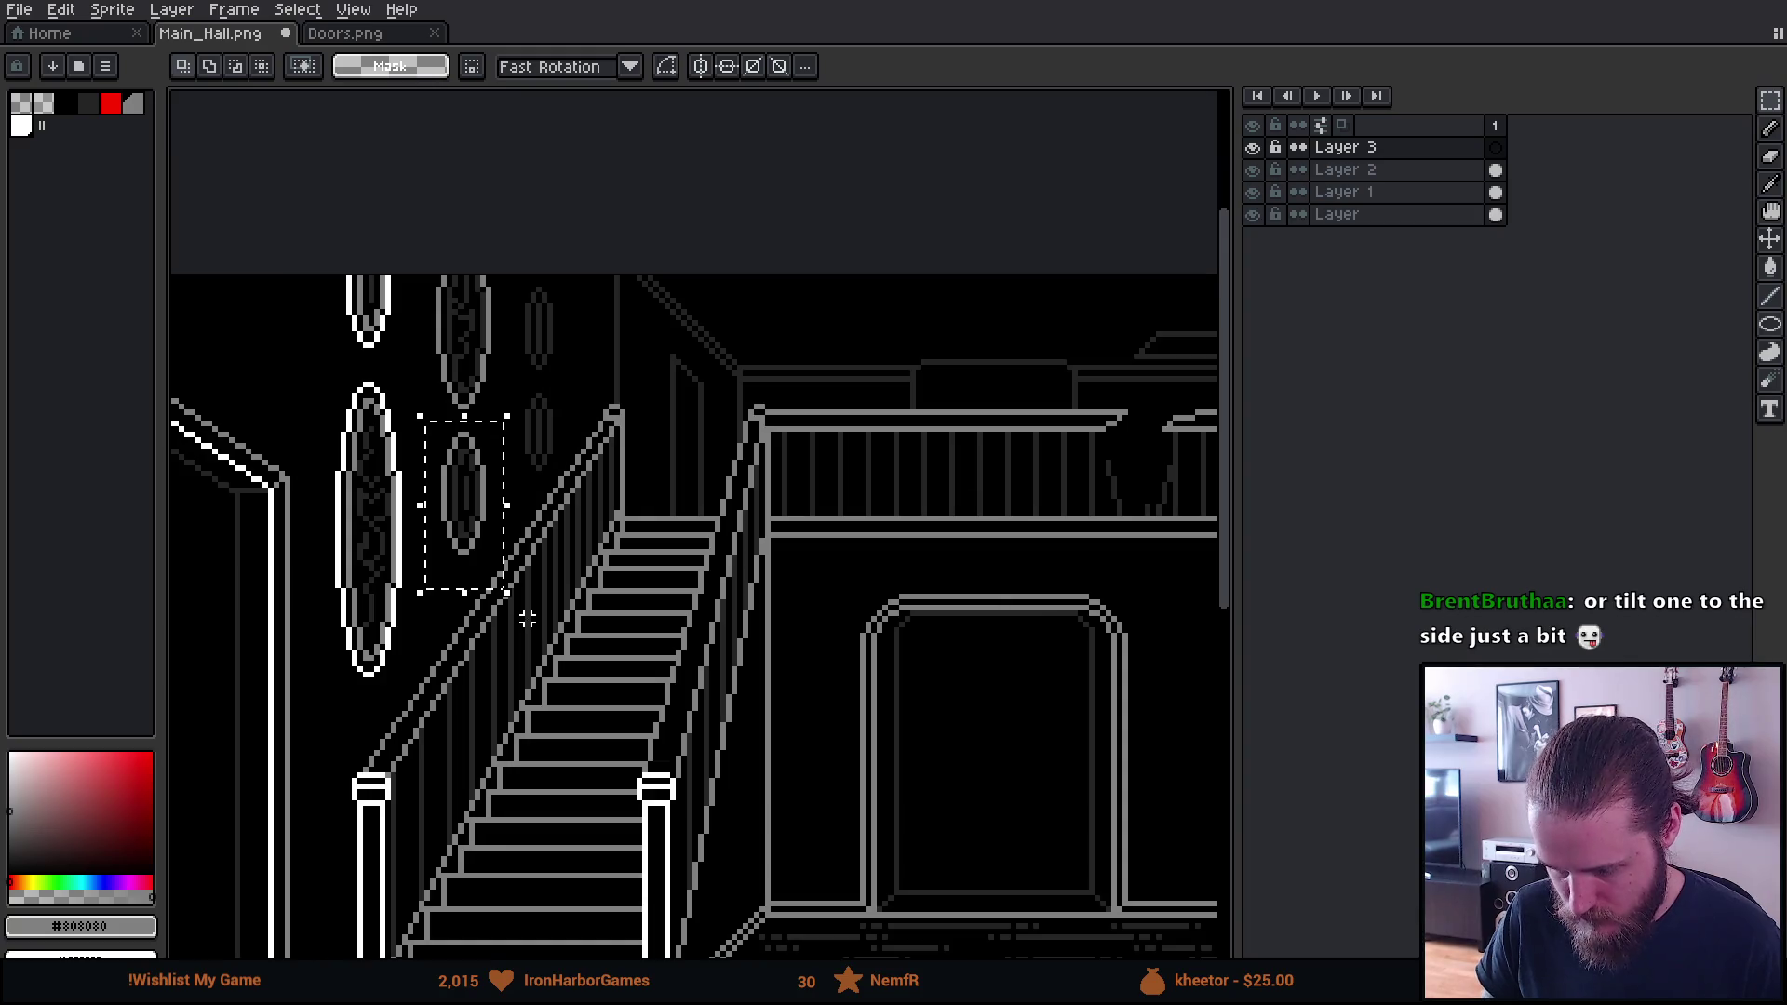
{"action": "mouse_move", "coordinate": [538, 803]}
{"action": "left_mouse_down"}
{"action": "mouse_move", "coordinate": [487, 426]}
{"action": "mouse_move", "coordinate": [527, 366]}
{"action": "left_mouse_up"}
{"action": "key", "text": "ctrl+v"}
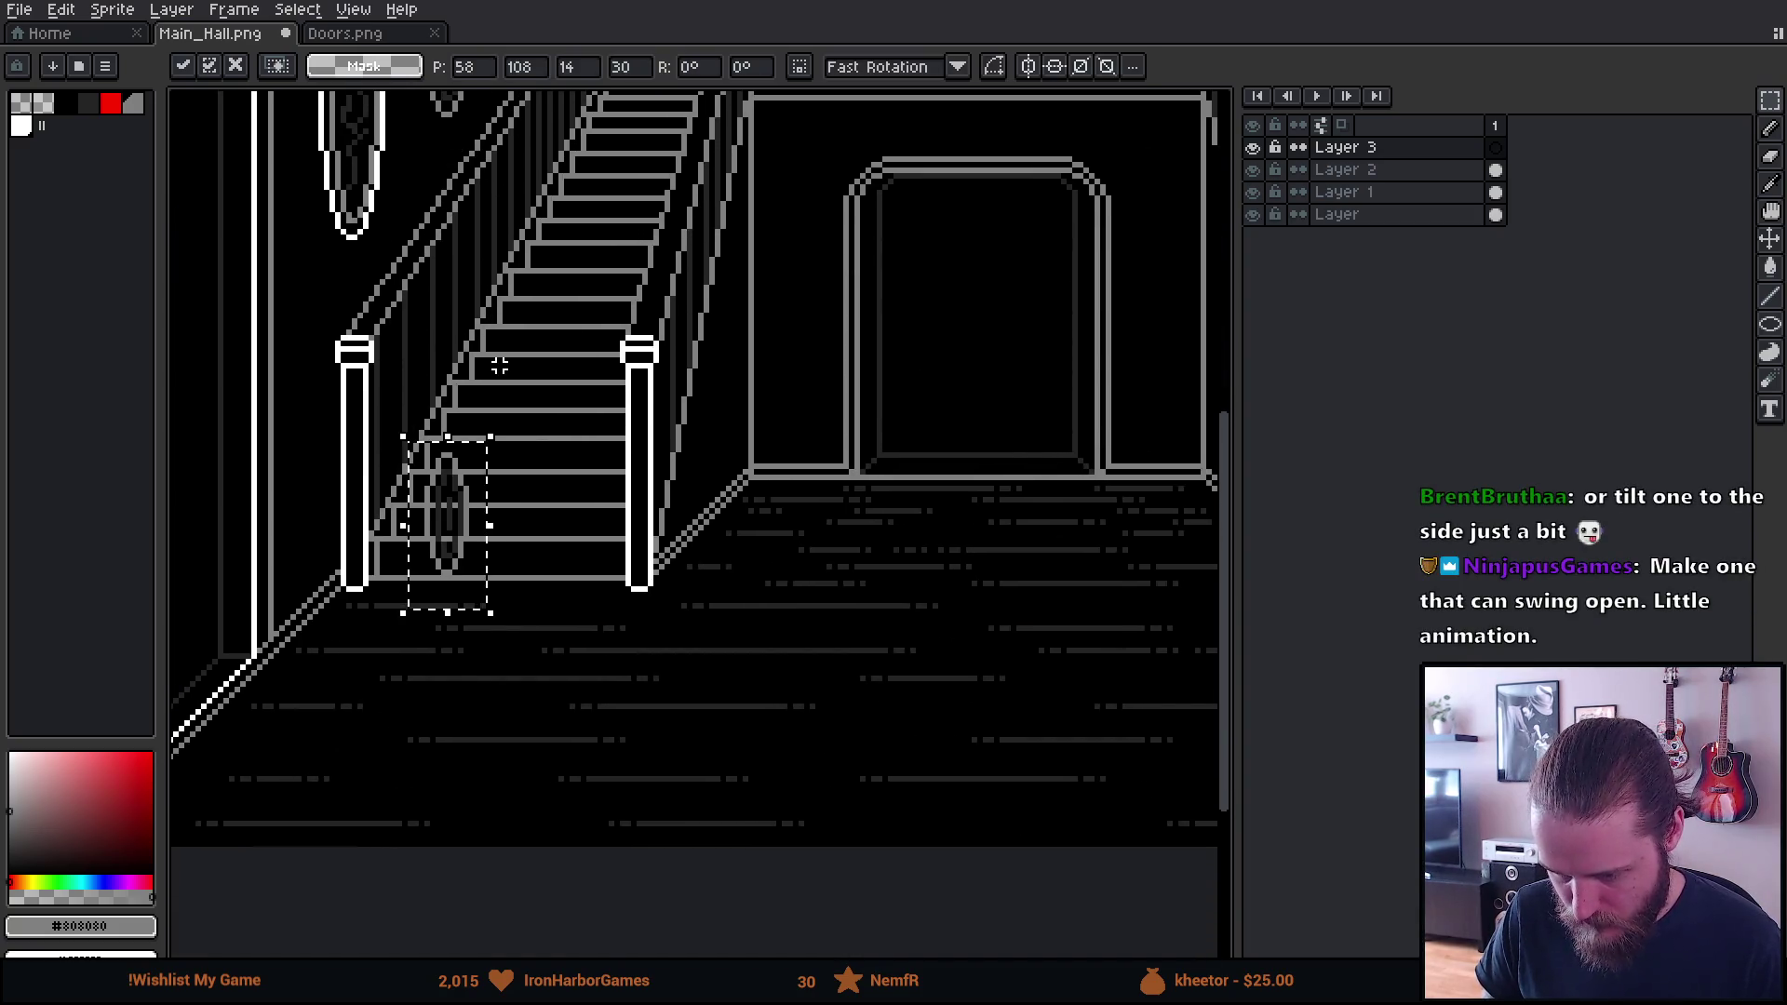
Rotate the pasted oval 90° and lay it flat on the floor below the stairs
{"action": "left_click_drag", "start_coordinate": [473, 532], "coordinate": [506, 693]}
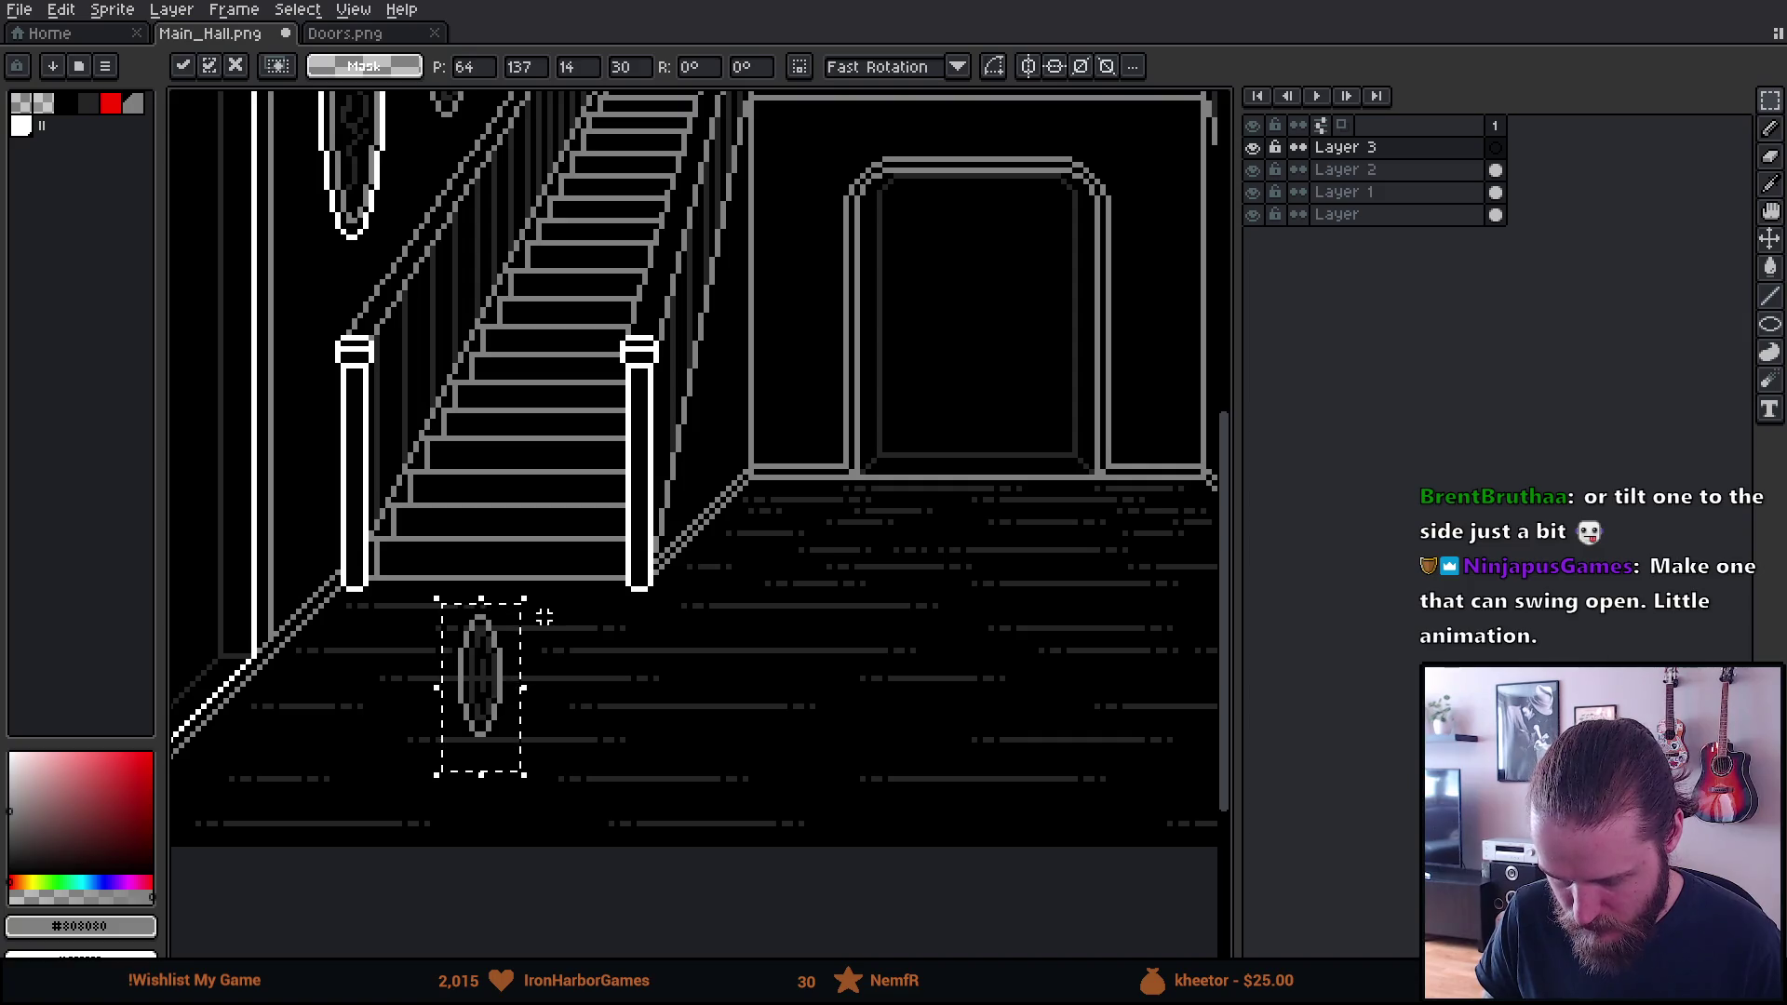
{"action": "mouse_move", "coordinate": [545, 592]}
{"action": "left_mouse_down"}
{"action": "mouse_move", "coordinate": [461, 573]}
{"action": "mouse_move", "coordinate": [289, 615]}
{"action": "mouse_move", "coordinate": [250, 710]}
{"action": "left_mouse_up"}
{"action": "mouse_move", "coordinate": [413, 780]}
{"action": "left_mouse_down"}
{"action": "mouse_move", "coordinate": [410, 652]}
{"action": "mouse_move", "coordinate": [619, 624]}
{"action": "left_mouse_up"}
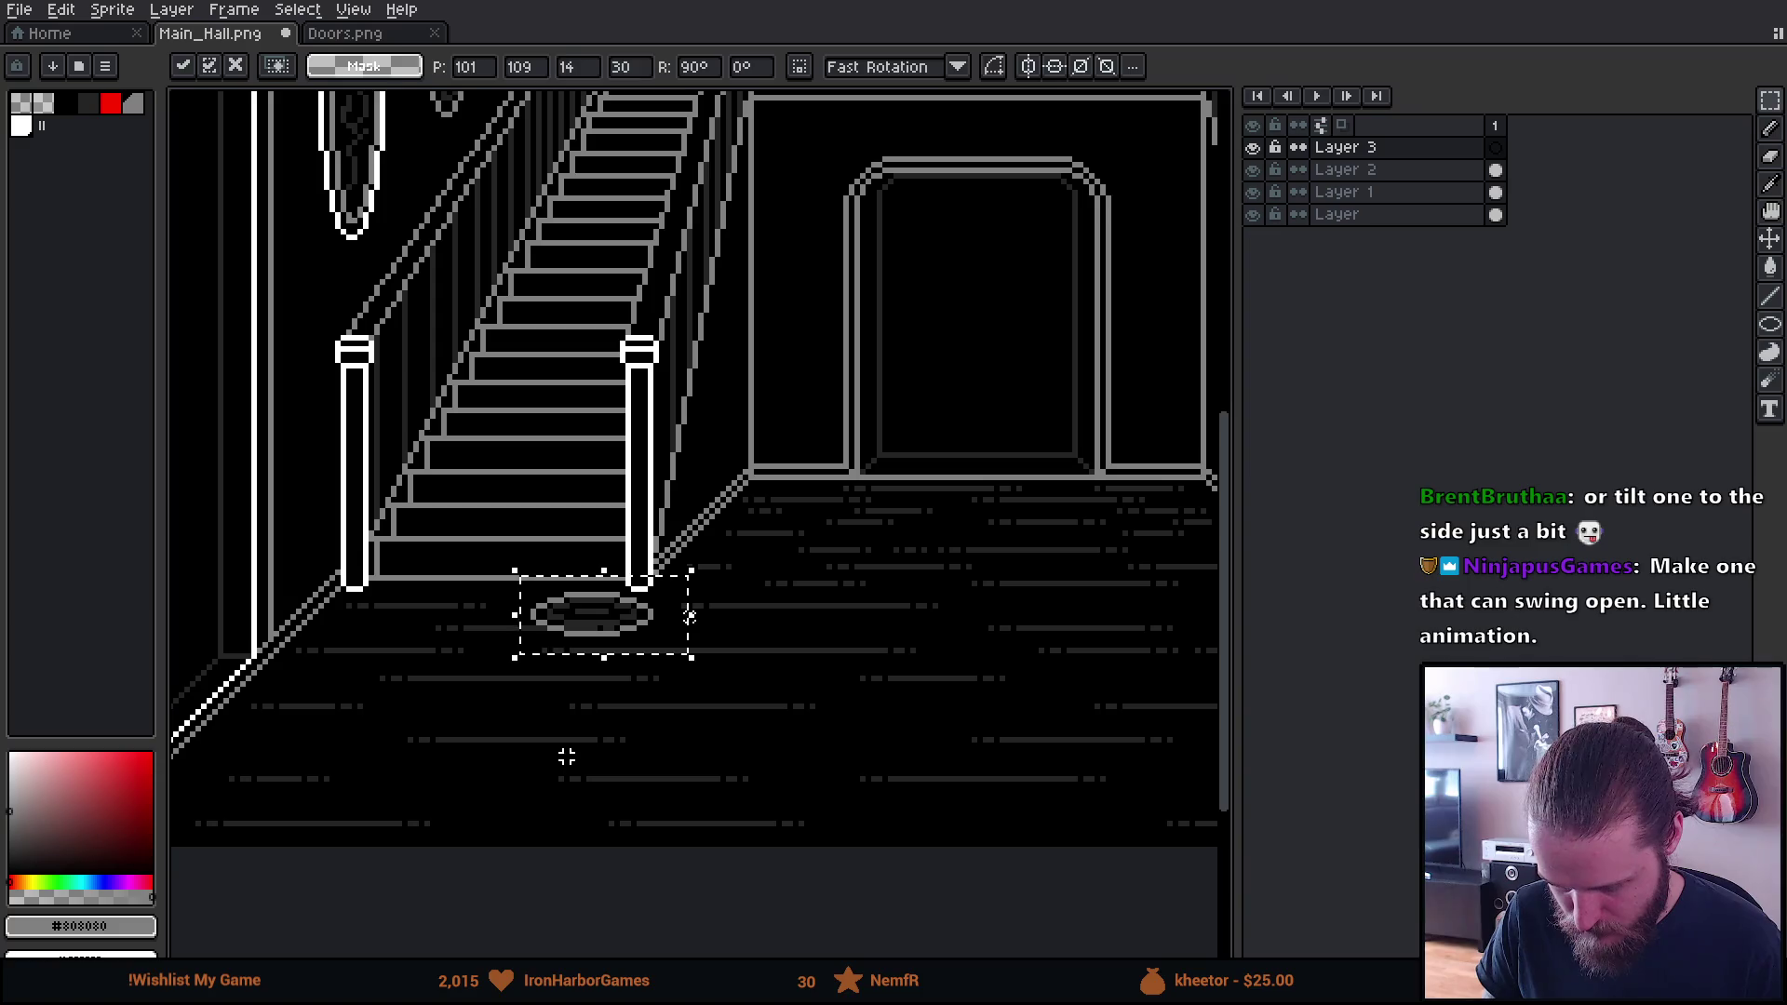
{"action": "key", "text": "Return"}
{"action": "scroll", "coordinate": [570, 750], "scroll_direction": "up", "scroll_amount": 5}
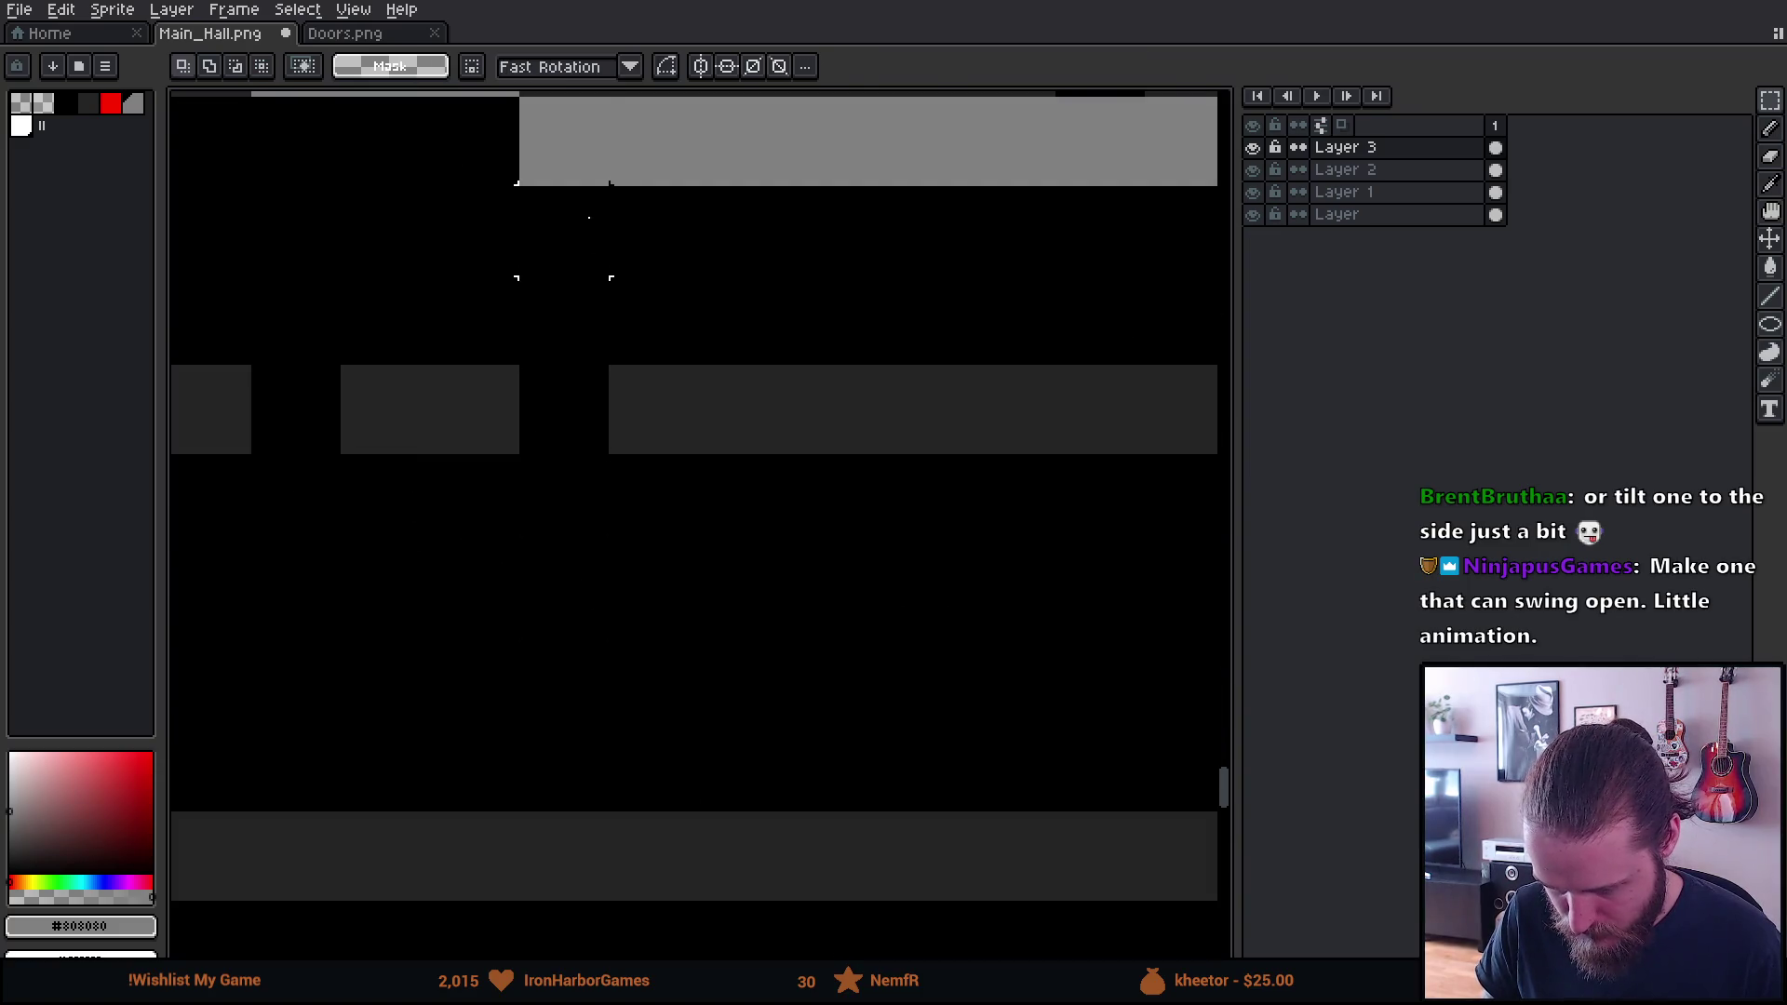
Pick black from the canvas, paint over a row of floor lines, then undo it
{"action": "left_click_drag", "start_coordinate": [589, 216], "coordinate": [435, 638]}
{"action": "left_click", "coordinate": [359, 410], "text": "alt"}
{"action": "left_click", "coordinate": [409, 503]}
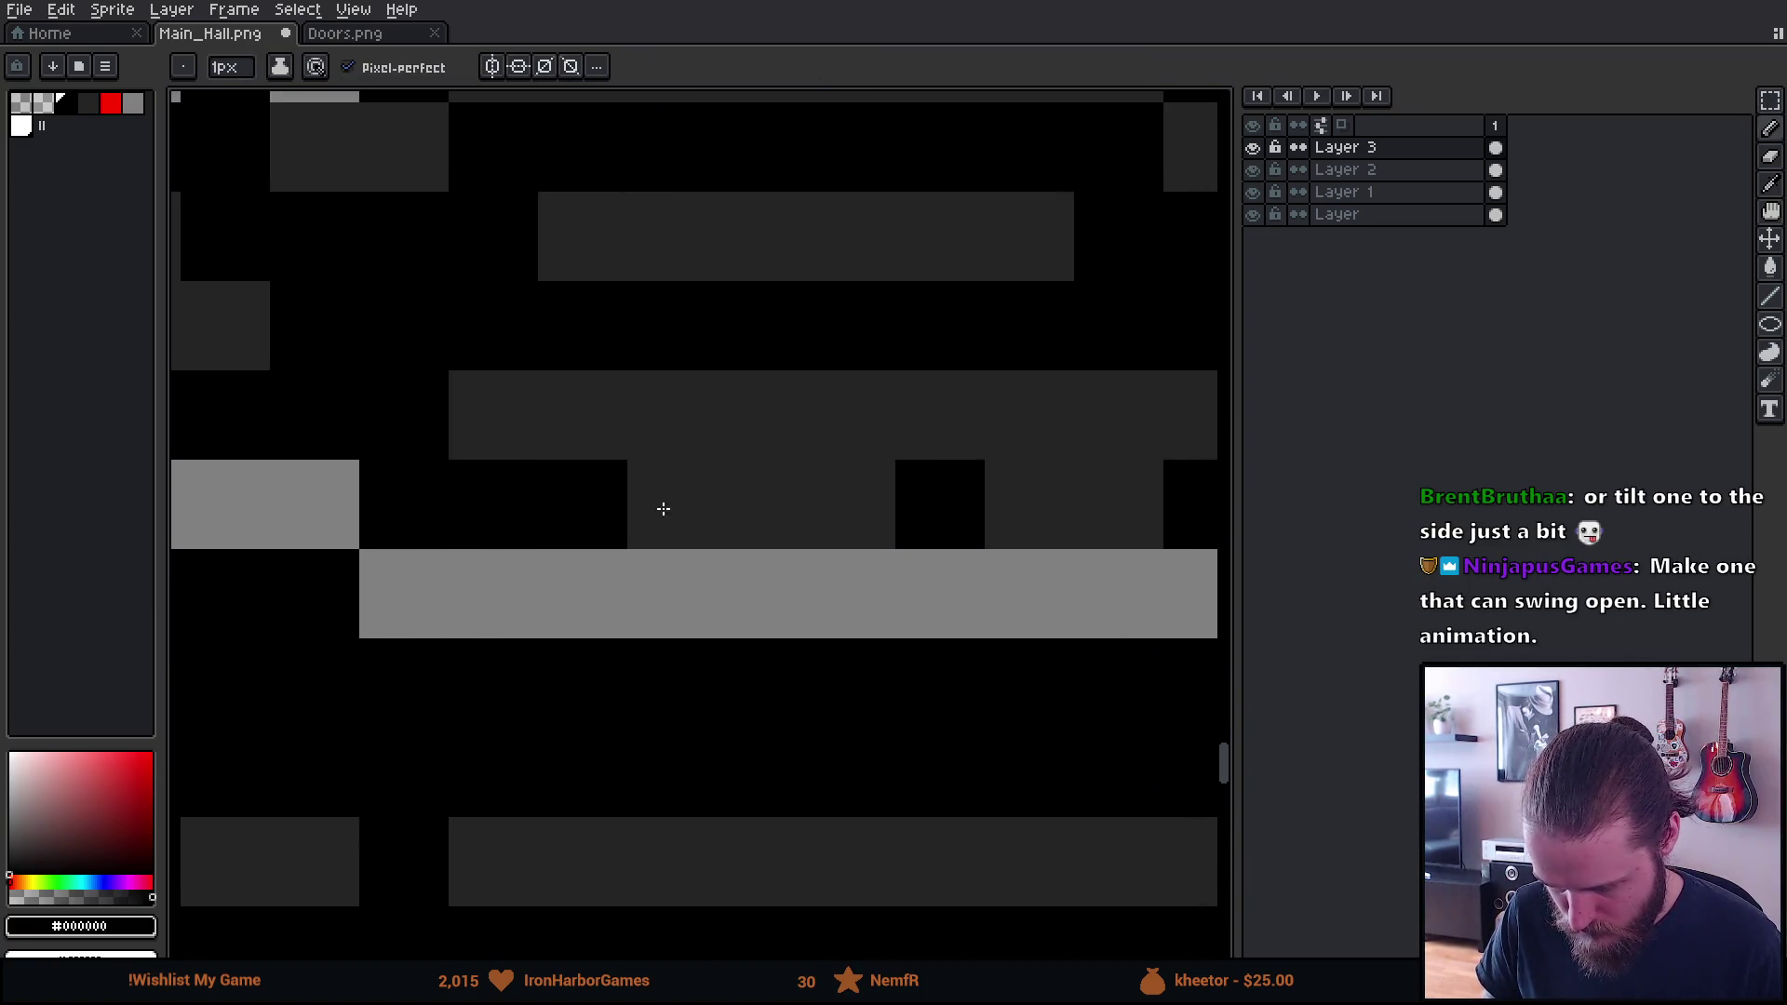
{"action": "left_click_drag", "start_coordinate": [663, 509], "coordinate": [1121, 487]}
{"action": "scroll", "coordinate": [1104, 494], "scroll_direction": "down", "scroll_amount": 2}
{"action": "key", "text": "ctrl+z"}
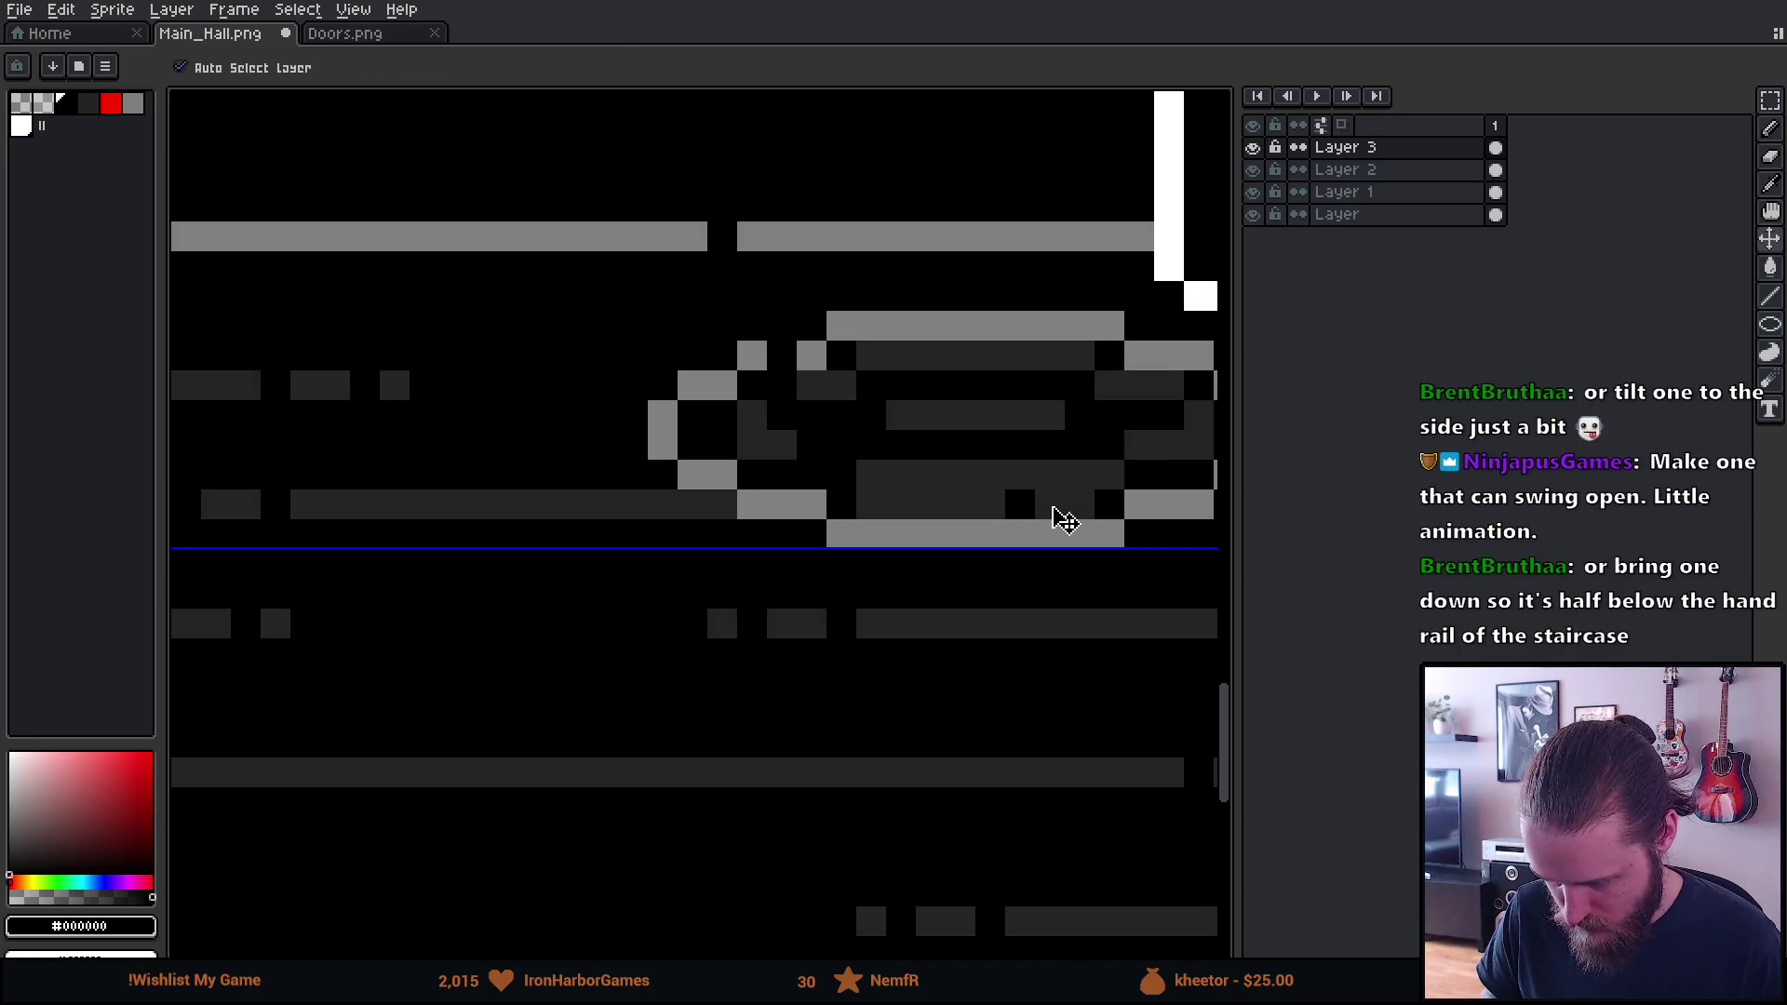
{"action": "scroll", "coordinate": [836, 540], "scroll_direction": "down", "scroll_amount": 3}
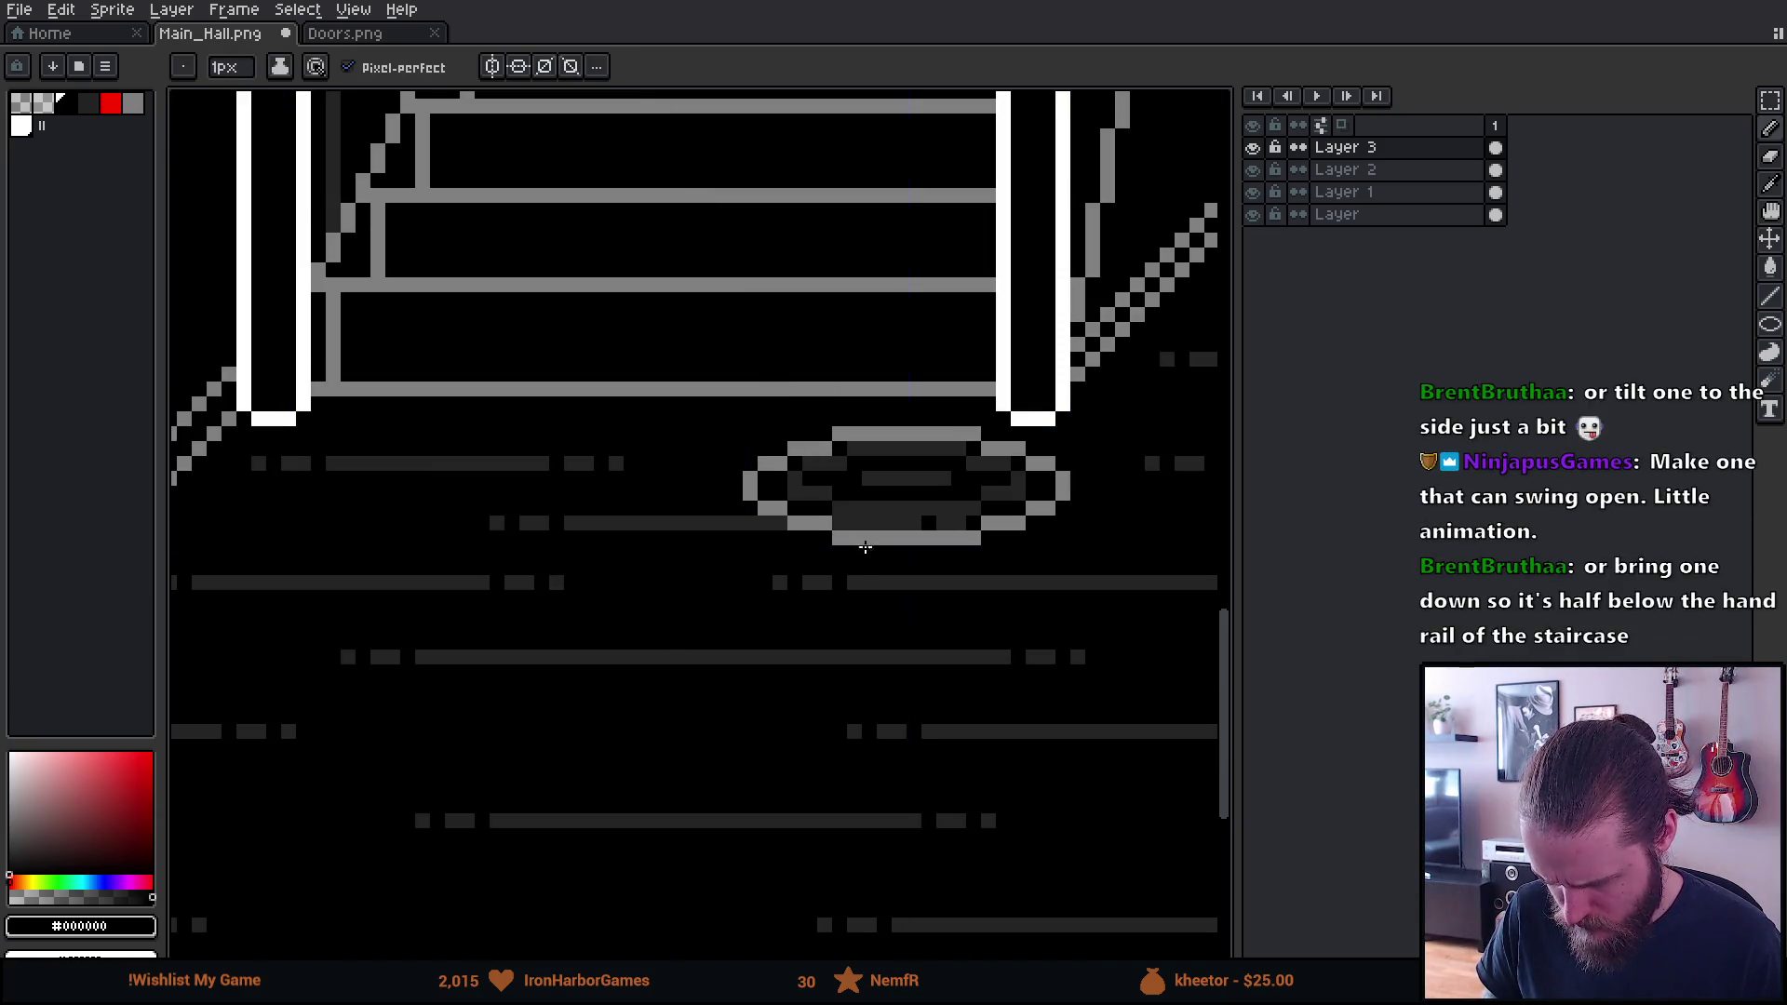
{"action": "scroll", "coordinate": [865, 548], "scroll_direction": "up", "scroll_amount": 2}
Blacken the floor line through the oval and try repainting its grey pixels, undoing that
{"action": "left_click_drag", "start_coordinate": [651, 598], "coordinate": [1017, 606]}
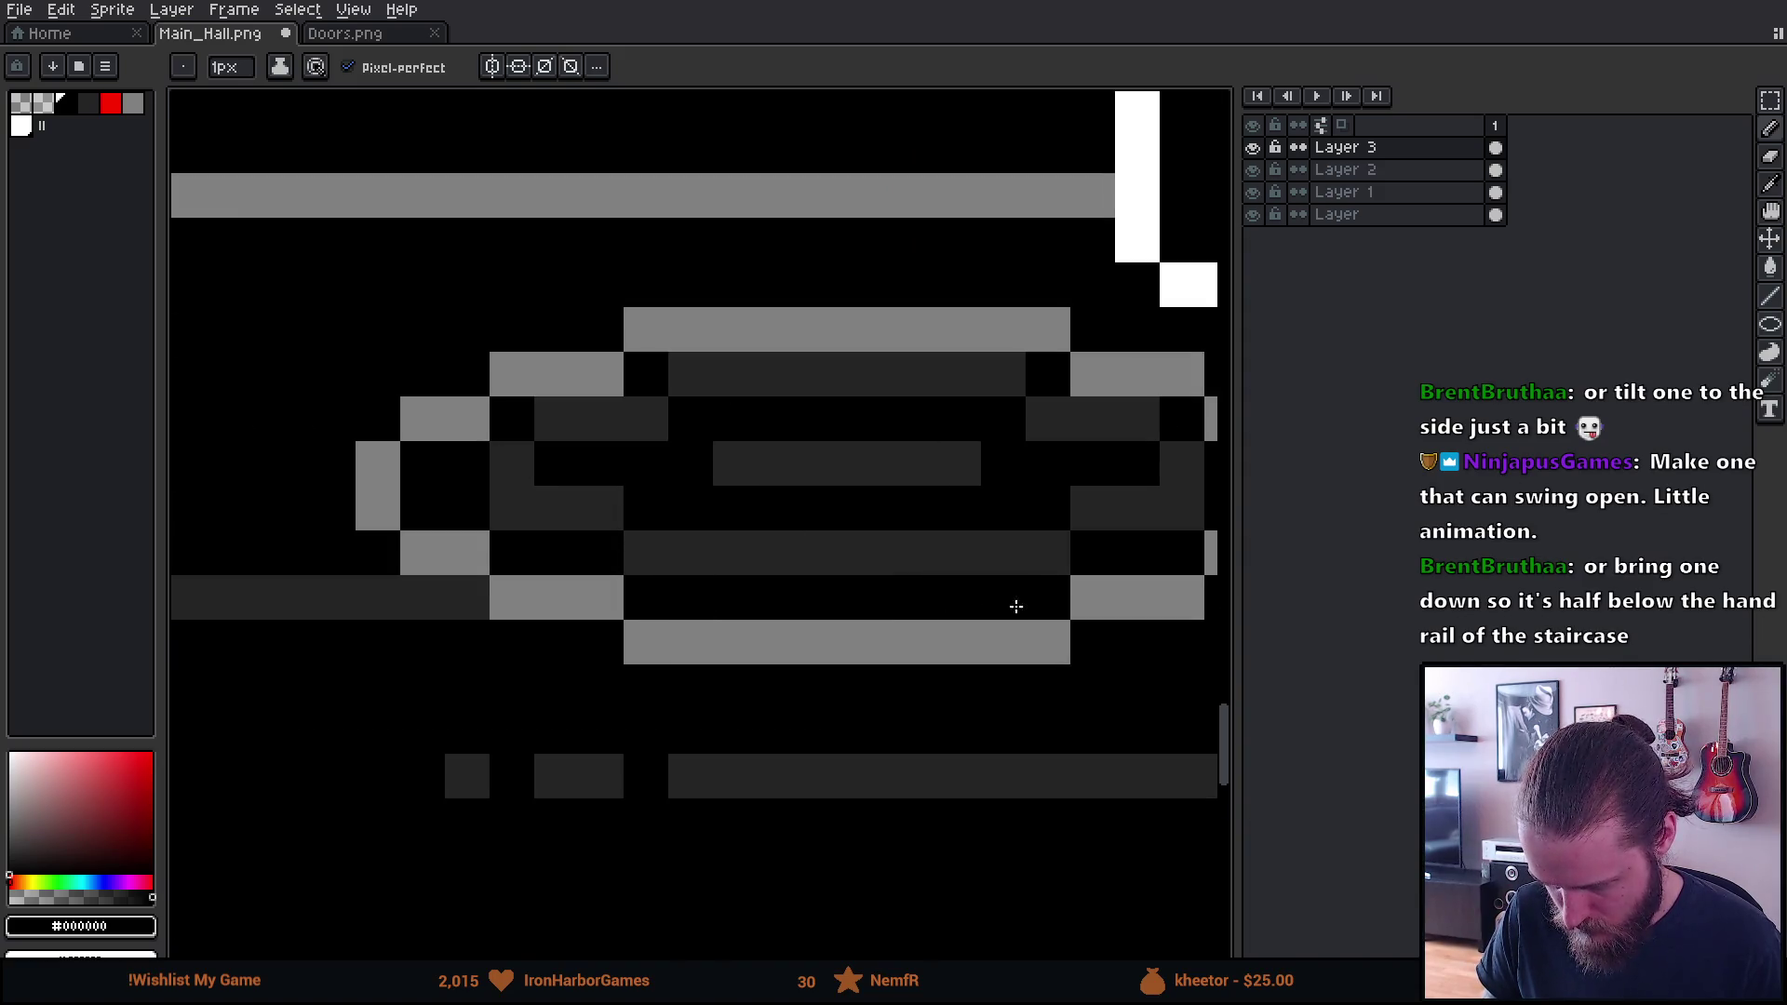
{"action": "scroll", "coordinate": [1032, 609], "scroll_direction": "down", "scroll_amount": 3}
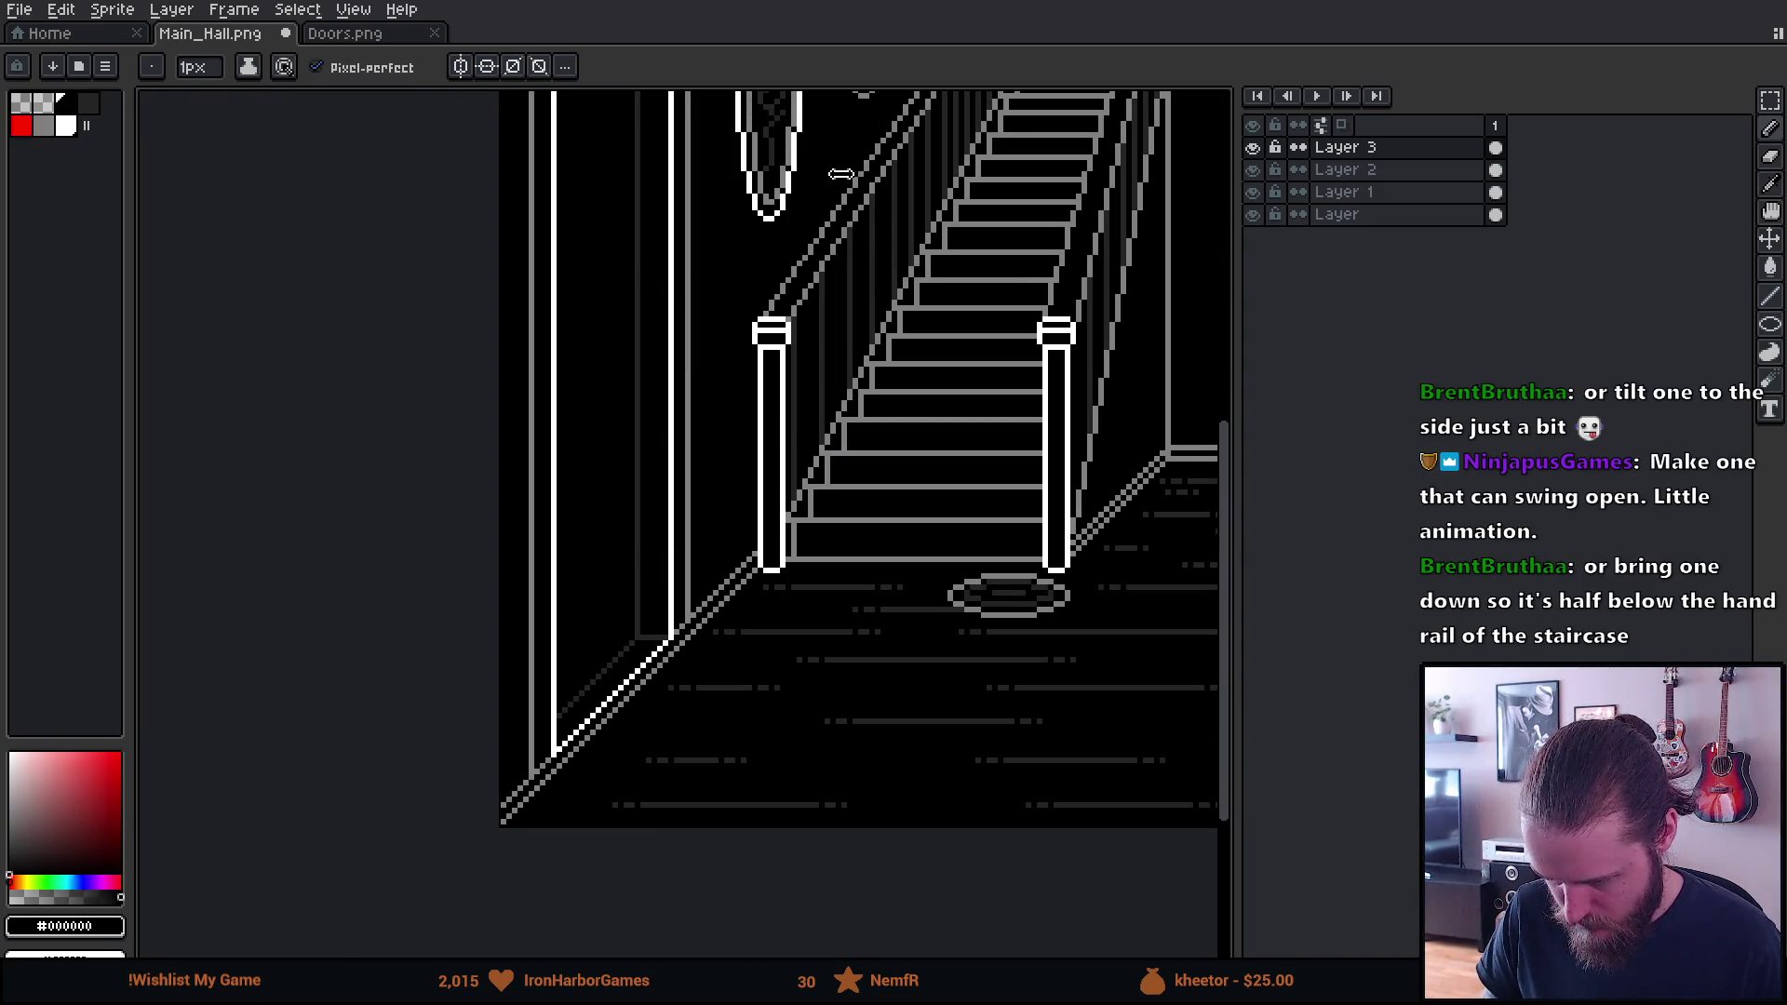
{"action": "scroll", "coordinate": [761, 510], "scroll_direction": "down", "scroll_amount": 3}
{"action": "scroll", "coordinate": [725, 301], "scroll_direction": "up", "scroll_amount": 3}
{"action": "scroll", "coordinate": [724, 300], "scroll_direction": "up", "scroll_amount": 2}
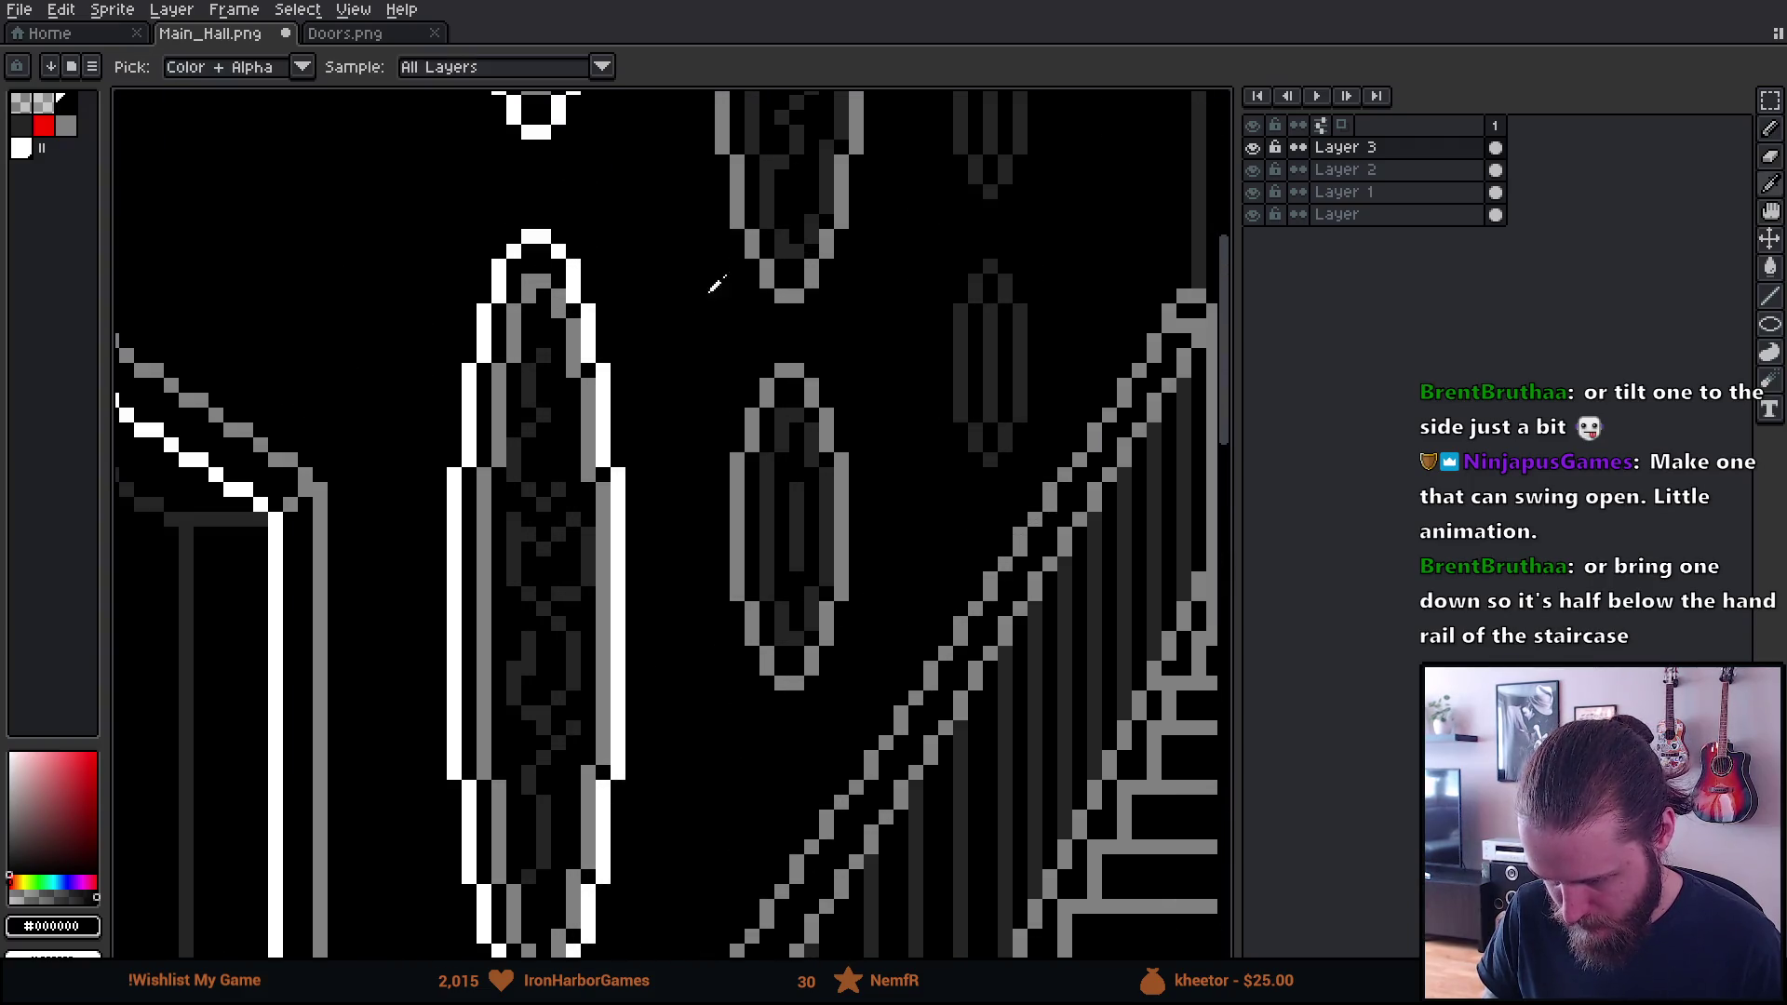
{"action": "mouse_move", "coordinate": [819, 438]}
{"action": "left_mouse_down"}
{"action": "mouse_move", "coordinate": [820, 477]}
{"action": "mouse_move", "coordinate": [761, 410]}
{"action": "mouse_move", "coordinate": [817, 618]}
{"action": "mouse_move", "coordinate": [810, 518]}
{"action": "left_mouse_up"}
{"action": "key", "text": "ctrl+z"}
{"action": "key", "text": "ctrl+z"}
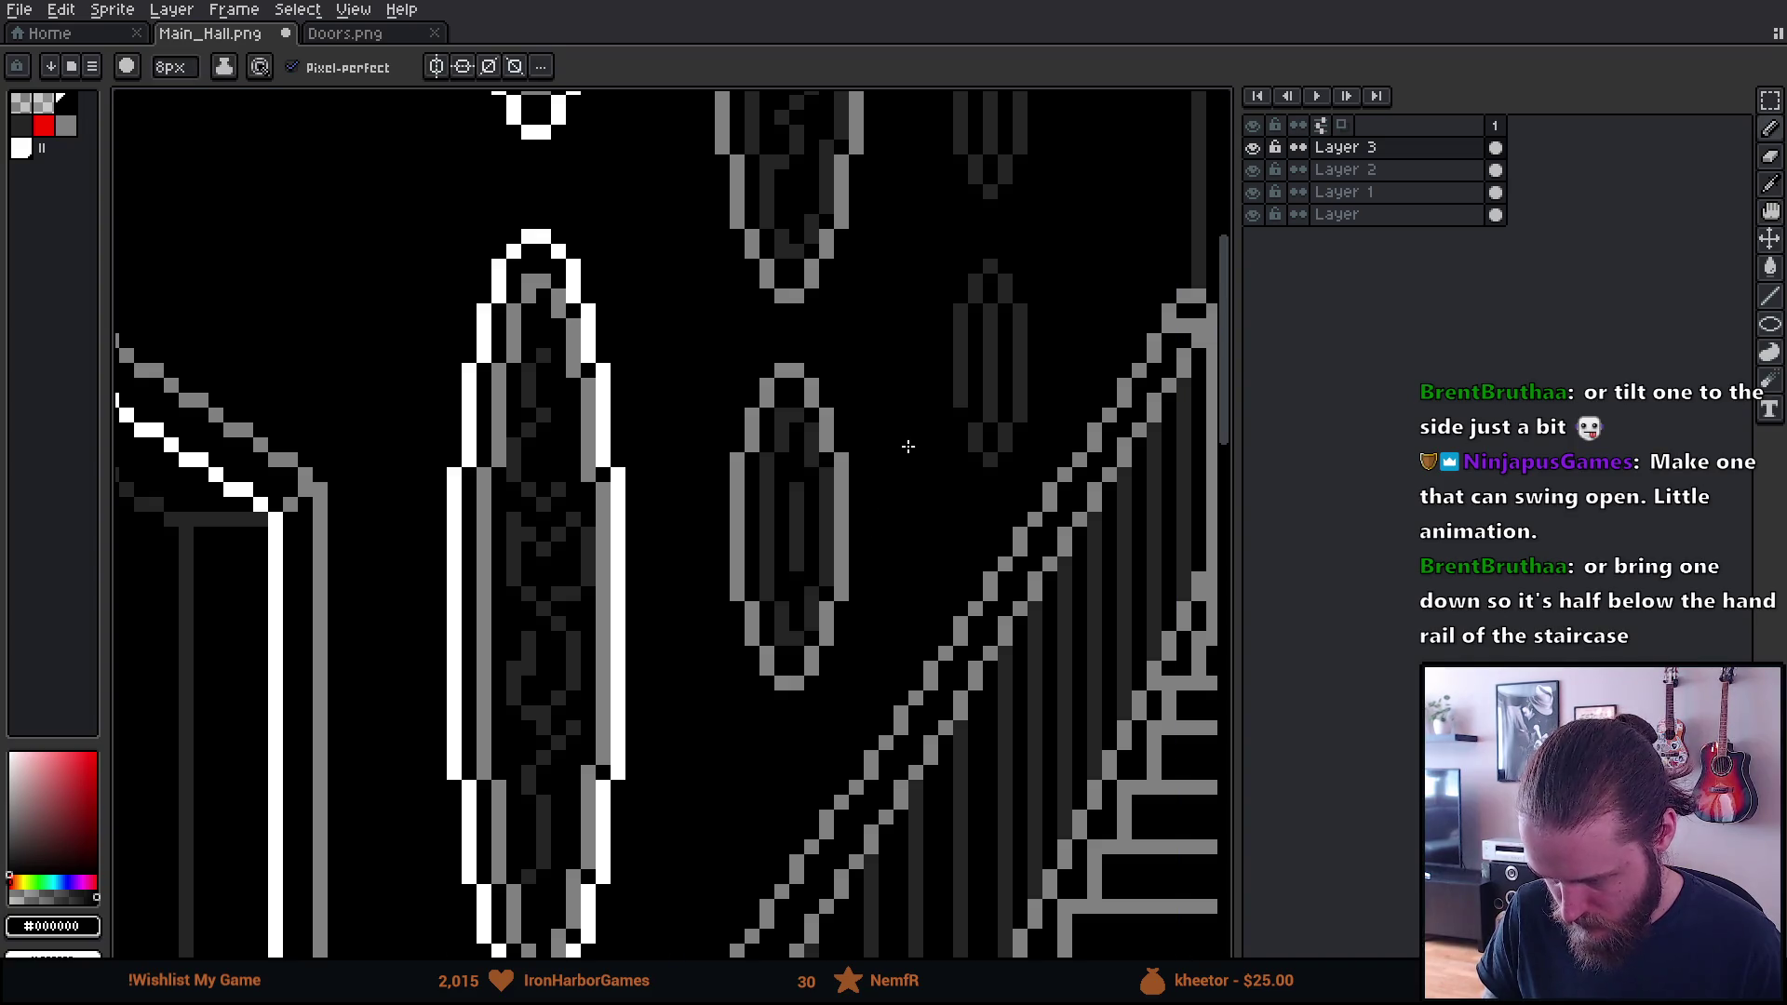
Eyedrop the oval's dark grey and darken a pixel near its top
{"action": "key", "text": "i"}
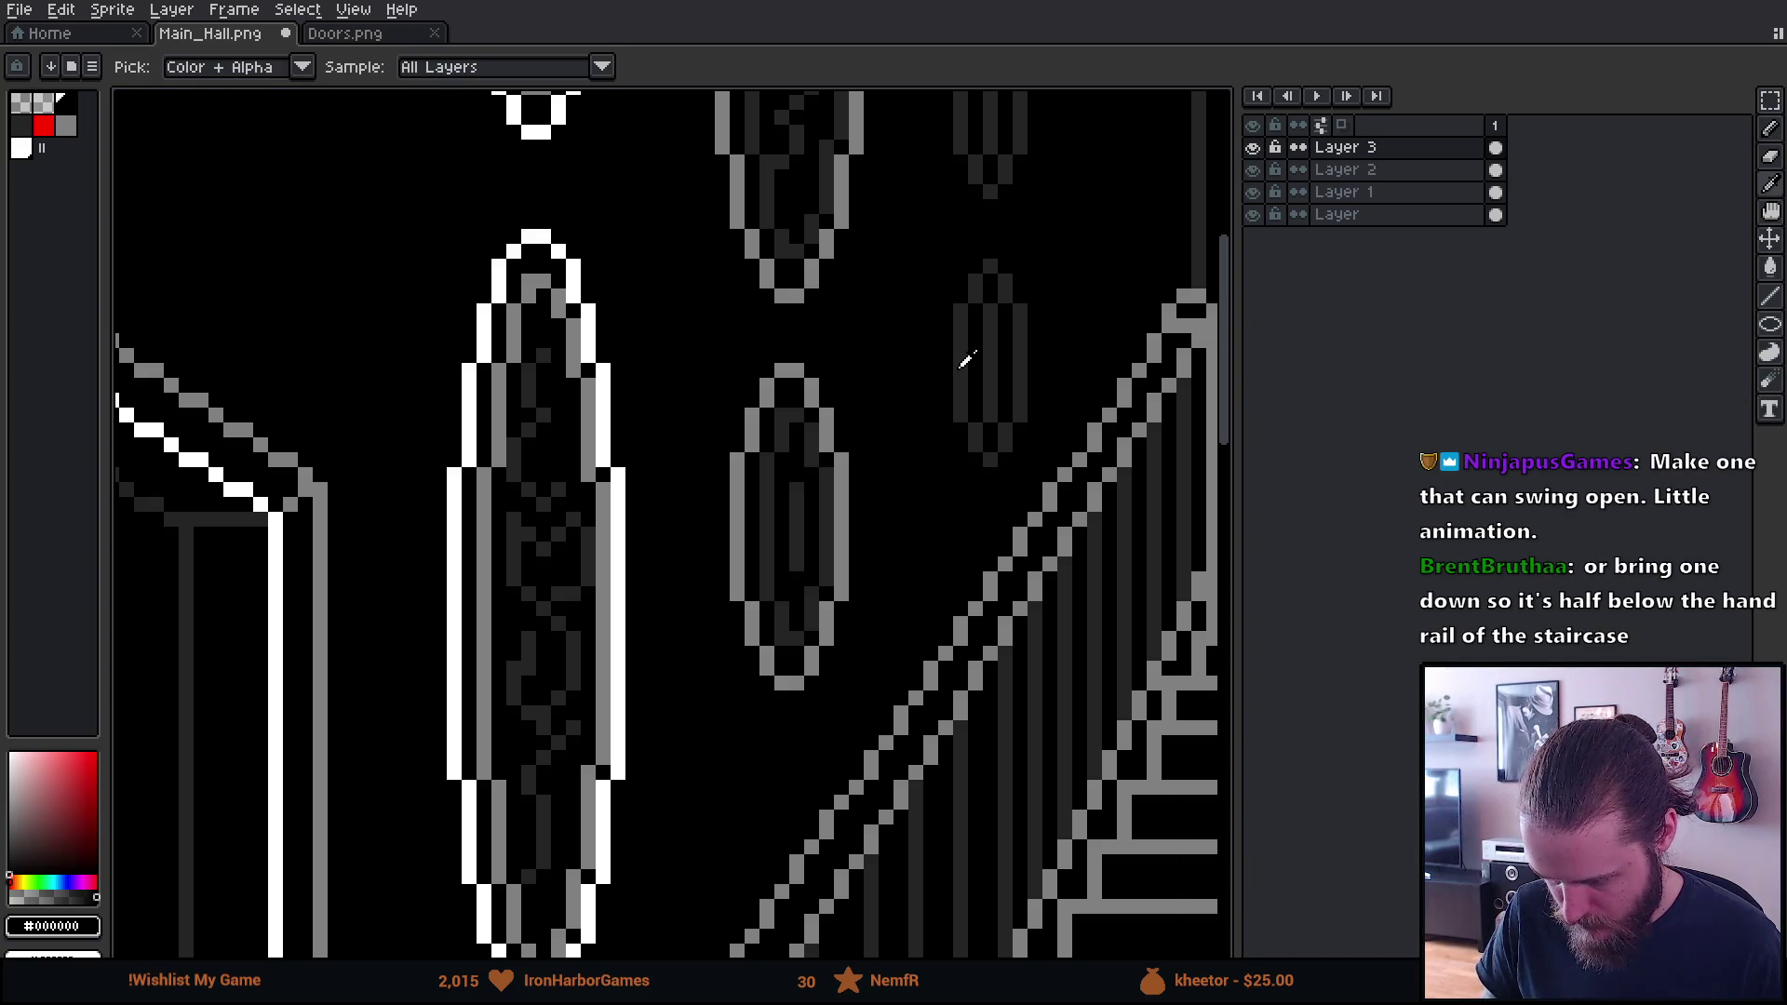
{"action": "left_click", "coordinate": [965, 361]}
{"action": "key", "text": "b"}
{"action": "left_click_drag", "start_coordinate": [787, 457], "coordinate": [791, 420]}
With a 4px black brush, paint out the small grey oval, undoing the stroke over the rails
{"action": "left_click", "coordinate": [810, 419], "text": "alt"}
{"action": "key", "text": "plus"}
{"action": "key", "text": "plus"}
{"action": "key", "text": "plus"}
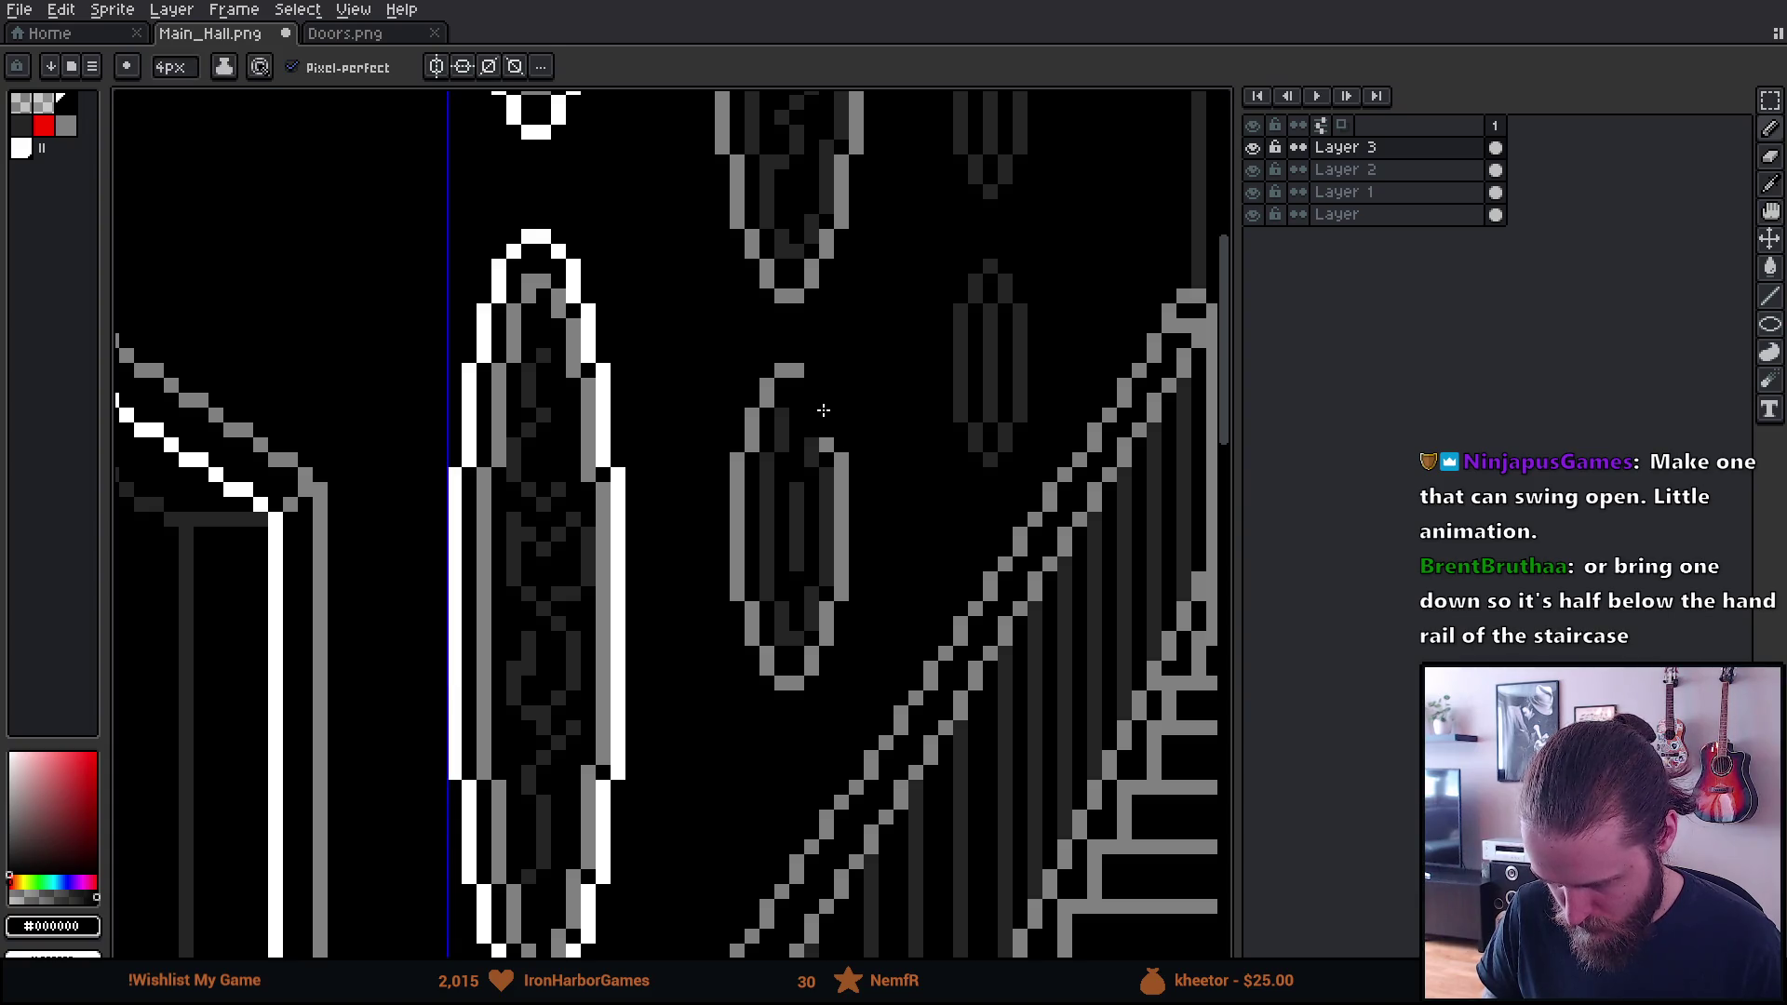
{"action": "left_click_drag", "start_coordinate": [916, 819], "coordinate": [823, 414]}
{"action": "key", "text": "ctrl+z"}
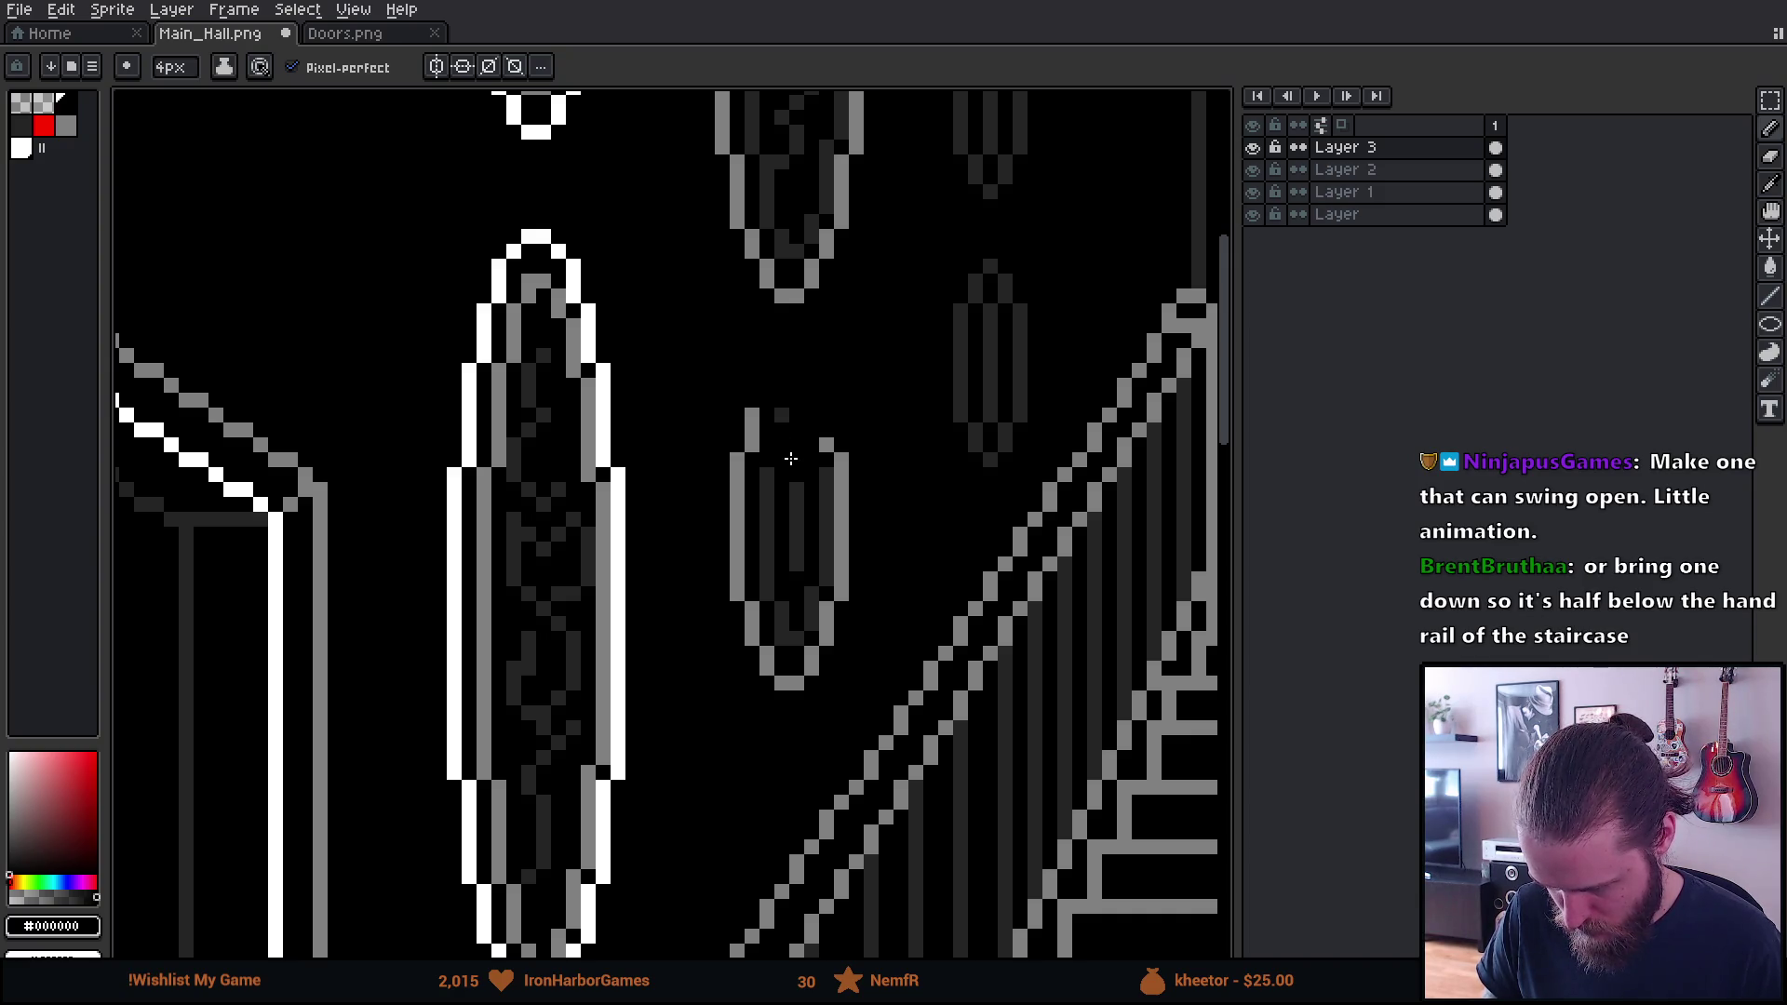
{"action": "mouse_move", "coordinate": [739, 435]}
{"action": "left_mouse_down"}
{"action": "mouse_move", "coordinate": [752, 559]}
{"action": "mouse_move", "coordinate": [808, 471]}
{"action": "mouse_move", "coordinate": [833, 596]}
{"action": "mouse_move", "coordinate": [790, 664]}
{"action": "mouse_move", "coordinate": [757, 599]}
{"action": "mouse_move", "coordinate": [794, 611]}
{"action": "left_mouse_up"}
{"action": "scroll", "coordinate": [794, 611], "scroll_direction": "down", "scroll_amount": 4}
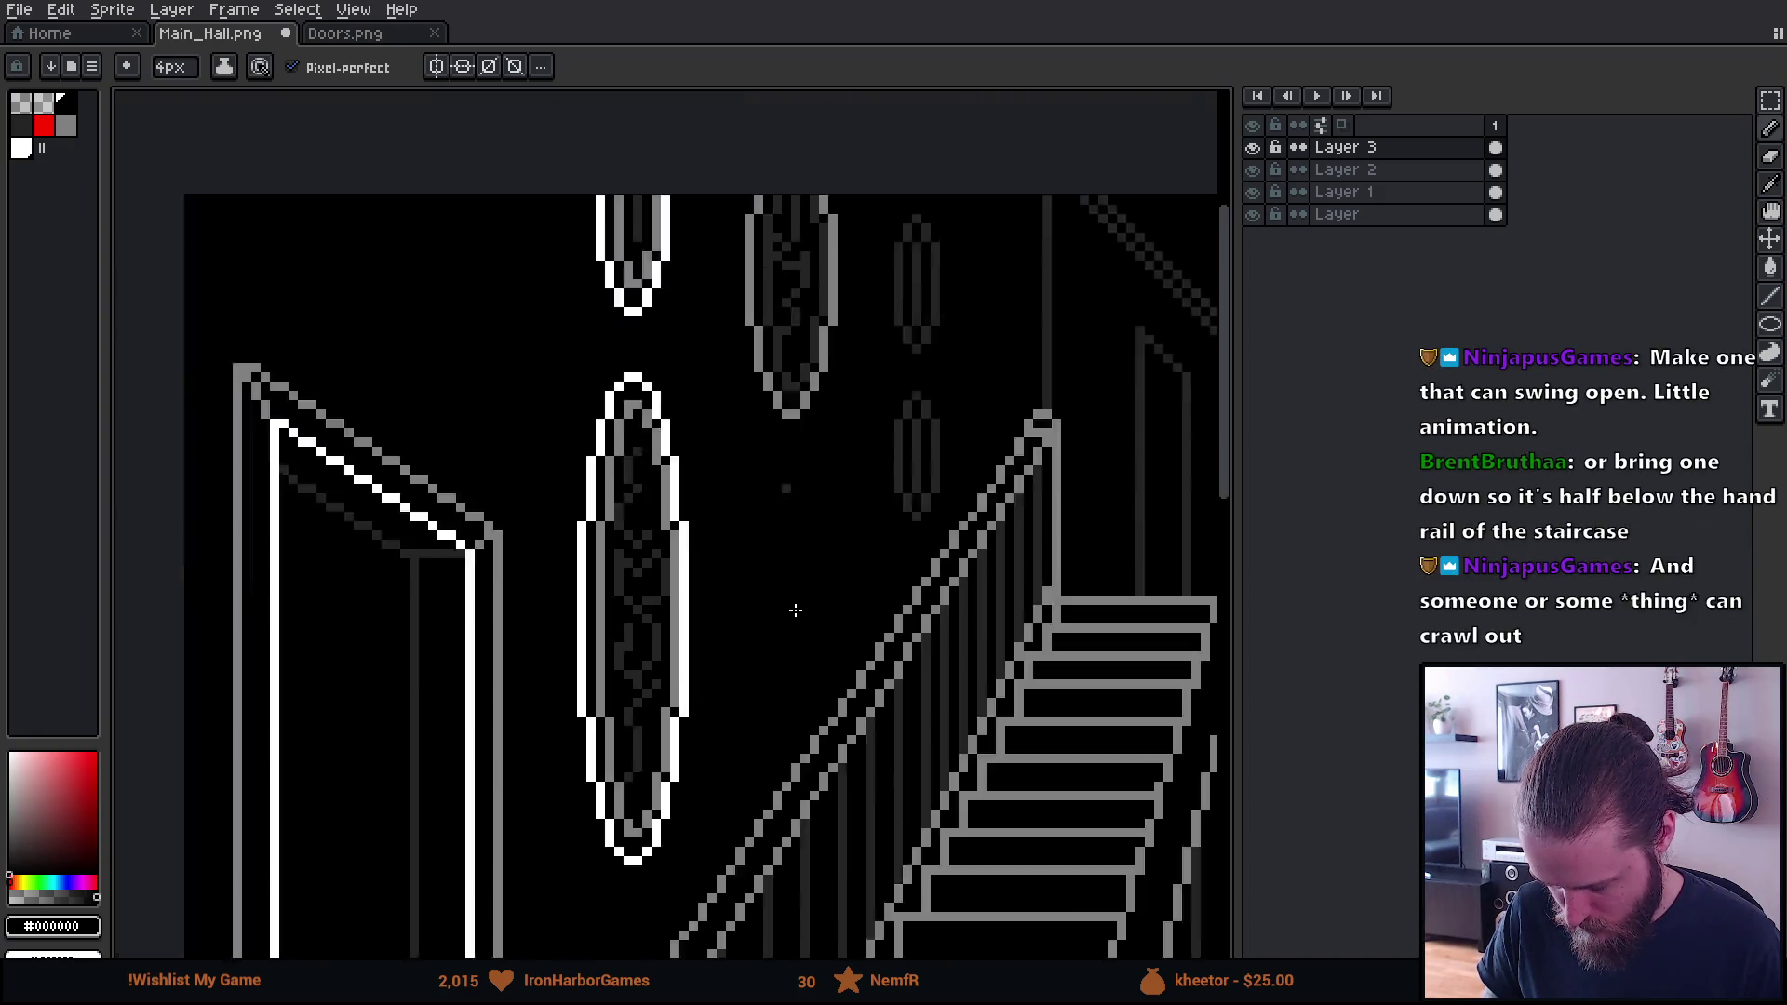
{"action": "left_click_drag", "start_coordinate": [1022, 758], "coordinate": [858, 630]}
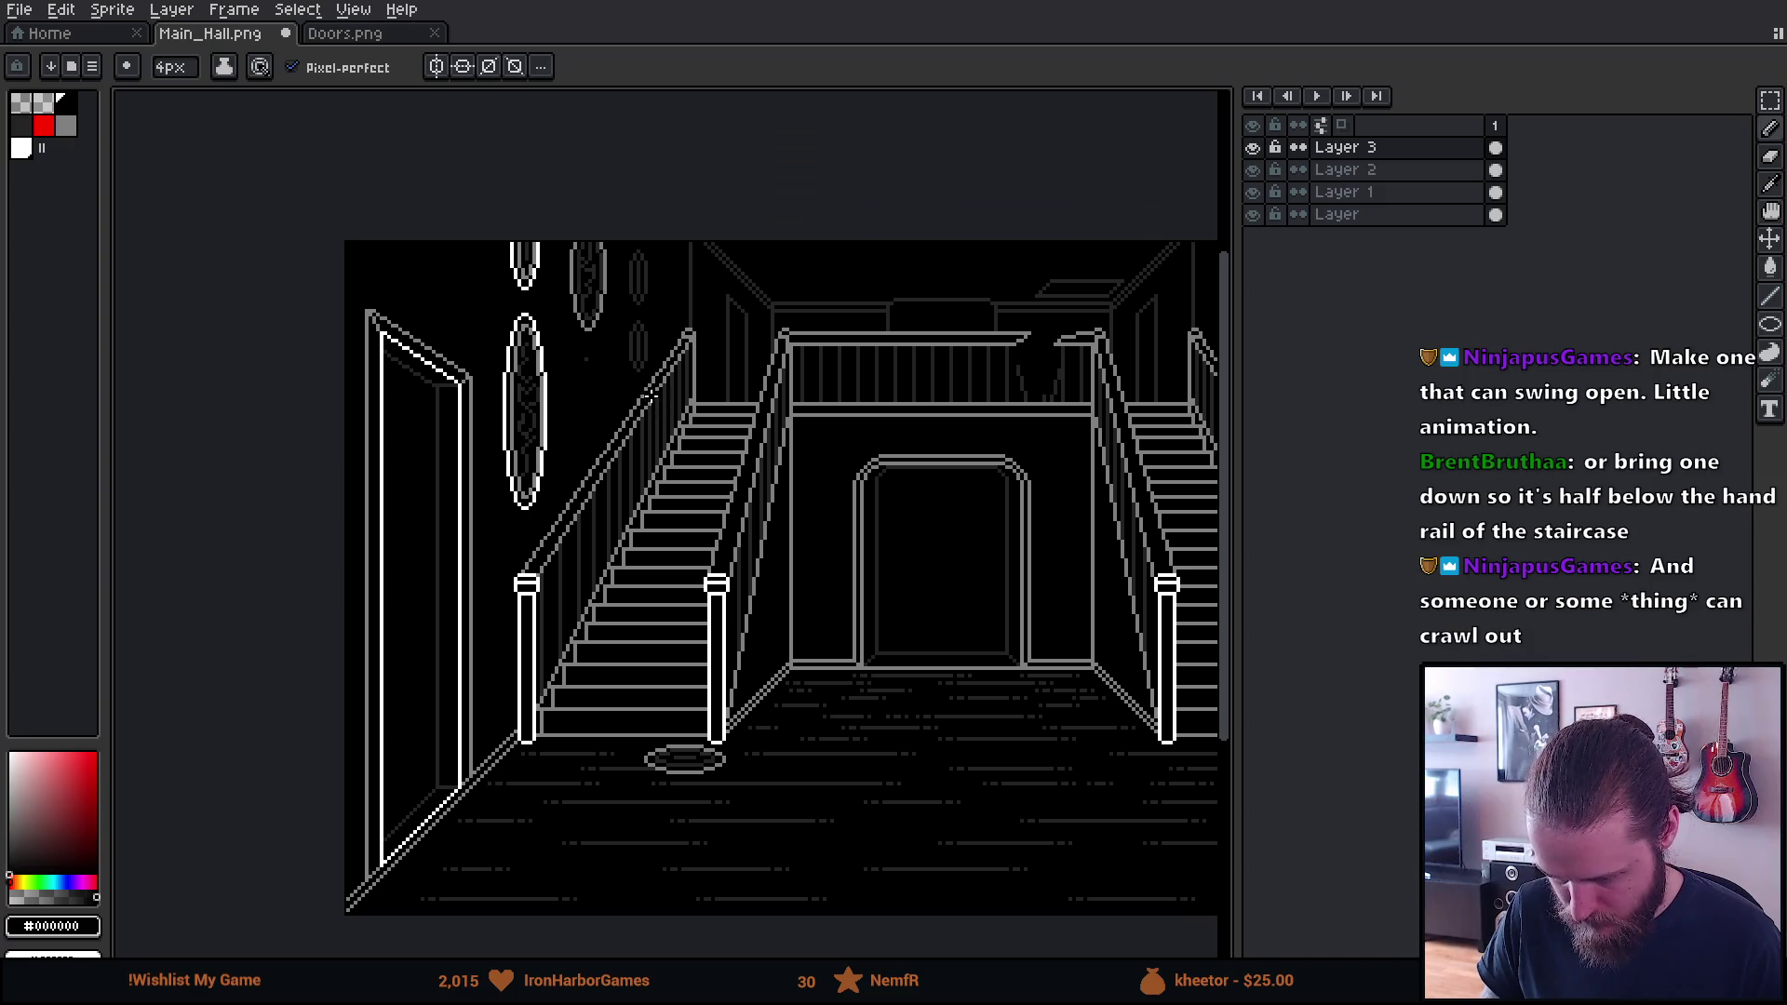
Eyedrop the dark #242424 colour and add a dark pixel diagonally above it
{"action": "scroll", "coordinate": [652, 401], "scroll_direction": "up", "scroll_amount": 2}
{"action": "key", "text": "i"}
{"action": "left_click", "coordinate": [520, 269]}
{"action": "key", "text": "b"}
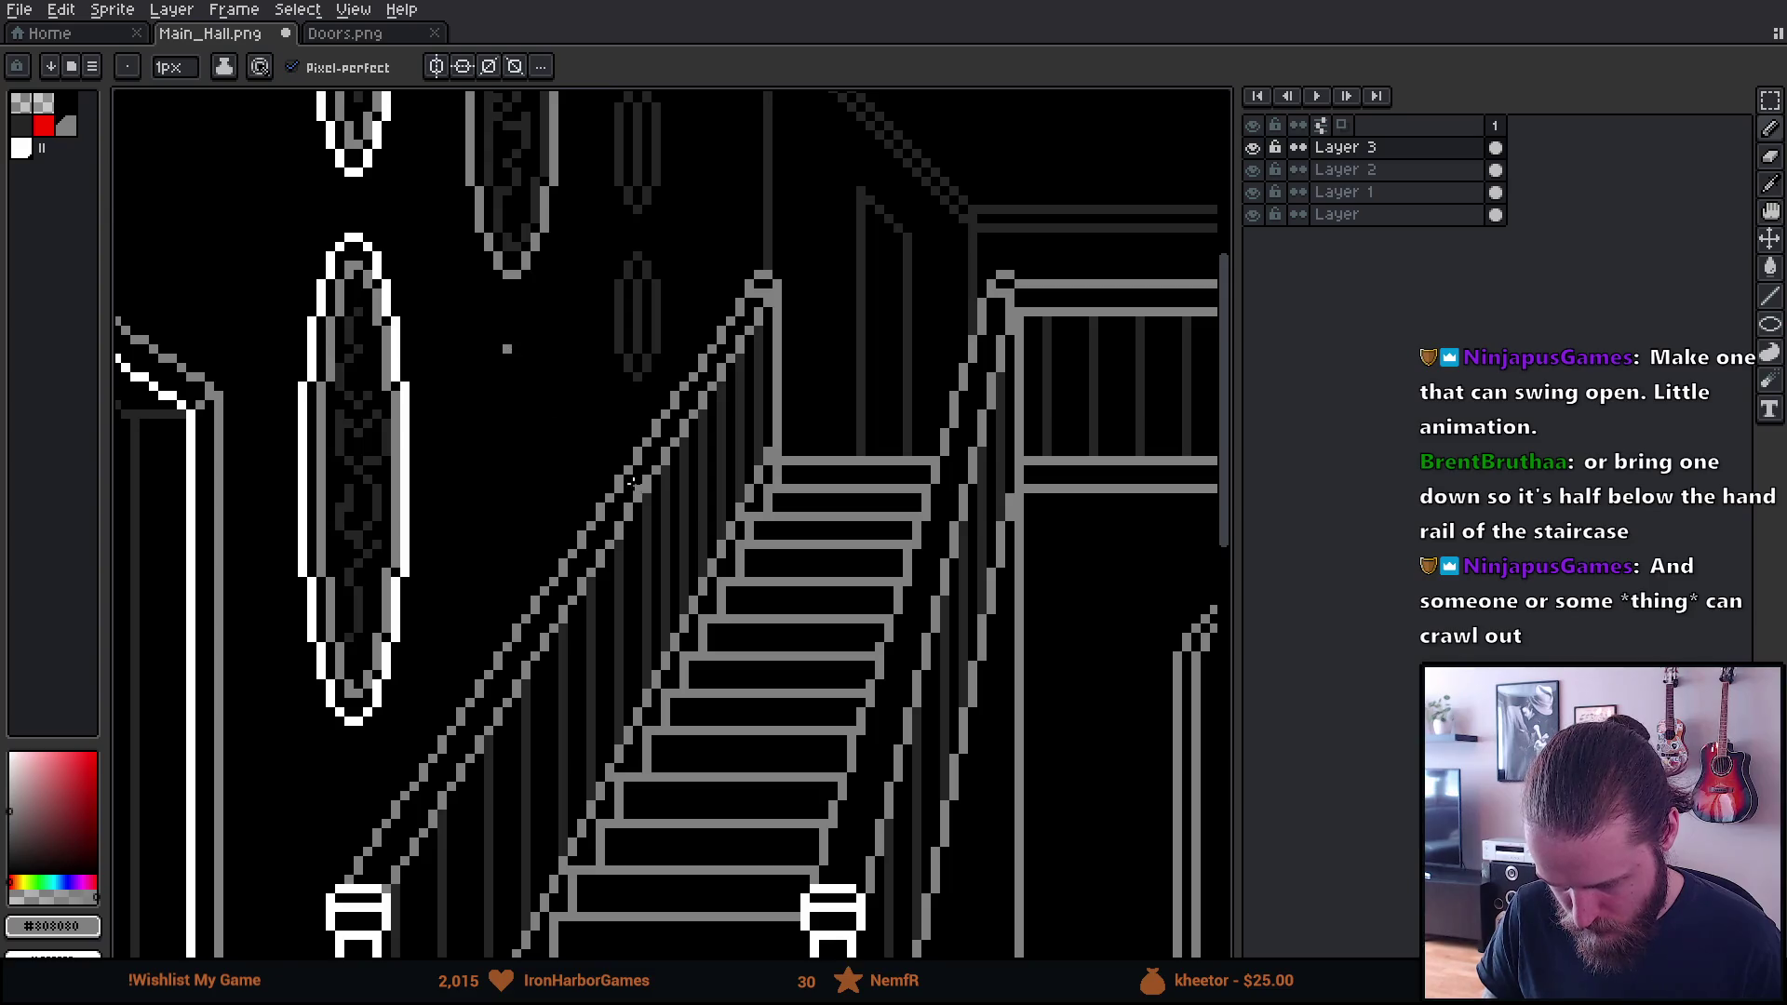
{"action": "scroll", "coordinate": [631, 481], "scroll_direction": "down", "scroll_amount": 4}
{"action": "scroll", "coordinate": [585, 356], "scroll_direction": "up", "scroll_amount": 3}
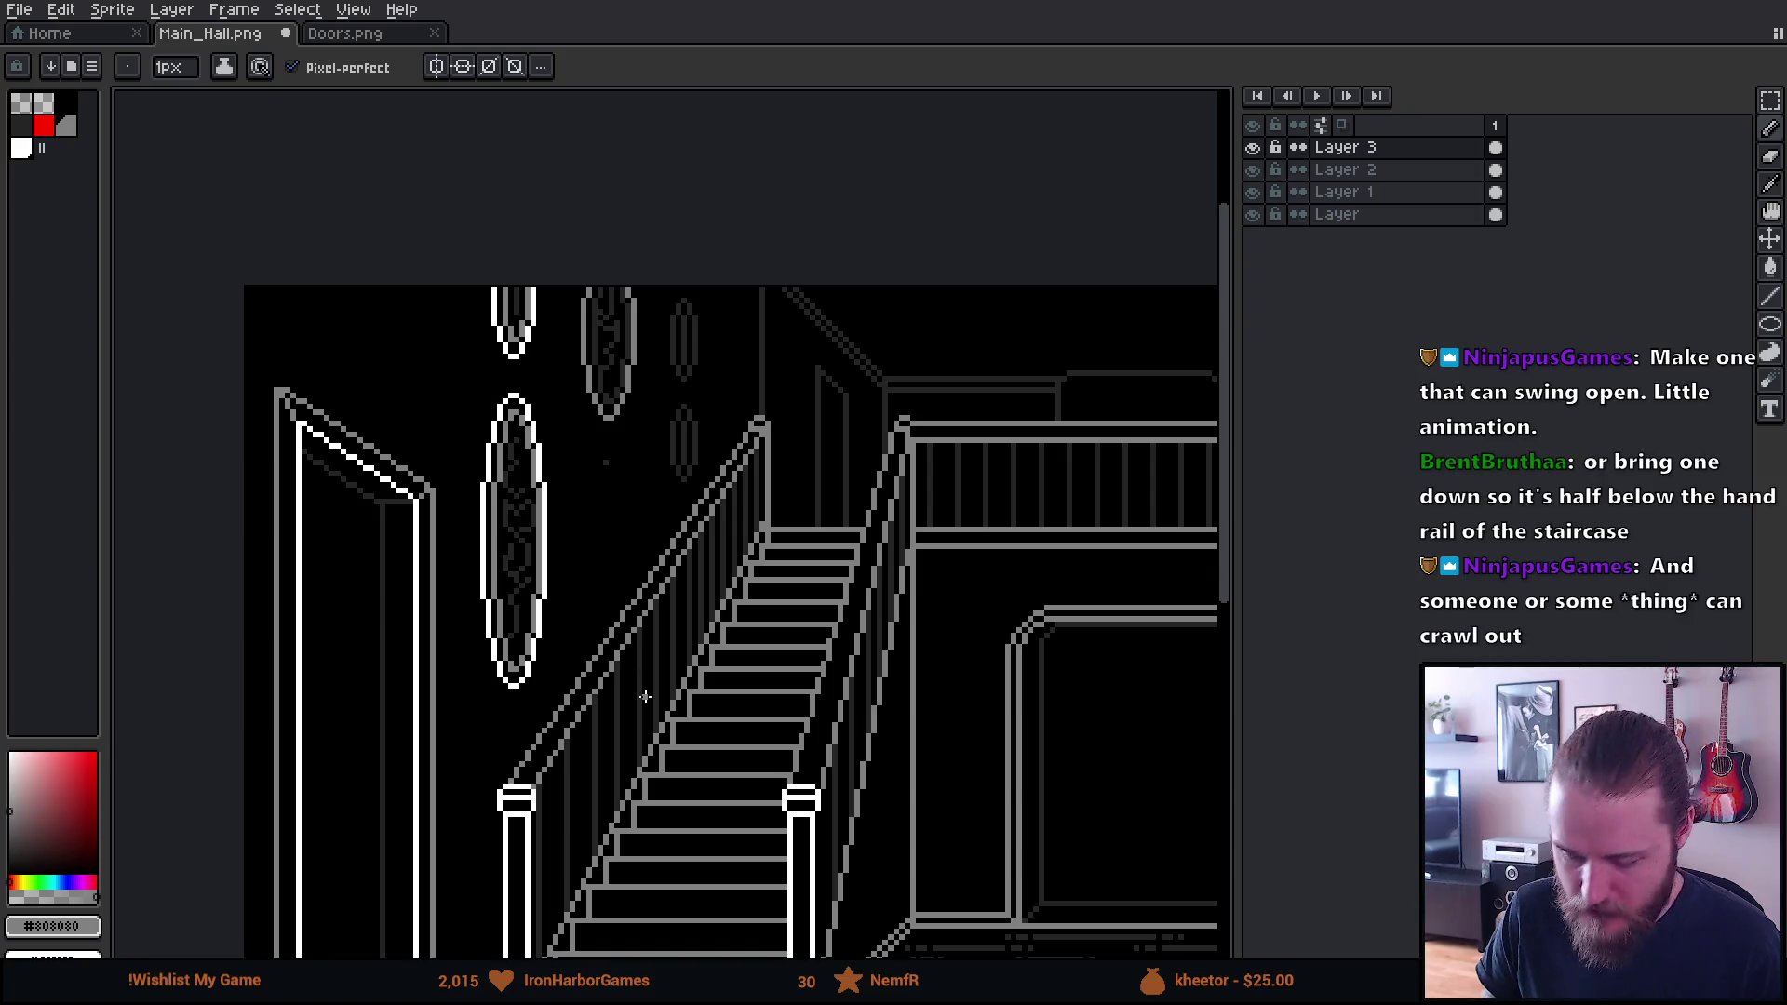
{"action": "scroll", "coordinate": [629, 687], "scroll_direction": "down", "scroll_amount": 2}
{"action": "scroll", "coordinate": [754, 749], "scroll_direction": "up", "scroll_amount": 2}
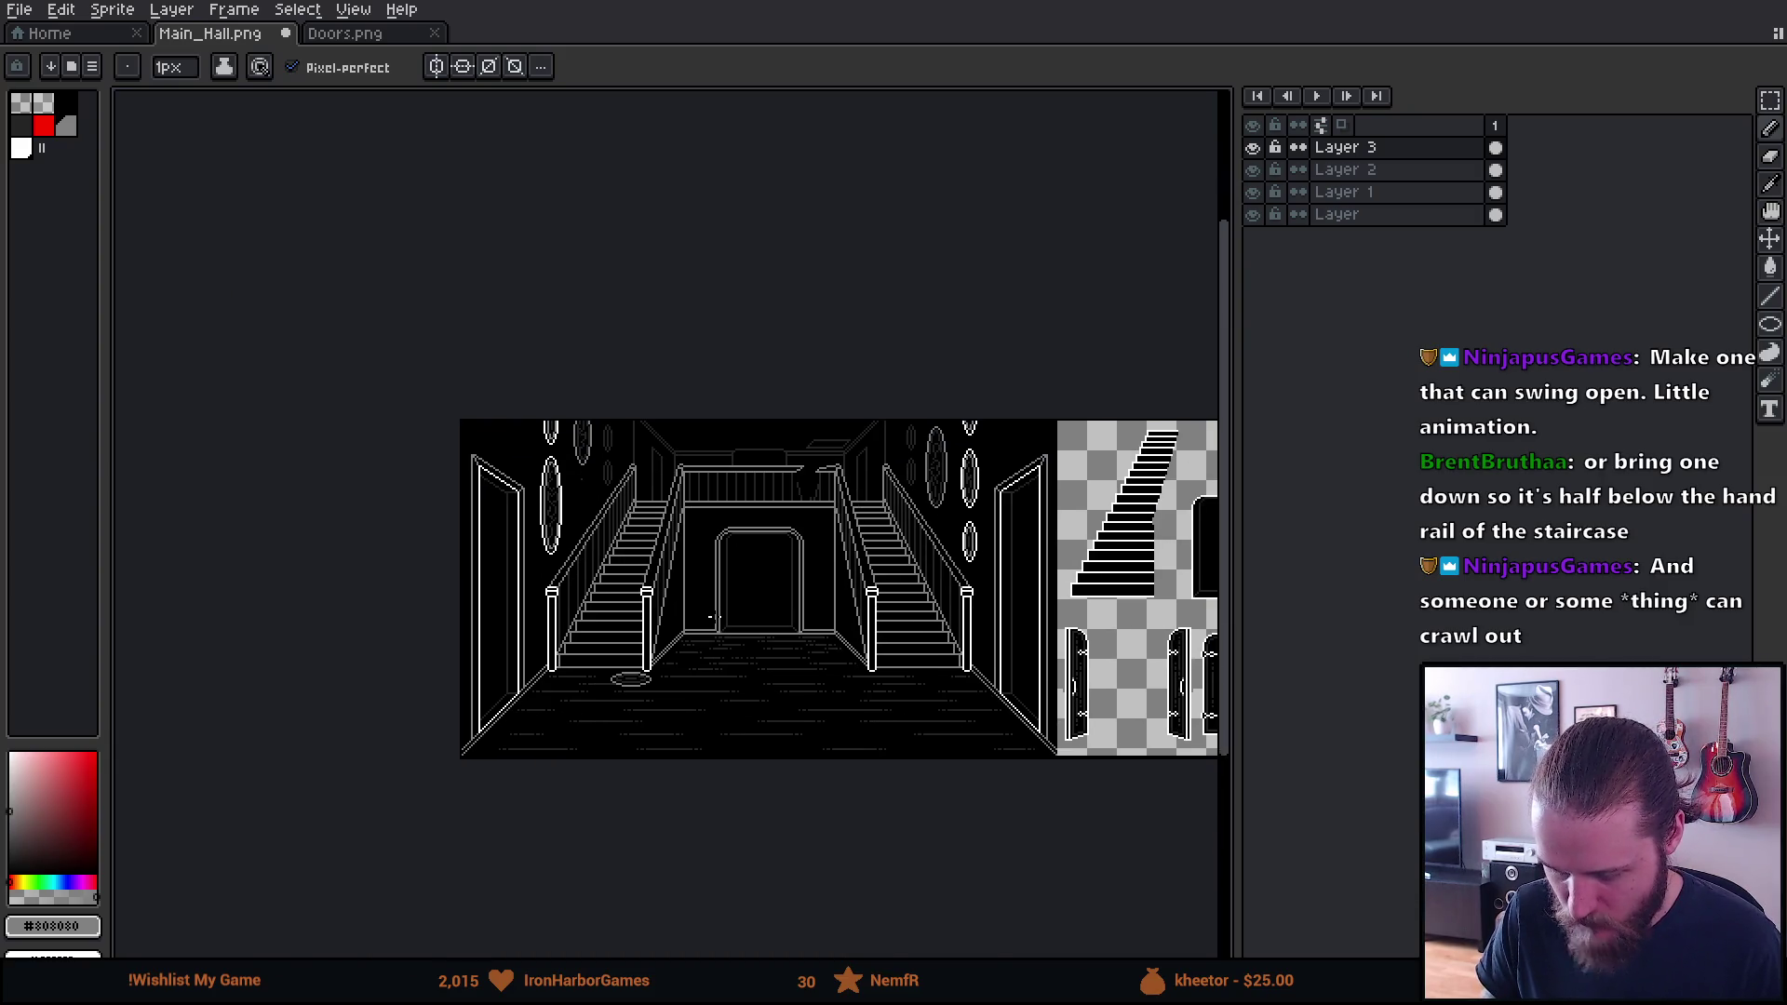
{"action": "scroll", "coordinate": [526, 418], "scroll_direction": "up", "scroll_amount": 3}
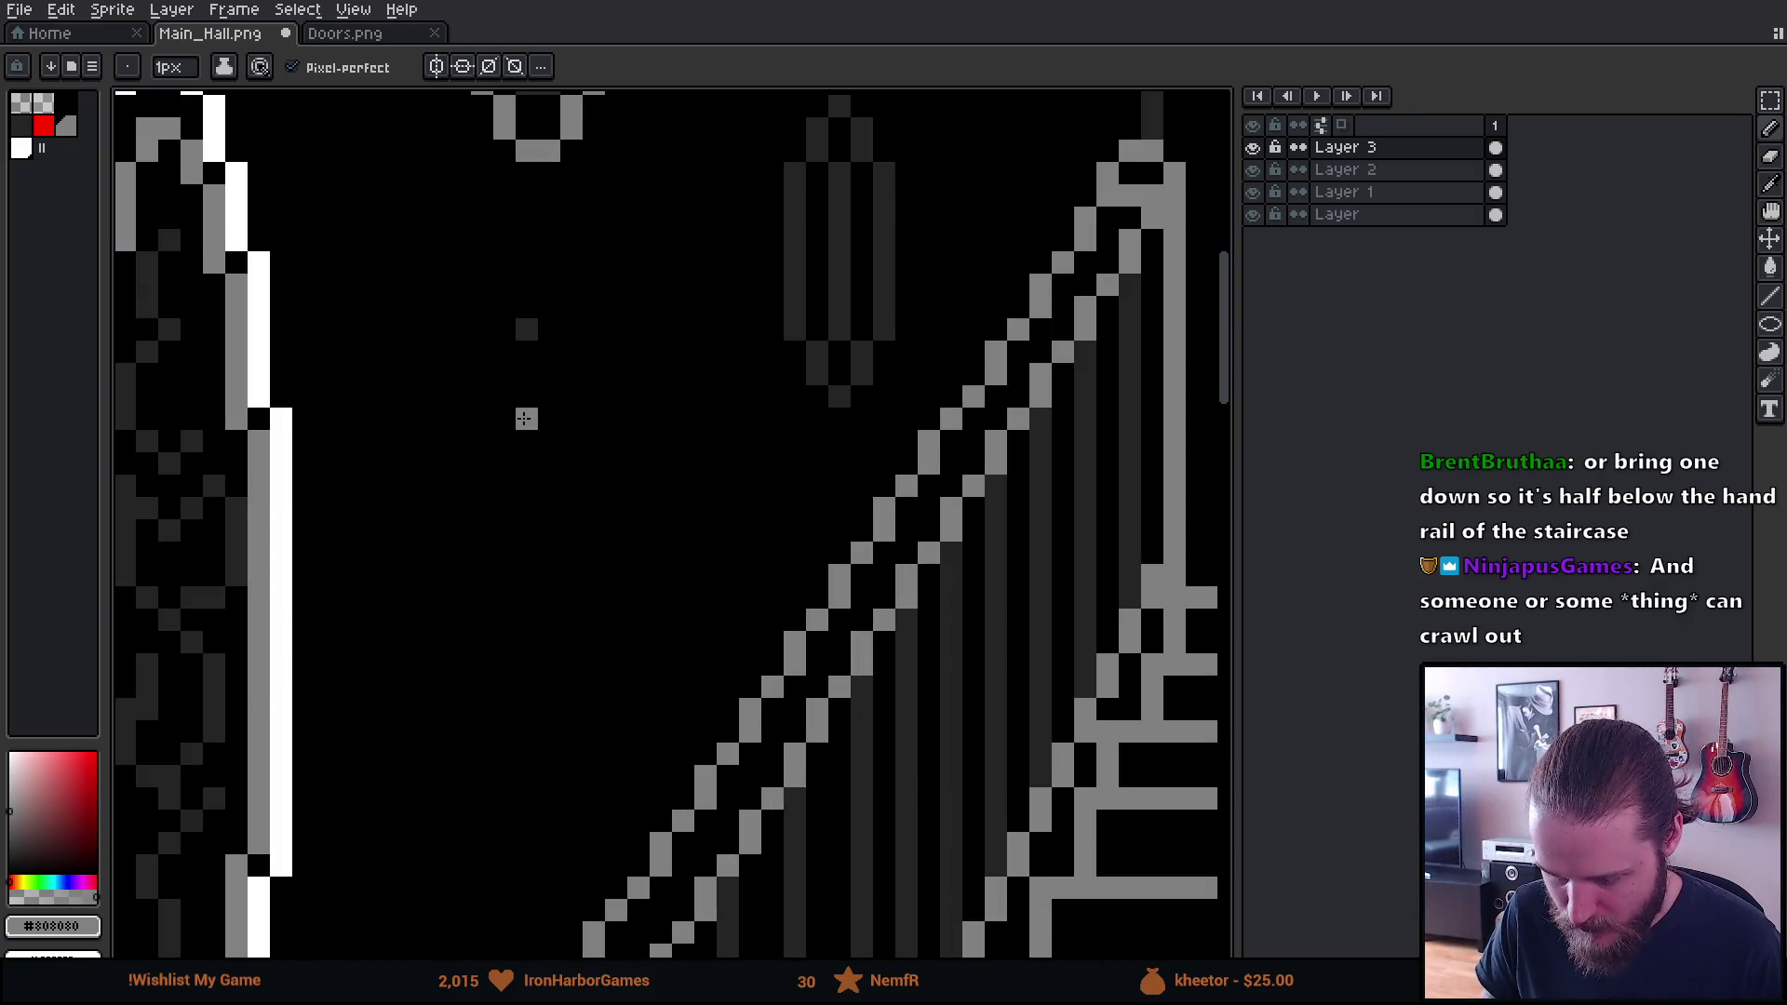
{"action": "left_click", "coordinate": [526, 325], "text": "alt"}
{"action": "left_click", "coordinate": [553, 307]}
{"action": "scroll", "coordinate": [591, 563], "scroll_direction": "down", "scroll_amount": 4}
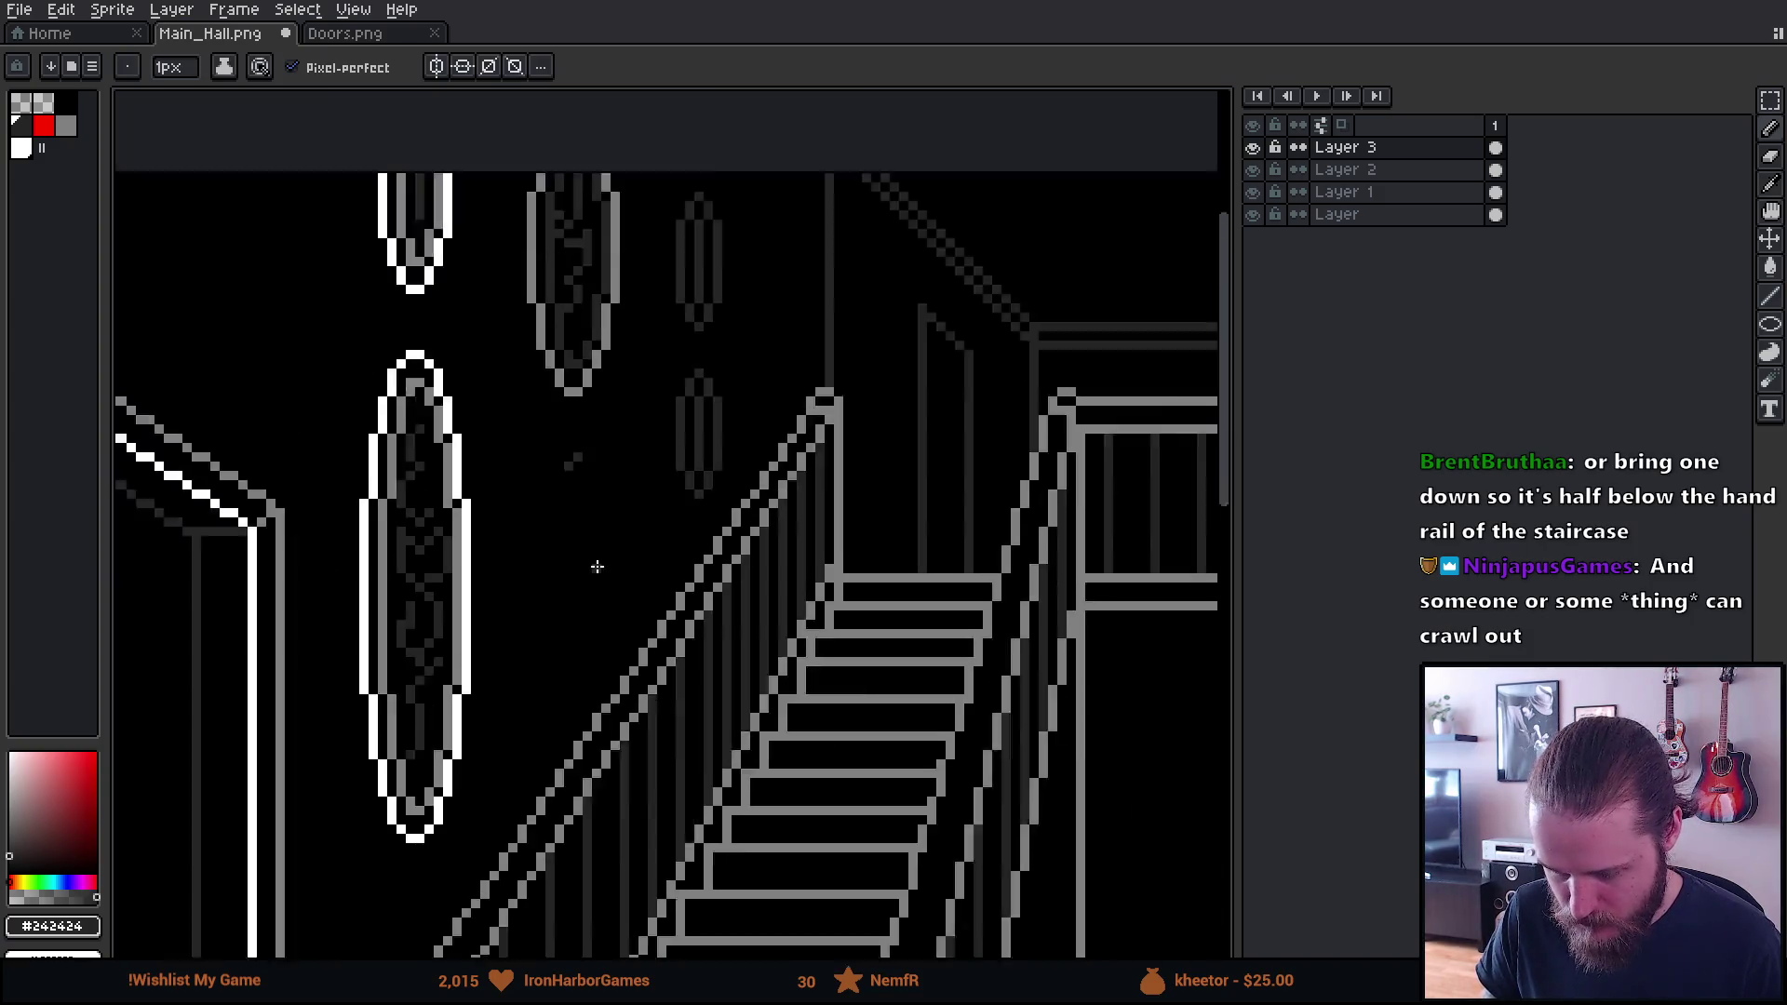
Move over to the left staircase and paint out the small oval on the left wall in black
{"action": "left_click_drag", "start_coordinate": [728, 658], "coordinate": [720, 543]}
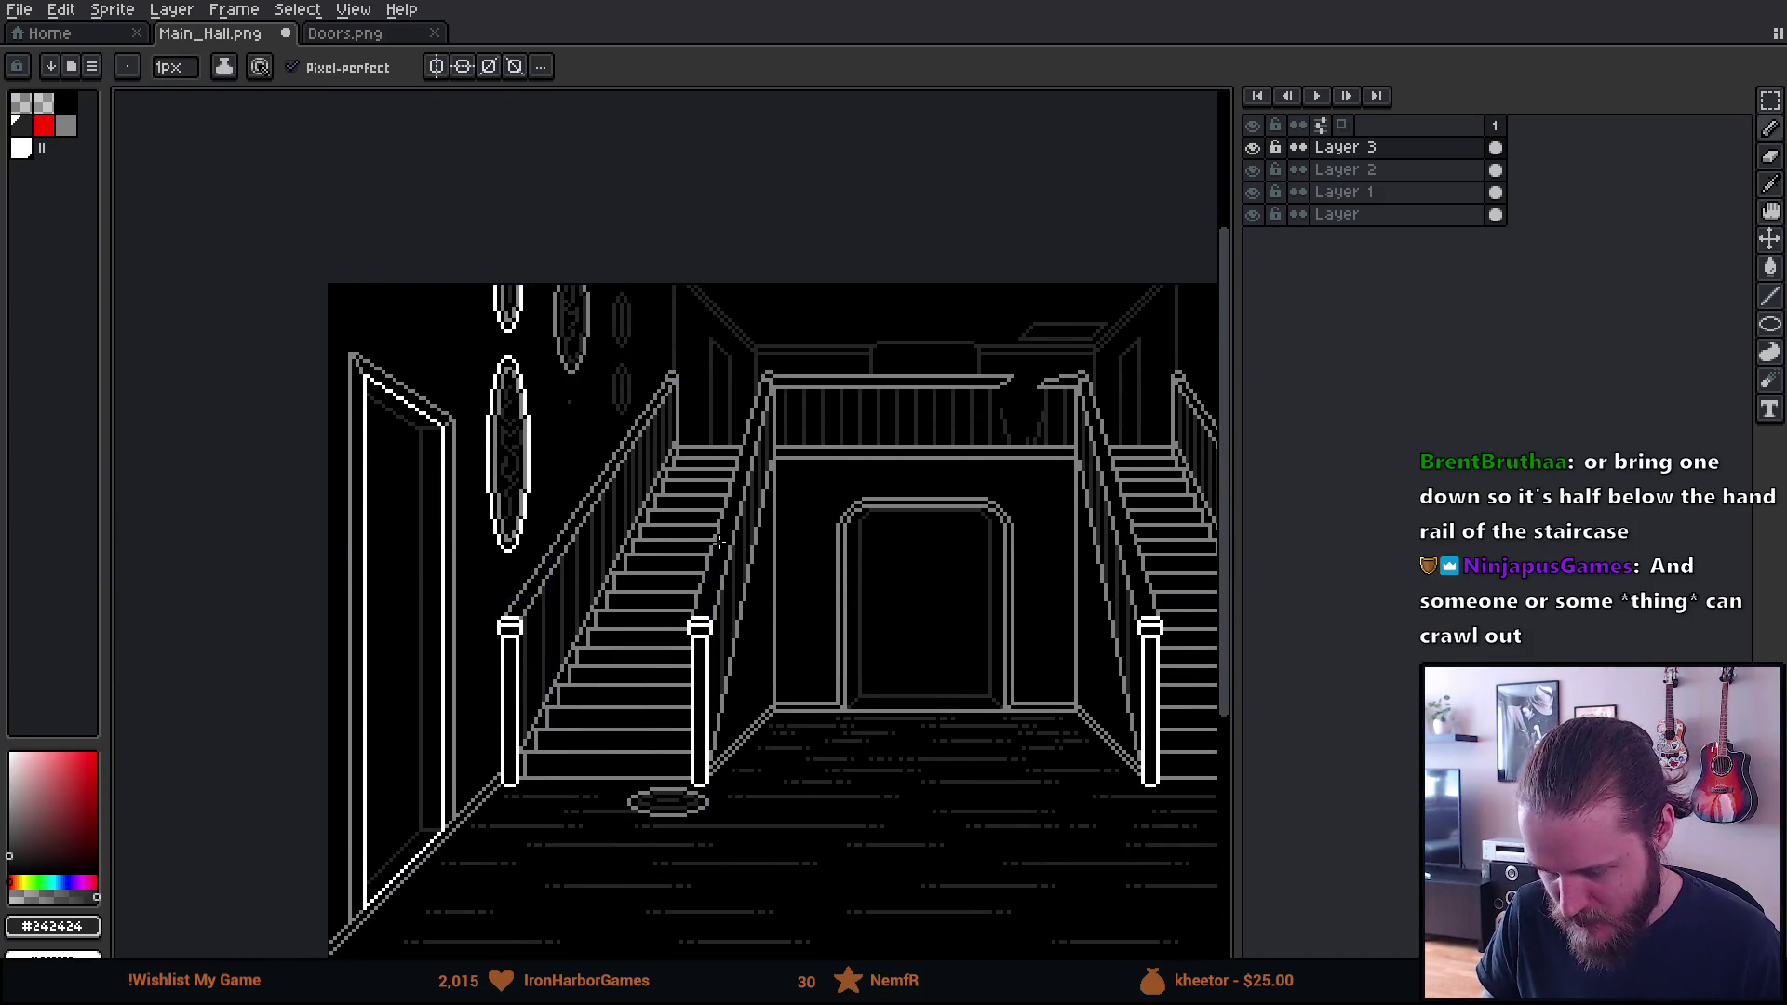
{"action": "mouse_move", "coordinate": [831, 705]}
{"action": "left_mouse_down"}
{"action": "mouse_move", "coordinate": [494, 618]}
{"action": "mouse_move", "coordinate": [595, 611]}
{"action": "left_mouse_up"}
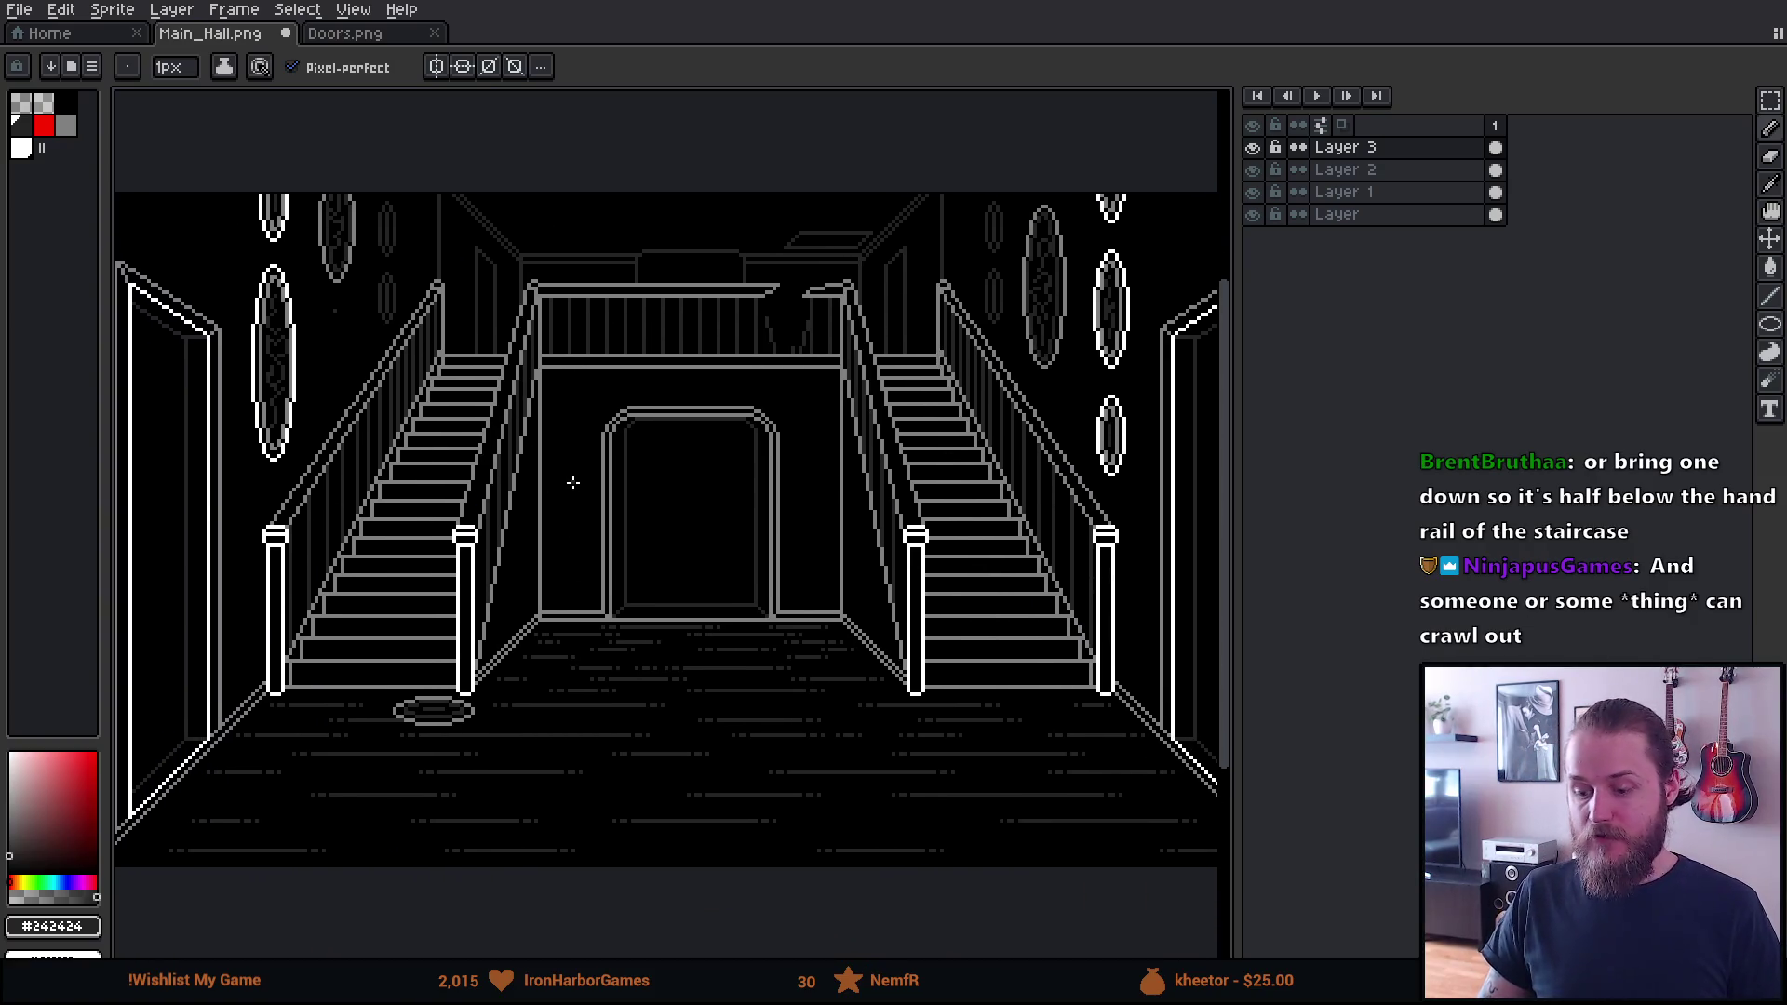
{"action": "scroll", "coordinate": [397, 288], "scroll_direction": "up", "scroll_amount": 4}
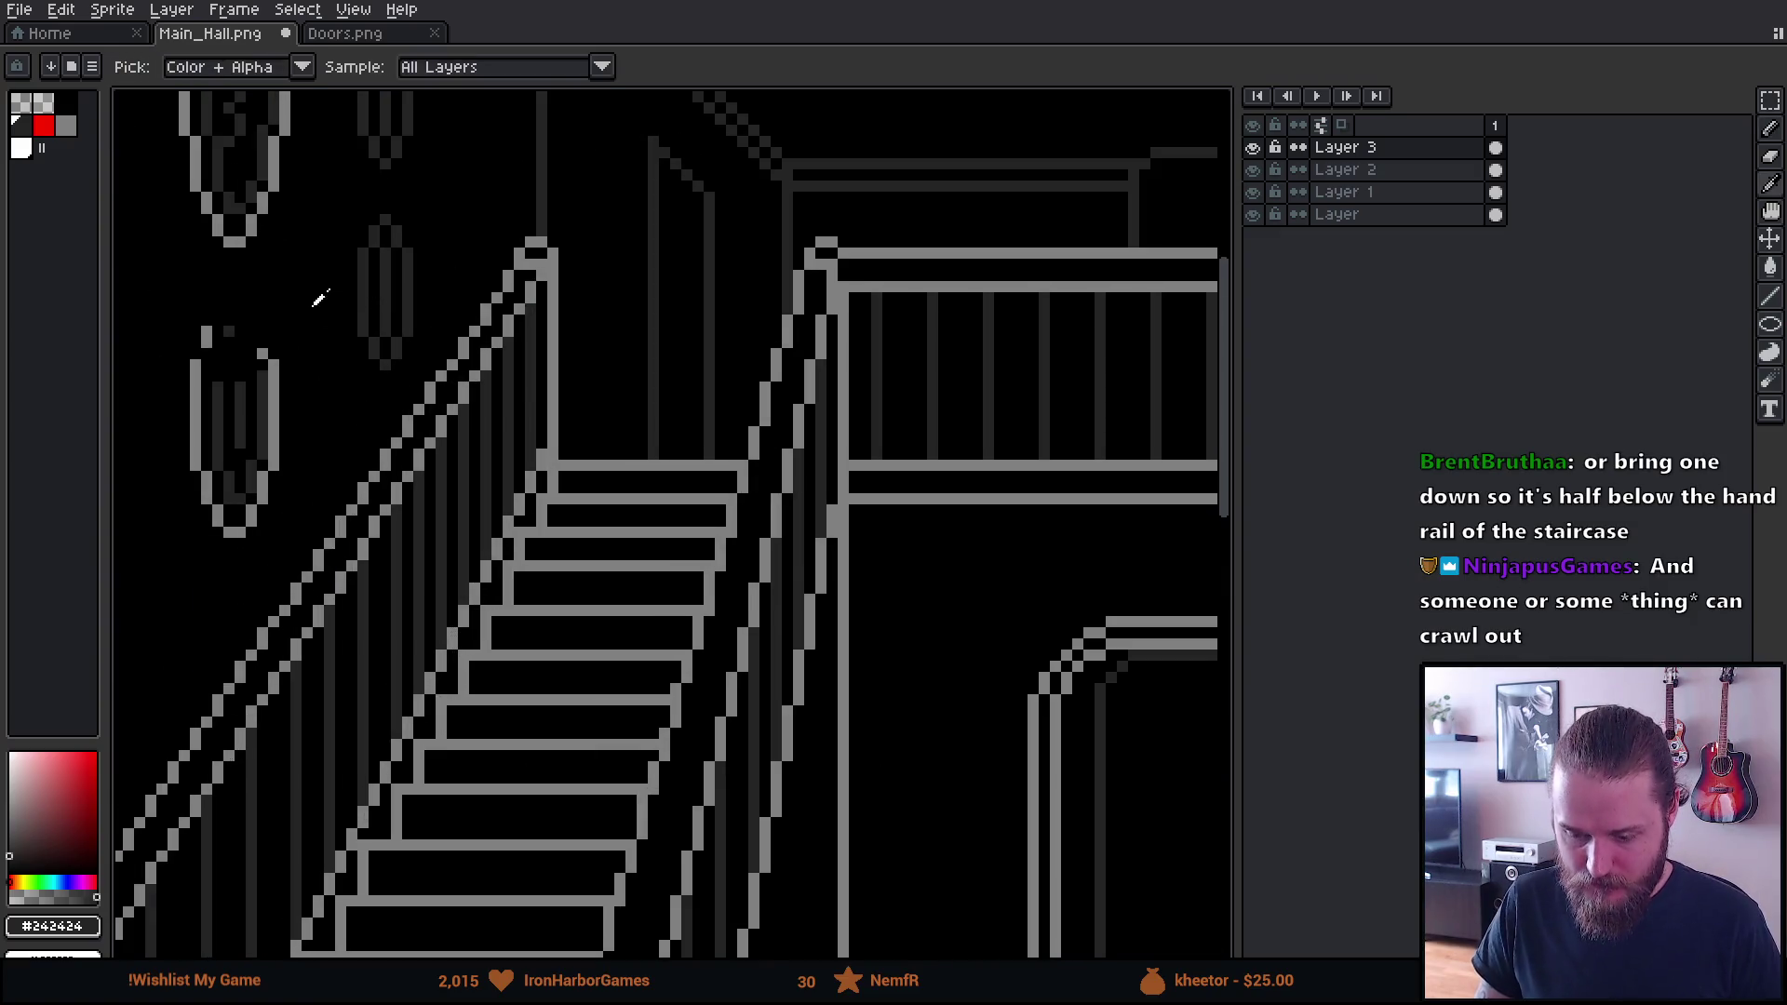
{"action": "left_click", "coordinate": [319, 298], "text": "alt"}
{"action": "mouse_move", "coordinate": [196, 372]}
{"action": "left_mouse_down"}
{"action": "mouse_move", "coordinate": [228, 359]}
{"action": "mouse_move", "coordinate": [268, 400]}
{"action": "mouse_move", "coordinate": [243, 497]}
{"action": "mouse_move", "coordinate": [196, 382]}
{"action": "left_mouse_up"}
{"action": "scroll", "coordinate": [299, 538], "scroll_direction": "down", "scroll_amount": 4}
{"action": "scroll", "coordinate": [427, 710], "scroll_direction": "down", "scroll_amount": 1}
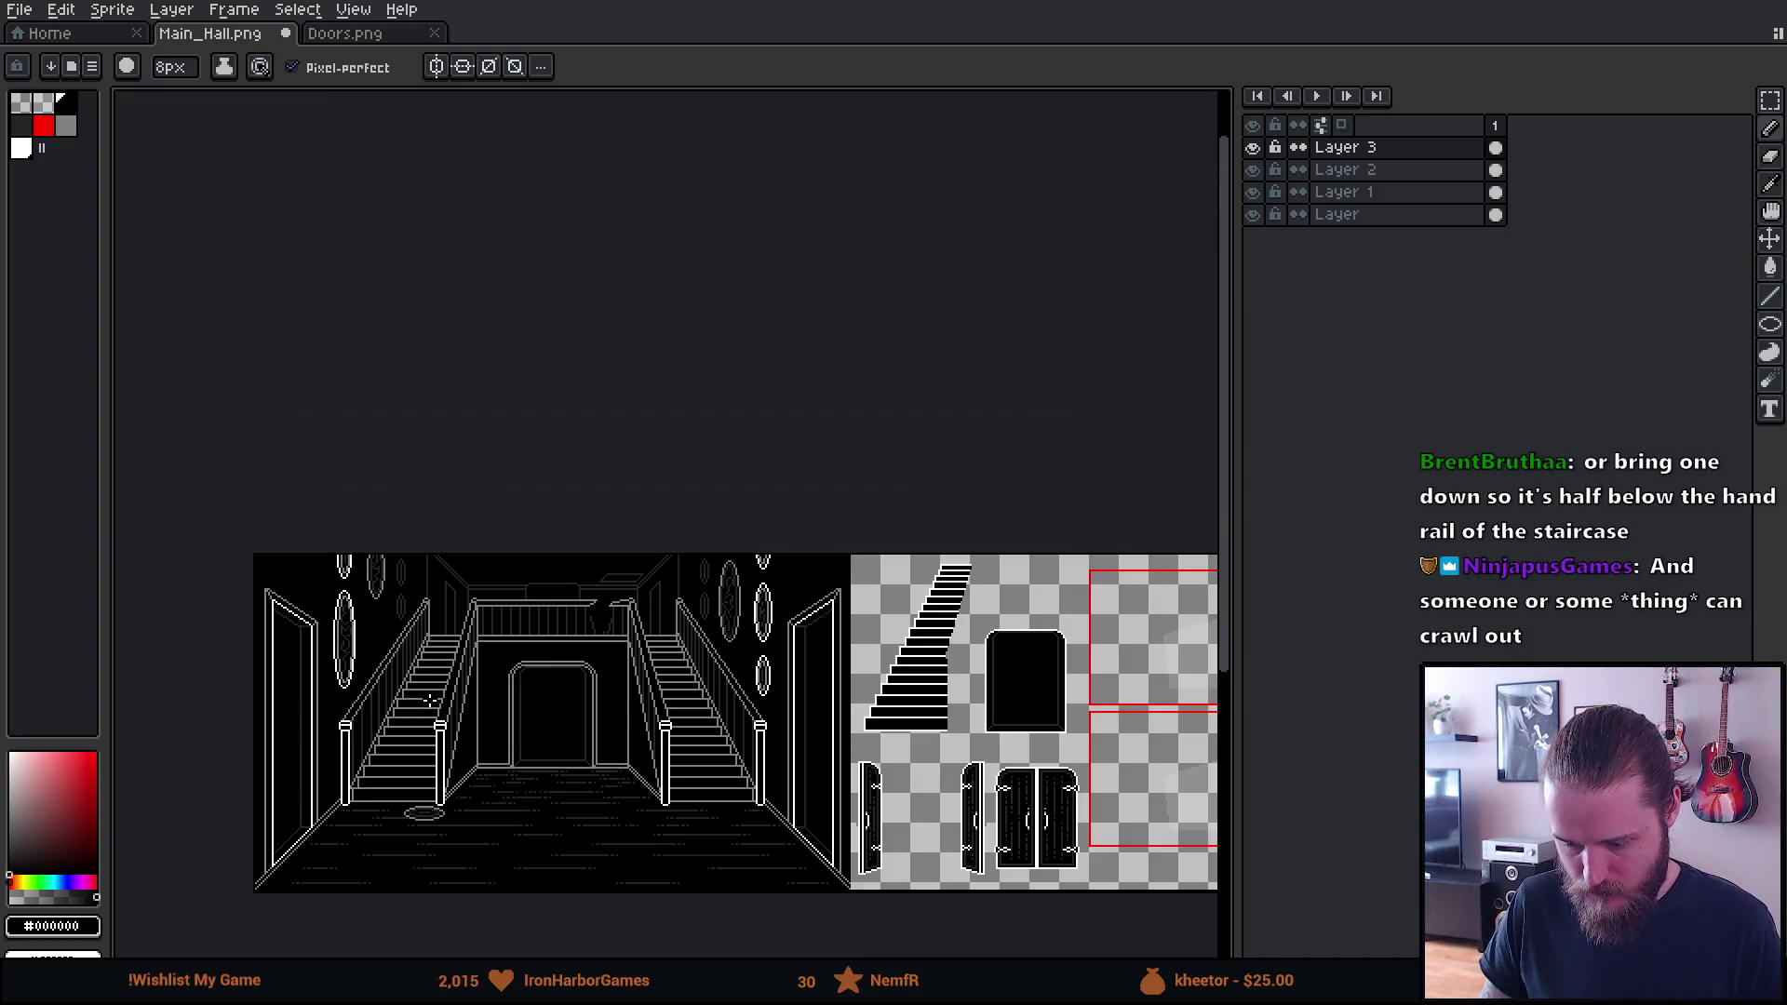
{"action": "scroll", "coordinate": [531, 654], "scroll_direction": "up", "scroll_amount": 3}
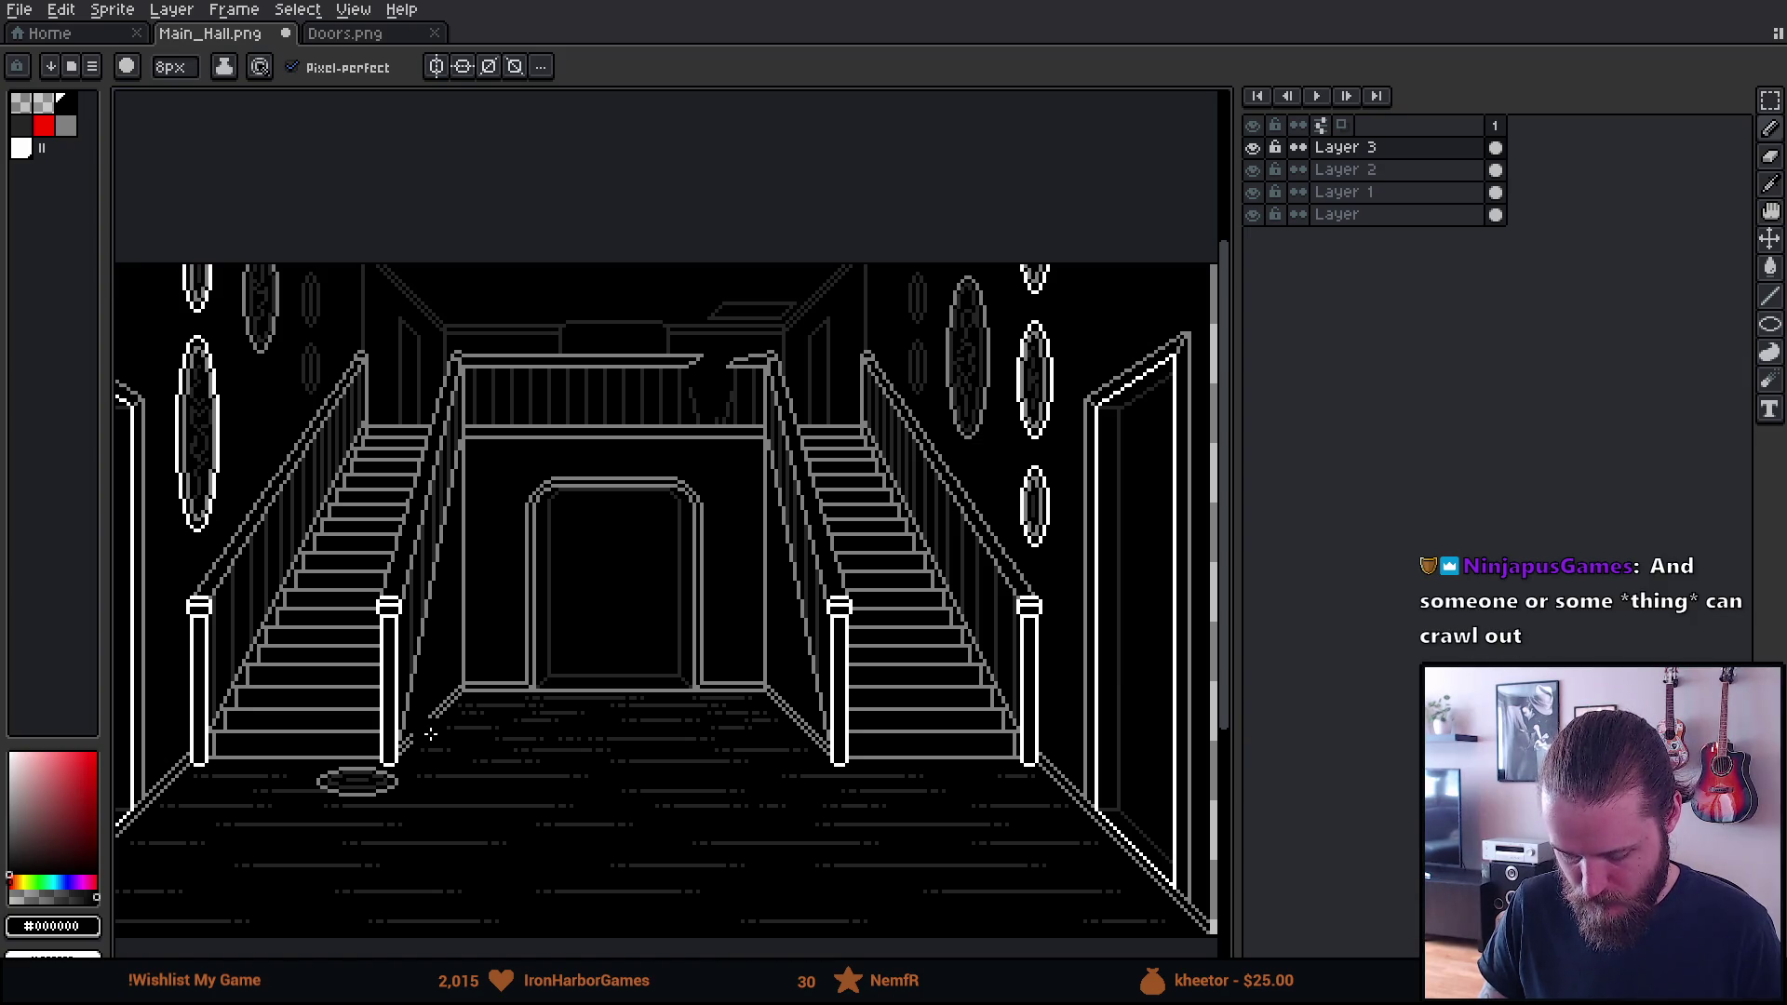
{"action": "scroll", "coordinate": [329, 843], "scroll_direction": "up", "scroll_amount": 1}
Select the floor rug with a rectangle, nudge it about a pixel, and commit
{"action": "key", "text": "m"}
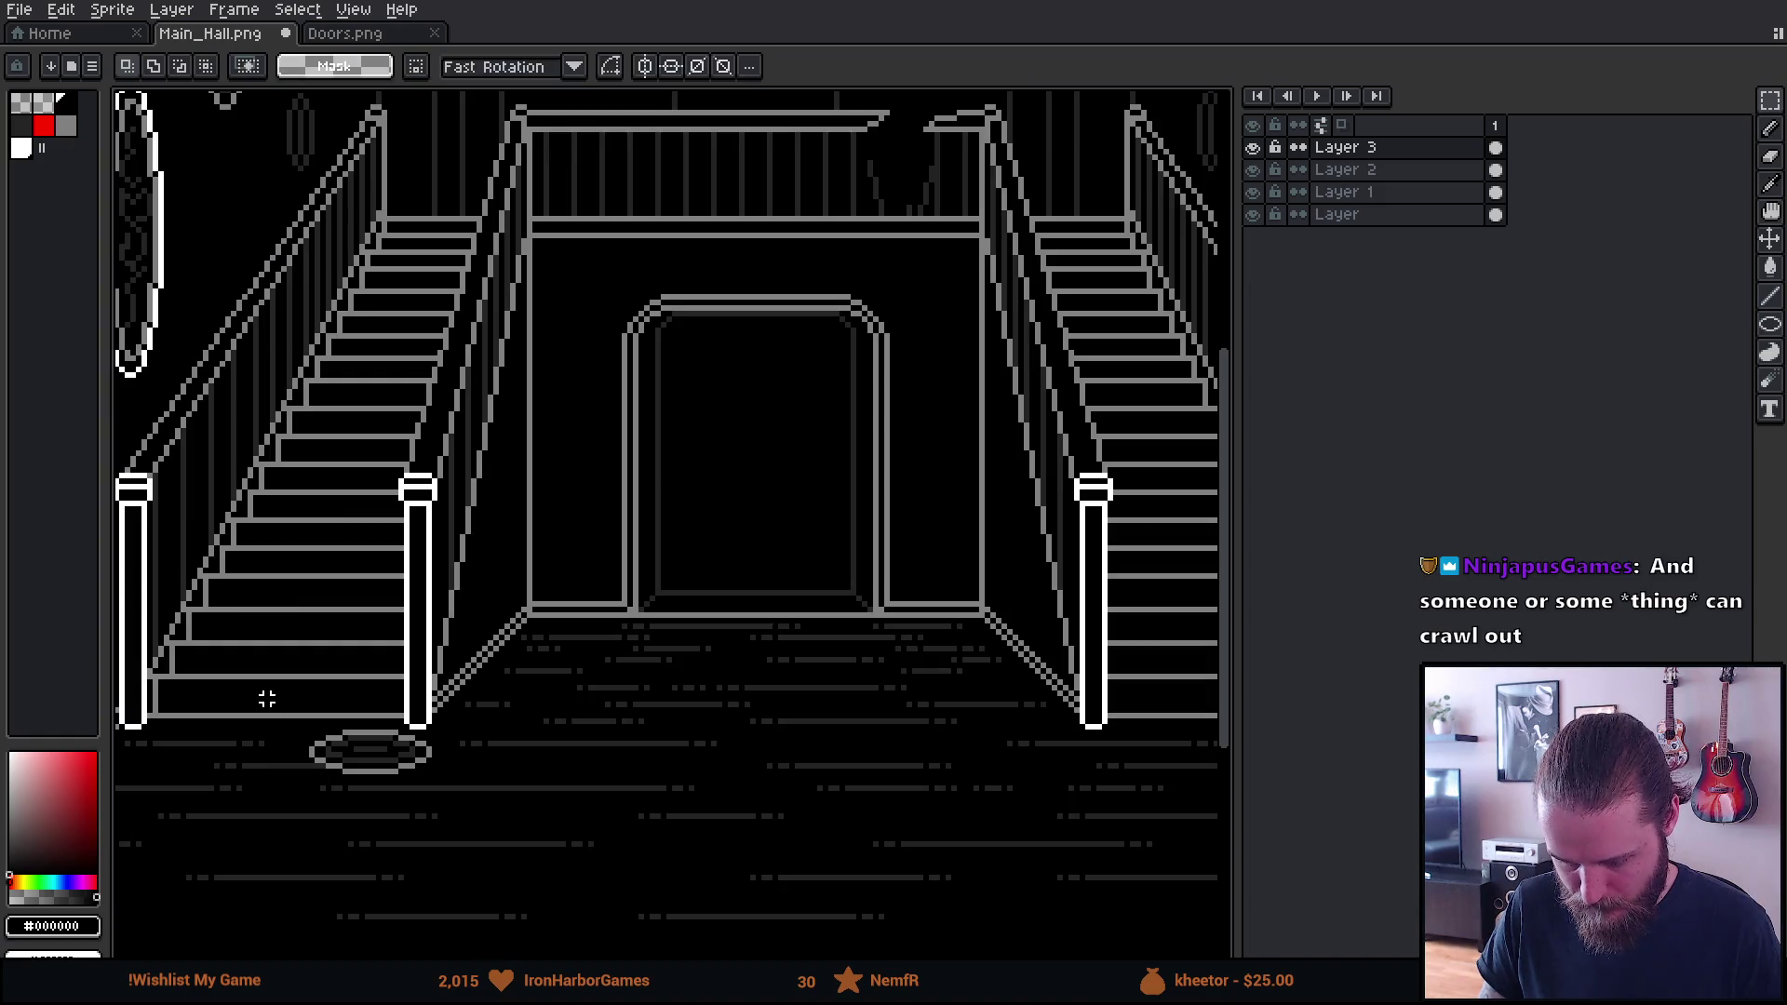
{"action": "mouse_move", "coordinate": [268, 698]}
{"action": "left_mouse_down"}
{"action": "mouse_move", "coordinate": [550, 849]}
{"action": "mouse_move", "coordinate": [492, 803]}
{"action": "left_mouse_up"}
{"action": "key", "text": "Return"}
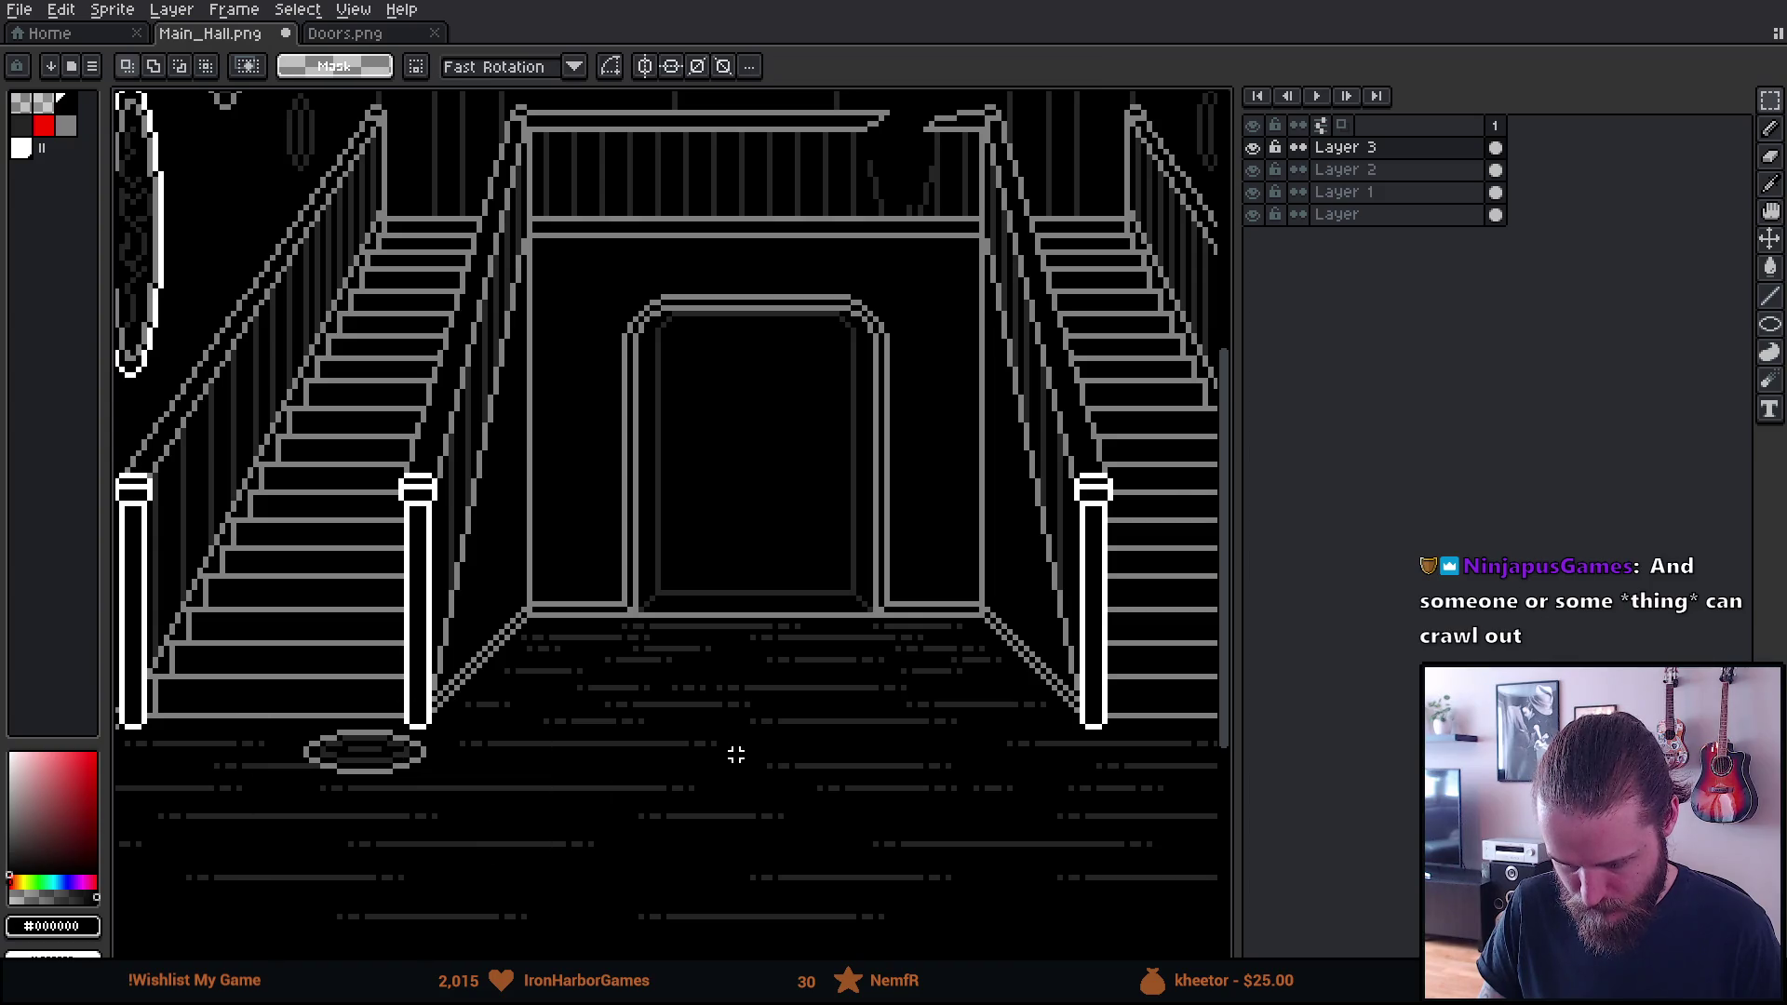
{"action": "scroll", "coordinate": [734, 750], "scroll_direction": "down", "scroll_amount": 3}
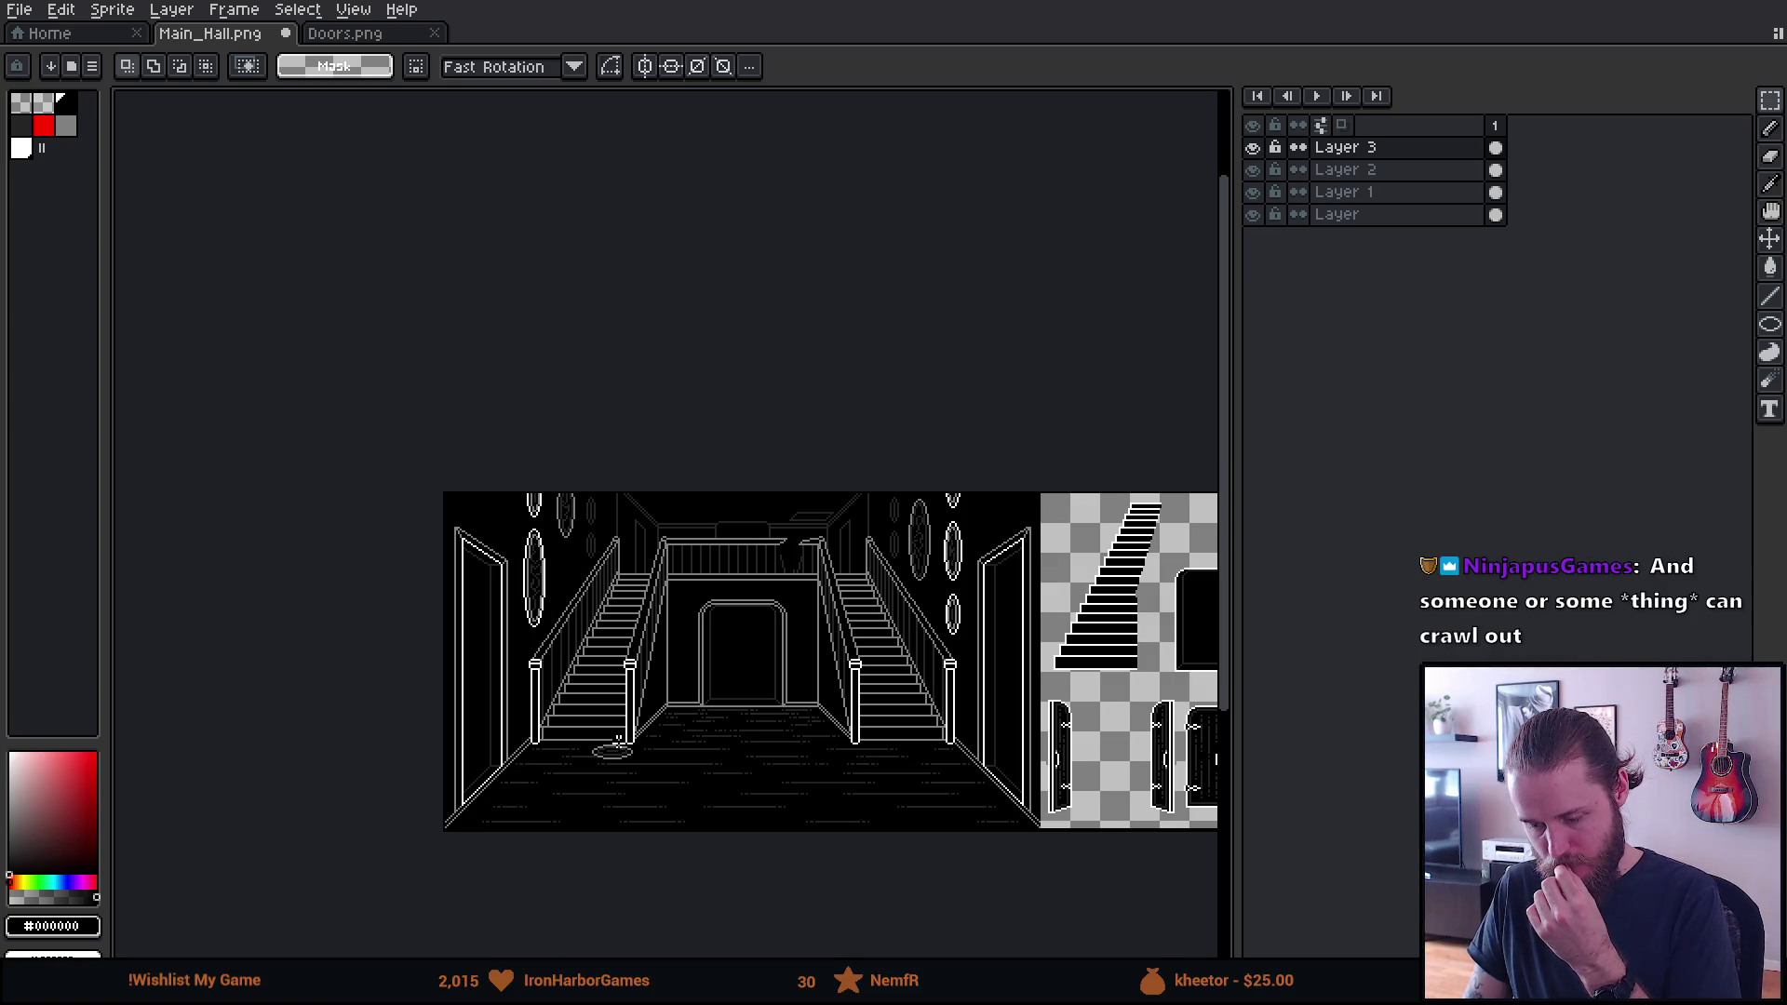
{"action": "scroll", "coordinate": [617, 740], "scroll_direction": "up", "scroll_amount": 2}
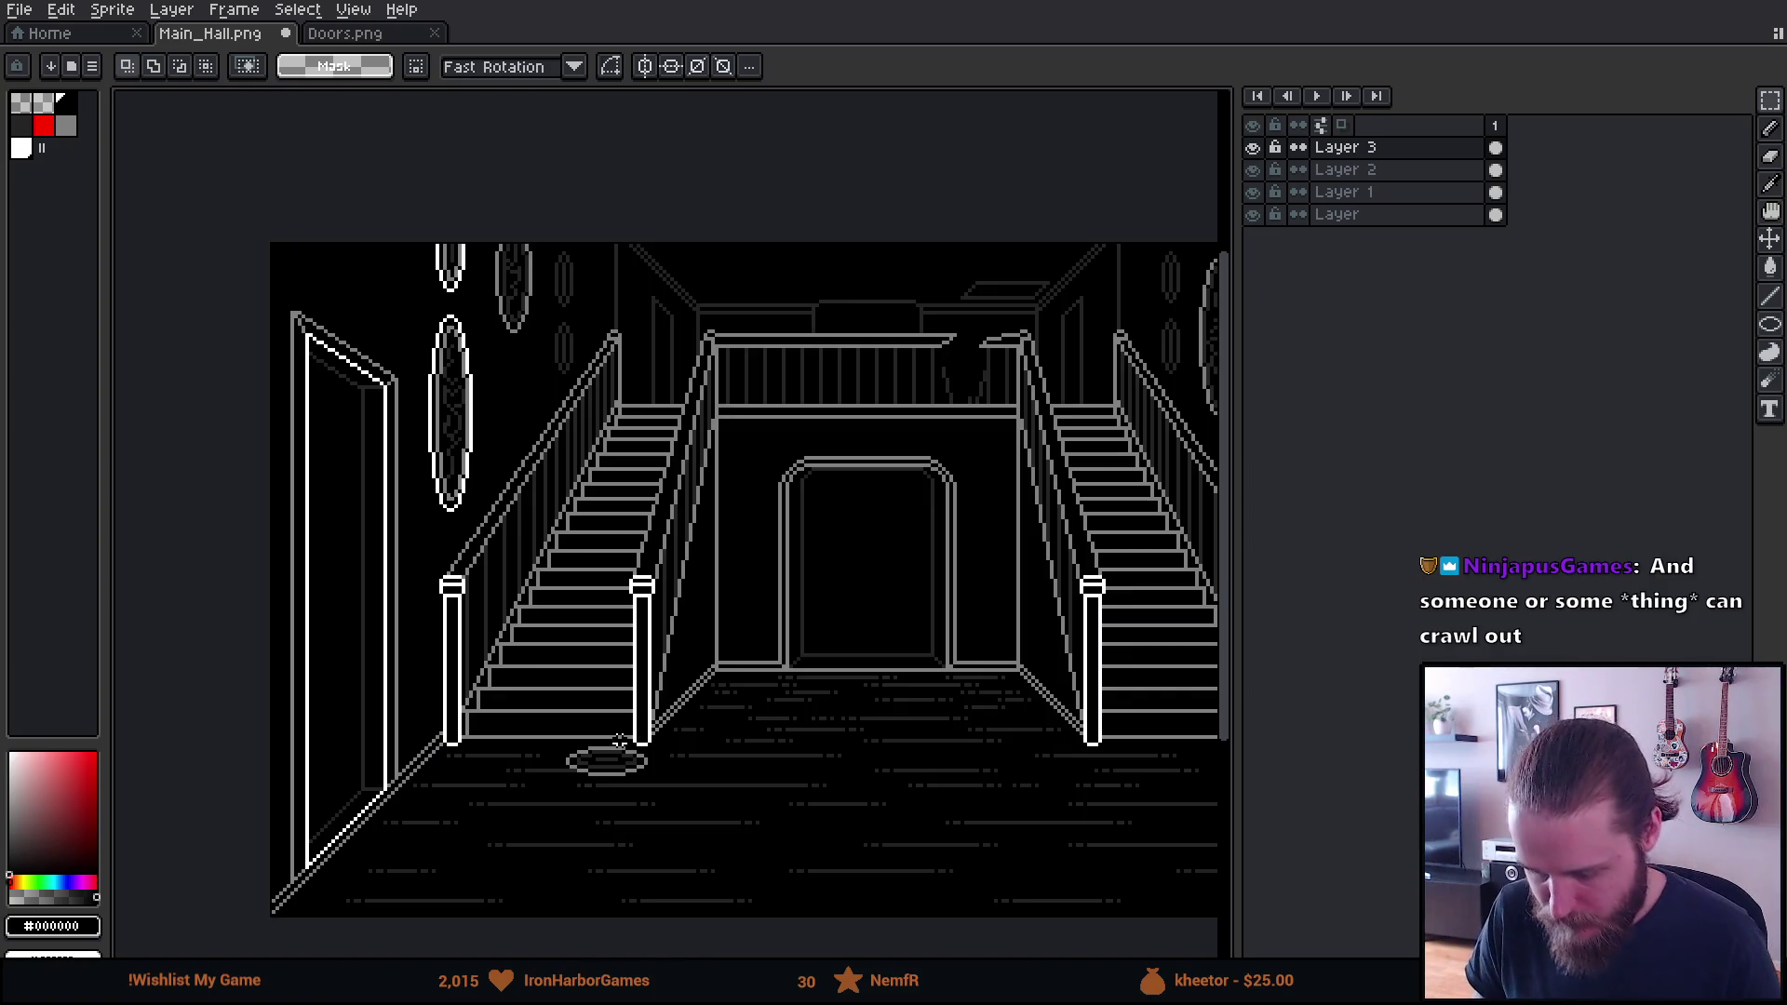
{"action": "scroll", "coordinate": [617, 738], "scroll_direction": "up", "scroll_amount": 1}
{"action": "scroll", "coordinate": [617, 730], "scroll_direction": "down", "scroll_amount": 1}
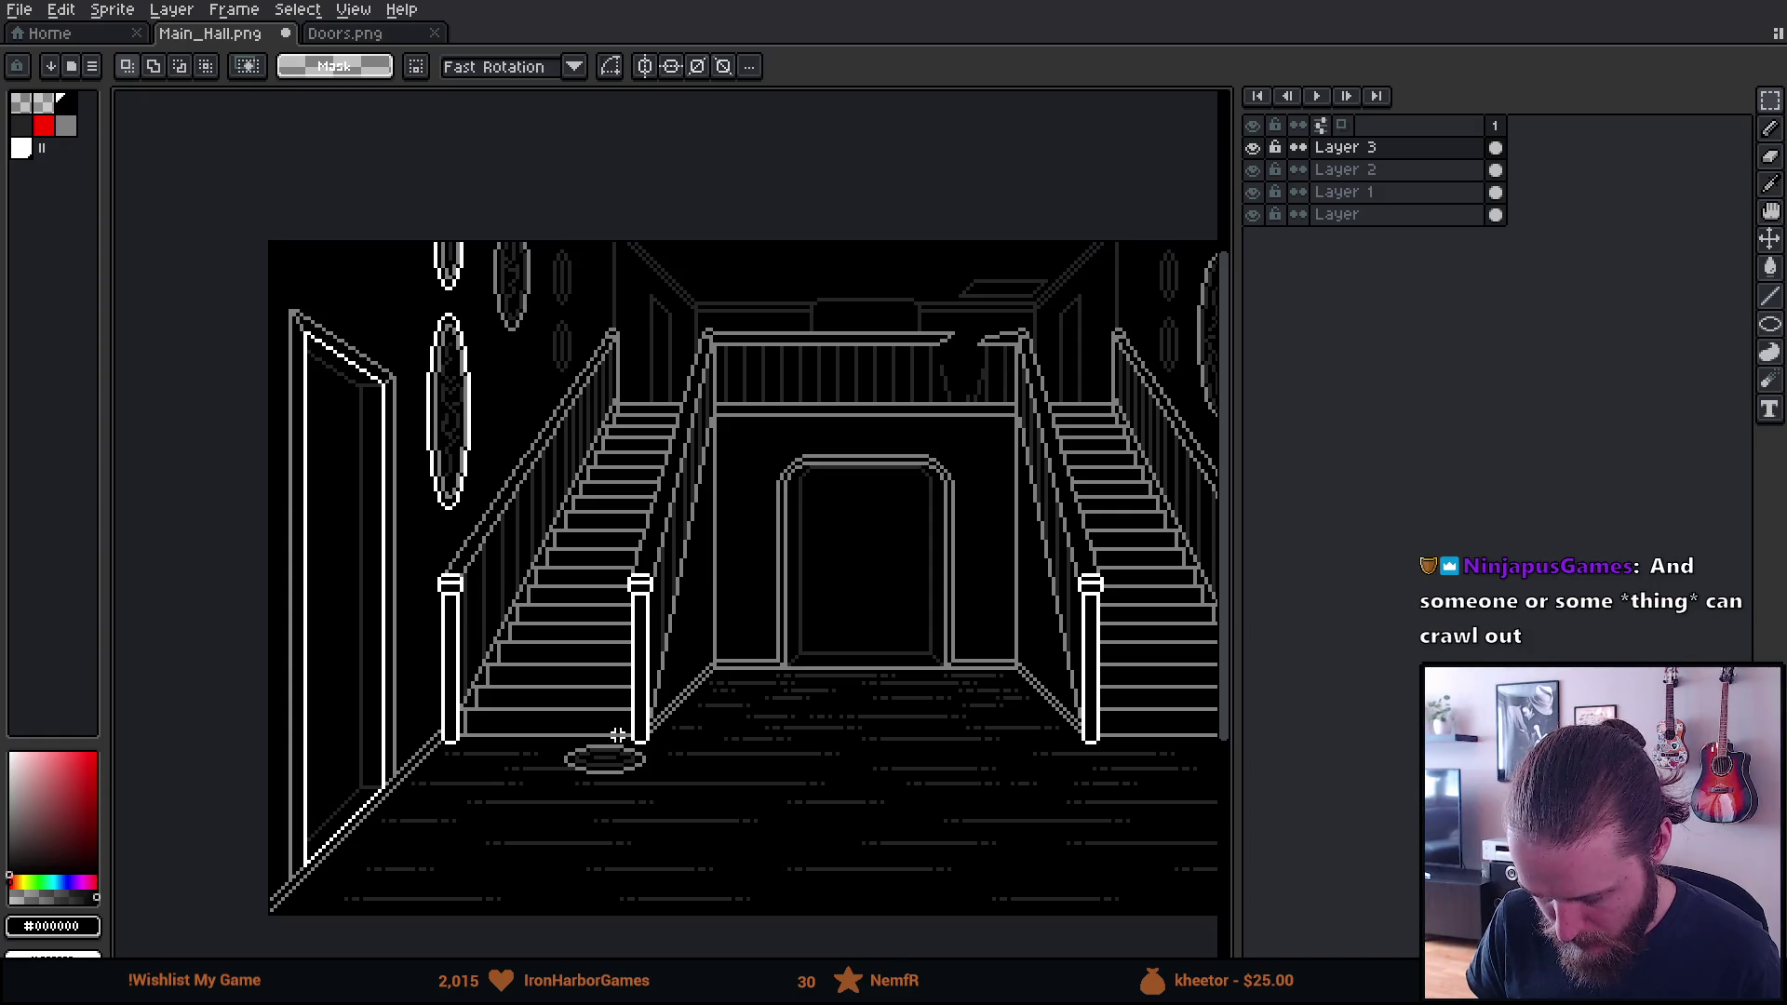
{"action": "mouse_move", "coordinate": [618, 790]}
{"action": "left_mouse_down"}
{"action": "mouse_move", "coordinate": [528, 756]}
{"action": "mouse_move", "coordinate": [560, 763]}
{"action": "left_mouse_up"}
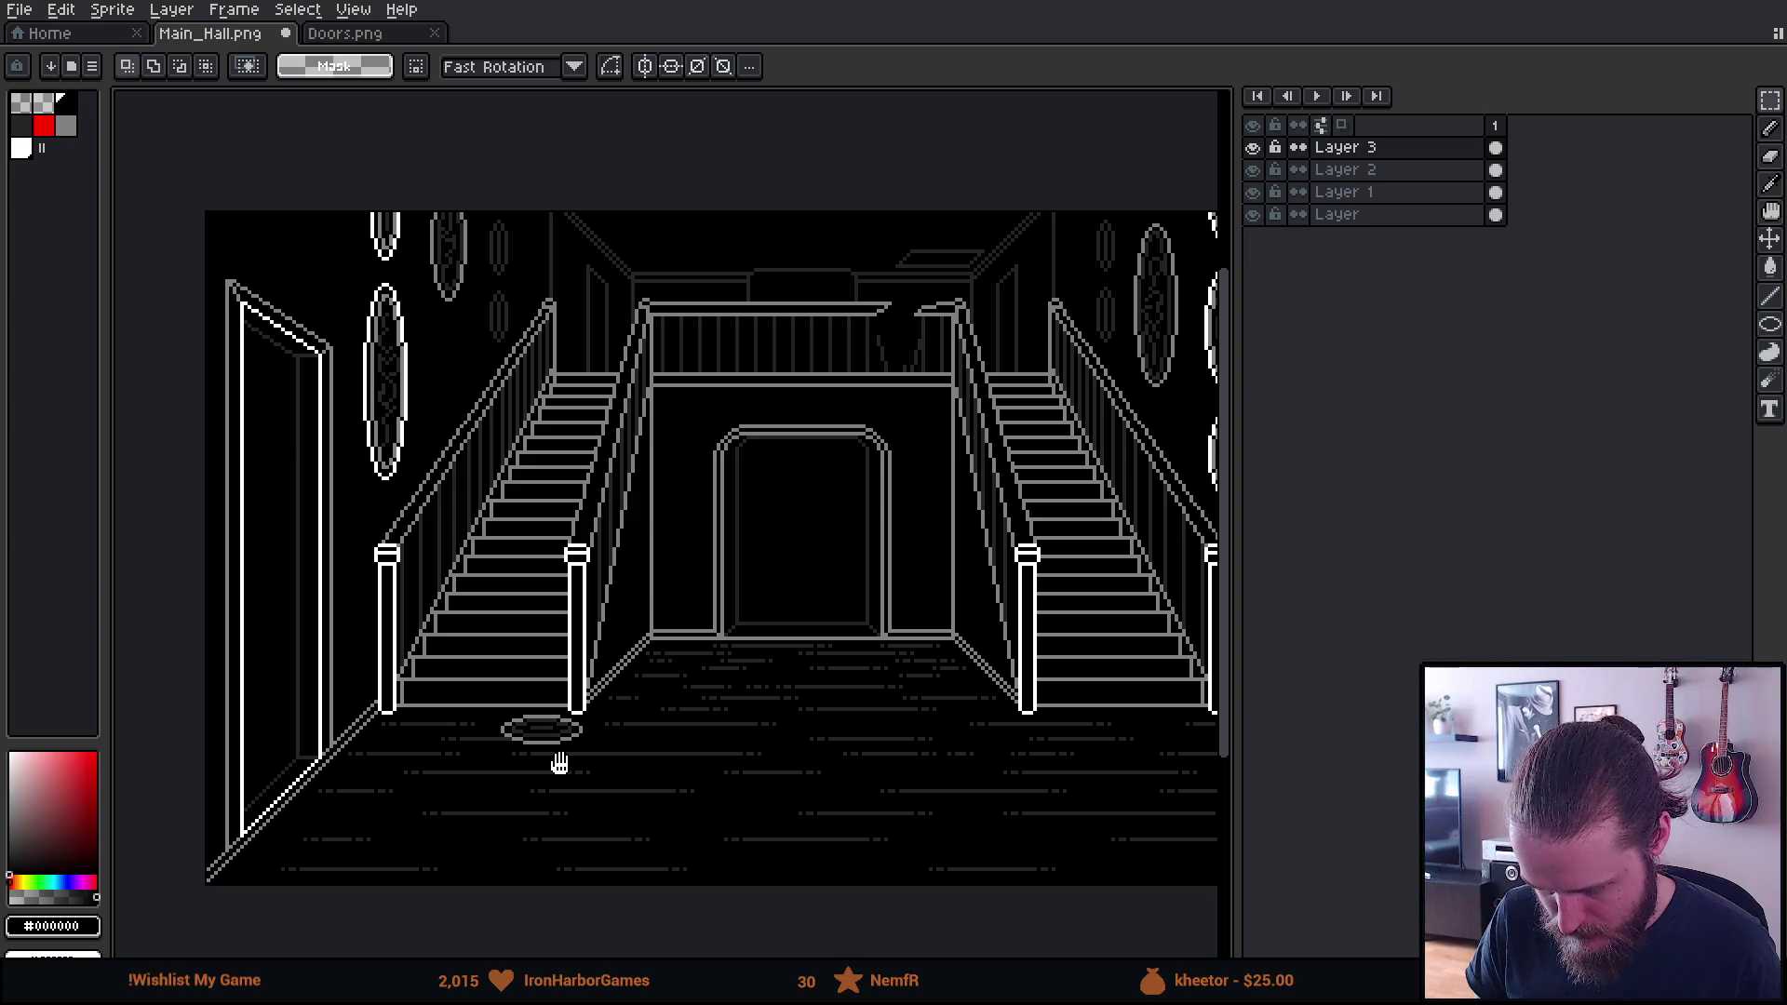
{"action": "left_click_drag", "start_coordinate": [559, 764], "coordinate": [538, 771]}
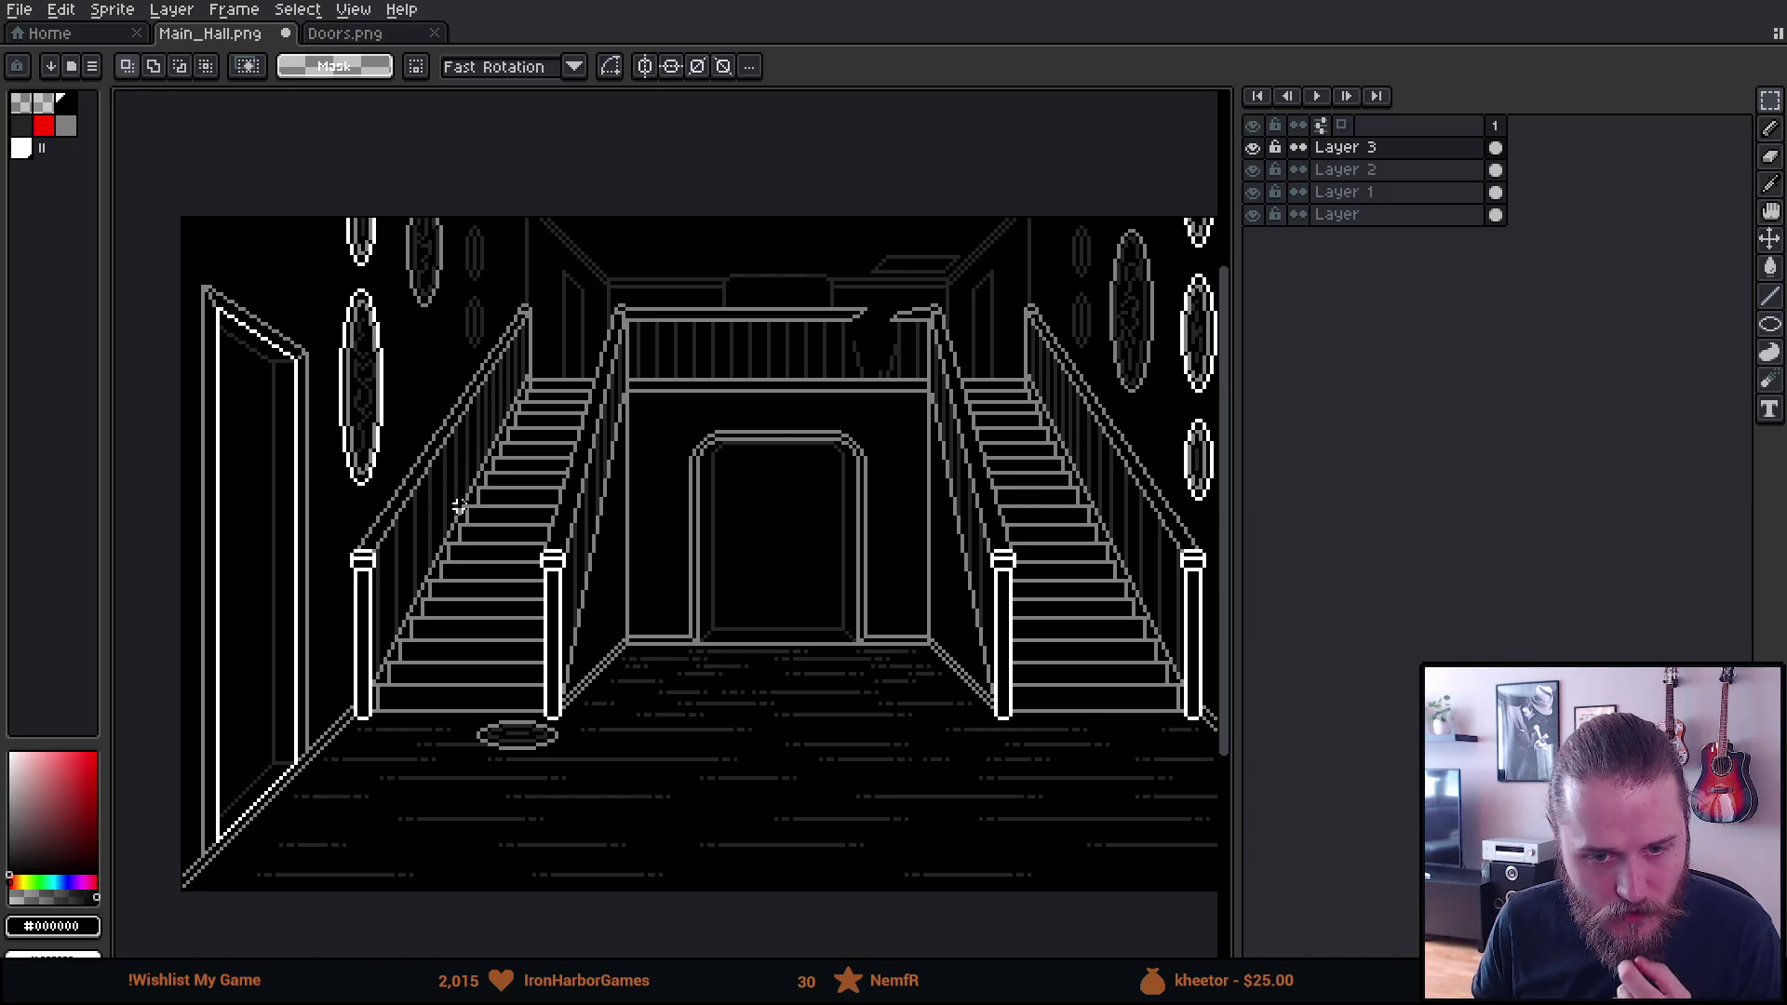
{"action": "scroll", "coordinate": [455, 498], "scroll_direction": "up", "scroll_amount": 2}
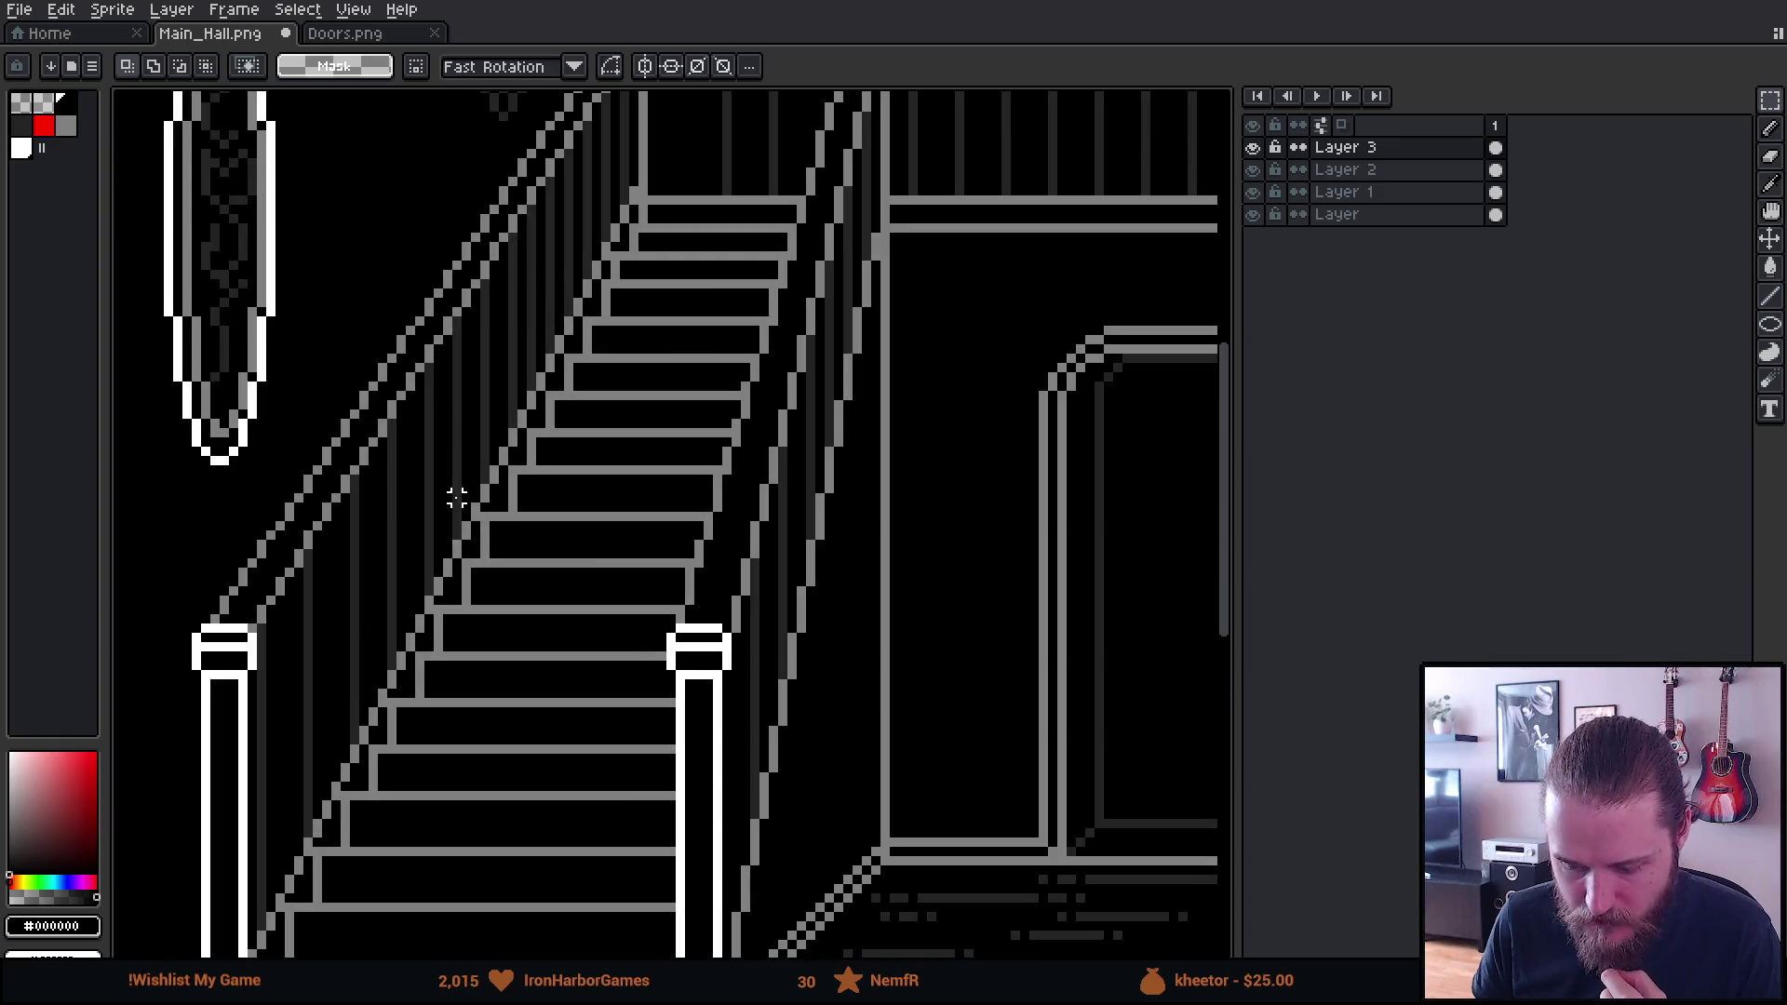
Draw two short test strokes beside the rail and undo both
{"action": "left_click_drag", "start_coordinate": [410, 228], "coordinate": [407, 326]}
{"action": "key", "text": "ctrl+z"}
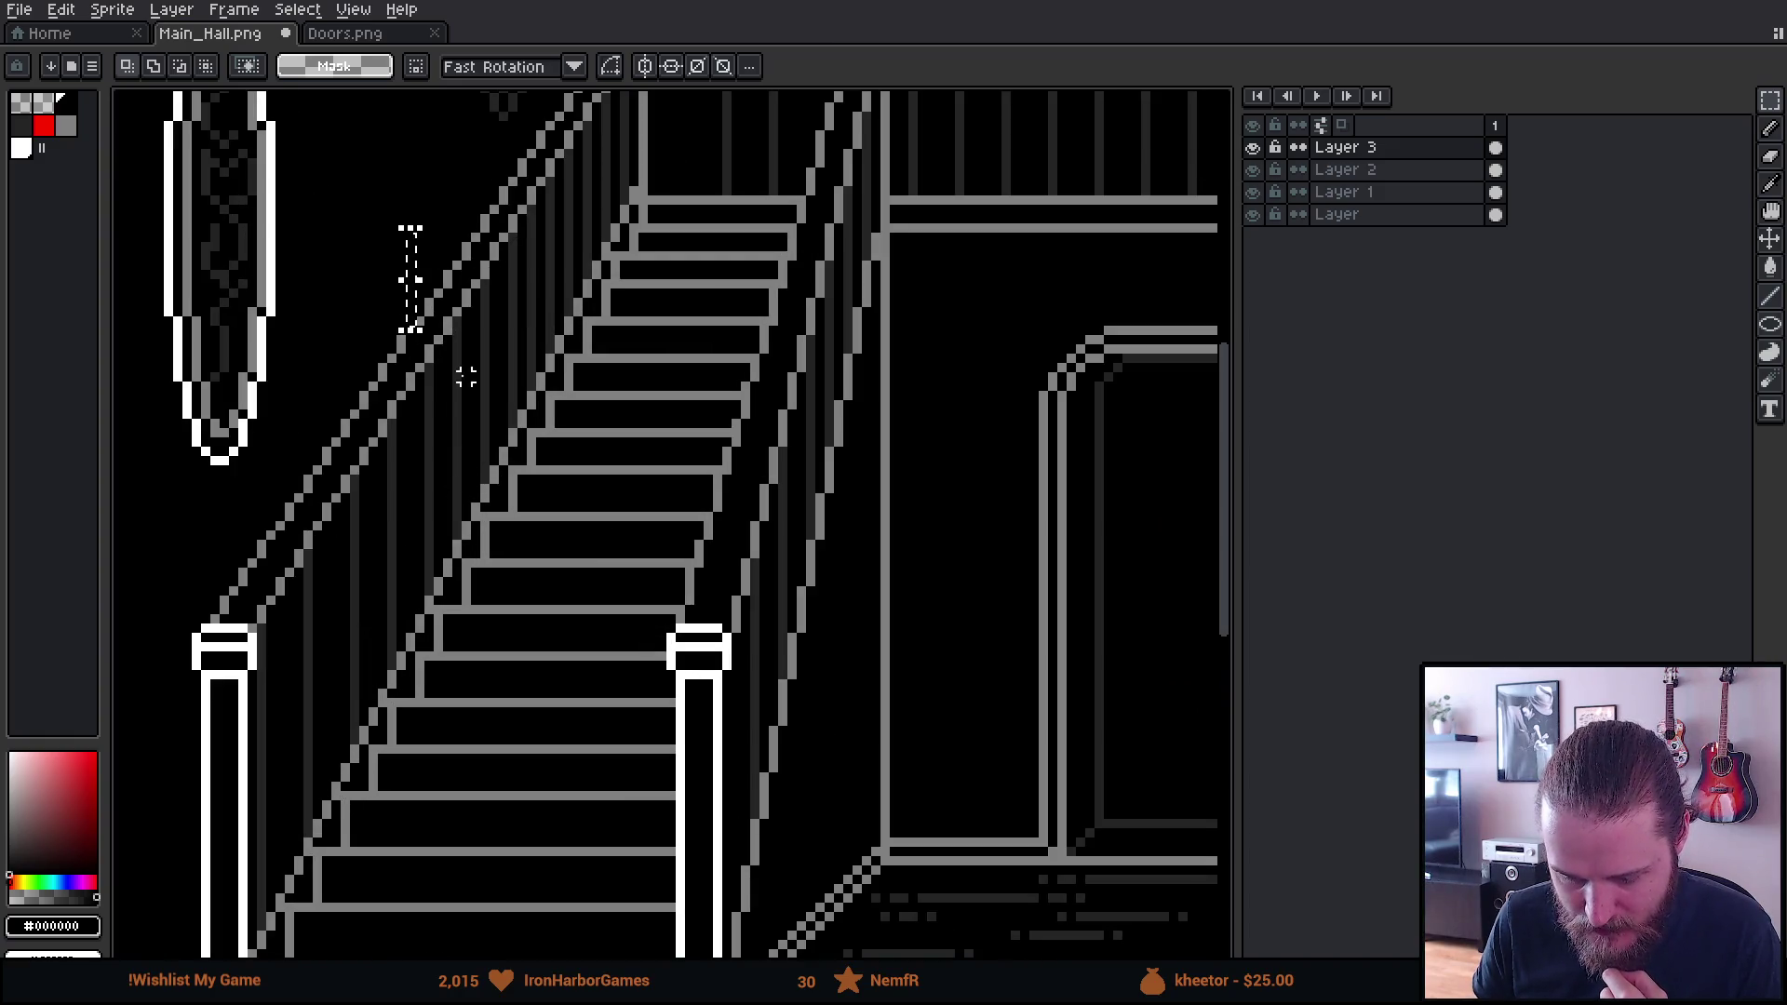
{"action": "left_click_drag", "start_coordinate": [465, 480], "coordinate": [490, 606]}
{"action": "key", "text": "ctrl+z"}
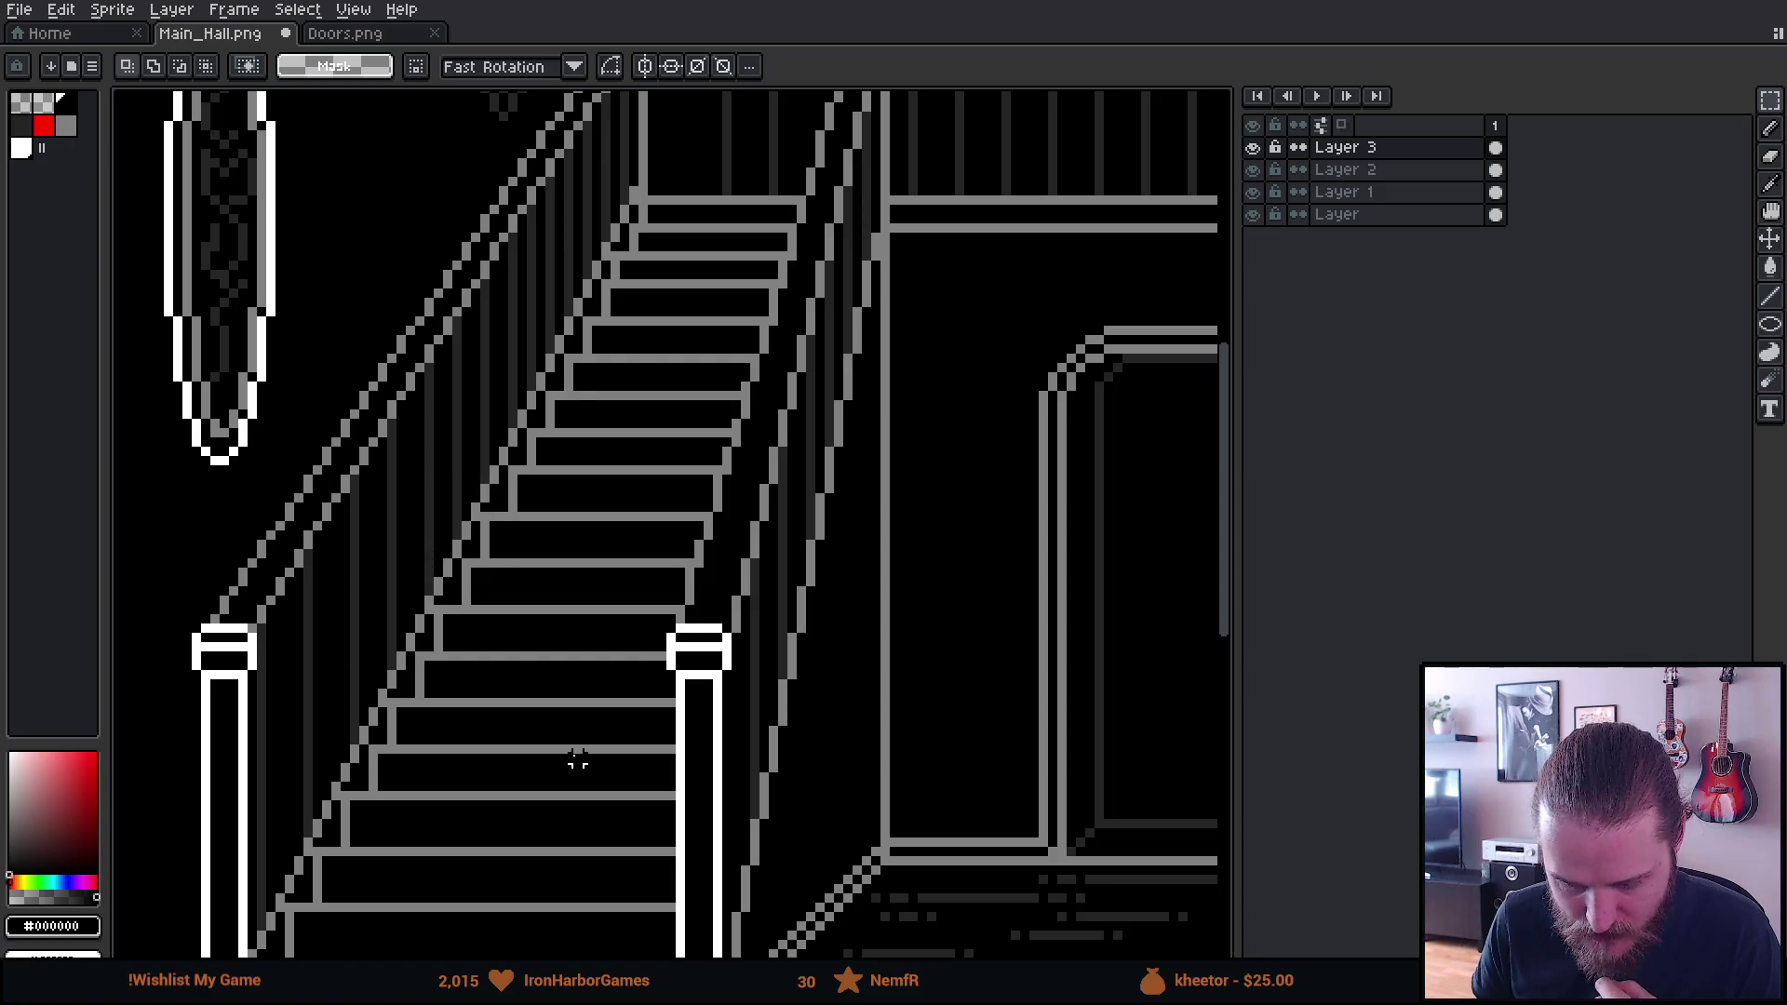
{"action": "scroll", "coordinate": [577, 758], "scroll_direction": "down", "scroll_amount": 1}
{"action": "scroll", "coordinate": [577, 759], "scroll_direction": "down", "scroll_amount": 3}
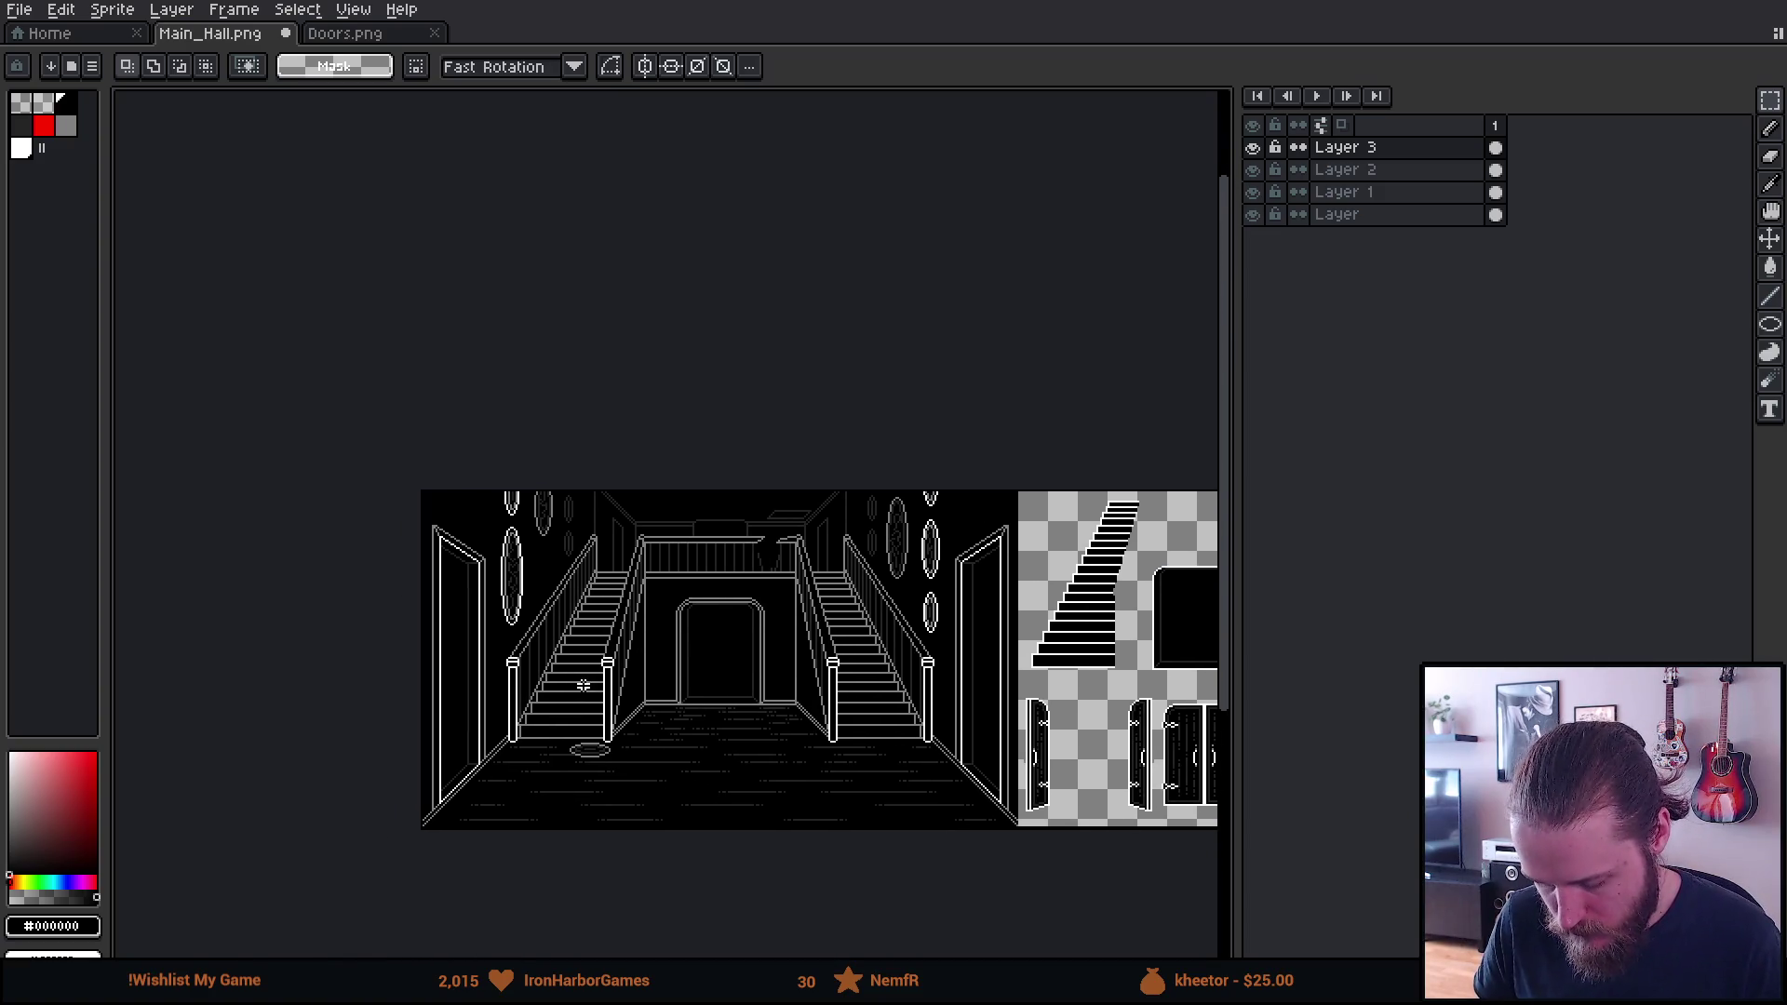
{"action": "scroll", "coordinate": [570, 842], "scroll_direction": "up", "scroll_amount": 1}
{"action": "scroll", "coordinate": [573, 689], "scroll_direction": "up", "scroll_amount": 4}
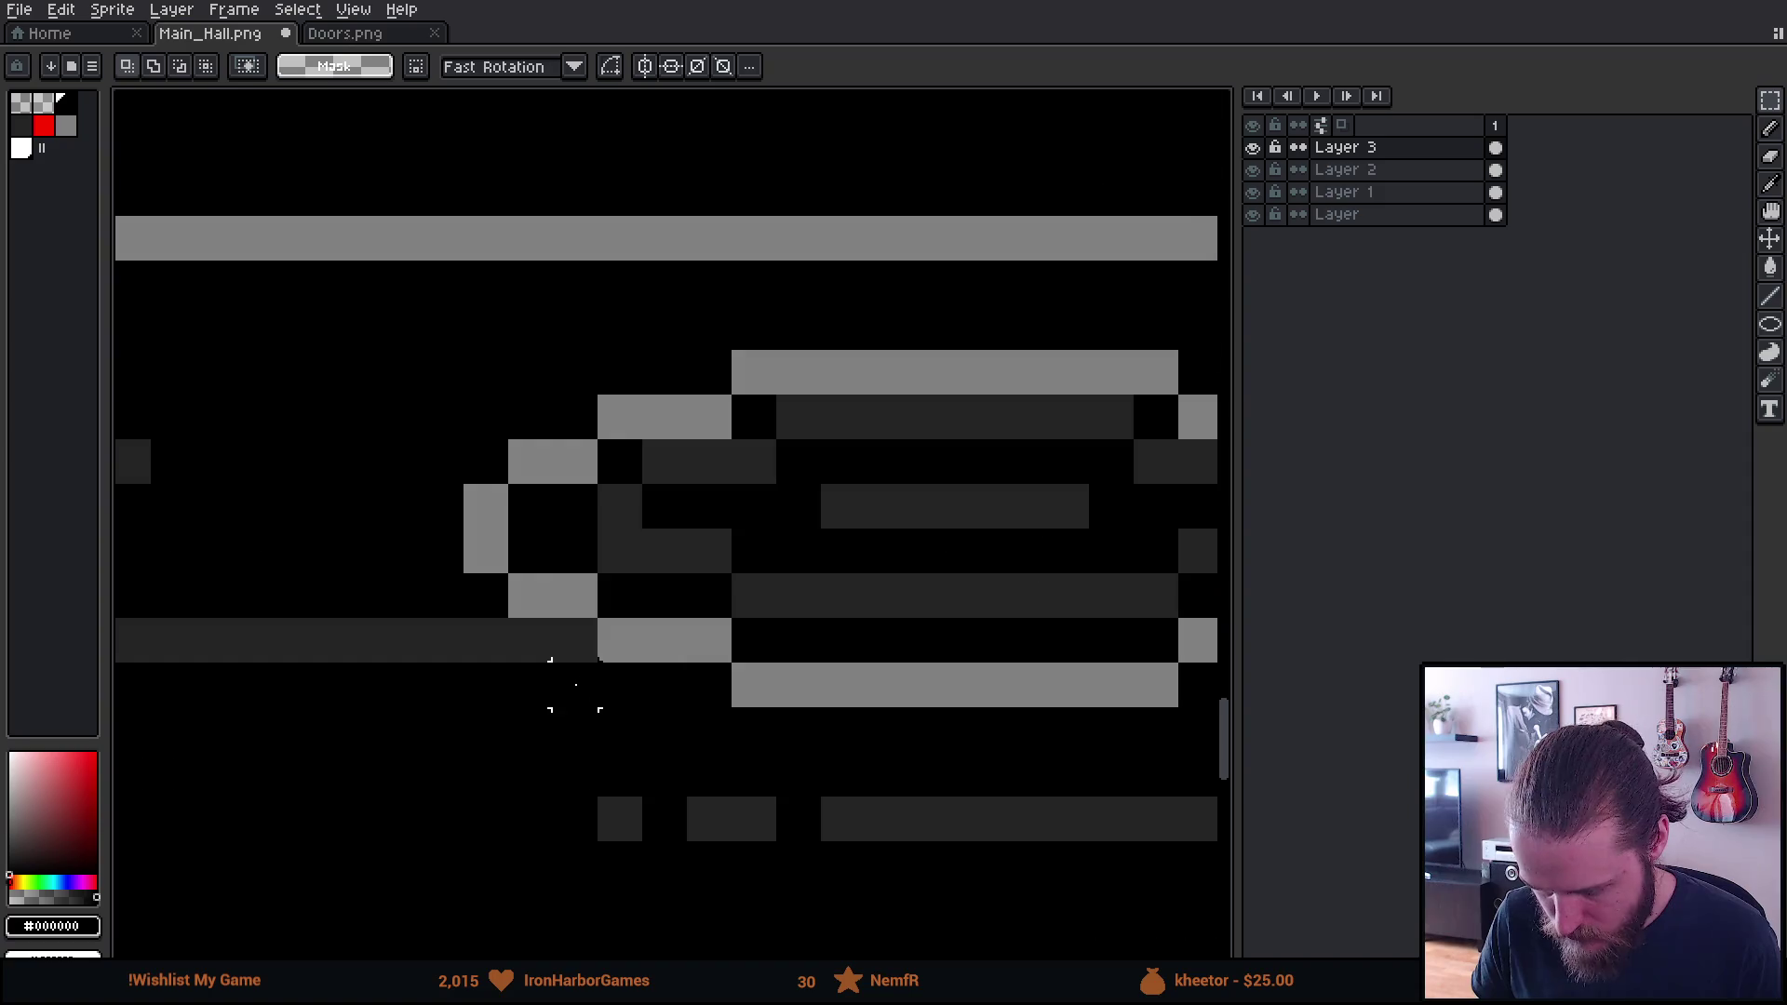
Step back and forth through the rug edits with undo and redo
{"action": "key", "text": "i"}
{"action": "key", "text": "ctrl+z"}
{"action": "key", "text": "ctrl+y"}
{"action": "key", "text": "ctrl+z"}
{"action": "key", "text": "ctrl+z"}
{"action": "key", "text": "ctrl+z"}
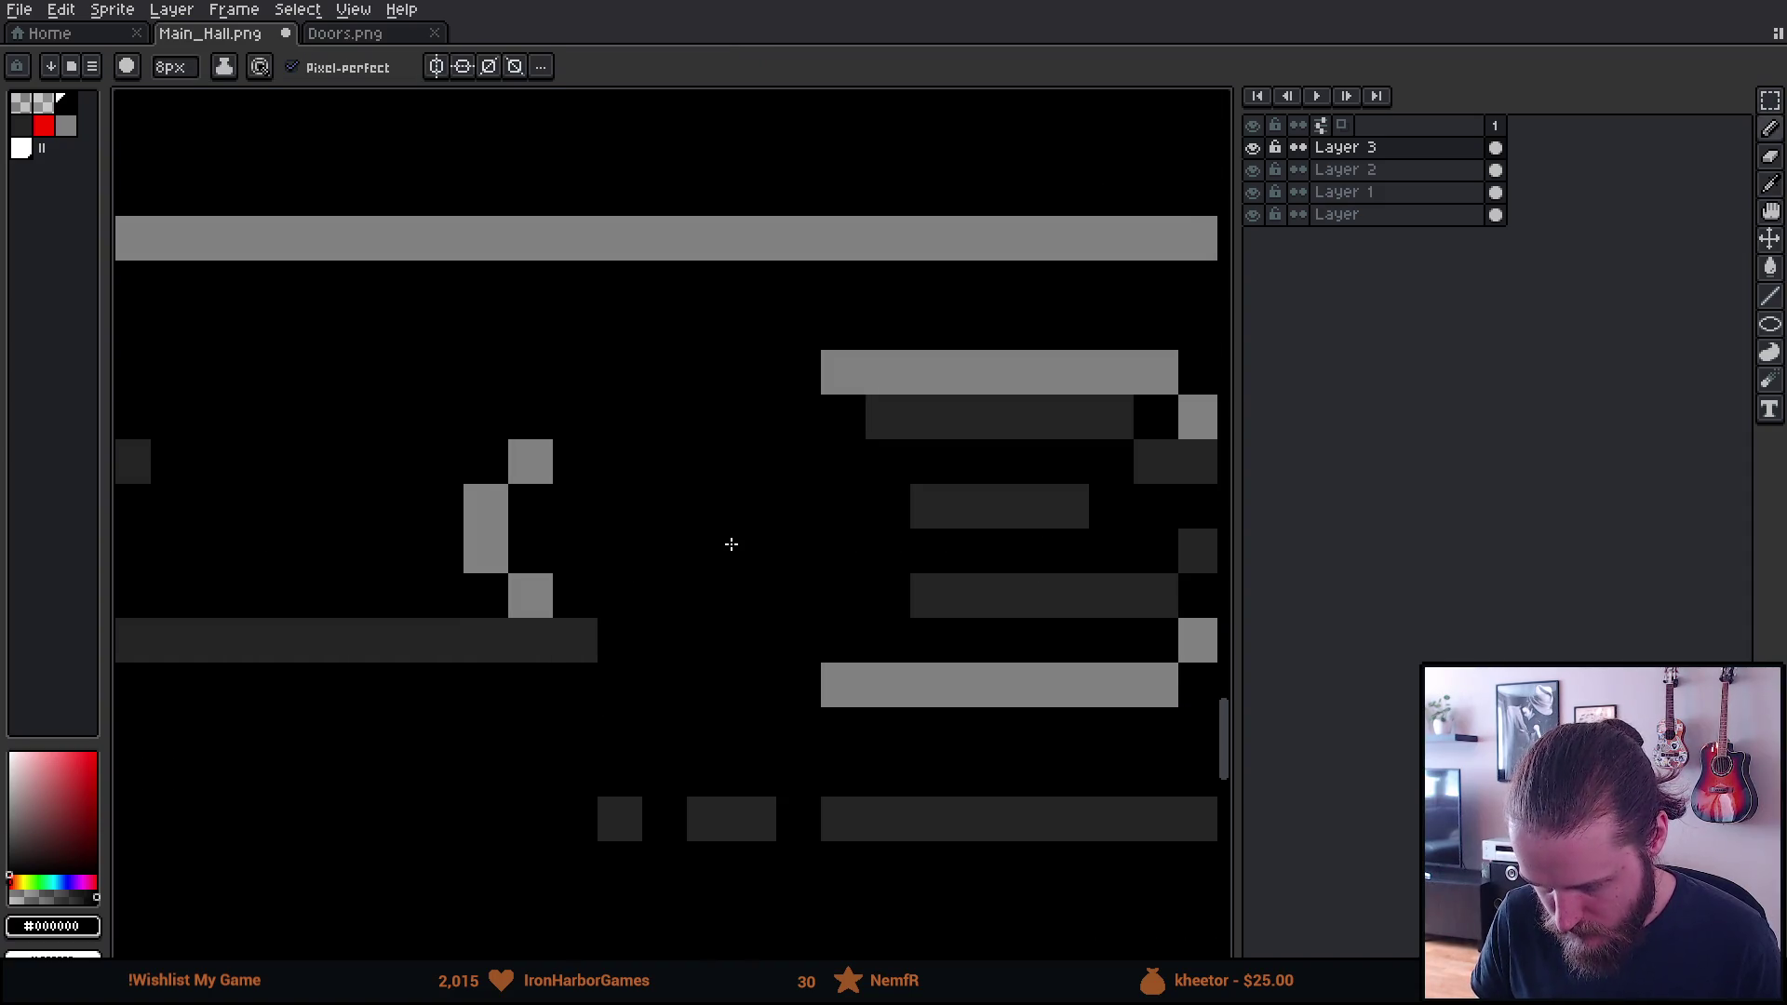
{"action": "key", "text": "ctrl+y"}
{"action": "key", "text": "ctrl+y"}
{"action": "key", "text": "ctrl+y"}
{"action": "left_click_drag", "start_coordinate": [729, 538], "coordinate": [407, 534]}
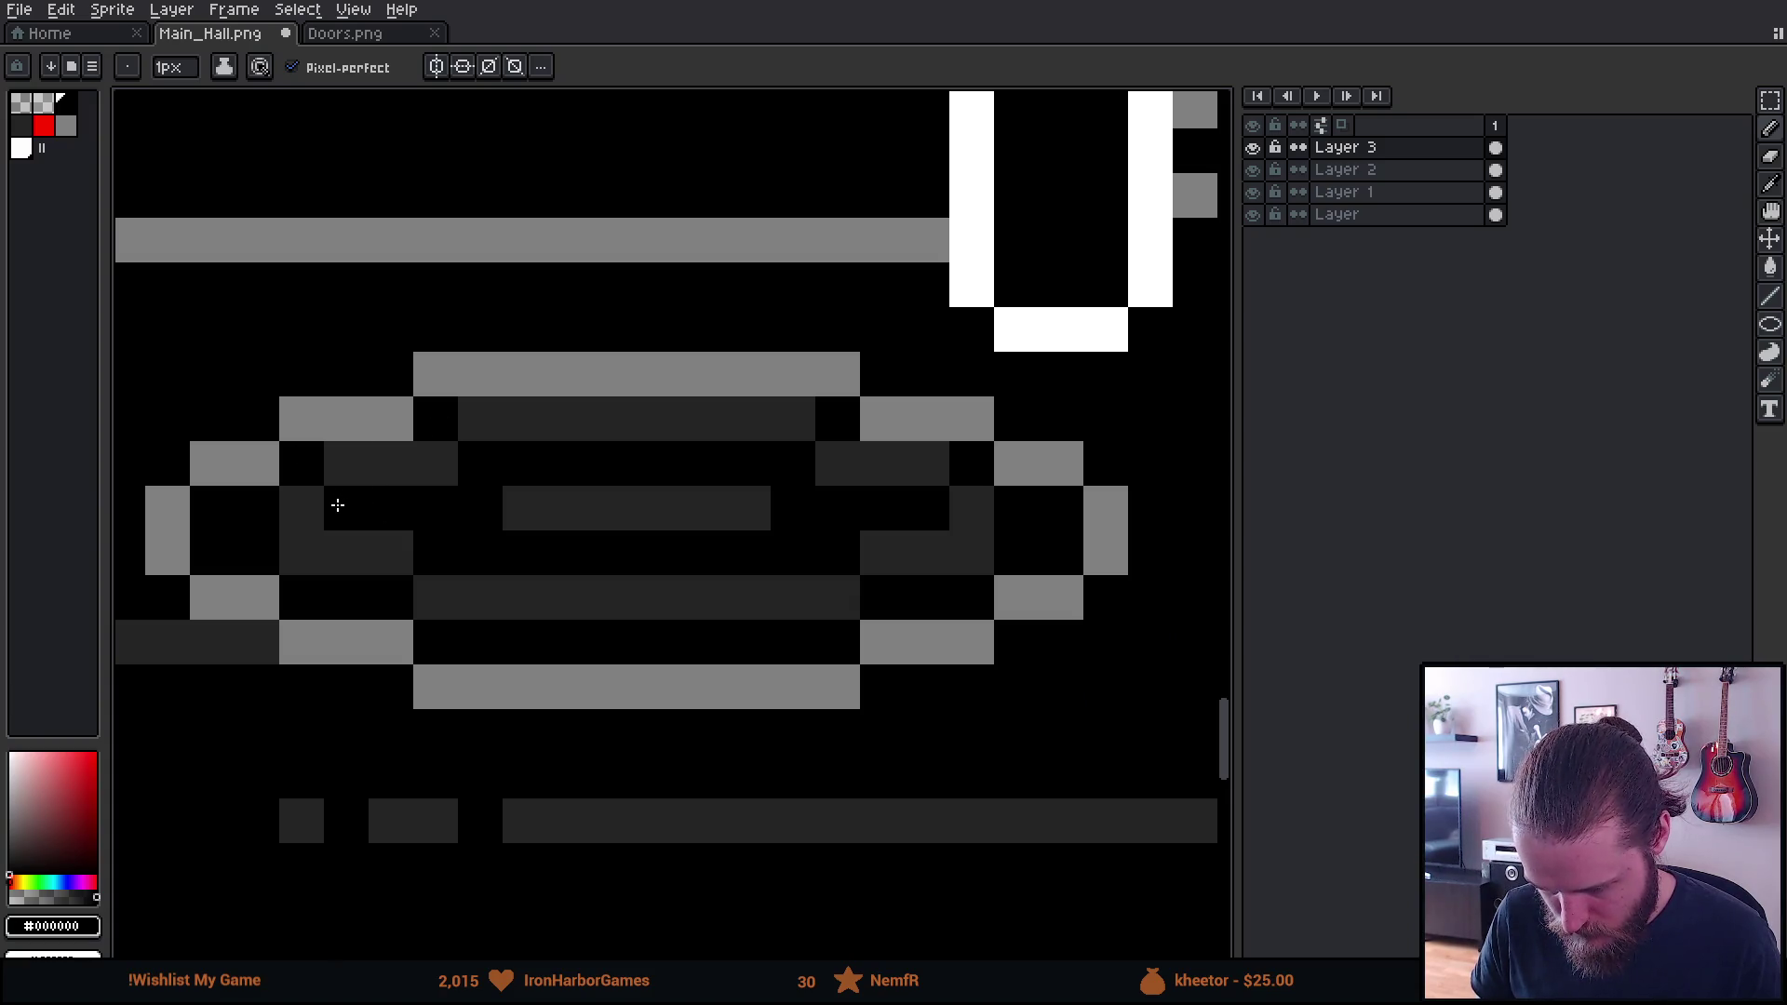
Set the Paint Bucket to 4-Connected and hide the bottom layer
{"action": "key", "text": "v"}
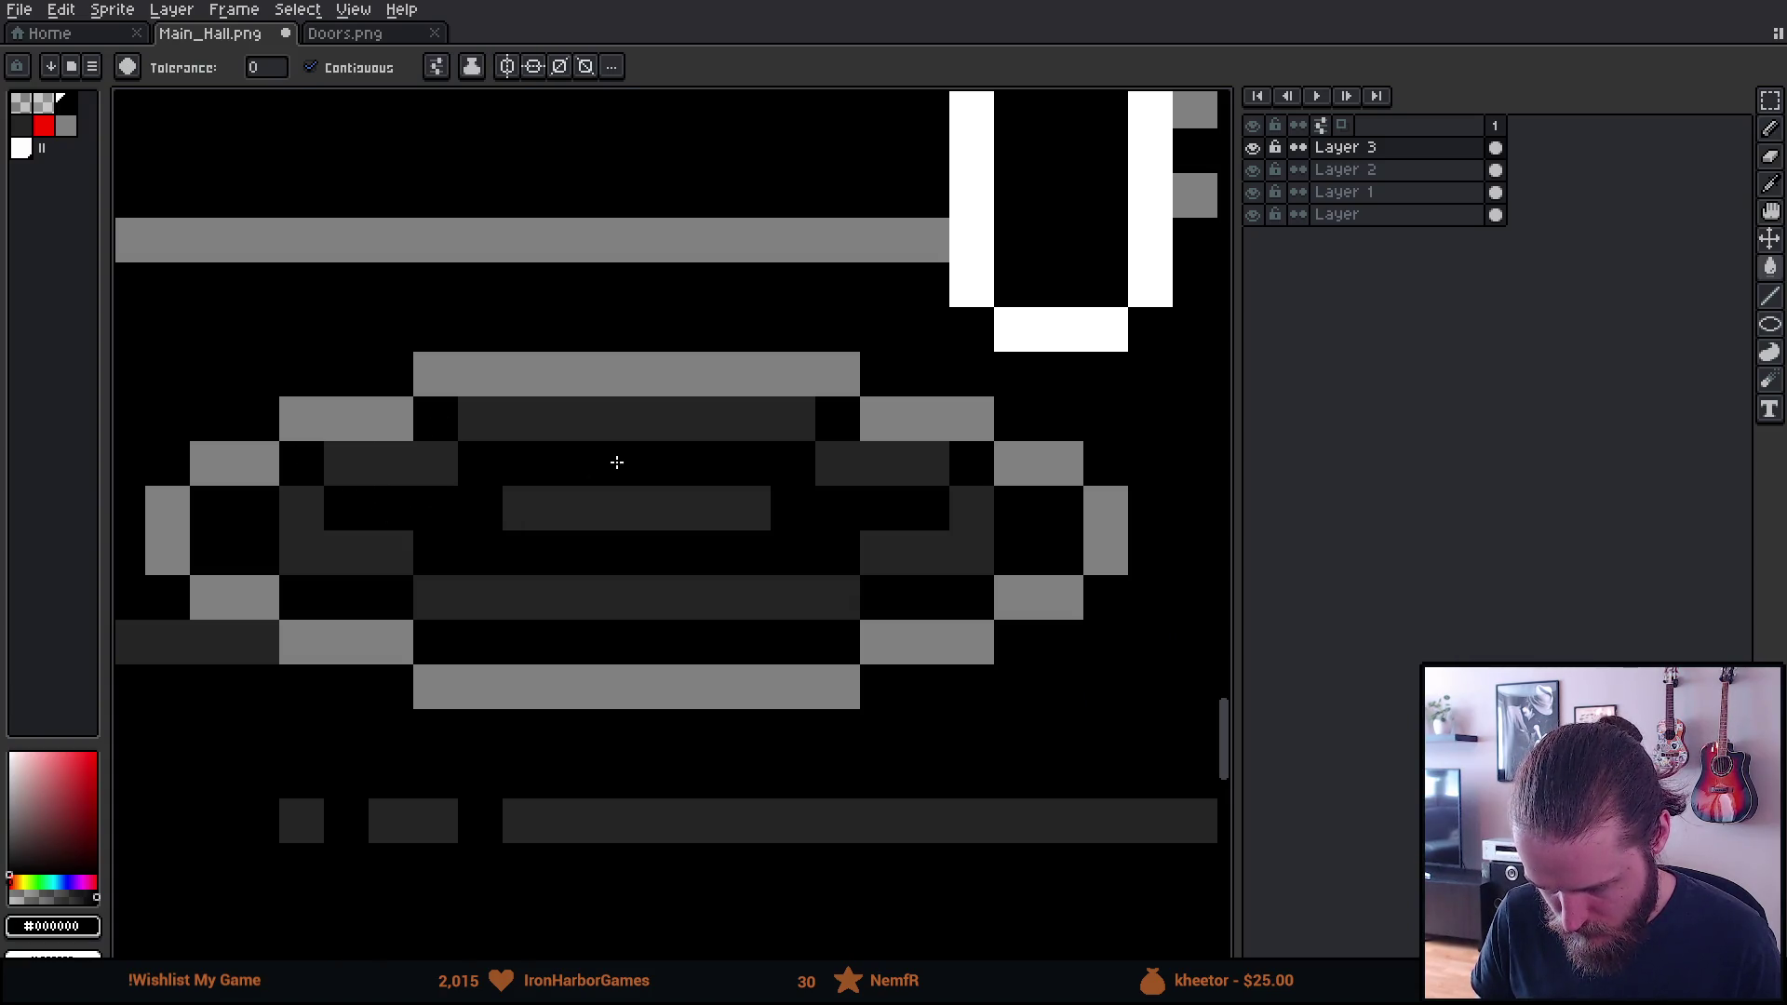
{"action": "key", "text": "g"}
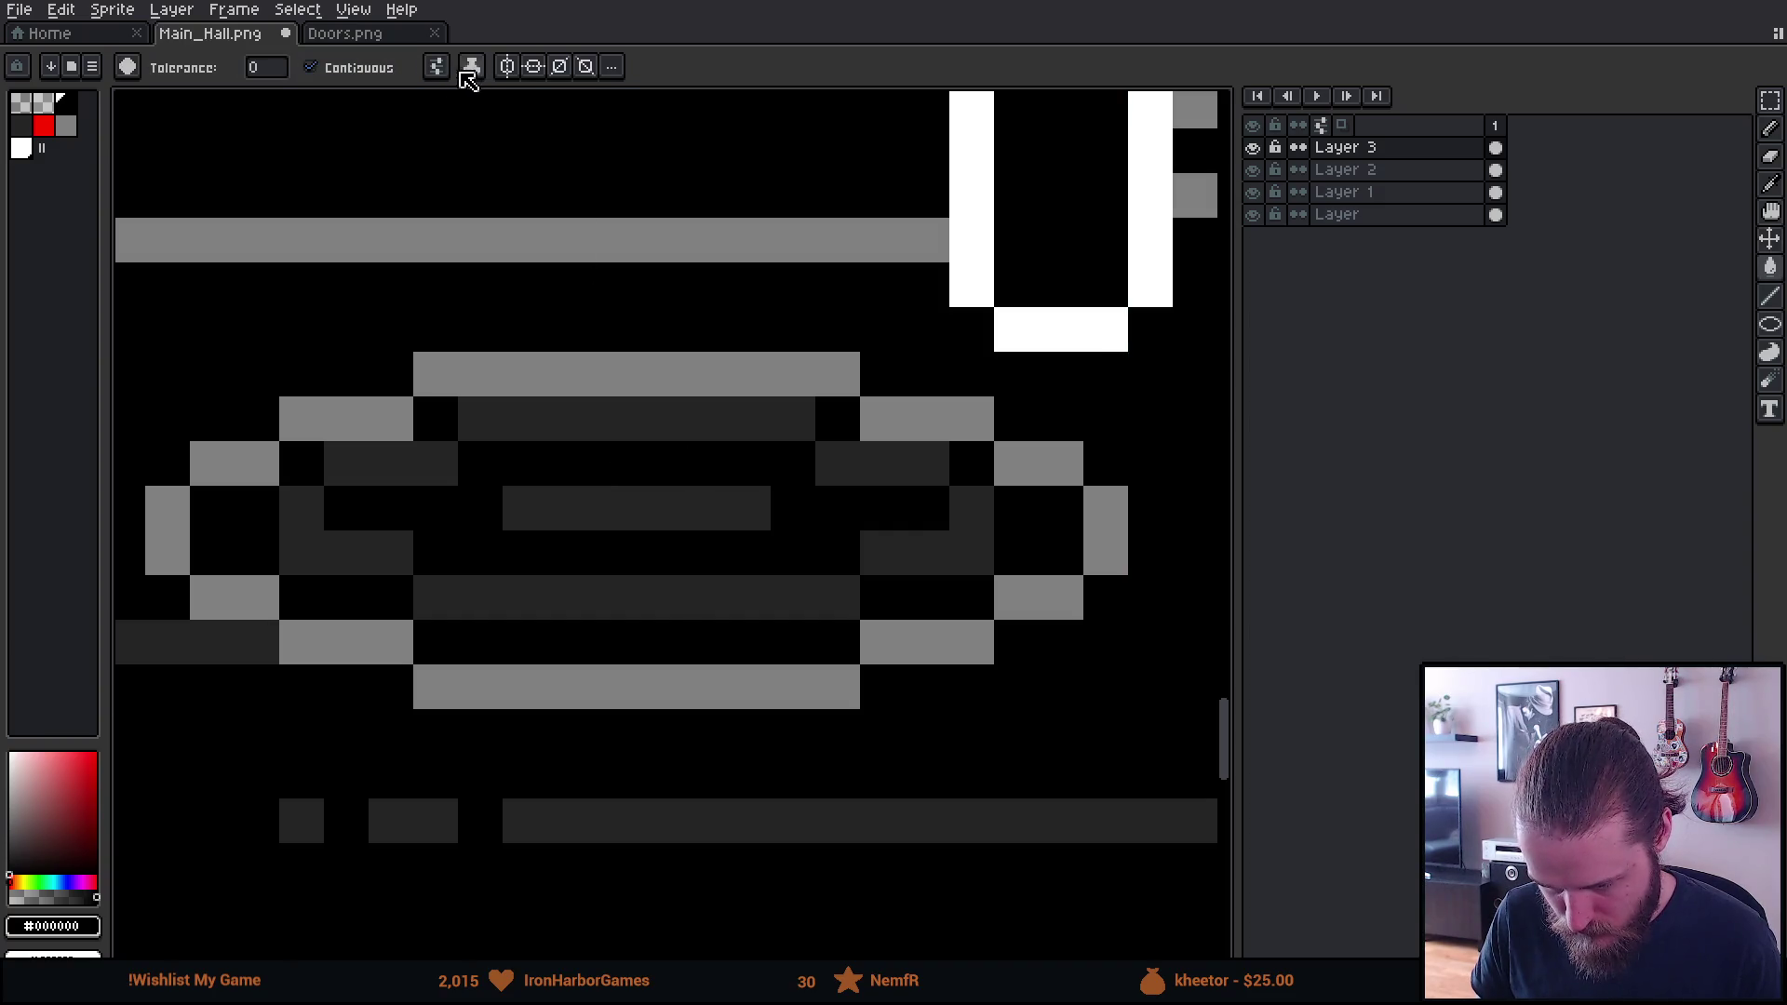
{"action": "left_click", "coordinate": [437, 66]}
{"action": "left_click", "coordinate": [503, 194]}
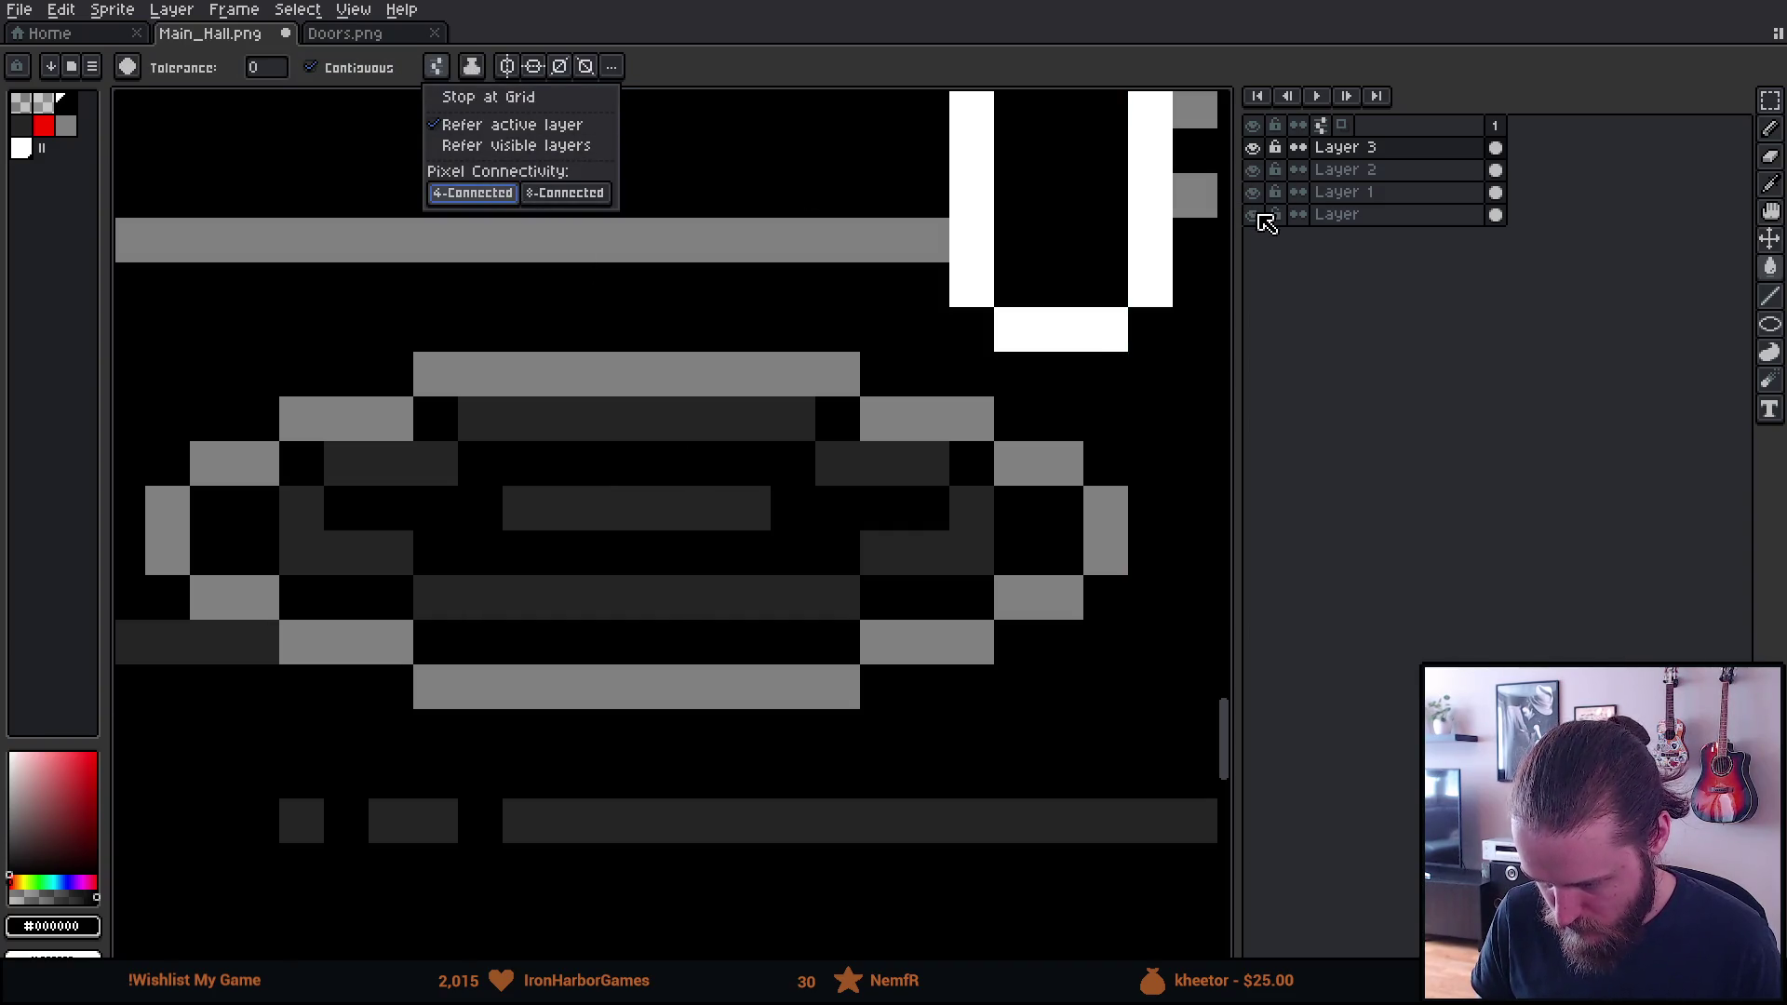
{"action": "left_click", "coordinate": [1252, 215]}
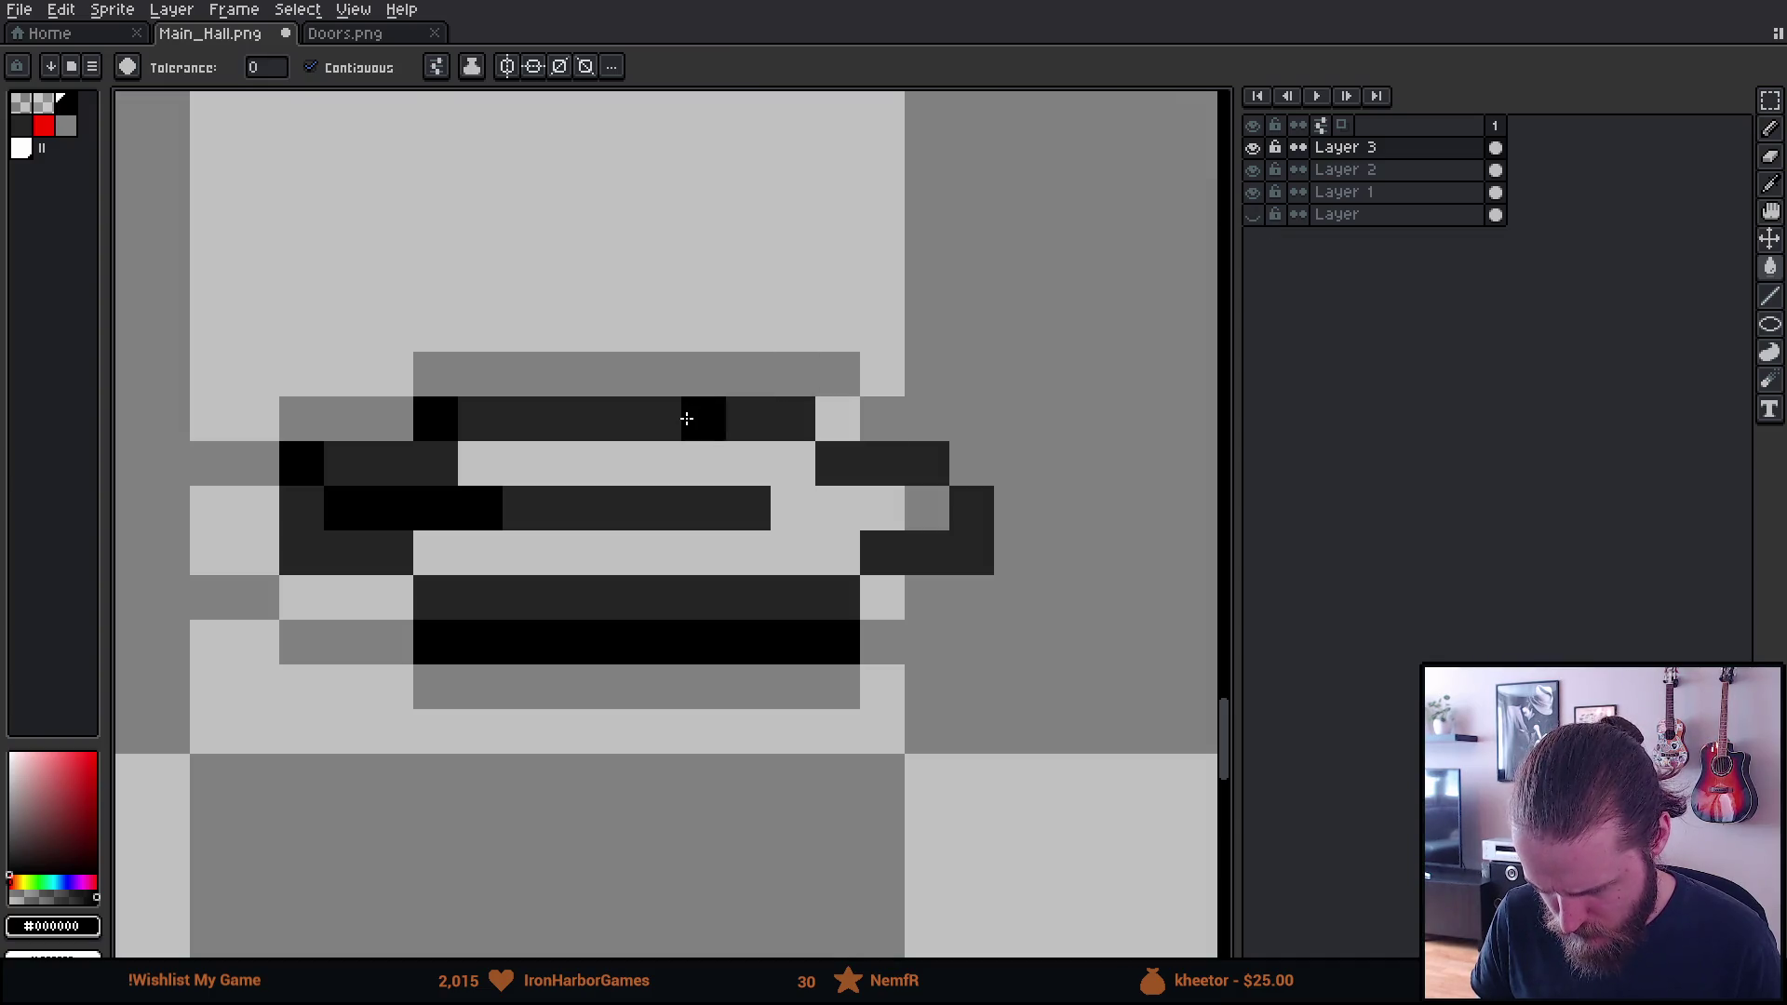
Test-fill the dark-grey bar black, undo the fills, and add a new Layer 4
{"action": "left_click", "coordinate": [672, 502]}
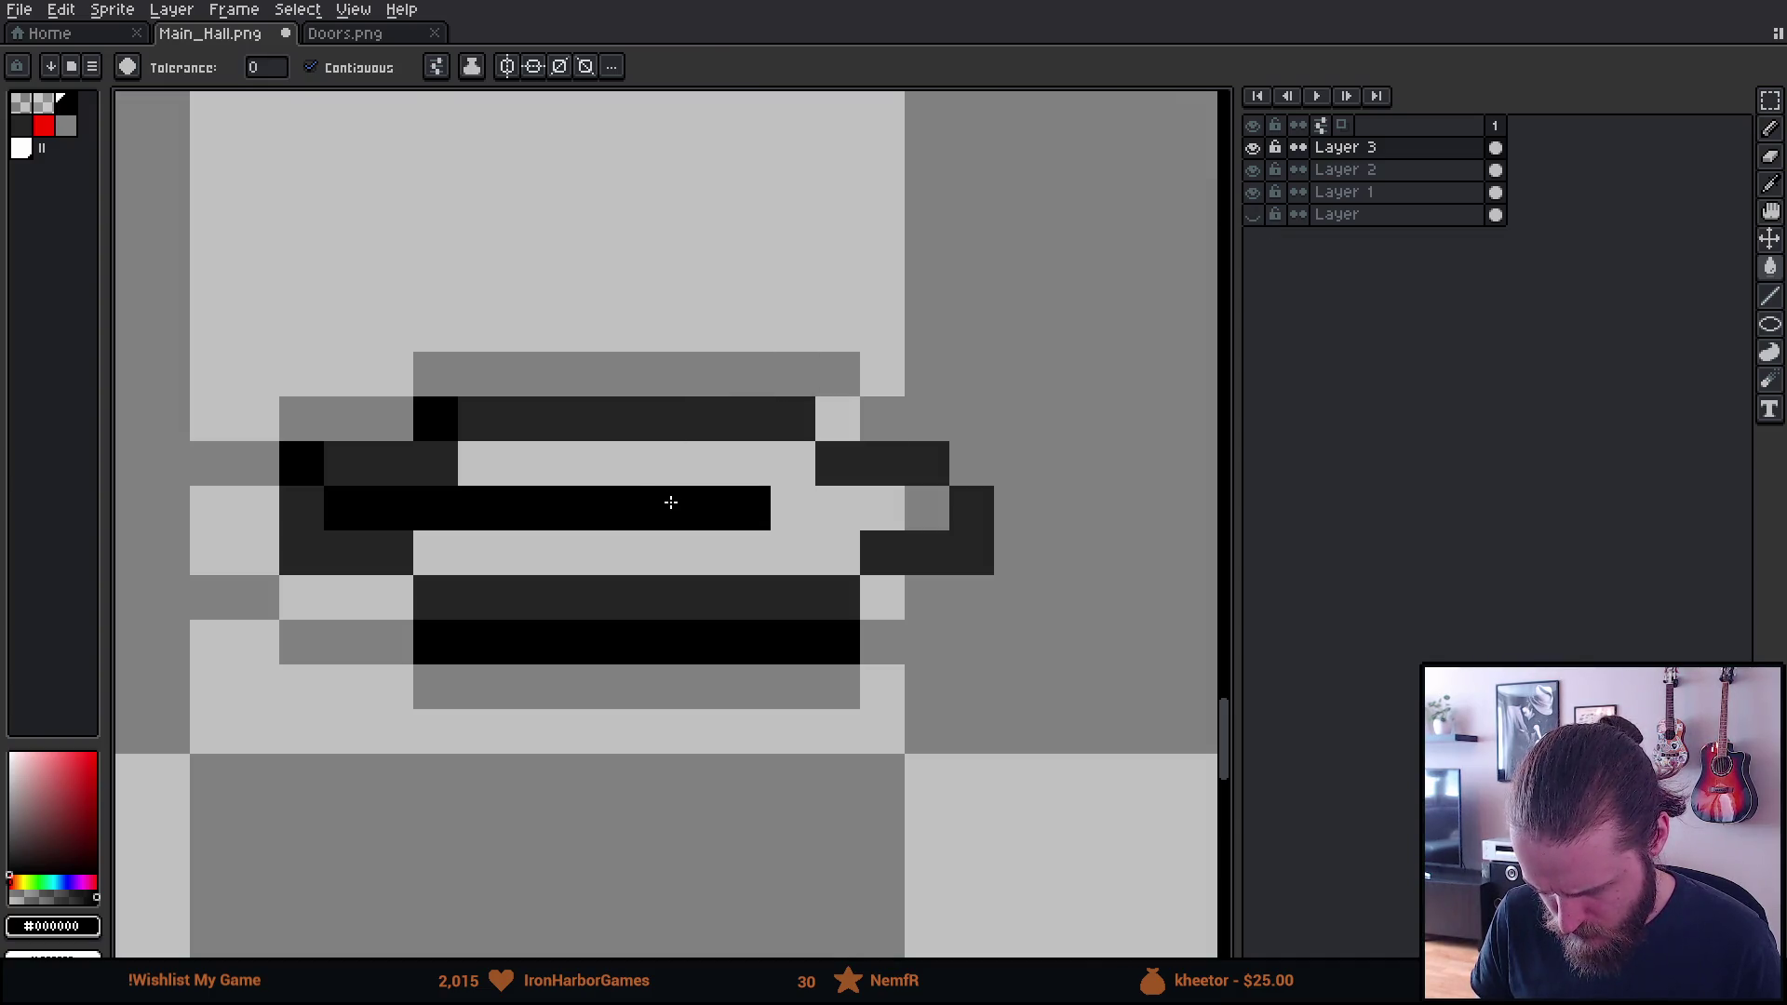
{"action": "scroll", "coordinate": [671, 503], "scroll_direction": "down", "scroll_amount": 5}
{"action": "scroll", "coordinate": [693, 605], "scroll_direction": "up", "scroll_amount": 5}
{"action": "key", "text": "ctrl+z"}
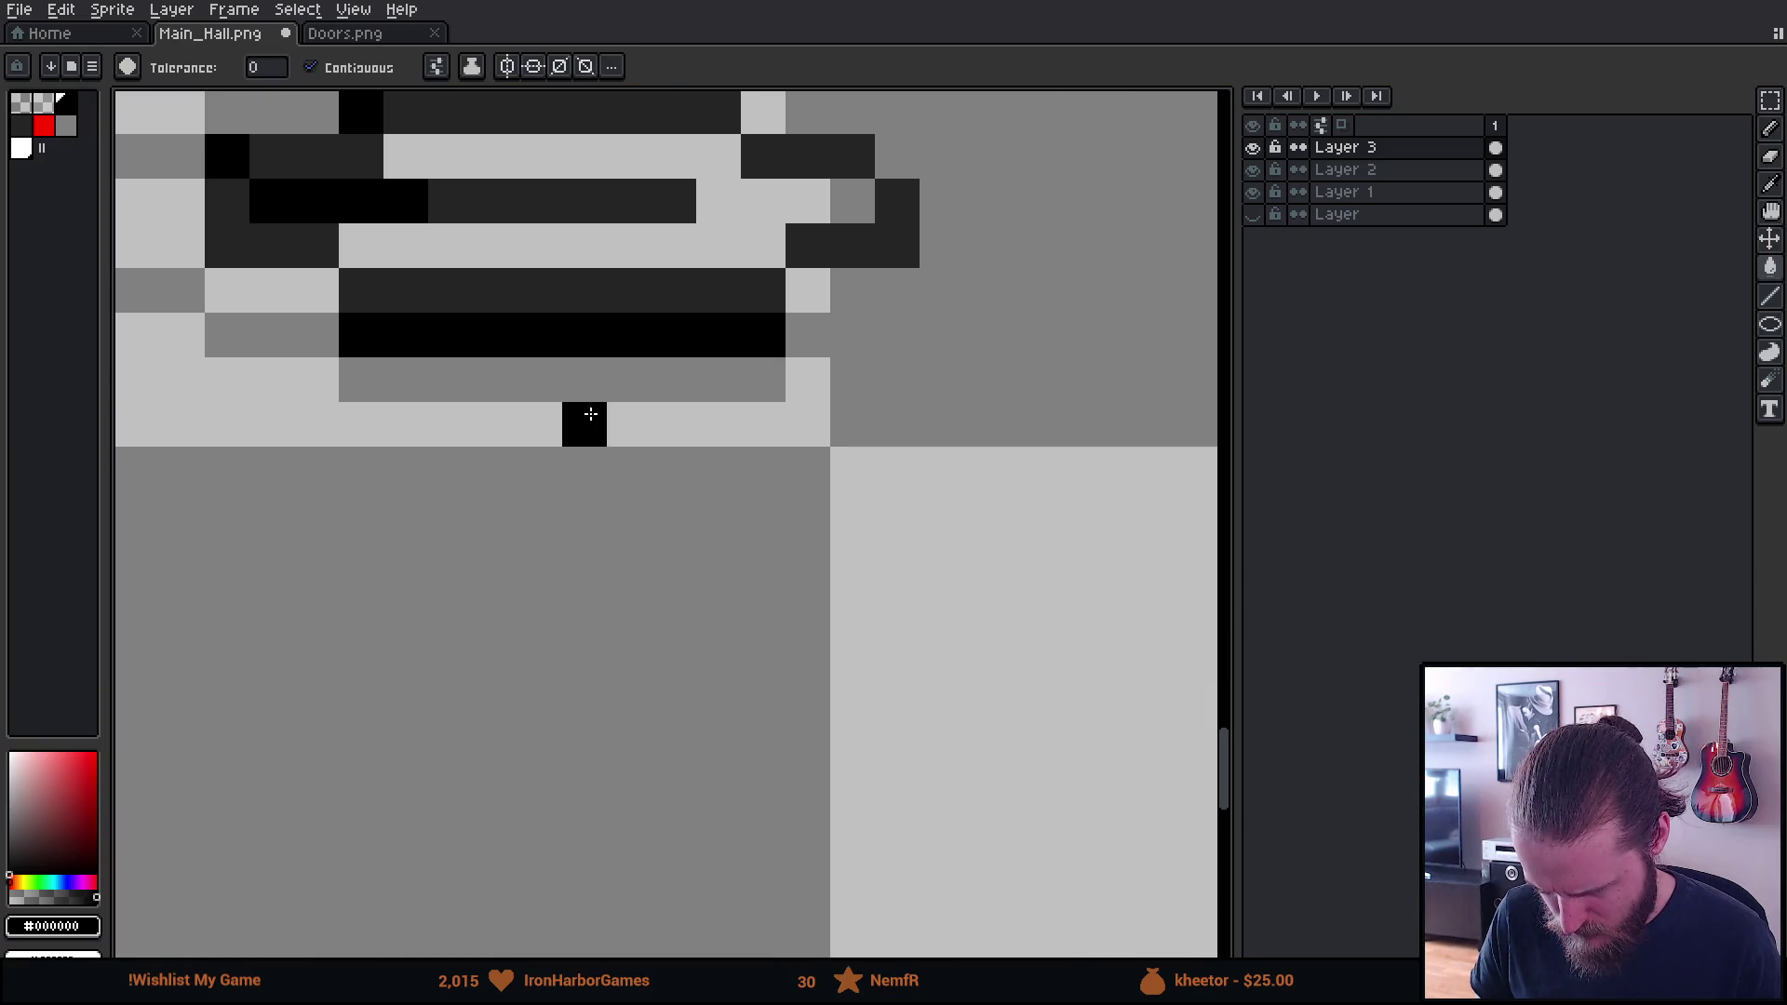
{"action": "left_click_drag", "start_coordinate": [590, 413], "coordinate": [718, 627]}
{"action": "key", "text": "ctrl+z"}
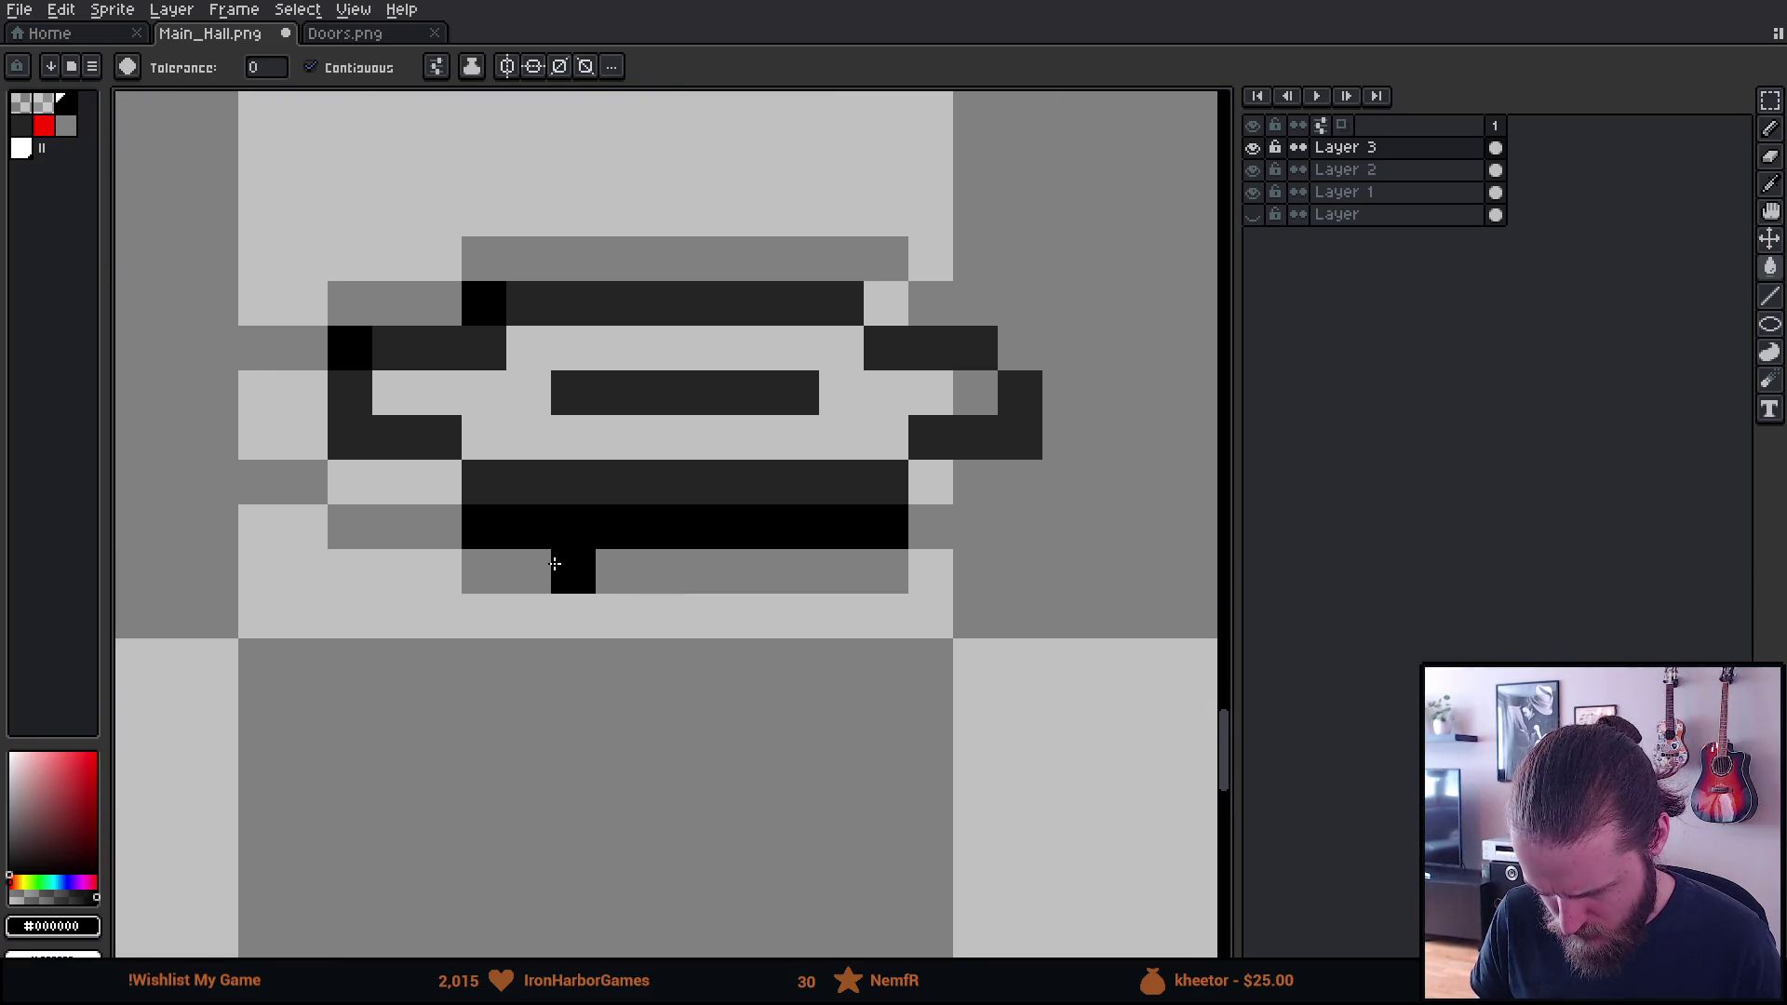
{"action": "left_click", "coordinate": [1340, 214]}
{"action": "key", "text": "shift+ctrl+n"}
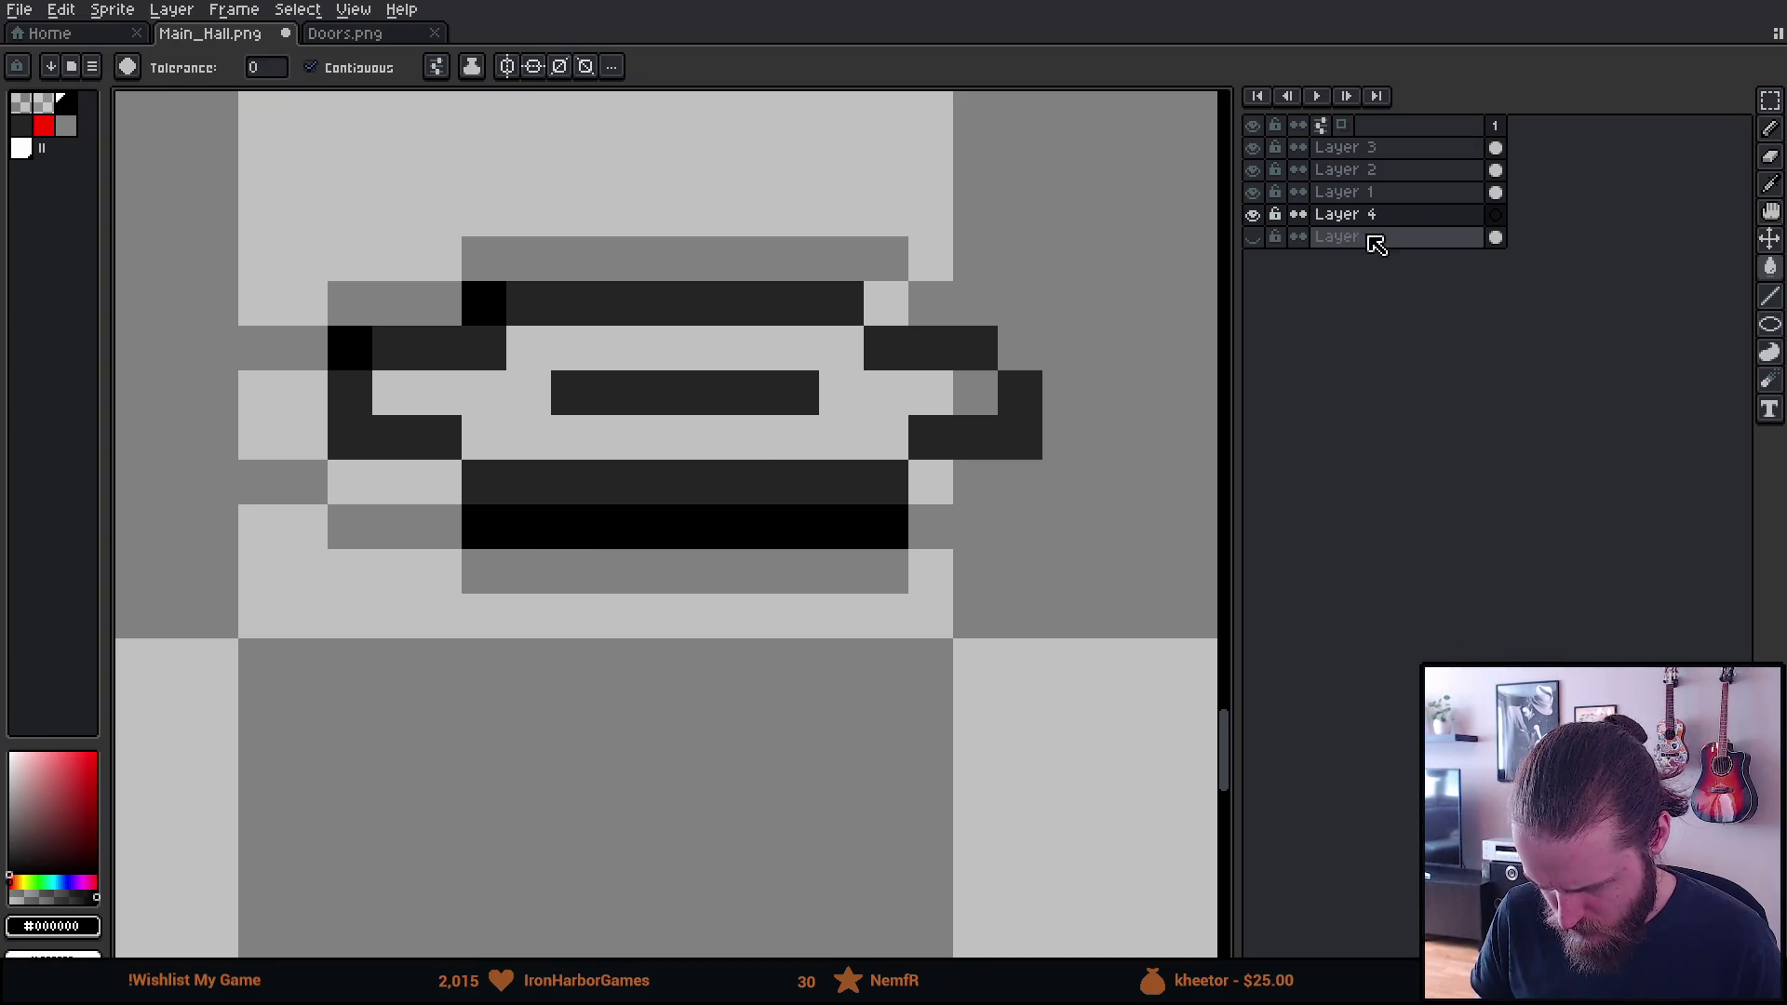
Fill the new Layer 4 with a dark purple backdrop
{"action": "left_click", "coordinate": [61, 841]}
{"action": "left_click", "coordinate": [76, 882]}
{"action": "left_click", "coordinate": [314, 833]}
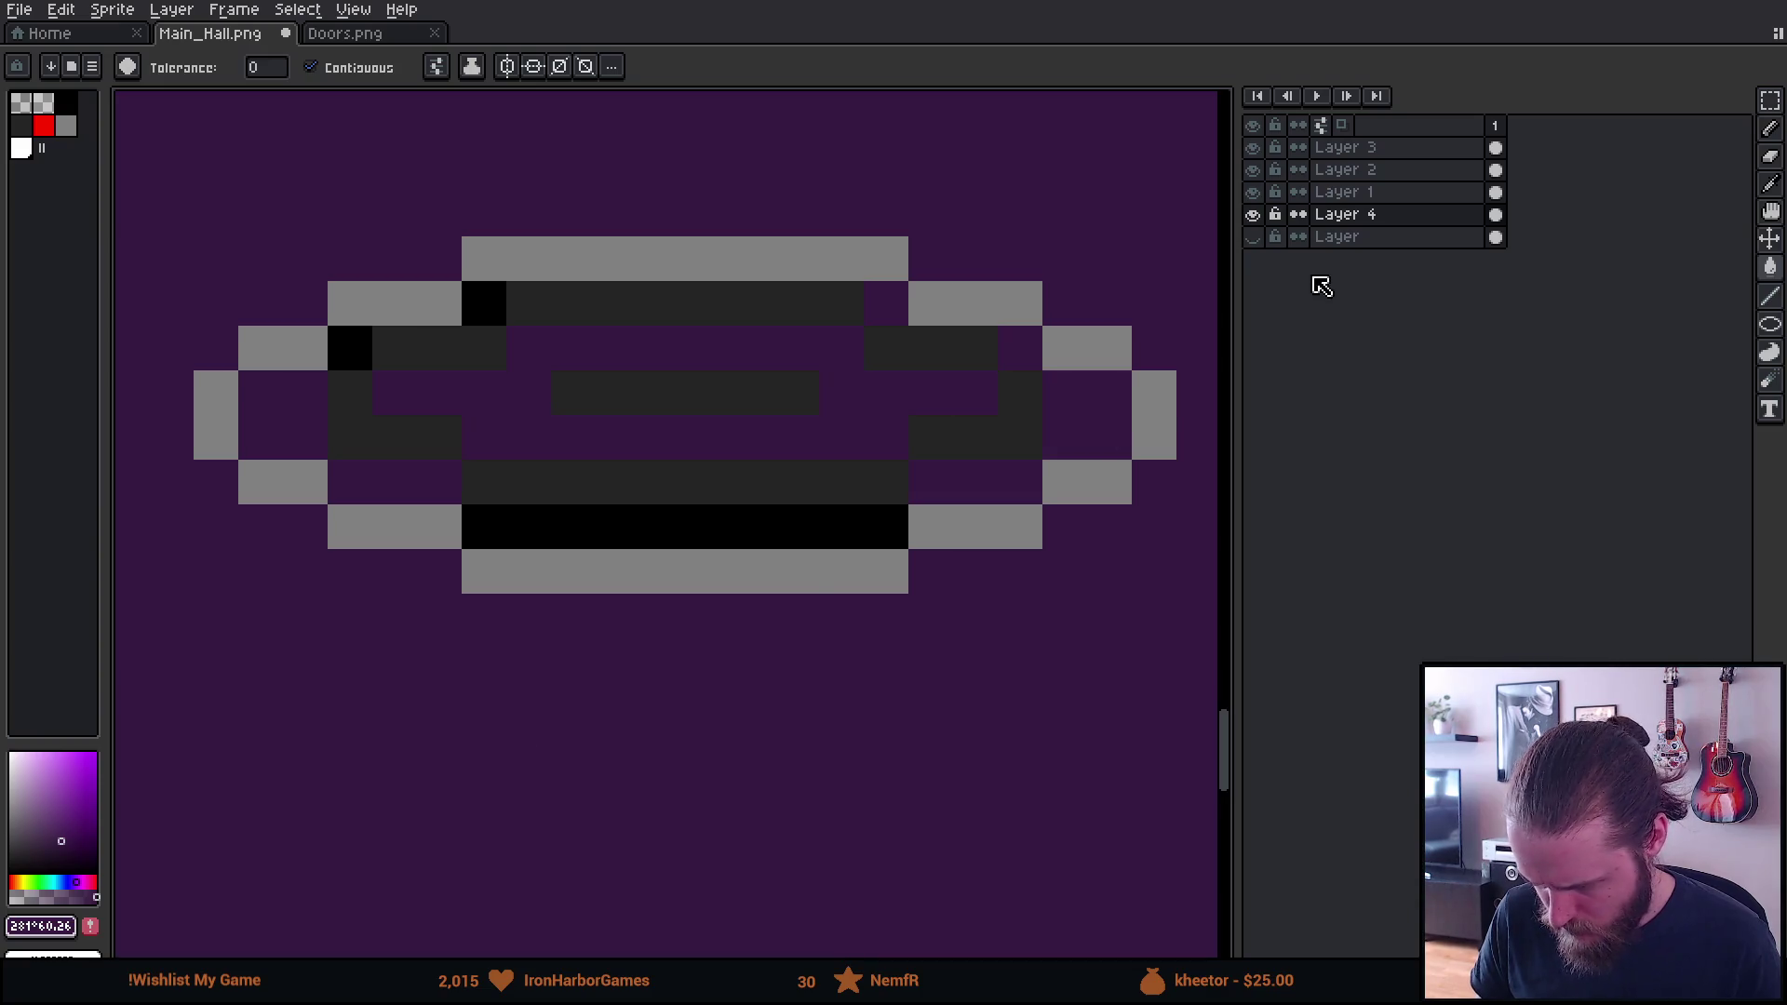
{"action": "key", "text": "ctrl+z"}
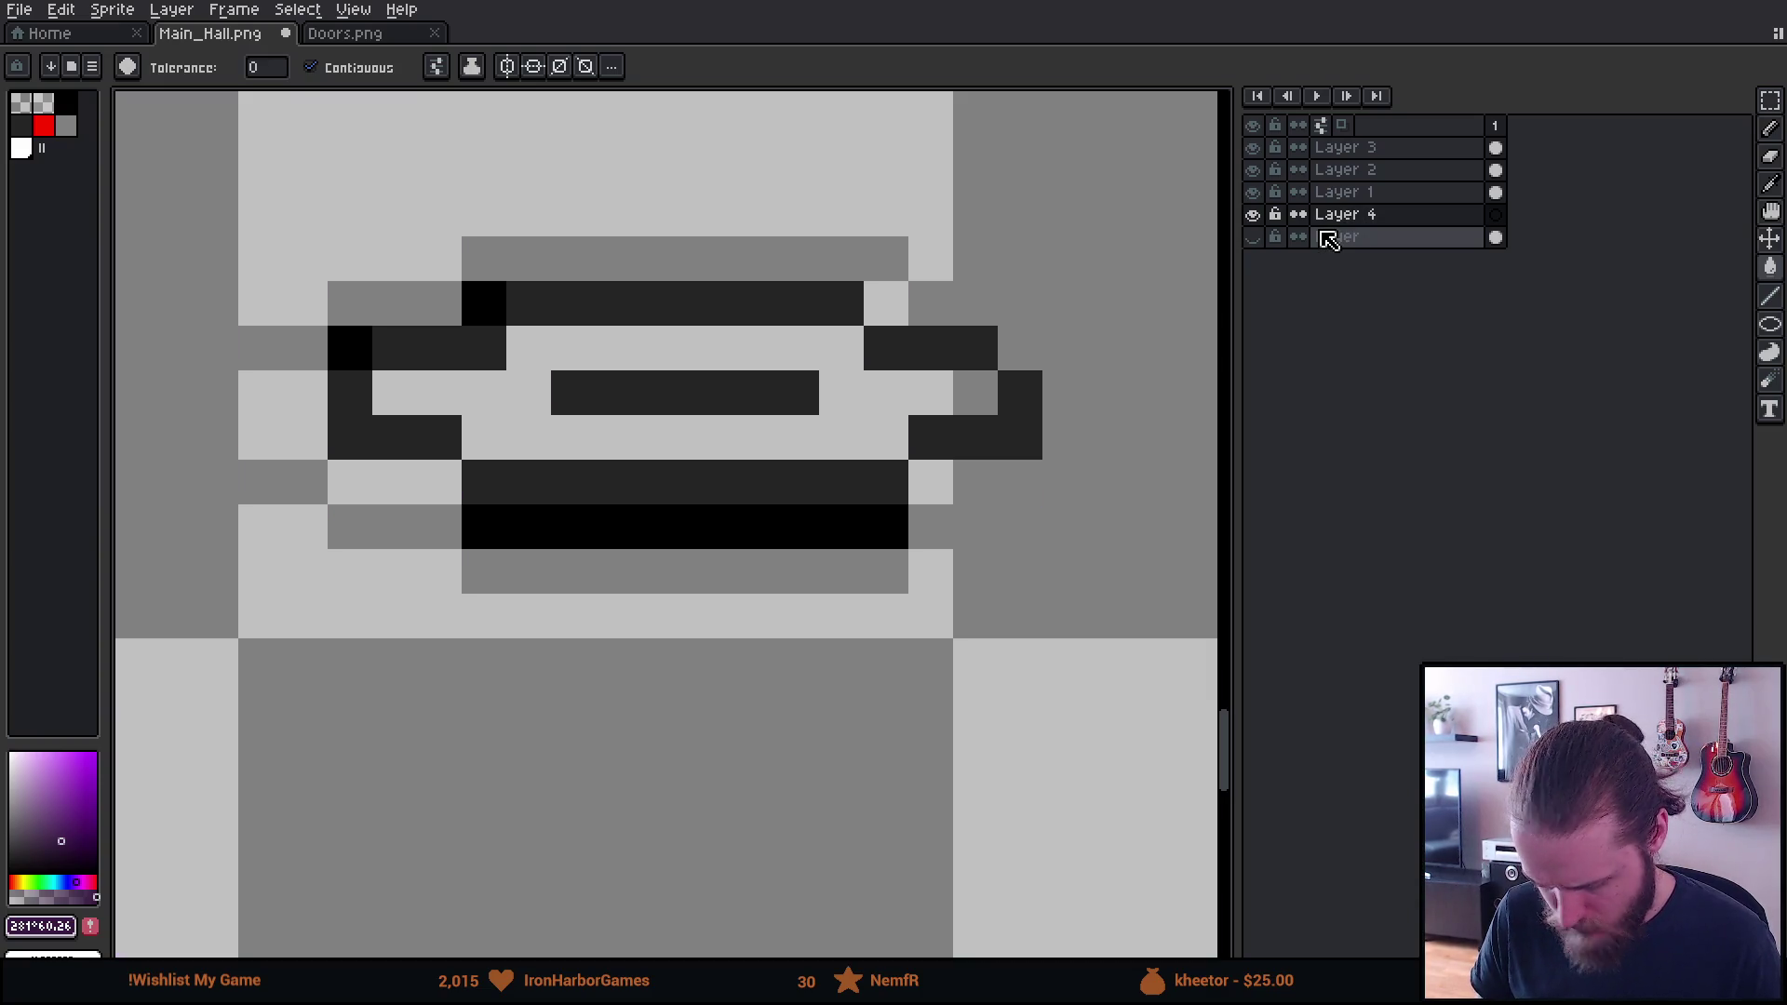
{"action": "key", "text": "ctrl+y"}
On Layer 3, eyedrop black and bucket-fill every interior gap of the oval
{"action": "left_click", "coordinate": [1256, 150]}
{"action": "left_click", "coordinate": [1254, 148]}
{"action": "left_click", "coordinate": [1341, 151]}
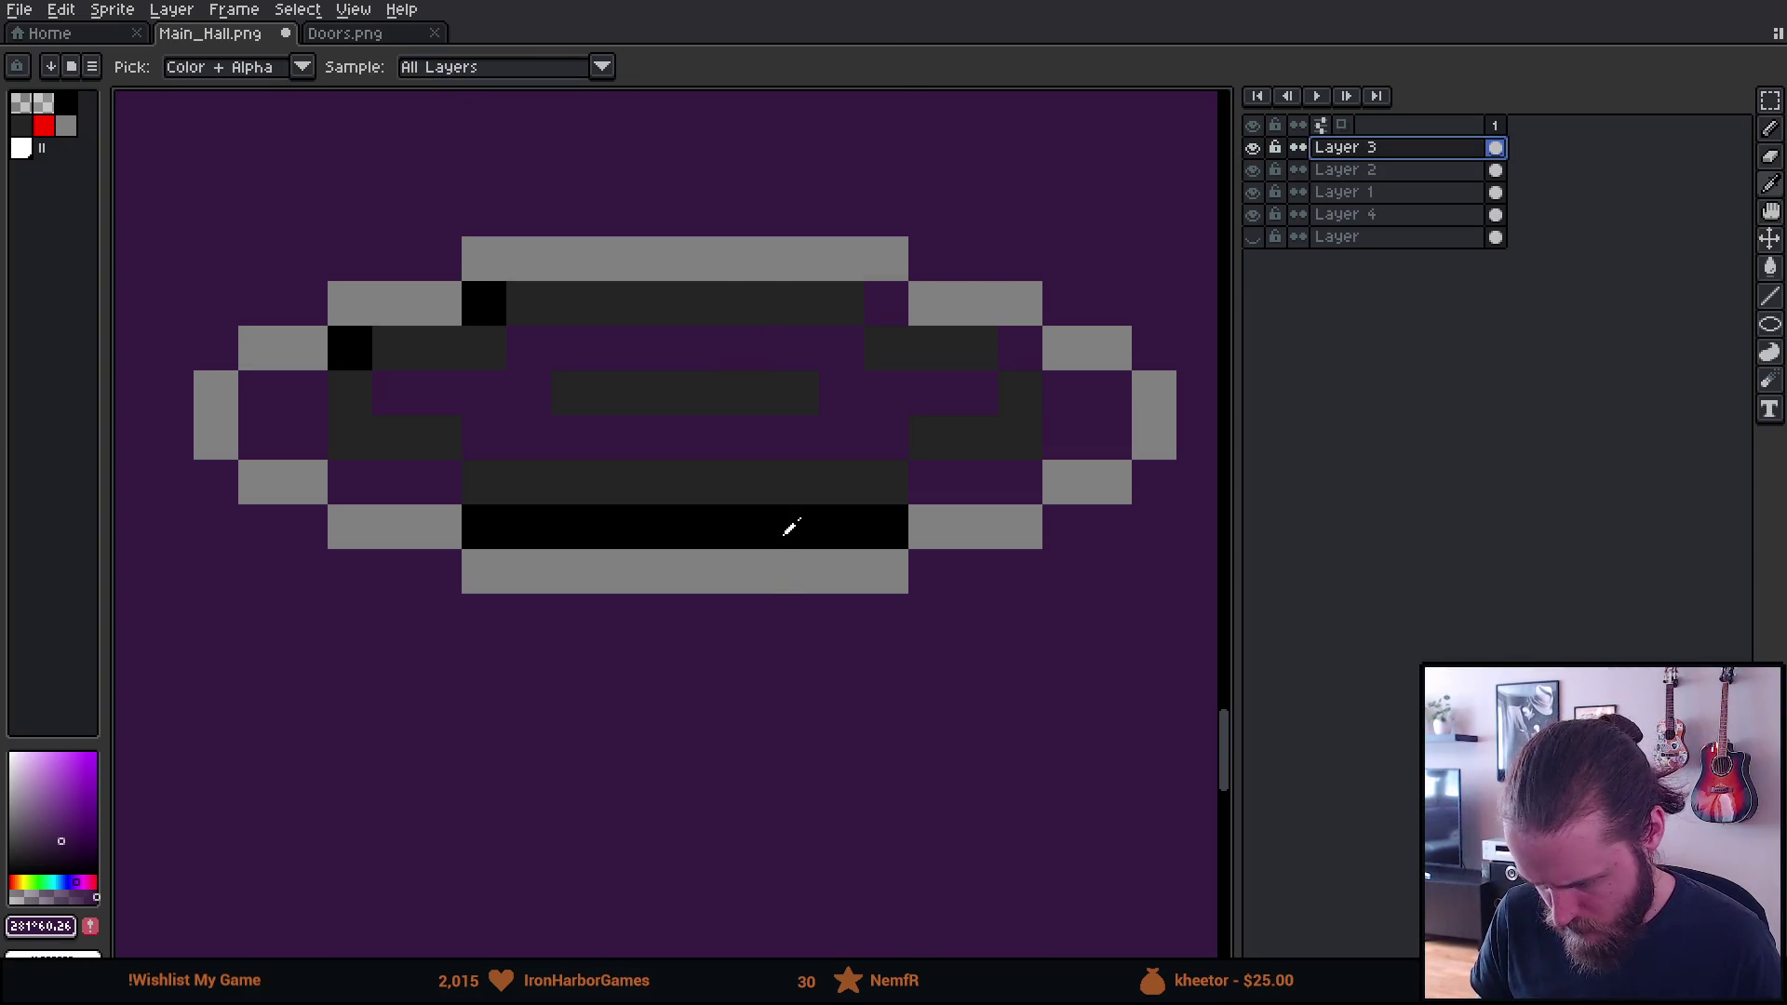
{"action": "left_click", "coordinate": [790, 527], "text": "alt"}
{"action": "left_click", "coordinate": [843, 445]}
{"action": "left_click", "coordinate": [894, 317]}
{"action": "left_click", "coordinate": [1019, 348]}
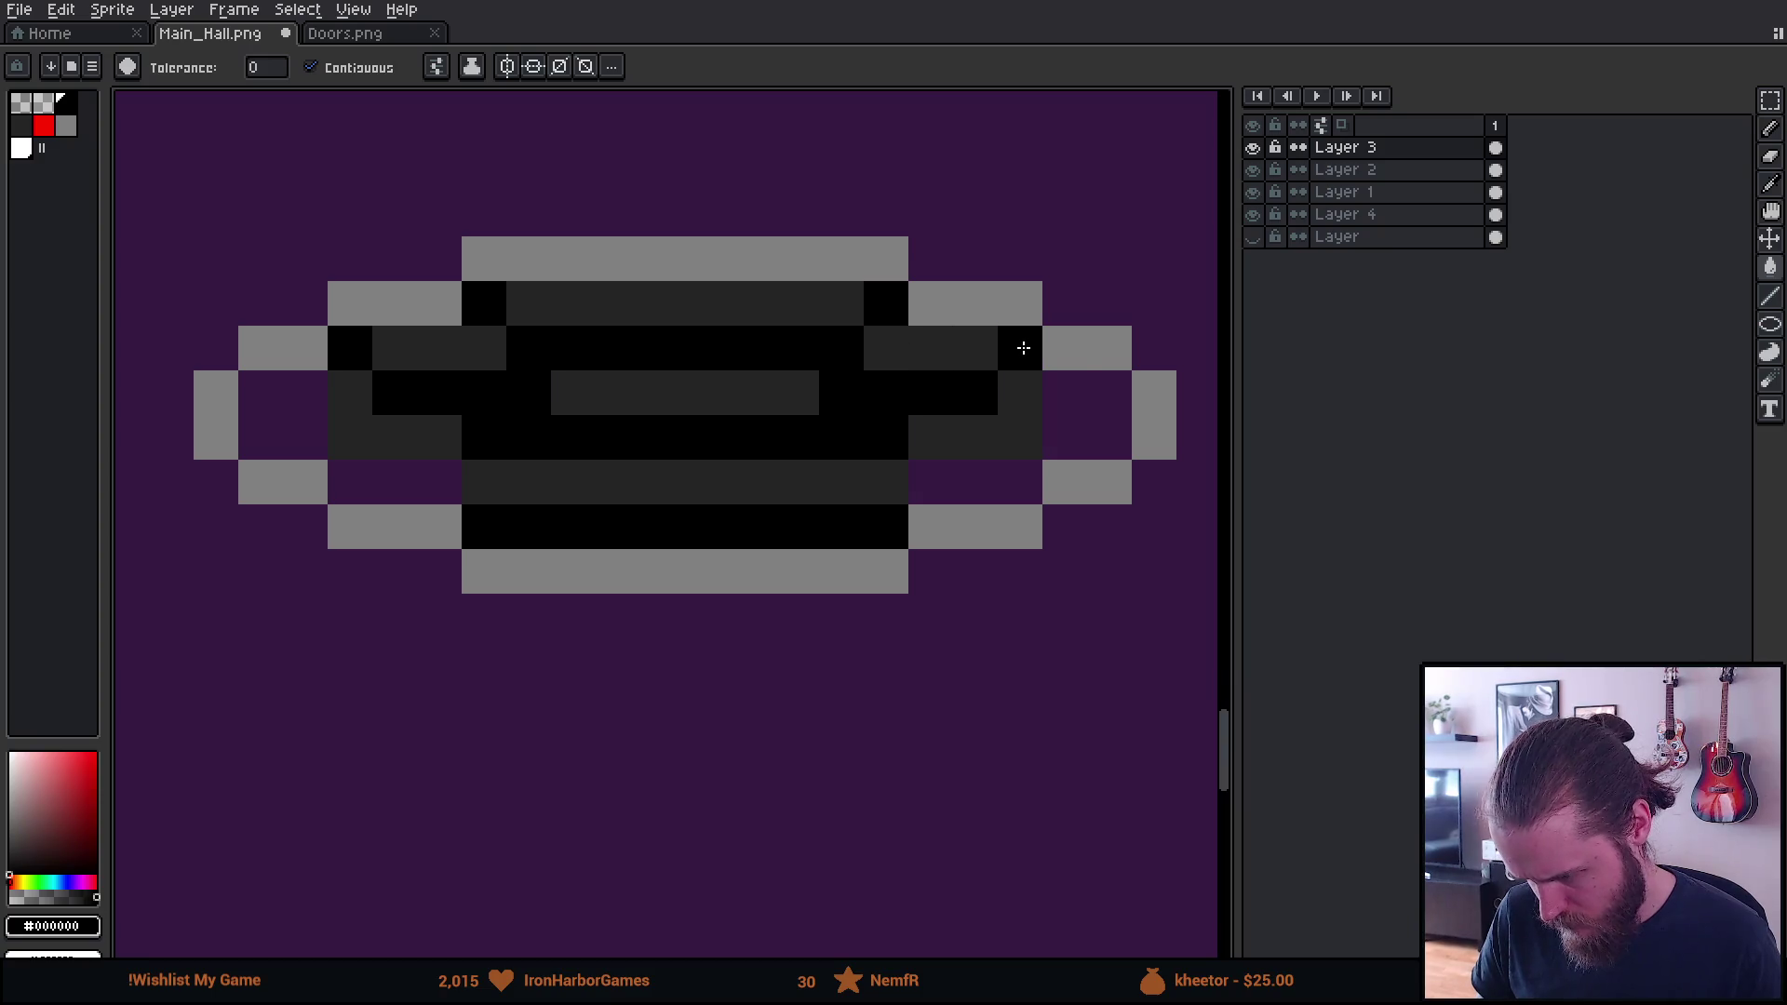
{"action": "left_click", "coordinate": [1070, 404]}
{"action": "left_click", "coordinate": [968, 479]}
{"action": "left_click", "coordinate": [363, 464]}
{"action": "left_click", "coordinate": [400, 482]}
{"action": "left_click", "coordinate": [263, 438]}
{"action": "left_click", "coordinate": [279, 390]}
{"action": "left_click", "coordinate": [303, 570]}
Hide the purple backdrop layer and show the hall line art layer
{"action": "scroll", "coordinate": [300, 566], "scroll_direction": "down", "scroll_amount": 5}
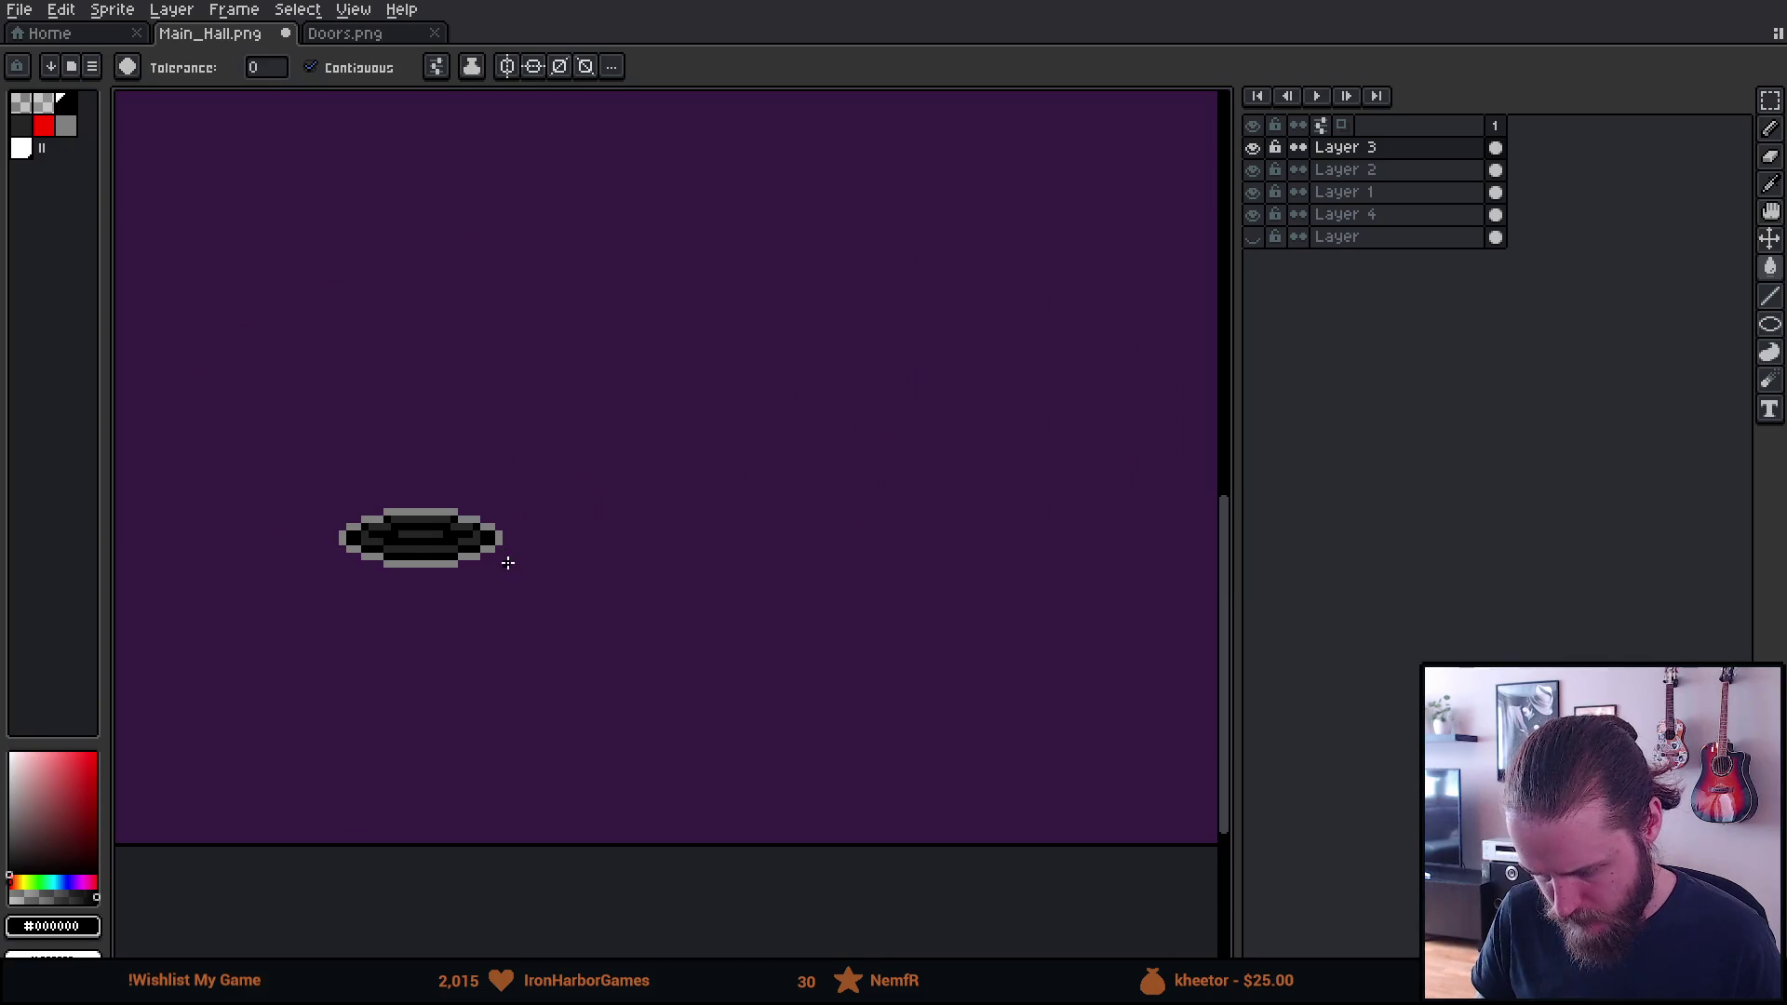
{"action": "left_click", "coordinate": [1253, 214]}
{"action": "left_click", "coordinate": [1253, 236]}
{"action": "scroll", "coordinate": [685, 344], "scroll_direction": "down", "scroll_amount": 3}
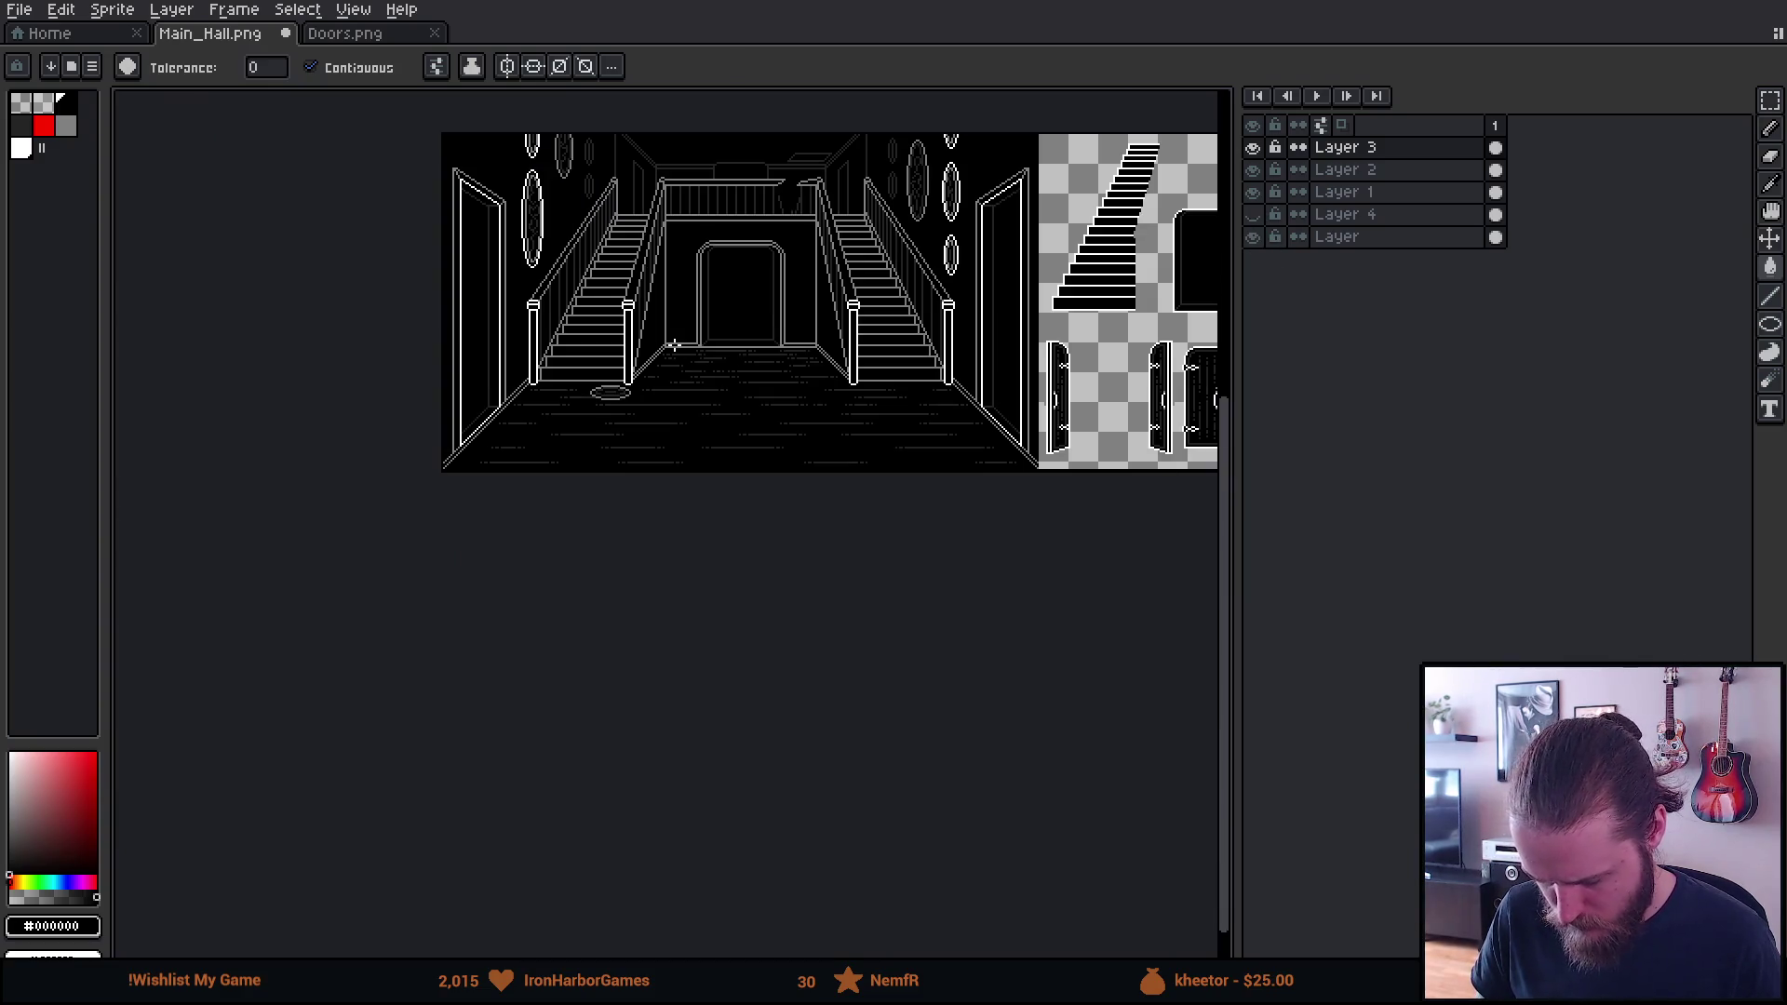
Draw a rectangle selection around the oval rug on the floor and copy it
{"action": "scroll", "coordinate": [689, 391], "scroll_direction": "up", "scroll_amount": 3}
{"action": "key", "text": "m"}
{"action": "left_click_drag", "start_coordinate": [564, 449], "coordinate": [804, 630]}
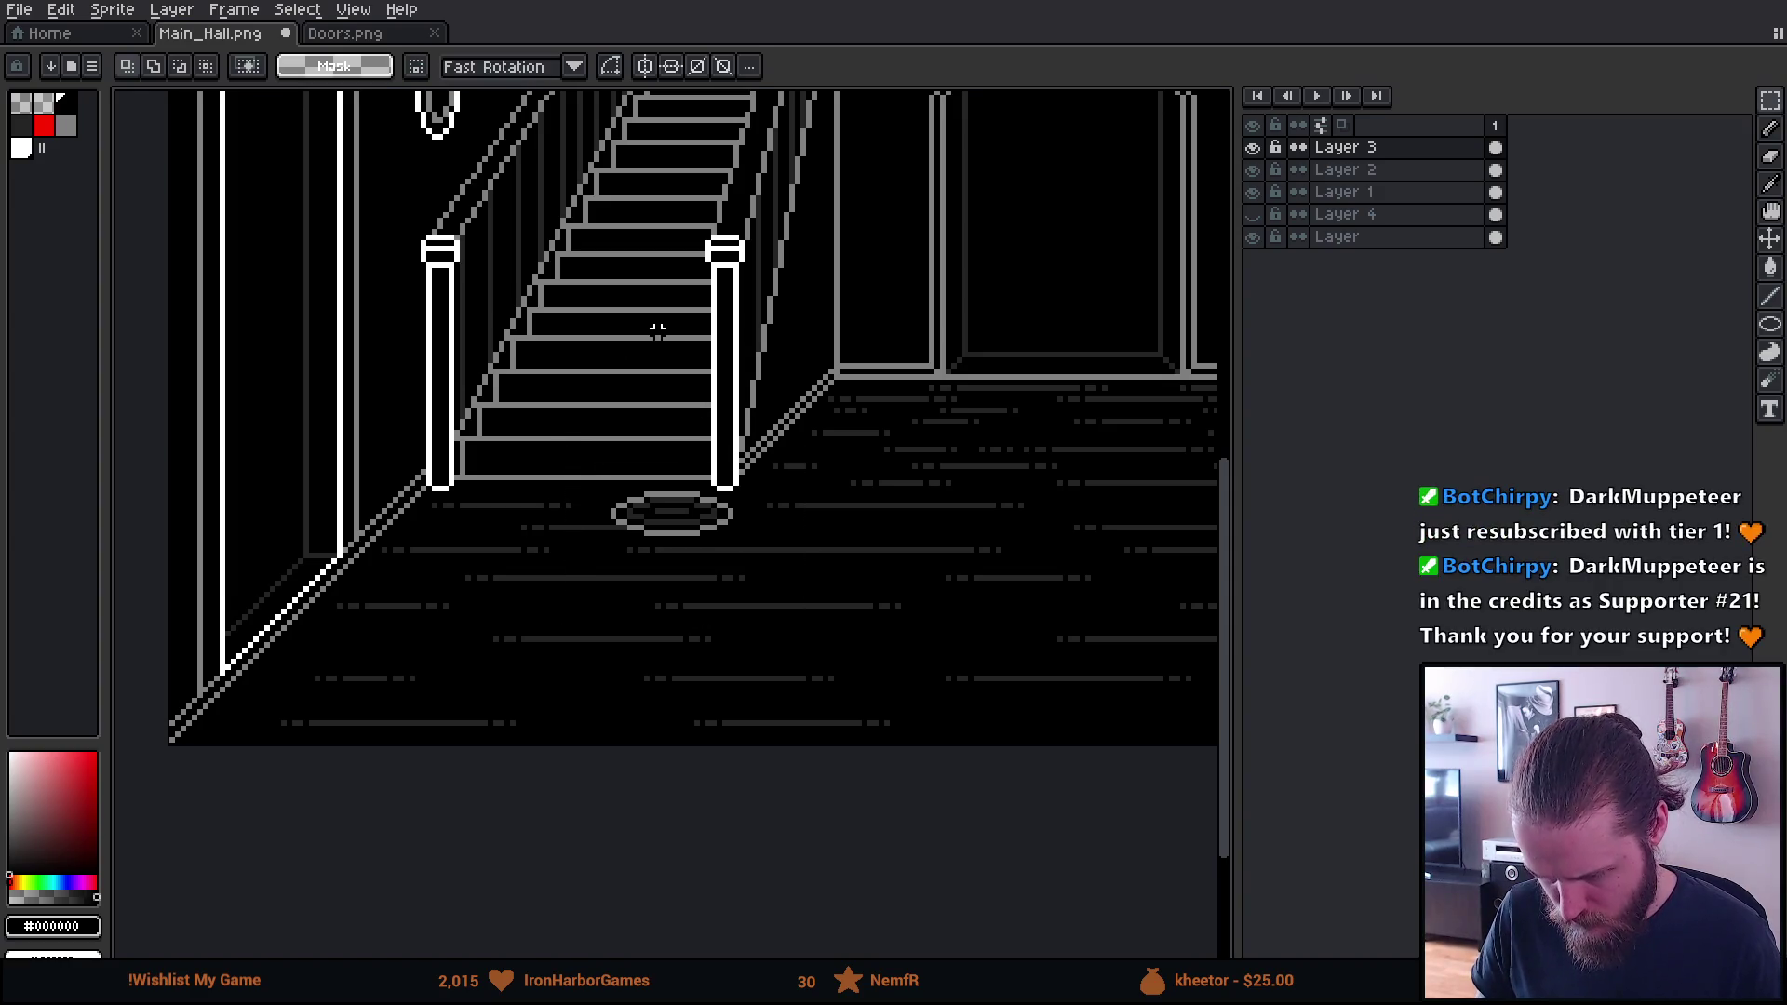
{"action": "scroll", "coordinate": [652, 466], "scroll_direction": "down", "scroll_amount": 1}
{"action": "scroll", "coordinate": [647, 519], "scroll_direction": "up", "scroll_amount": 1}
{"action": "left_click_drag", "start_coordinate": [583, 545], "coordinate": [875, 765]}
{"action": "key", "text": "ctrl+d"}
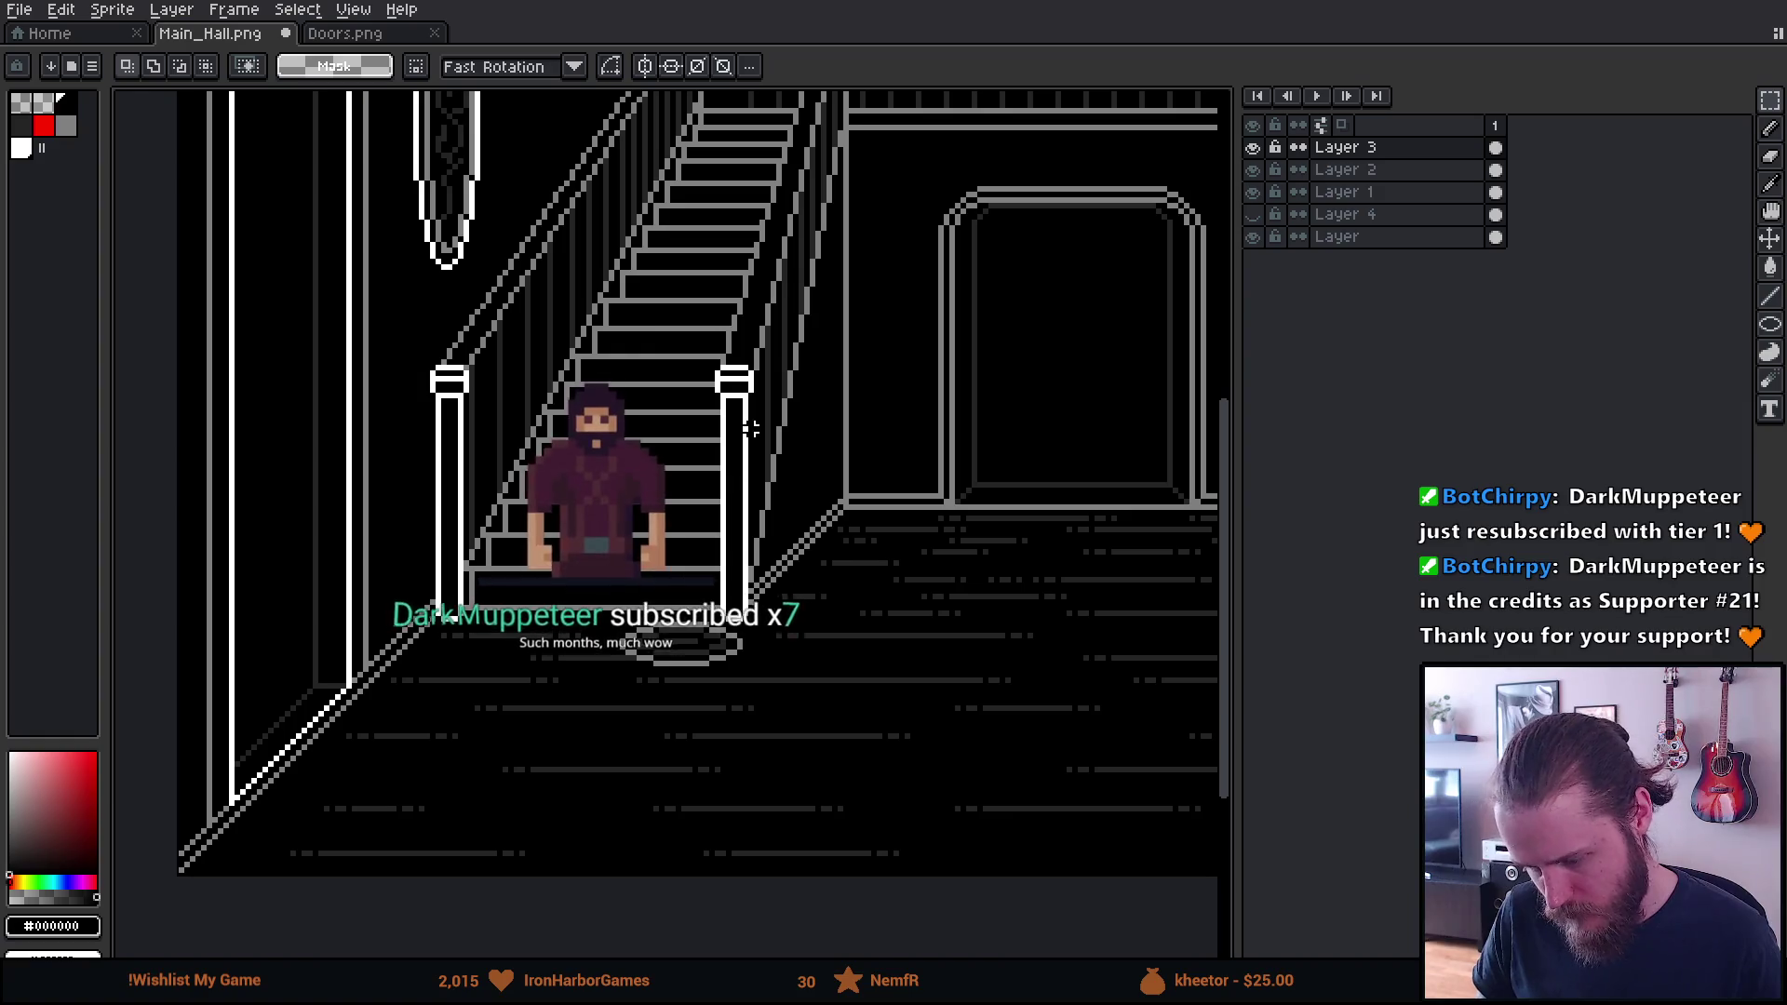
Zoom in on the left staircase, paste the oval and drag it onto the steps
{"action": "scroll", "coordinate": [735, 507], "scroll_direction": "up", "scroll_amount": 1}
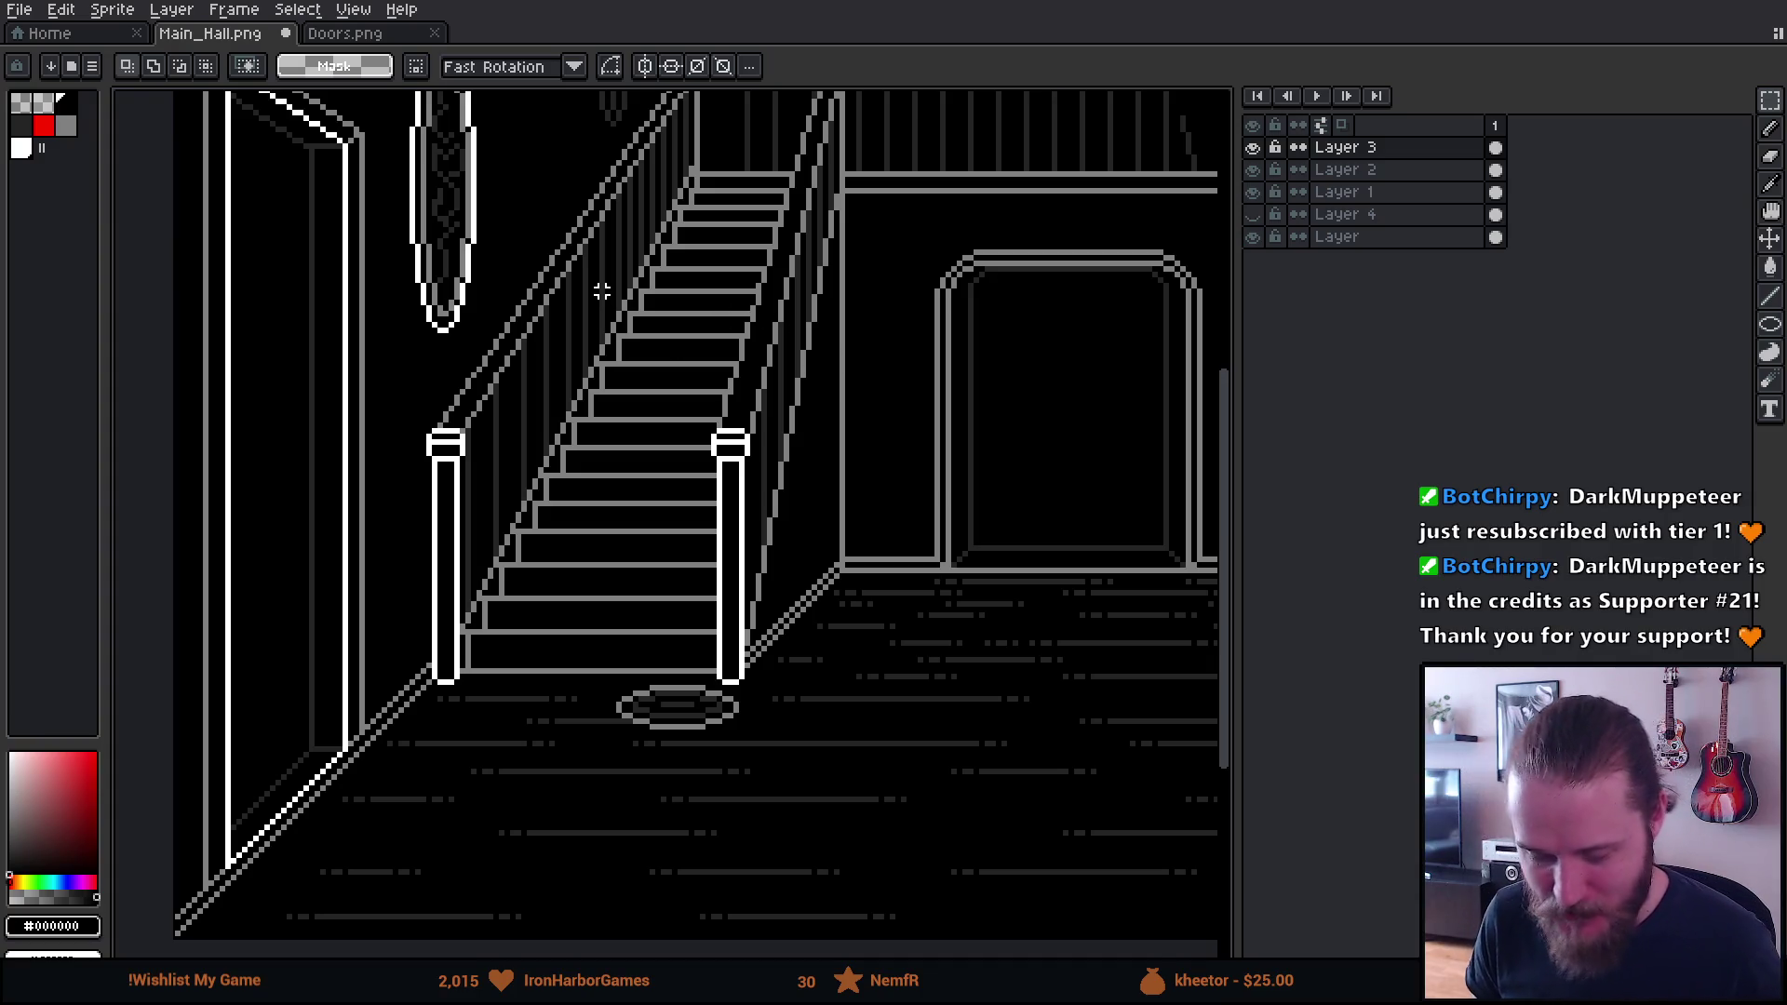
{"action": "scroll", "coordinate": [602, 291], "scroll_direction": "up", "scroll_amount": 2}
{"action": "left_click_drag", "start_coordinate": [676, 294], "coordinate": [642, 367]}
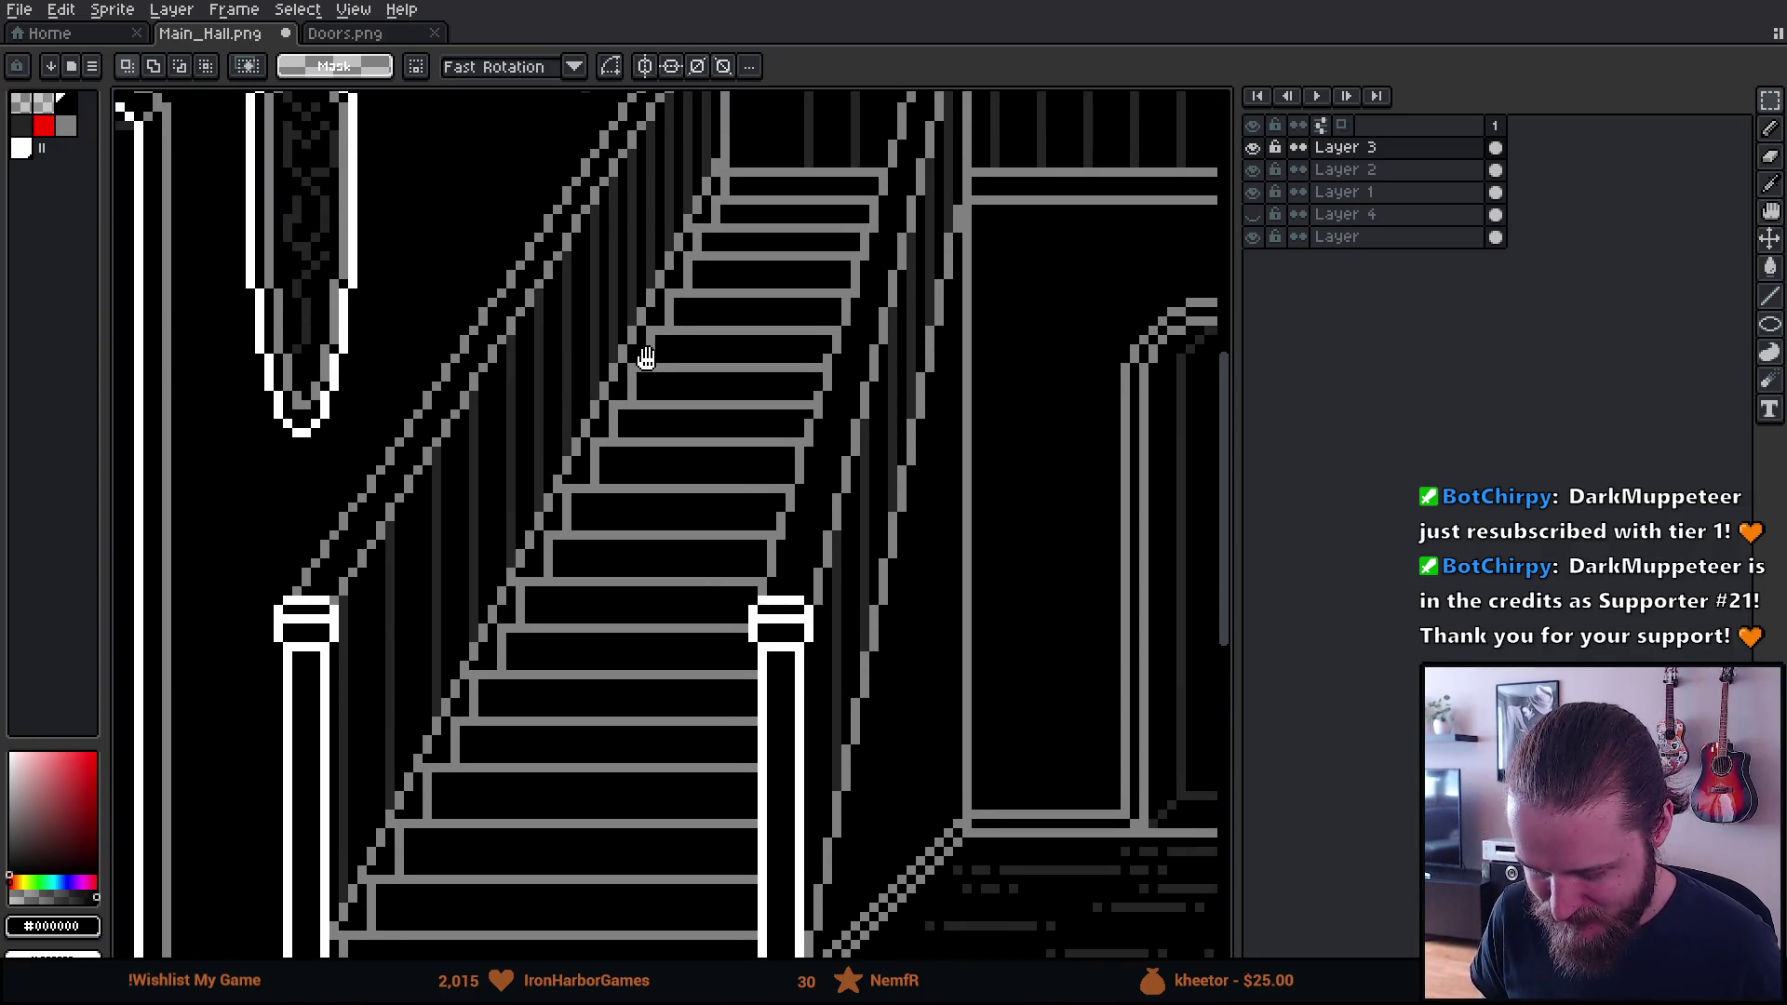
{"action": "mouse_move", "coordinate": [632, 487]}
{"action": "left_mouse_down"}
{"action": "mouse_move", "coordinate": [626, 471]}
{"action": "mouse_move", "coordinate": [615, 487]}
{"action": "mouse_move", "coordinate": [644, 507]}
{"action": "left_mouse_up"}
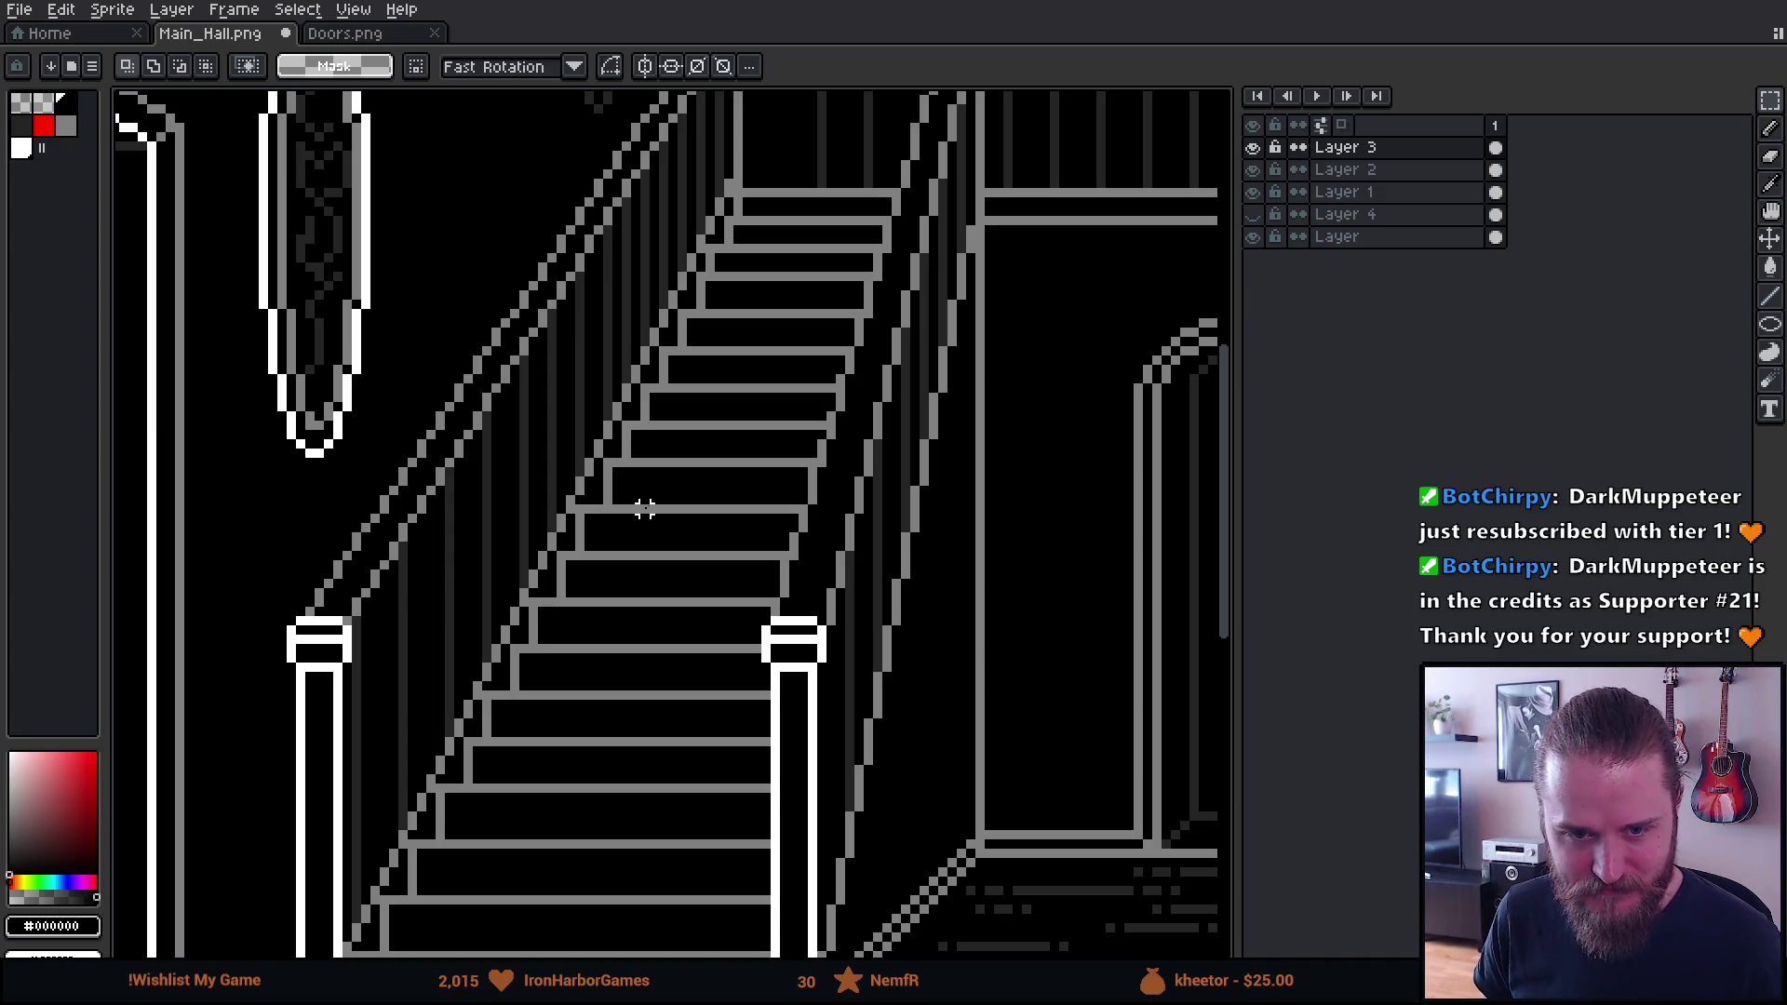
{"action": "key", "text": "ctrl+v"}
{"action": "left_click_drag", "start_coordinate": [780, 600], "coordinate": [673, 585]}
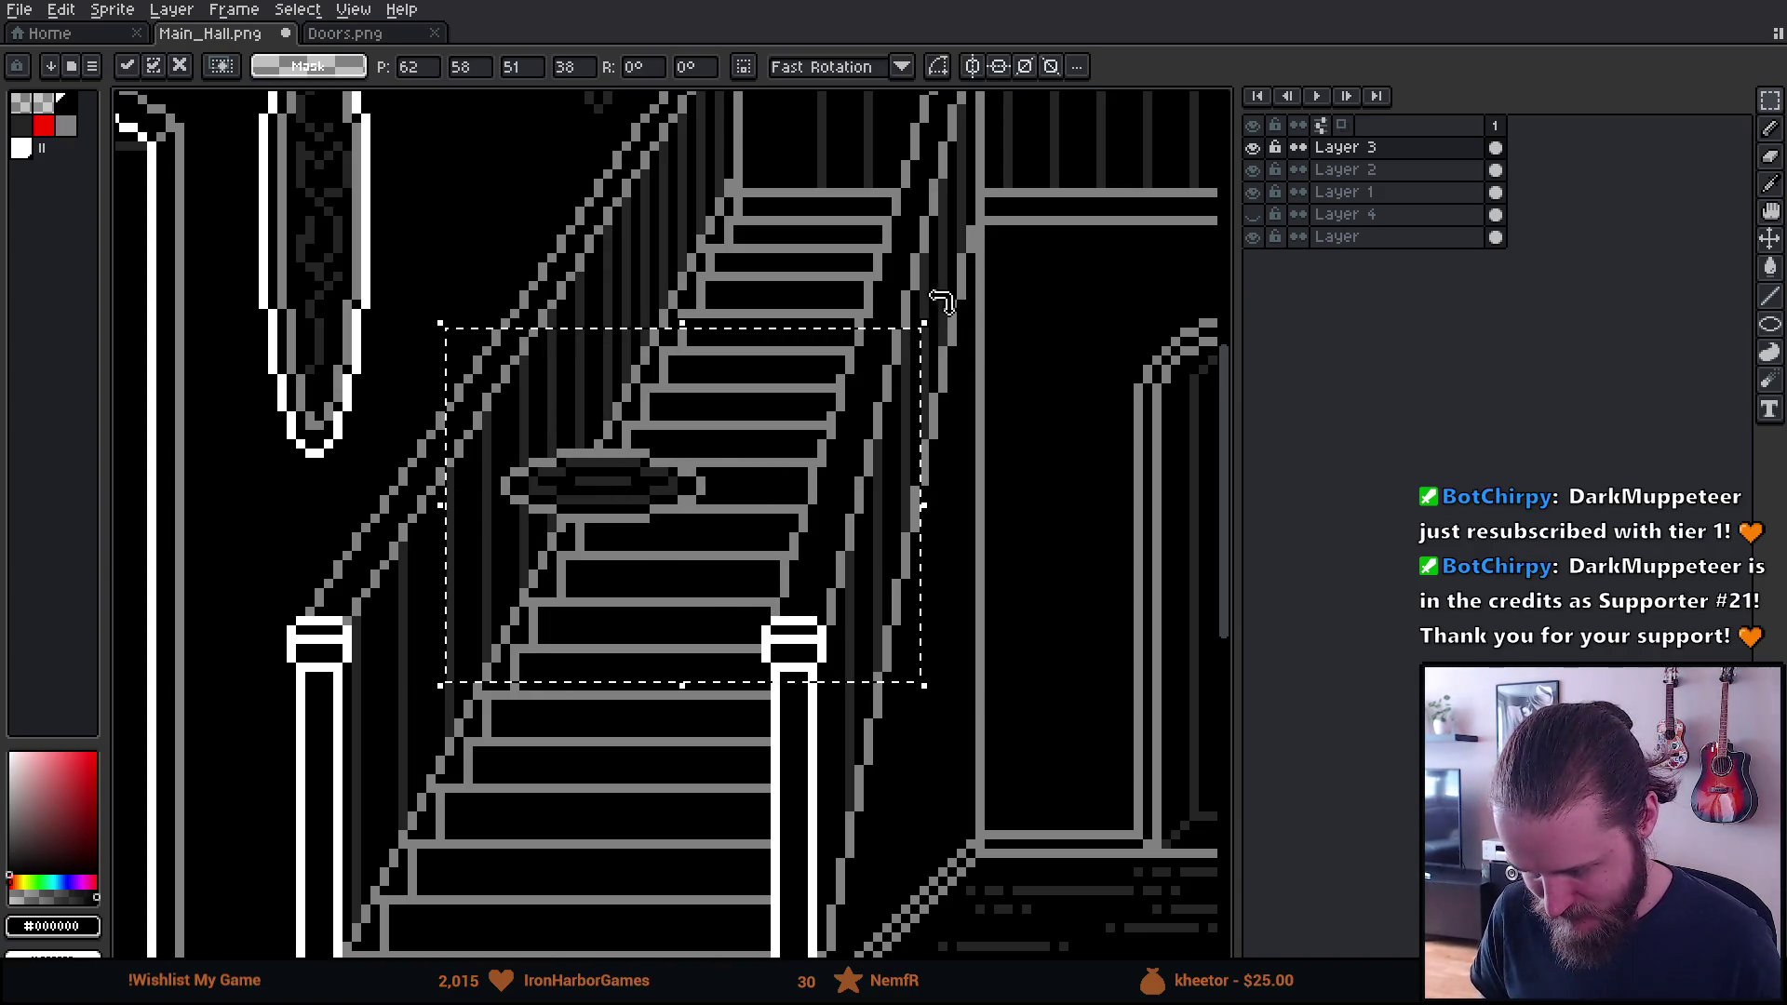
Move the pasted oval down-right along the staircase and drop it in place
{"action": "mouse_move", "coordinate": [795, 442]}
{"action": "left_mouse_down"}
{"action": "mouse_move", "coordinate": [858, 503]}
{"action": "mouse_move", "coordinate": [823, 498]}
{"action": "mouse_move", "coordinate": [818, 515]}
{"action": "mouse_move", "coordinate": [846, 496]}
{"action": "mouse_move", "coordinate": [825, 493]}
{"action": "left_mouse_up"}
{"action": "scroll", "coordinate": [859, 505], "scroll_direction": "down", "scroll_amount": 2}
{"action": "scroll", "coordinate": [861, 508], "scroll_direction": "up", "scroll_amount": 1}
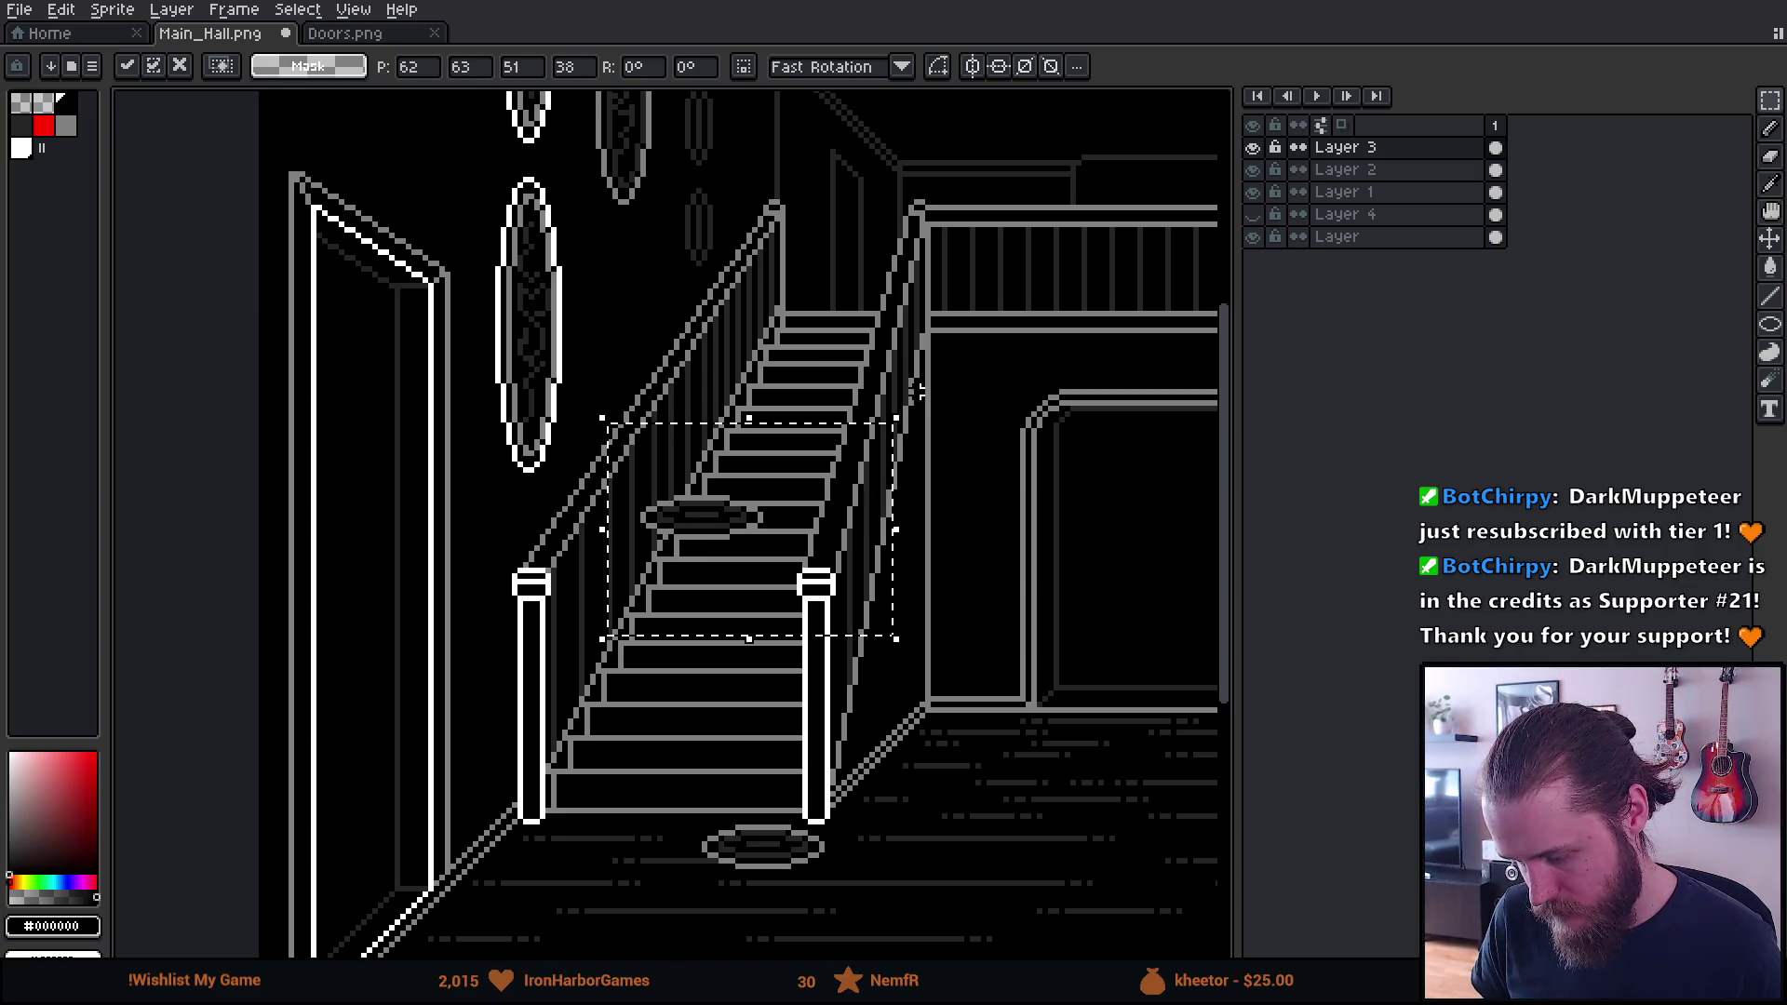
{"action": "key", "text": "Return"}
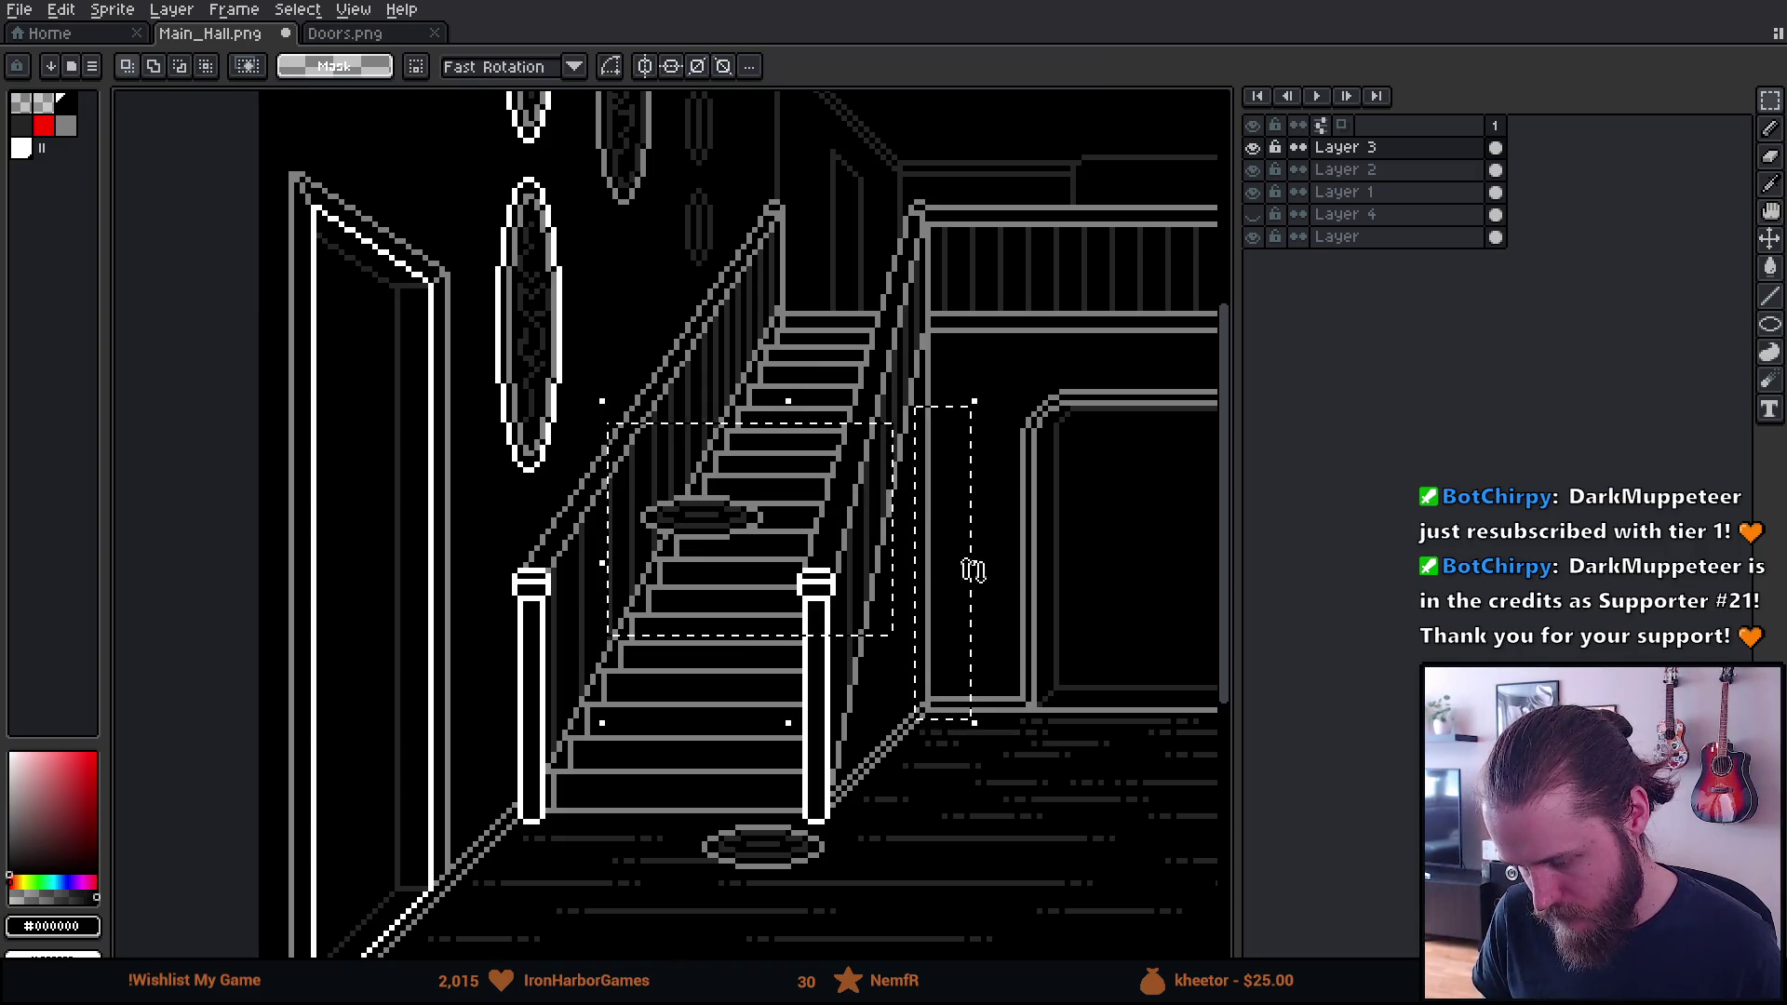
Rotate the oval -90° upright, nudge it one pixel left, and commit
{"action": "left_click_drag", "start_coordinate": [1005, 656], "coordinate": [1003, 651]}
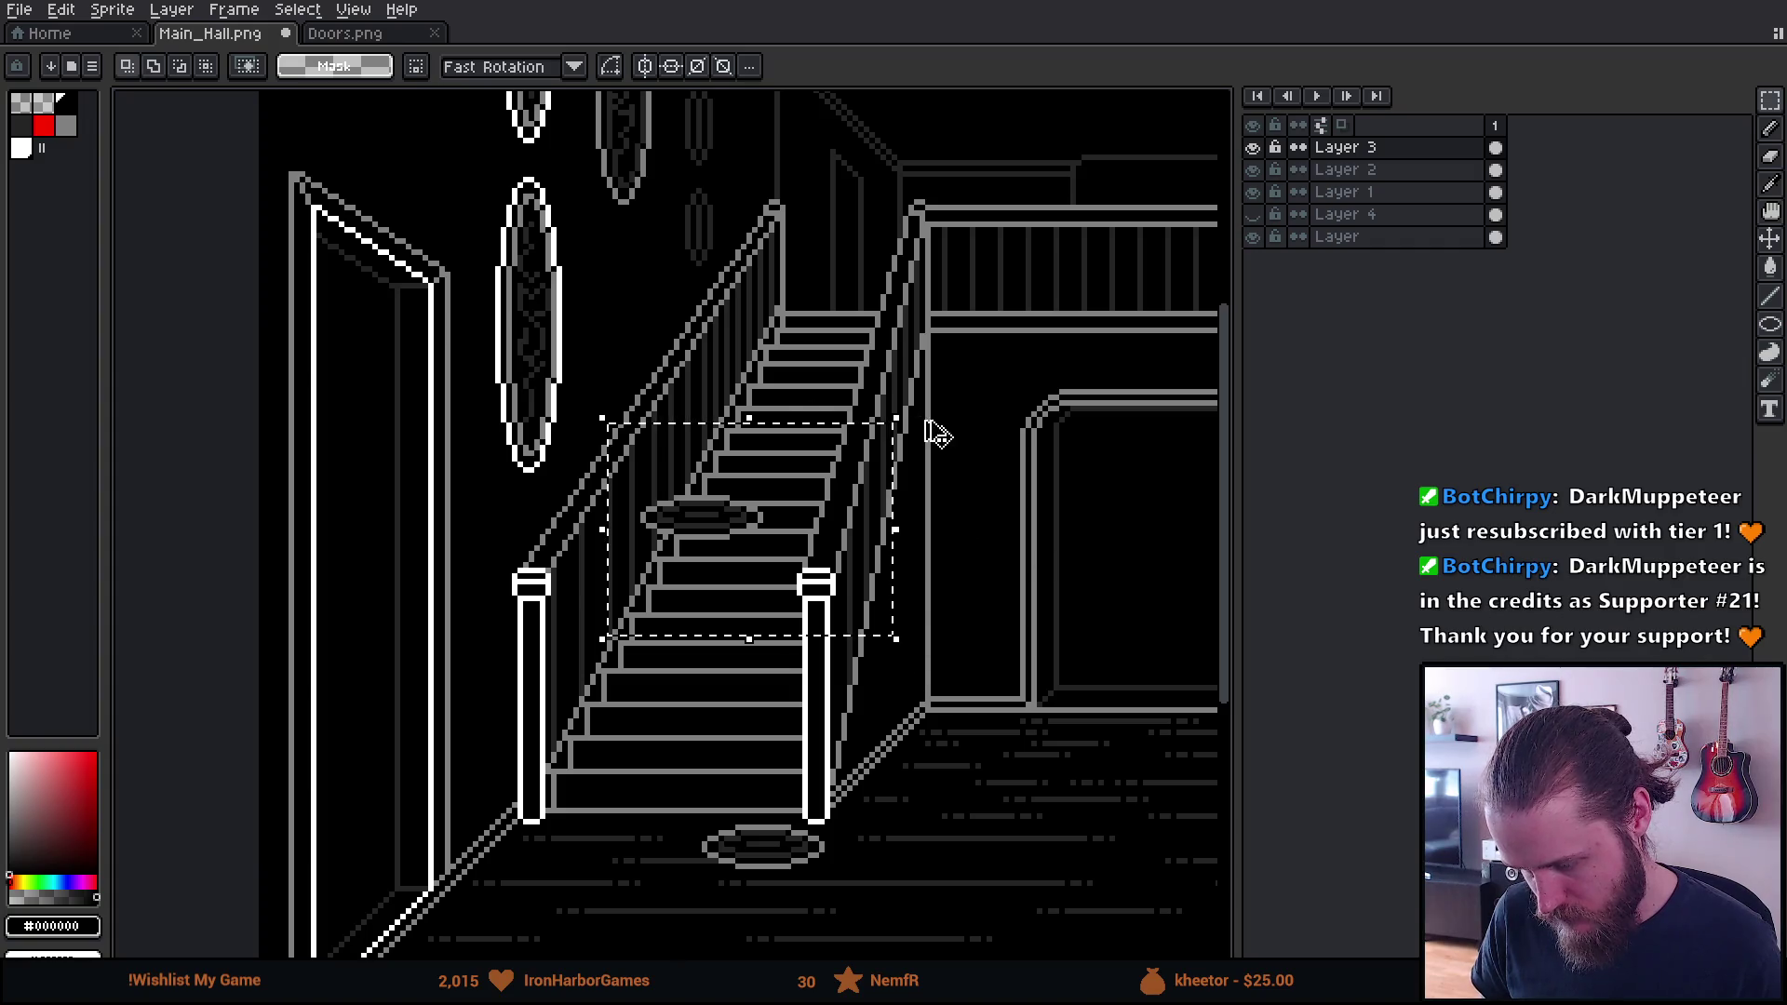
{"action": "mouse_move", "coordinate": [904, 398]}
{"action": "left_mouse_down"}
{"action": "mouse_move", "coordinate": [925, 423]}
{"action": "mouse_move", "coordinate": [949, 755]}
{"action": "mouse_move", "coordinate": [679, 616]}
{"action": "left_mouse_up"}
{"action": "key", "text": "Left"}
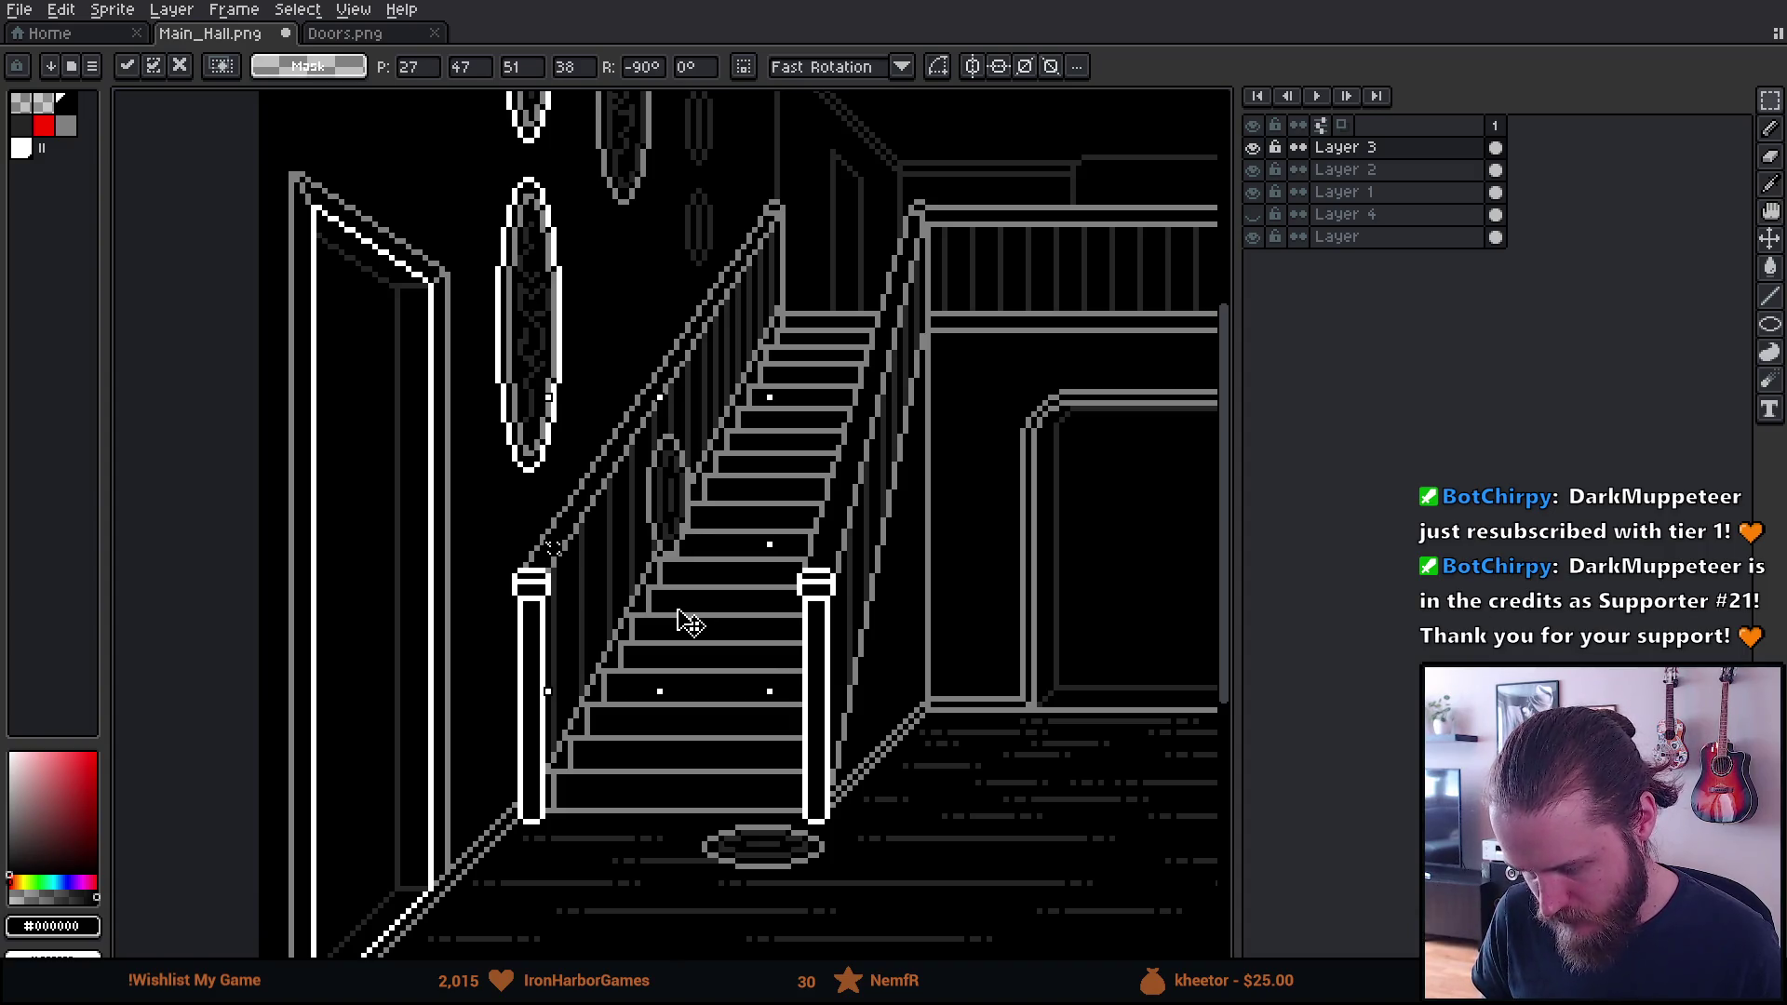
{"action": "key", "text": "Return"}
{"action": "scroll", "coordinate": [838, 614], "scroll_direction": "down", "scroll_amount": 3}
{"action": "scroll", "coordinate": [875, 618], "scroll_direction": "up", "scroll_amount": 1}
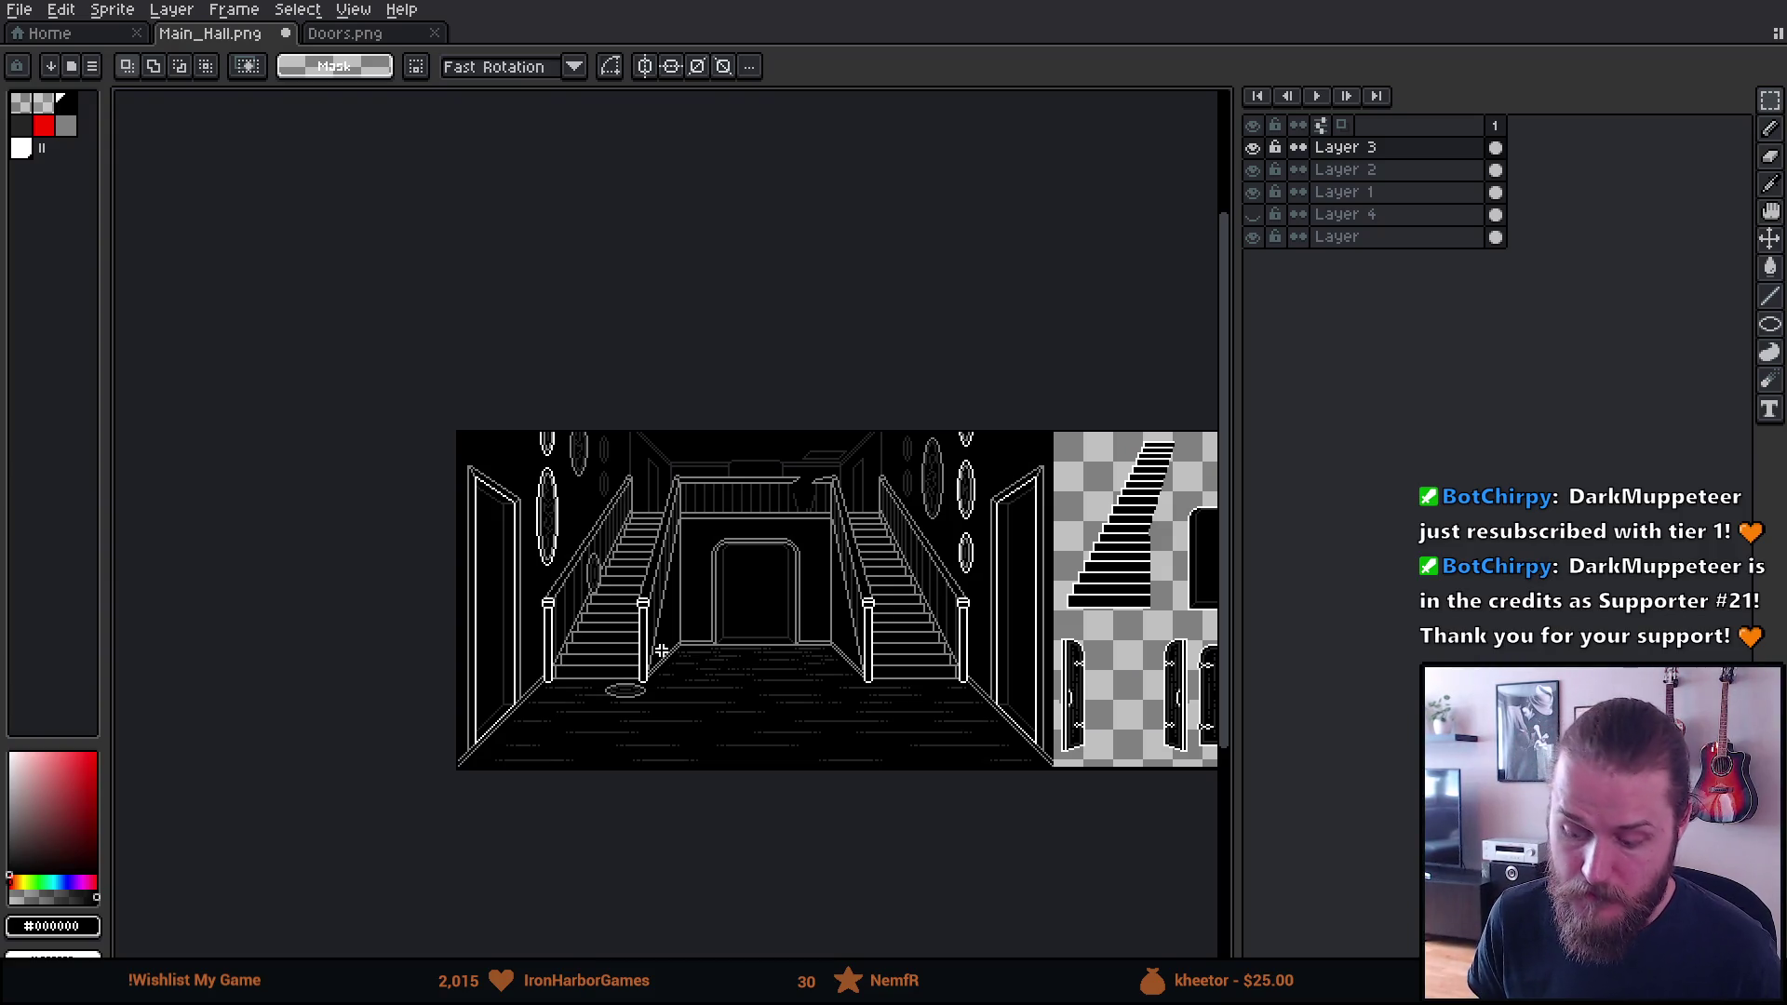
Move the stair-side oval up and to the left, nudge it one pixel up, and drop it
{"action": "scroll", "coordinate": [593, 633], "scroll_direction": "up", "scroll_amount": 2}
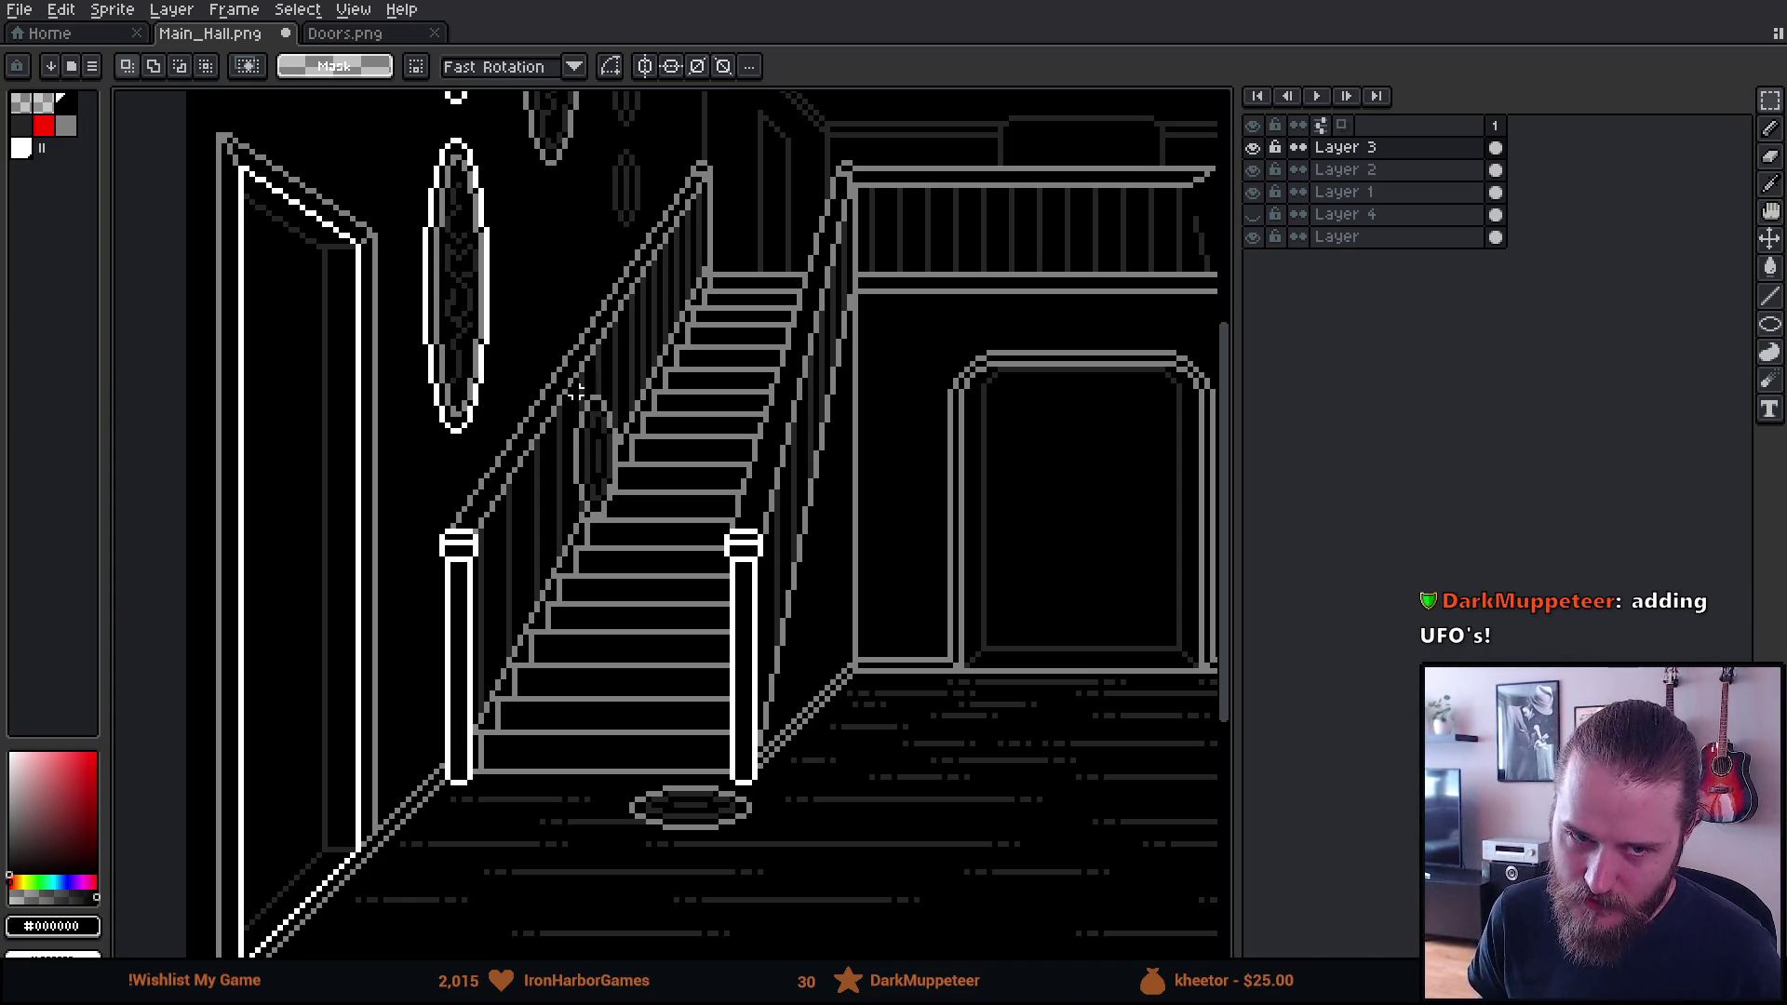
{"action": "mouse_move", "coordinate": [547, 367]}
{"action": "left_mouse_down"}
{"action": "mouse_move", "coordinate": [640, 478]}
{"action": "mouse_move", "coordinate": [687, 600]}
{"action": "mouse_move", "coordinate": [622, 442]}
{"action": "left_mouse_up"}
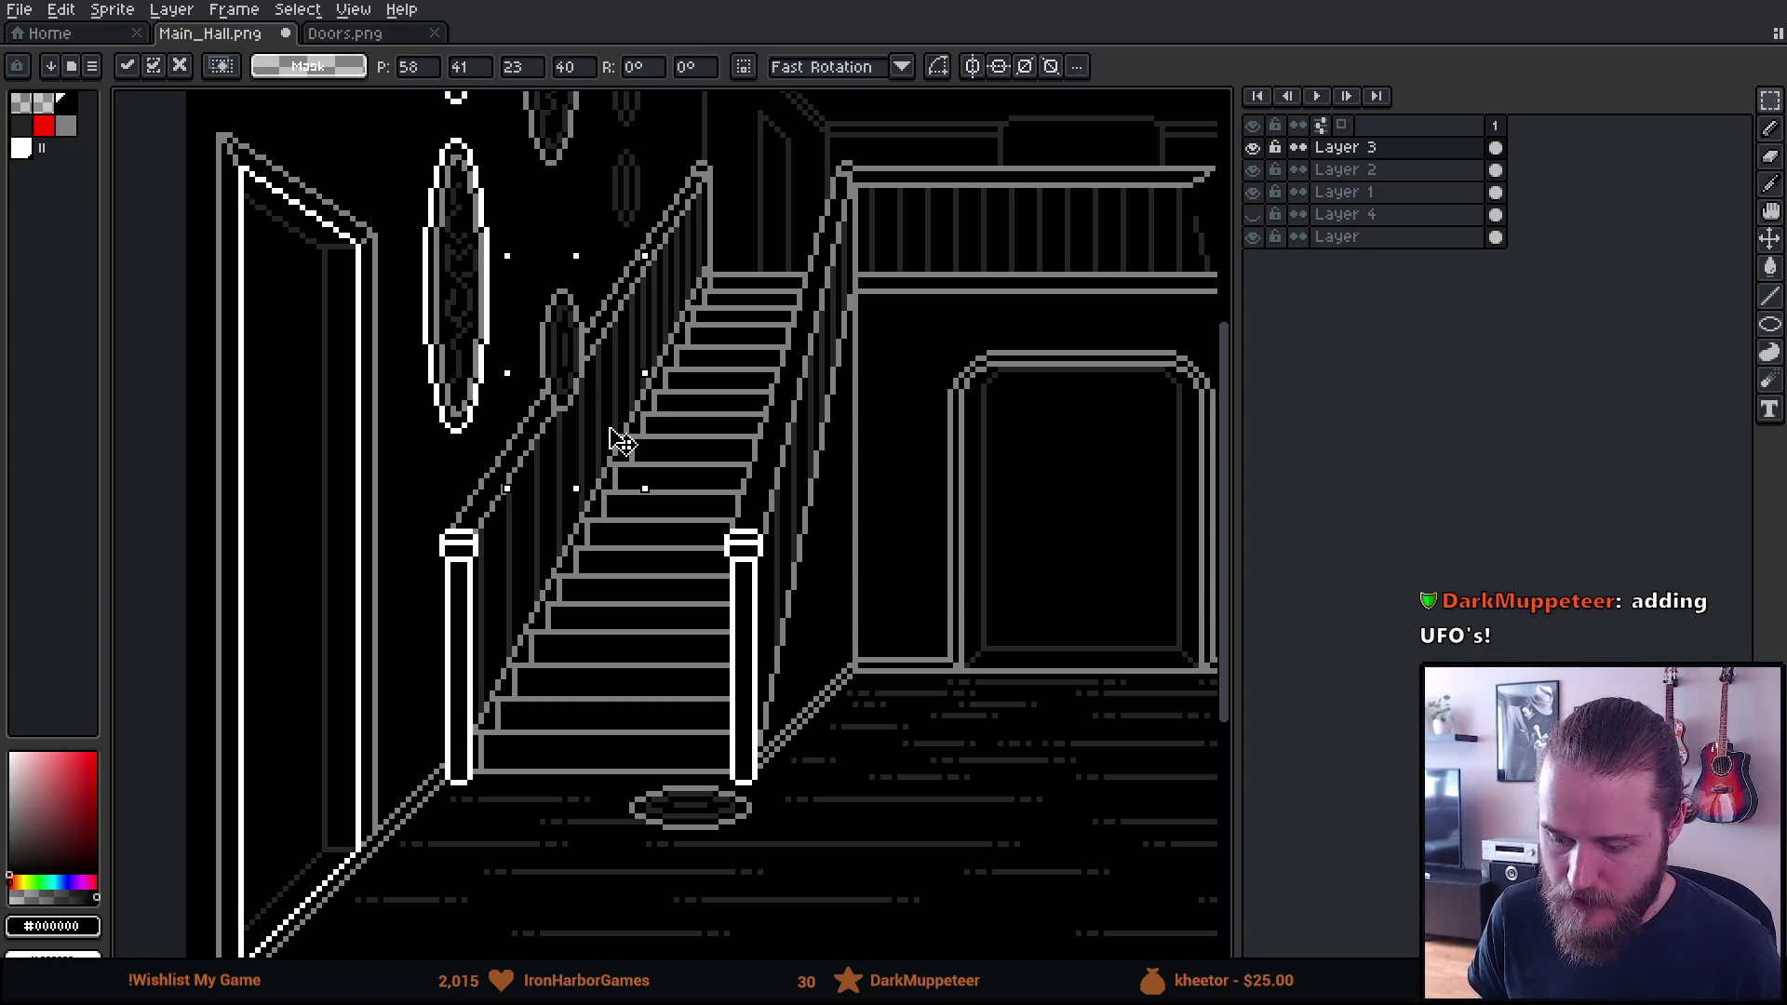
{"action": "key", "text": "Up"}
{"action": "mouse_move", "coordinate": [619, 440]}
{"action": "left_mouse_down"}
{"action": "mouse_move", "coordinate": [664, 508]}
{"action": "mouse_move", "coordinate": [619, 439]}
{"action": "mouse_move", "coordinate": [643, 463]}
{"action": "mouse_move", "coordinate": [653, 551]}
{"action": "left_mouse_up"}
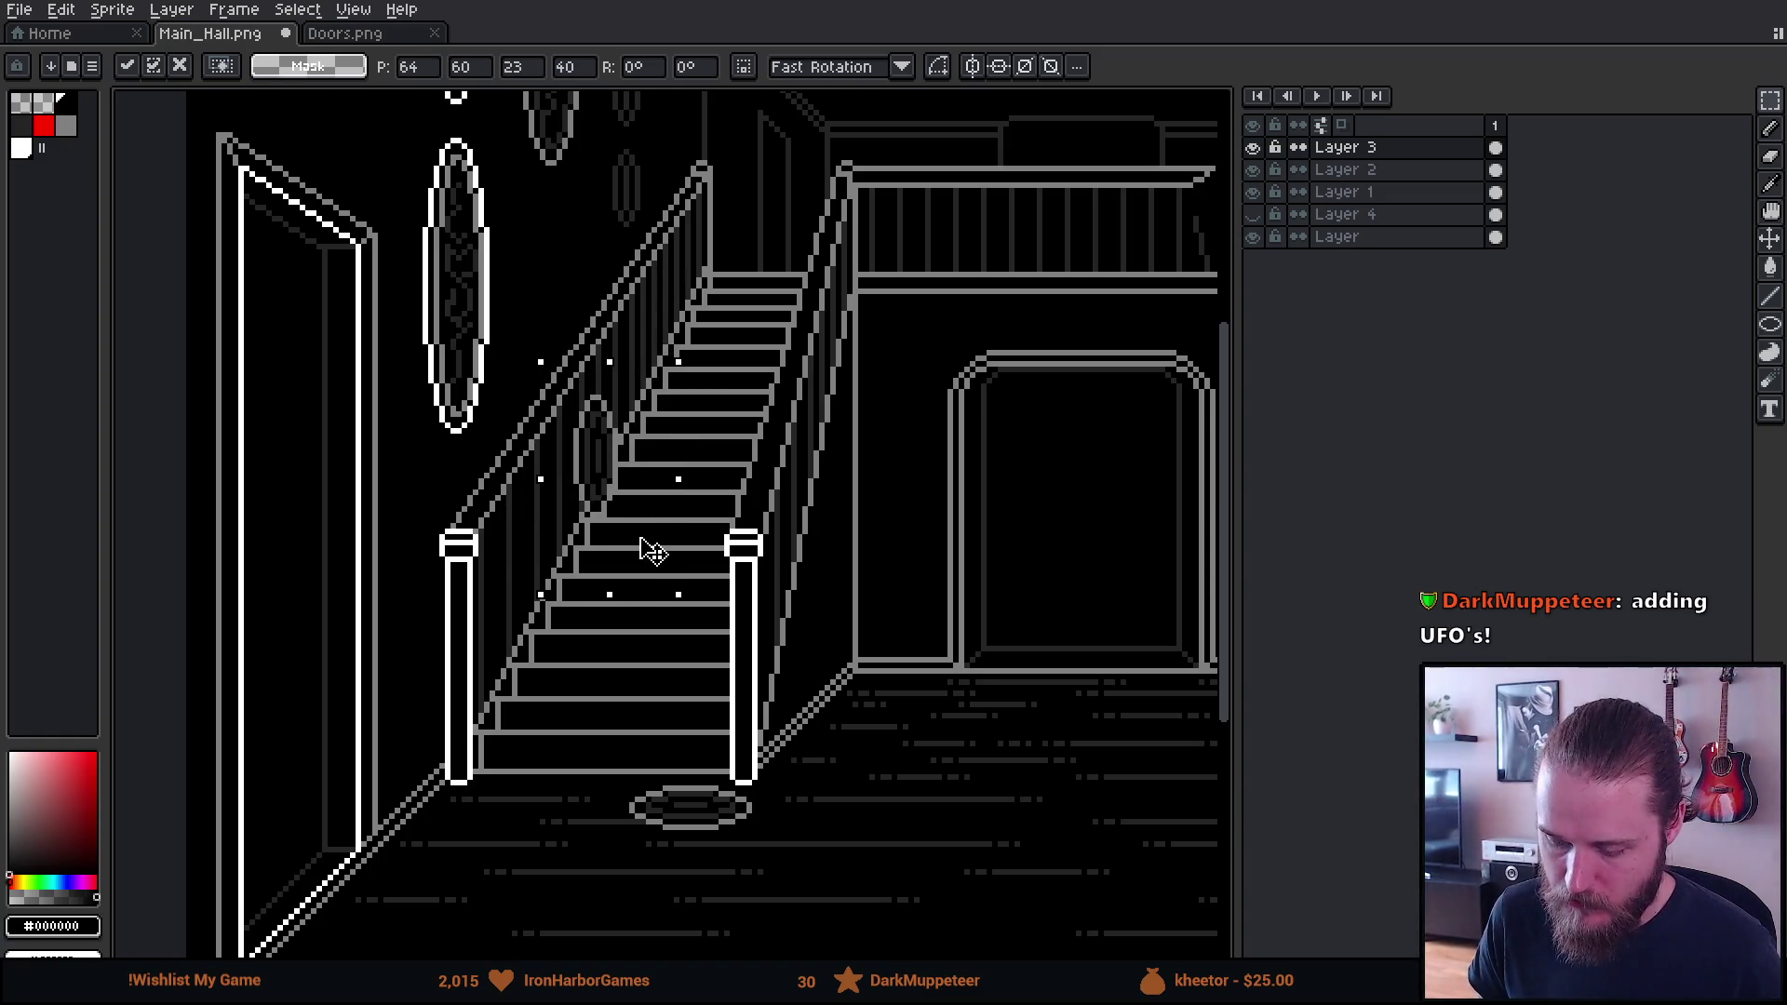
{"action": "key", "text": "ctrl+d"}
Reselect the small oval and shift it lower-left so it overlaps the left staircase railing
{"action": "scroll", "coordinate": [826, 429], "scroll_direction": "down", "scroll_amount": 3}
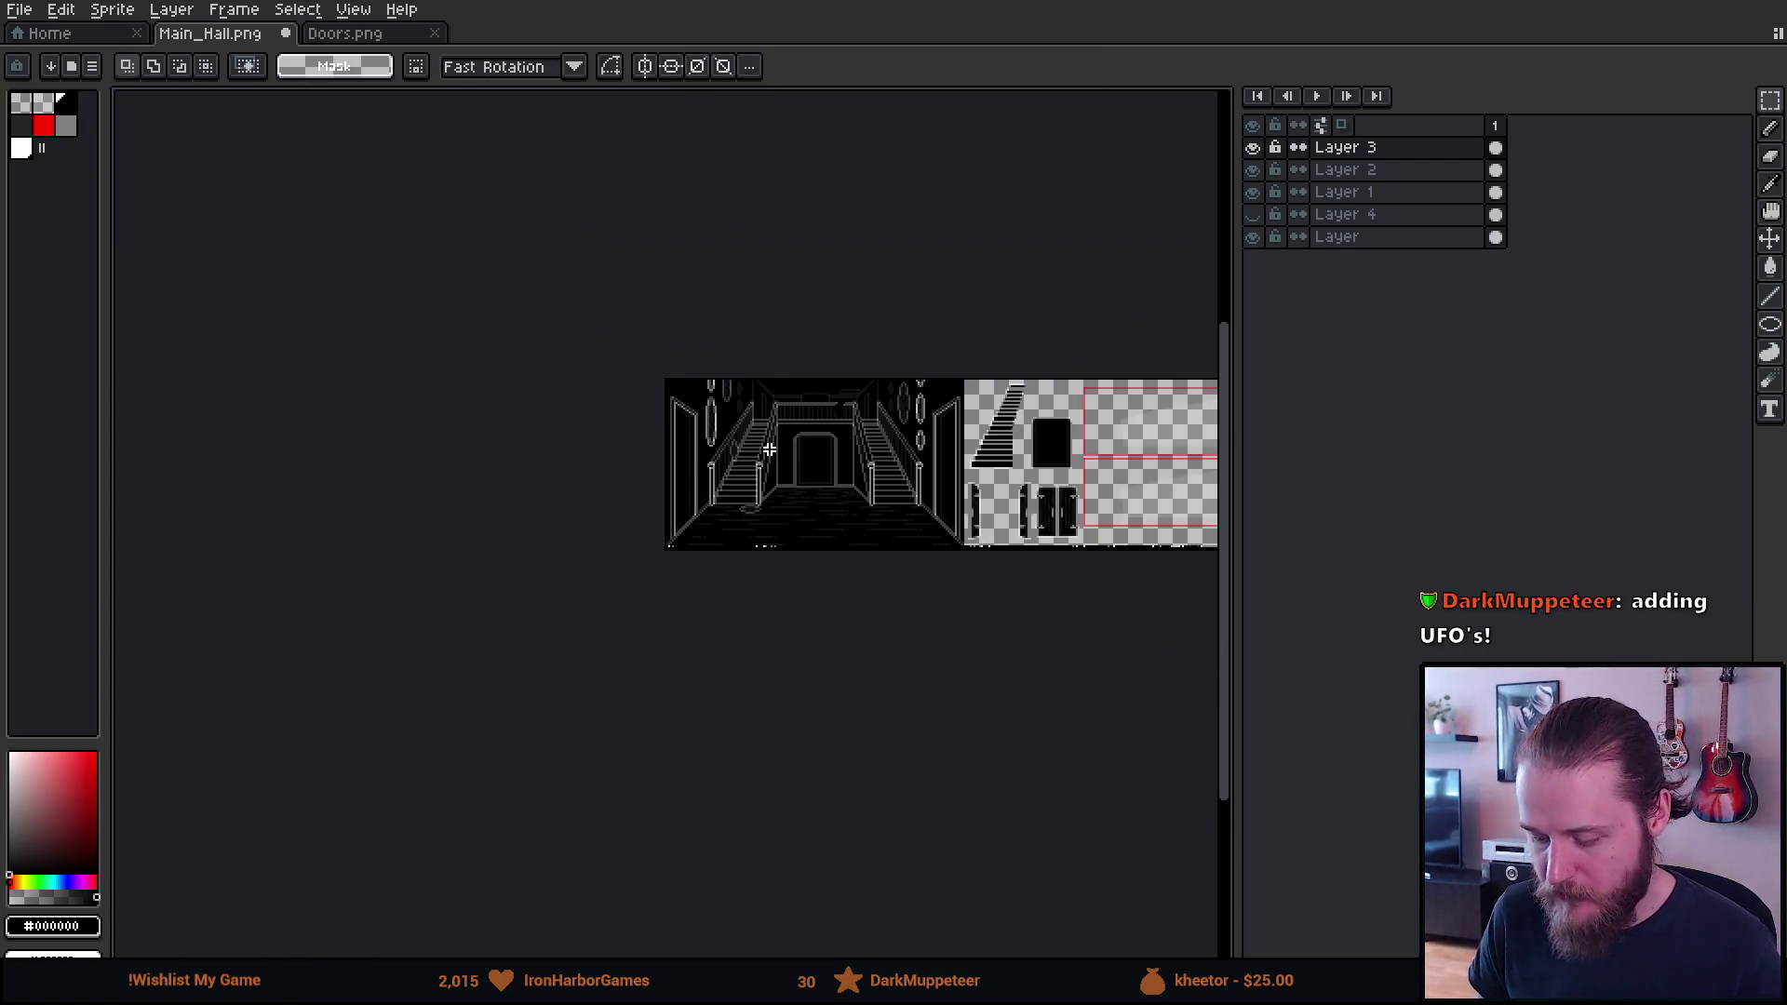
{"action": "scroll", "coordinate": [826, 429], "scroll_direction": "up", "scroll_amount": 1}
{"action": "scroll", "coordinate": [827, 430], "scroll_direction": "up", "scroll_amount": 4}
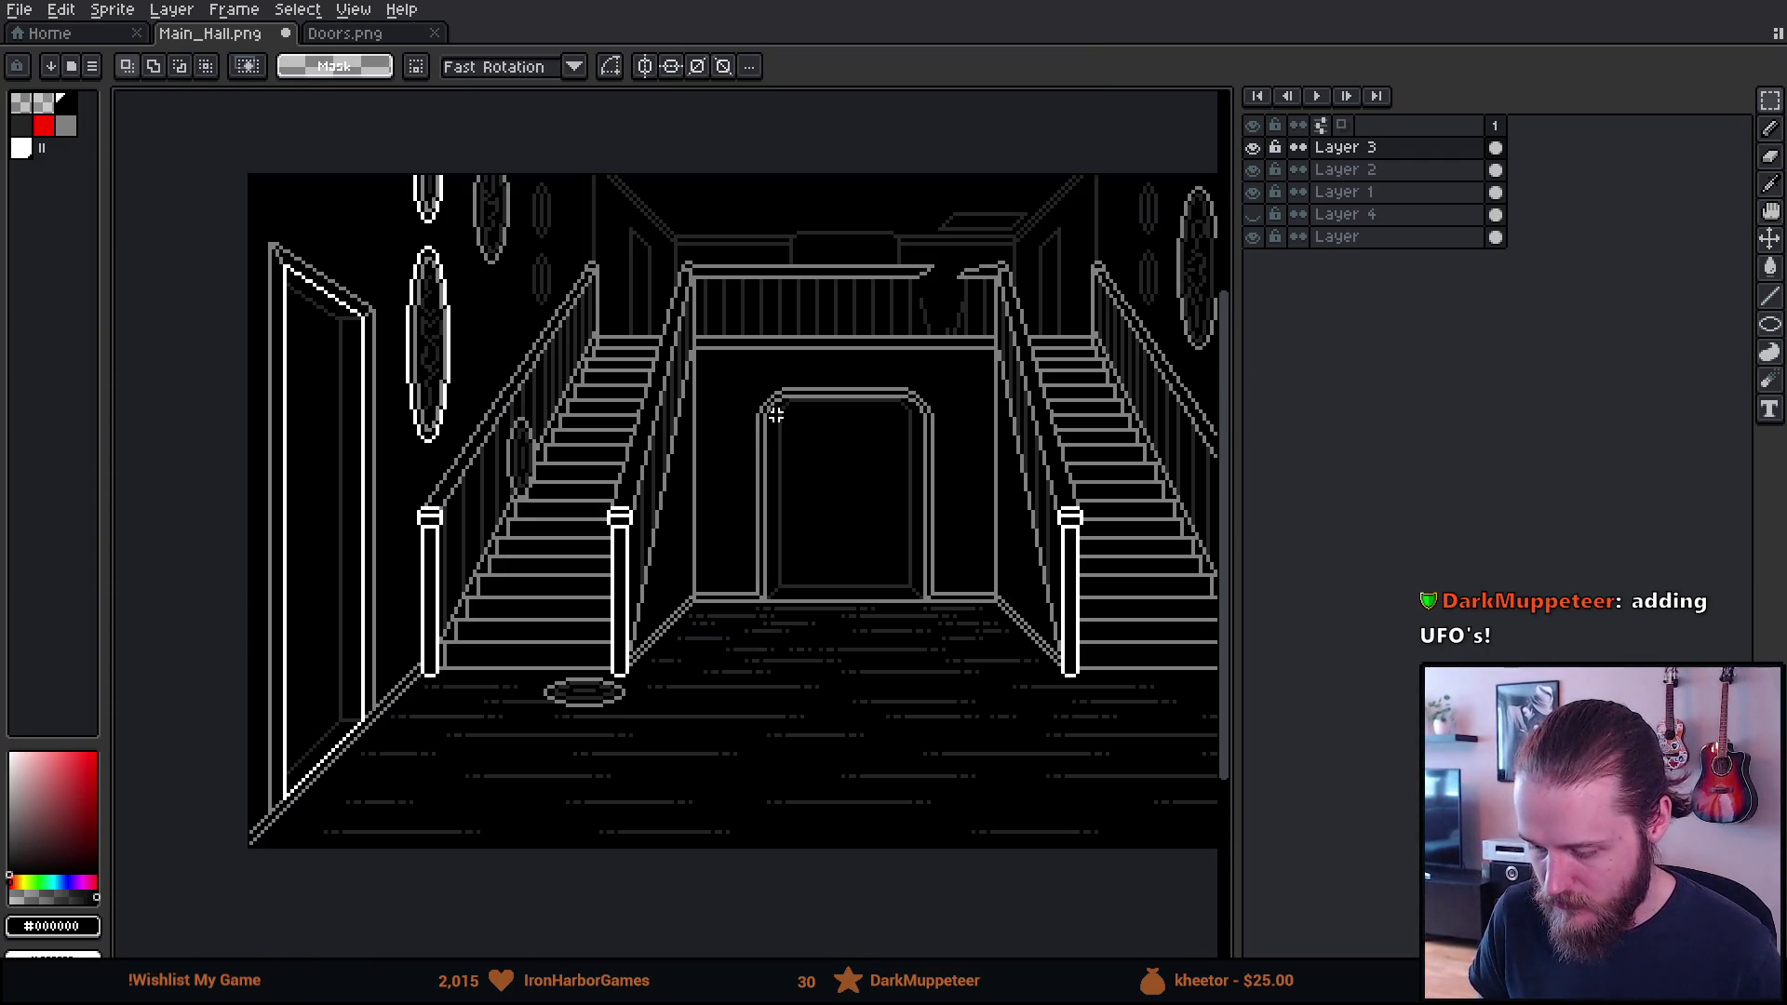
{"action": "left_click_drag", "start_coordinate": [706, 423], "coordinate": [718, 425]}
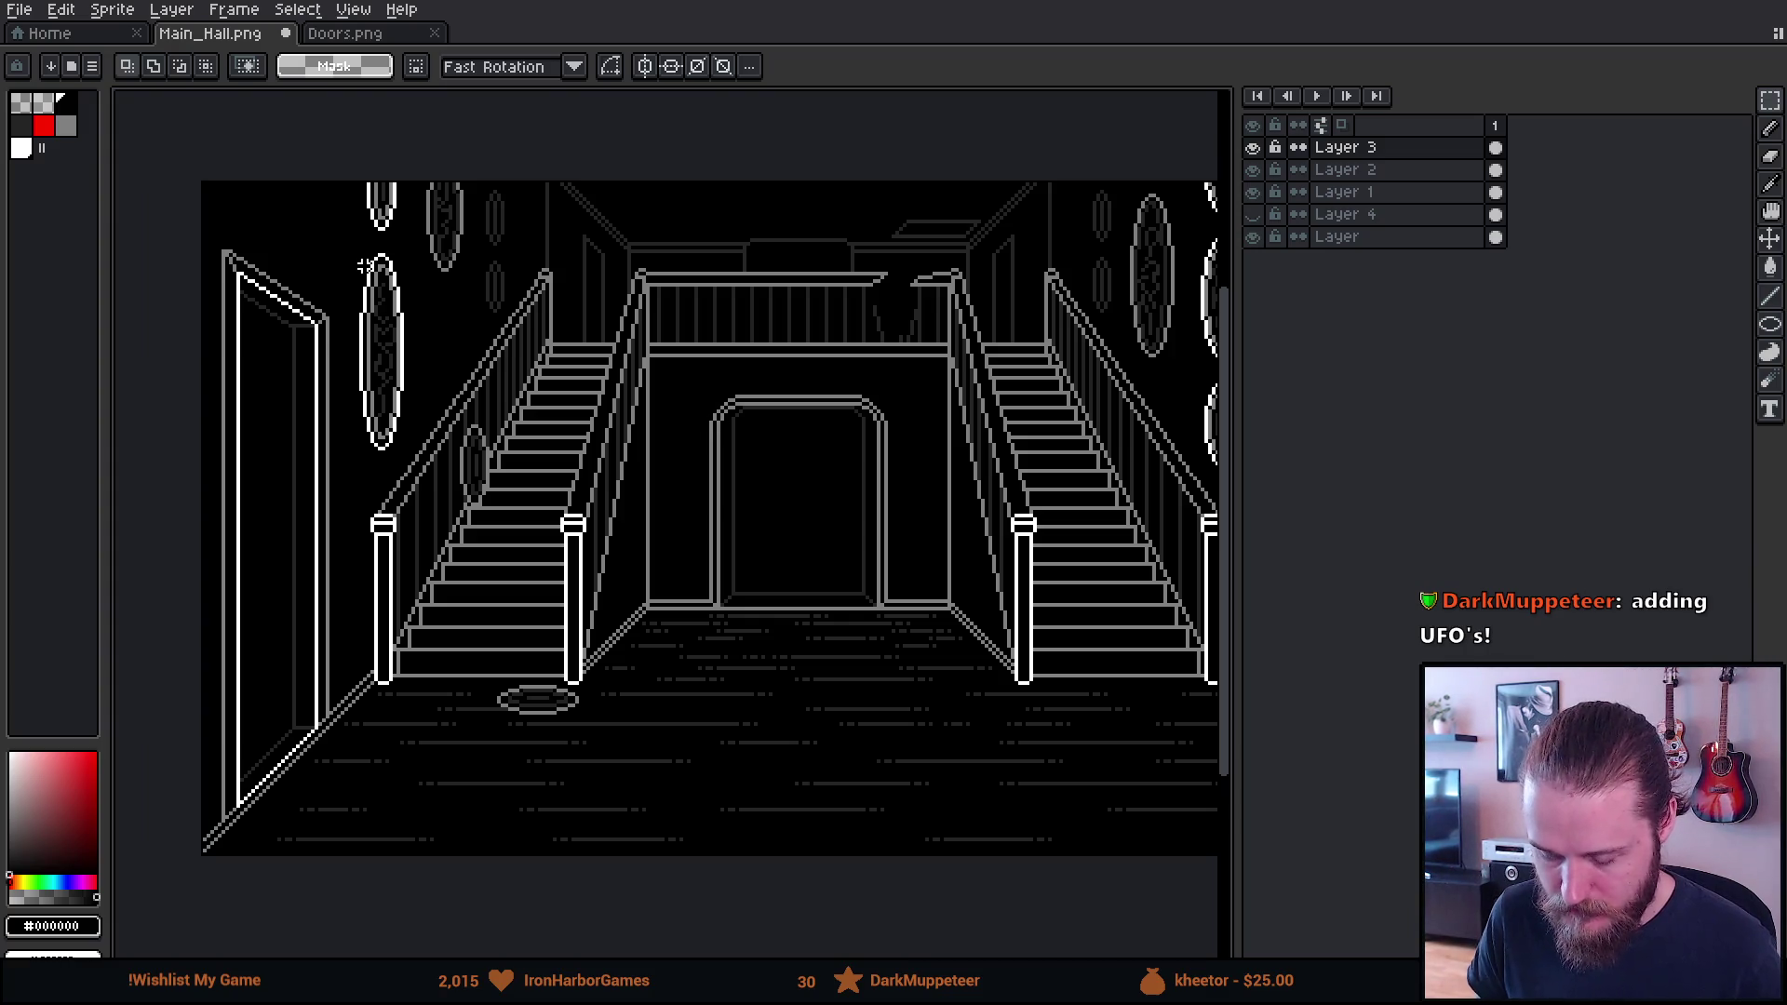
{"action": "left_click_drag", "start_coordinate": [435, 292], "coordinate": [473, 395]}
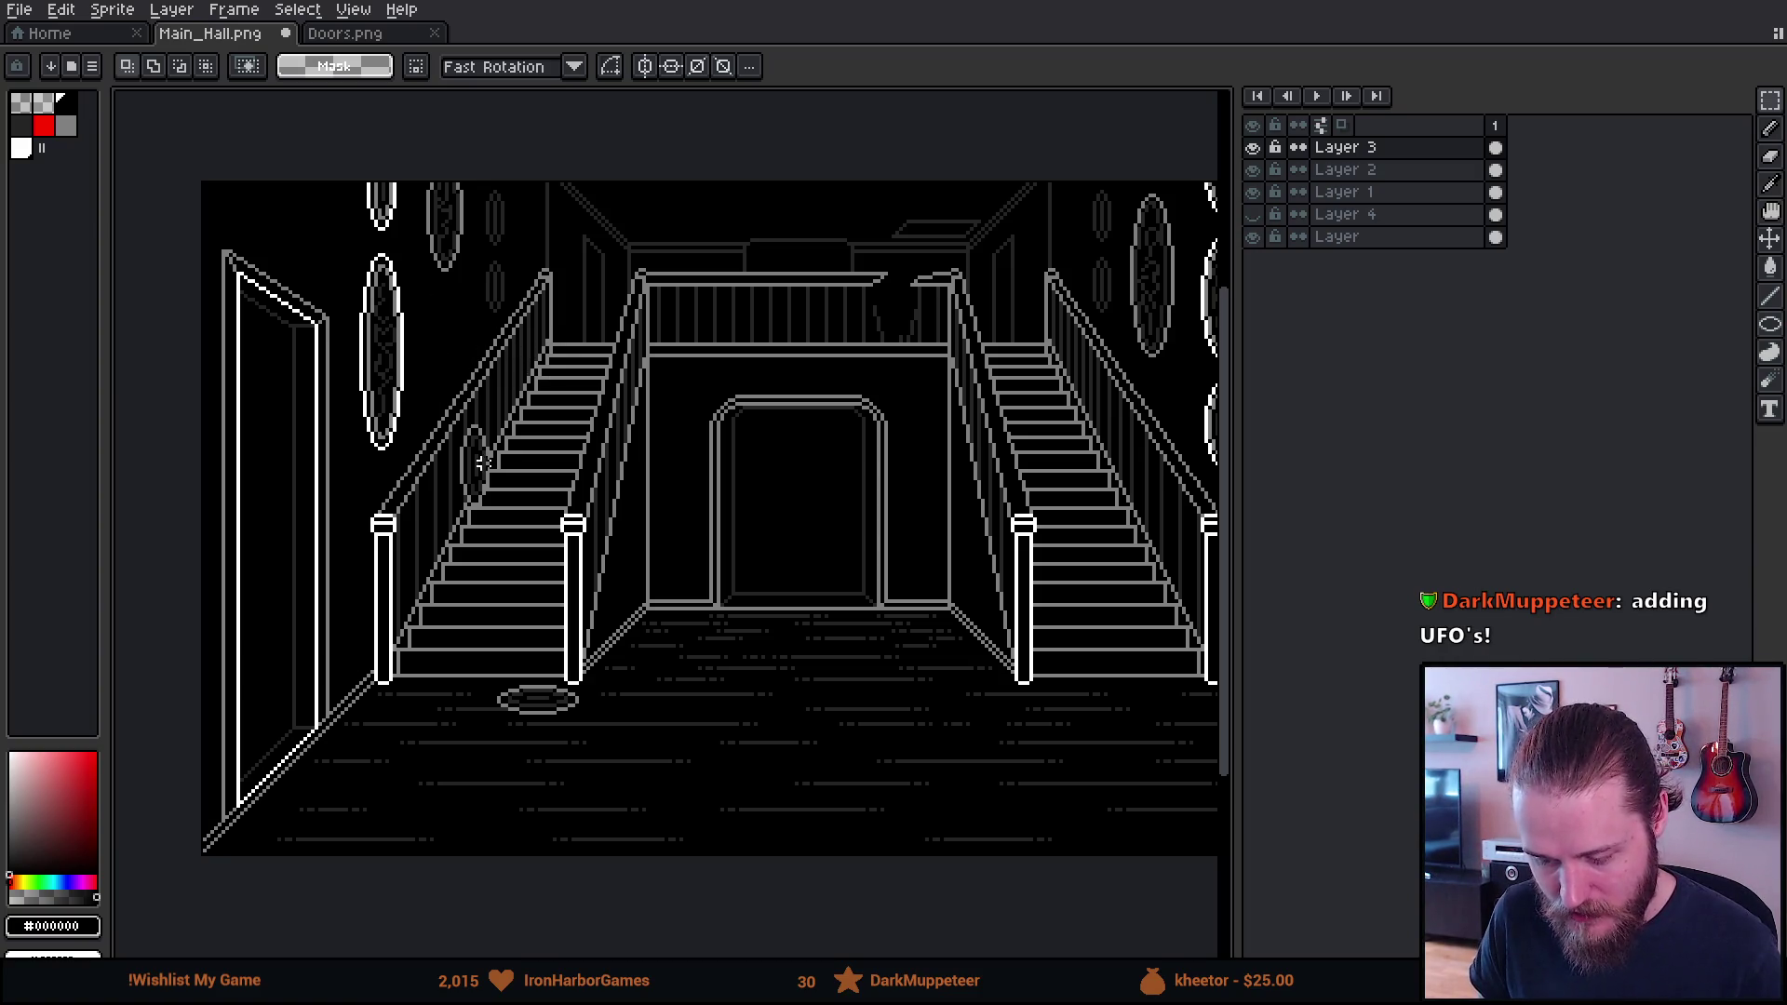
{"action": "left_click_drag", "start_coordinate": [450, 423], "coordinate": [512, 543]}
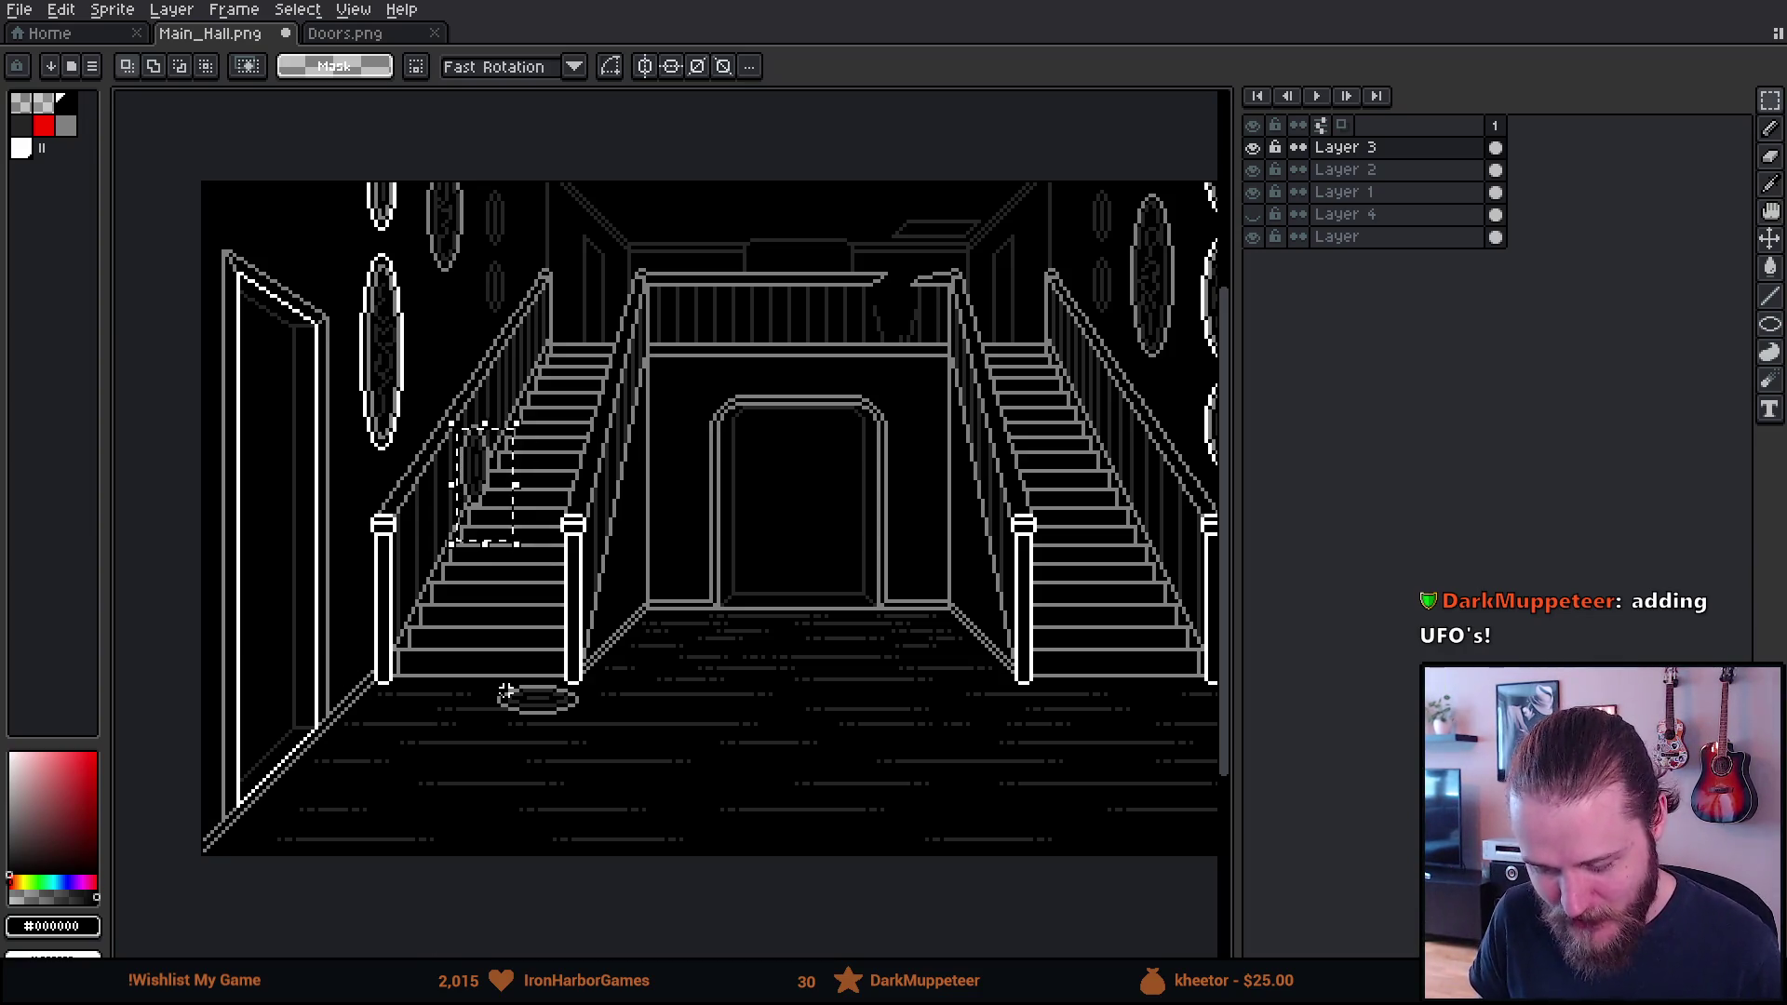
{"action": "left_click_drag", "start_coordinate": [474, 678], "coordinate": [588, 727]}
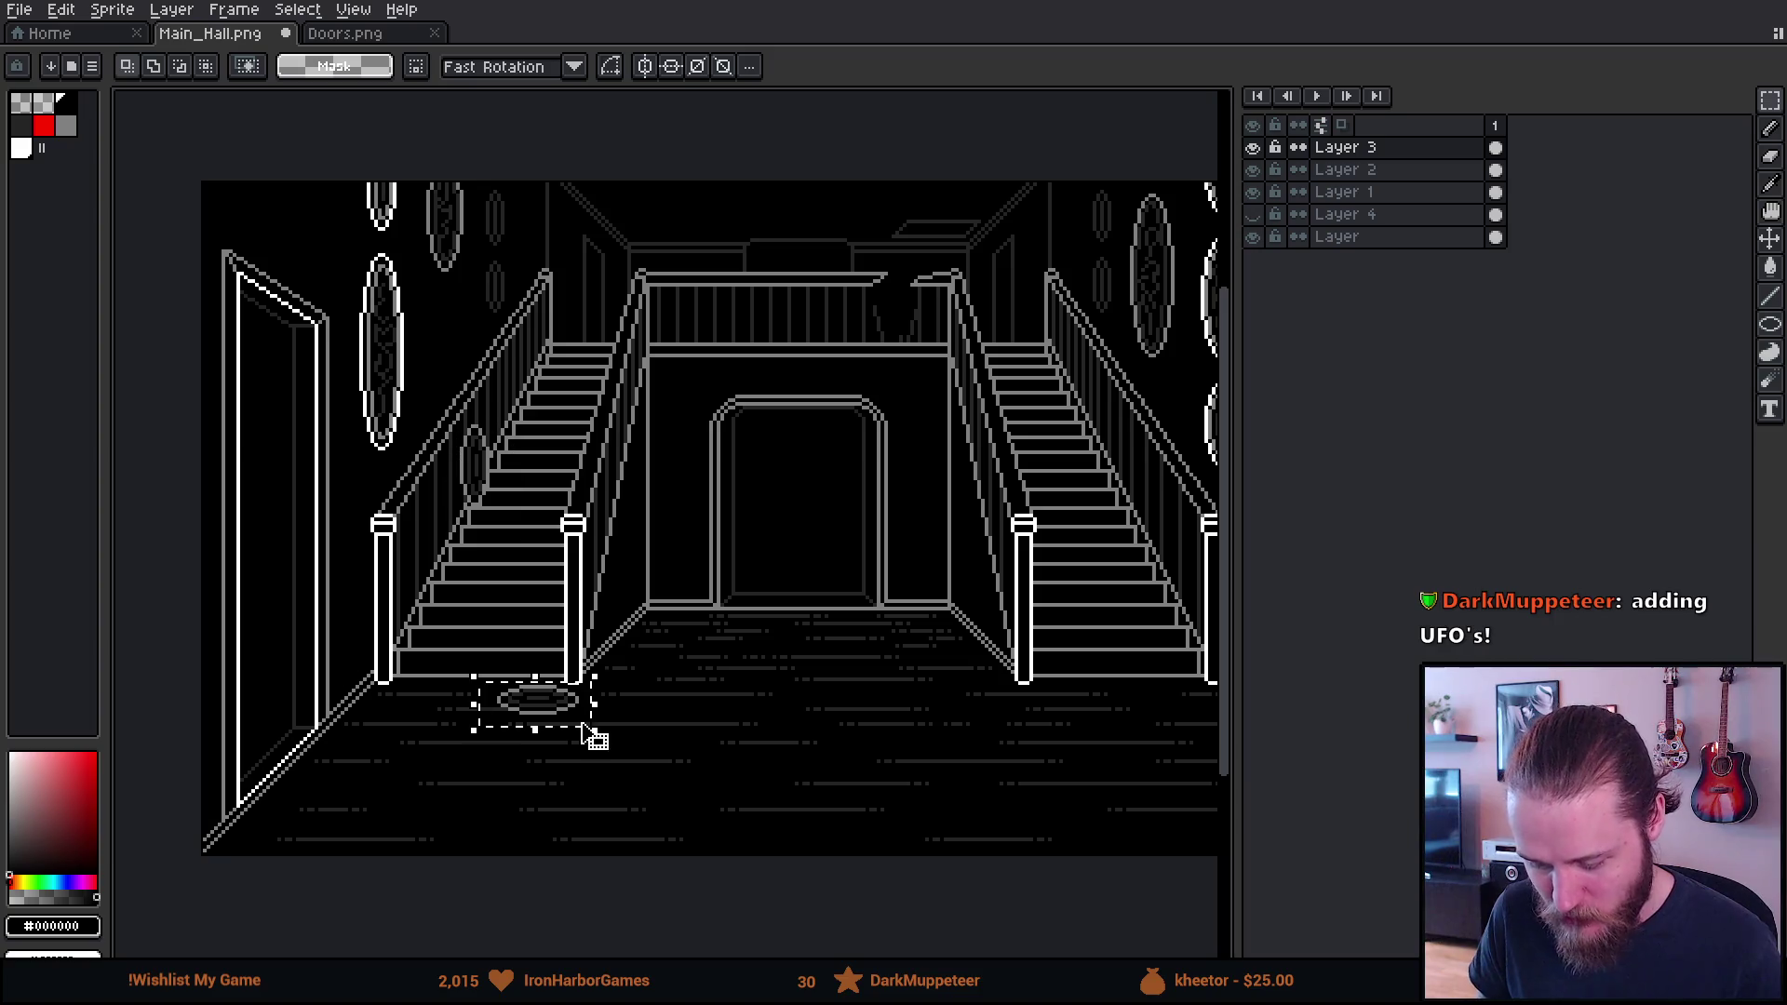
{"action": "scroll", "coordinate": [357, 397], "scroll_direction": "up", "scroll_amount": 3}
{"action": "scroll", "coordinate": [356, 396], "scroll_direction": "up", "scroll_amount": 1}
{"action": "left_click_drag", "start_coordinate": [578, 410], "coordinate": [729, 819]}
{"action": "mouse_move", "coordinate": [716, 744]}
{"action": "left_mouse_down"}
{"action": "mouse_move", "coordinate": [617, 610]}
{"action": "mouse_move", "coordinate": [650, 578]}
{"action": "left_mouse_up"}
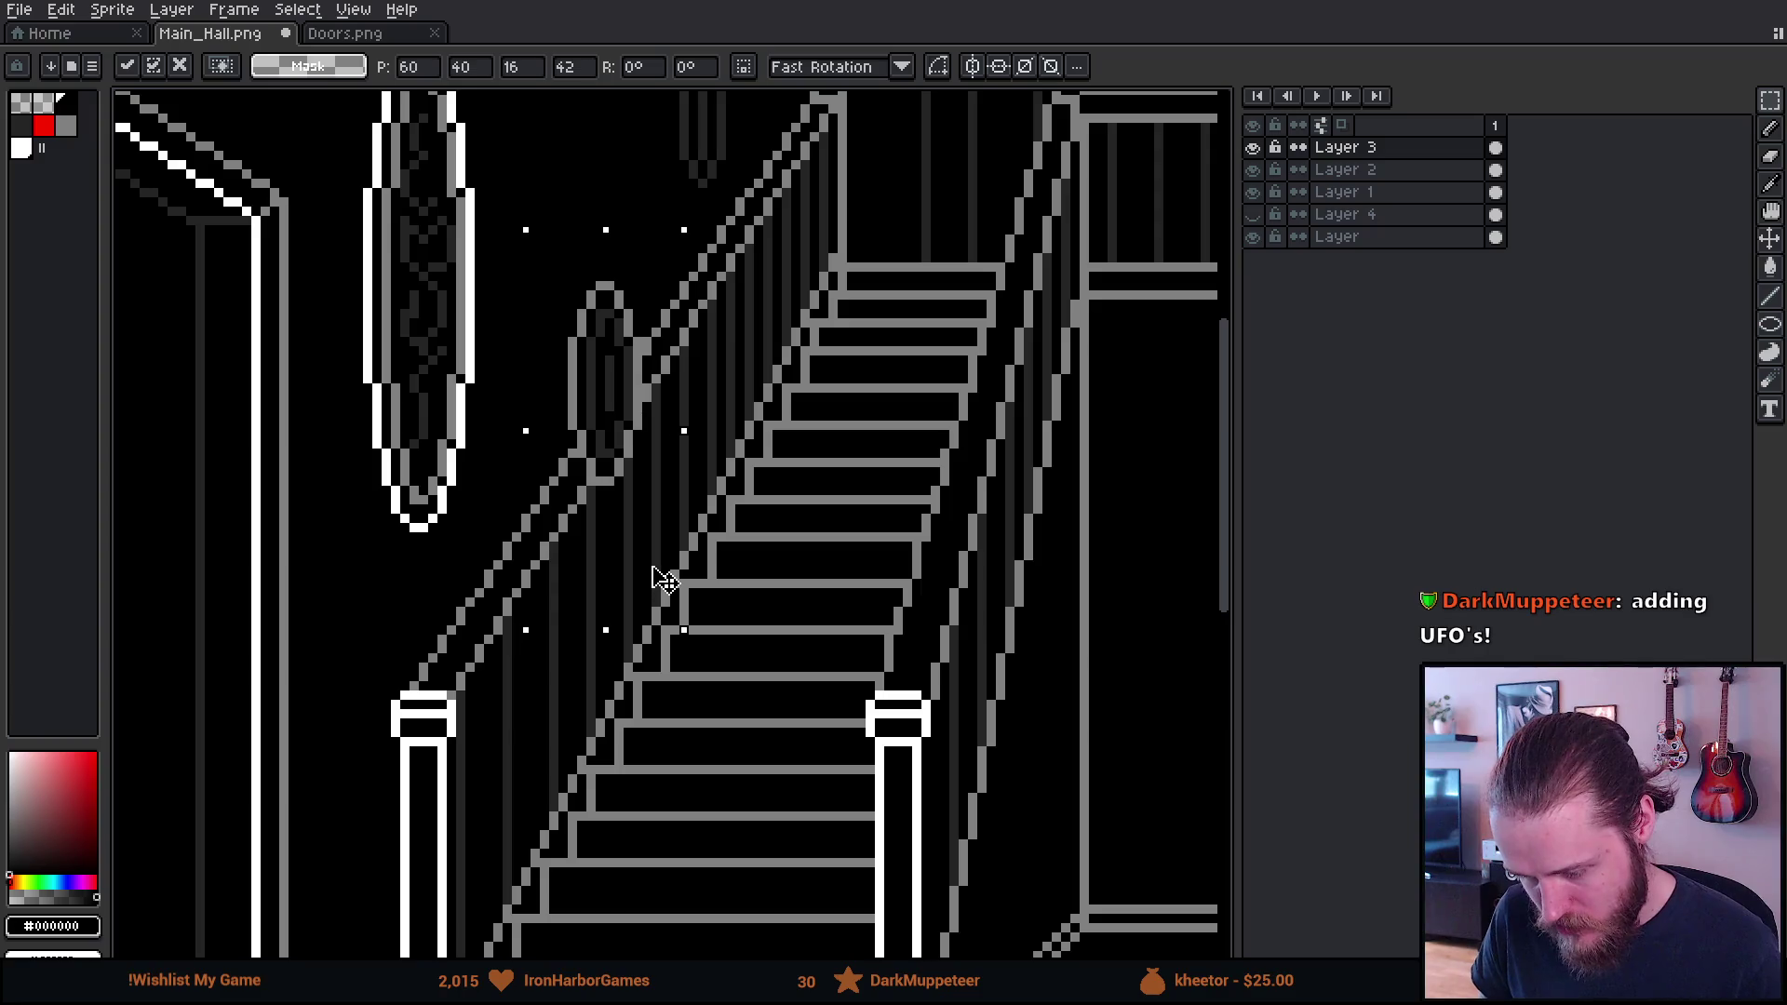
{"action": "mouse_move", "coordinate": [743, 369]}
{"action": "left_mouse_down"}
{"action": "mouse_move", "coordinate": [681, 545]}
{"action": "mouse_move", "coordinate": [558, 466]}
{"action": "mouse_move", "coordinate": [558, 410]}
{"action": "mouse_move", "coordinate": [550, 603]}
{"action": "left_mouse_up"}
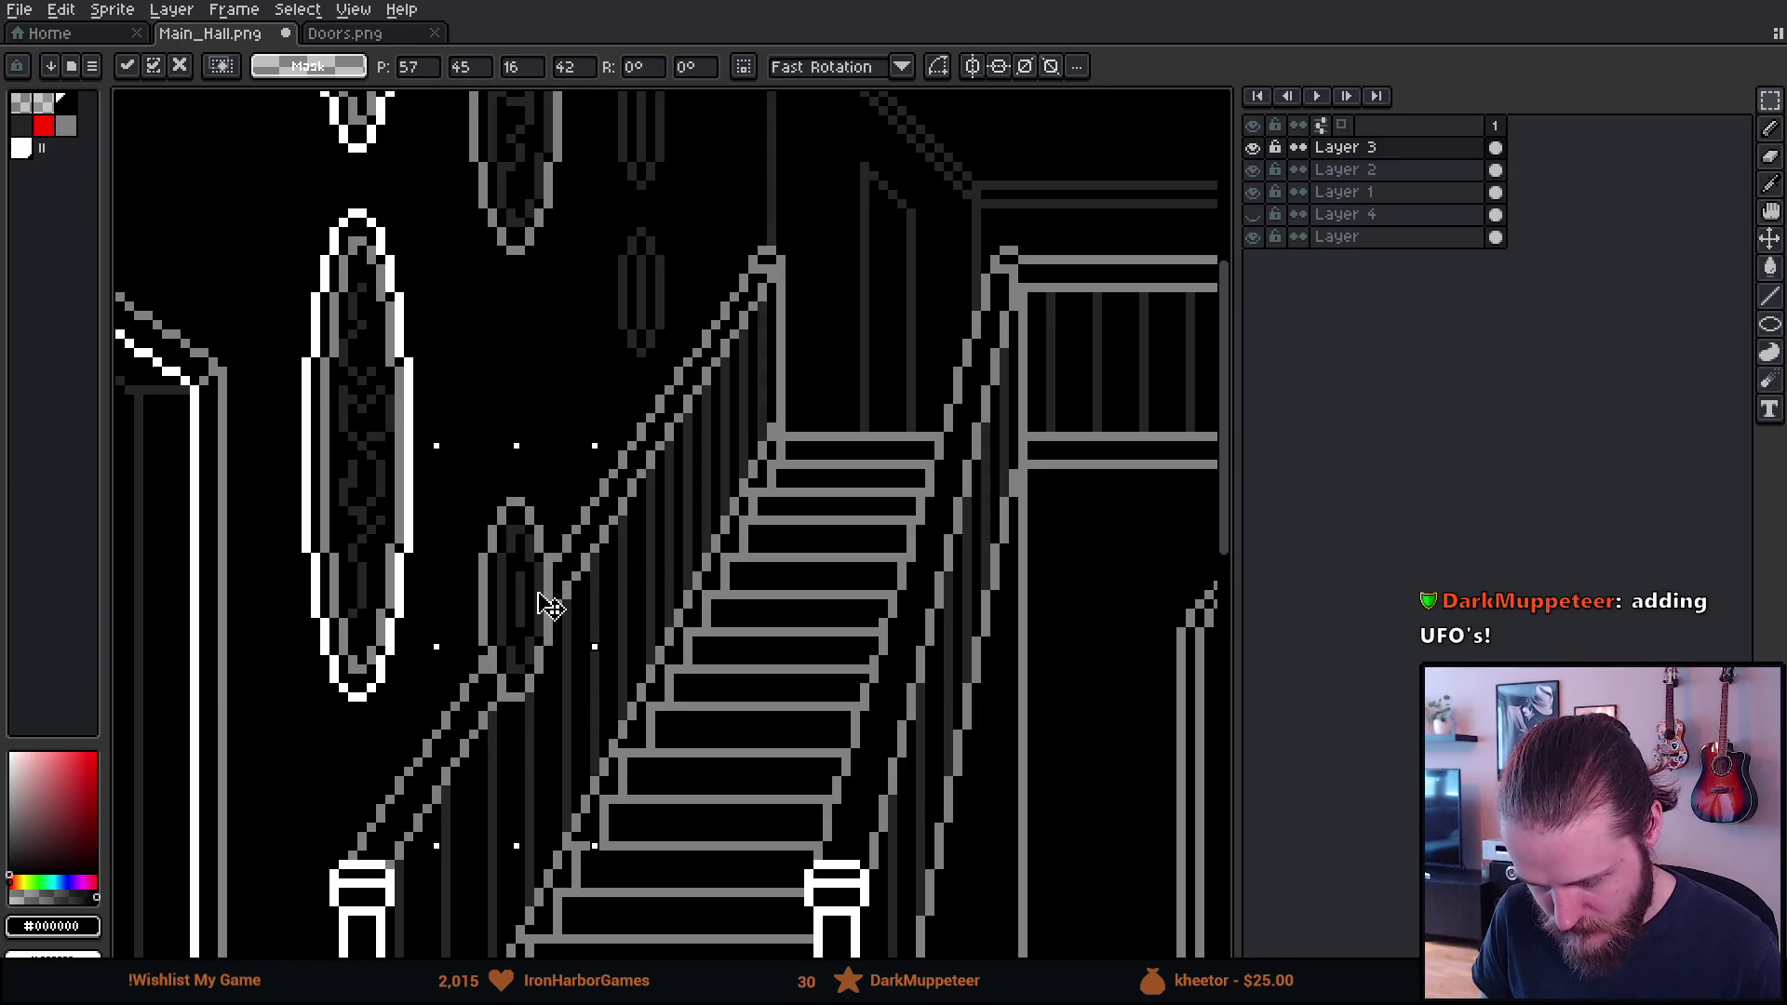
{"action": "key", "text": "ctrl+d"}
Switch to a 1px pencil and dim Layer 3 to about 29% opacity
{"action": "key", "text": "b"}
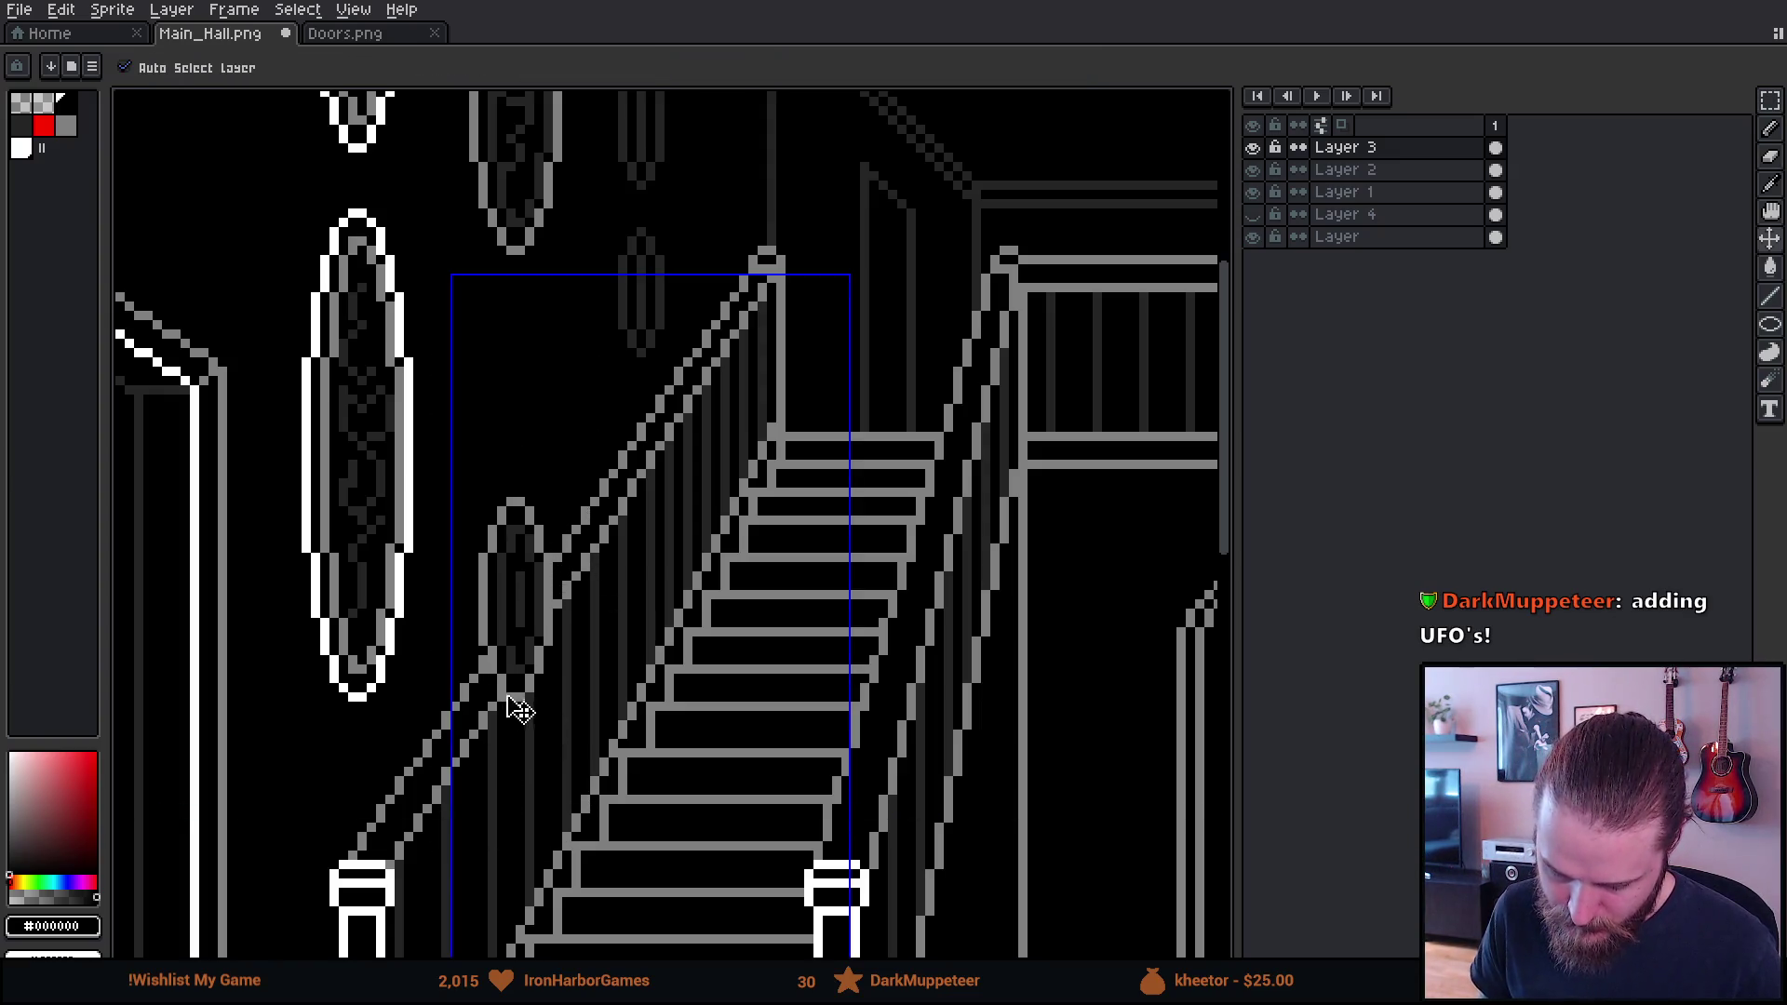
{"action": "key", "text": "minus"}
{"action": "key", "text": "minus"}
{"action": "key", "text": "minus"}
{"action": "scroll", "coordinate": [511, 689], "scroll_direction": "up", "scroll_amount": 3}
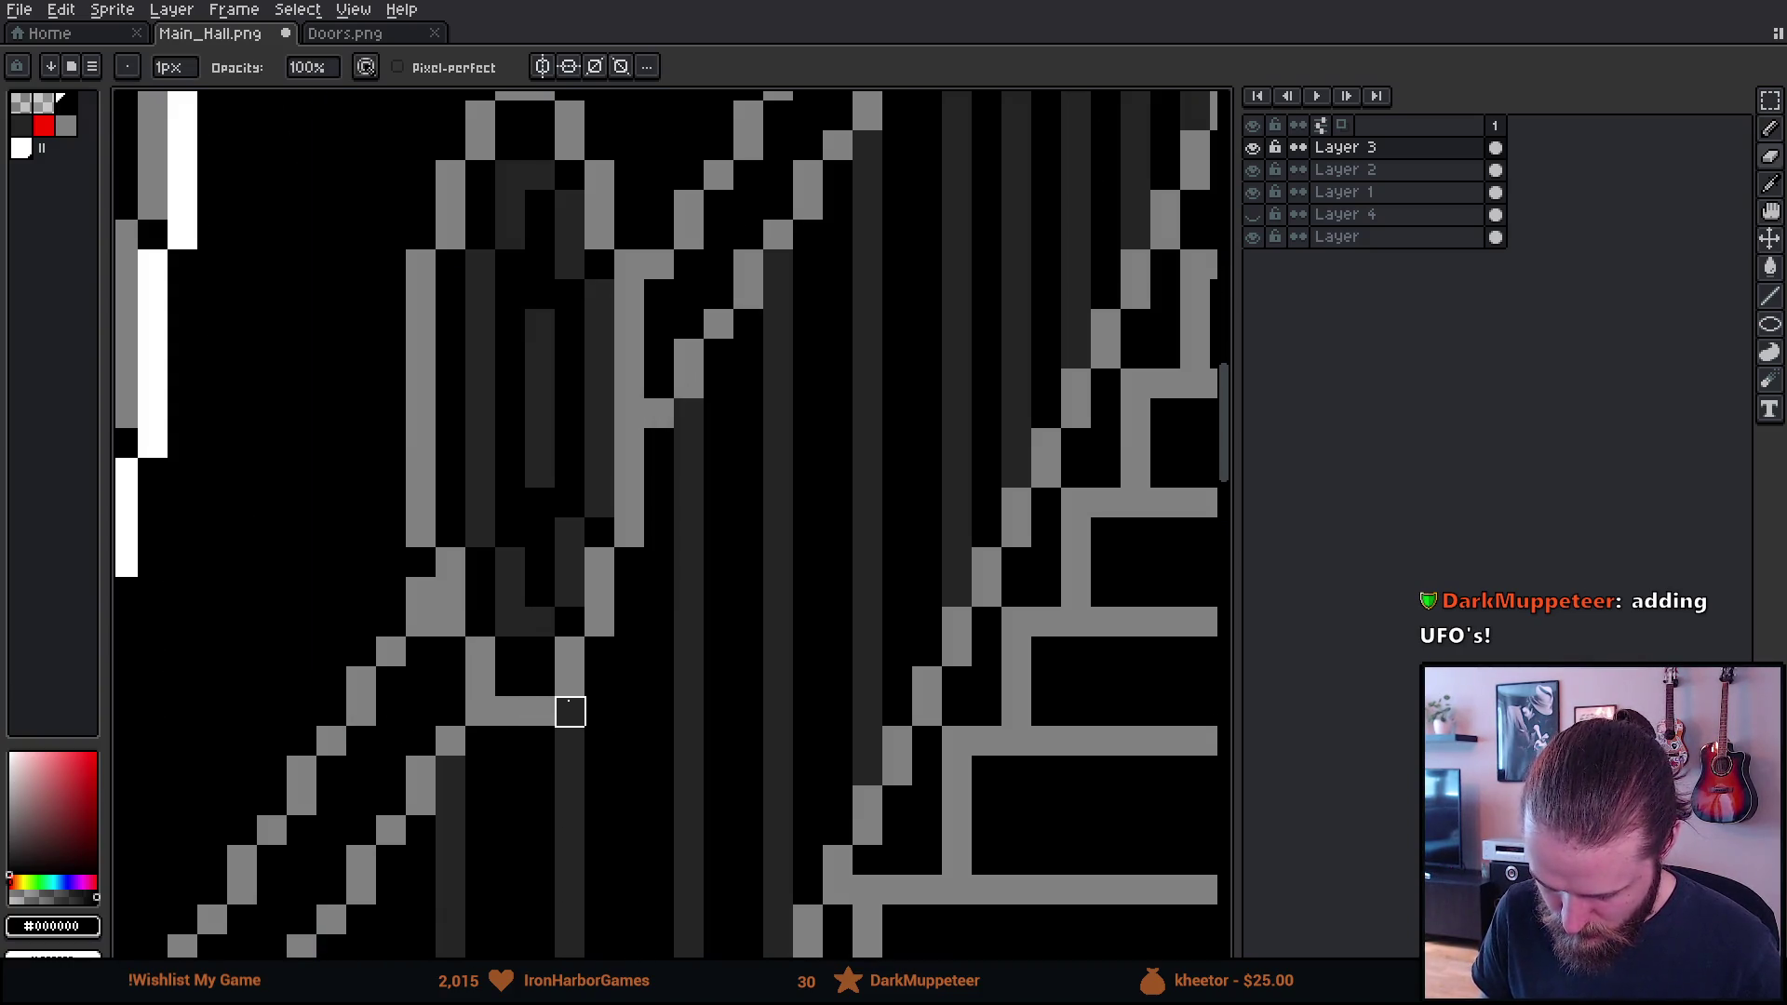
{"action": "double_click", "coordinate": [1340, 147]}
{"action": "left_click_drag", "start_coordinate": [1336, 507], "coordinate": [1291, 518]}
{"action": "left_click", "coordinate": [1475, 403]}
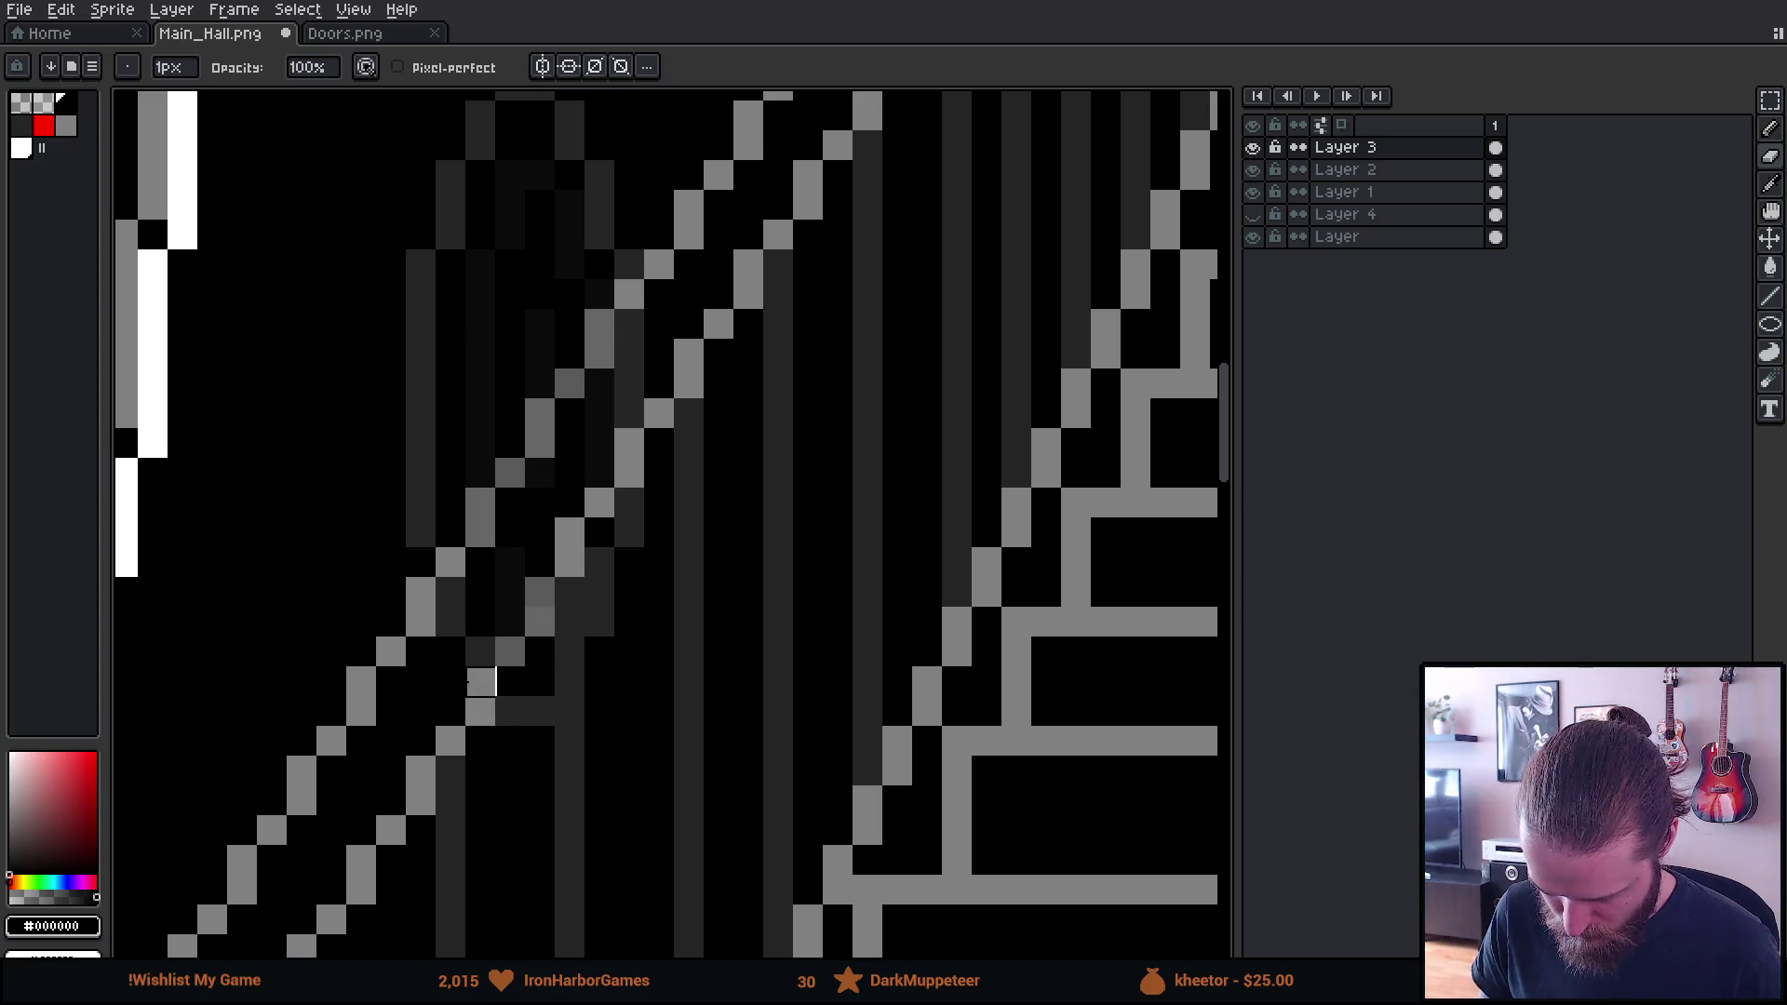
Paint the light-grey lower and upper handrail lines through the oval, blackening stray dark-grey pixels
{"action": "mouse_move", "coordinate": [510, 651]}
{"action": "left_mouse_down"}
{"action": "mouse_move", "coordinate": [572, 532]}
{"action": "mouse_move", "coordinate": [511, 562]}
{"action": "mouse_move", "coordinate": [466, 651]}
{"action": "mouse_move", "coordinate": [450, 592]}
{"action": "left_mouse_up"}
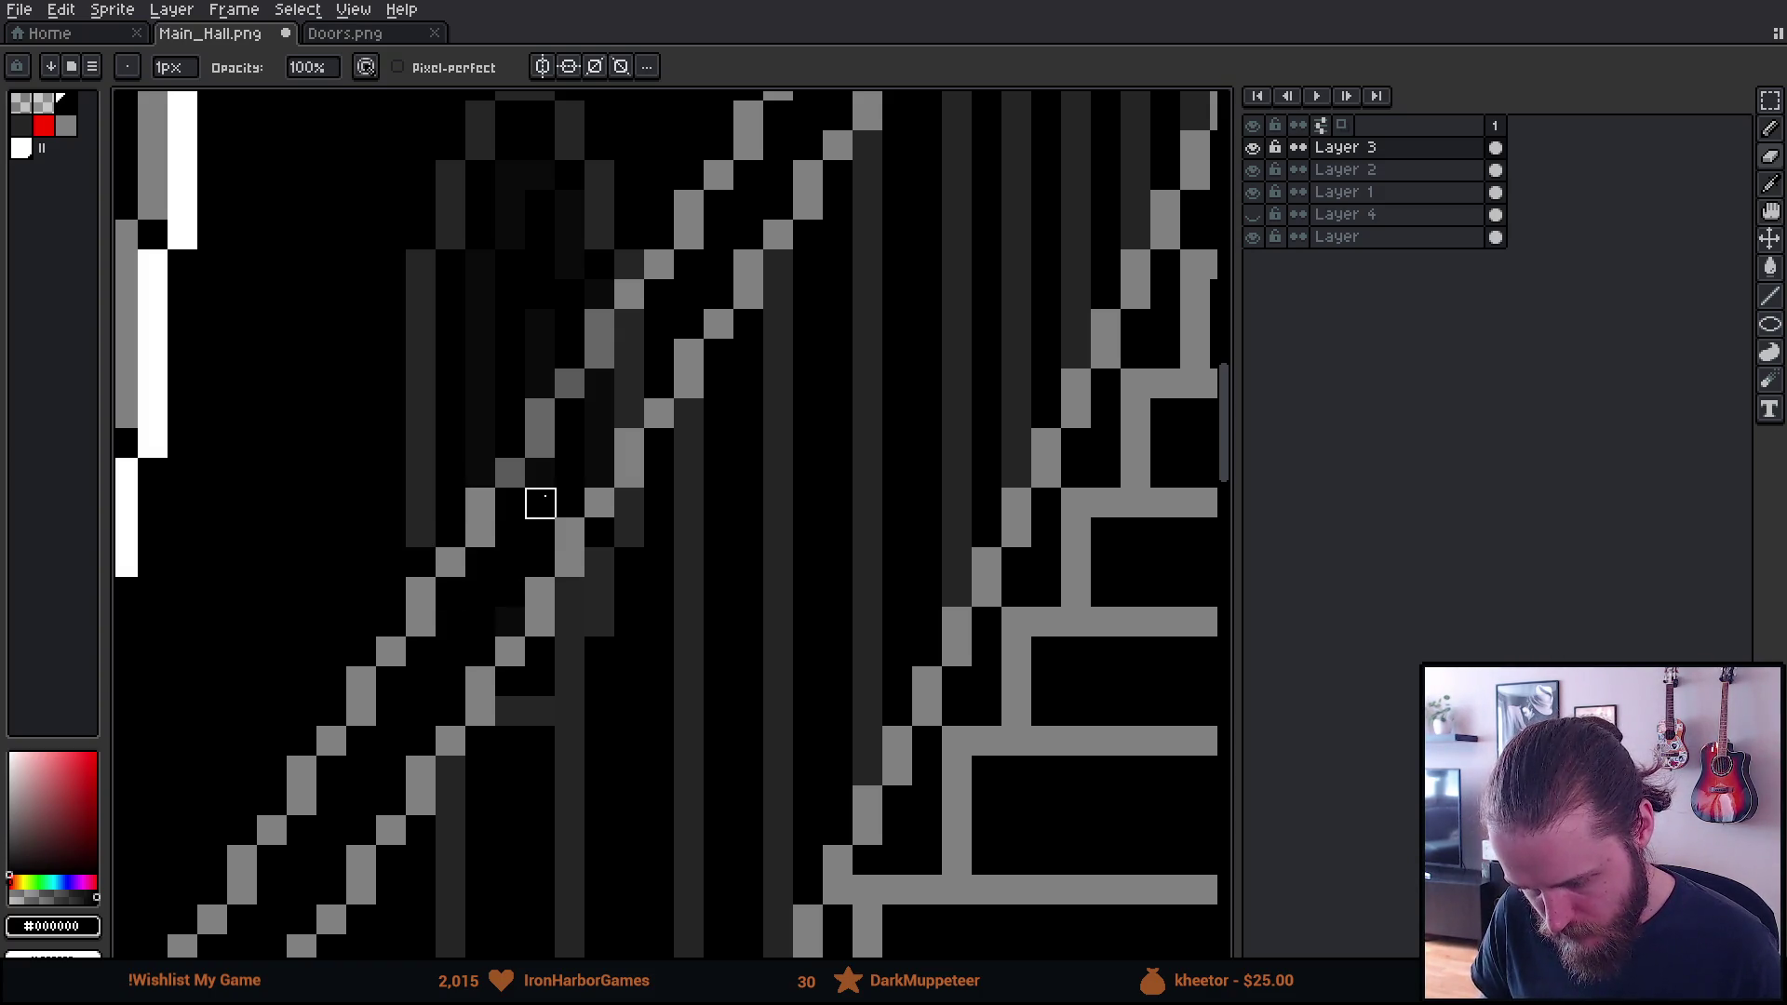
{"action": "mouse_move", "coordinate": [510, 472]}
{"action": "left_mouse_down"}
{"action": "mouse_move", "coordinate": [600, 354]}
{"action": "mouse_move", "coordinate": [601, 326]}
{"action": "left_mouse_up"}
{"action": "left_click", "coordinate": [631, 415]}
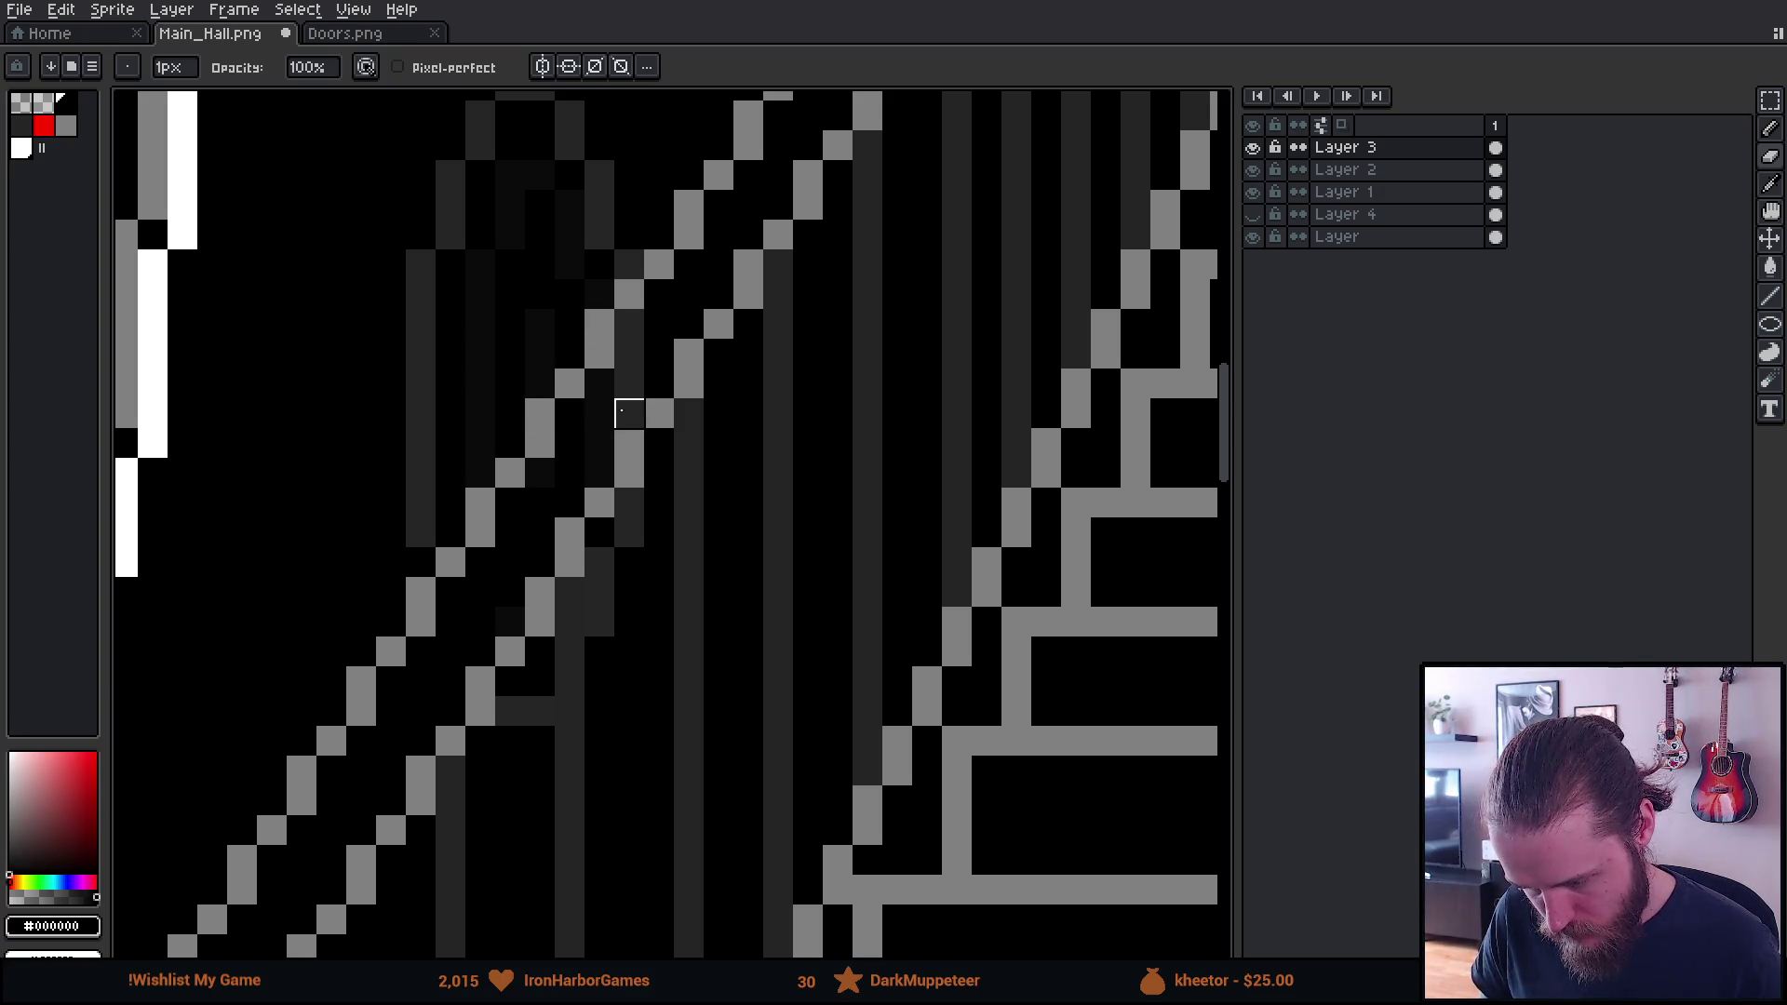
{"action": "left_click", "coordinate": [629, 385]}
{"action": "left_click", "coordinate": [630, 325]}
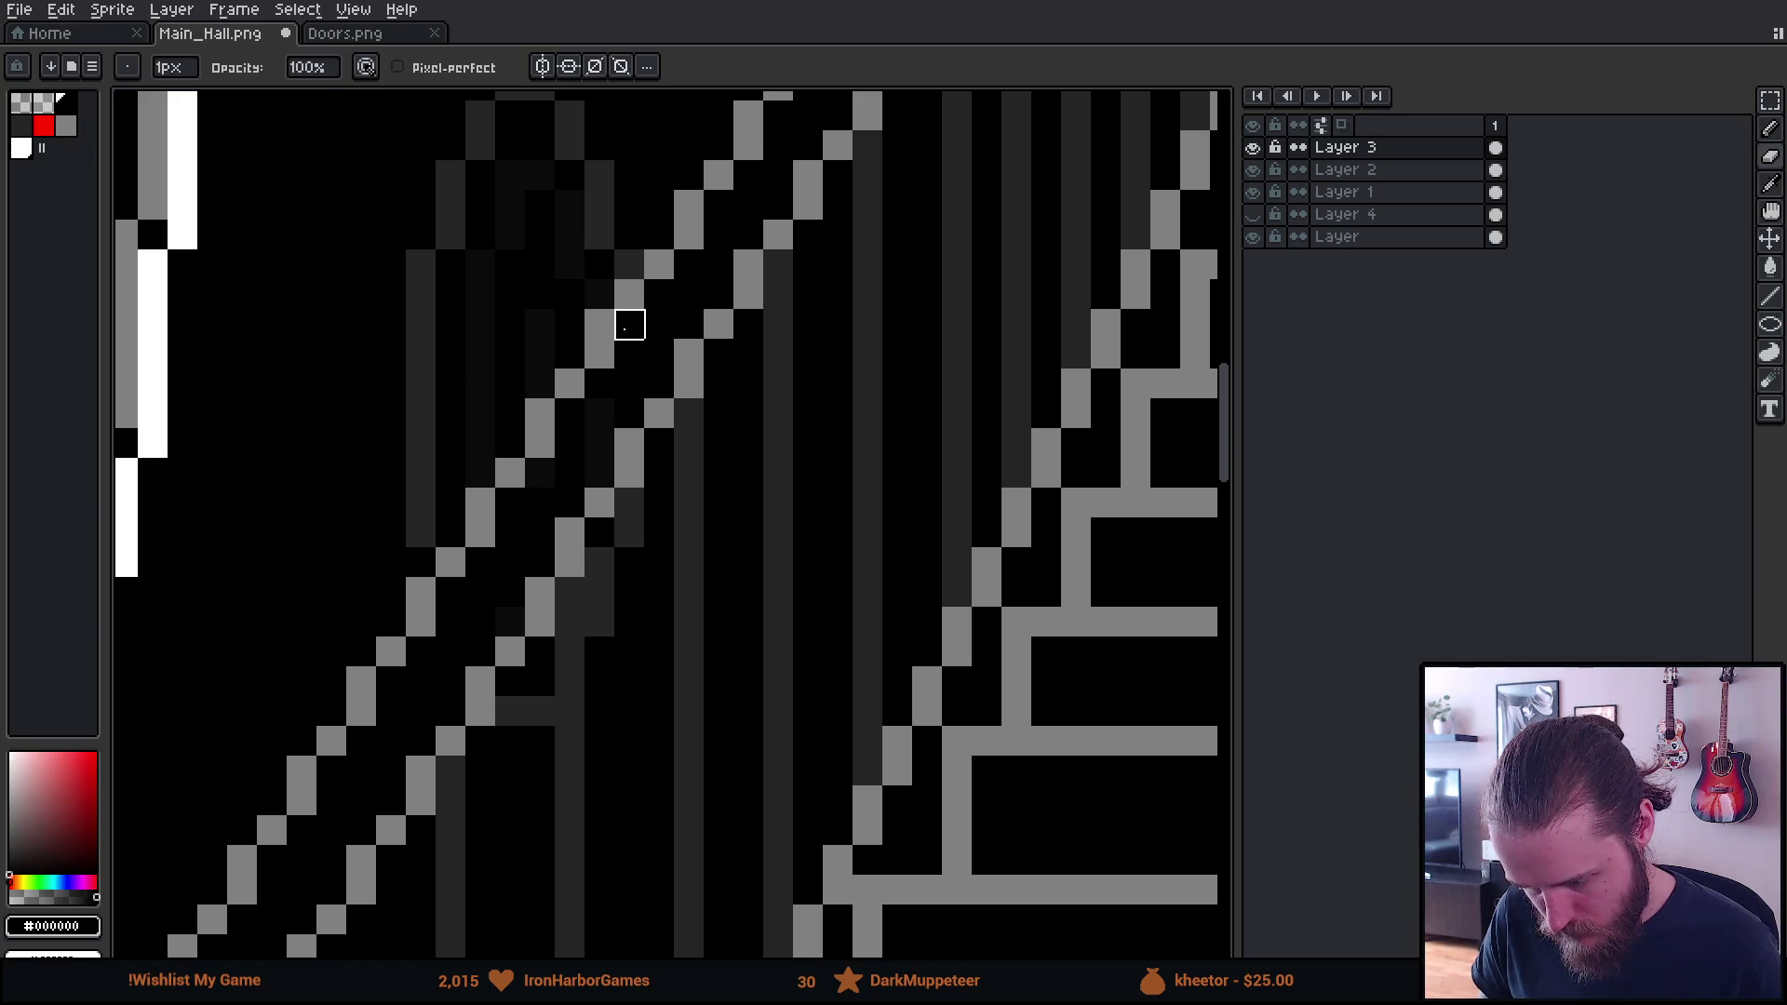
{"action": "scroll", "coordinate": [658, 521], "scroll_direction": "down", "scroll_amount": 2}
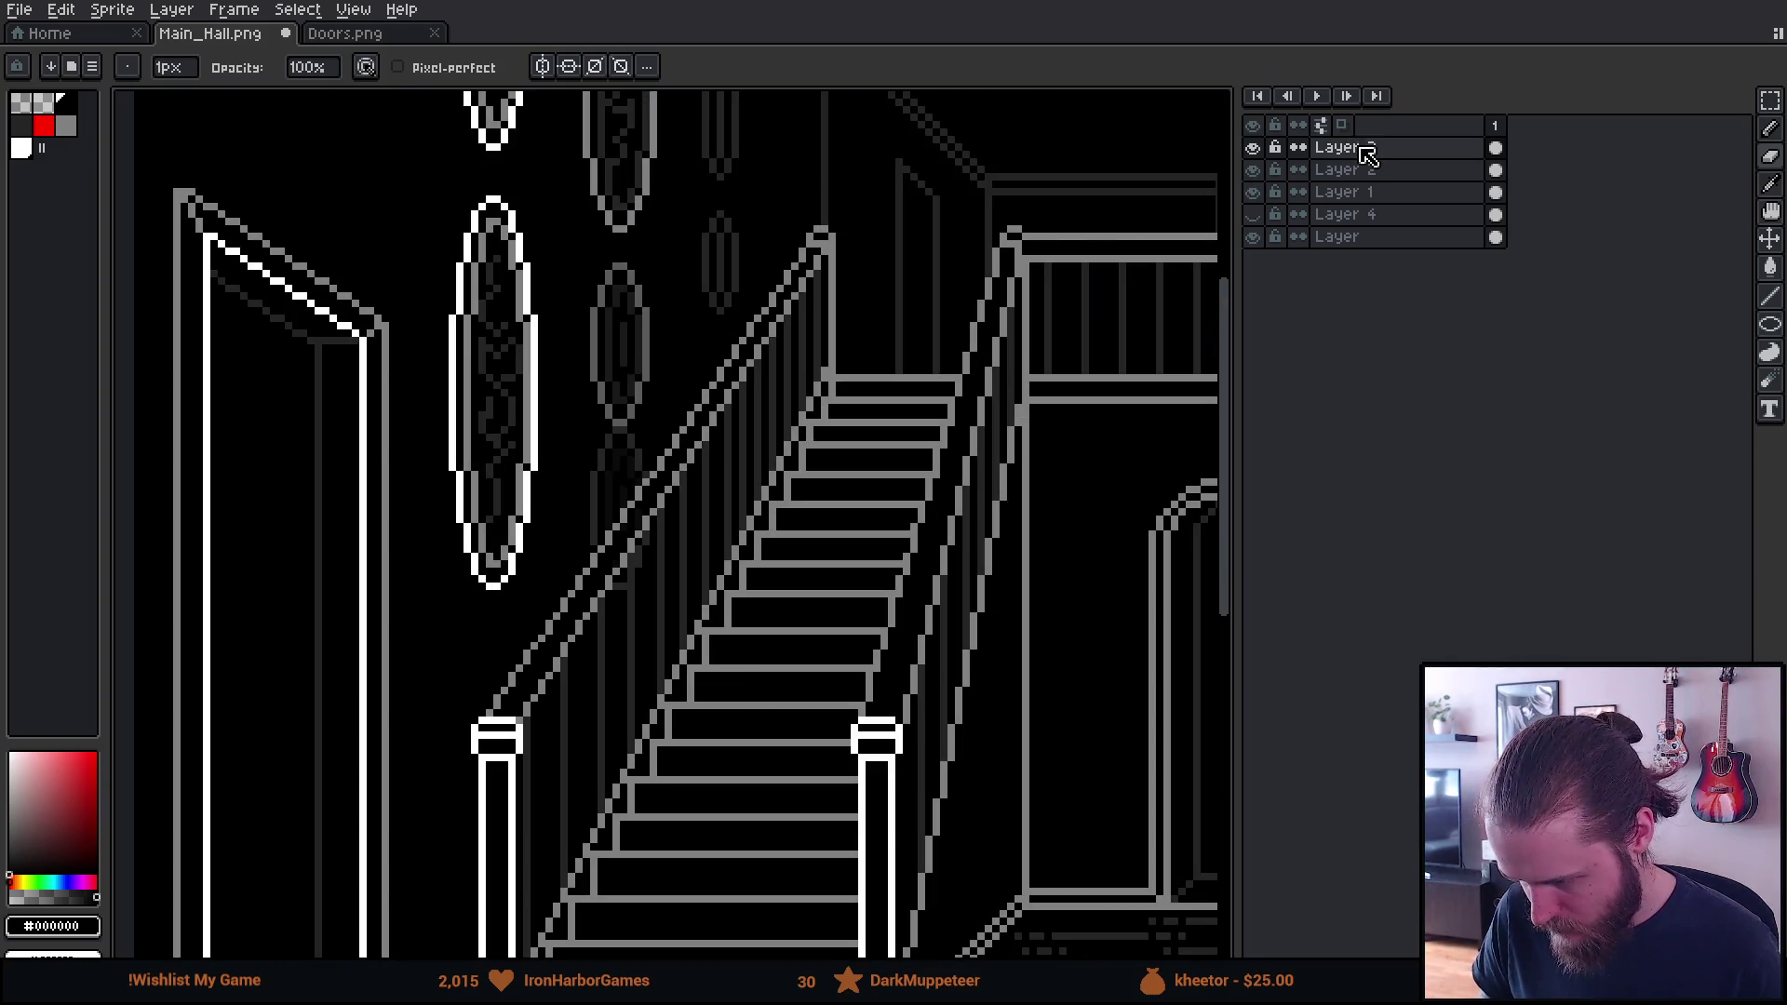
Restore Layer 3 to 100% opacity
{"action": "double_click", "coordinate": [1367, 148]}
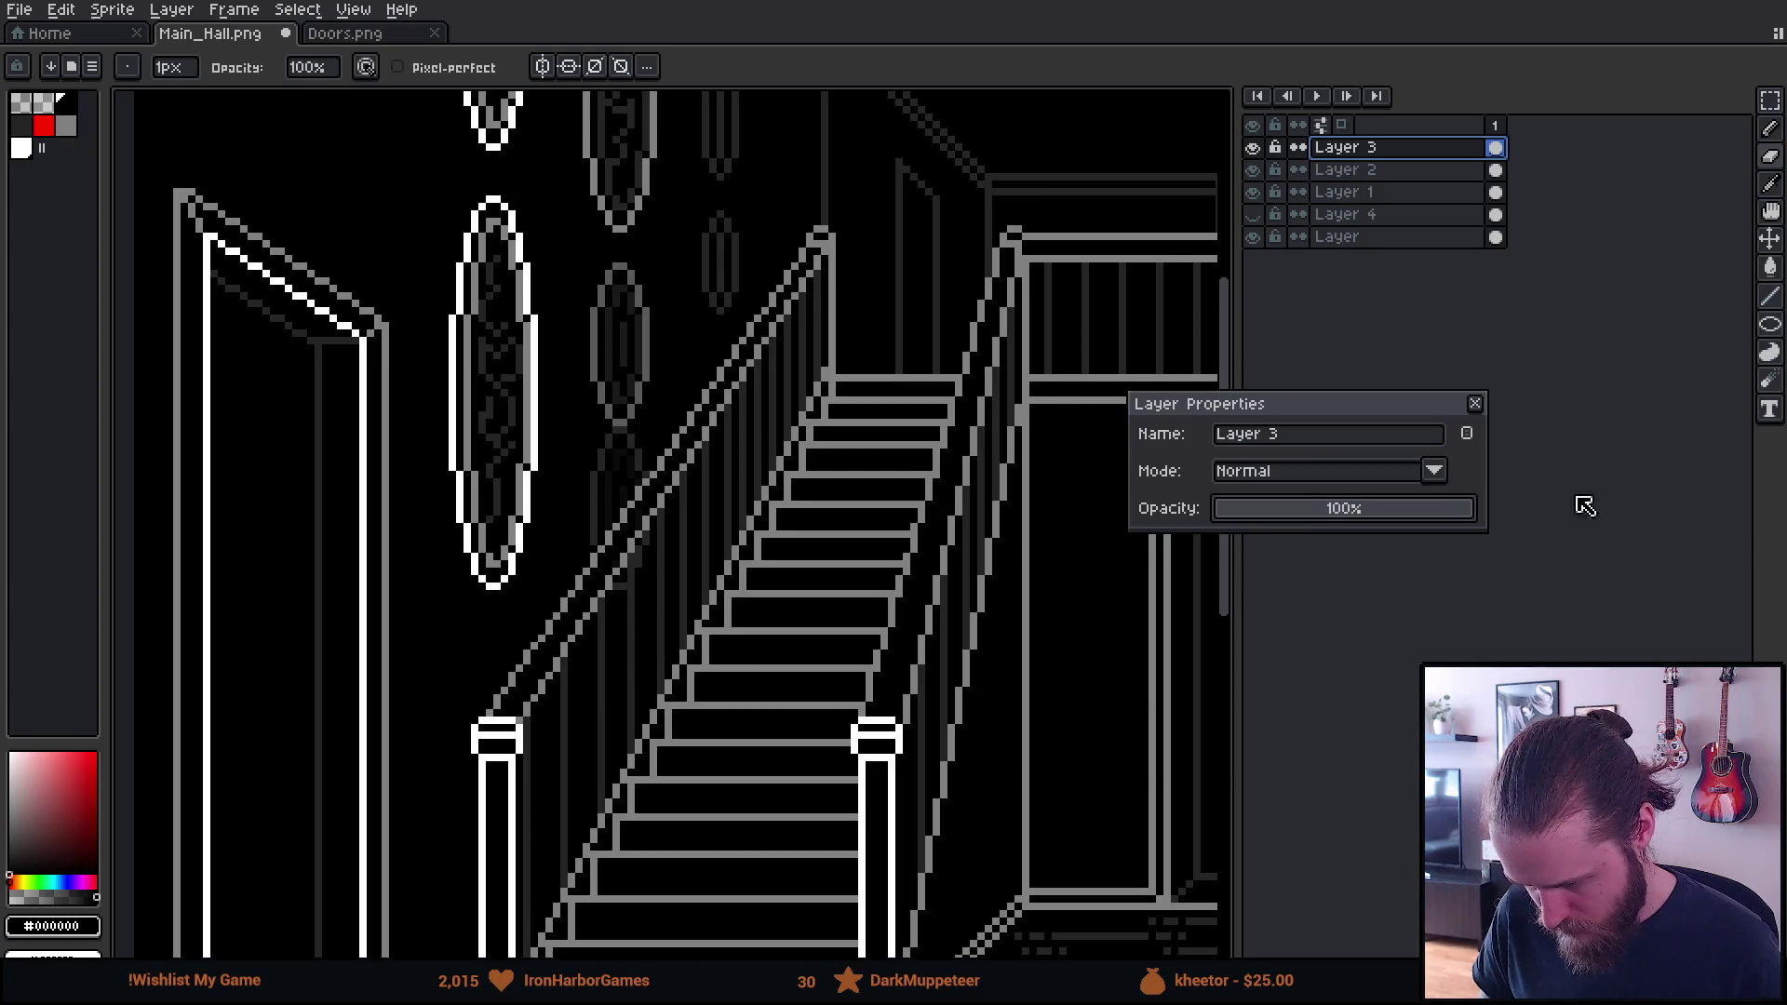
{"action": "left_click", "coordinate": [854, 685]}
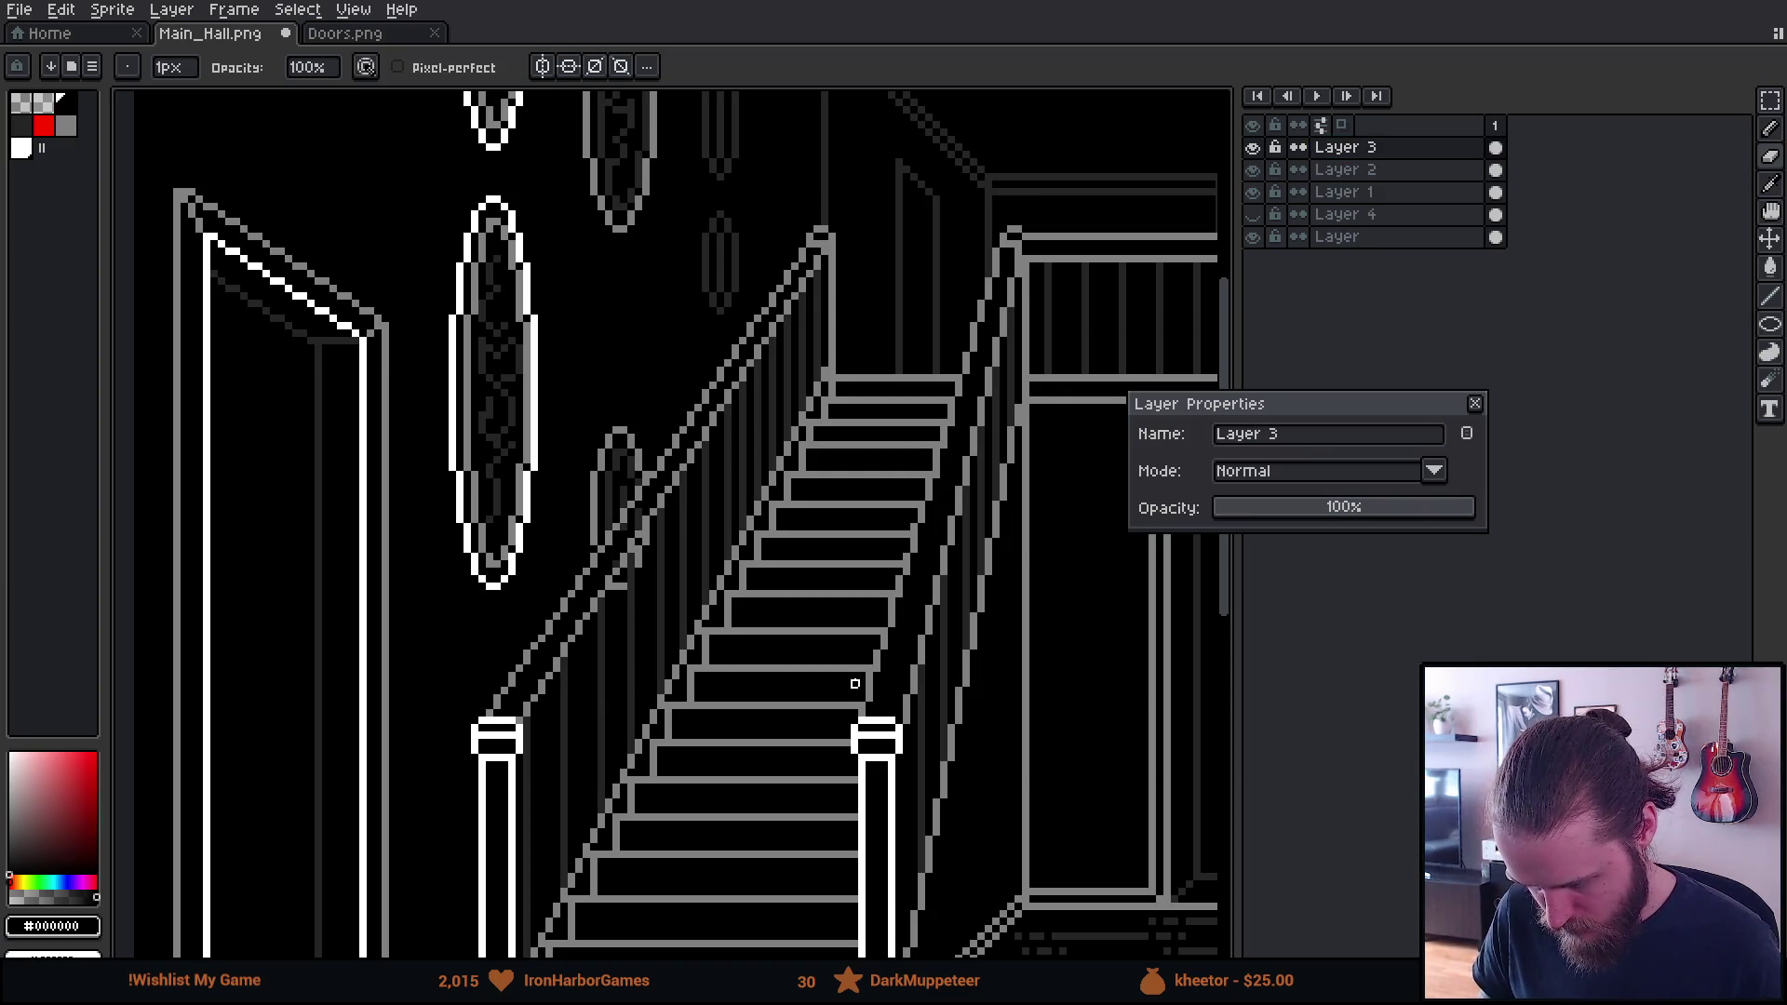
{"action": "left_click", "coordinate": [1475, 404]}
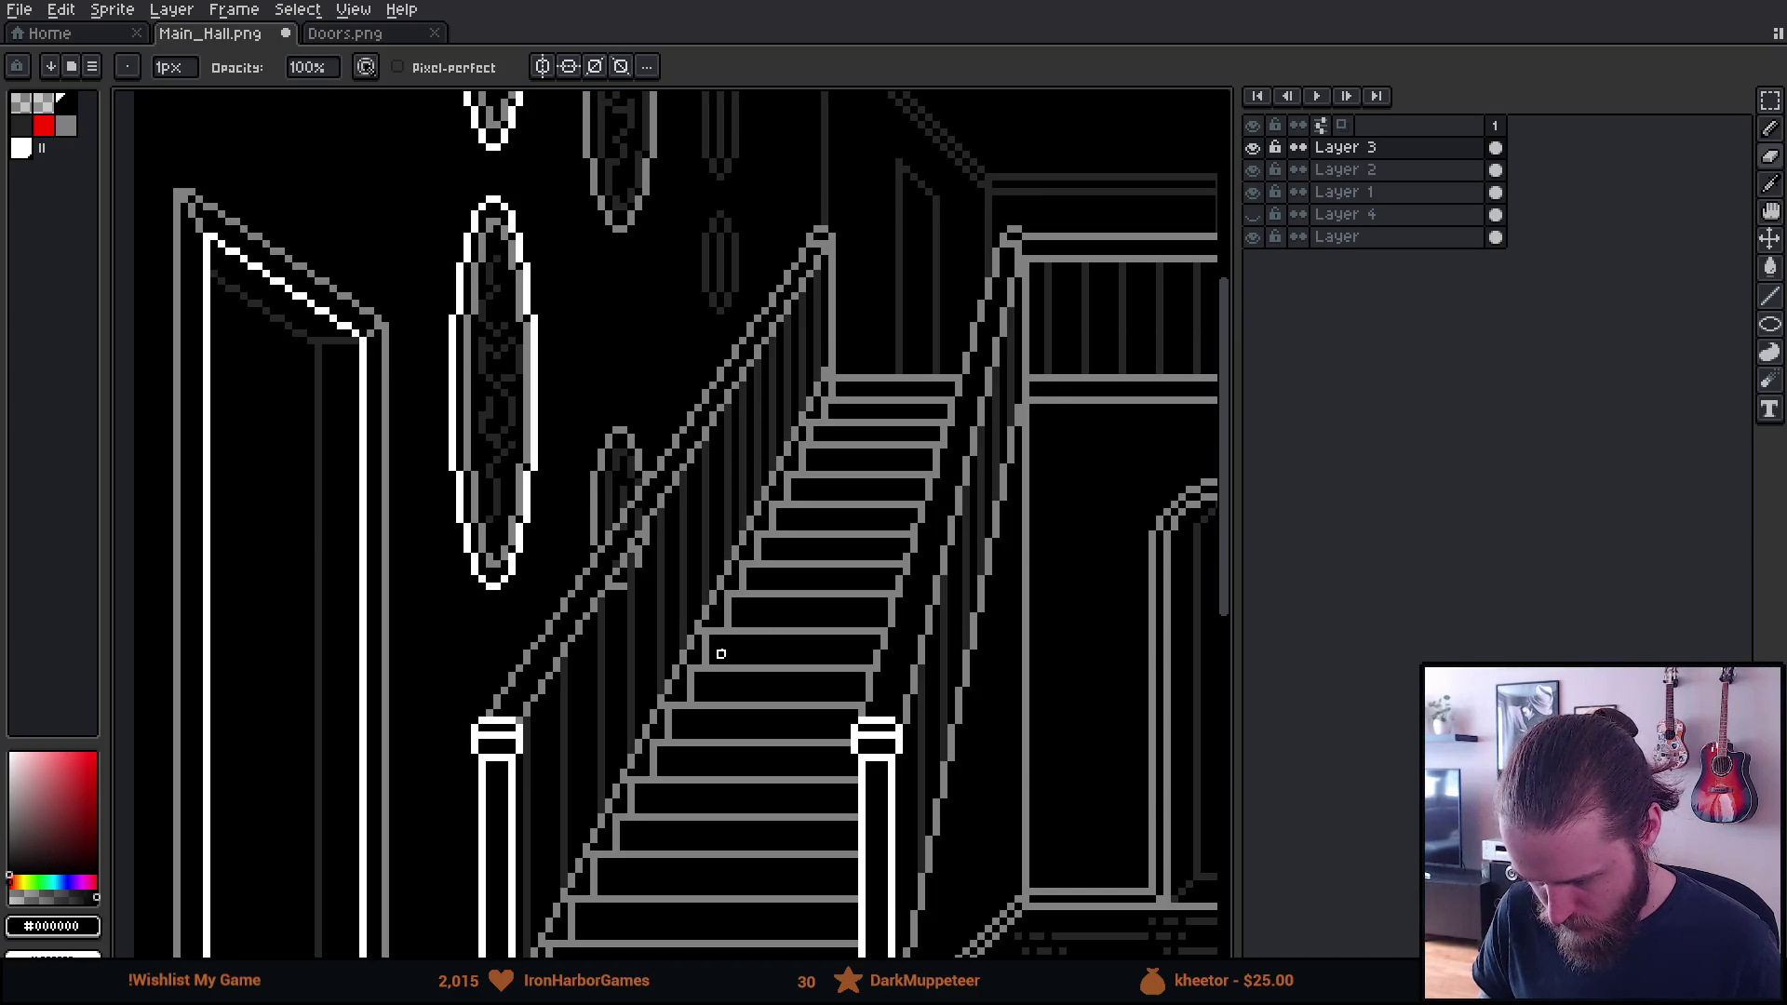
{"action": "scroll", "coordinate": [722, 655], "scroll_direction": "down", "scroll_amount": 2}
{"action": "scroll", "coordinate": [668, 612], "scroll_direction": "up", "scroll_amount": 5}
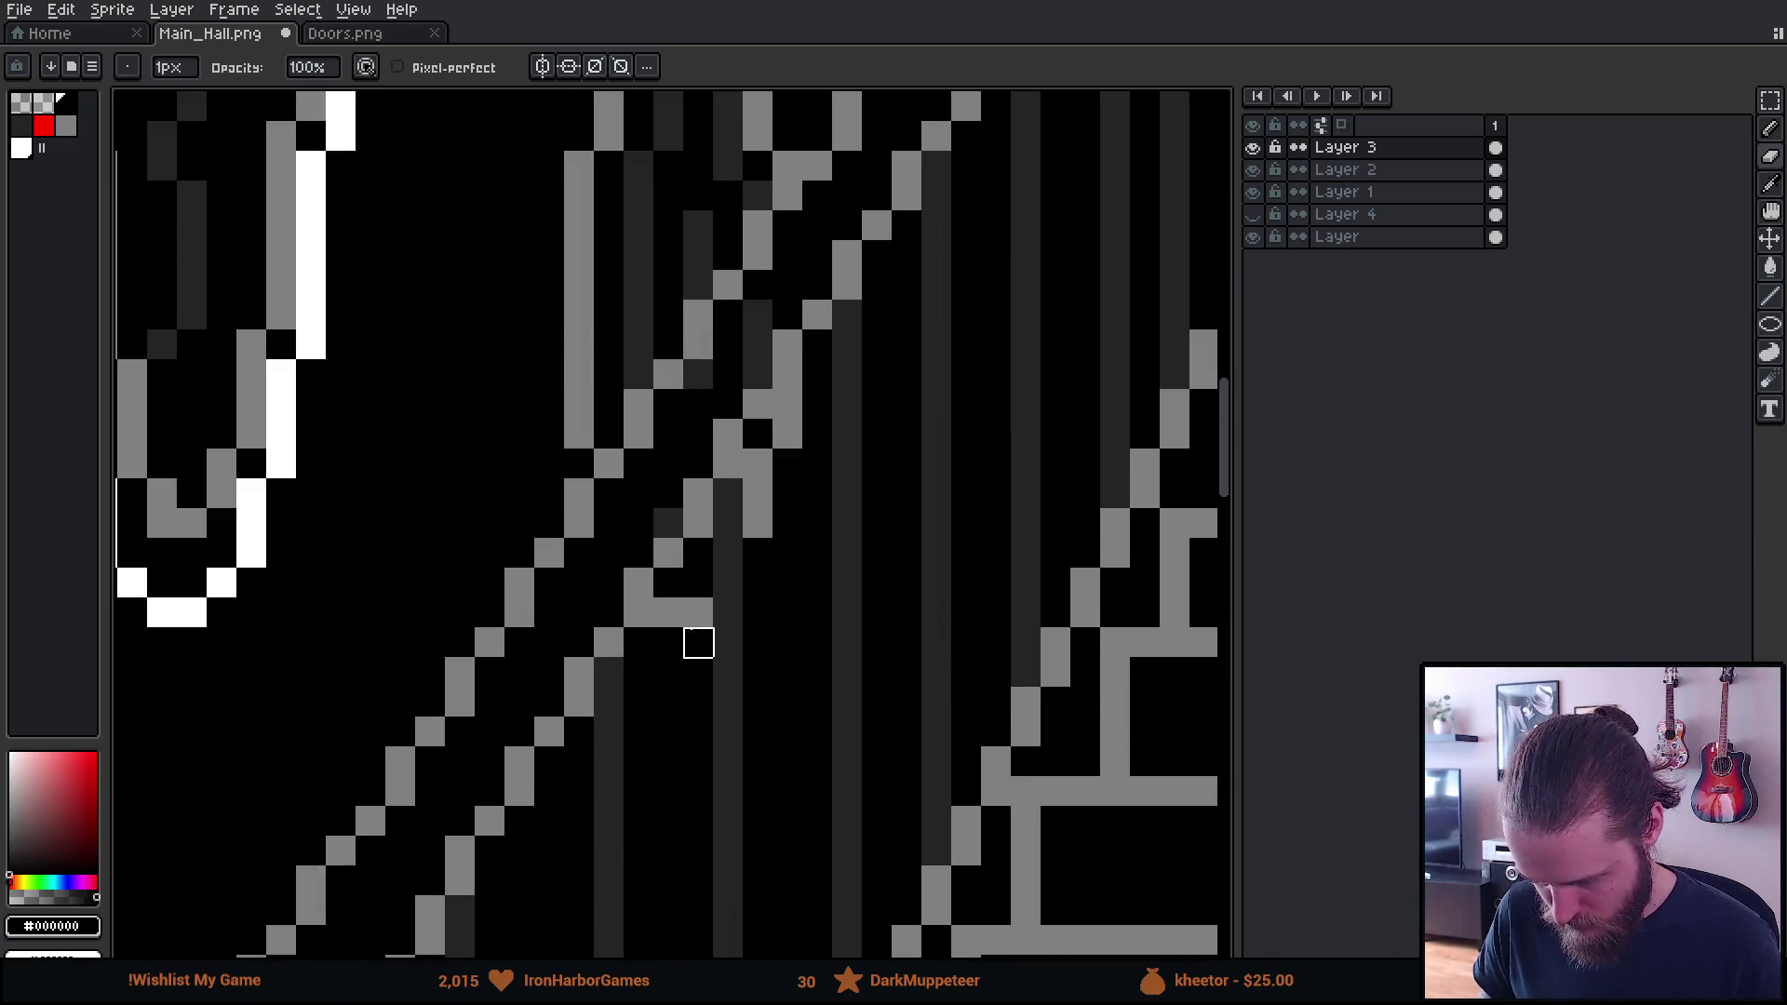
Sample dark grey #242424 and repaint the grey pixels below the rail with it
{"action": "left_click", "coordinate": [65, 125]}
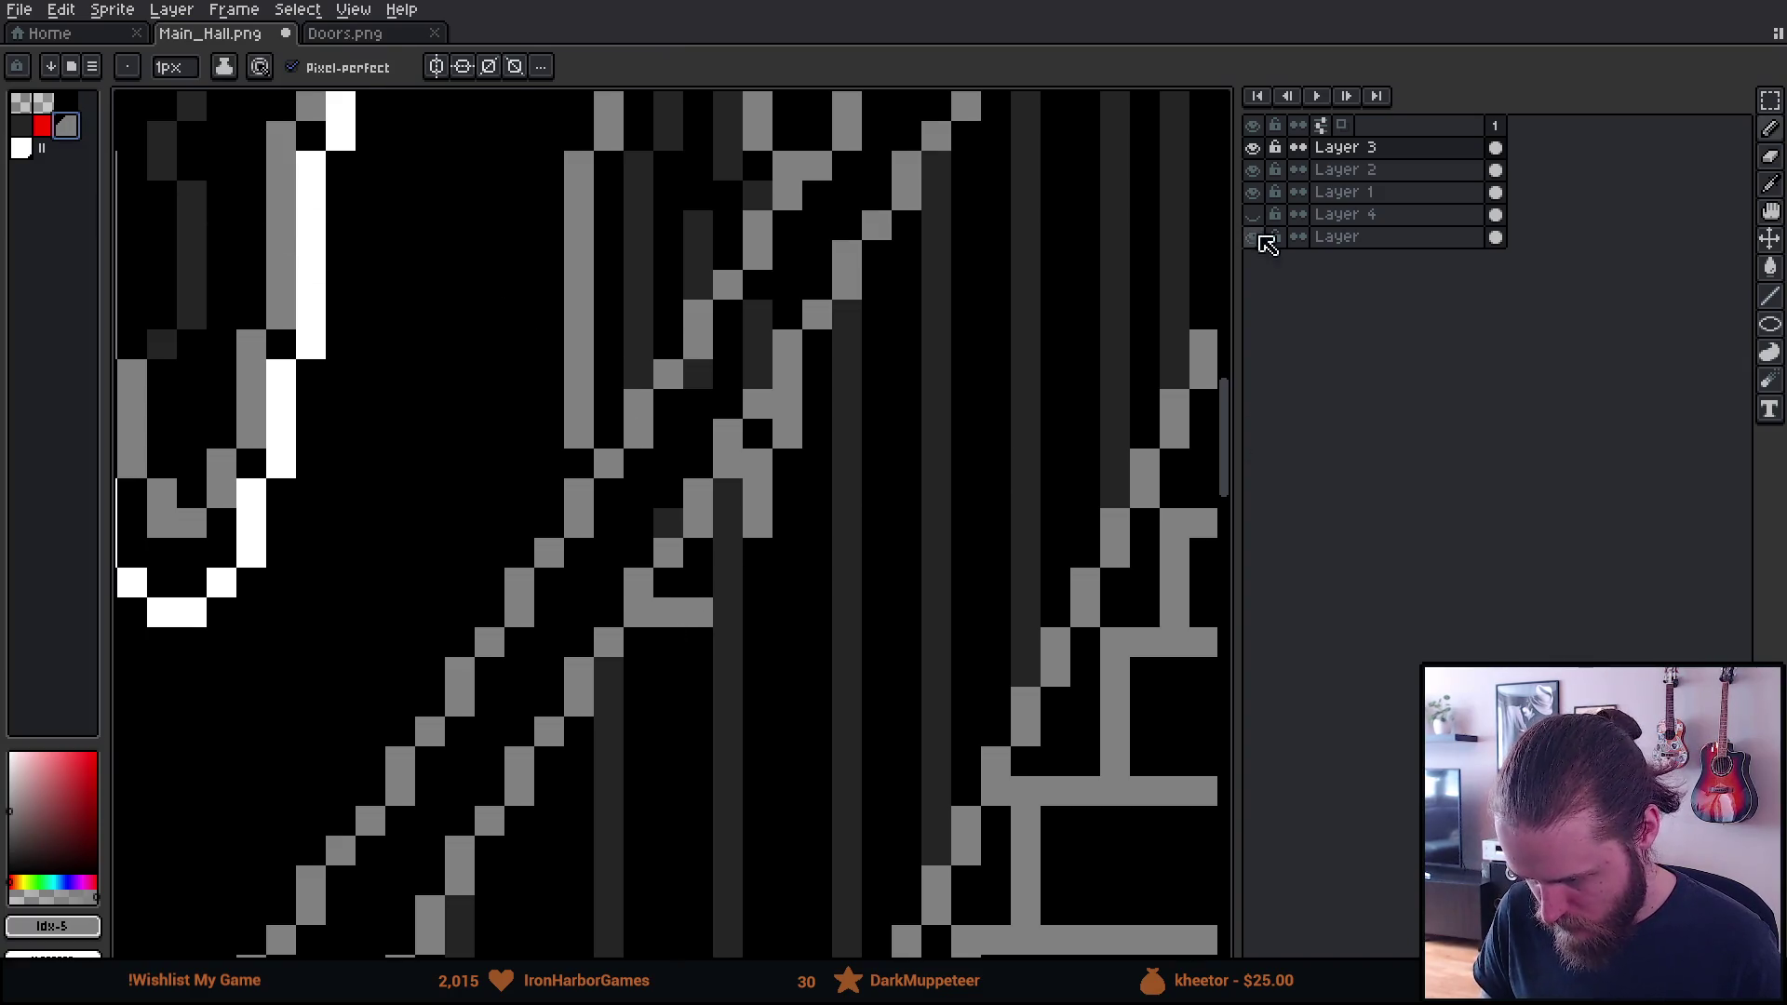
{"action": "key", "text": "i"}
{"action": "left_click", "coordinate": [638, 224]}
{"action": "key", "text": "b"}
{"action": "left_click_drag", "start_coordinate": [717, 605], "coordinate": [679, 612]}
{"action": "left_click", "coordinate": [758, 523]}
{"action": "left_click", "coordinate": [762, 488]}
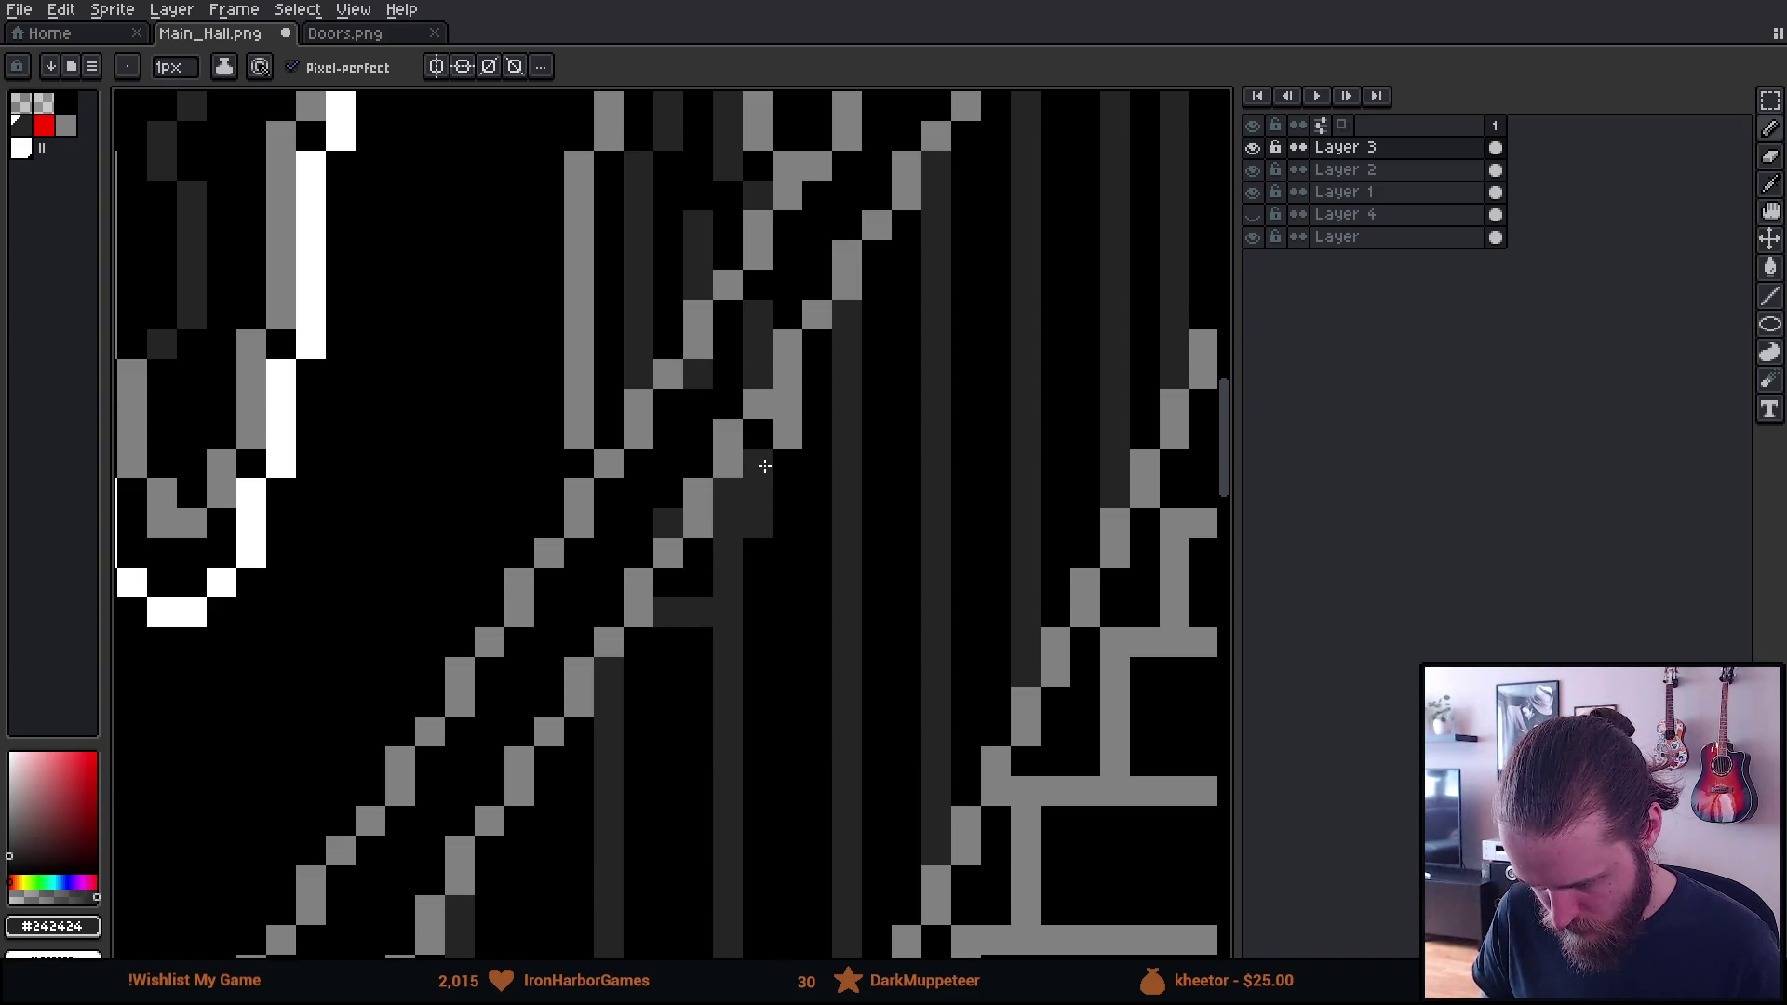
Paint stray grey and dark-grey column pixels black, then view the whole double-staircase hall
{"action": "scroll", "coordinate": [786, 575], "scroll_direction": "down", "scroll_amount": 2}
{"action": "scroll", "coordinate": [787, 575], "scroll_direction": "up", "scroll_amount": 3}
{"action": "left_click", "coordinate": [618, 411], "text": "alt"}
{"action": "left_click", "coordinate": [601, 516]}
{"action": "mouse_move", "coordinate": [735, 312]}
{"action": "left_mouse_down"}
{"action": "mouse_move", "coordinate": [738, 251]}
{"action": "mouse_move", "coordinate": [731, 305]}
{"action": "left_mouse_up"}
{"action": "scroll", "coordinate": [730, 305], "scroll_direction": "down", "scroll_amount": 4}
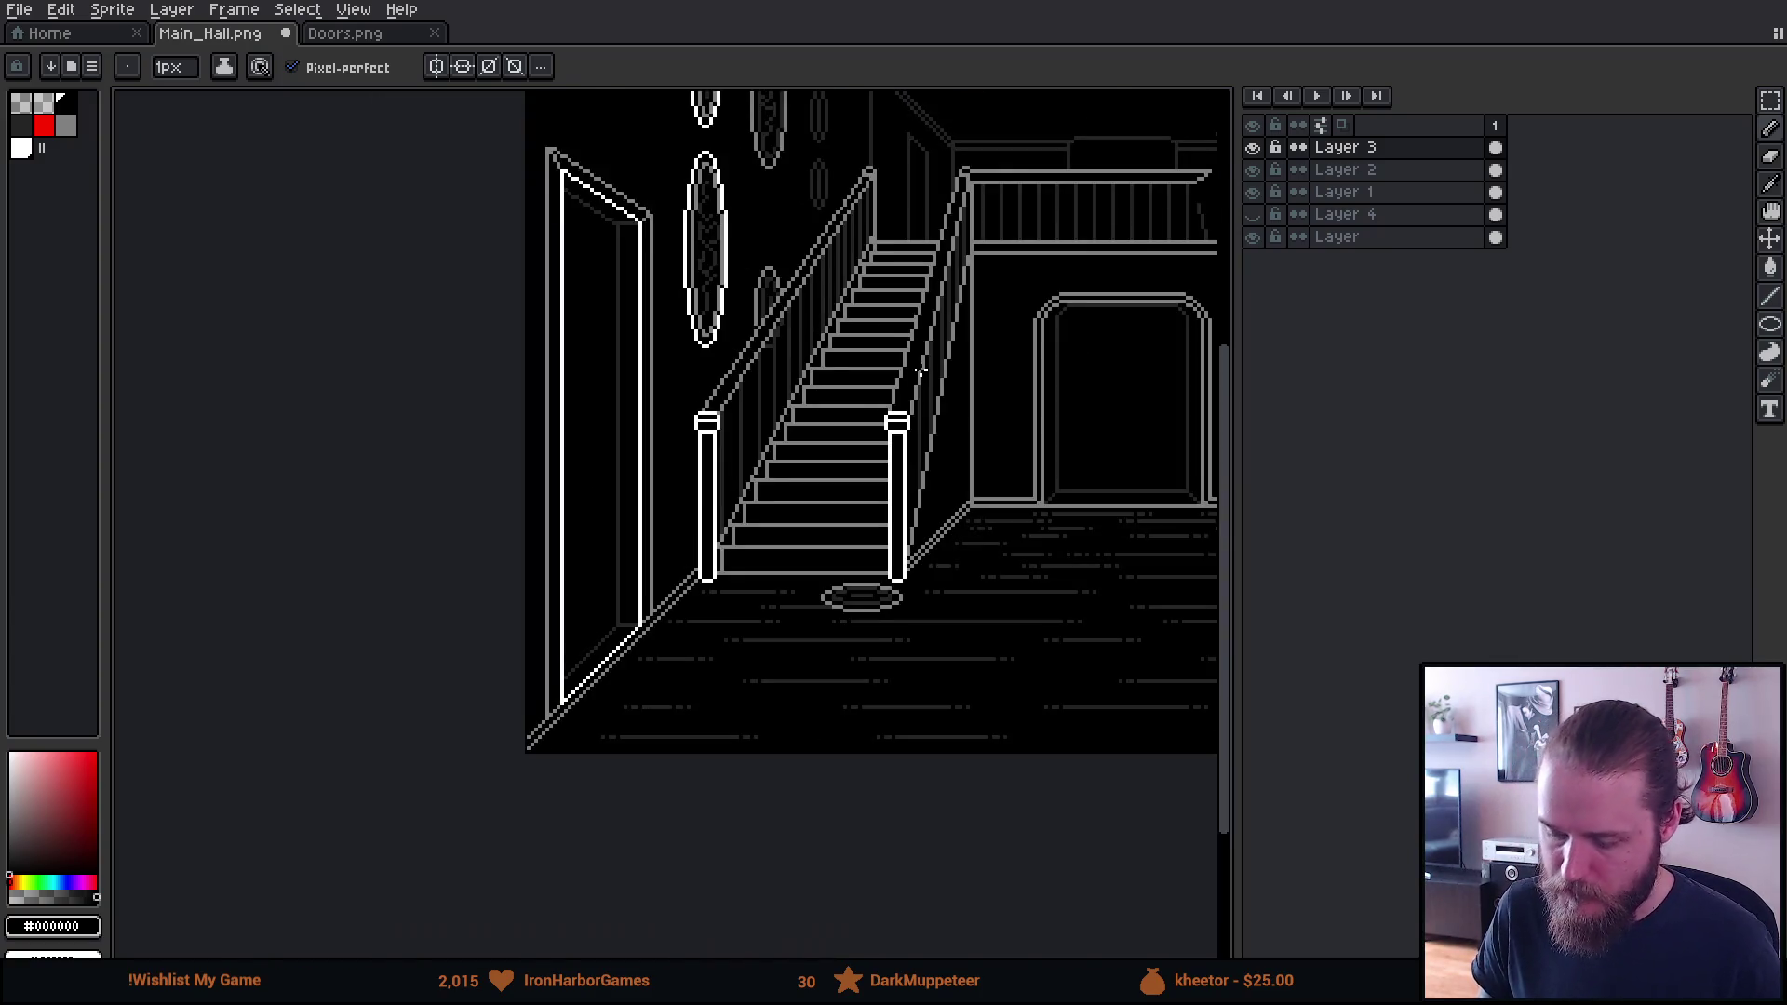
{"action": "left_click_drag", "start_coordinate": [918, 367], "coordinate": [539, 531]}
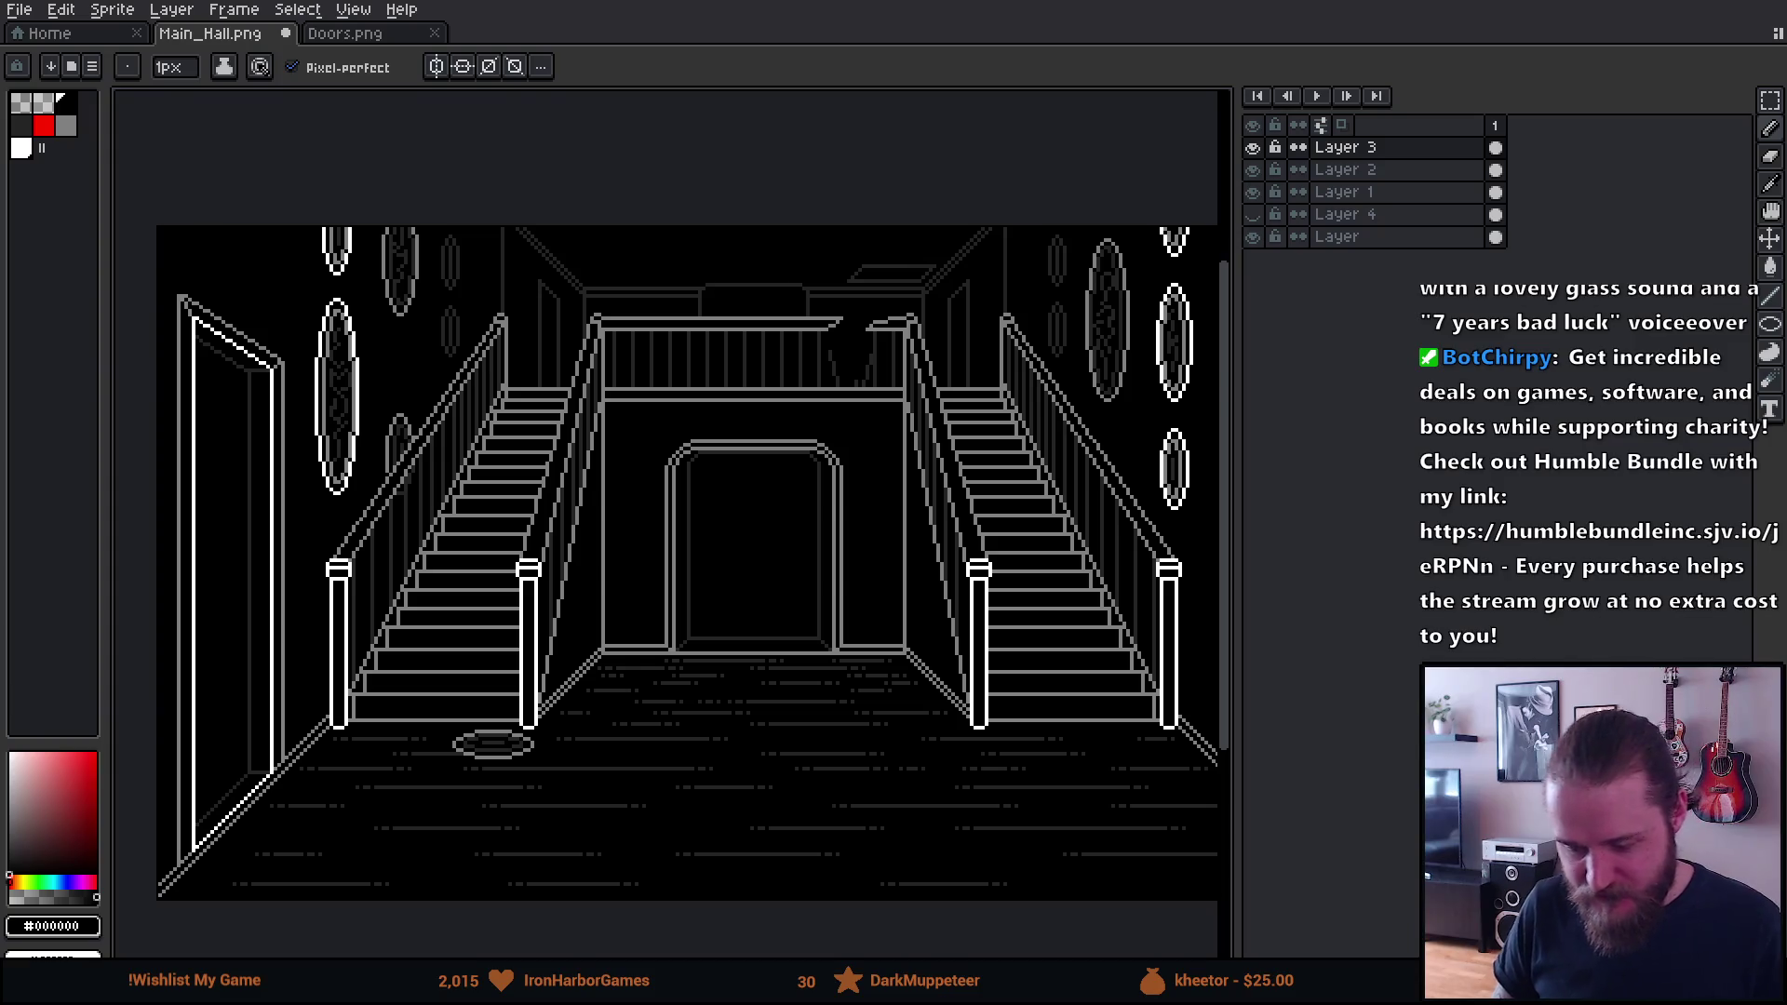
Delete Layer 3 from the Layers panel, then toggle Layer 2 off and on to compare
{"action": "scroll", "coordinate": [560, 410], "scroll_direction": "down", "scroll_amount": 1}
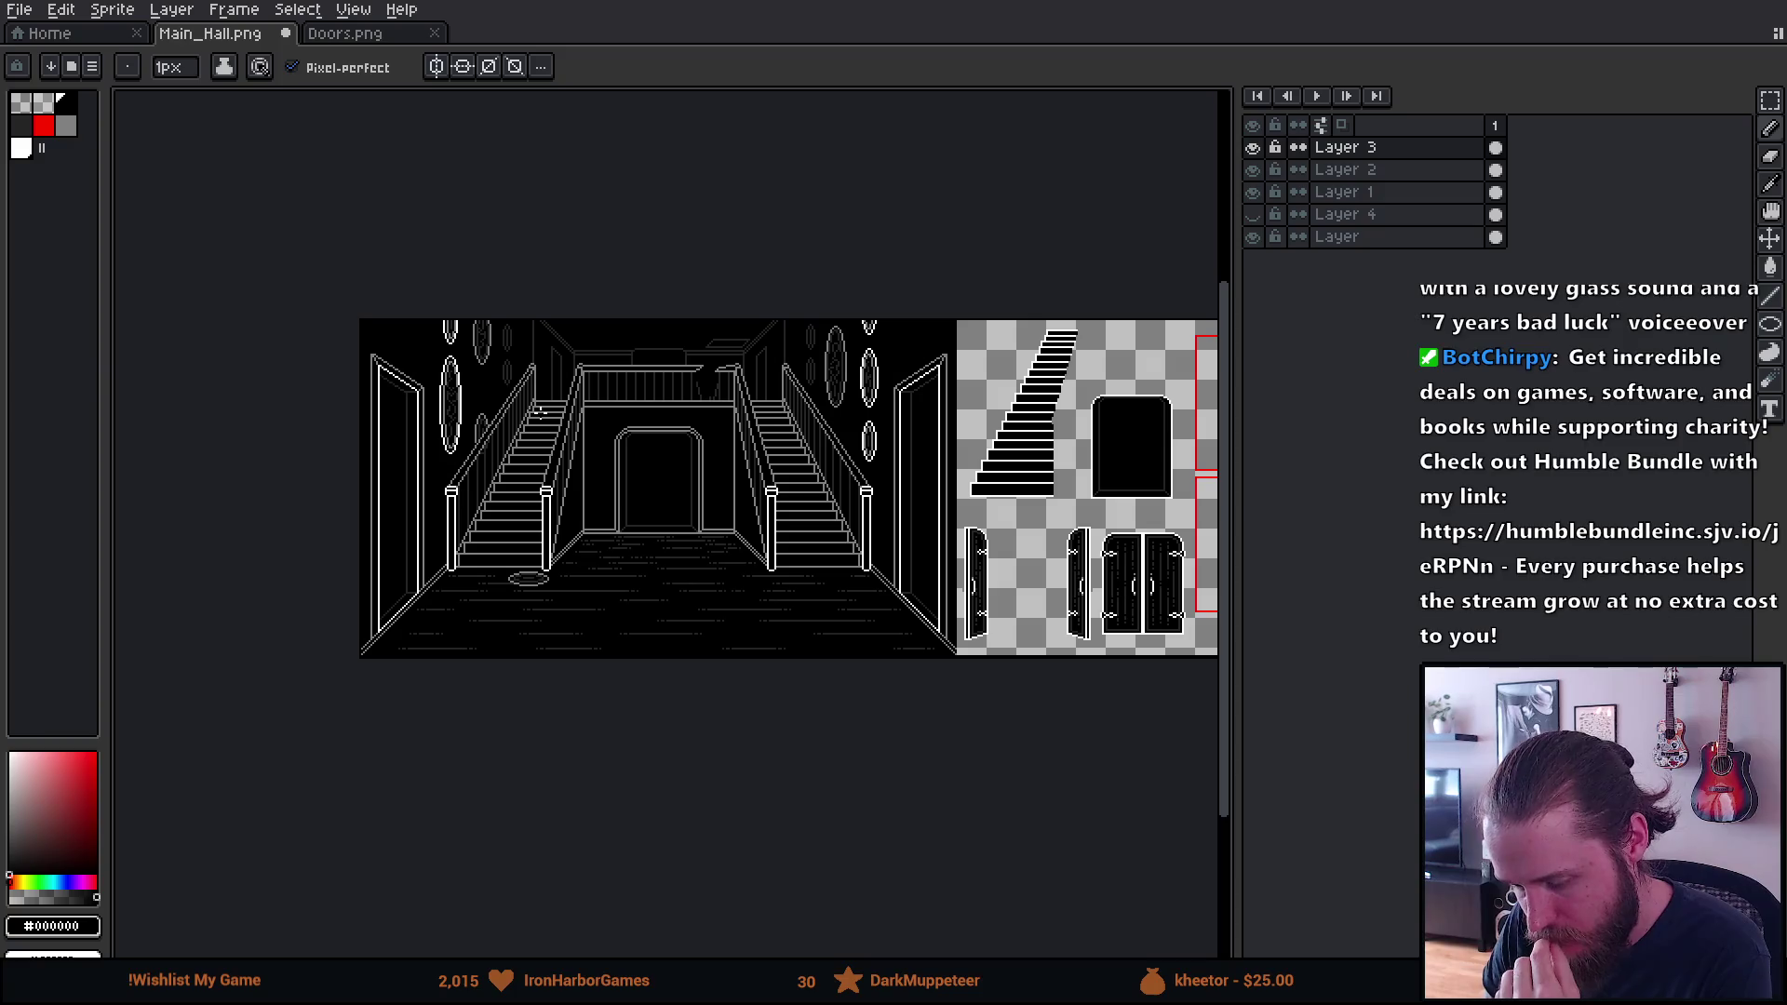
{"action": "scroll", "coordinate": [537, 411], "scroll_direction": "up", "scroll_amount": 1}
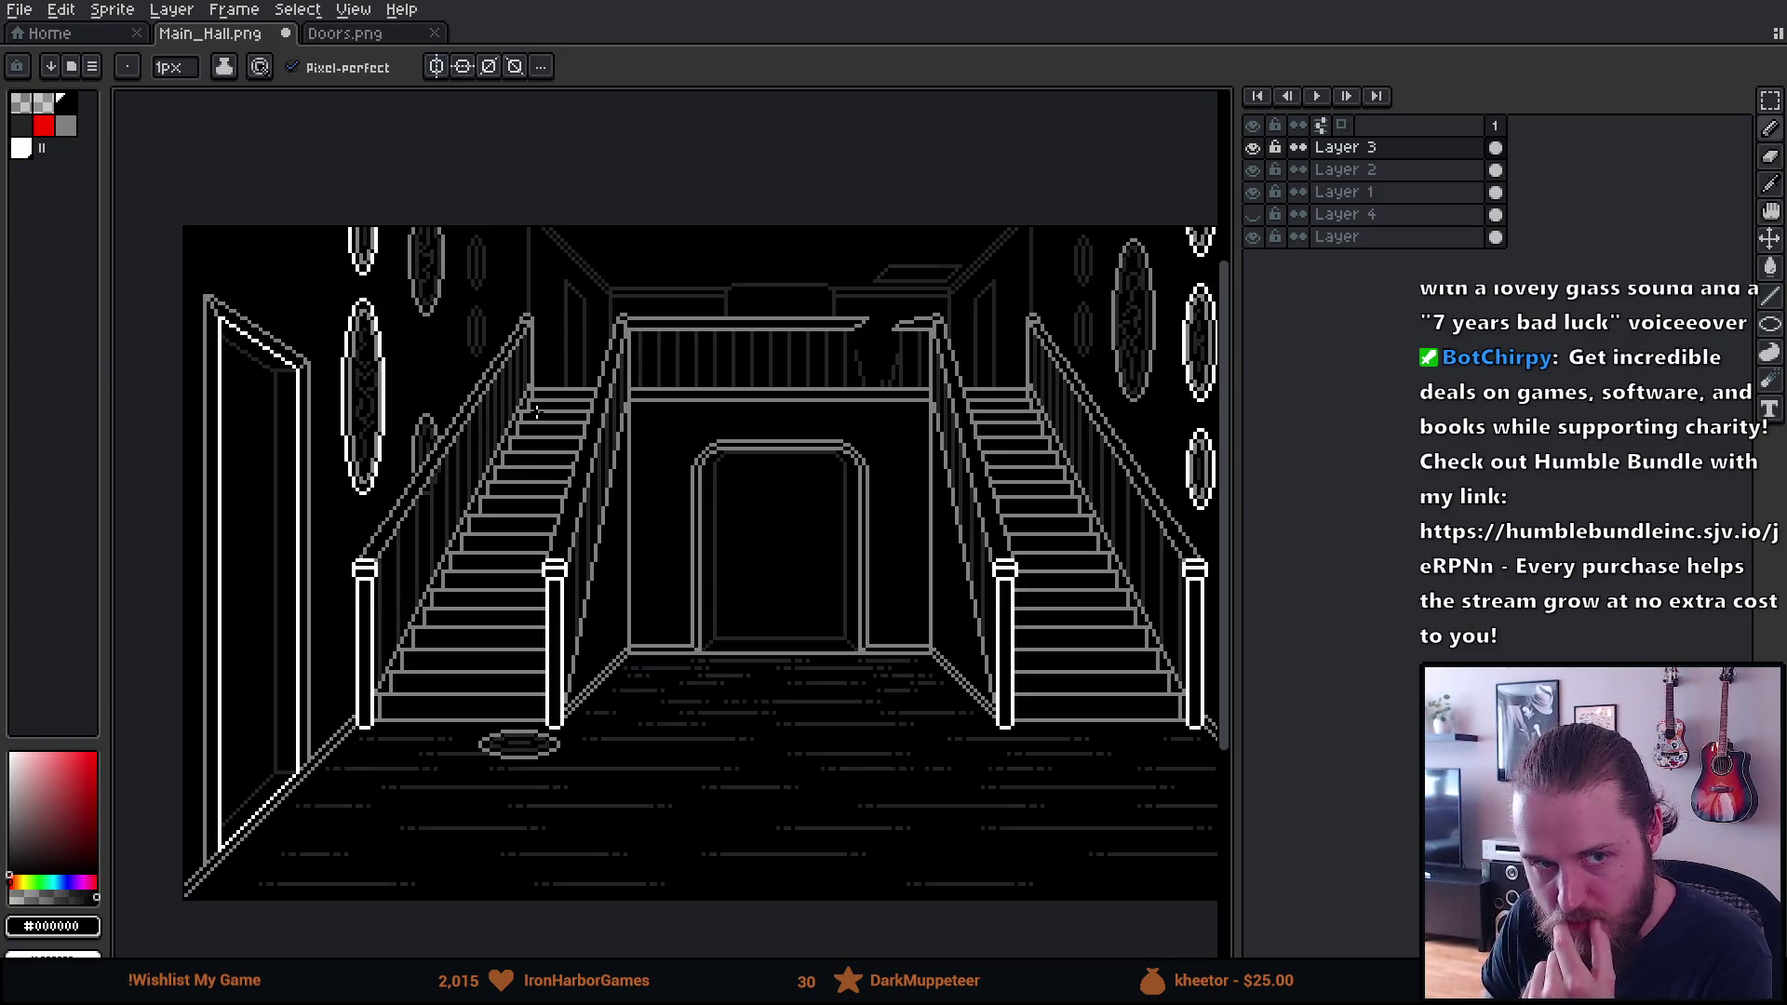
{"action": "left_click_drag", "start_coordinate": [720, 501], "coordinate": [610, 472]}
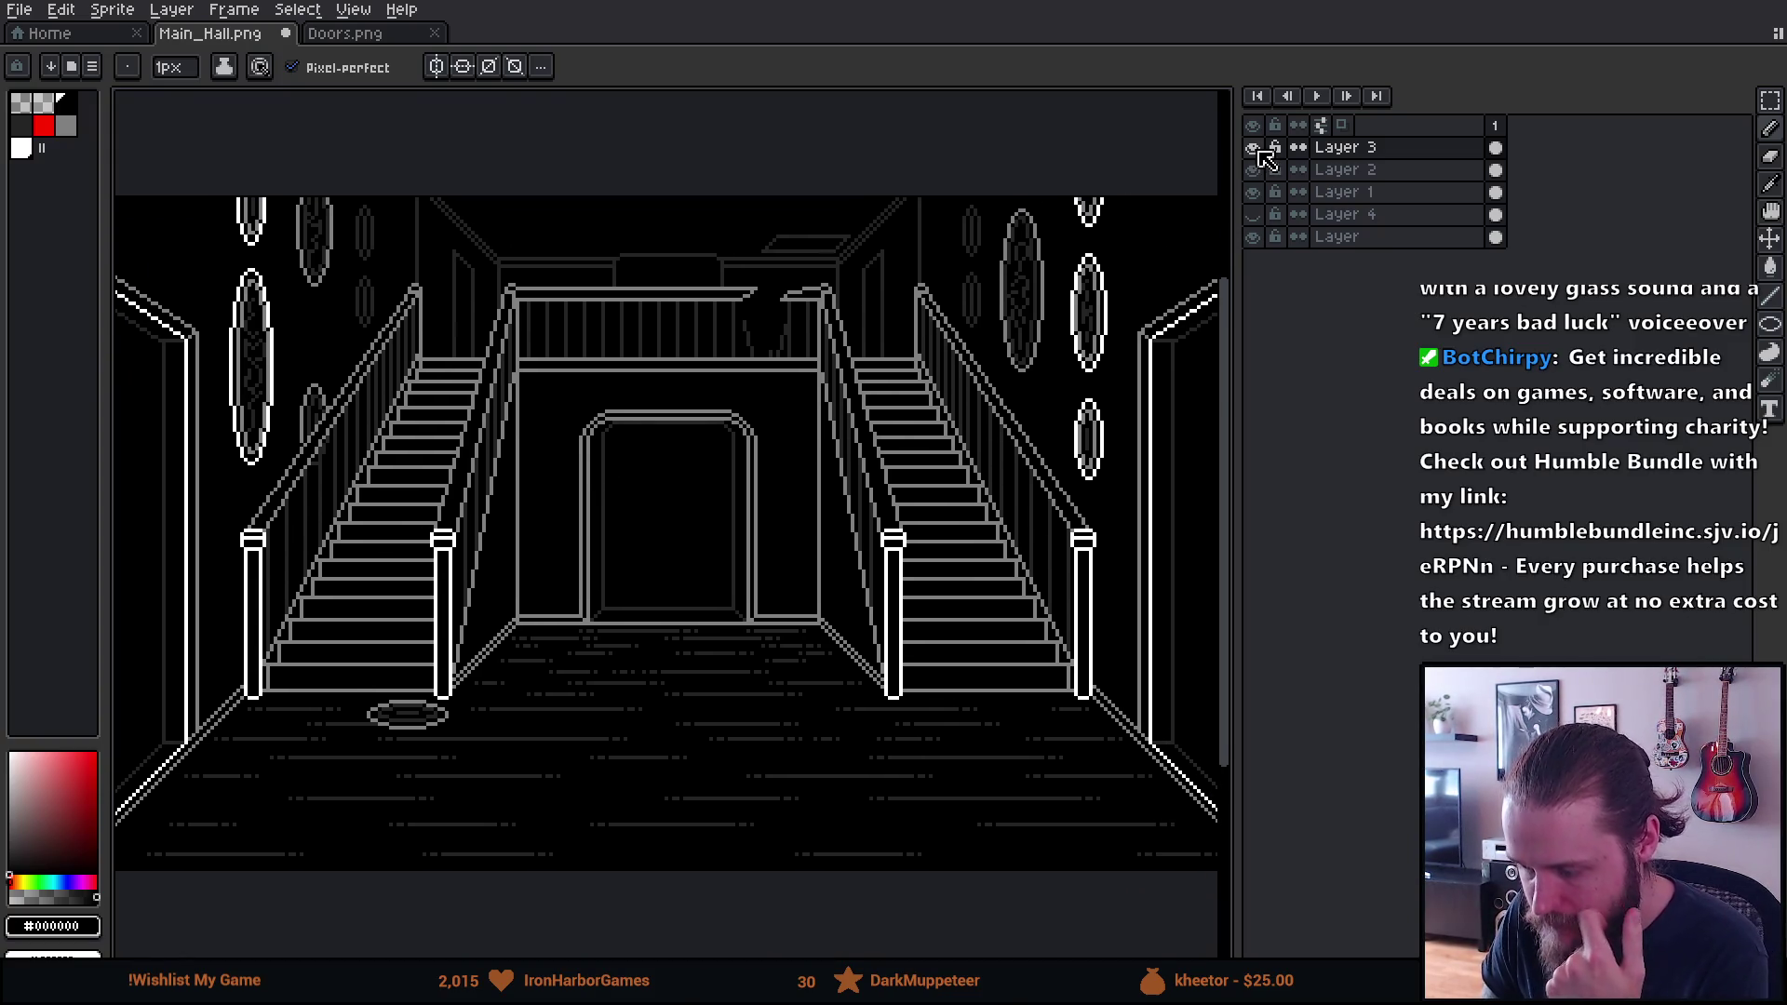
{"action": "right_click", "coordinate": [1403, 155]}
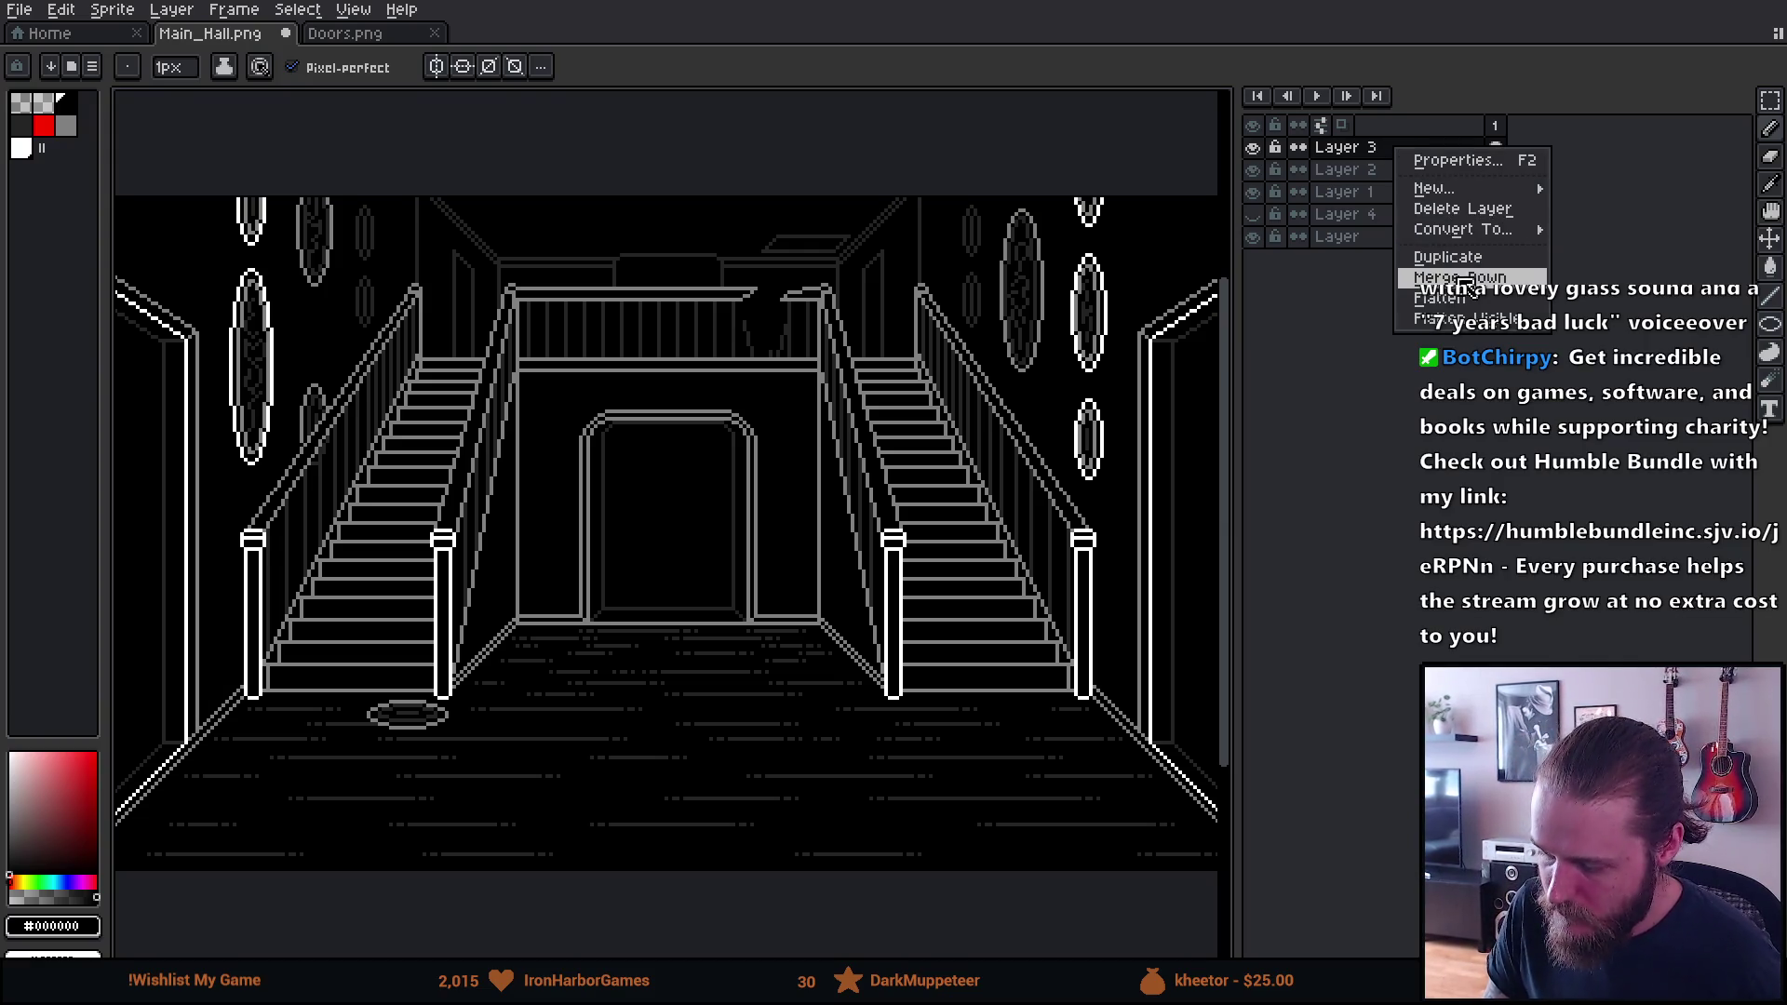
{"action": "left_click", "coordinate": [1461, 214]}
{"action": "left_click", "coordinate": [1253, 149]}
{"action": "left_click", "coordinate": [1253, 149]}
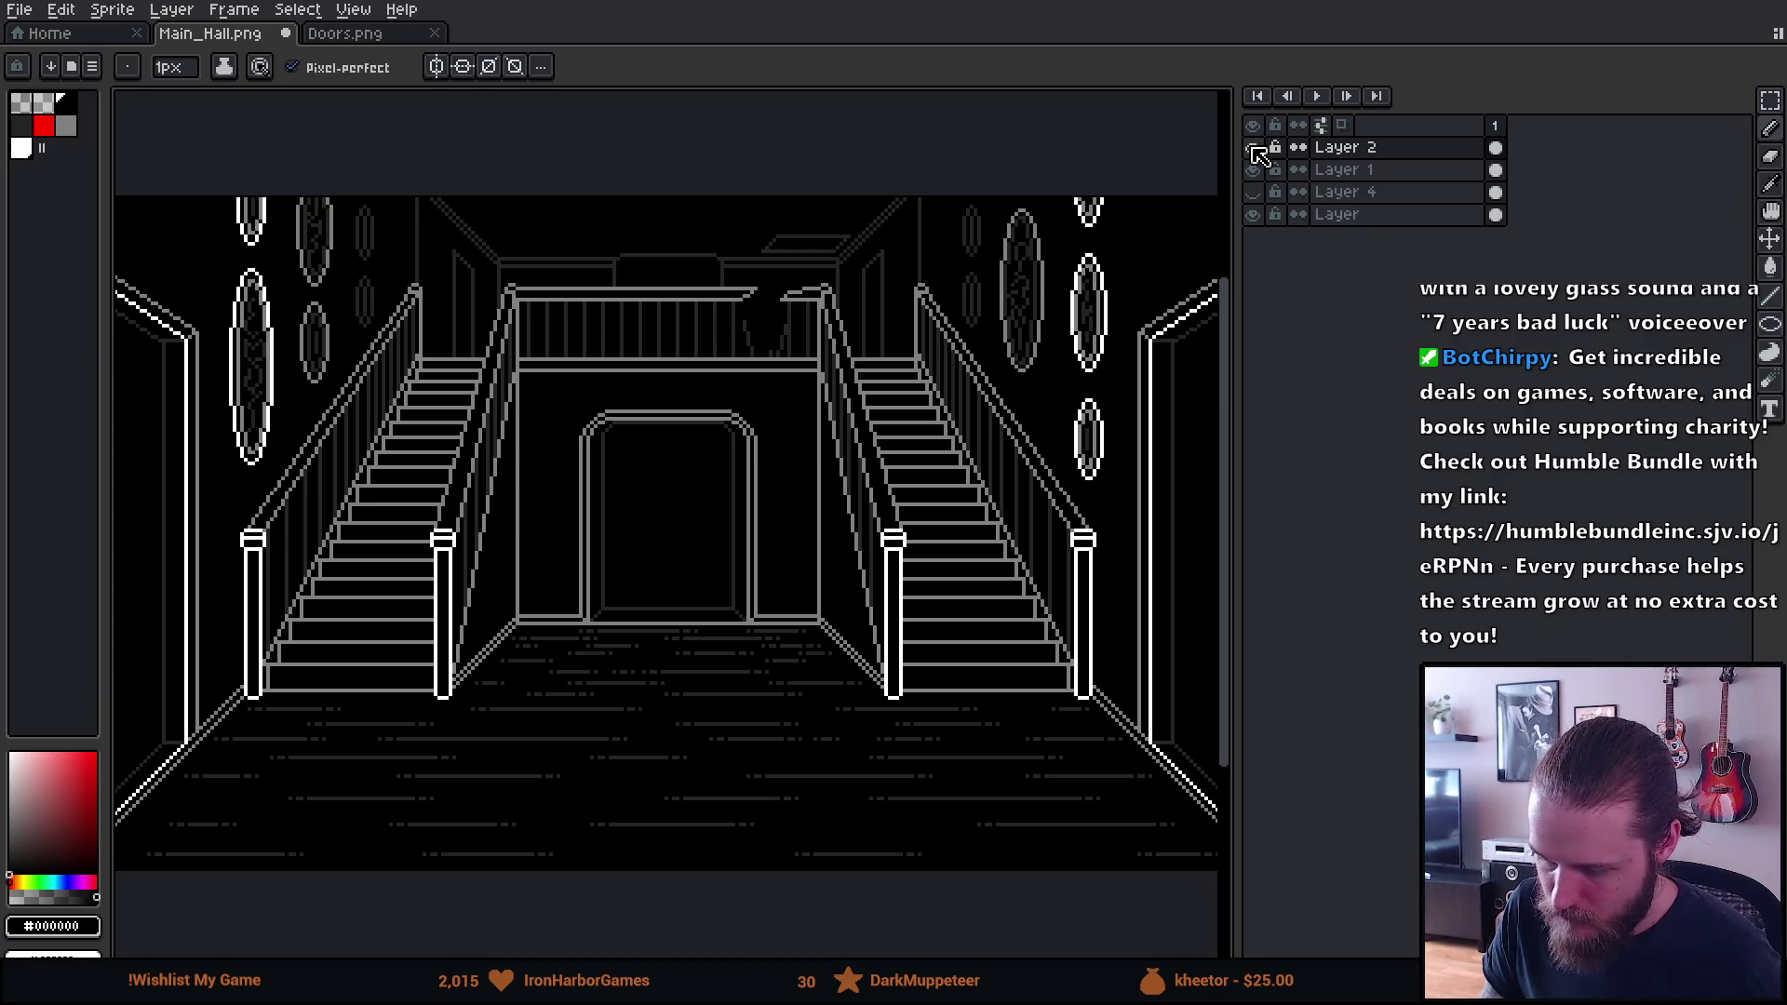
Save Main_Hall.png with Ctrl+S and switch back to the Unity editor
{"action": "key", "text": "ctrl+s"}
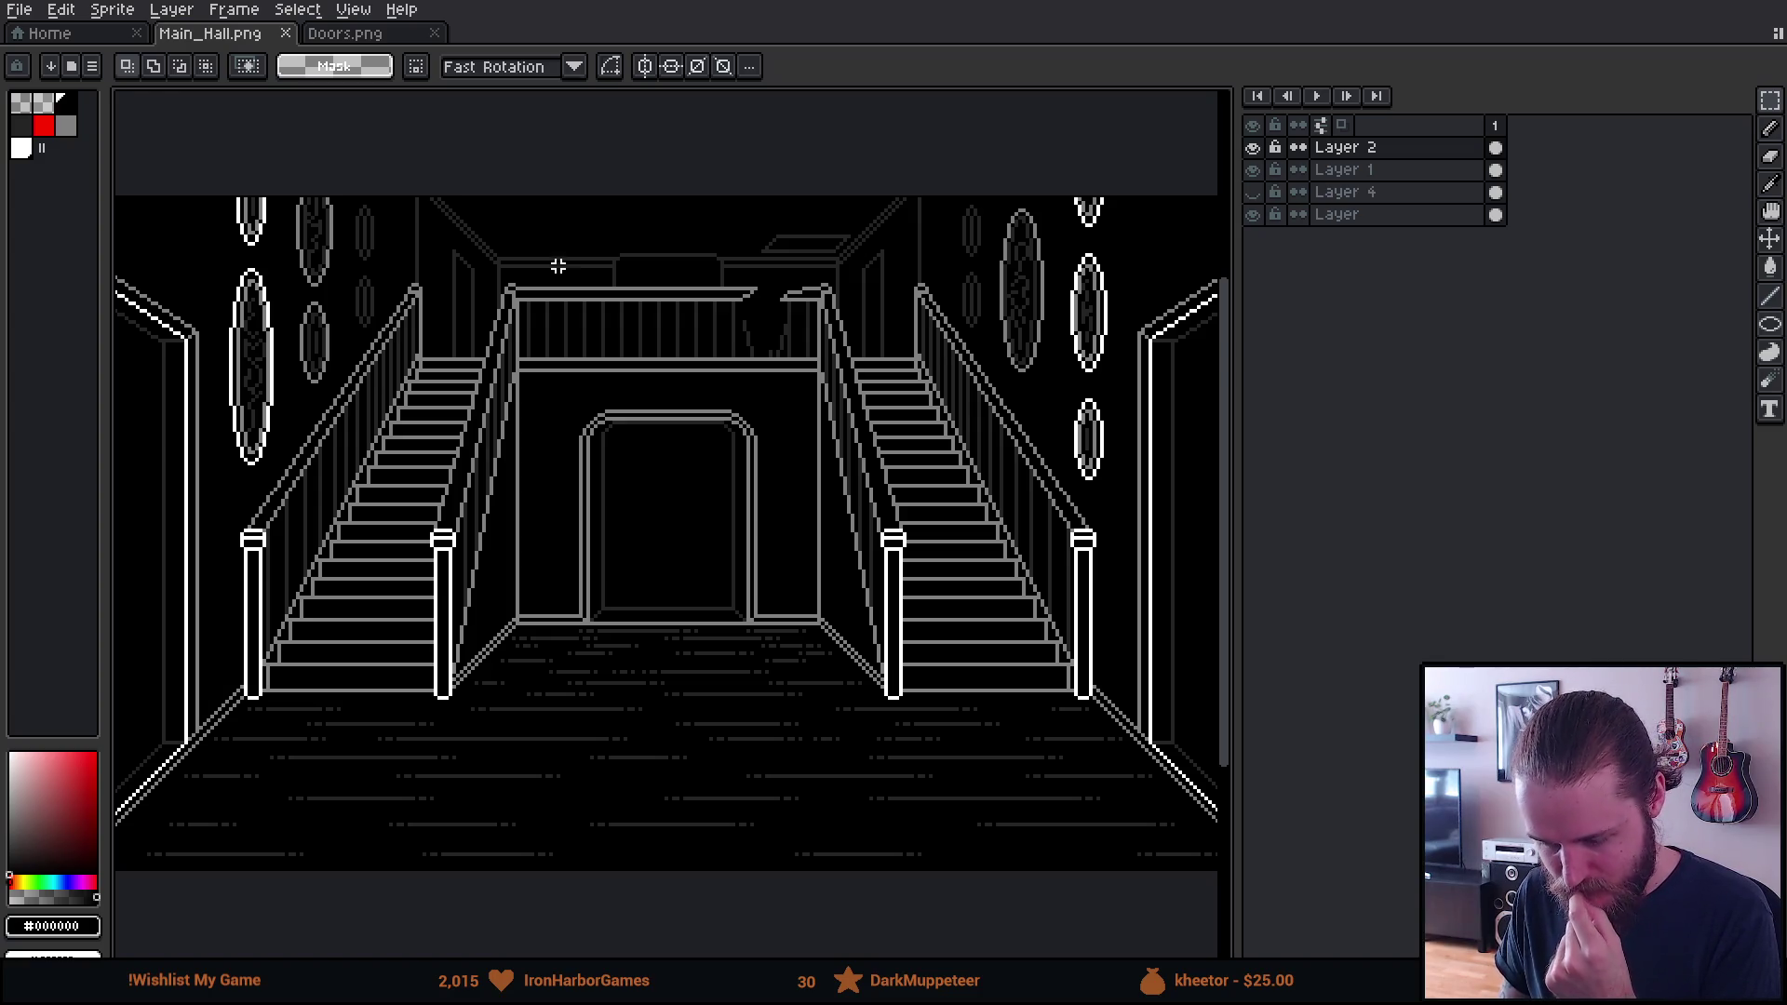
{"action": "scroll", "coordinate": [565, 411], "scroll_direction": "down", "scroll_amount": 1}
{"action": "scroll", "coordinate": [565, 411], "scroll_direction": "up", "scroll_amount": 1}
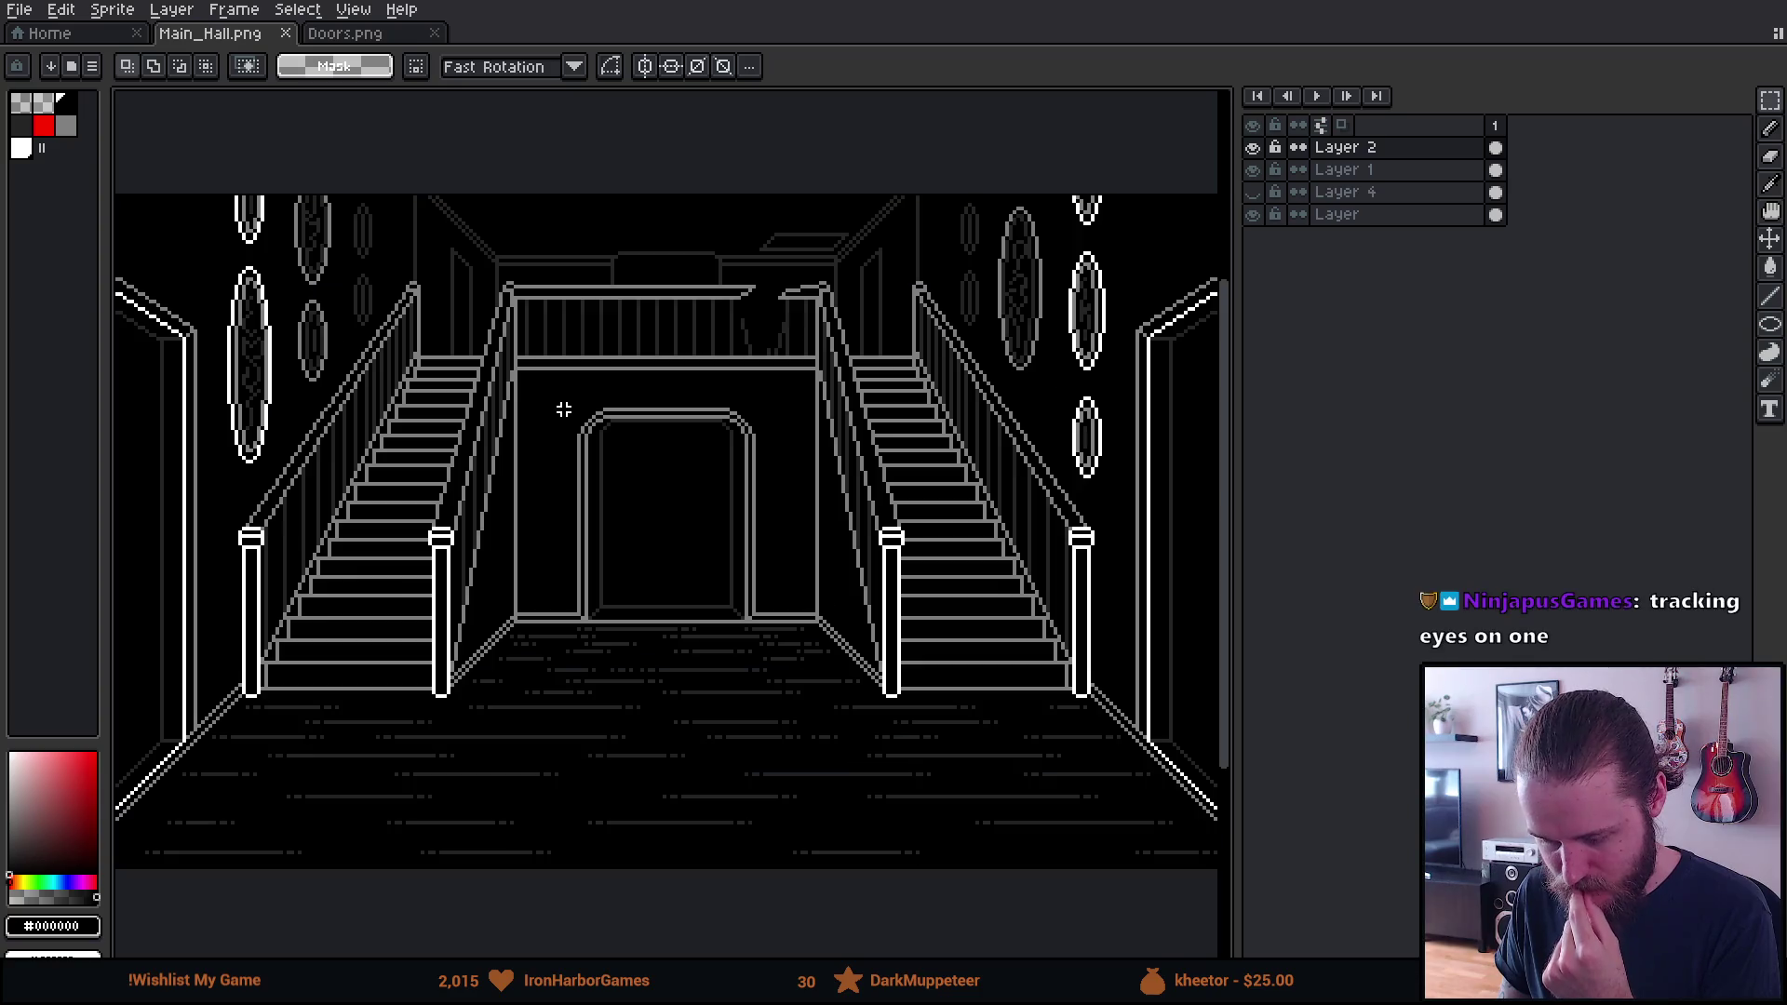
{"action": "scroll", "coordinate": [510, 438], "scroll_direction": "down", "scroll_amount": 1}
{"action": "scroll", "coordinate": [513, 449], "scroll_direction": "up", "scroll_amount": 1}
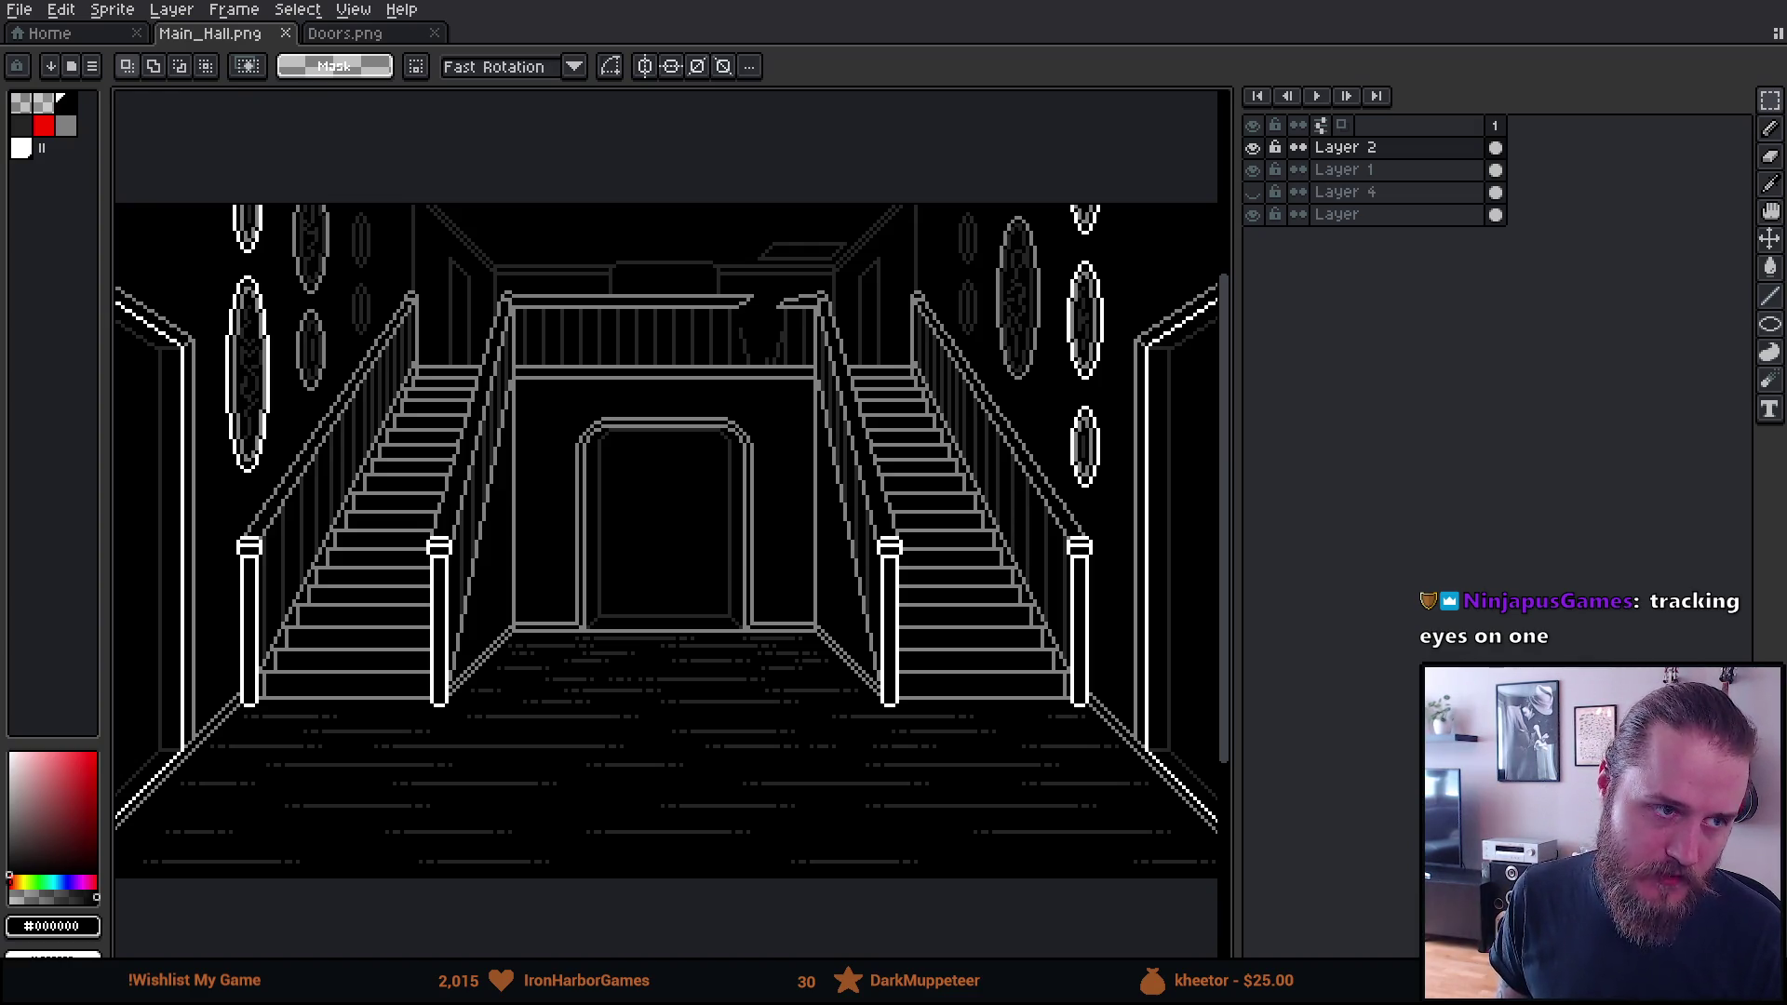
{"action": "key", "text": "alt+Tab"}
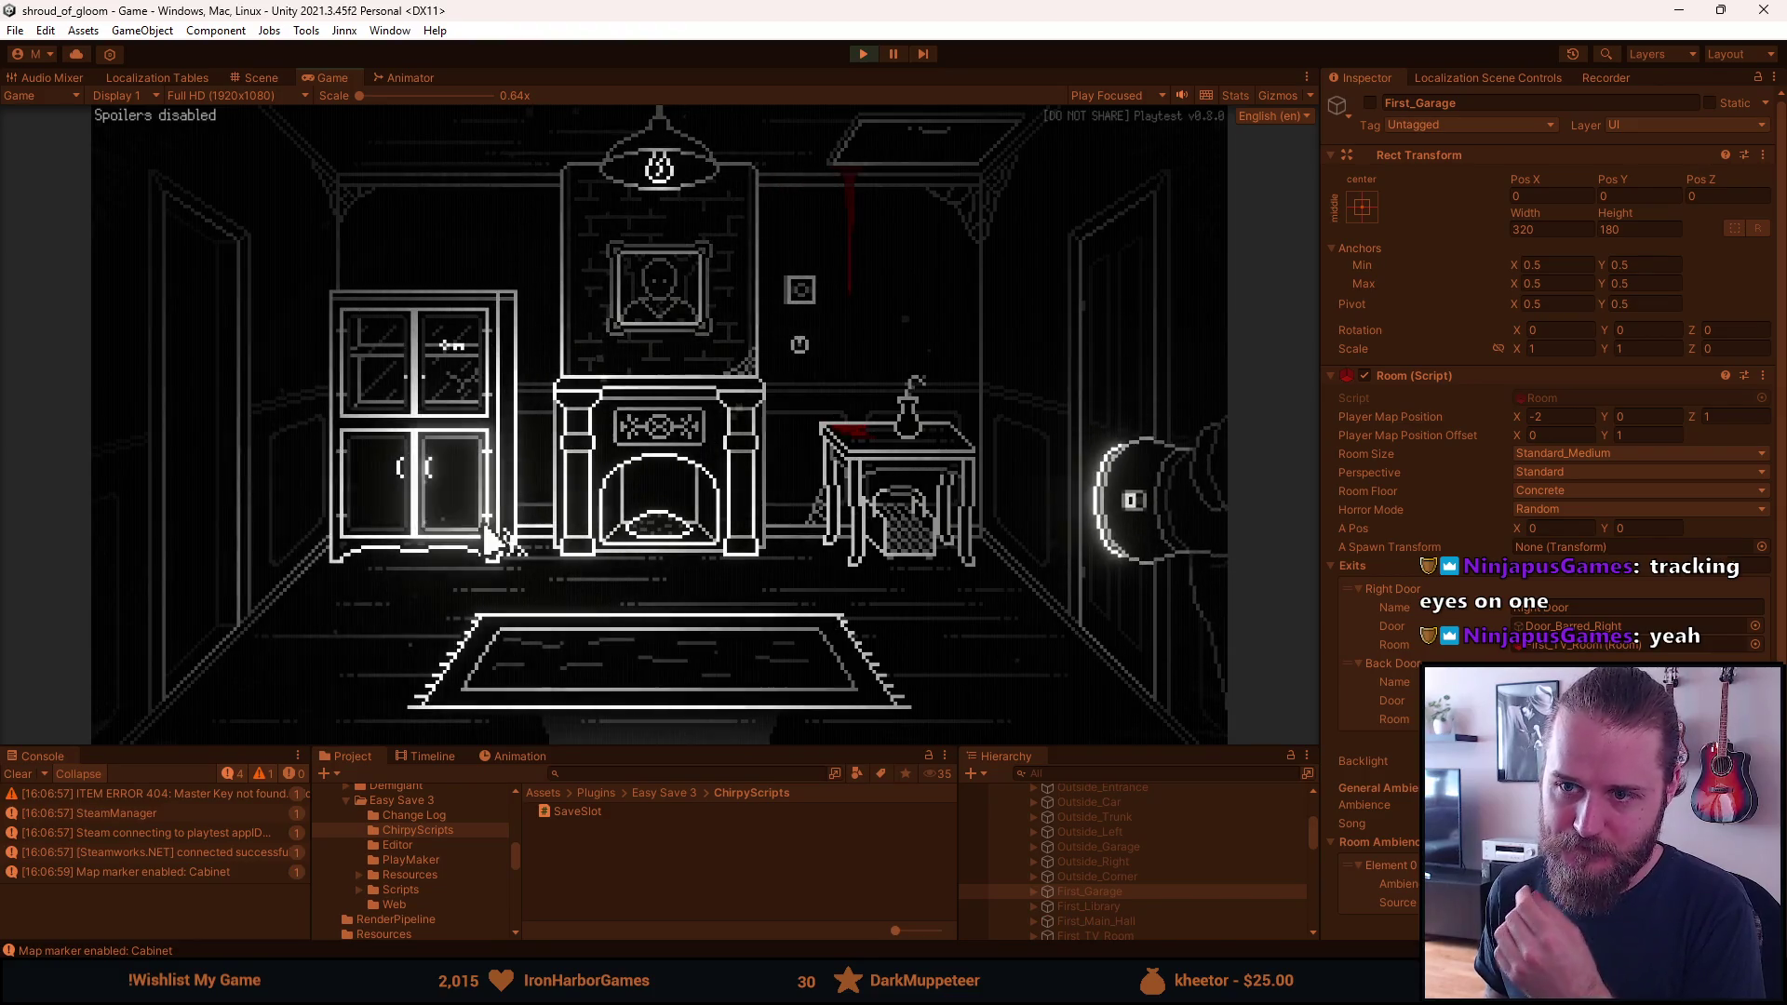
Walk from the stair hall into the bathroom and back, then through the coat-rack and shelf rooms
{"action": "left_click", "coordinate": [687, 697]}
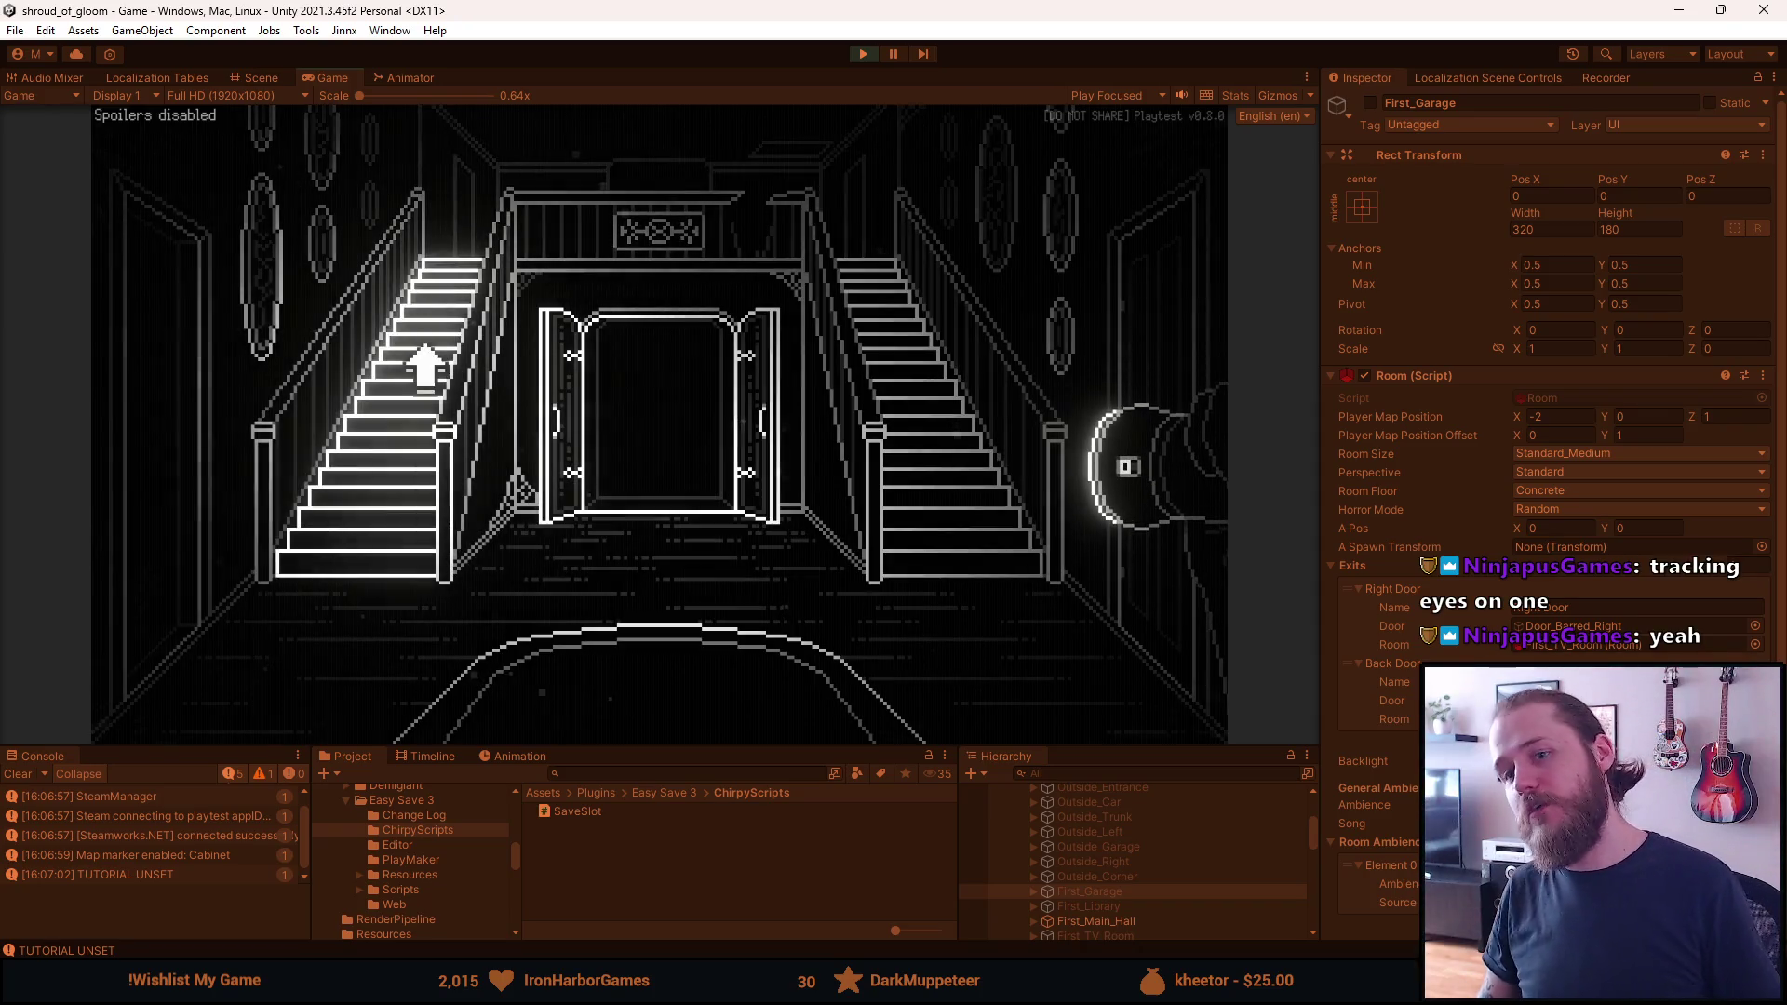
{"action": "left_click", "coordinate": [610, 367]}
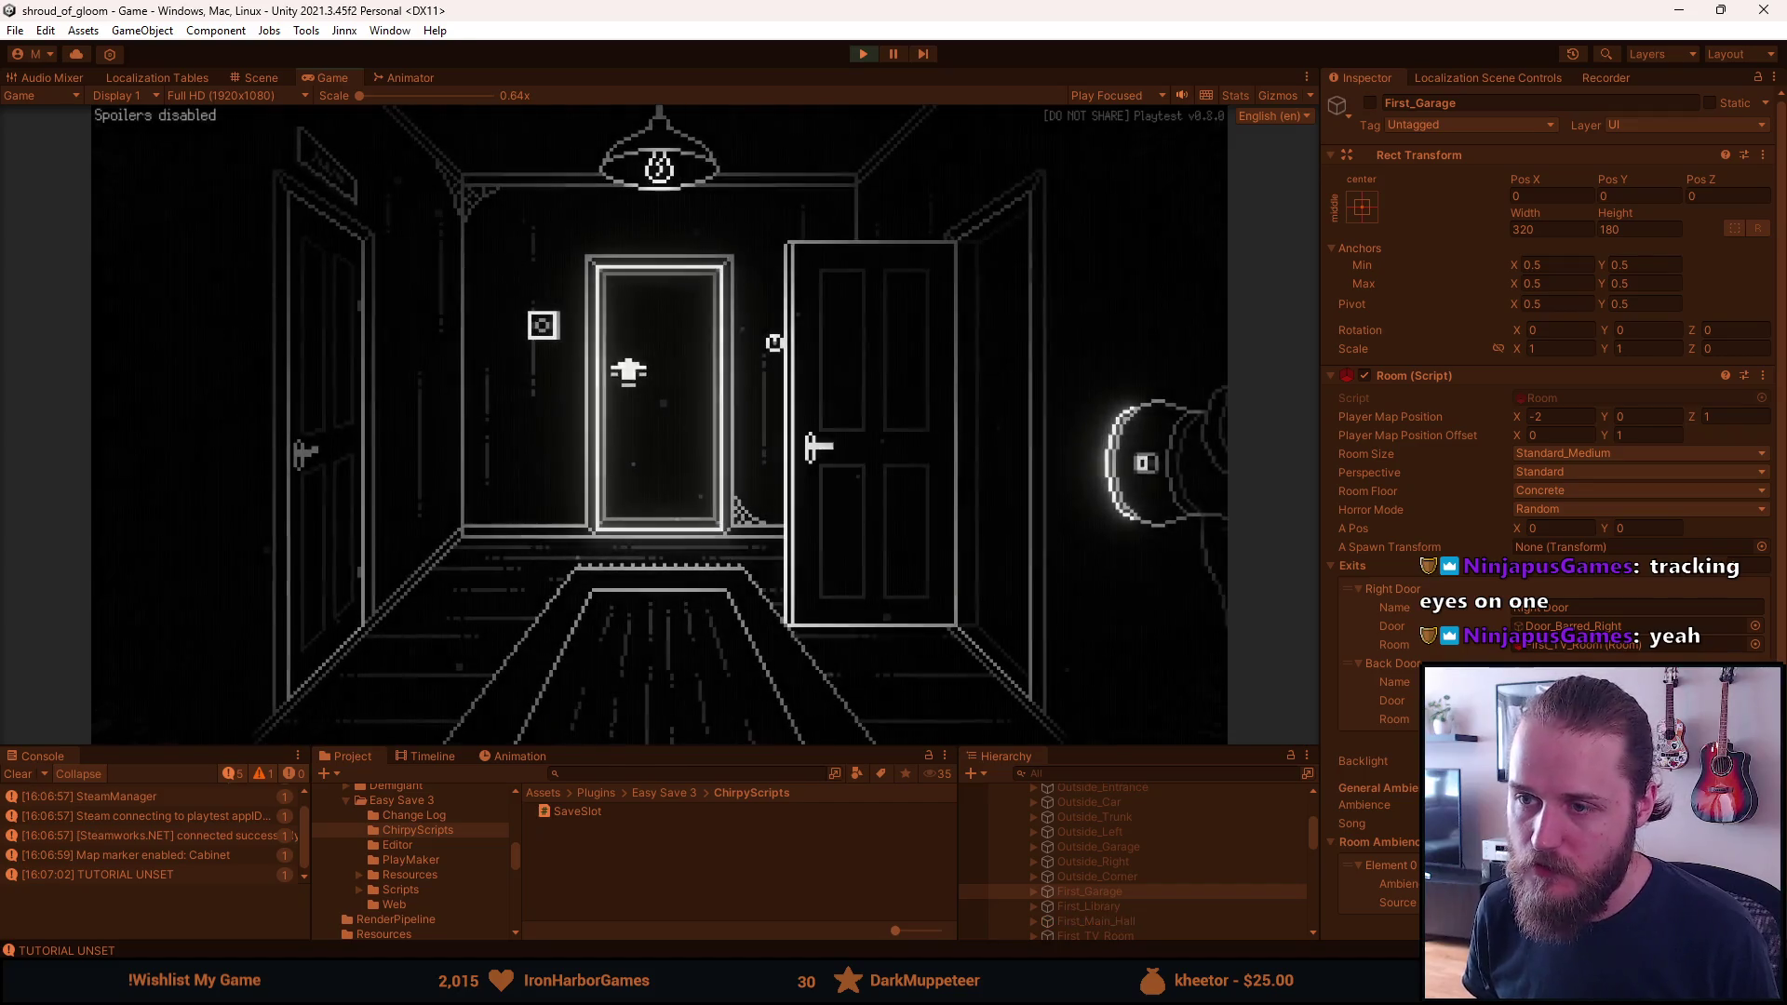
{"action": "left_click", "coordinate": [838, 389]}
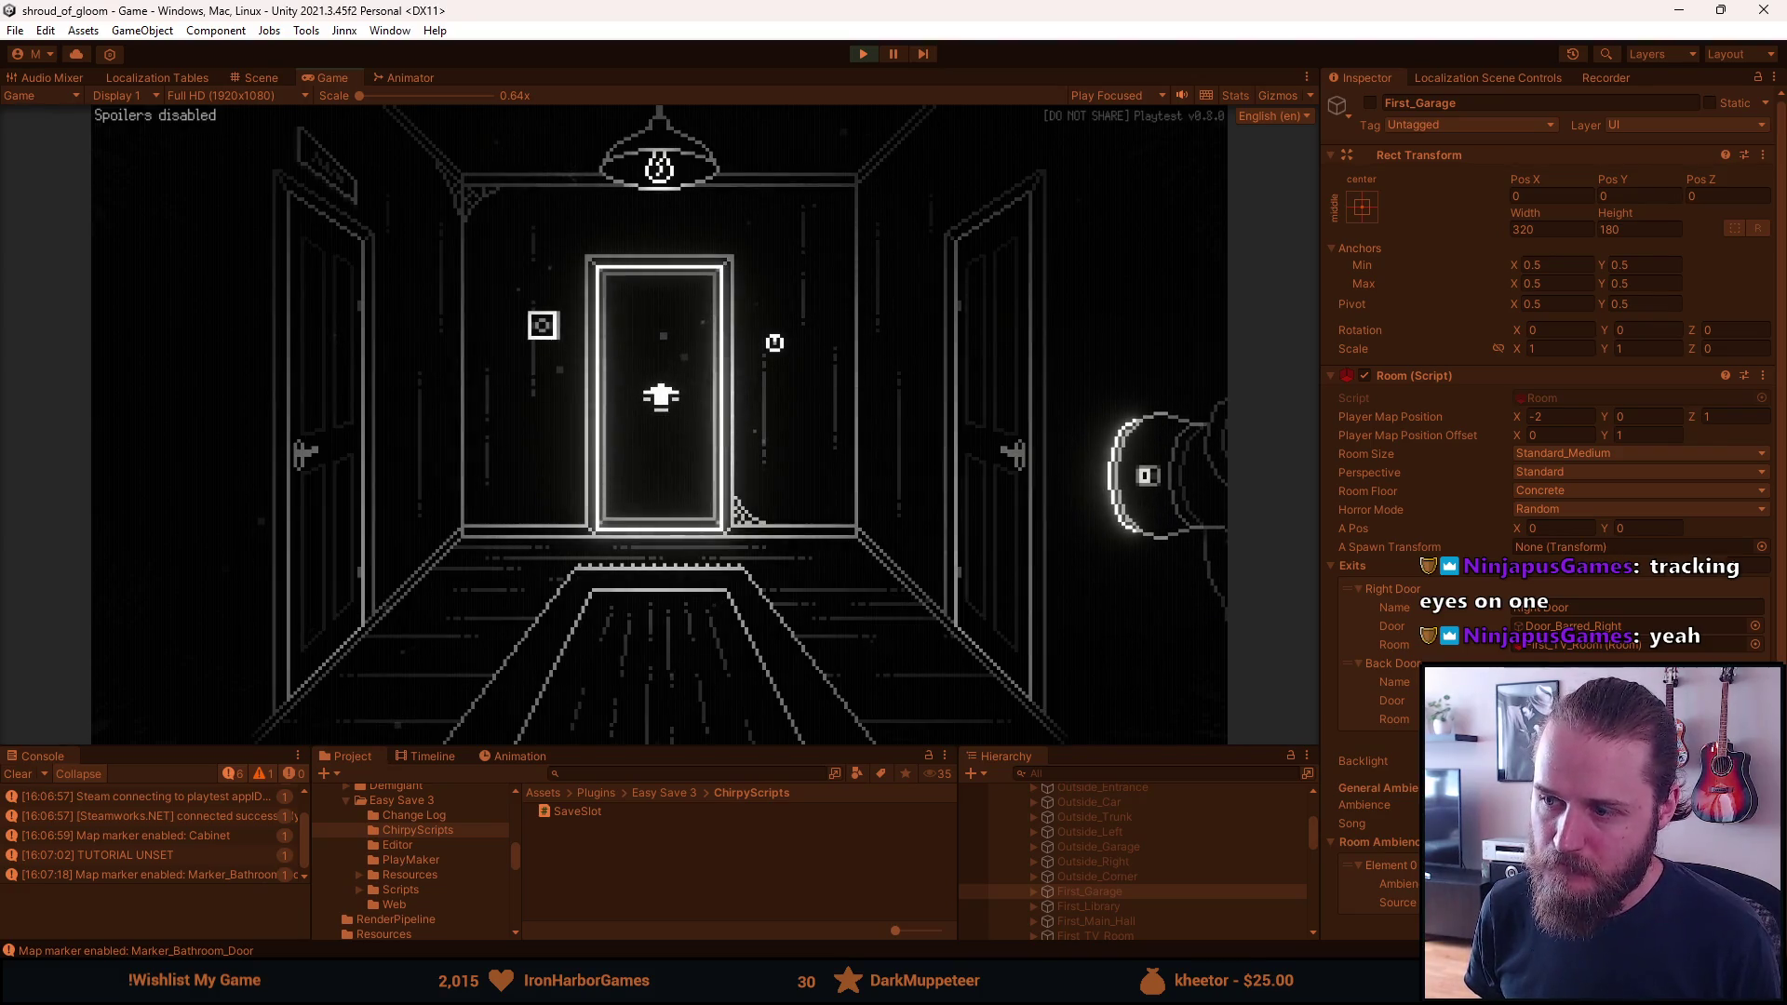
{"action": "left_click", "coordinate": [986, 359]}
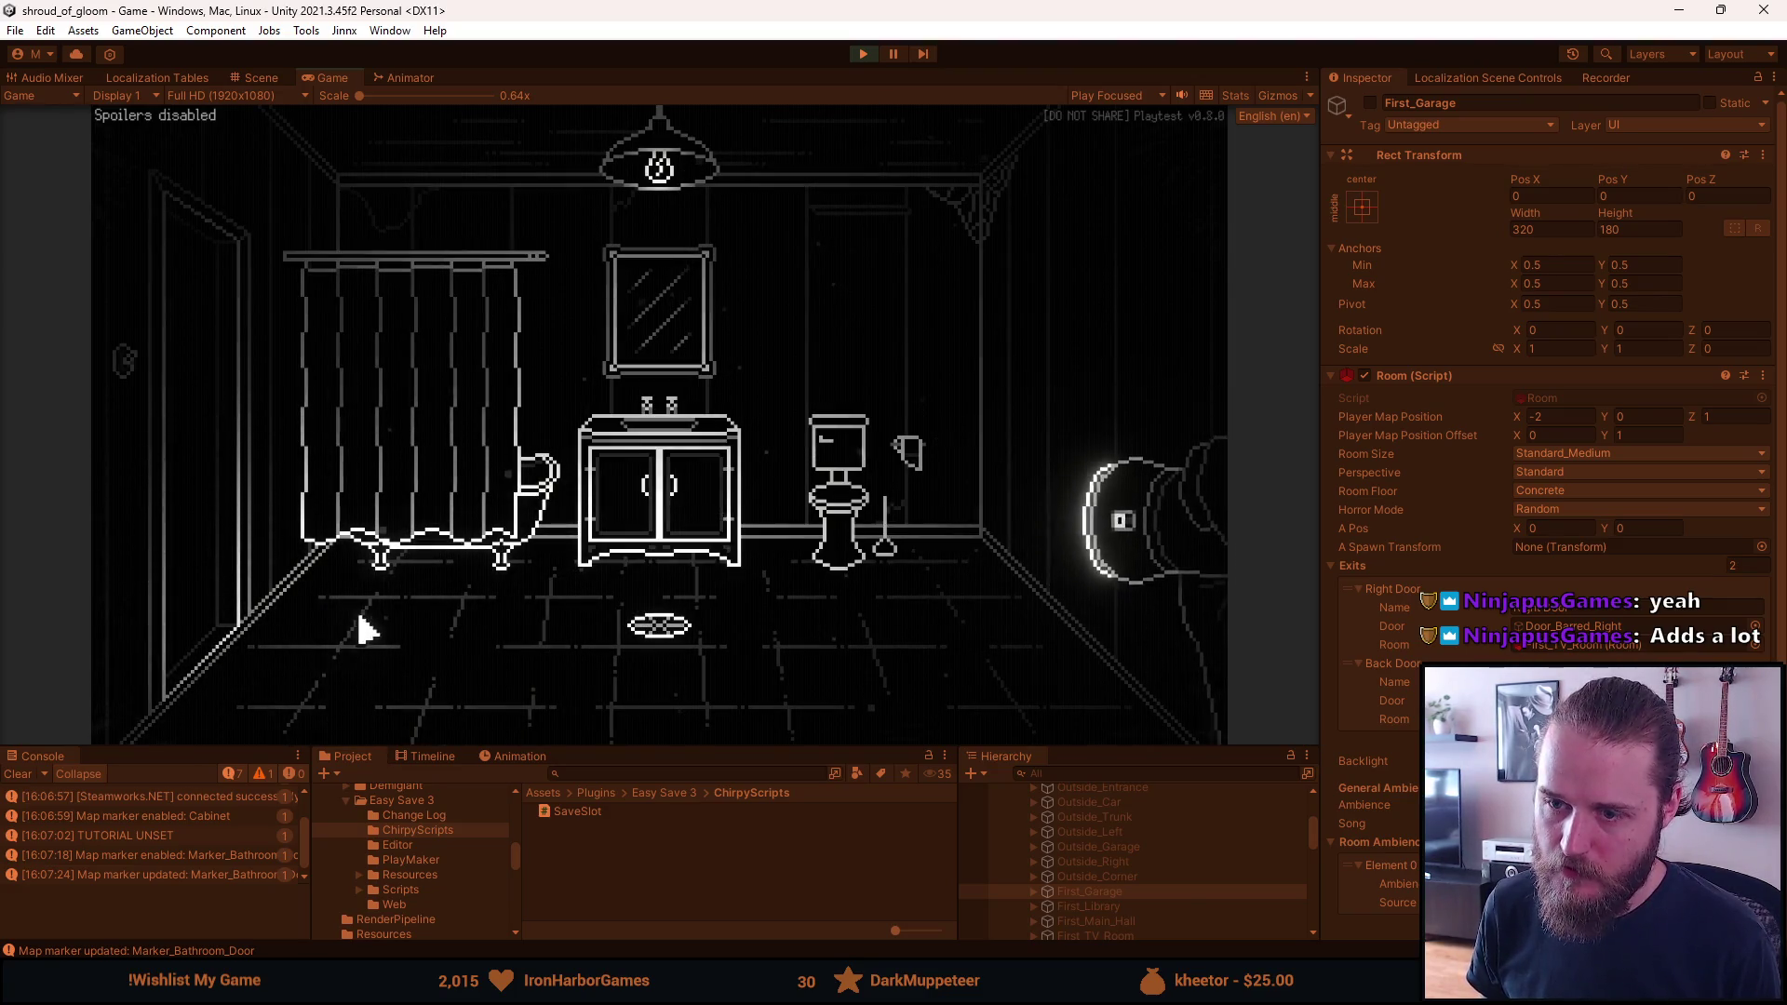
{"action": "left_click", "coordinate": [198, 539]}
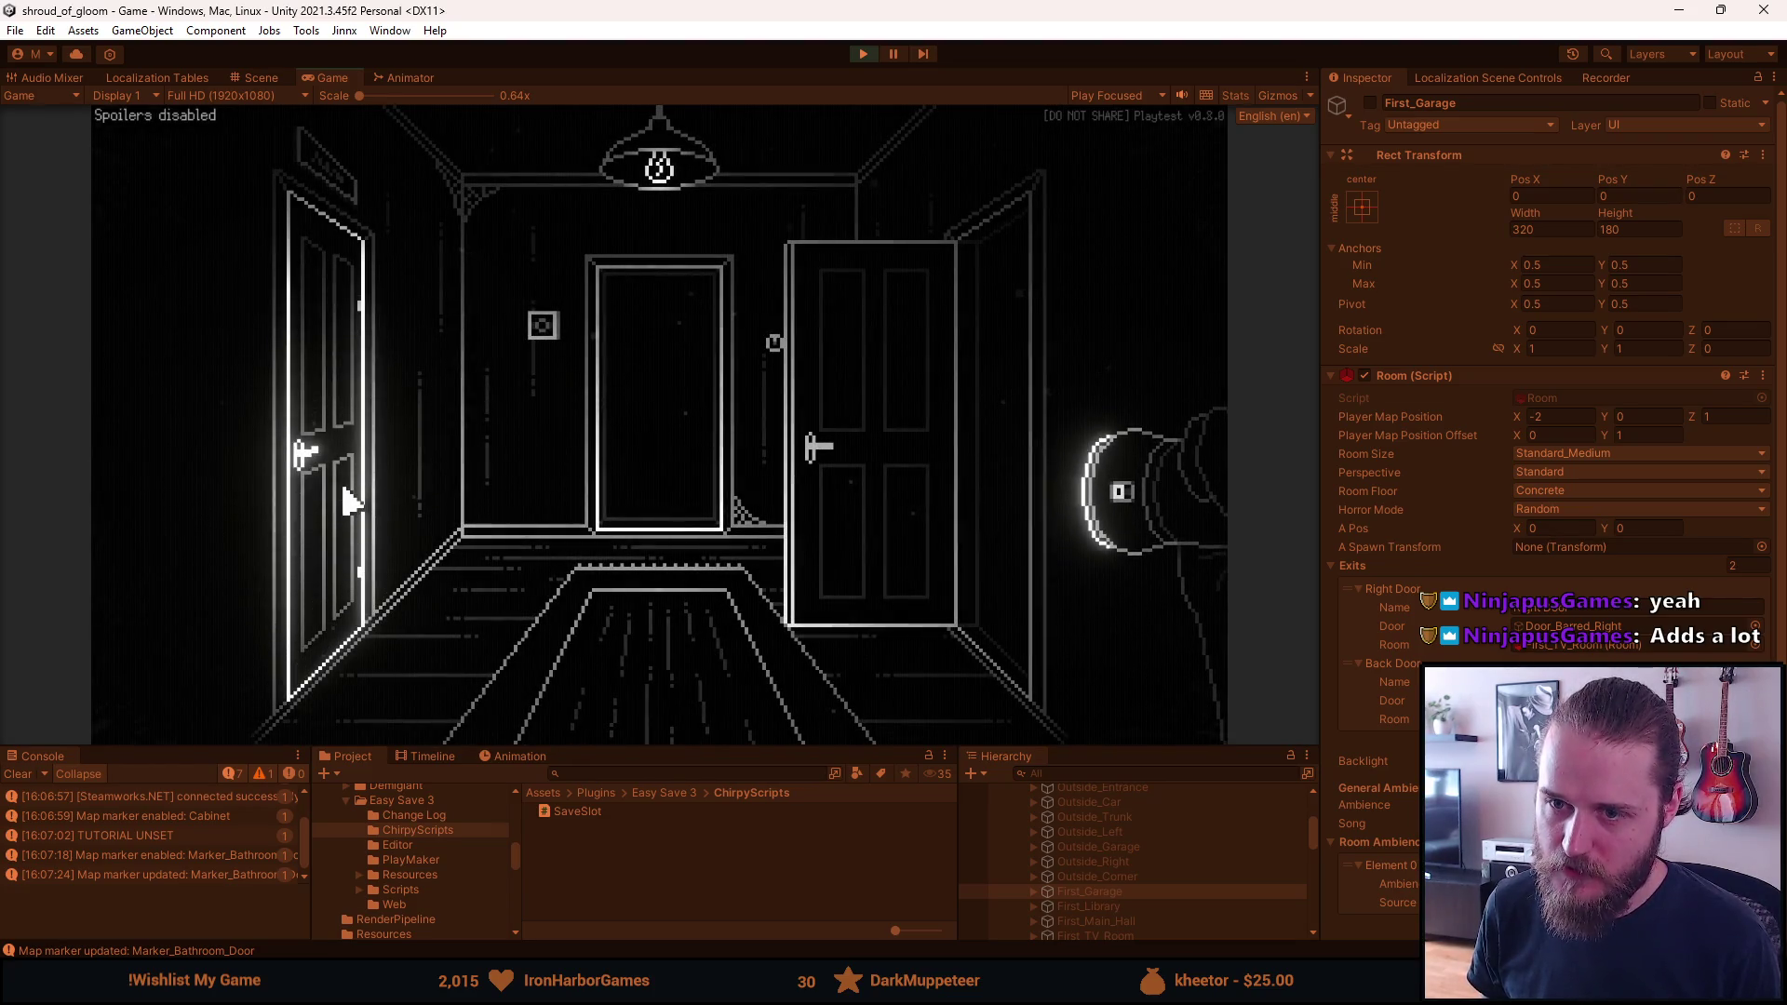
{"action": "left_click", "coordinate": [680, 462]}
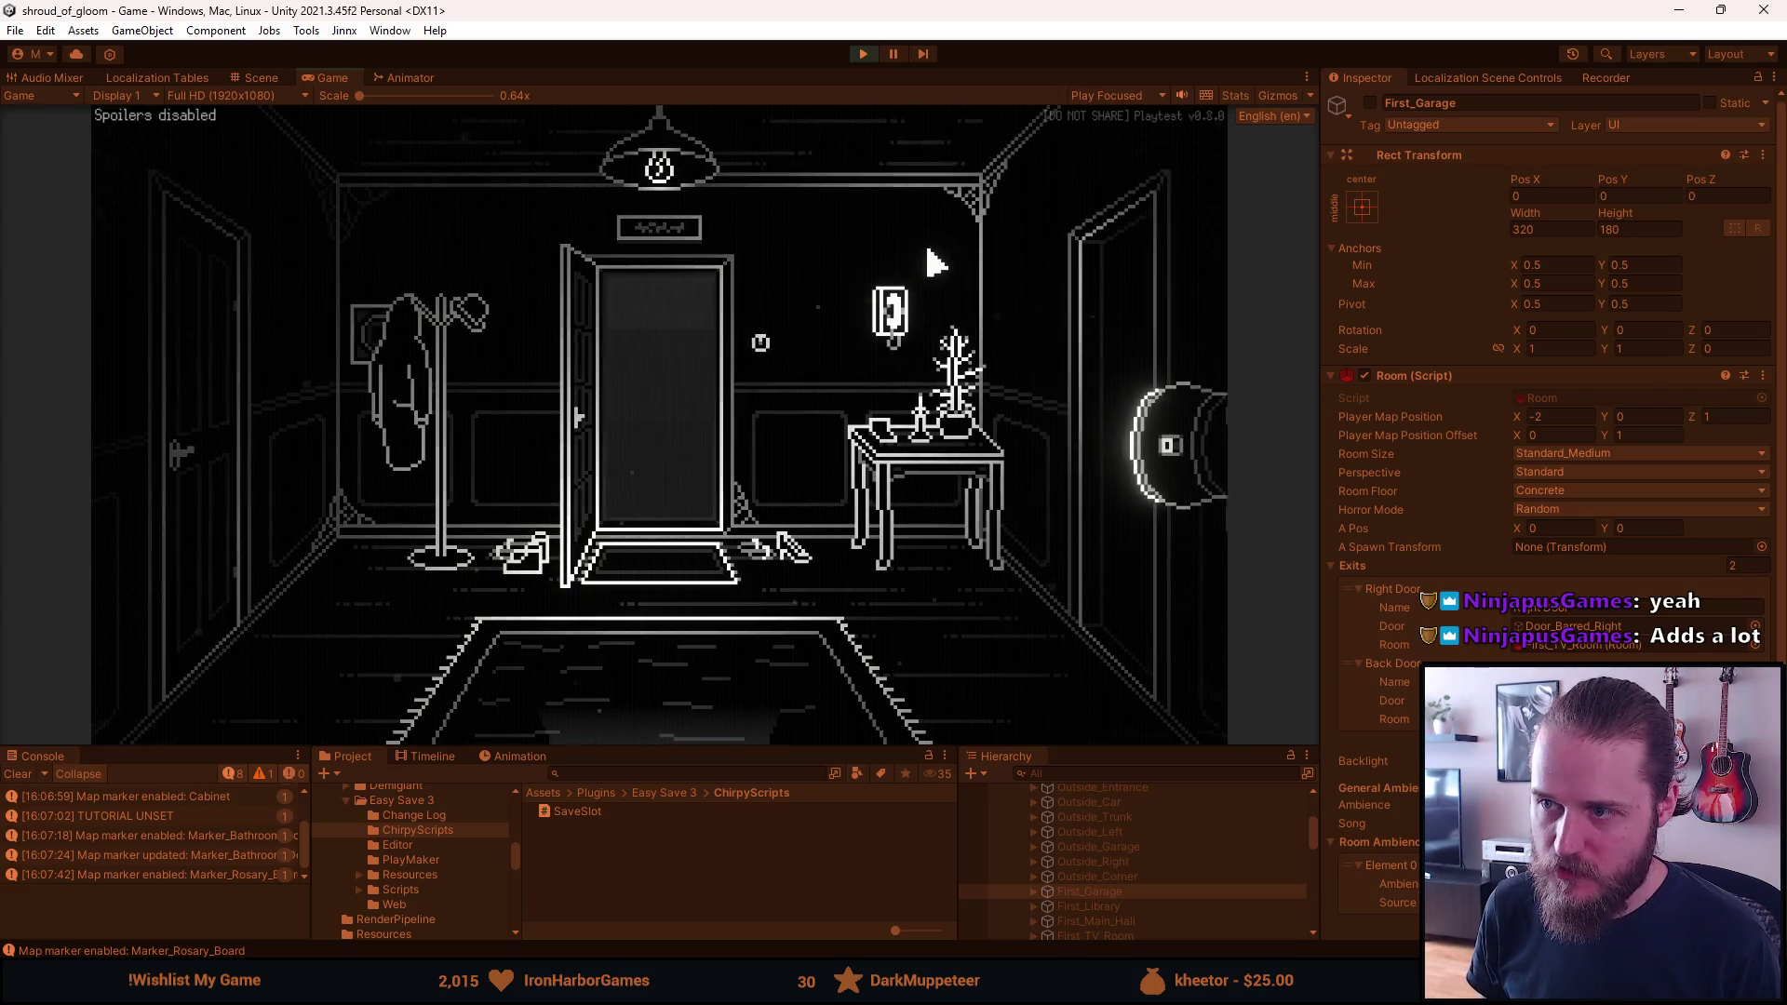
{"action": "left_click", "coordinate": [671, 373]}
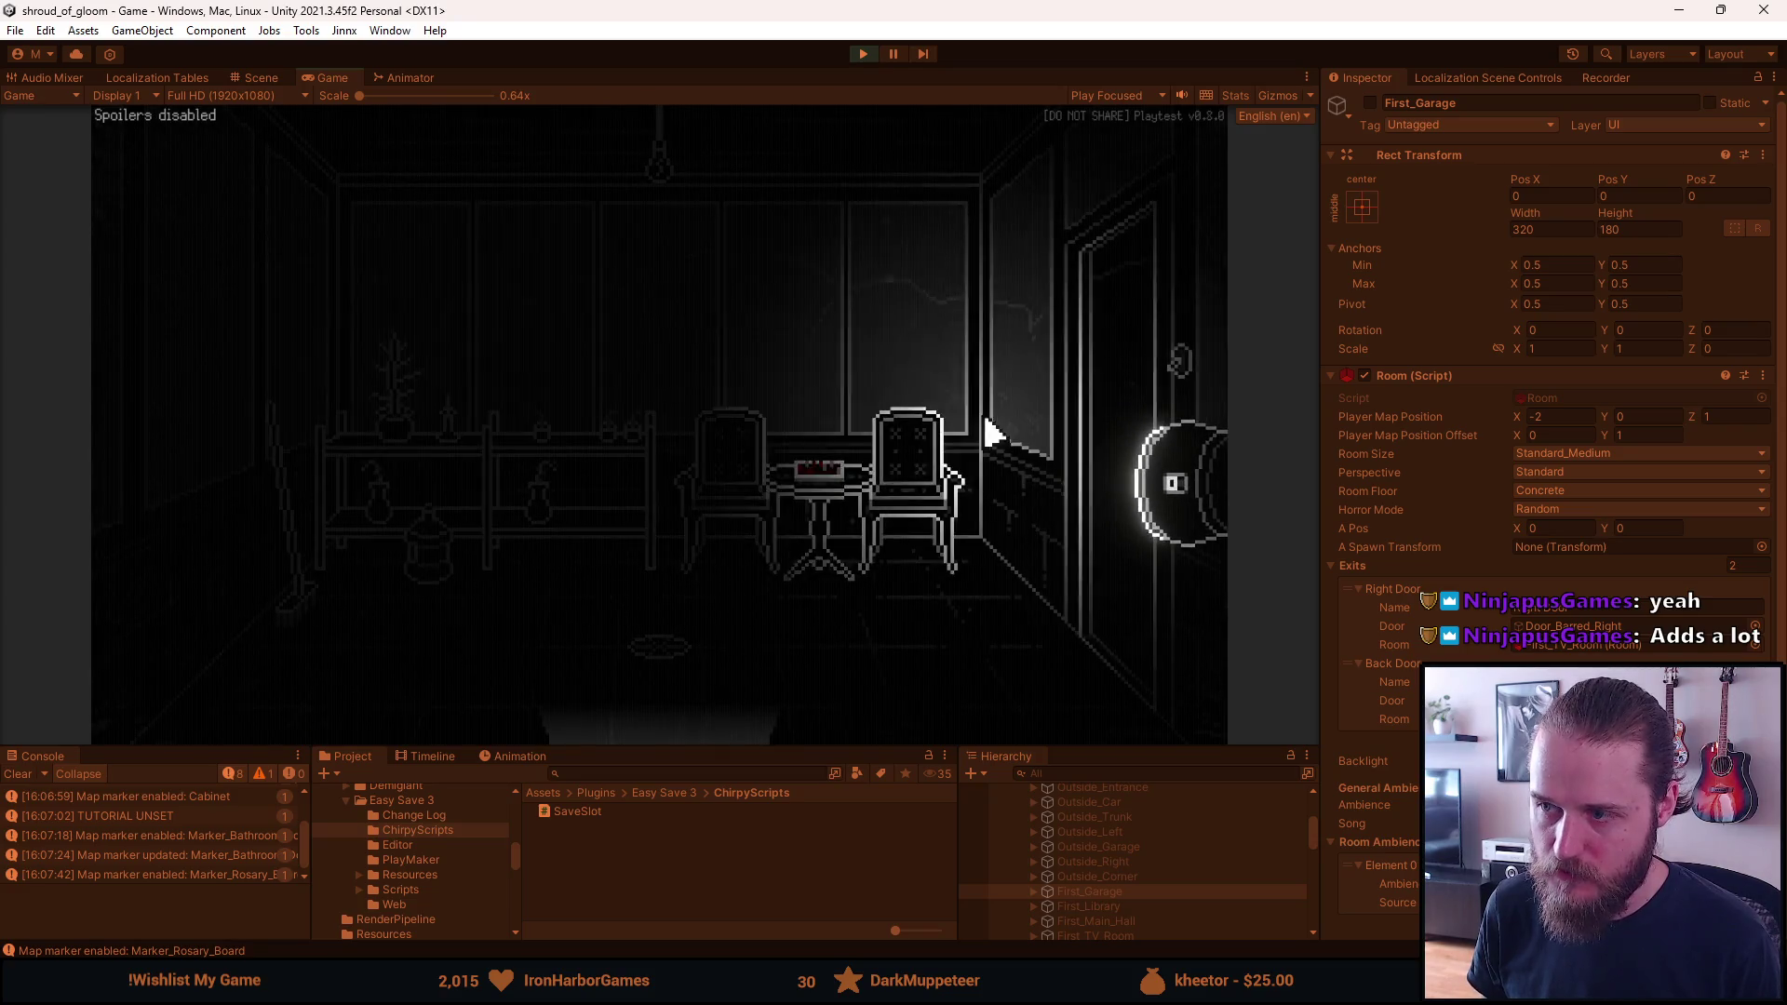
{"action": "left_click", "coordinate": [640, 684]}
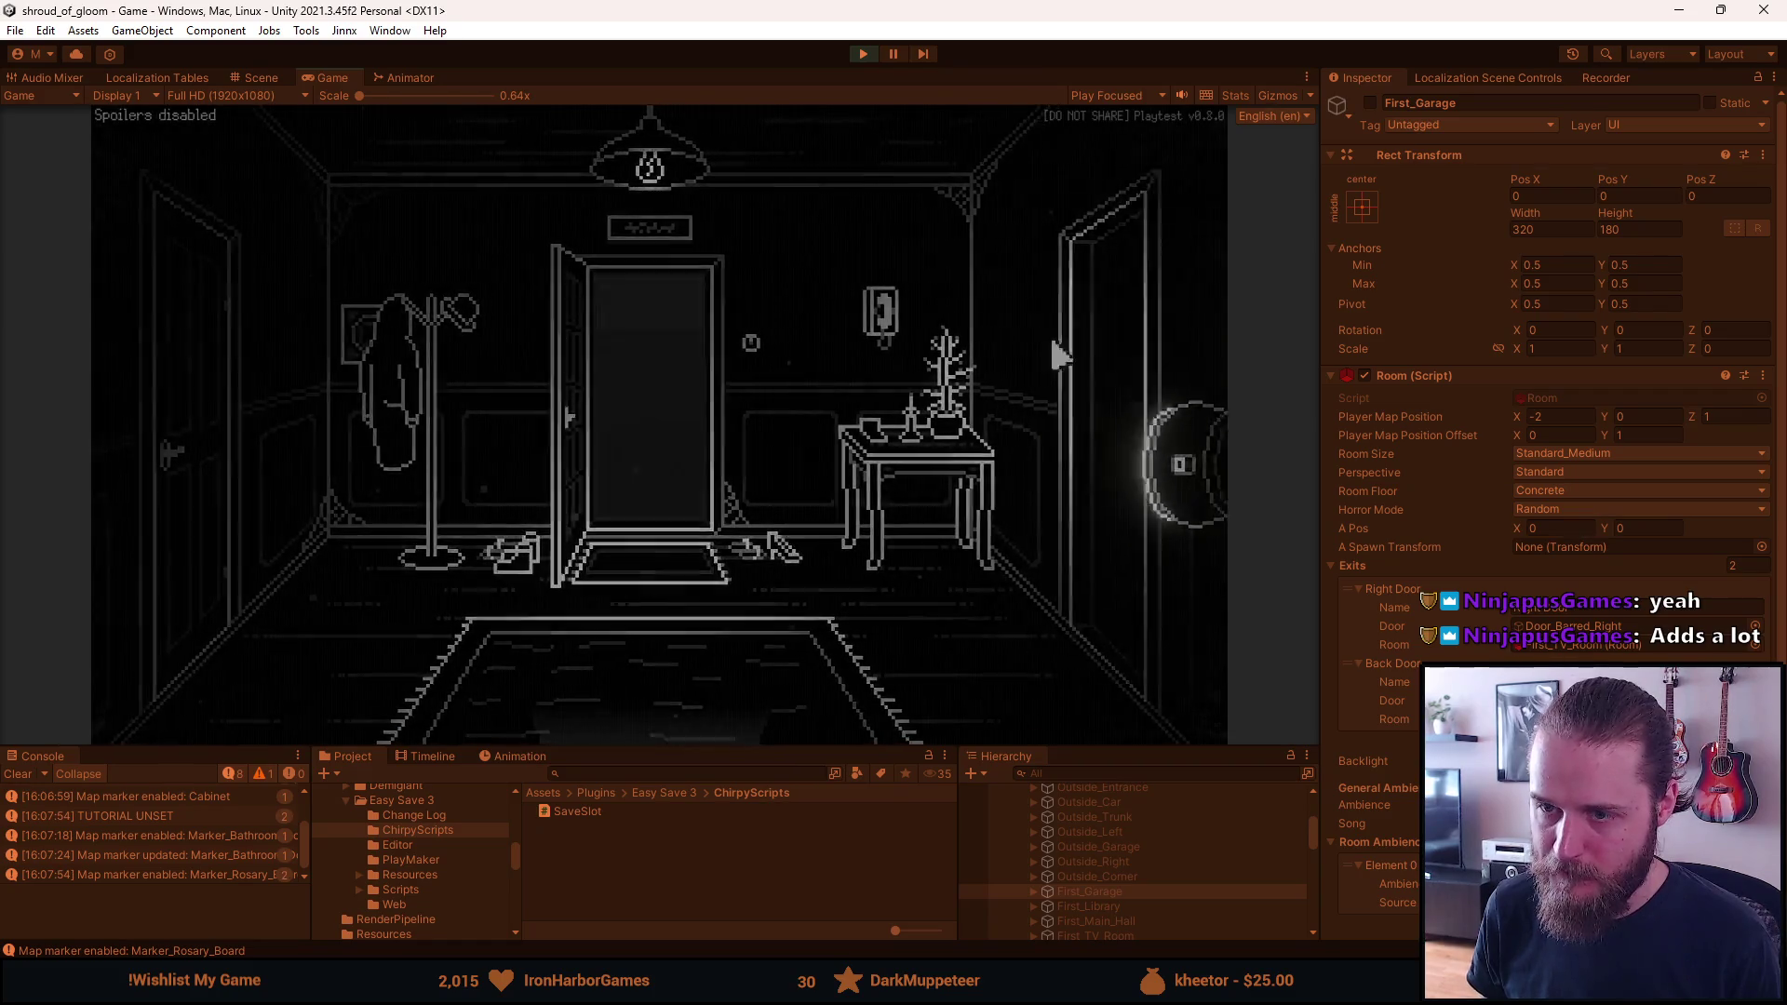
Enter the kitchen, open the fridge's lower door, and return to the main stair hall
{"action": "left_click", "coordinate": [1070, 351]}
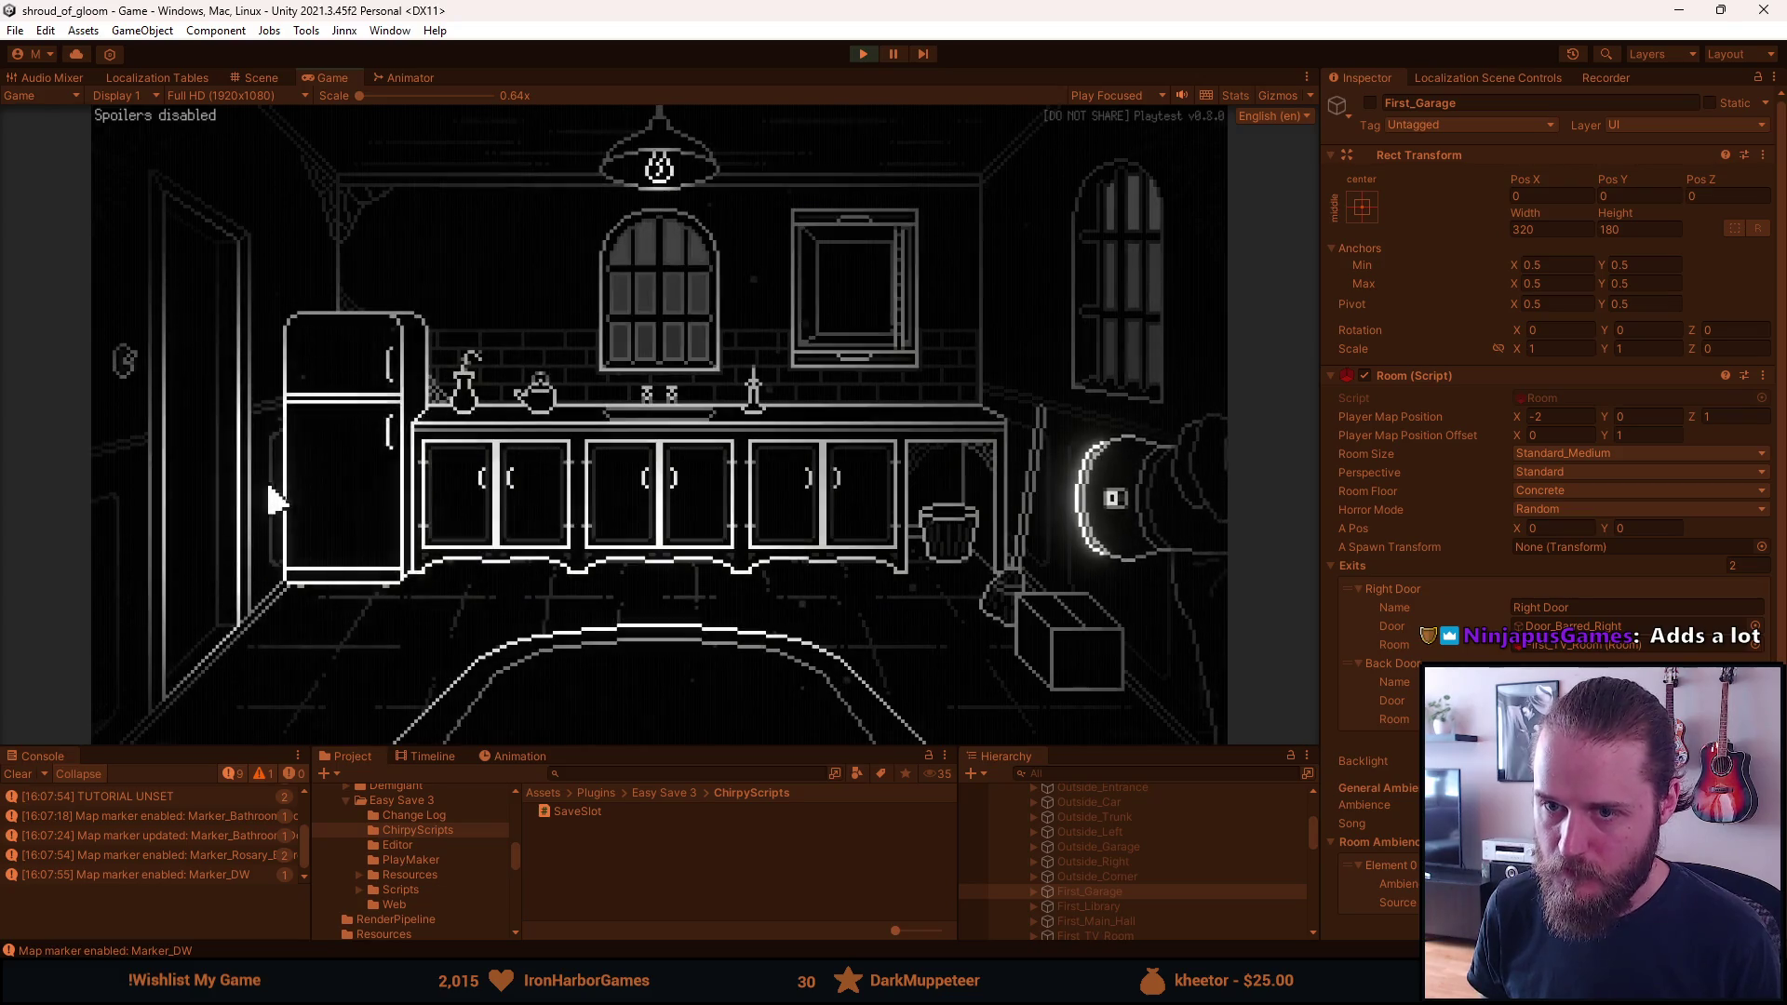
{"action": "left_click", "coordinate": [307, 503]}
{"action": "left_click", "coordinate": [328, 470]}
{"action": "left_click", "coordinate": [296, 498]}
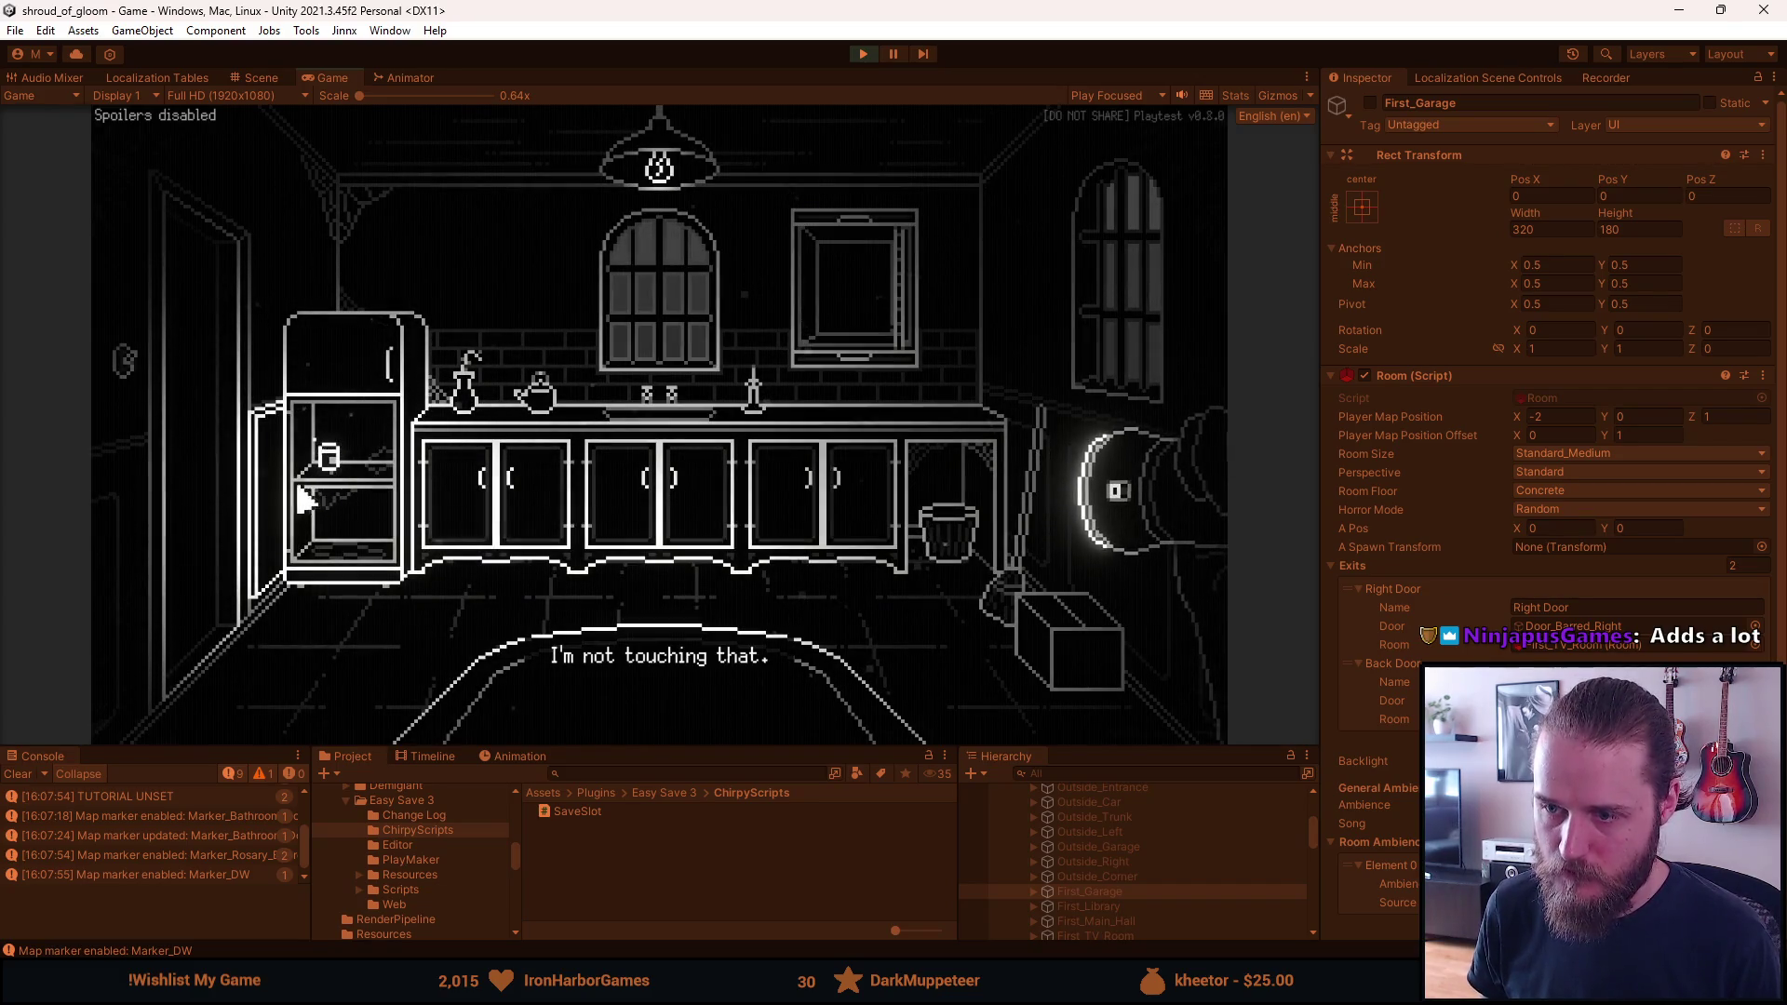
{"action": "left_click", "coordinate": [222, 475]}
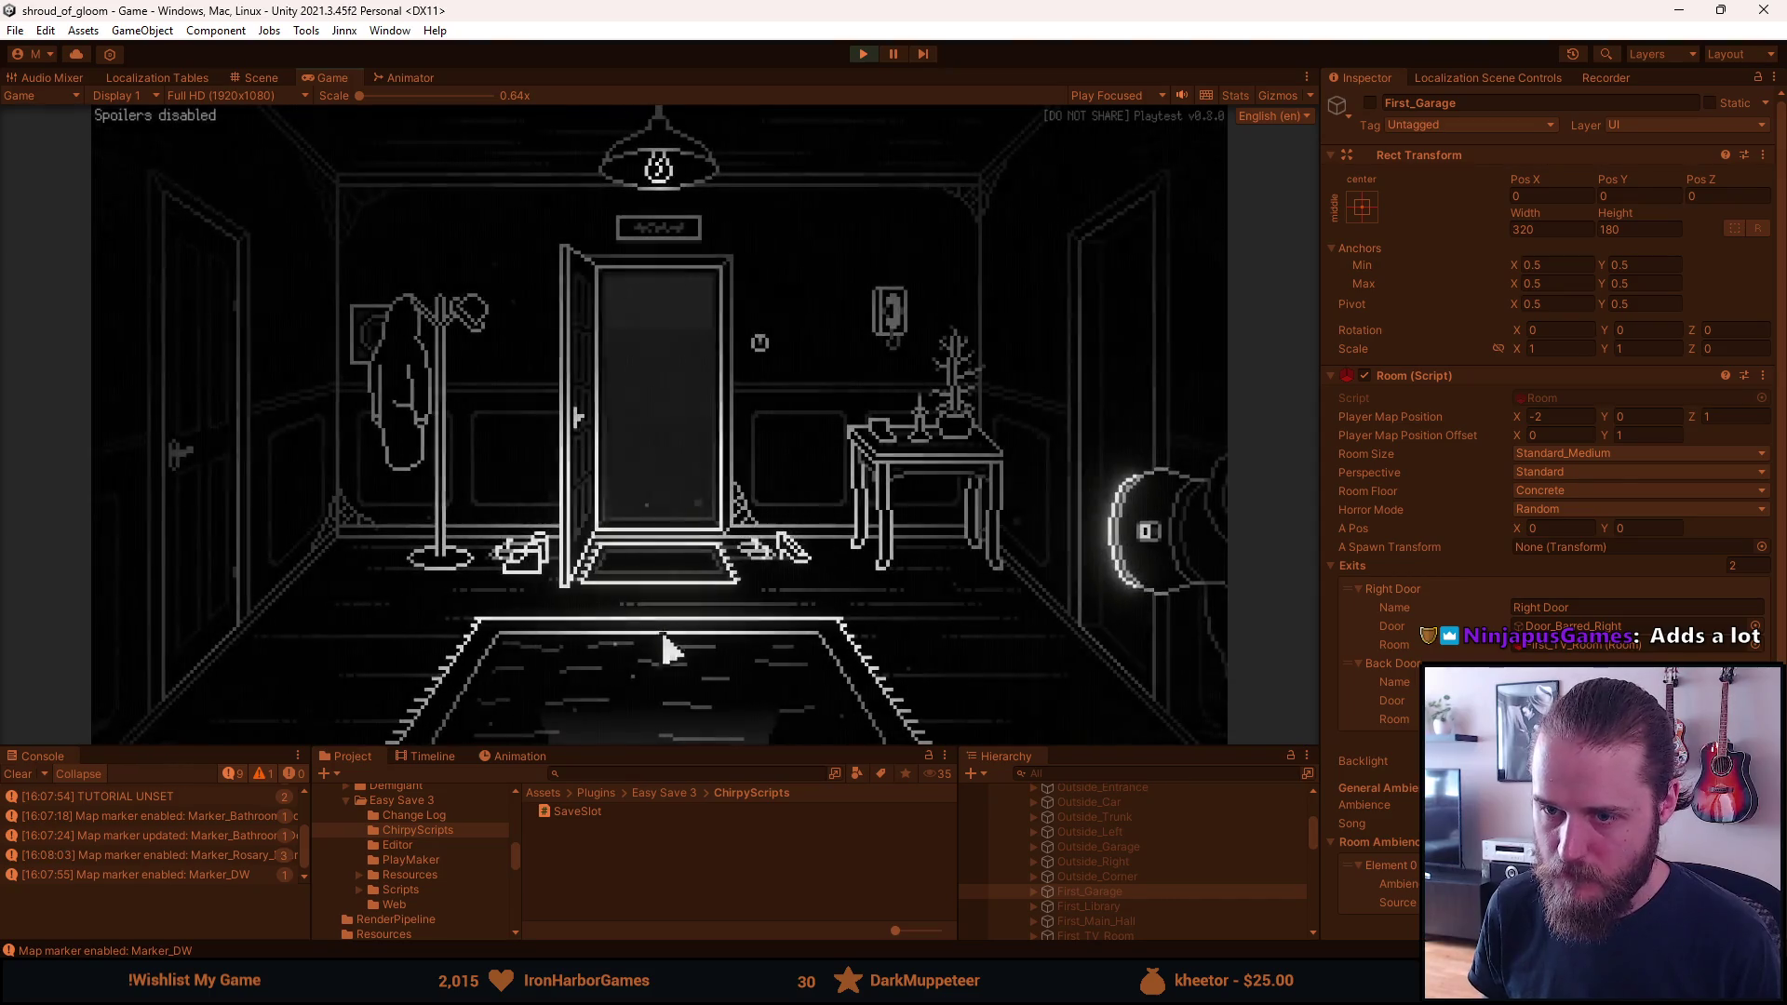
{"action": "left_click", "coordinate": [672, 731]}
{"action": "left_click", "coordinate": [666, 724]}
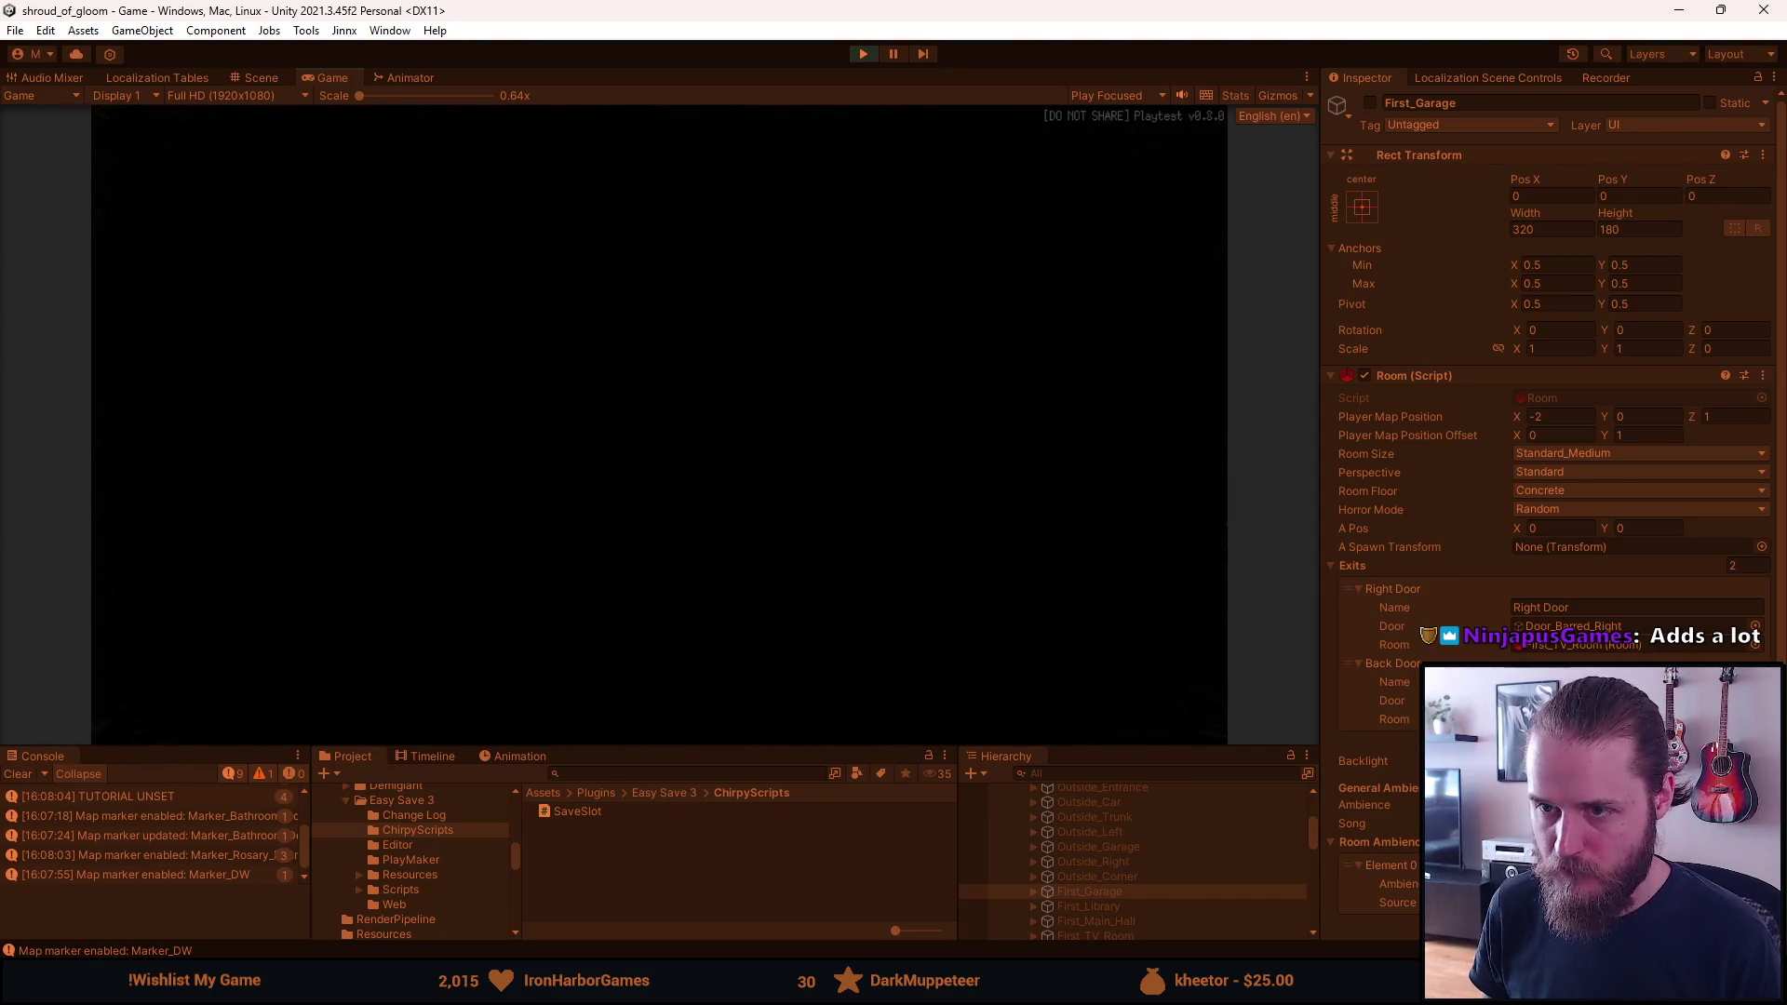
Visit the TV room, garage, clock room and fireplace room, then pause and stop the playtest
{"action": "left_click", "coordinate": [216, 483]}
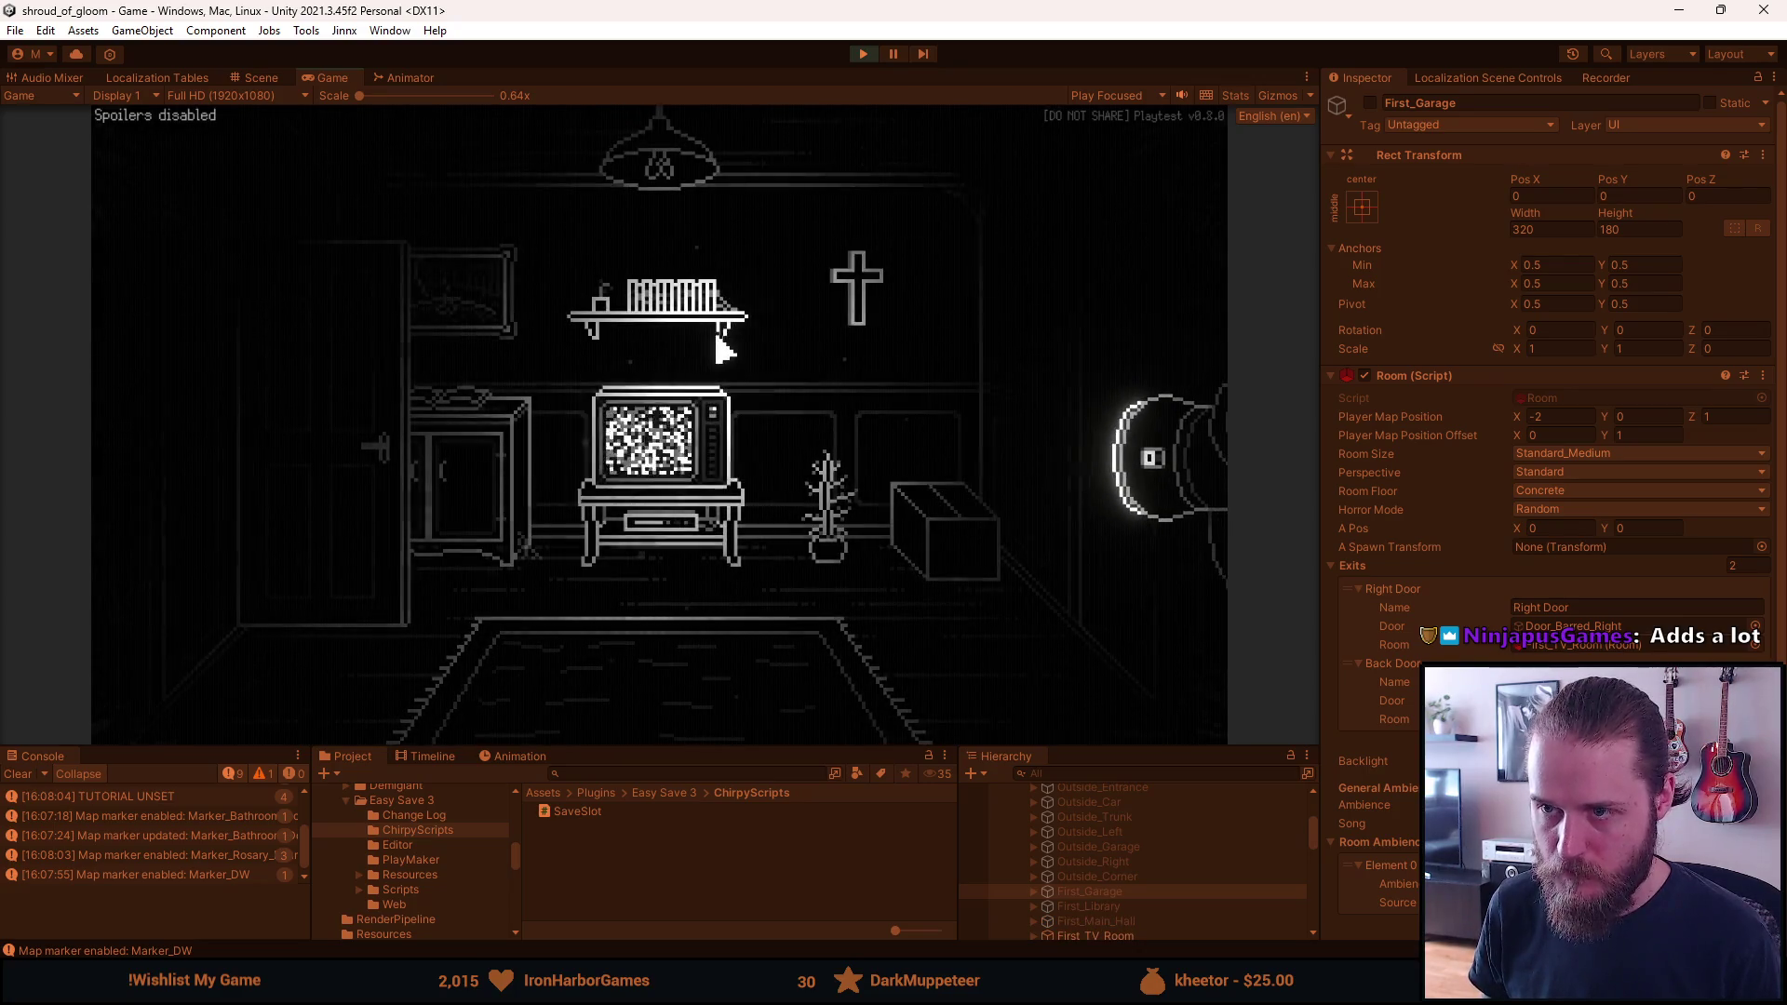
{"action": "left_click", "coordinate": [203, 398]}
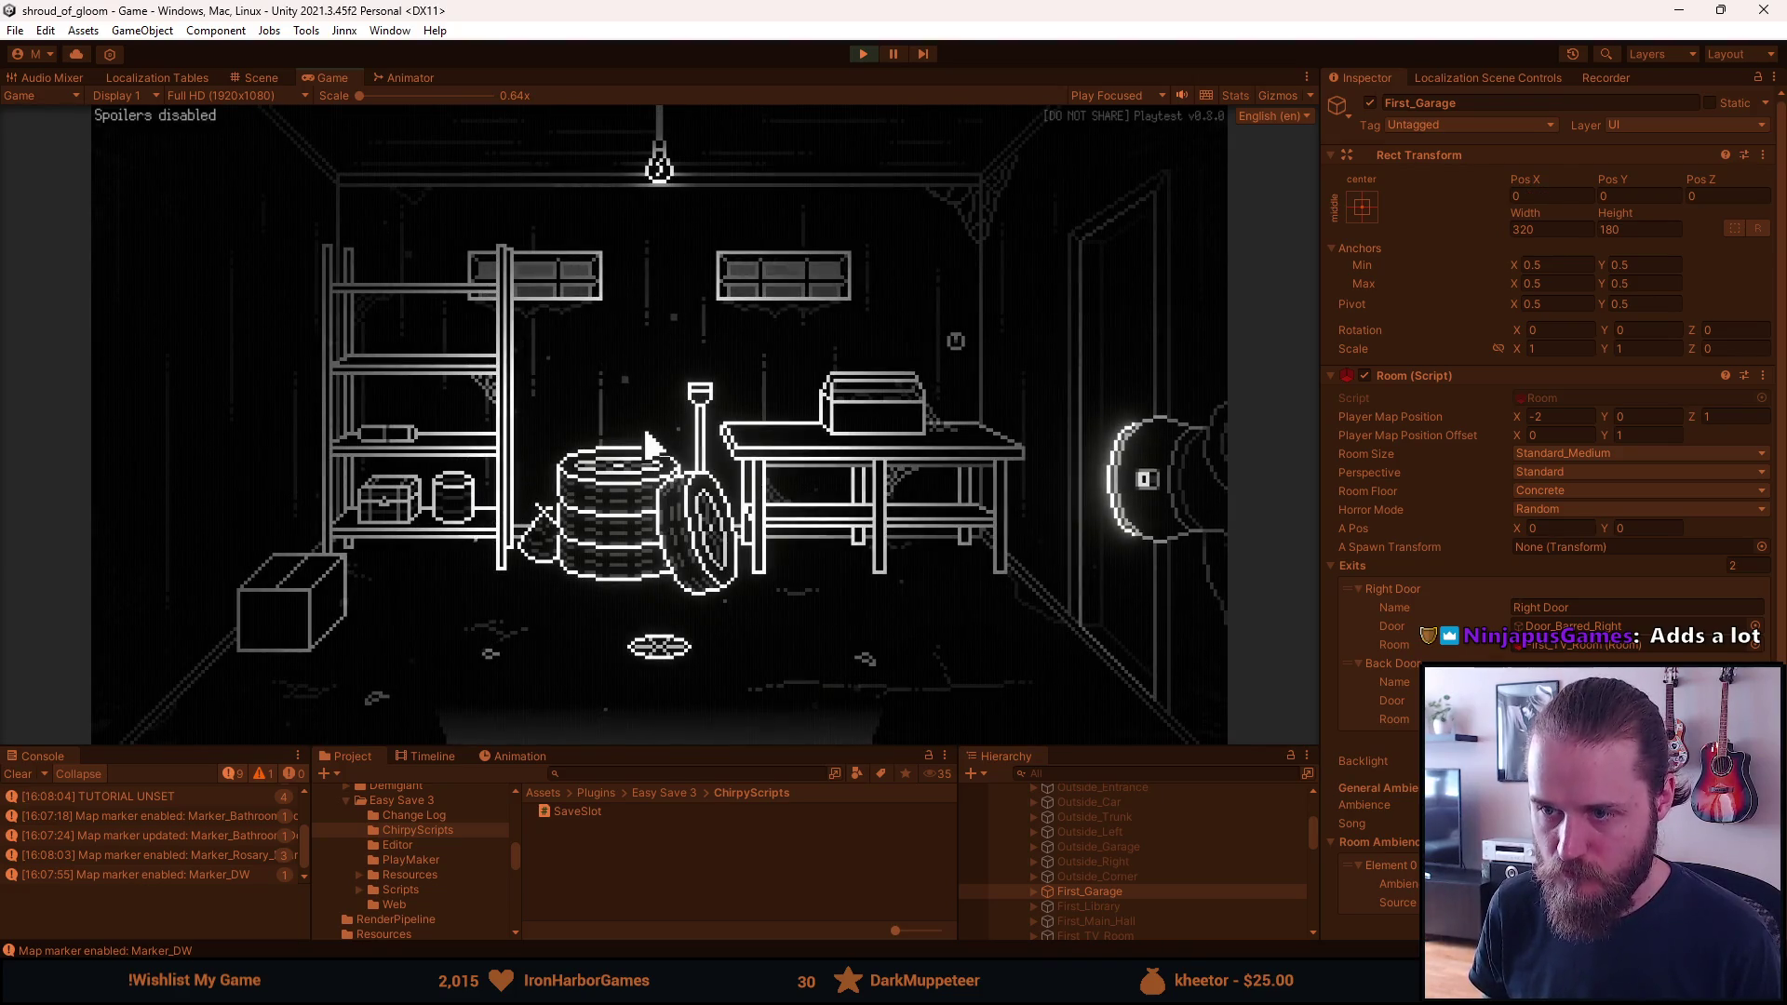
{"action": "left_click", "coordinate": [1061, 357]}
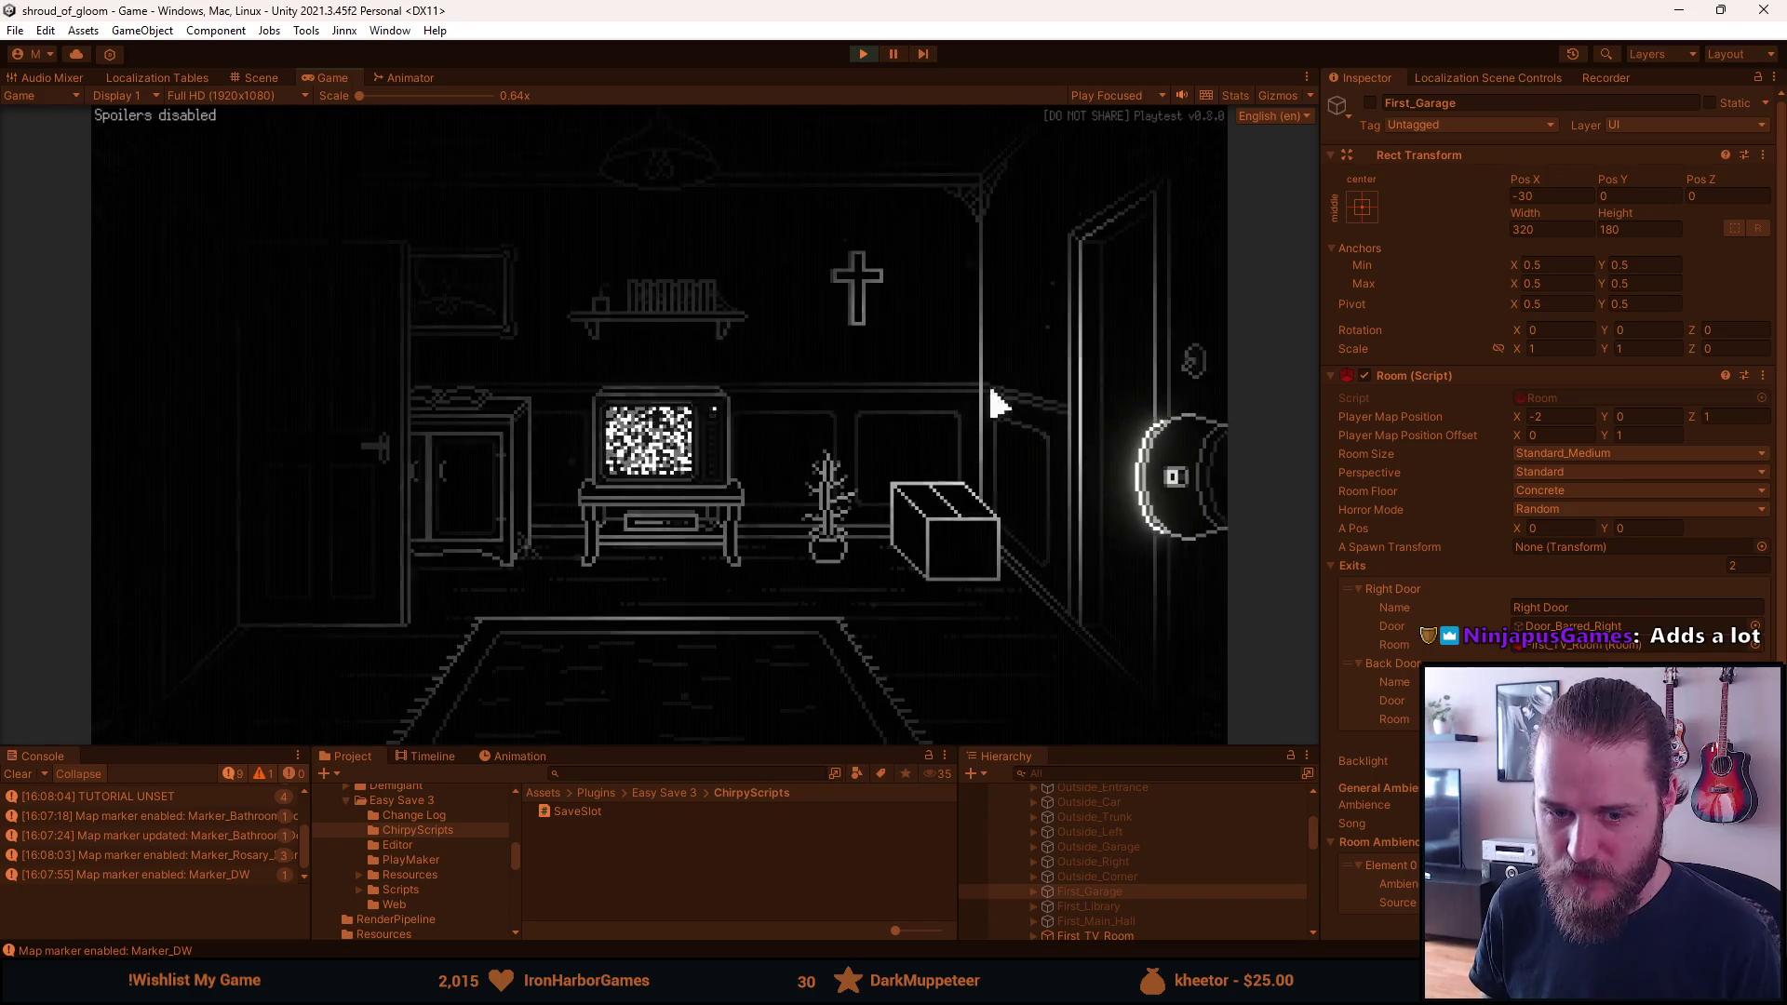
{"action": "left_click", "coordinate": [1098, 356]}
{"action": "left_click", "coordinate": [1159, 356]}
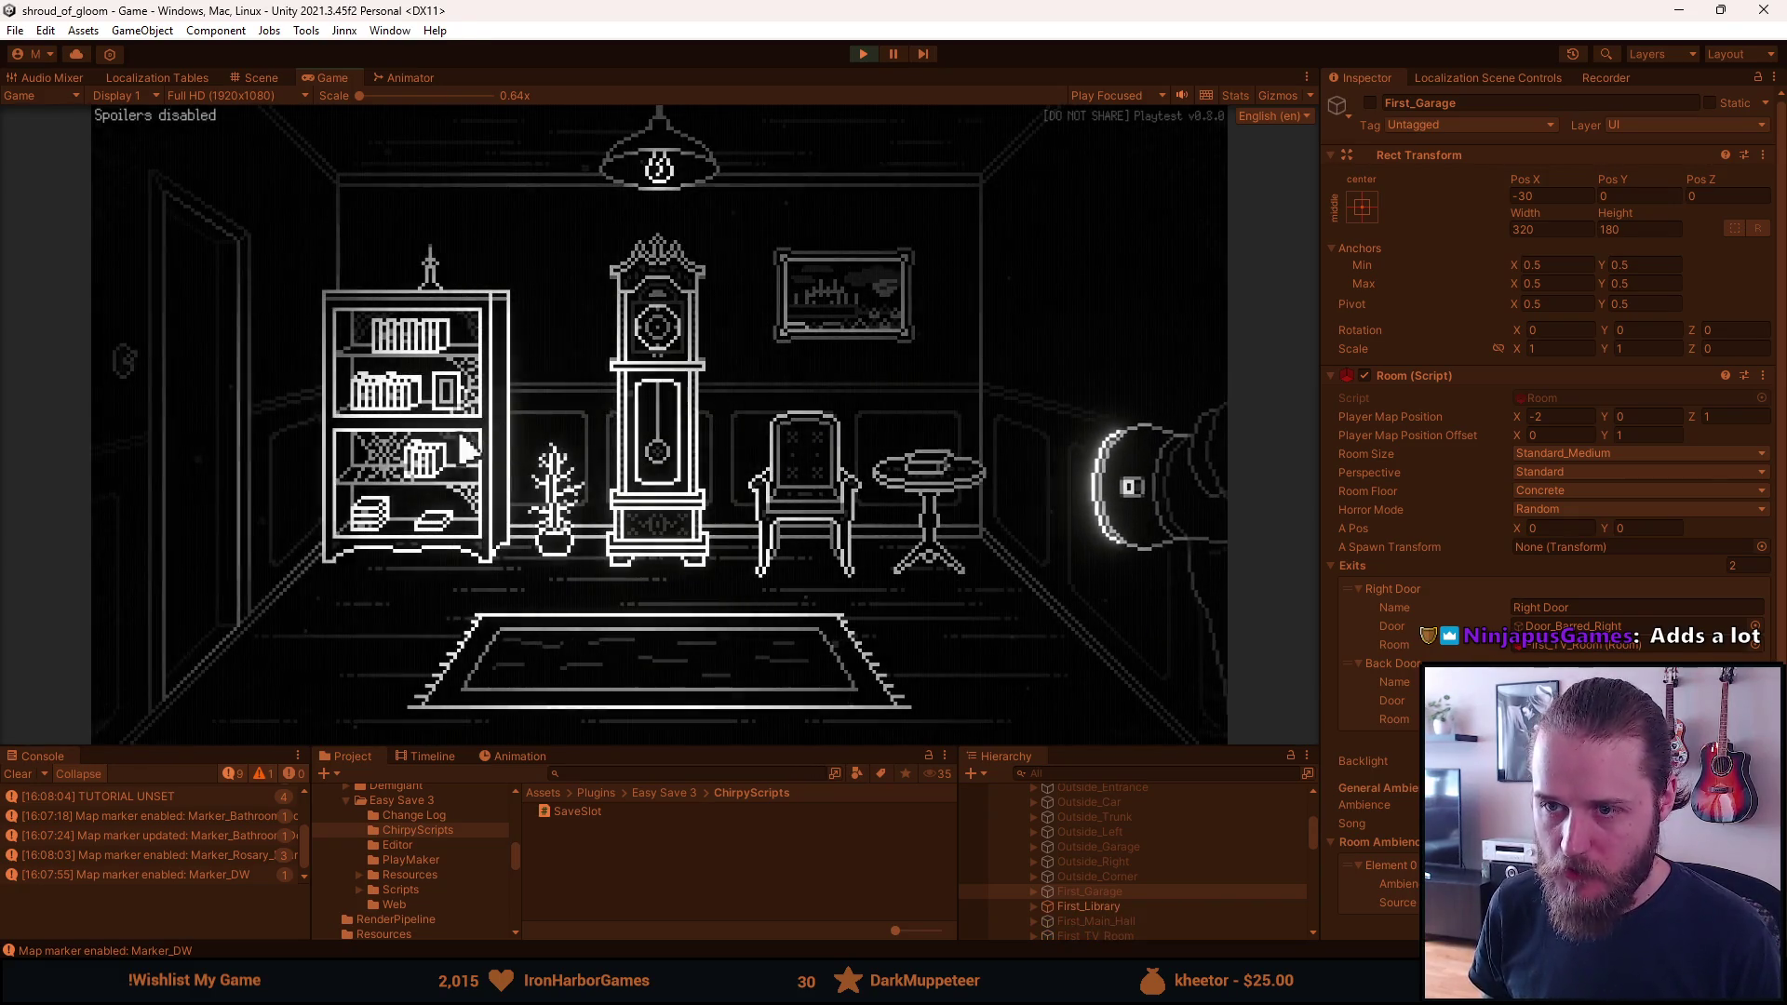
{"action": "left_click", "coordinate": [228, 472]}
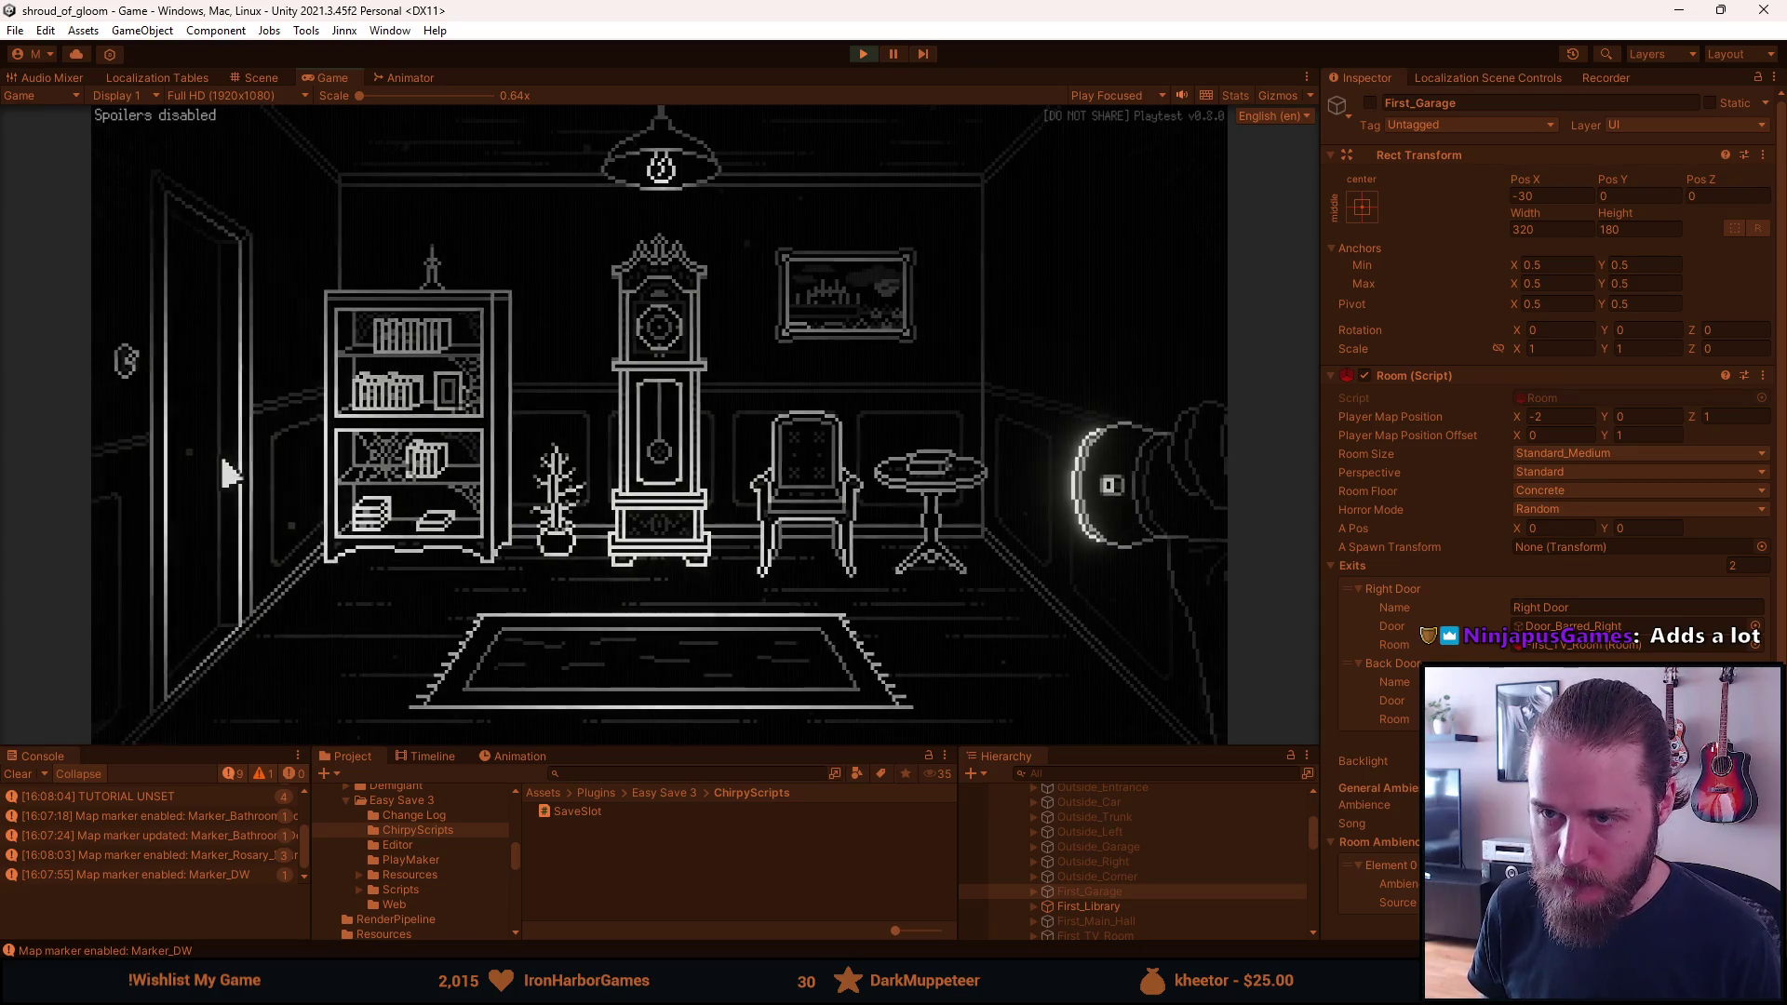
{"action": "left_click", "coordinate": [372, 448]}
{"action": "left_click", "coordinate": [207, 463]}
{"action": "key", "text": "Escape"}
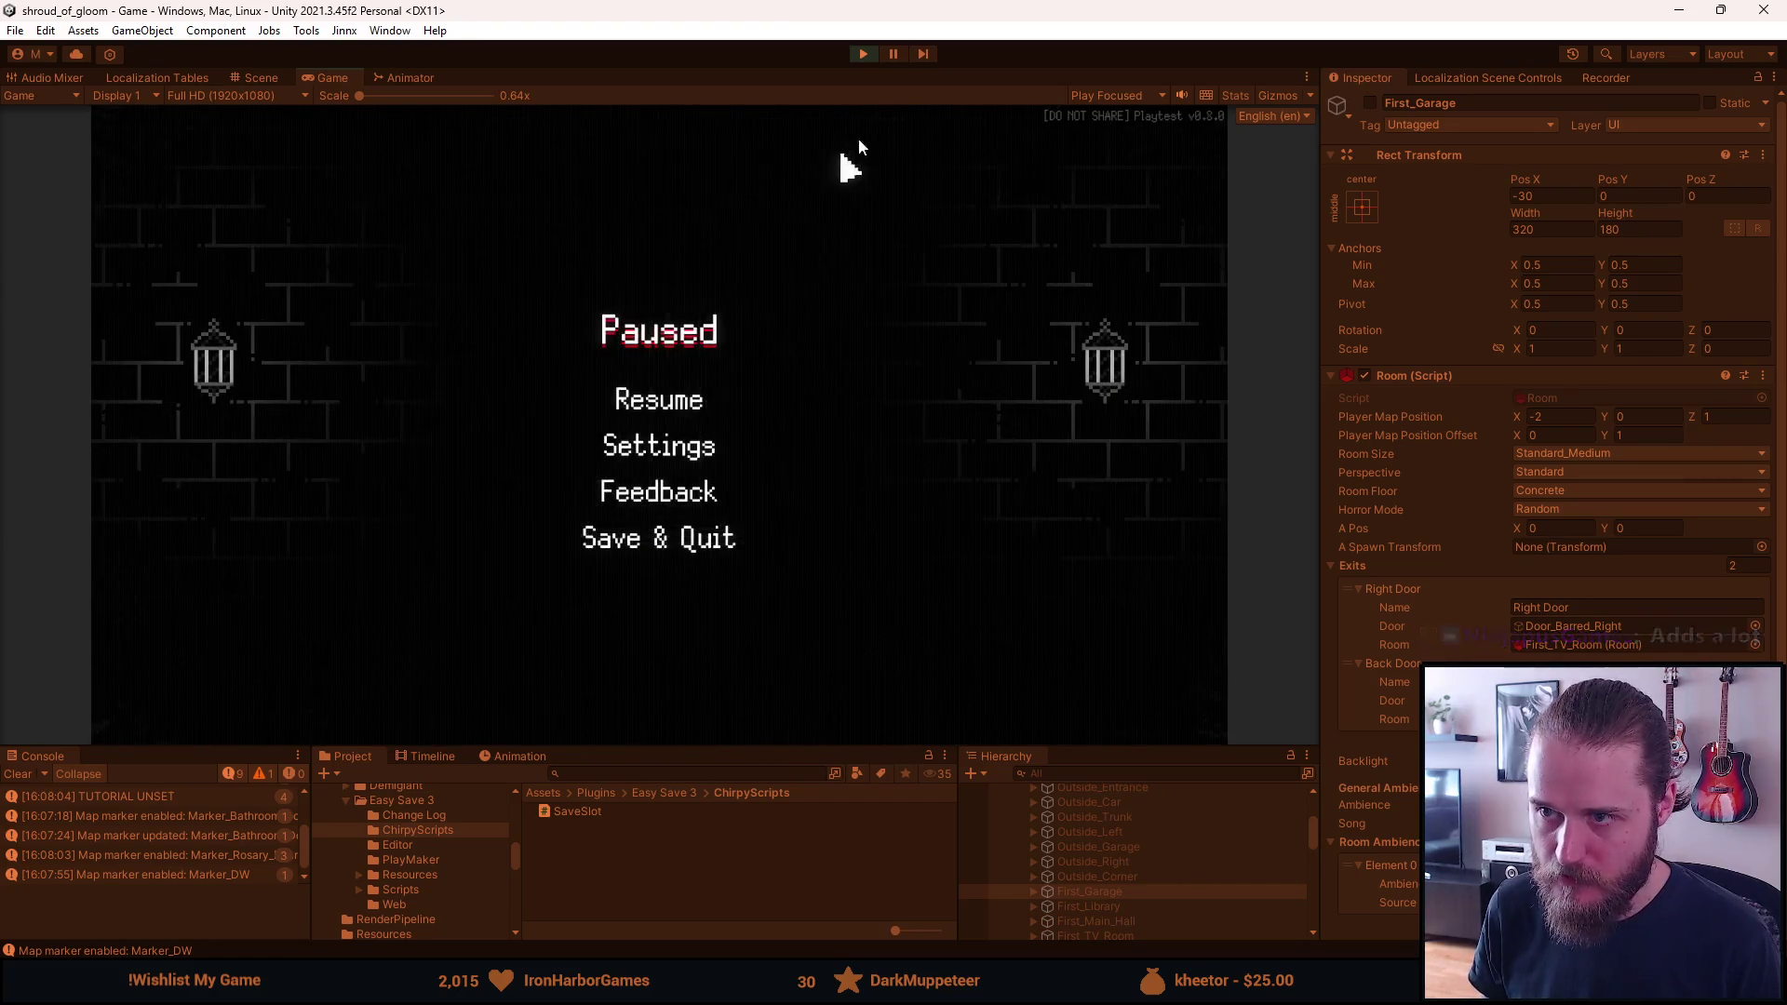
{"action": "left_click", "coordinate": [862, 59]}
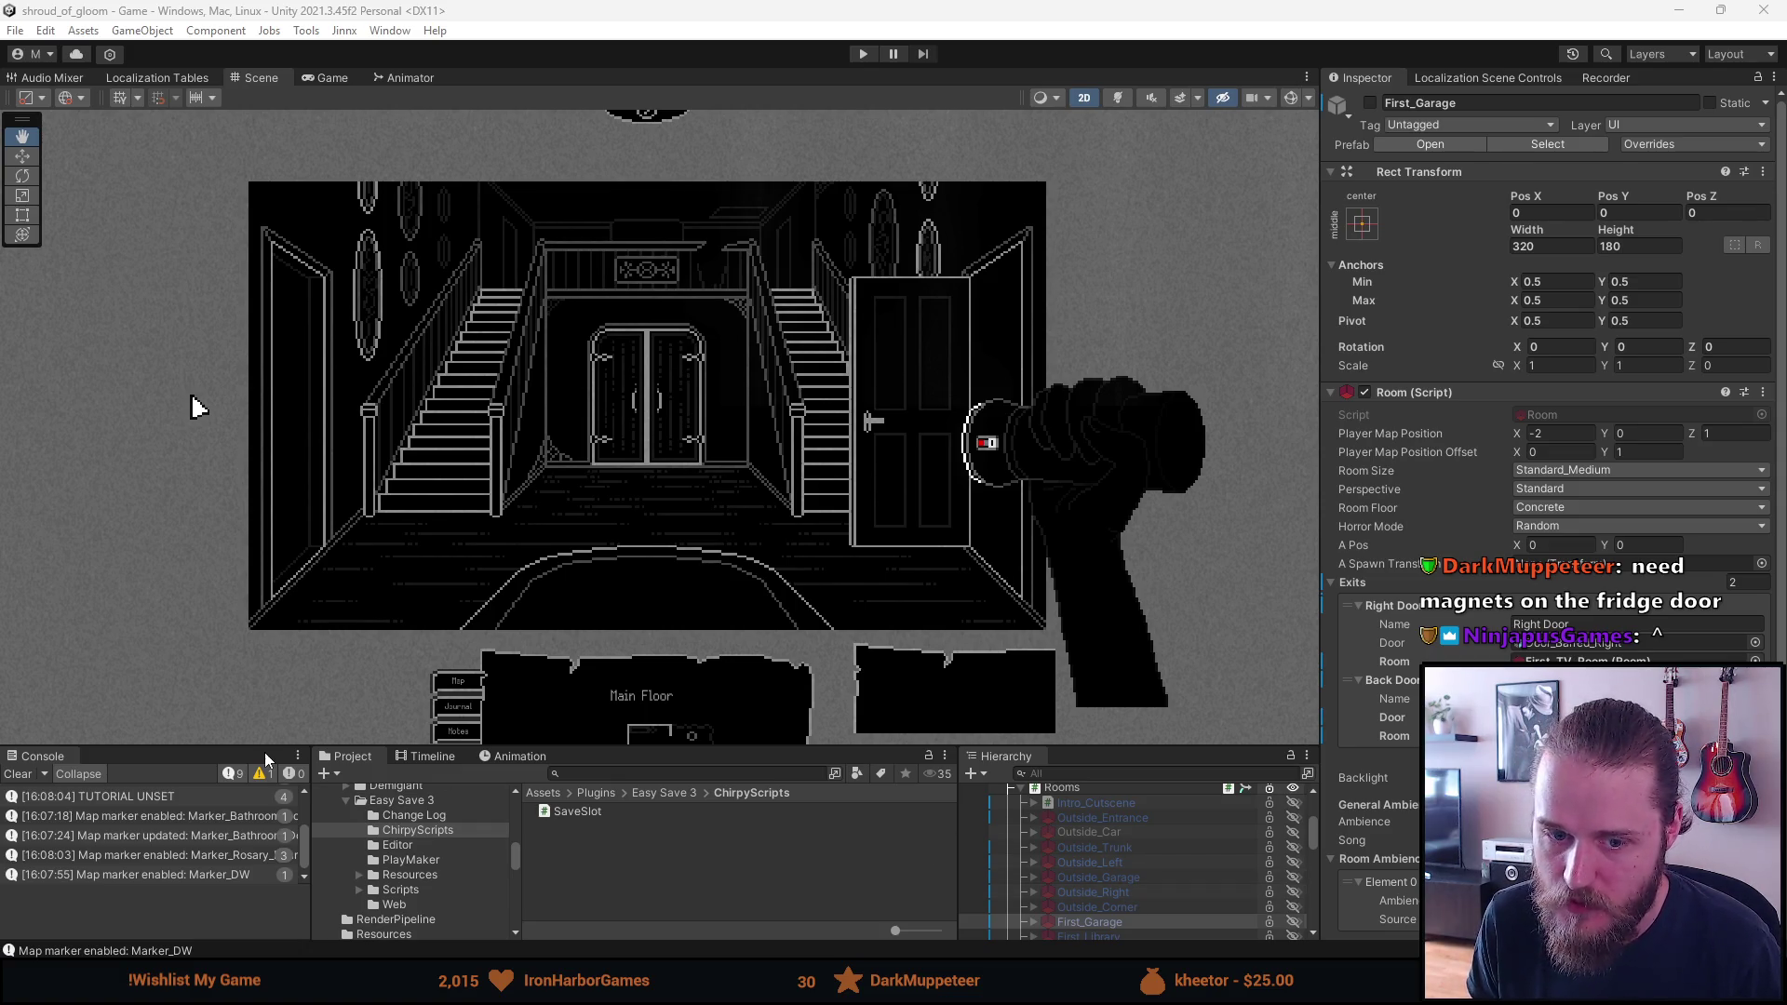
Clear the Unity console log and switch to Props.png in Aseprite
{"action": "left_click", "coordinate": [20, 774]}
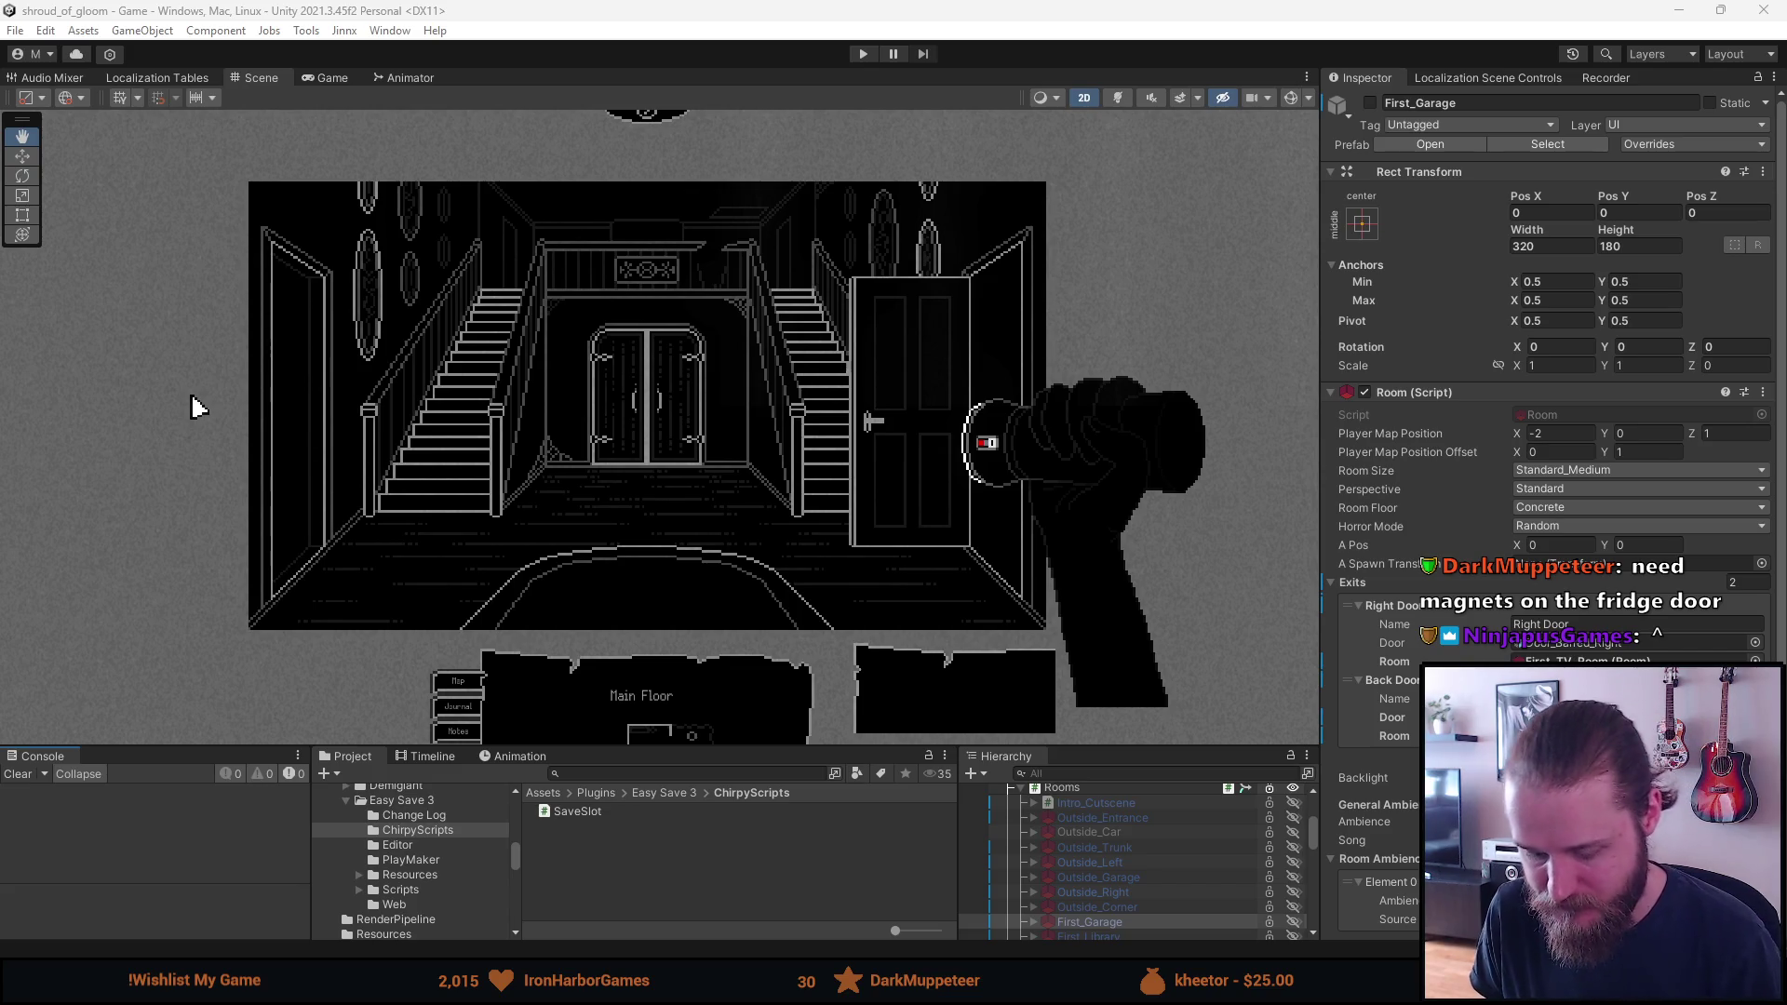
{"action": "key", "text": "alt+Tab"}
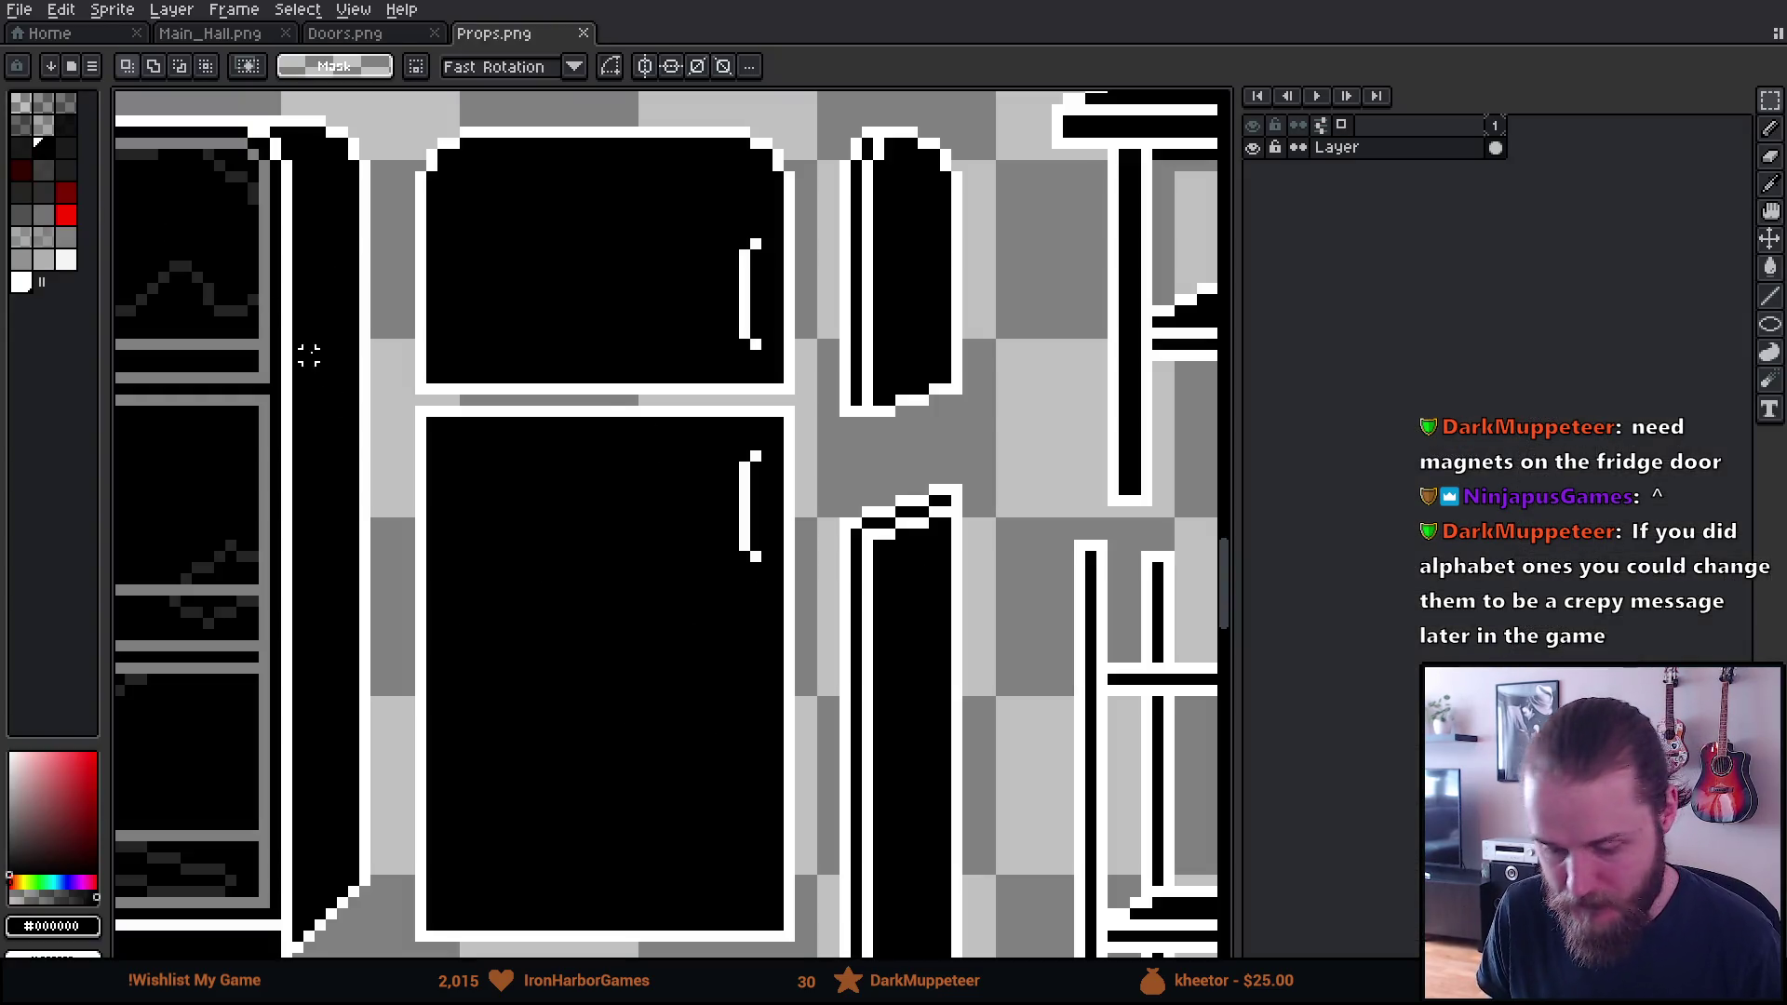
Load the shroud palette and paint four grey magnets on the lower fridge door
{"action": "left_click", "coordinate": [71, 67]}
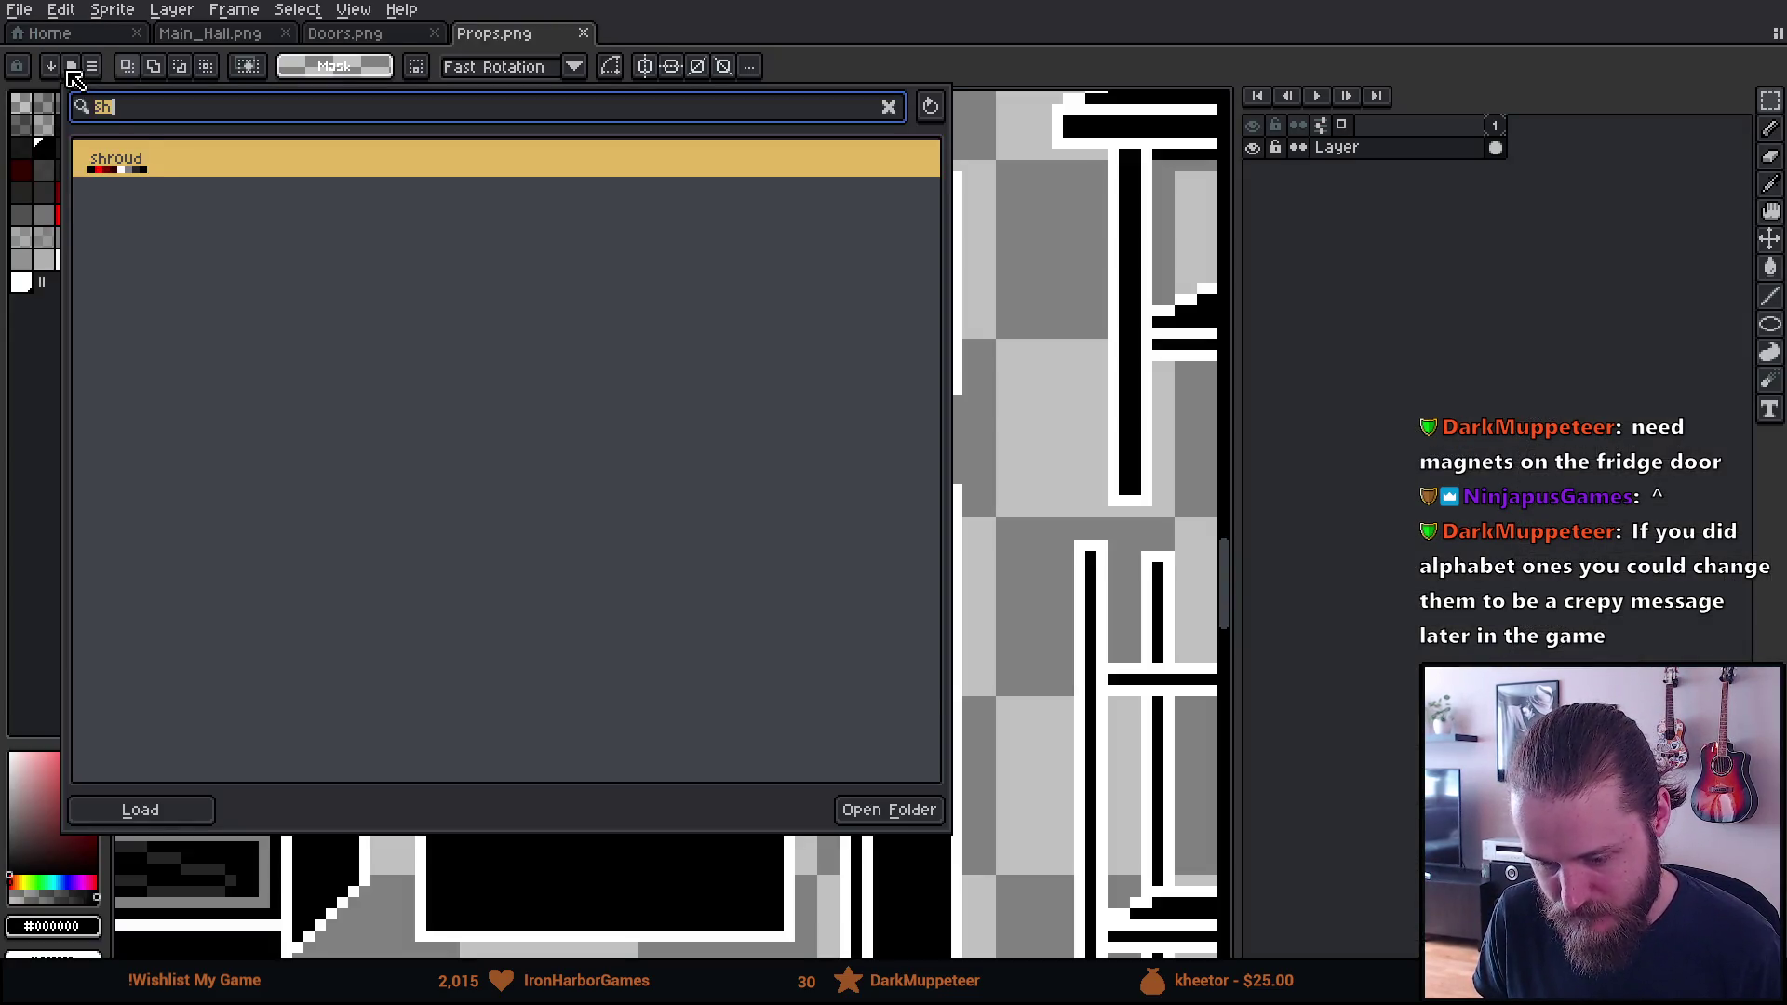
{"action": "left_click", "coordinate": [119, 161]}
{"action": "left_click", "coordinate": [37, 177]}
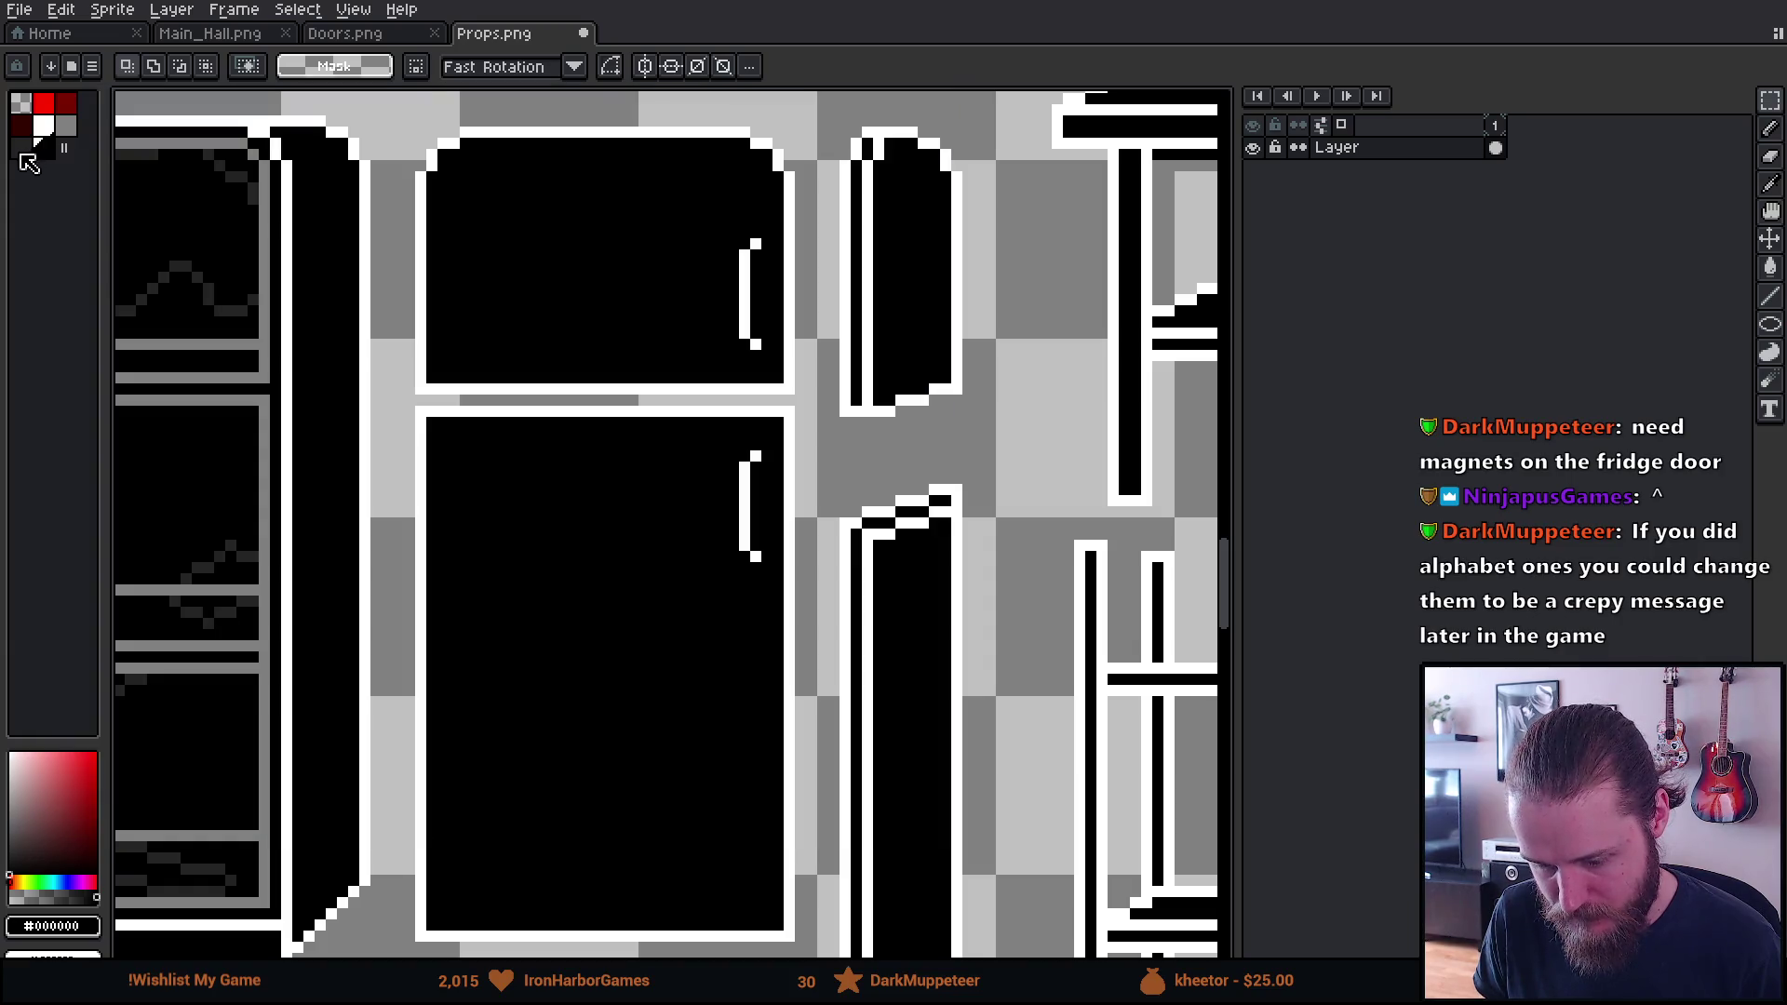
{"action": "key", "text": "b"}
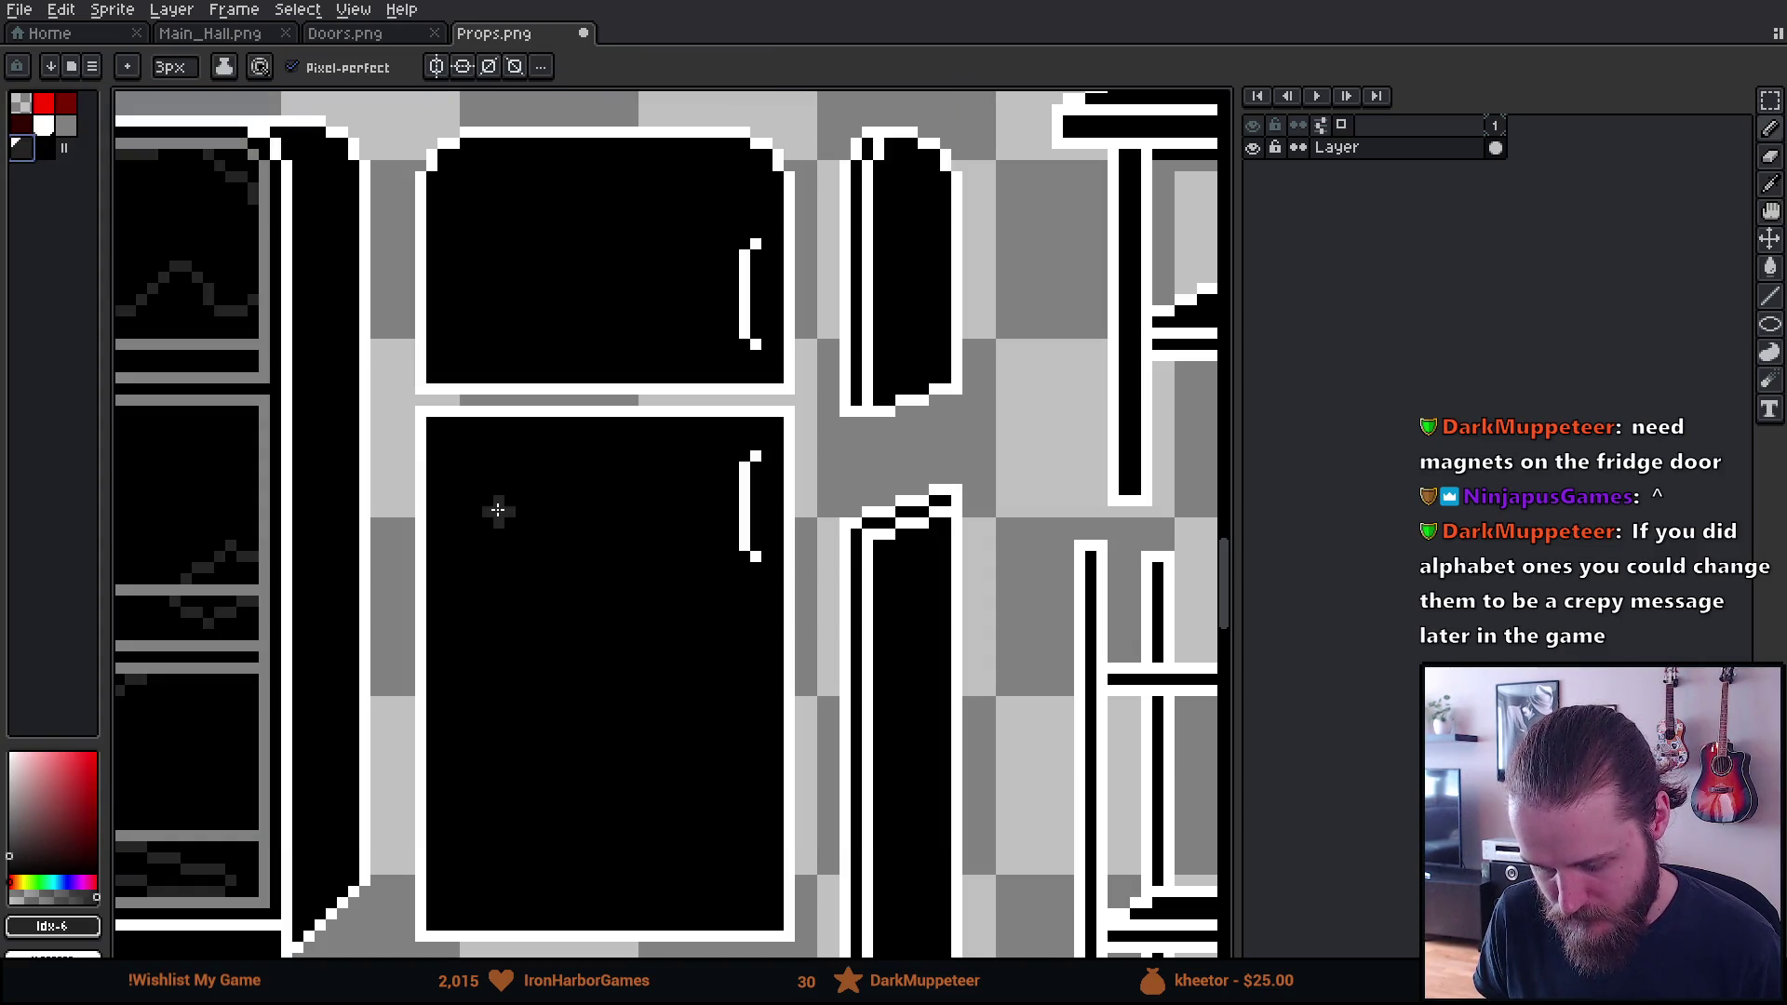
{"action": "left_click", "coordinate": [508, 511]}
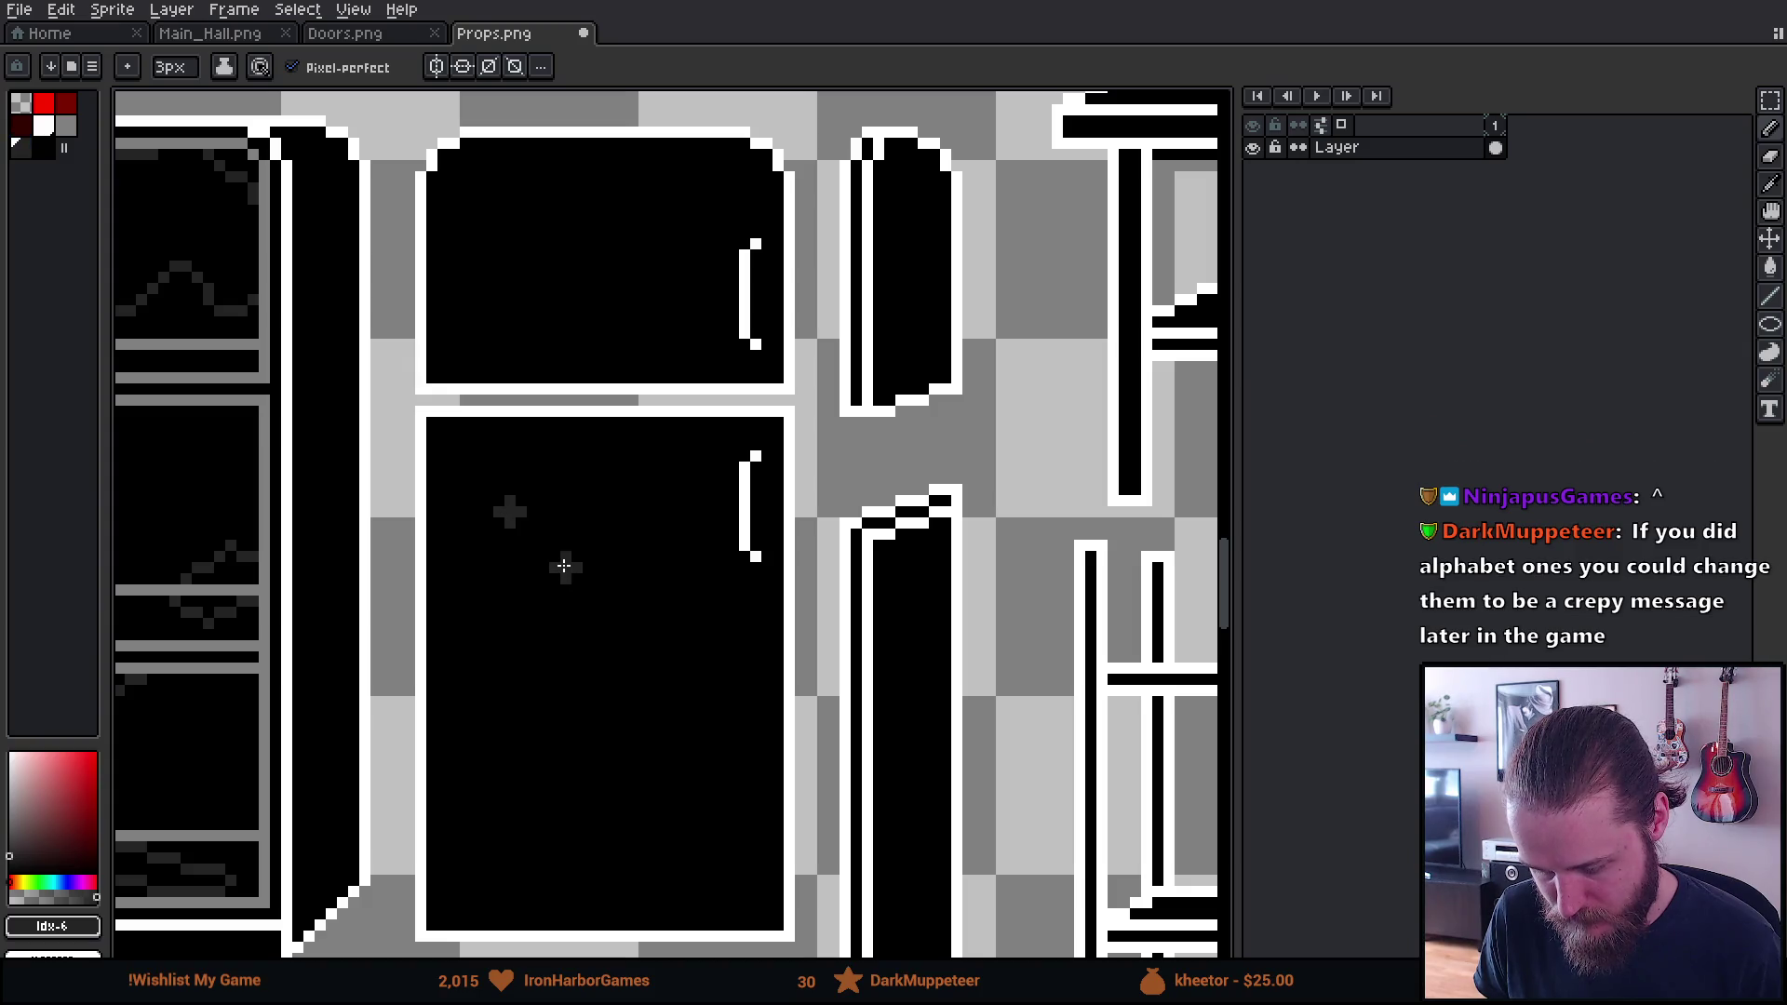
{"action": "left_click", "coordinate": [564, 566]}
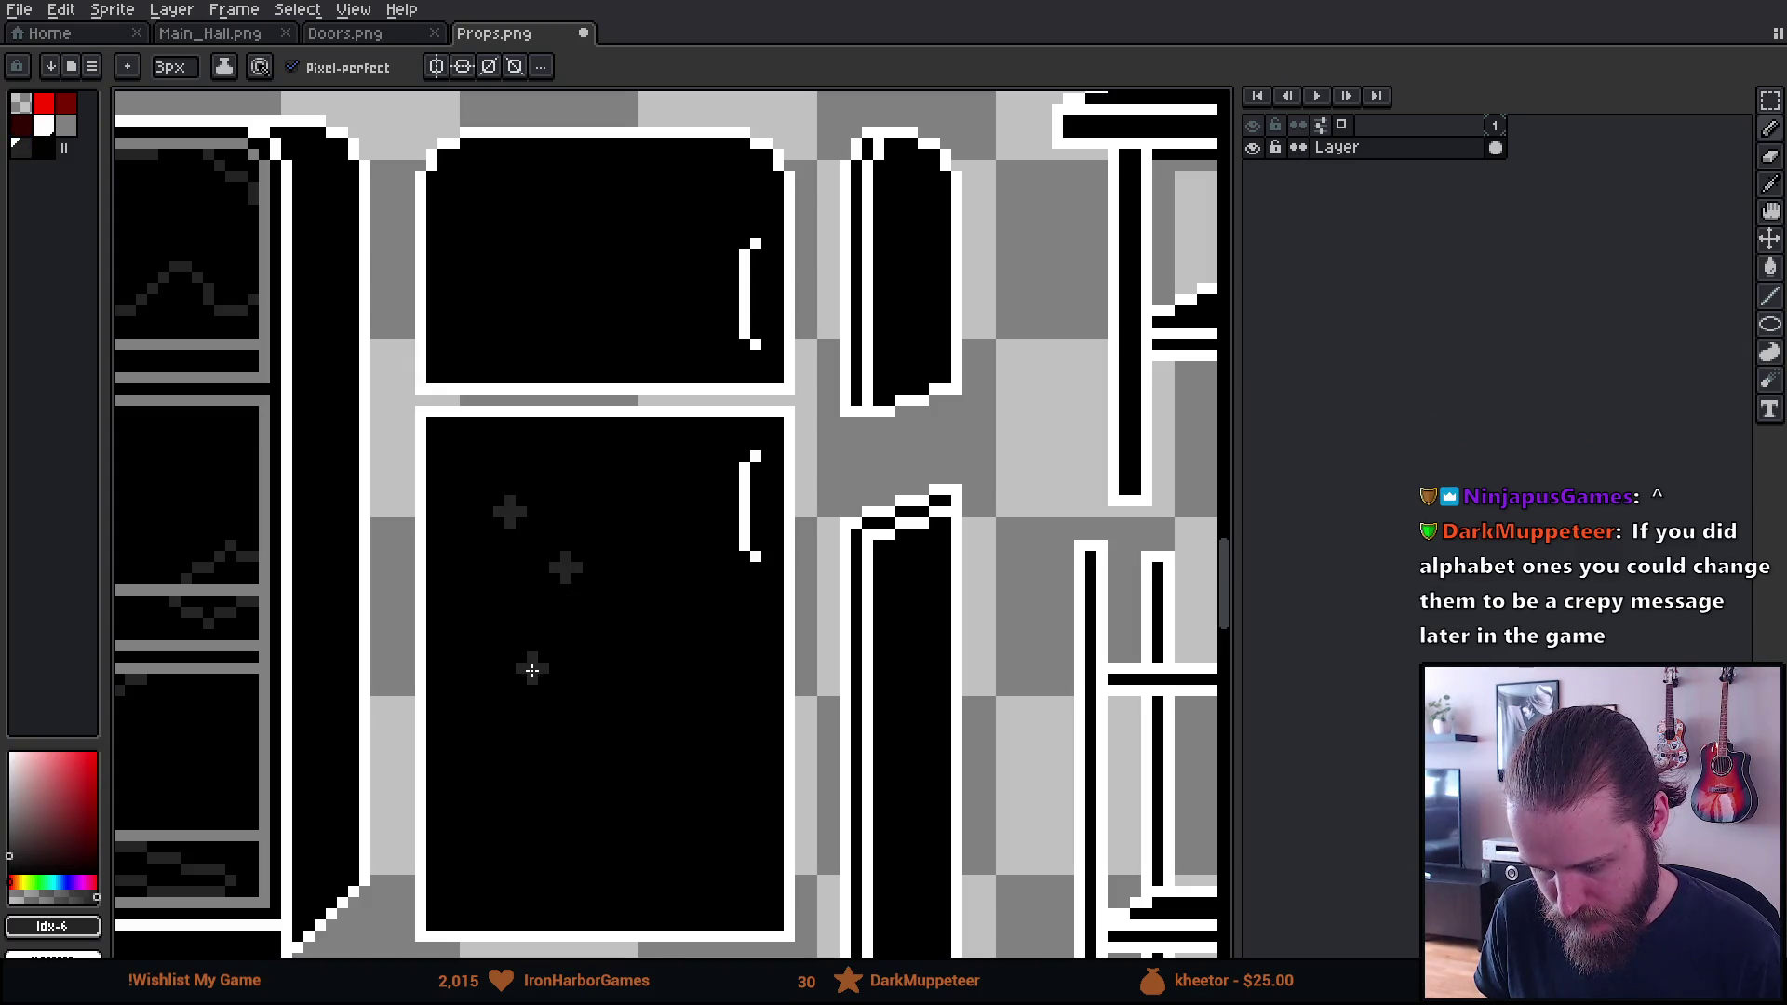
{"action": "left_click", "coordinate": [525, 698]}
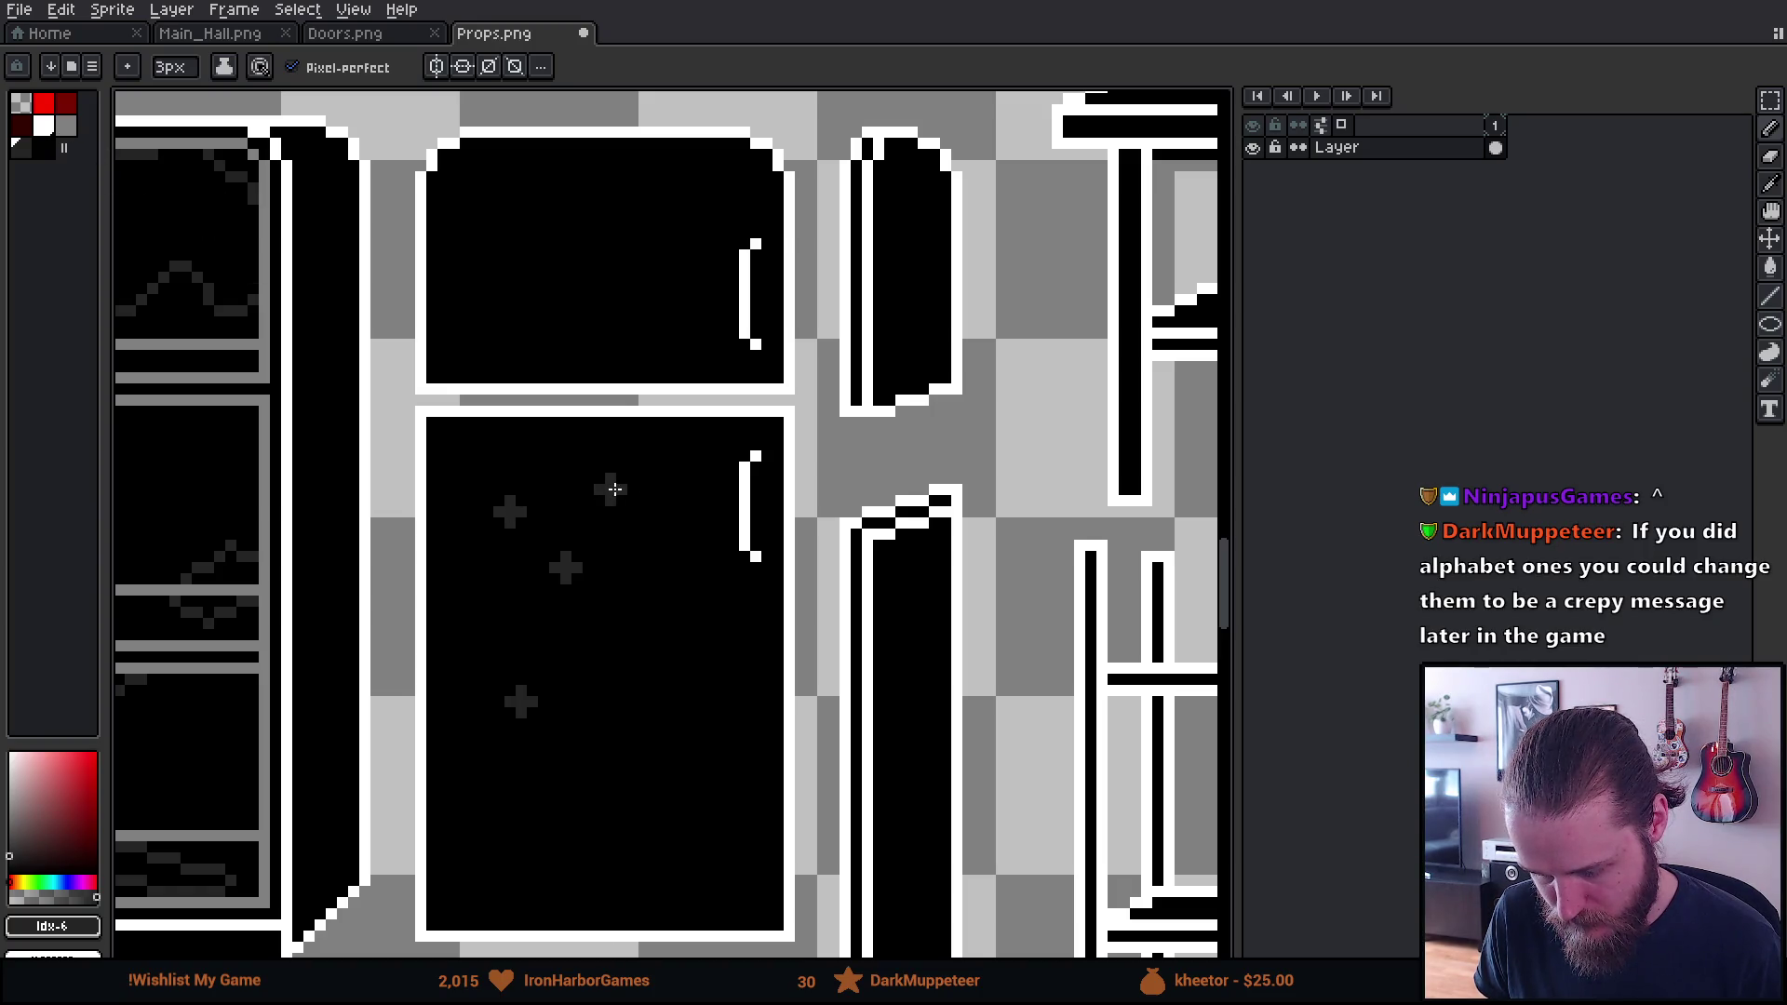
{"action": "left_click", "coordinate": [614, 490]}
With a 1px pencil, complete the arch-shaped magnet and extend the oval magnet's end in grey
{"action": "key", "text": "b"}
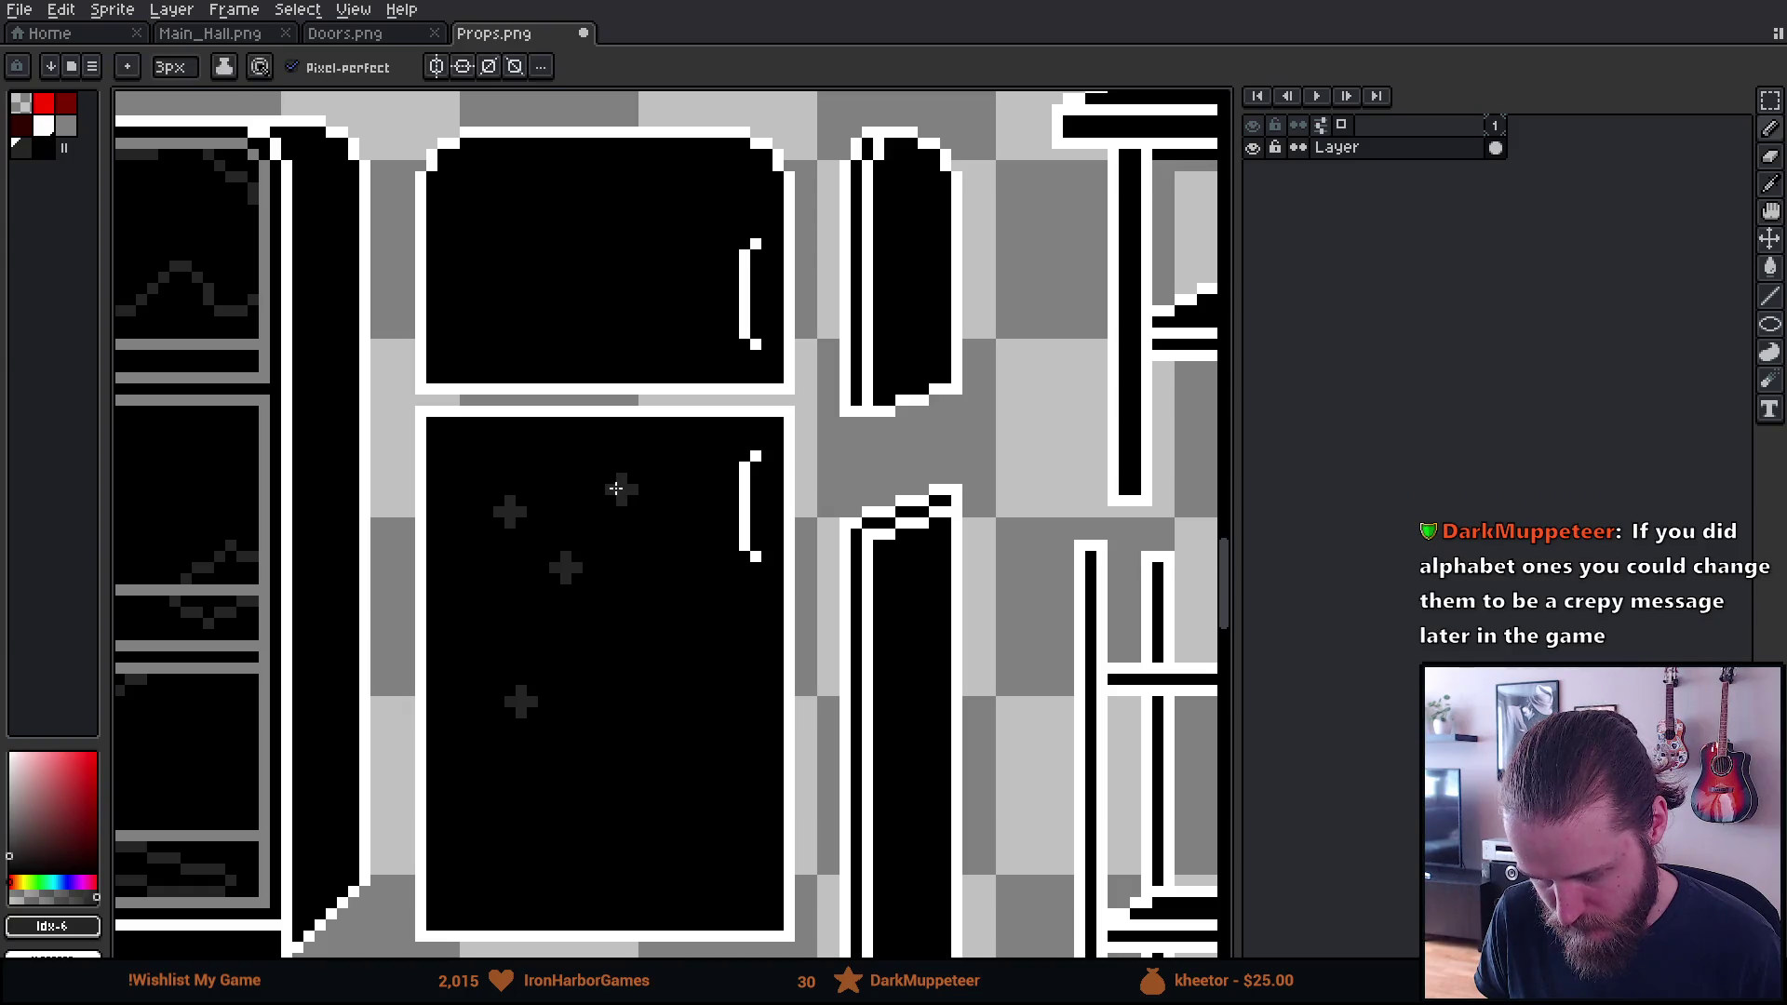
{"action": "key", "text": "minus"}
{"action": "key", "text": "minus"}
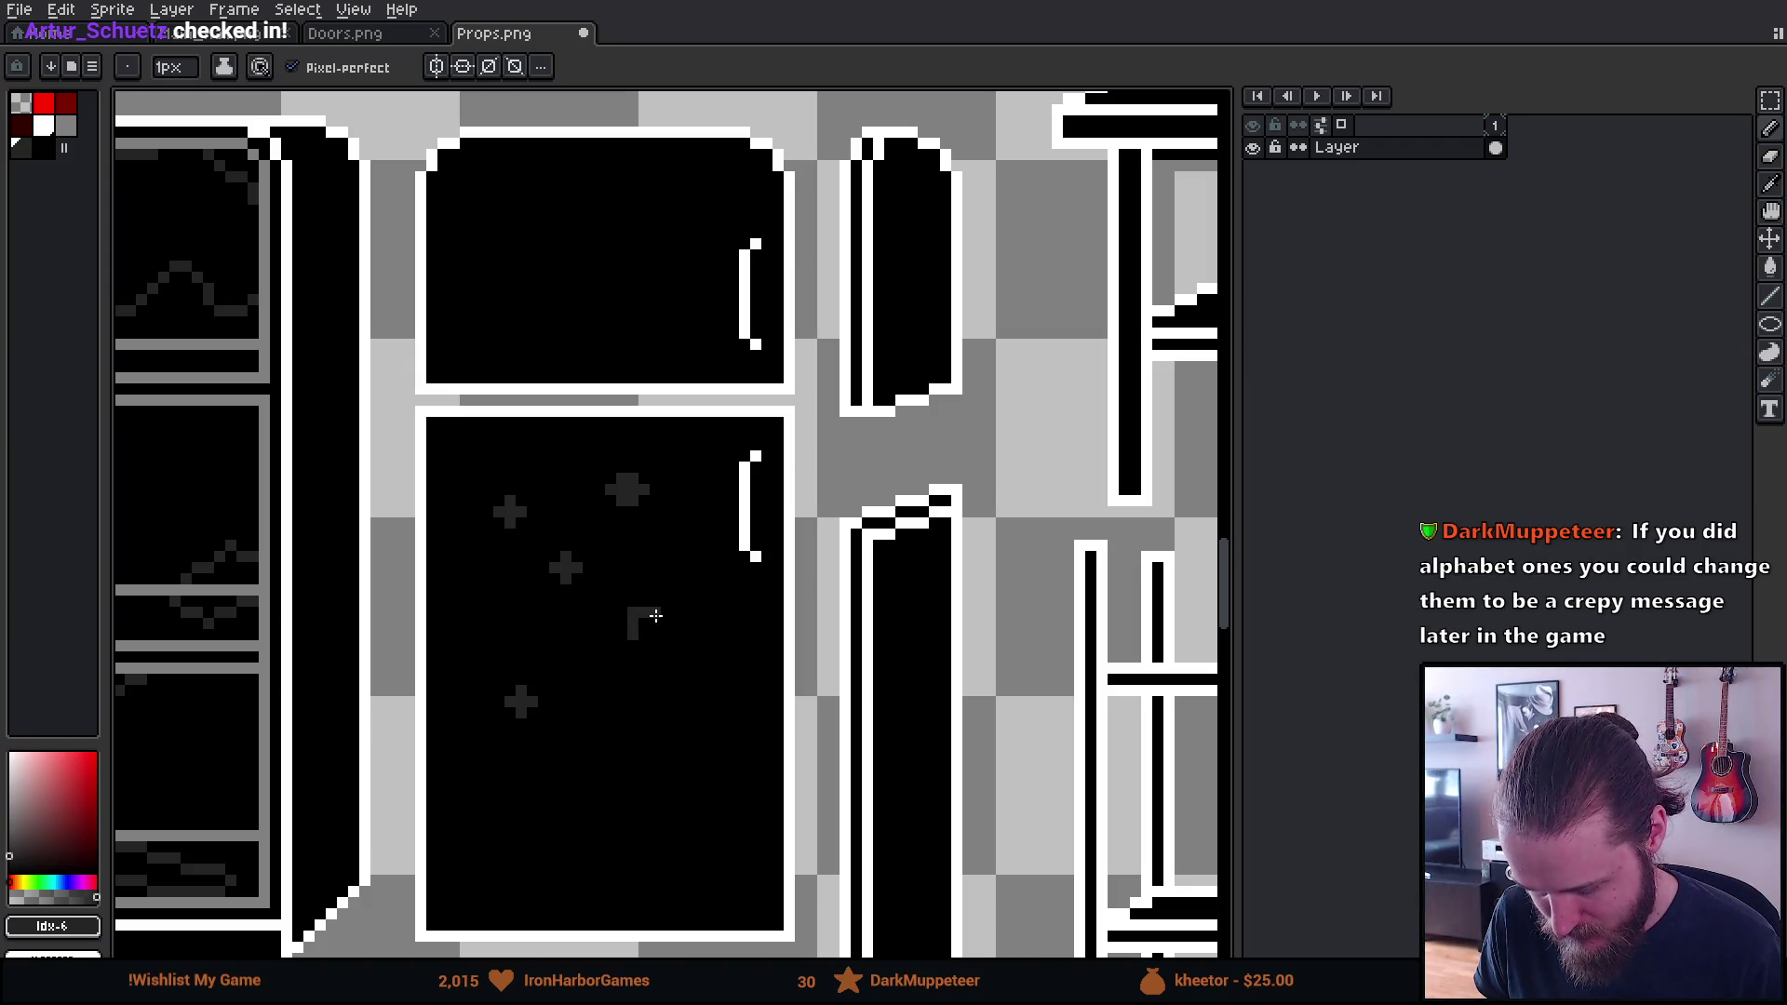
{"action": "left_click_drag", "start_coordinate": [656, 617], "coordinate": [656, 632]}
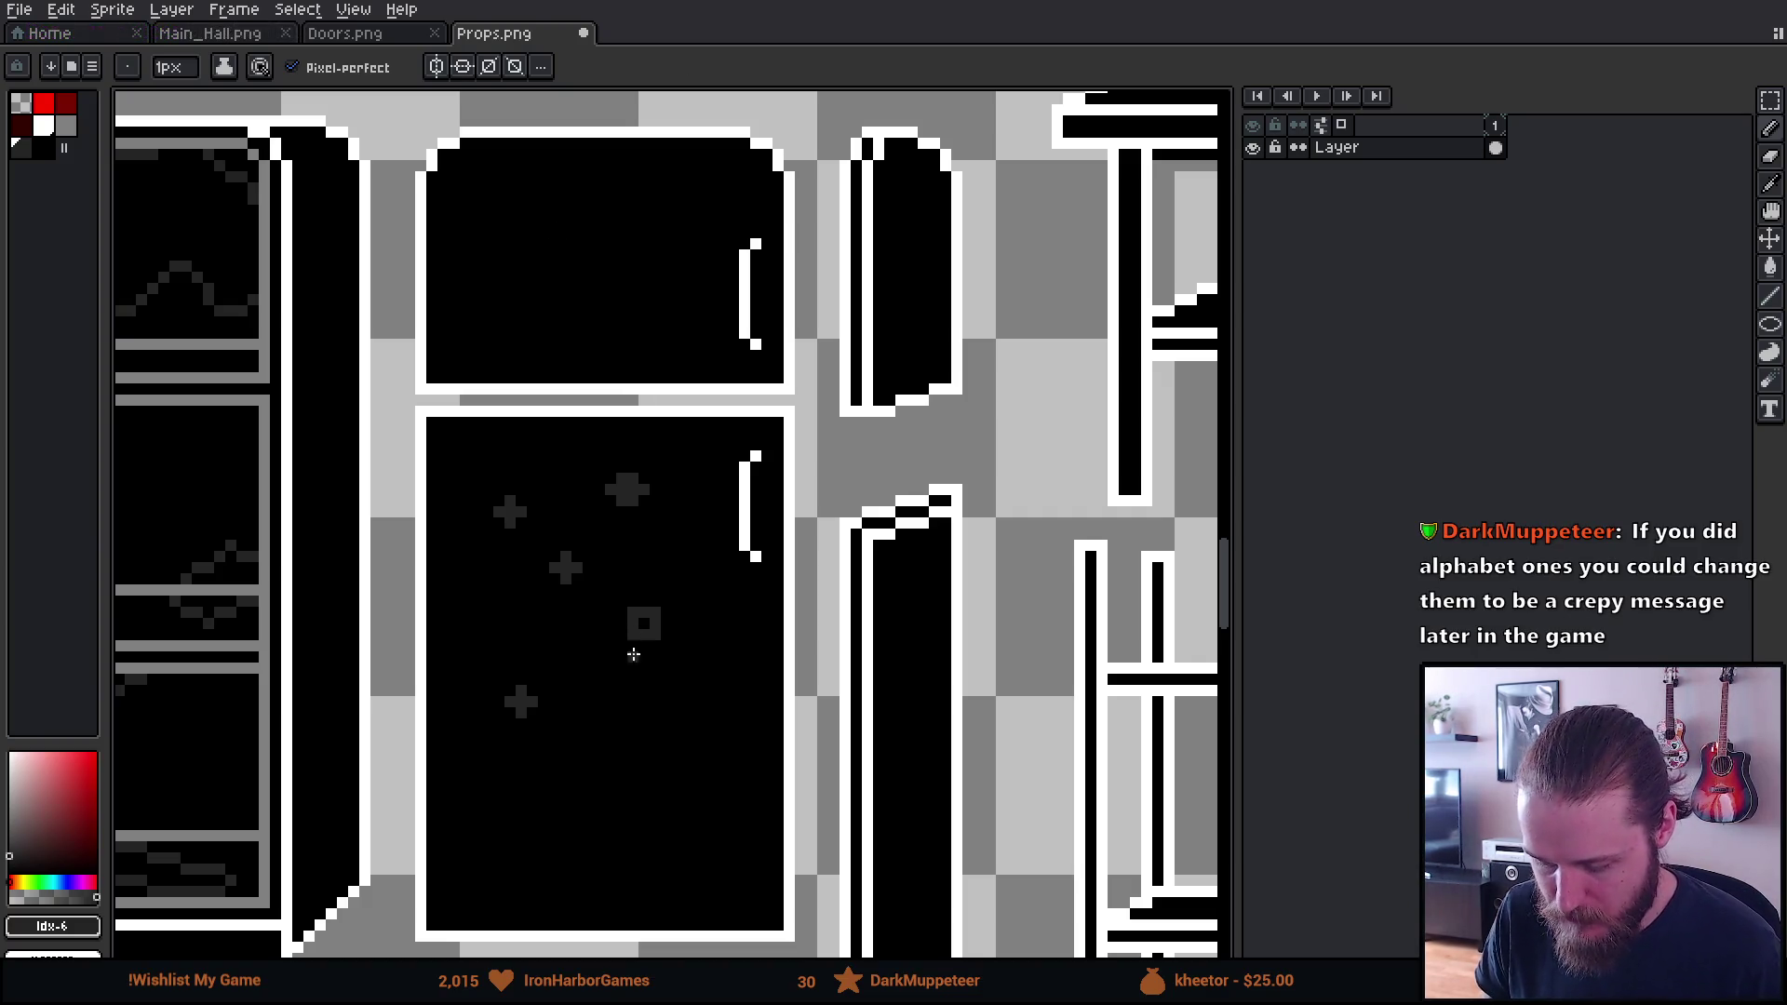
{"action": "scroll", "coordinate": [686, 552], "scroll_direction": "up", "scroll_amount": 1}
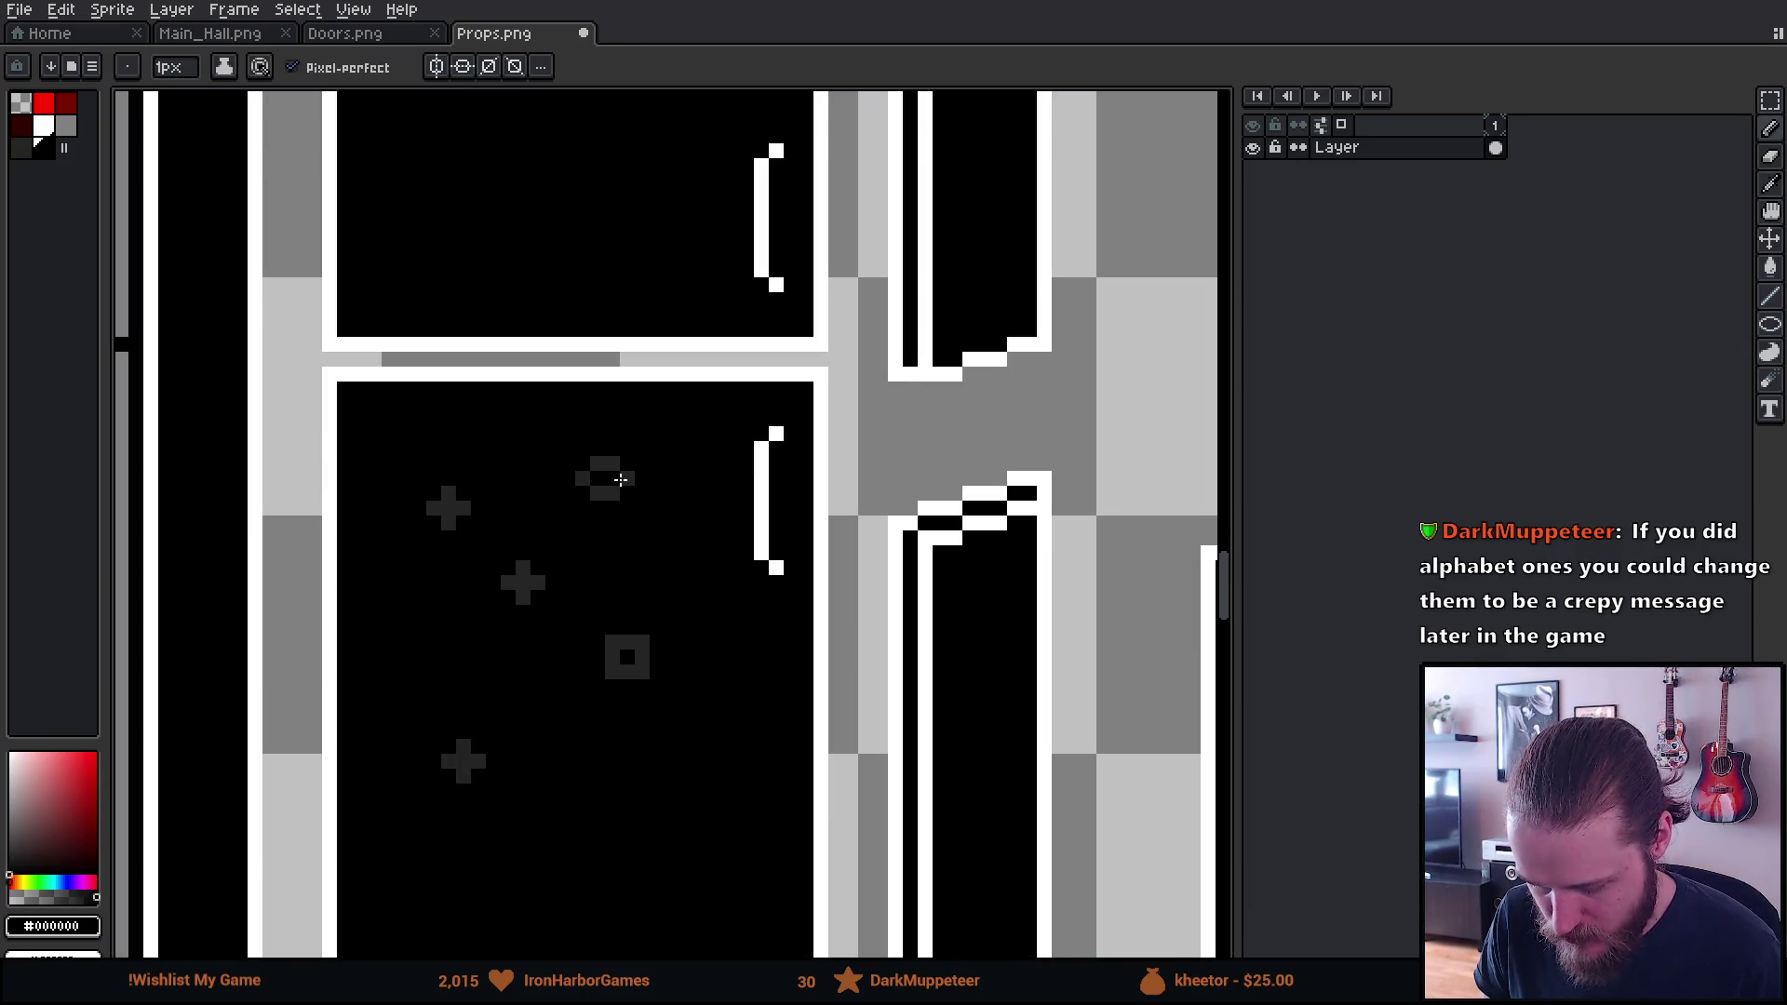
{"action": "left_click", "coordinate": [613, 492], "text": "alt"}
{"action": "left_click", "coordinate": [626, 487]}
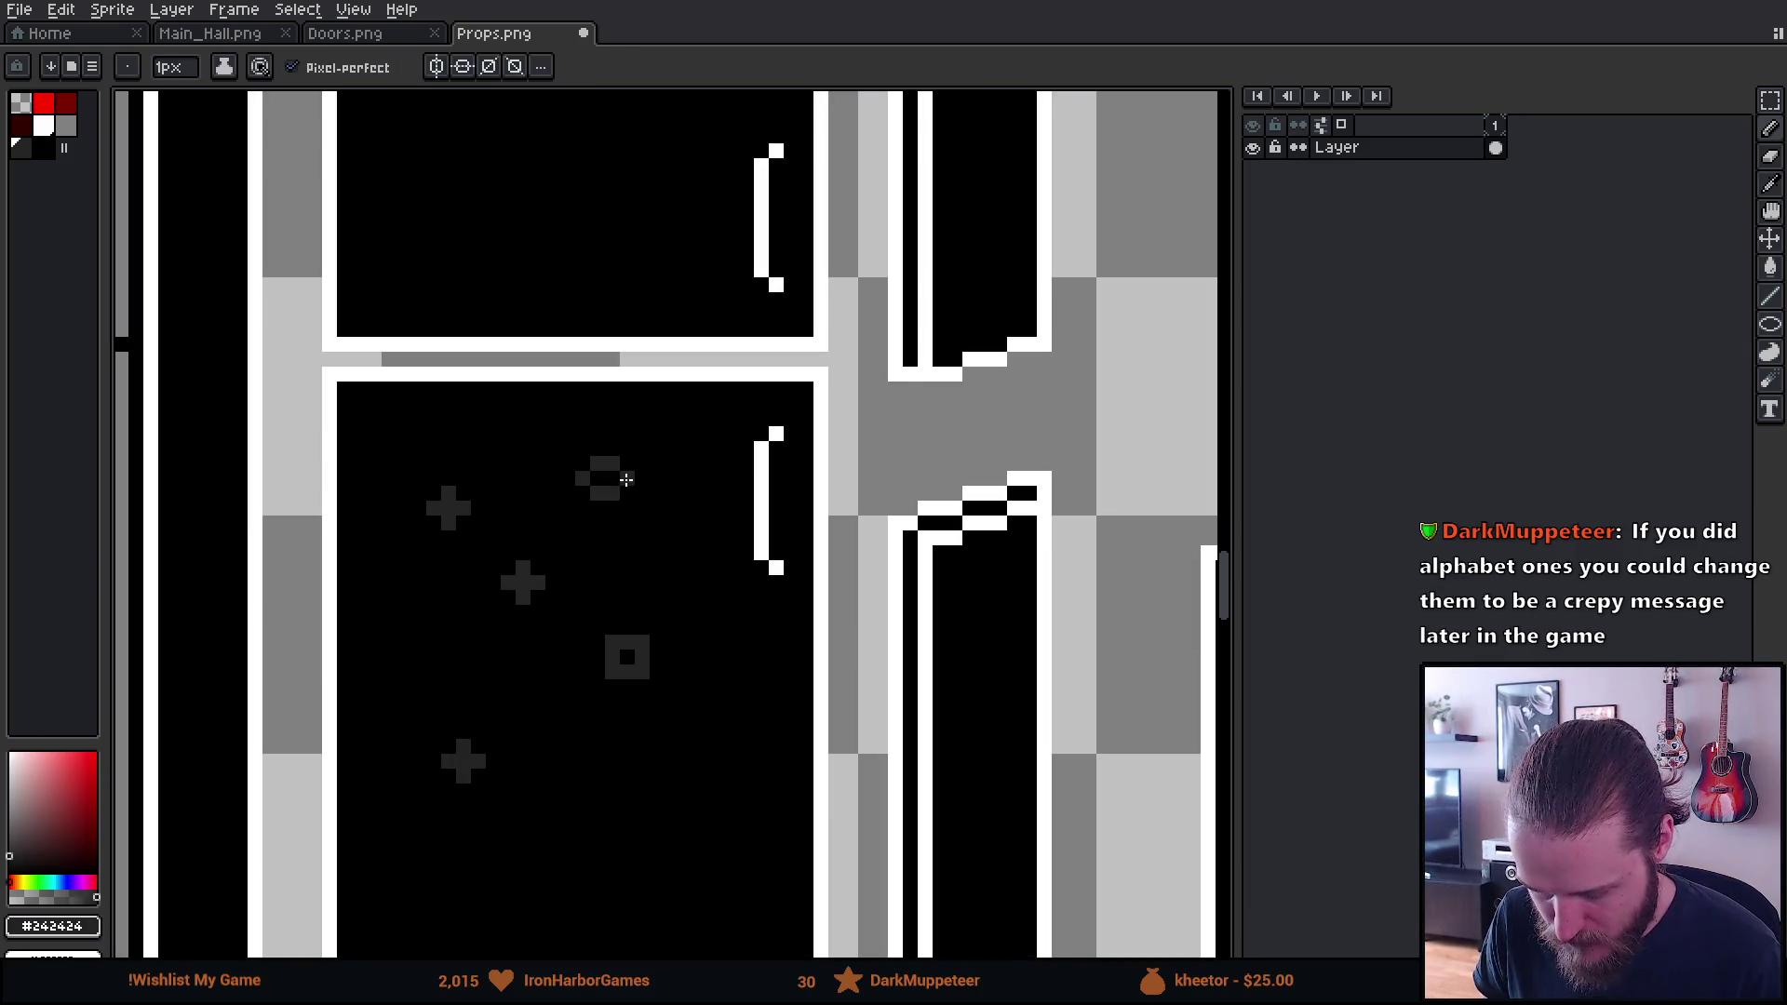
{"action": "left_click", "coordinate": [490, 519], "text": "alt"}
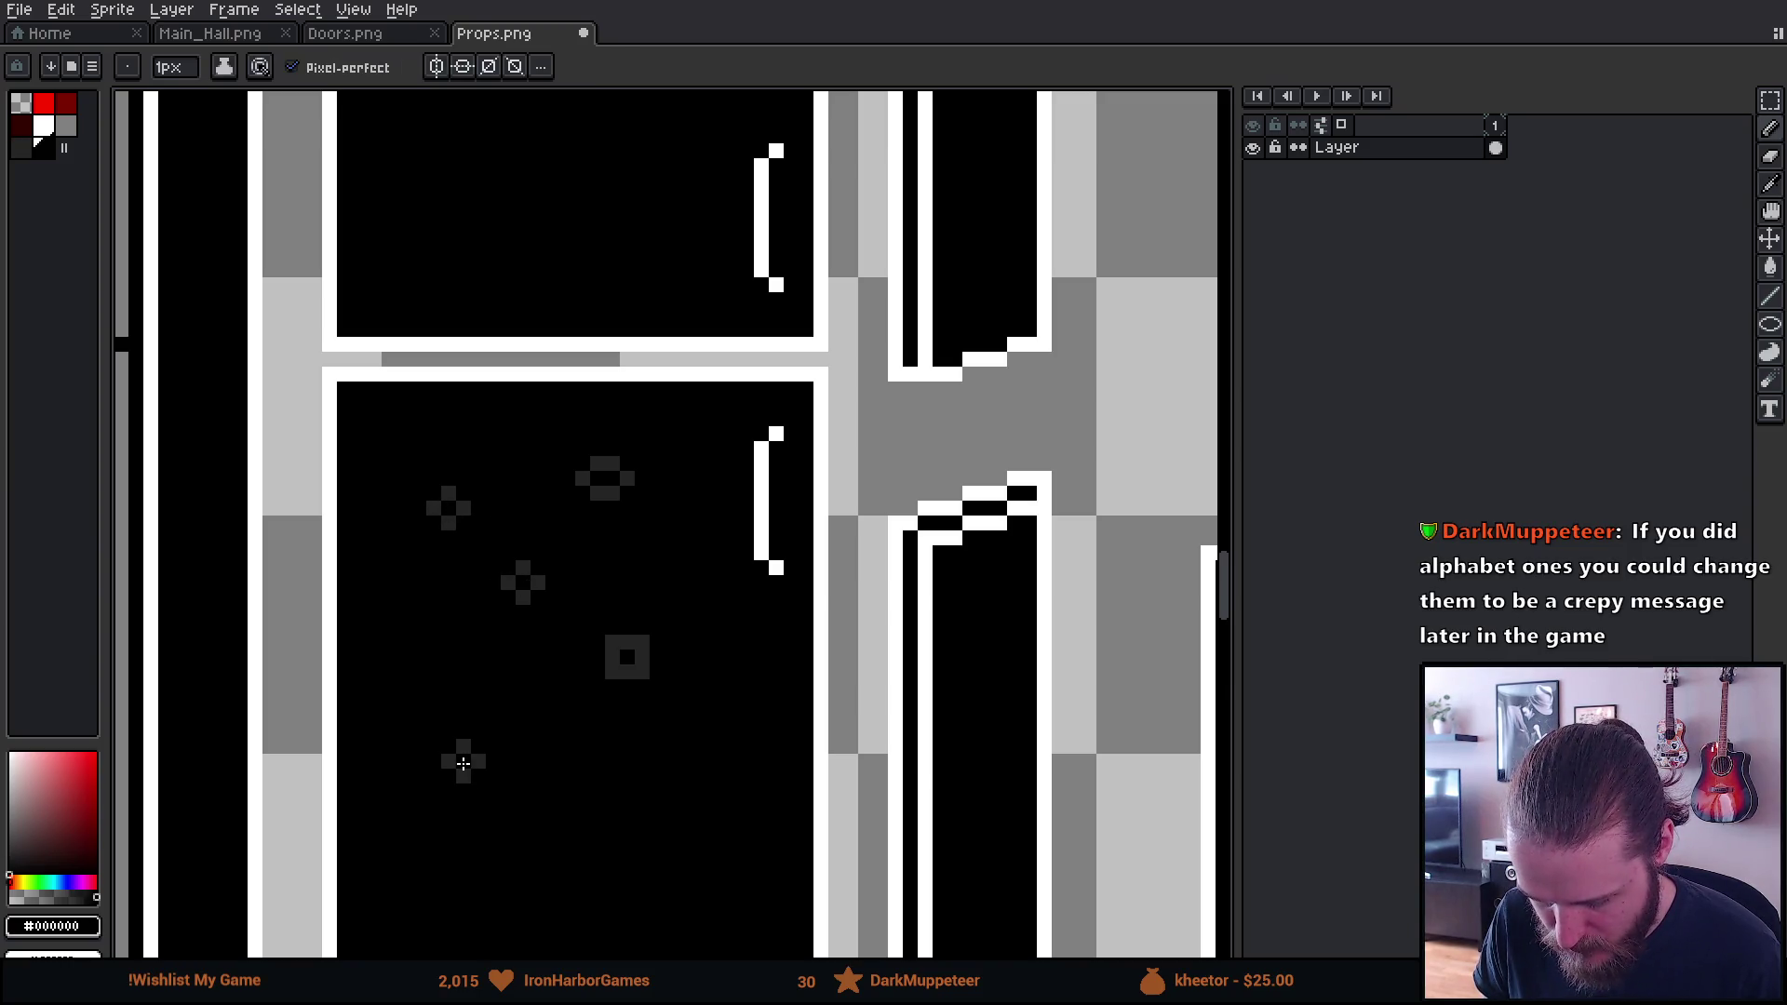
{"action": "scroll", "coordinate": [742, 783], "scroll_direction": "down", "scroll_amount": 3}
{"action": "scroll", "coordinate": [726, 775], "scroll_direction": "up", "scroll_amount": 3}
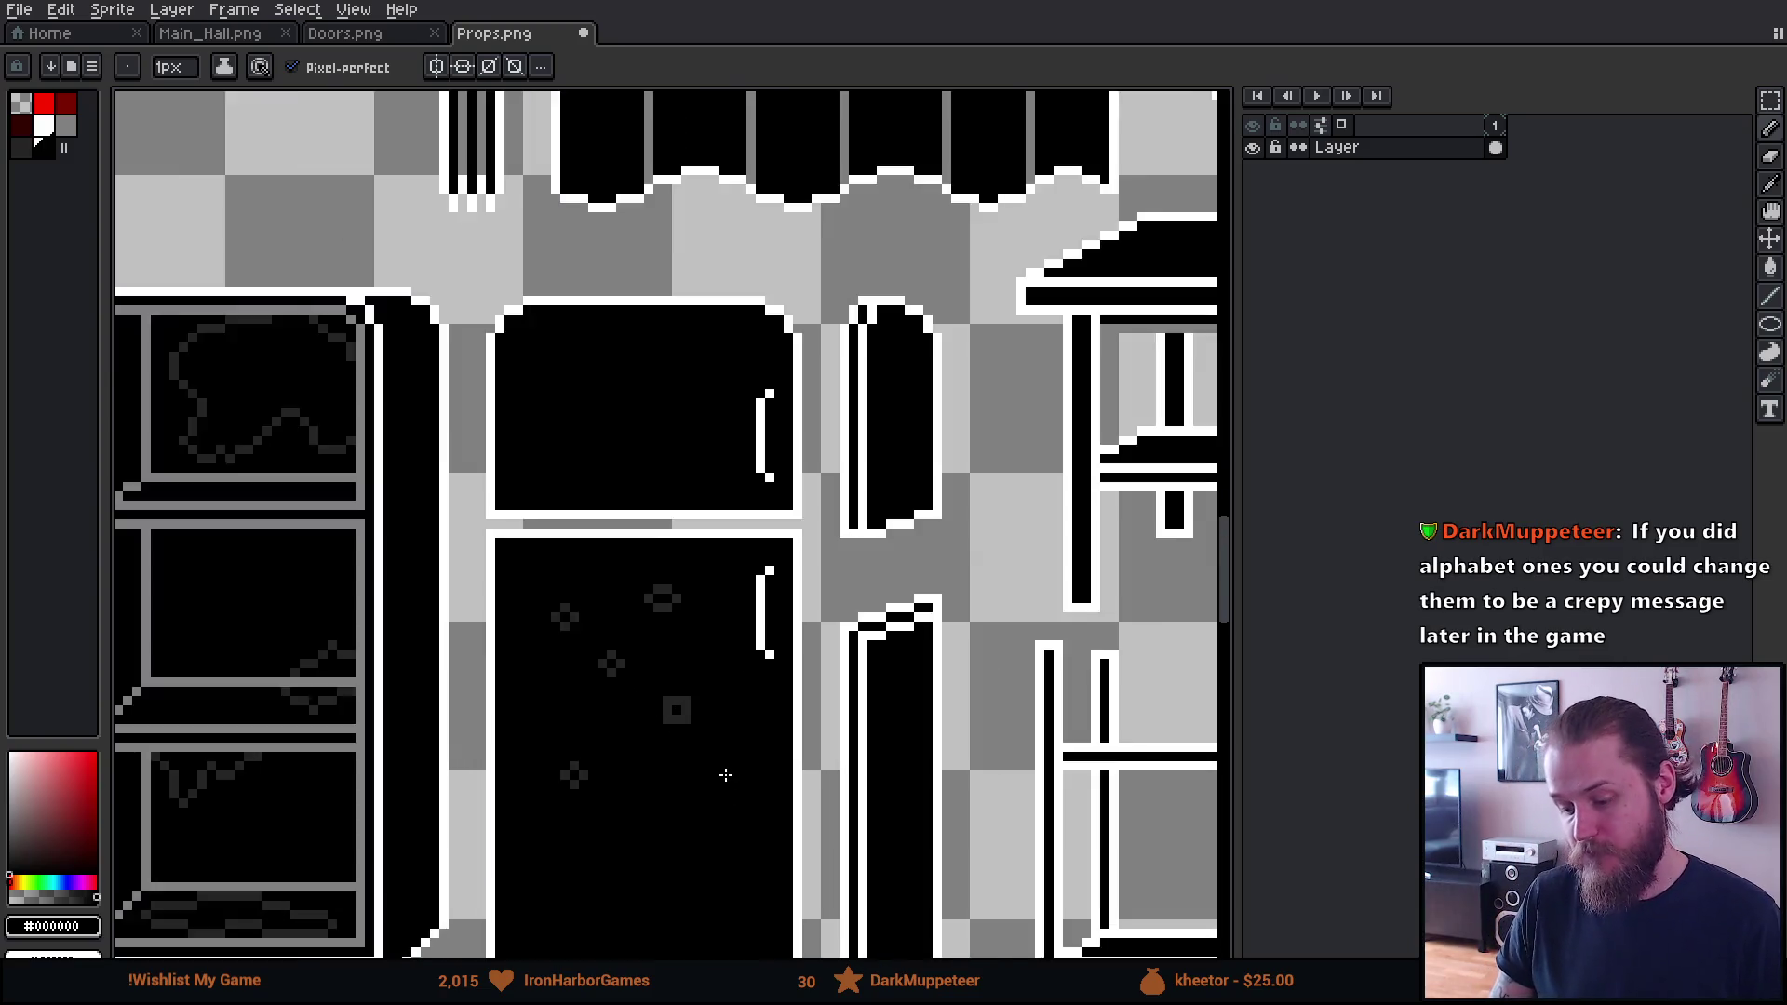
{"action": "scroll", "coordinate": [685, 726], "scroll_direction": "up", "scroll_amount": 1}
Move the square magnet onto the cross's spot and shift the small cross down and right
{"action": "key", "text": "m"}
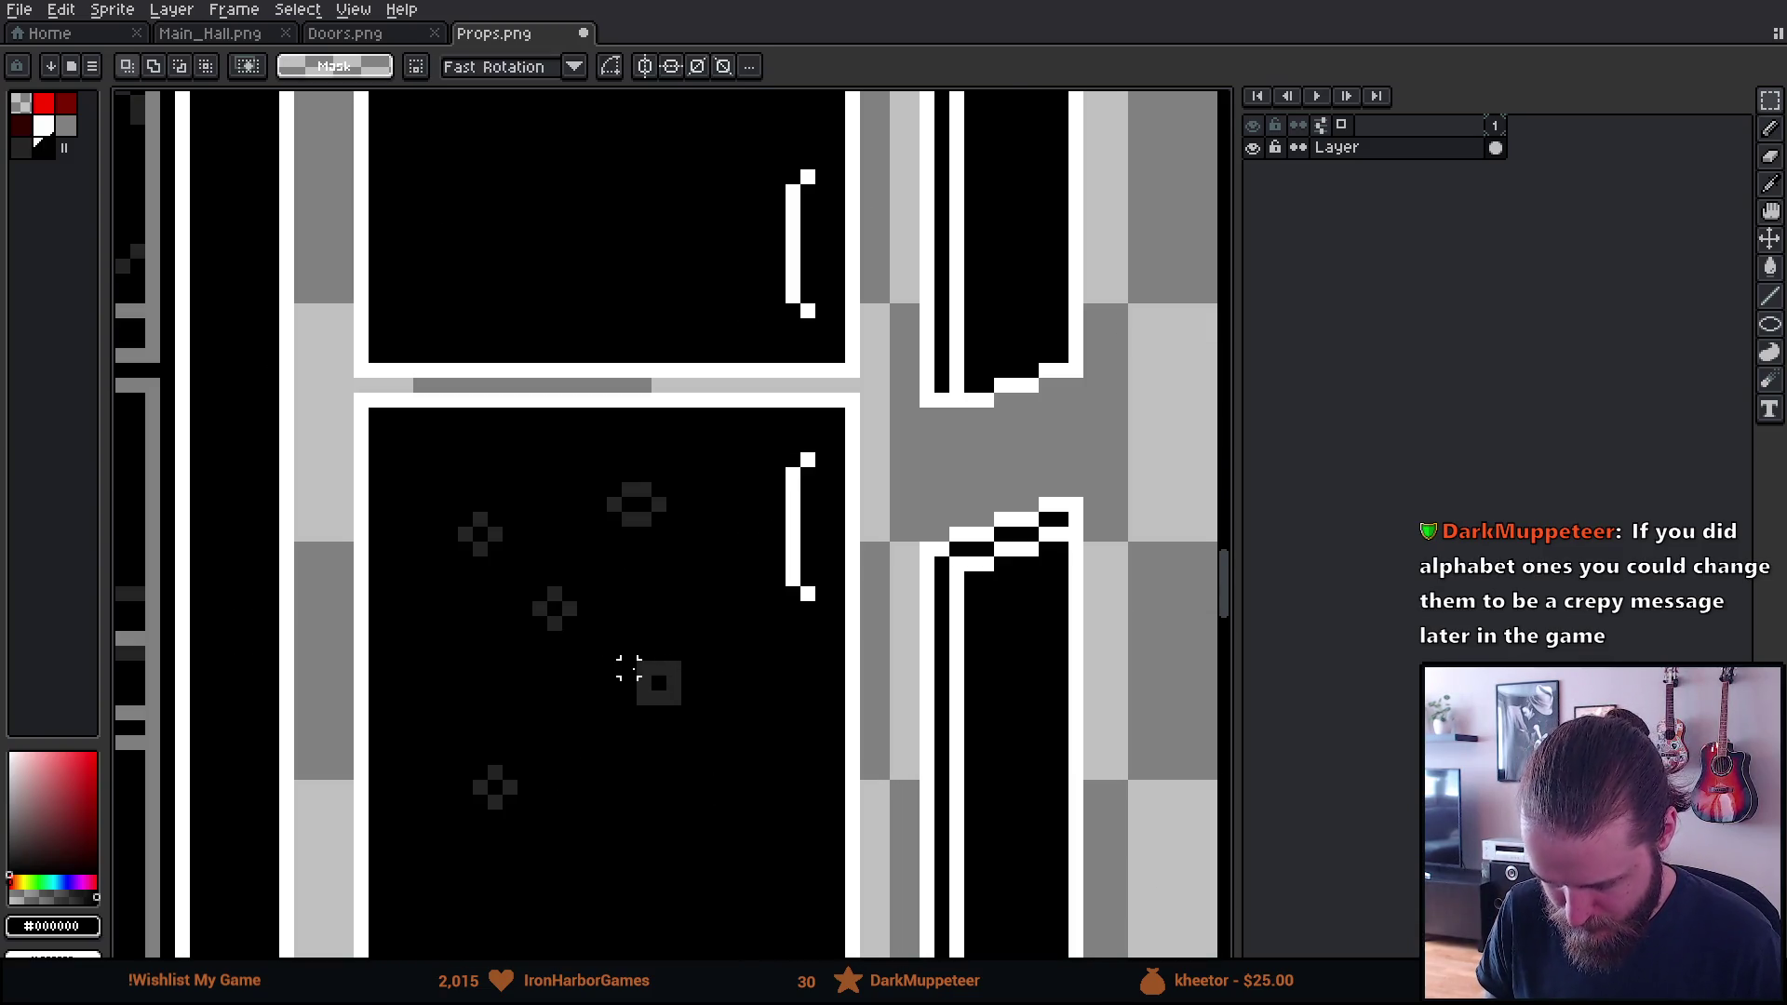
{"action": "mouse_move", "coordinate": [644, 668]}
{"action": "left_mouse_down"}
{"action": "mouse_move", "coordinate": [683, 706]}
{"action": "mouse_move", "coordinate": [585, 633]}
{"action": "left_mouse_up"}
{"action": "left_click", "coordinate": [659, 624]}
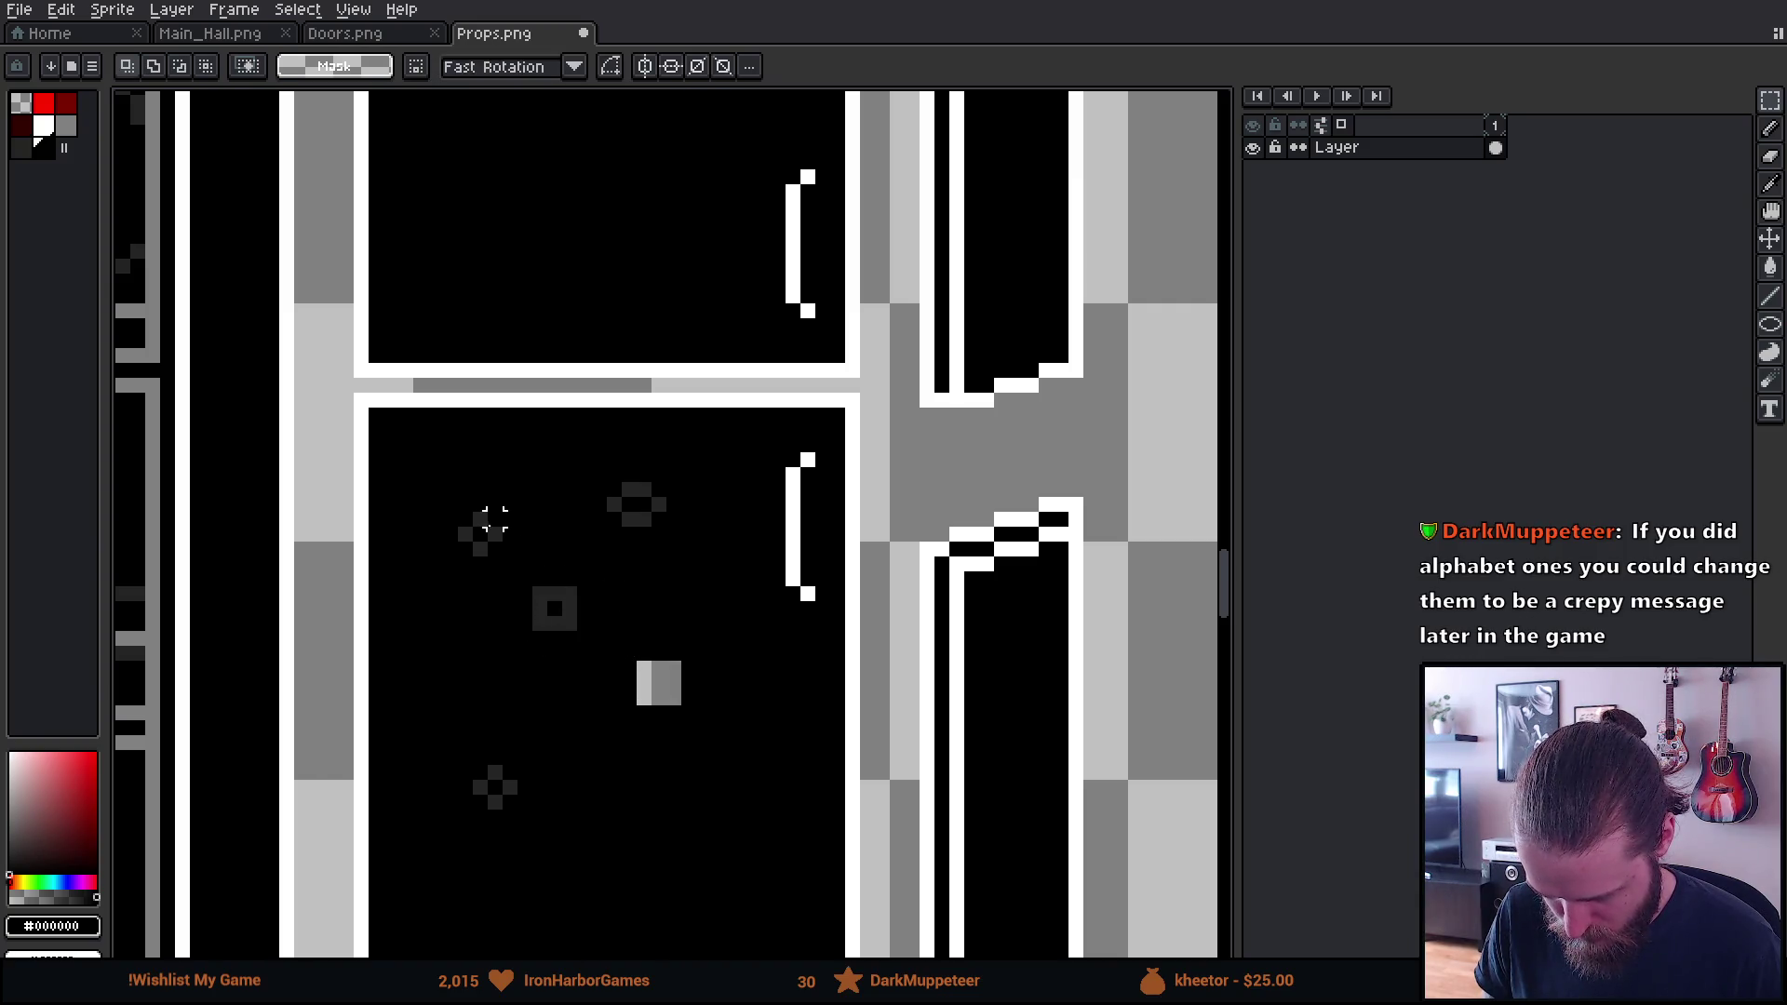
{"action": "left_click_drag", "start_coordinate": [458, 511], "coordinate": [658, 687]}
{"action": "left_click", "coordinate": [806, 869]}
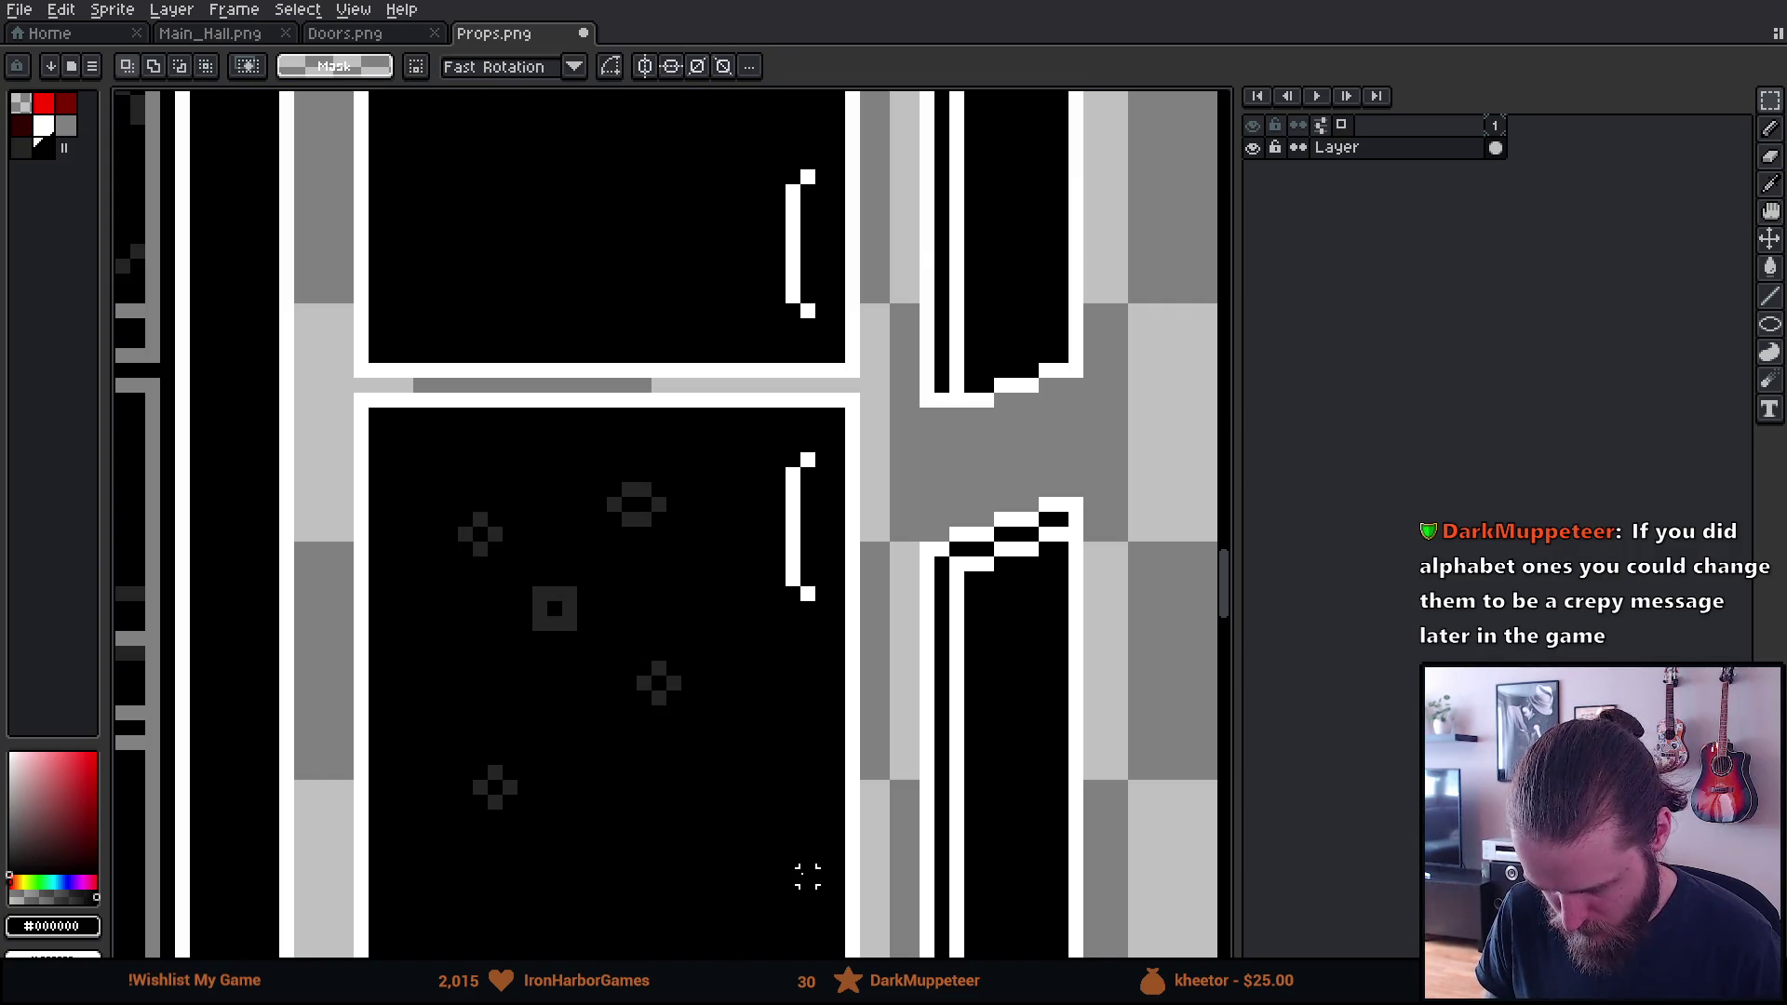
Sample the magnet grey and add a pixel beside the square magnet, undoing an extra stroke
{"action": "scroll", "coordinate": [805, 875], "scroll_direction": "down", "scroll_amount": 1}
{"action": "scroll", "coordinate": [806, 875], "scroll_direction": "down", "scroll_amount": 1}
{"action": "scroll", "coordinate": [759, 873], "scroll_direction": "down", "scroll_amount": 1}
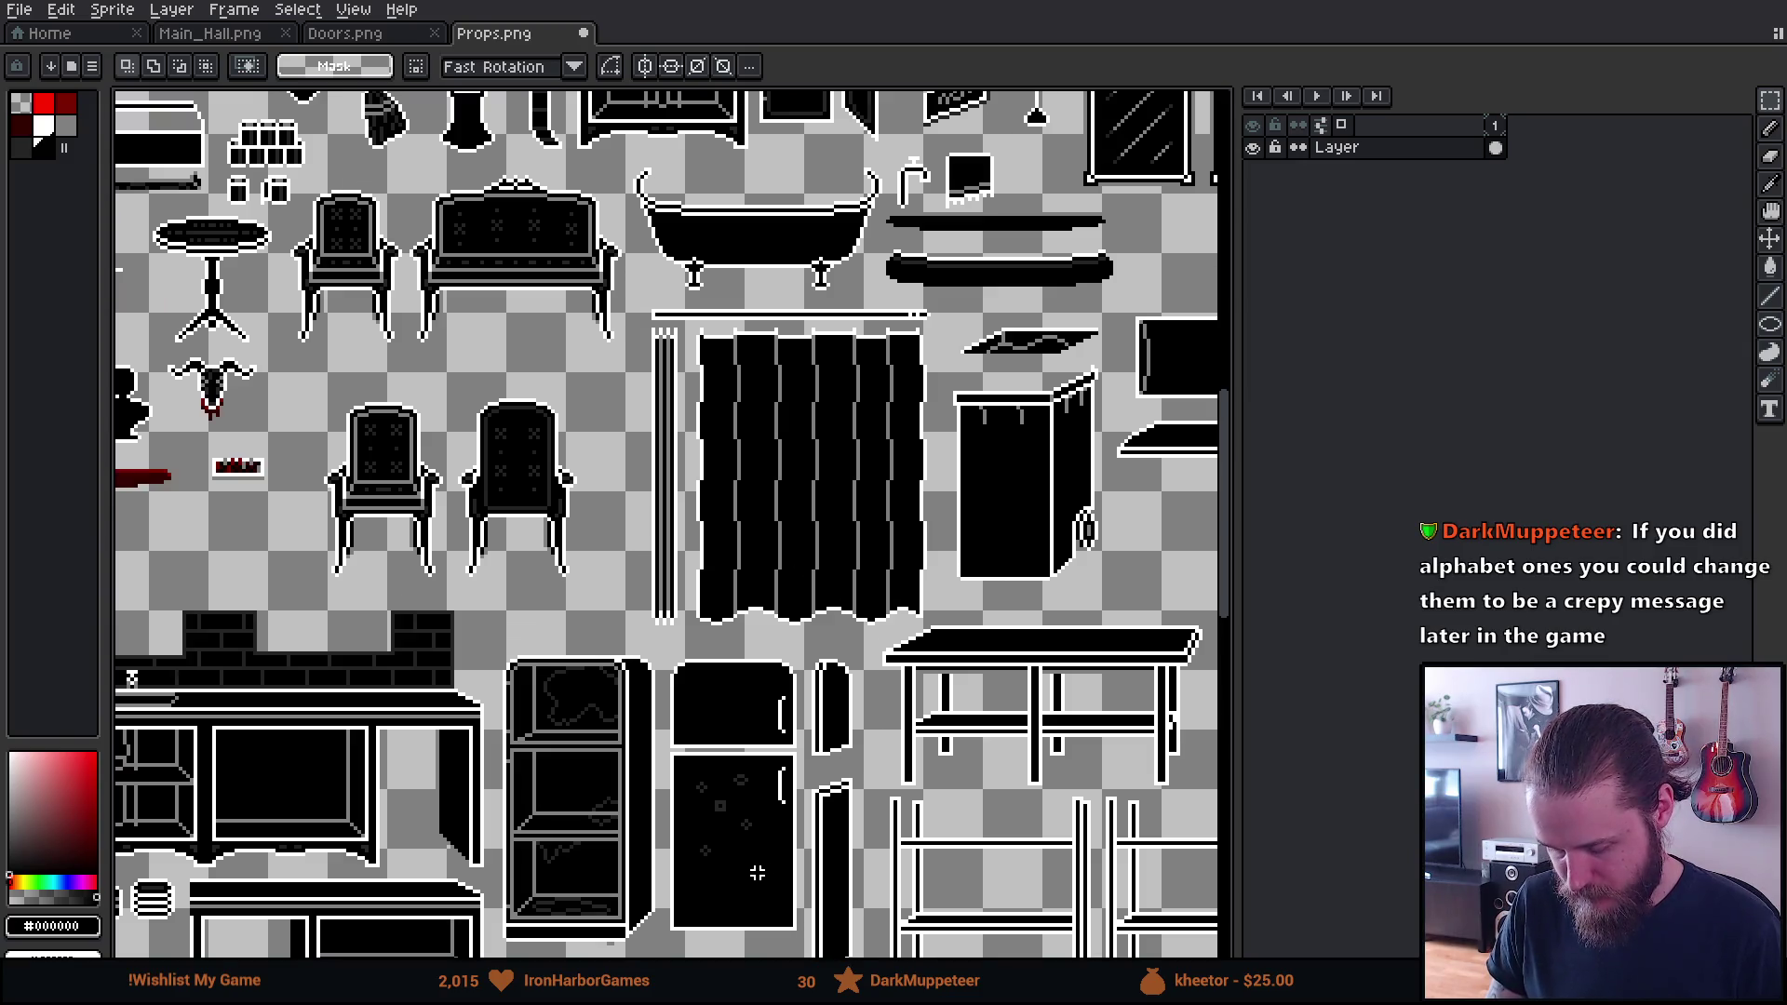
{"action": "scroll", "coordinate": [755, 871], "scroll_direction": "up", "scroll_amount": 4}
{"action": "left_click_drag", "start_coordinate": [626, 769], "coordinate": [574, 603]}
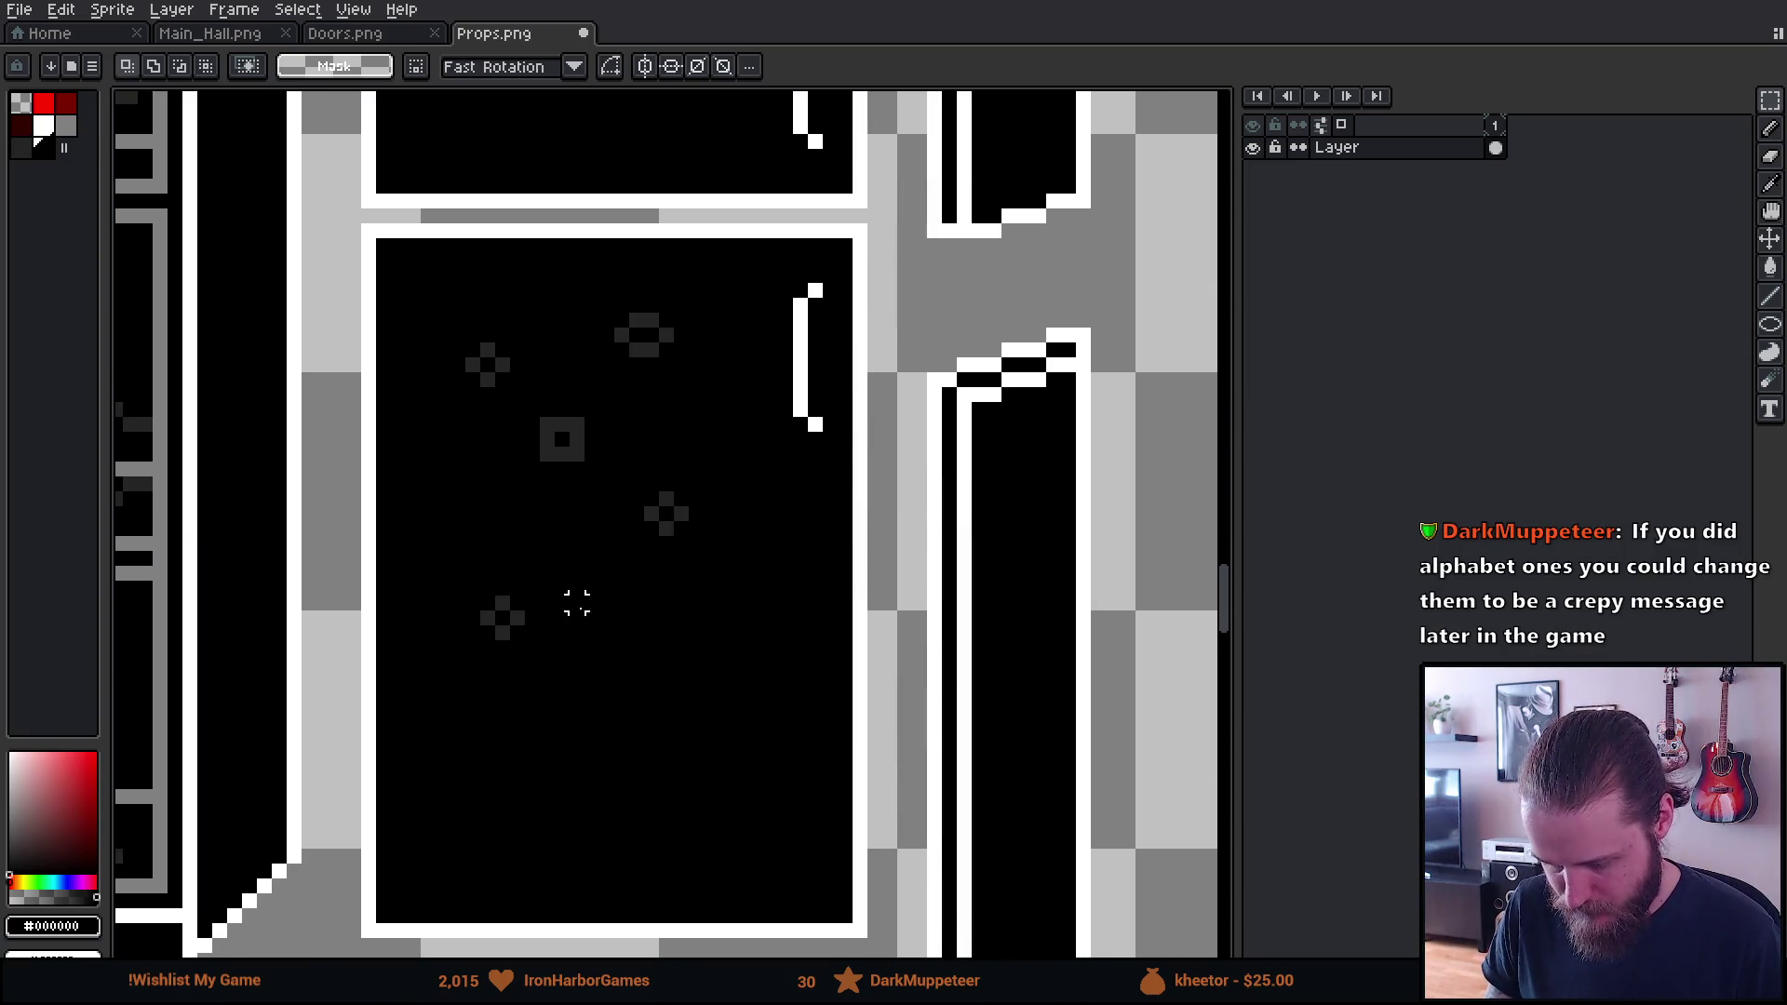
{"action": "scroll", "coordinate": [563, 511], "scroll_direction": "up", "scroll_amount": 1}
{"action": "key", "text": "i"}
{"action": "left_click", "coordinate": [579, 421]}
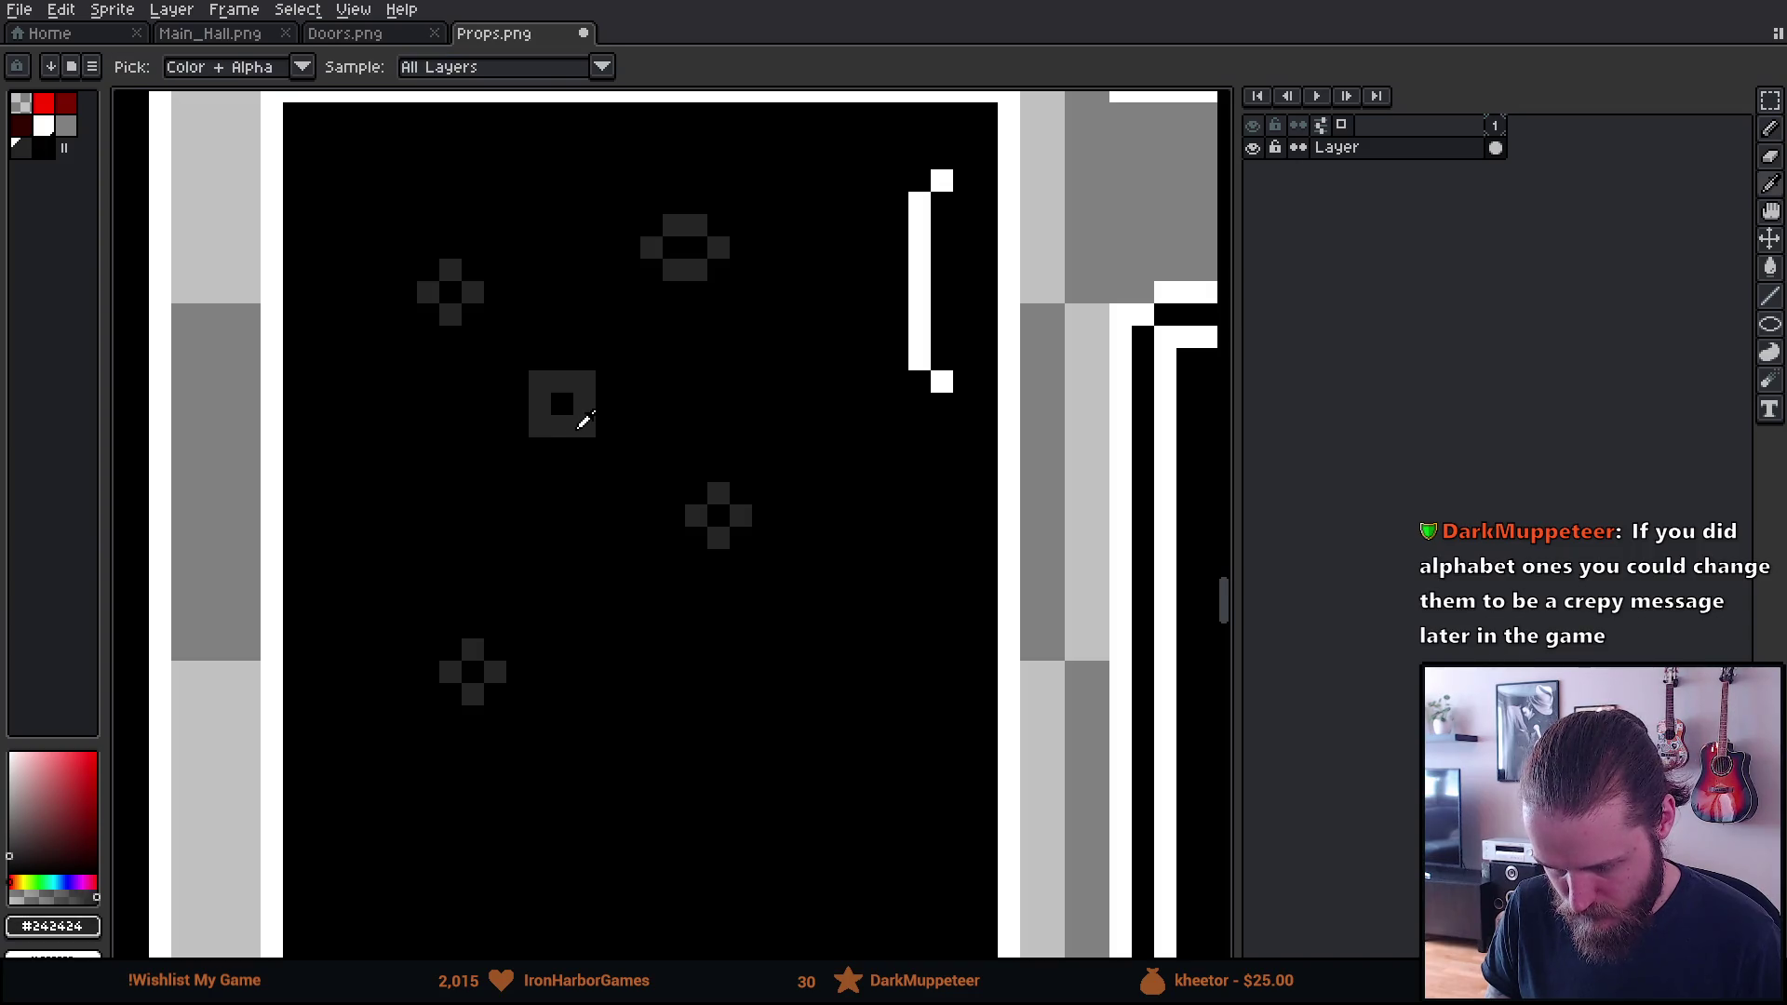
{"action": "key", "text": "b"}
{"action": "left_click", "coordinate": [524, 402]}
{"action": "left_click_drag", "start_coordinate": [481, 402], "coordinate": [470, 484]}
{"action": "key", "text": "ctrl+z"}
{"action": "scroll", "coordinate": [467, 447], "scroll_direction": "down", "scroll_amount": 4}
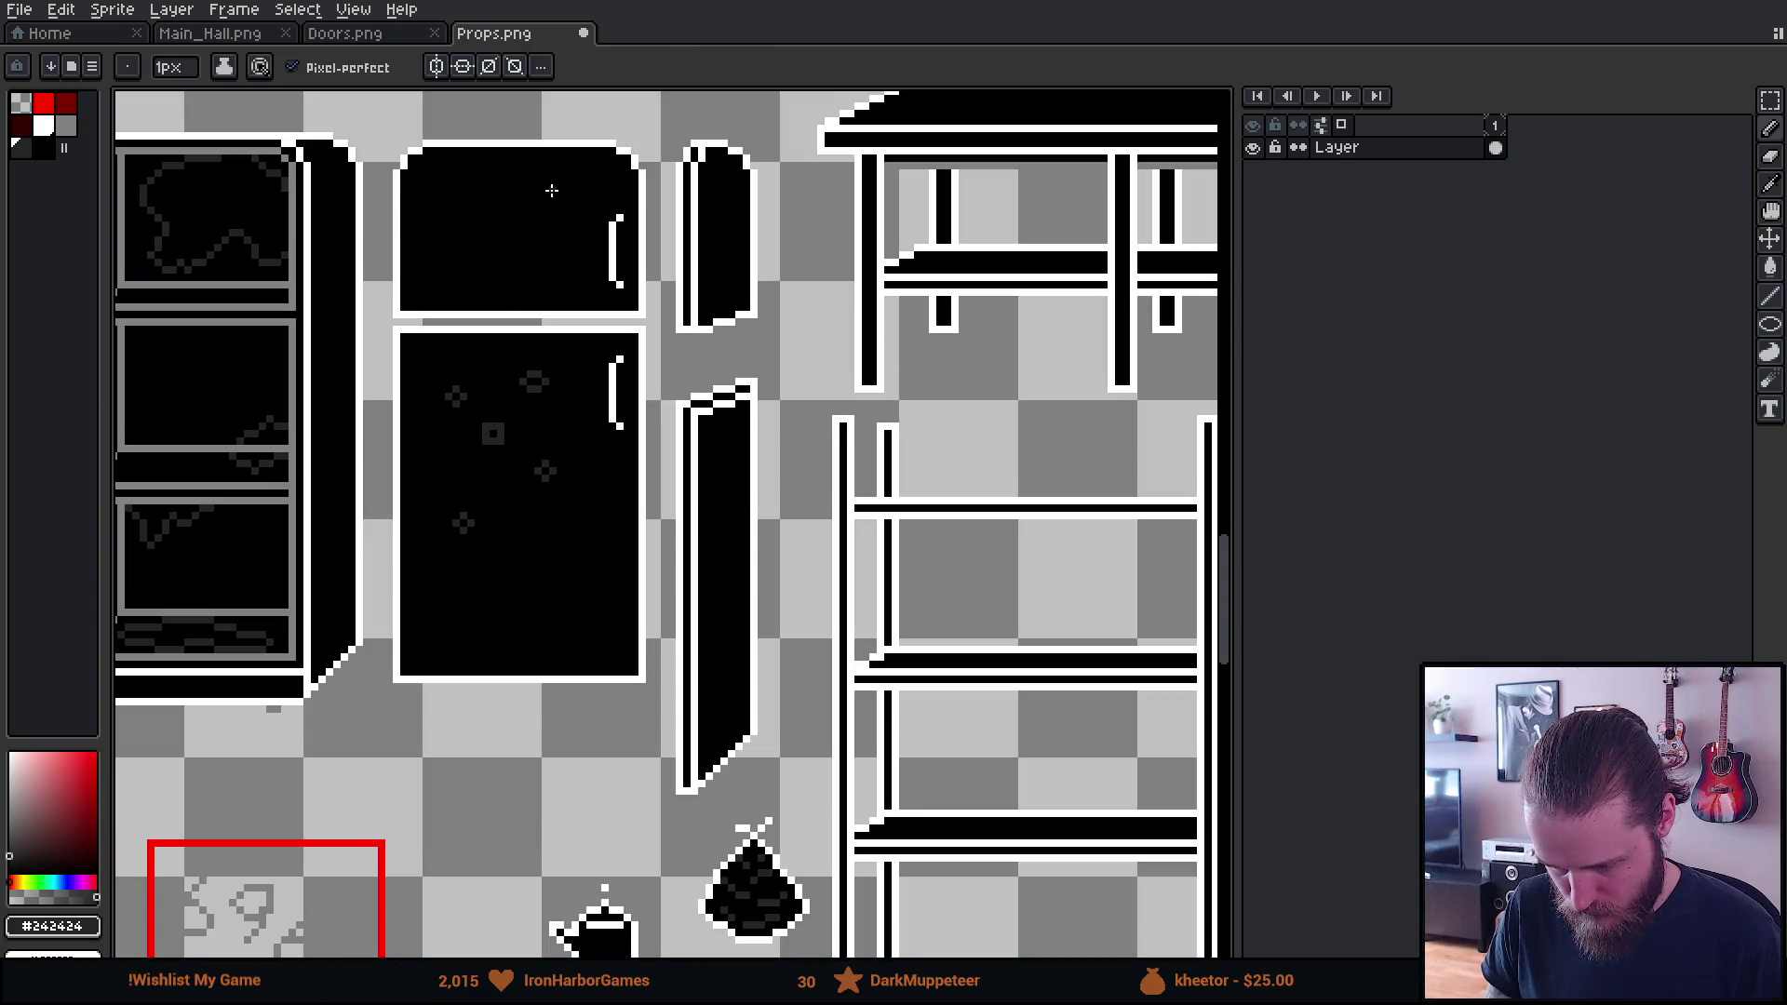
Draw a dark-grey clipboard outline with a top loop on the upper fridge door
{"action": "scroll", "coordinate": [521, 193], "scroll_direction": "up", "scroll_amount": 2}
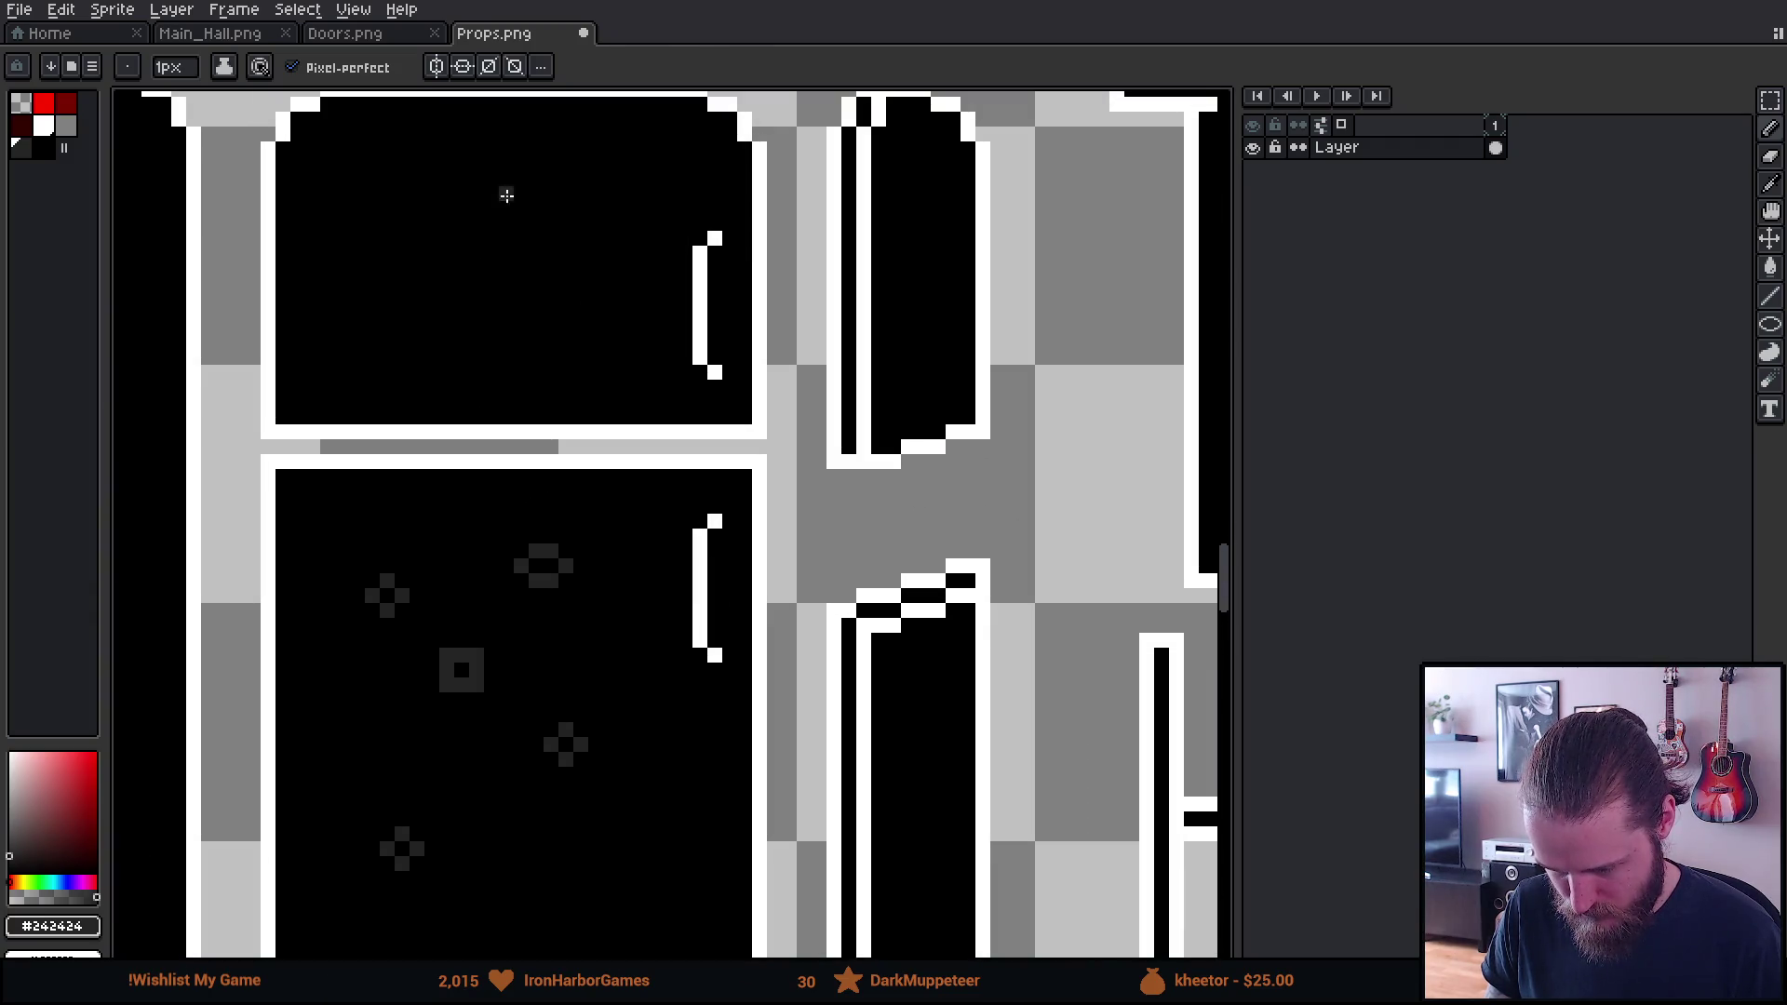
{"action": "scroll", "coordinate": [471, 219], "scroll_direction": "up", "scroll_amount": 2}
{"action": "left_click_drag", "start_coordinate": [478, 283], "coordinate": [558, 379]}
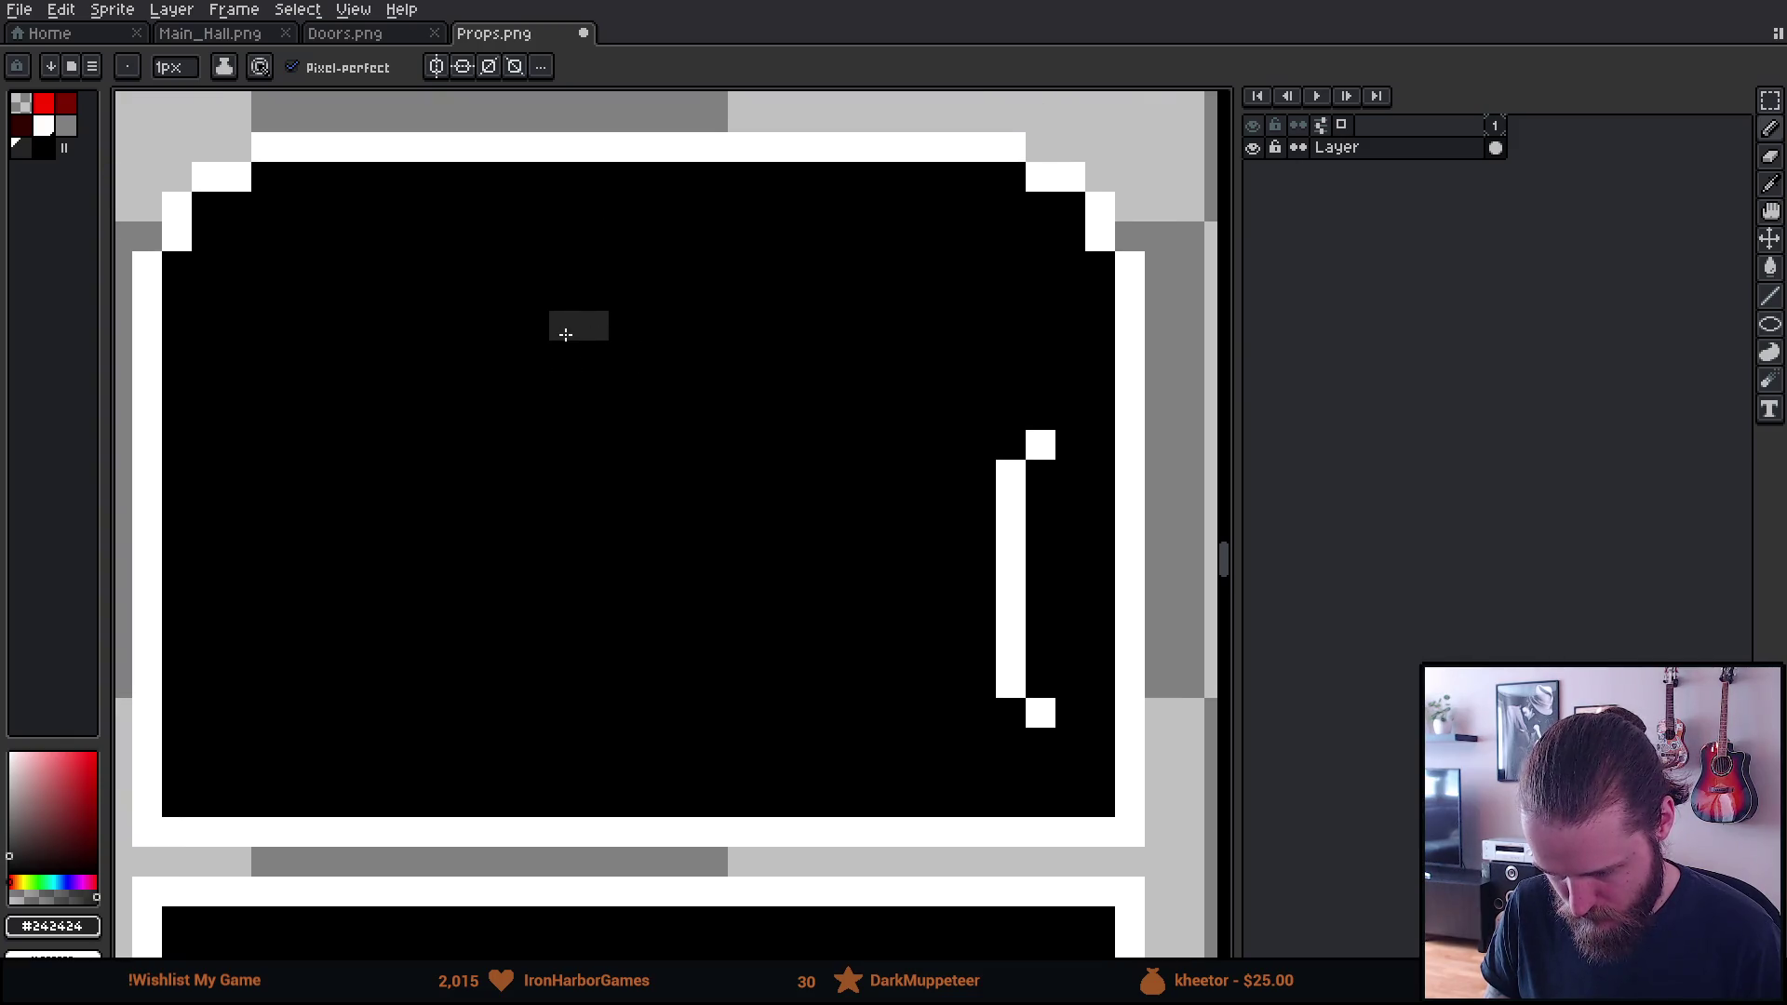
{"action": "left_click_drag", "start_coordinate": [591, 380], "coordinate": [627, 382]}
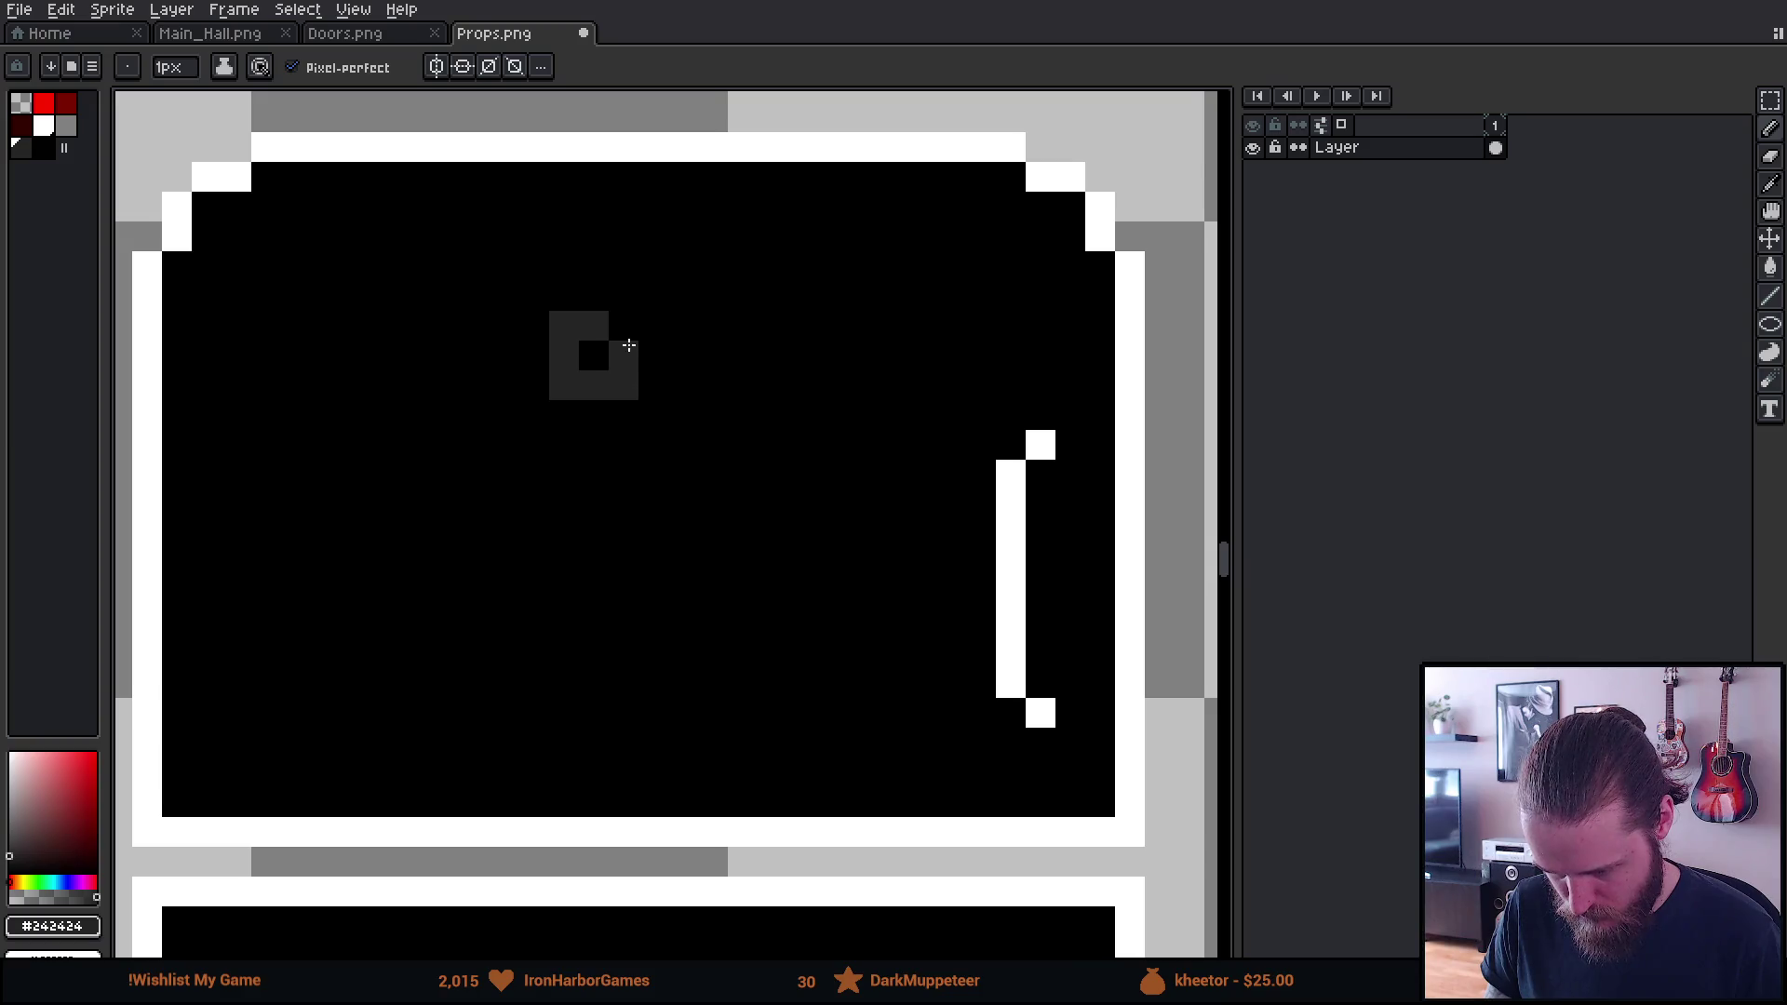
{"action": "left_click_drag", "start_coordinate": [507, 355], "coordinate": [512, 447]}
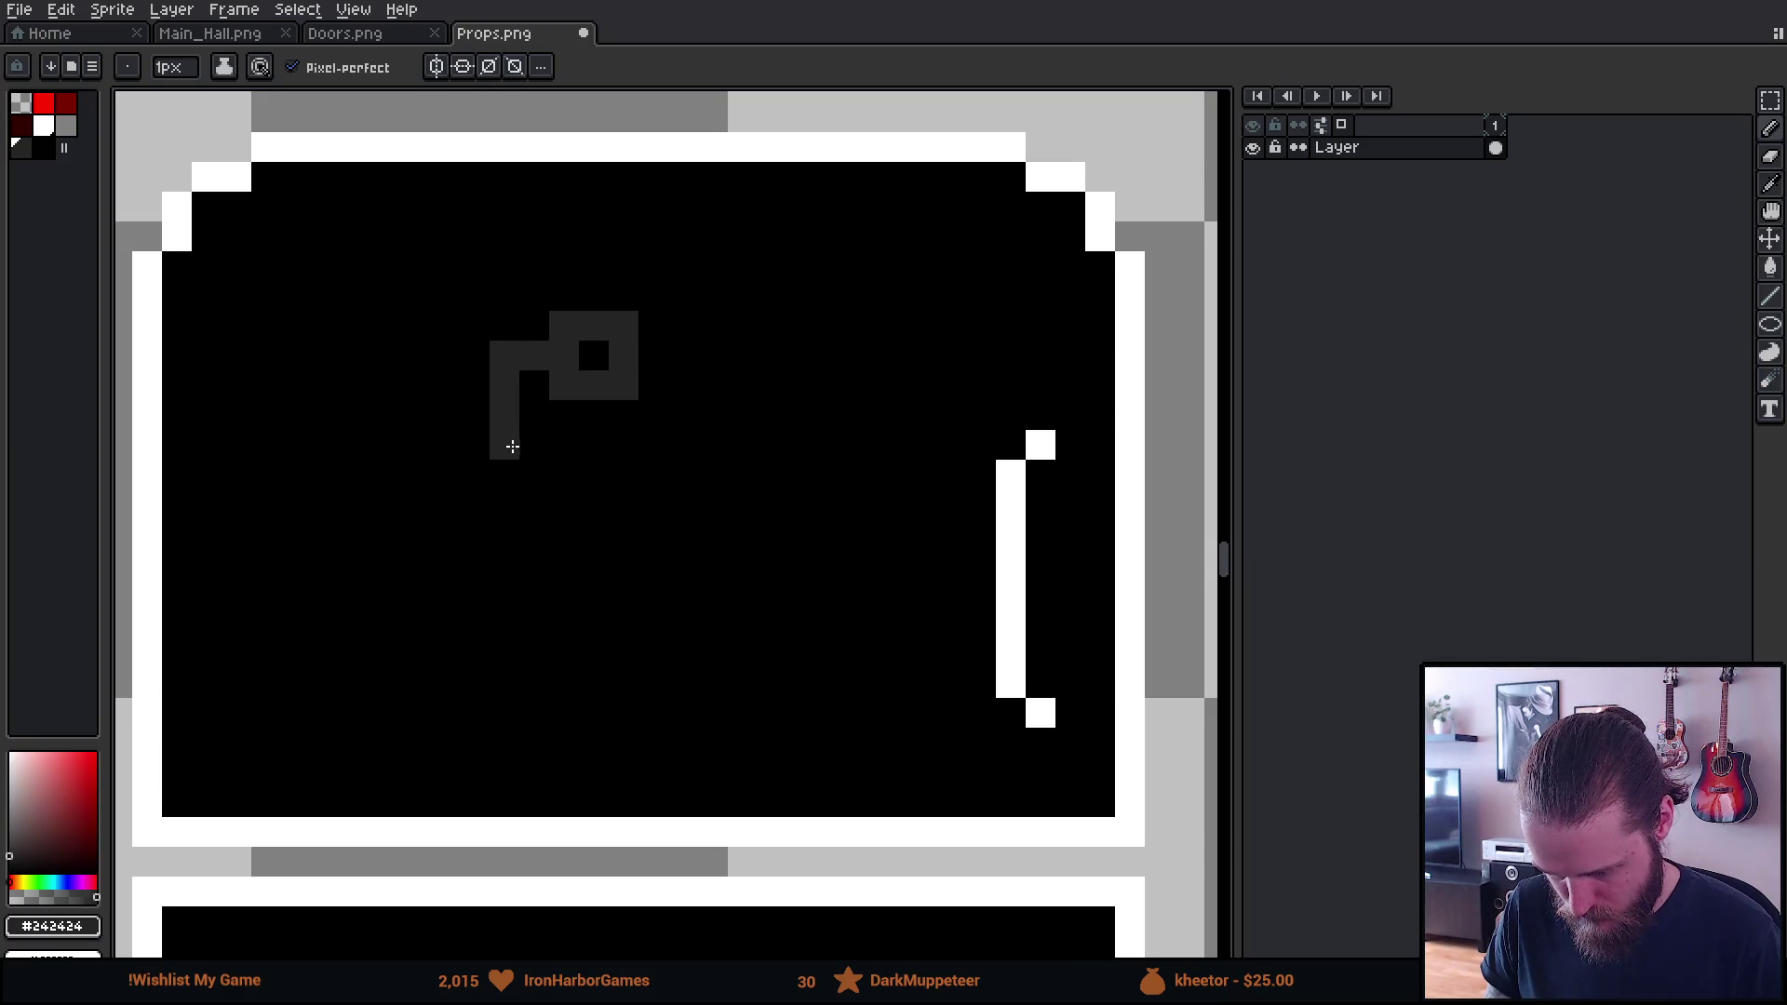
{"action": "left_click_drag", "start_coordinate": [531, 533], "coordinate": [526, 551]}
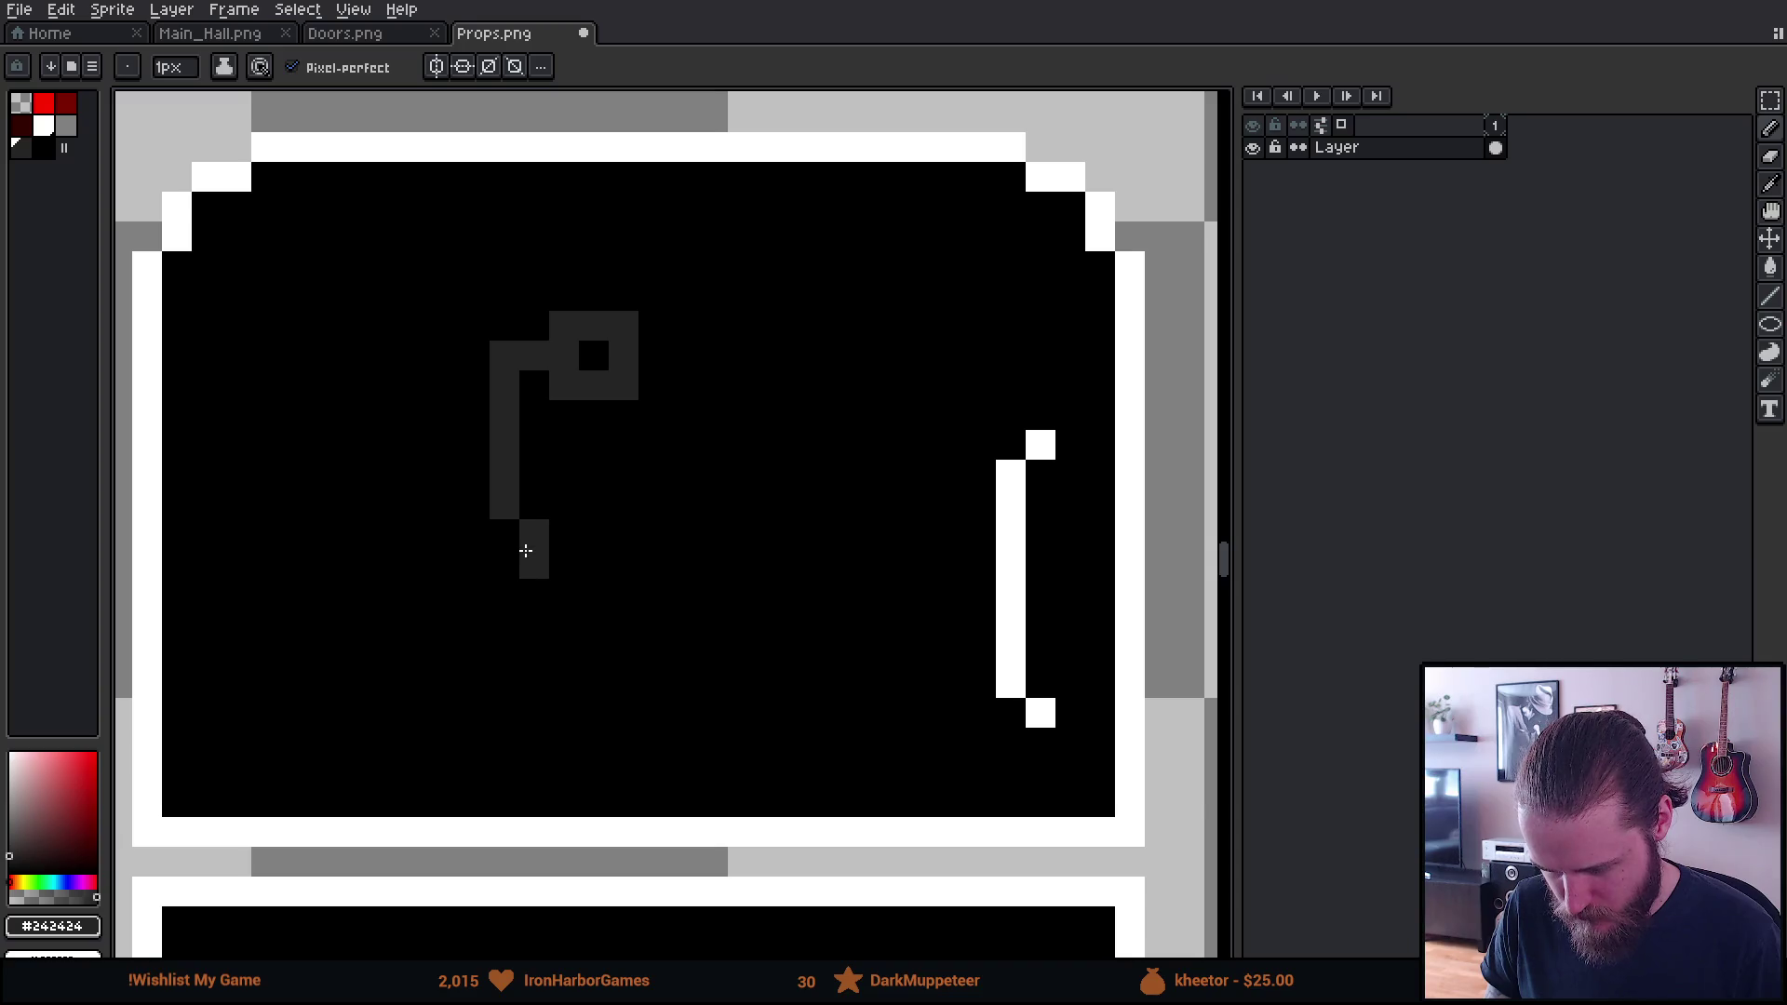
{"action": "left_click_drag", "start_coordinate": [579, 604], "coordinate": [670, 602]}
{"action": "left_click", "coordinate": [658, 360]}
{"action": "mouse_move", "coordinate": [675, 359]}
{"action": "left_mouse_down"}
{"action": "mouse_move", "coordinate": [686, 503]}
{"action": "mouse_move", "coordinate": [720, 534]}
{"action": "left_mouse_up"}
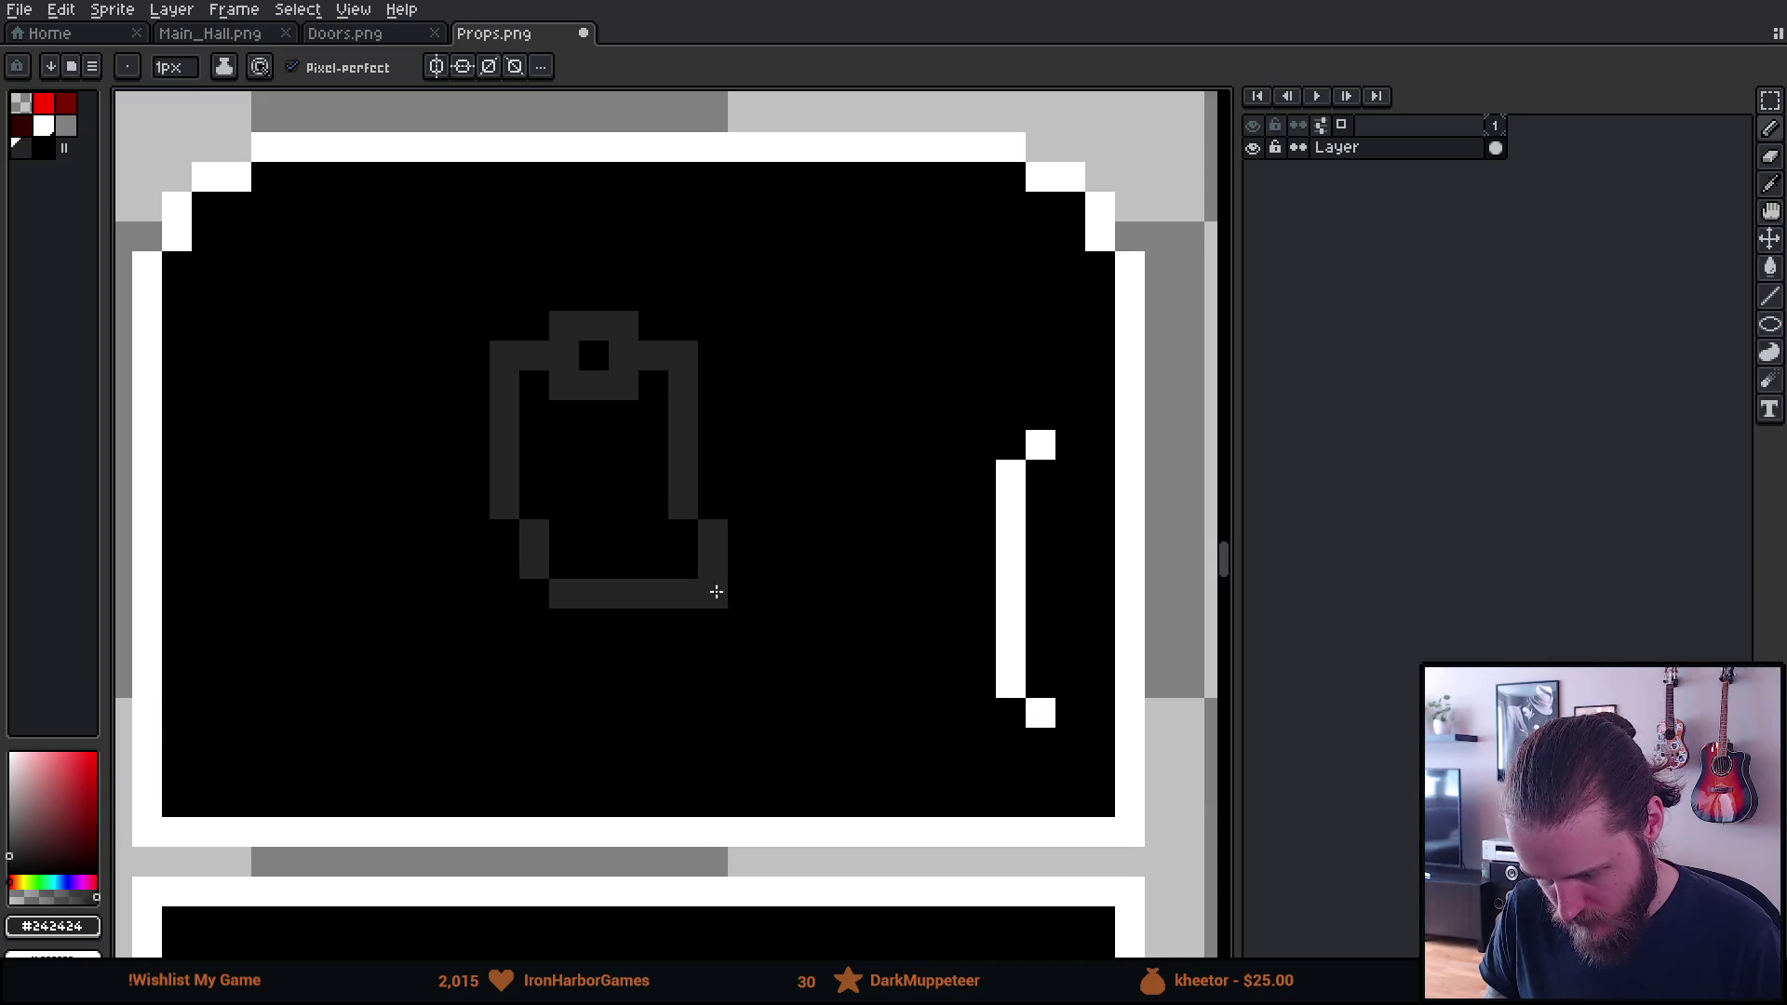
Add a short grey bar inside the clipboard magnet
{"action": "scroll", "coordinate": [771, 702], "scroll_direction": "down", "scroll_amount": 5}
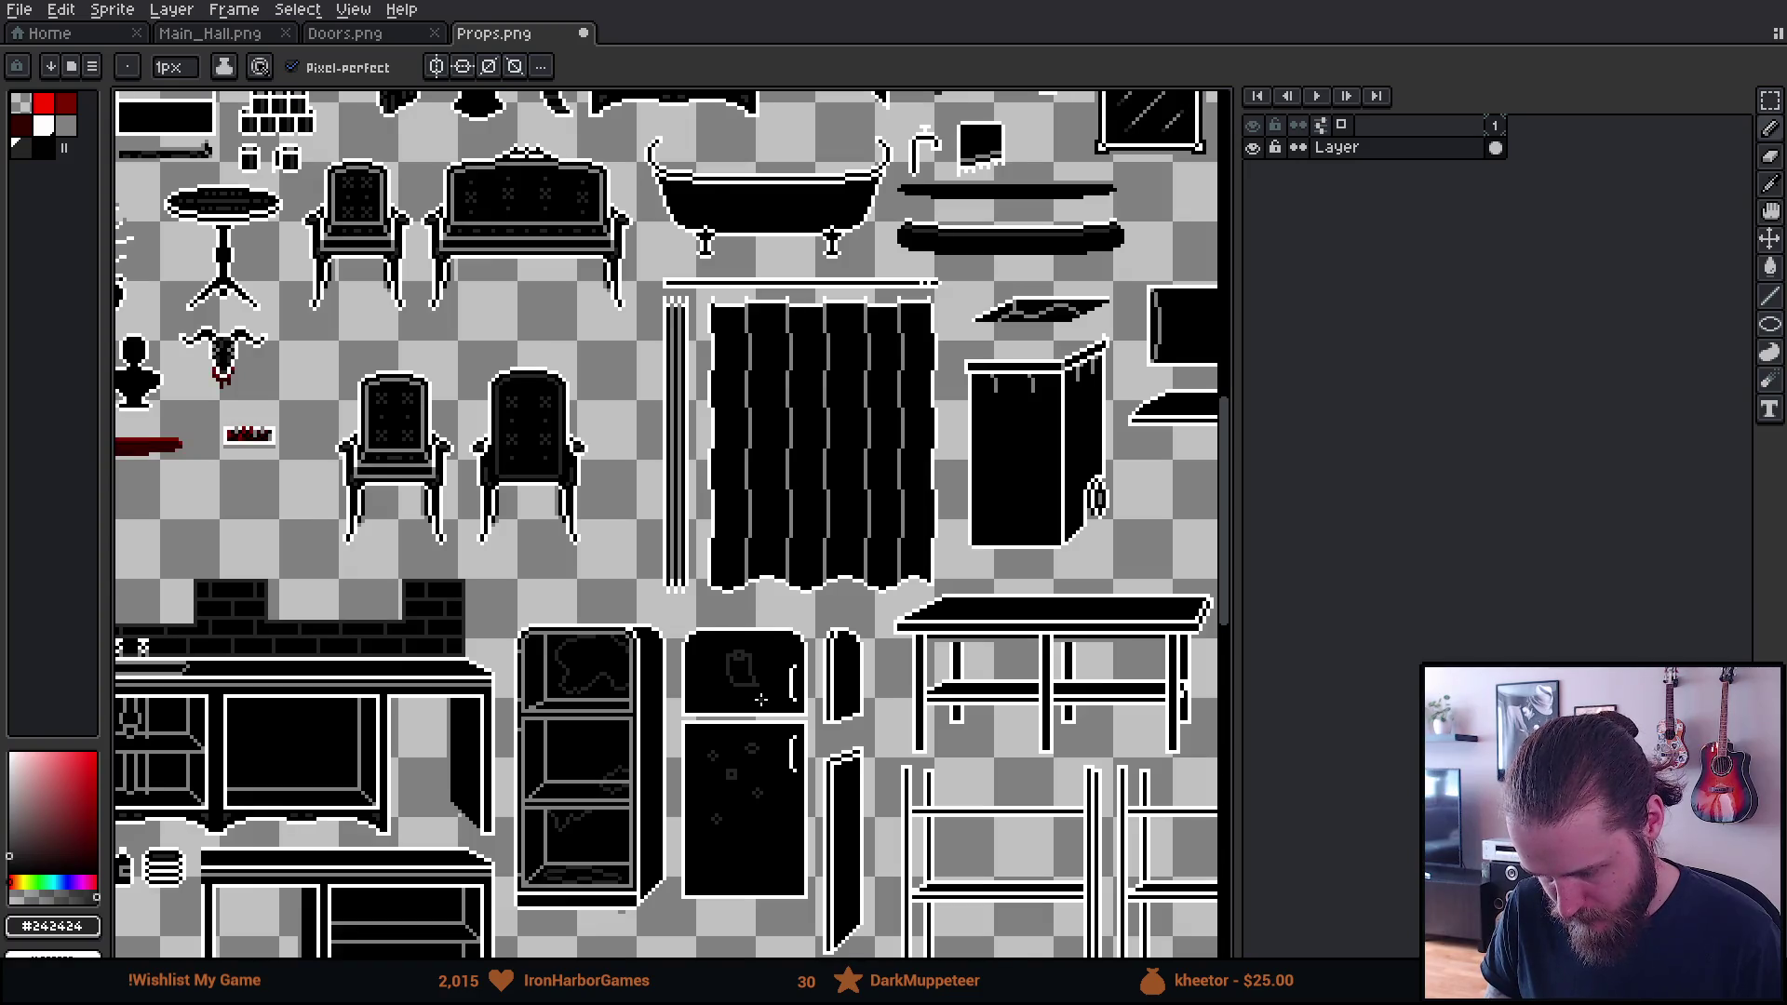
{"action": "scroll", "coordinate": [761, 698], "scroll_direction": "up", "scroll_amount": 2}
{"action": "scroll", "coordinate": [724, 657], "scroll_direction": "up", "scroll_amount": 3}
{"action": "left_click_drag", "start_coordinate": [732, 576], "coordinate": [687, 568]}
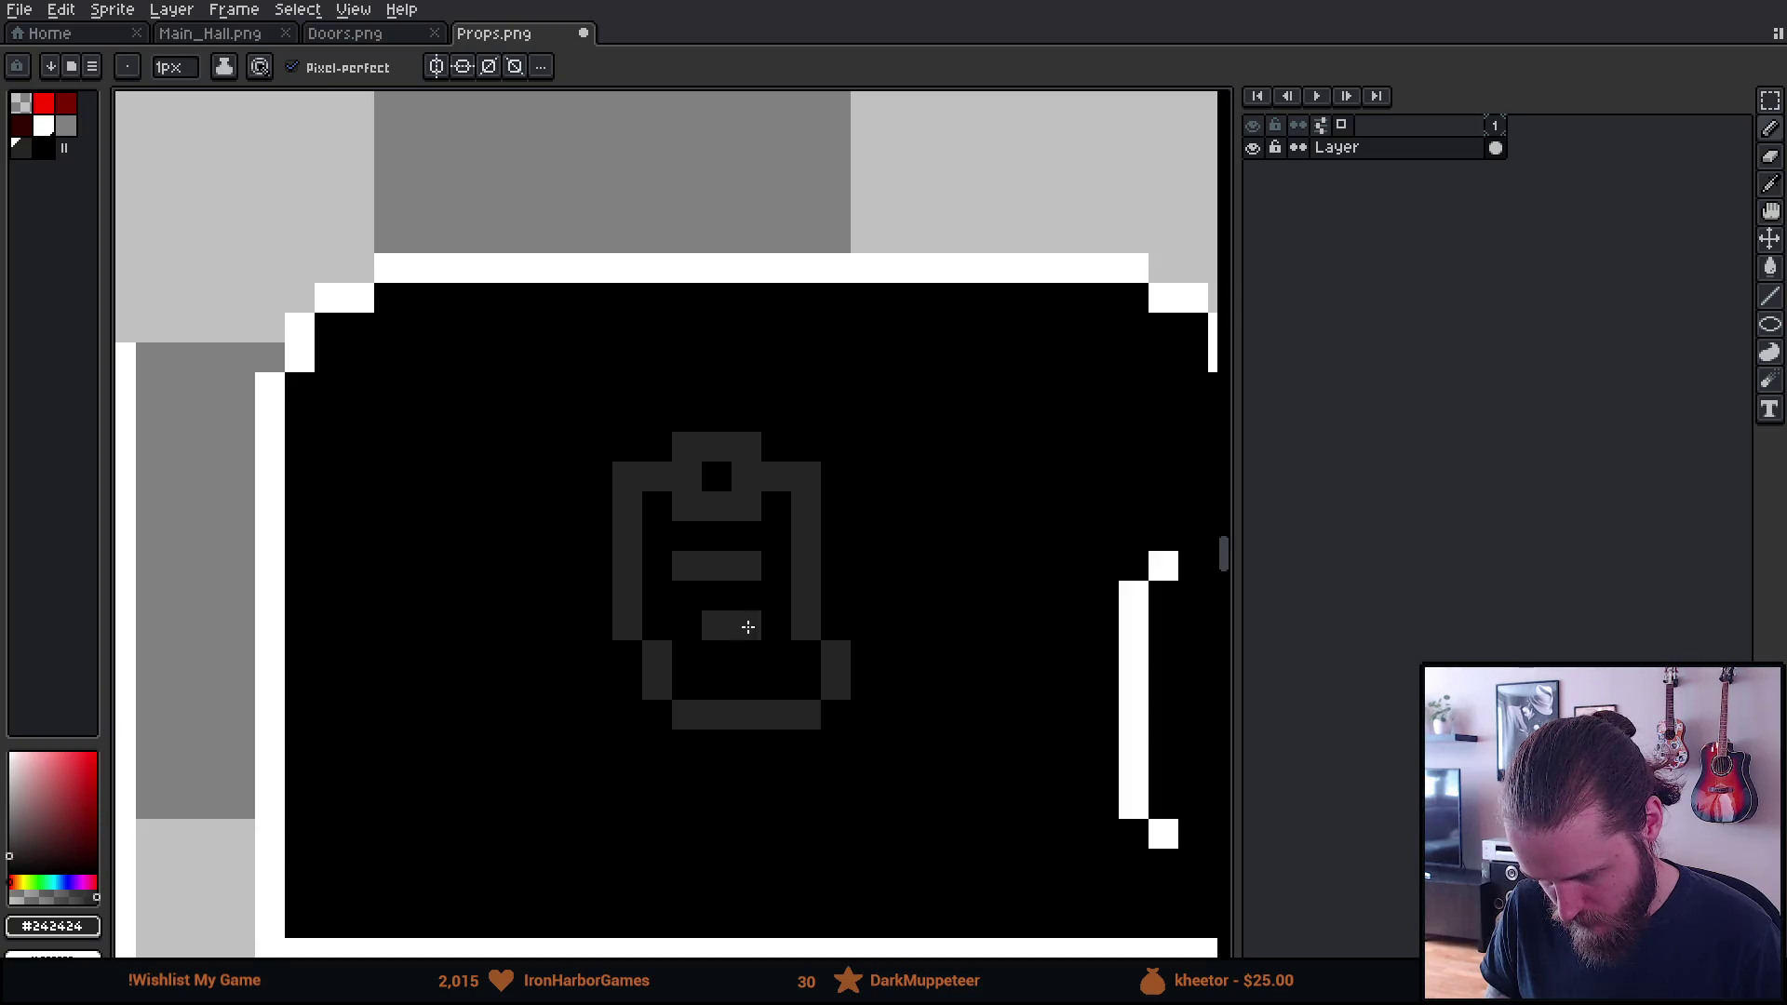
{"action": "scroll", "coordinate": [749, 626], "scroll_direction": "down", "scroll_amount": 3}
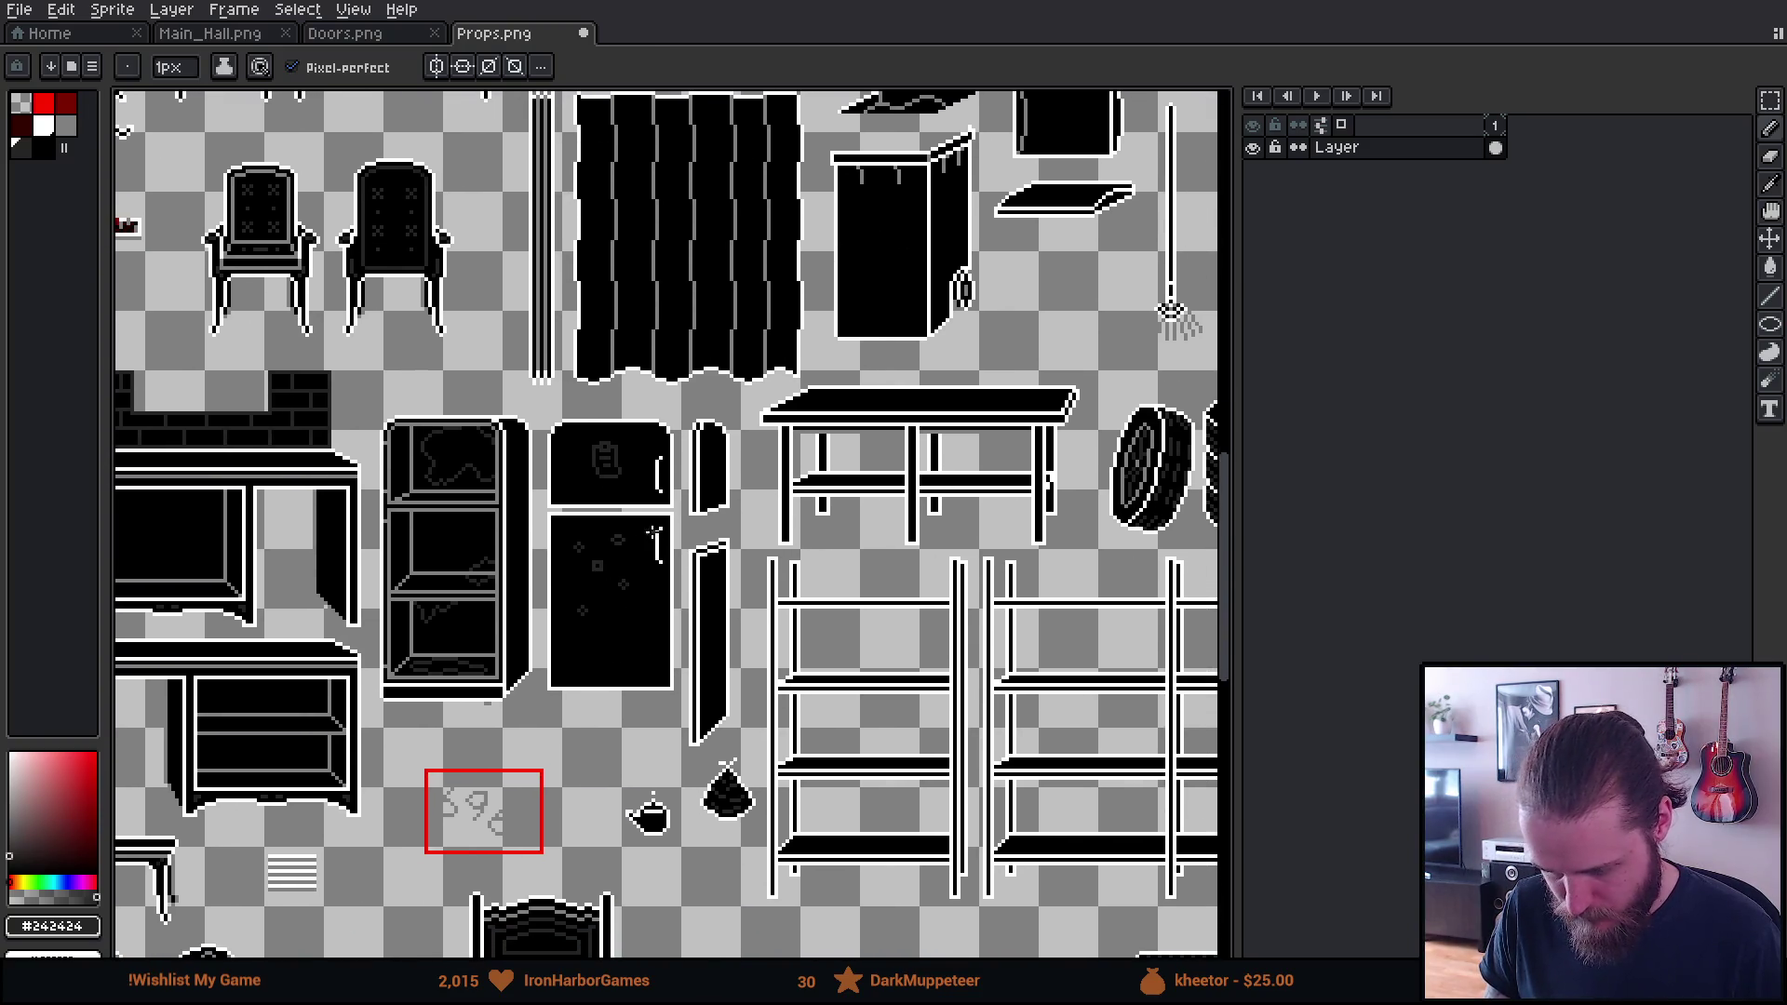
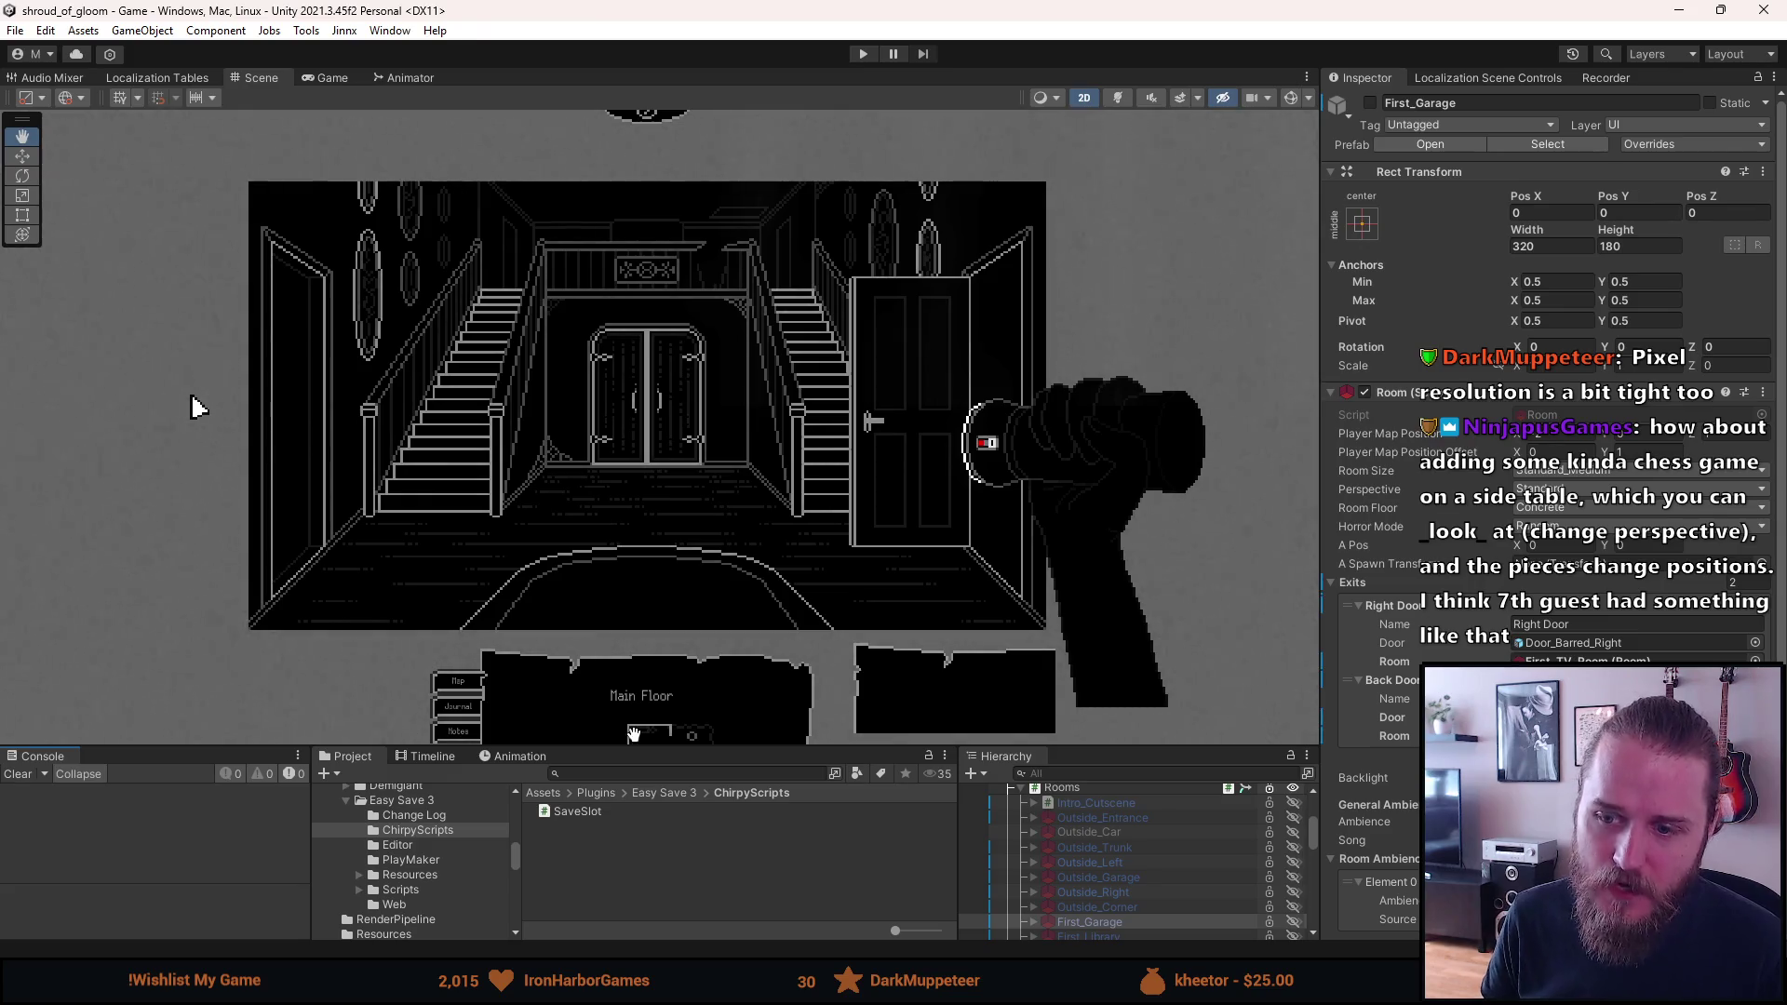
Zoom the Scene view, then start the game in Play Mode to show the twin-staircase hall
{"action": "scroll", "coordinate": [639, 405], "scroll_direction": "up", "scroll_amount": 1}
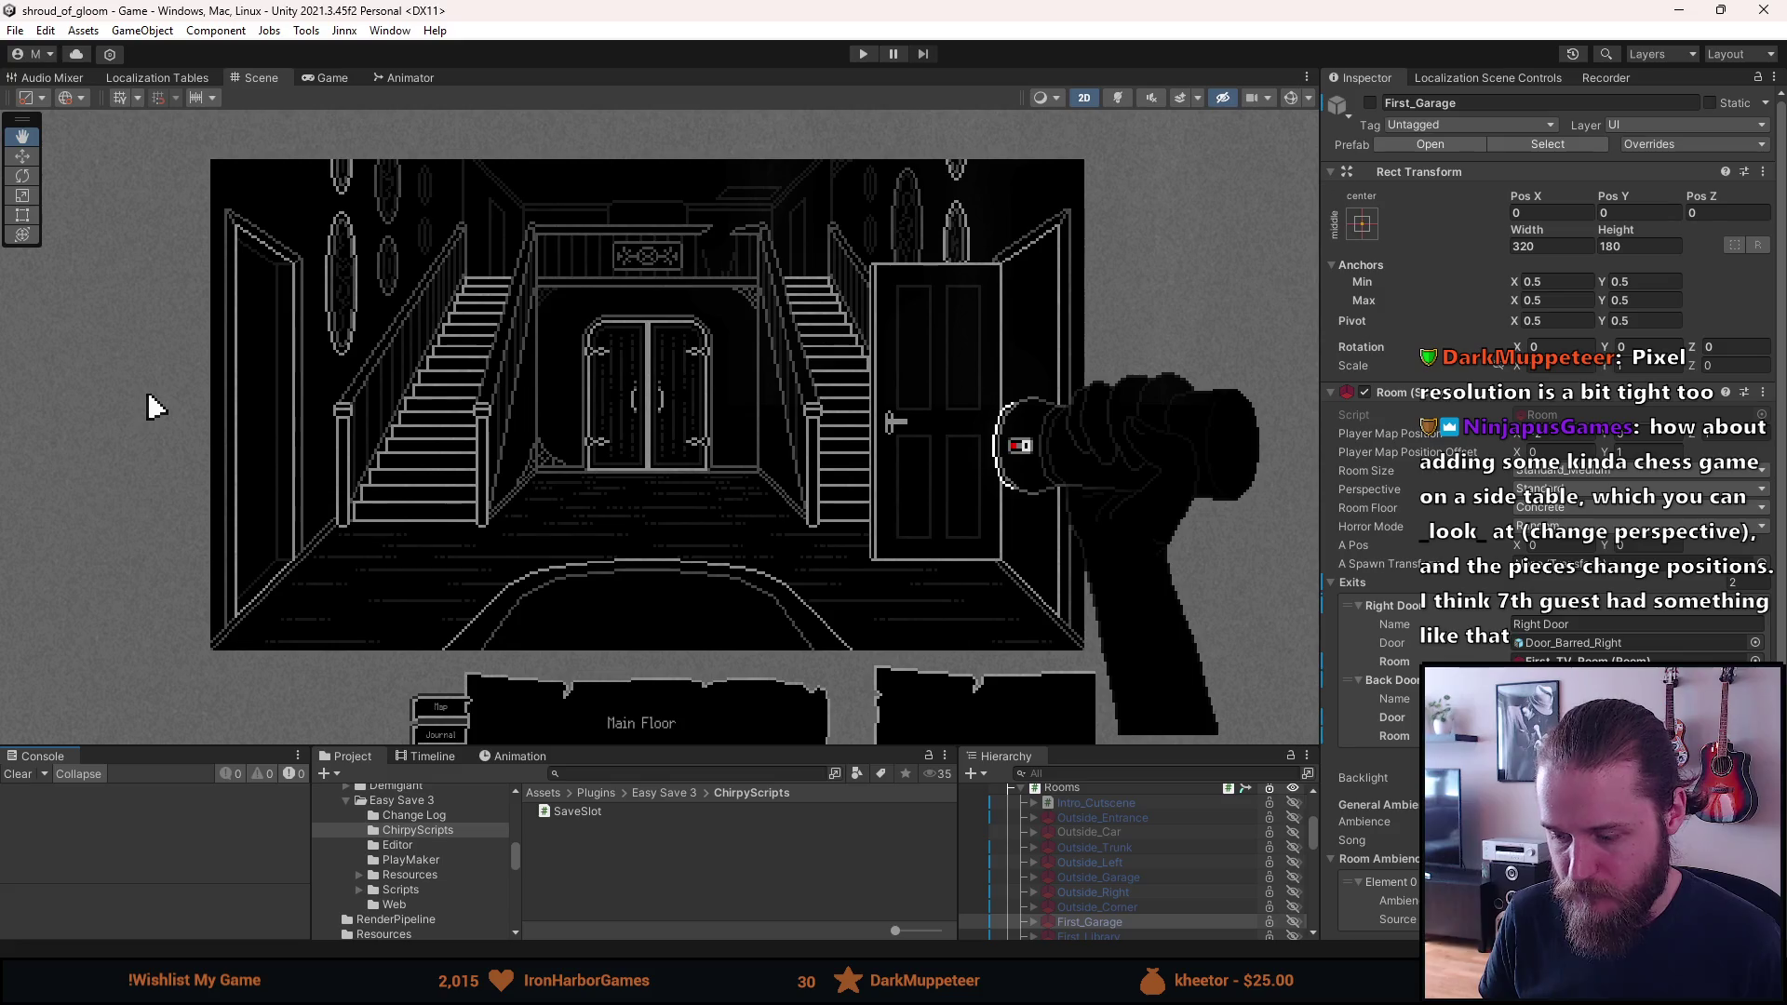
{"action": "left_click", "coordinate": [863, 53]}
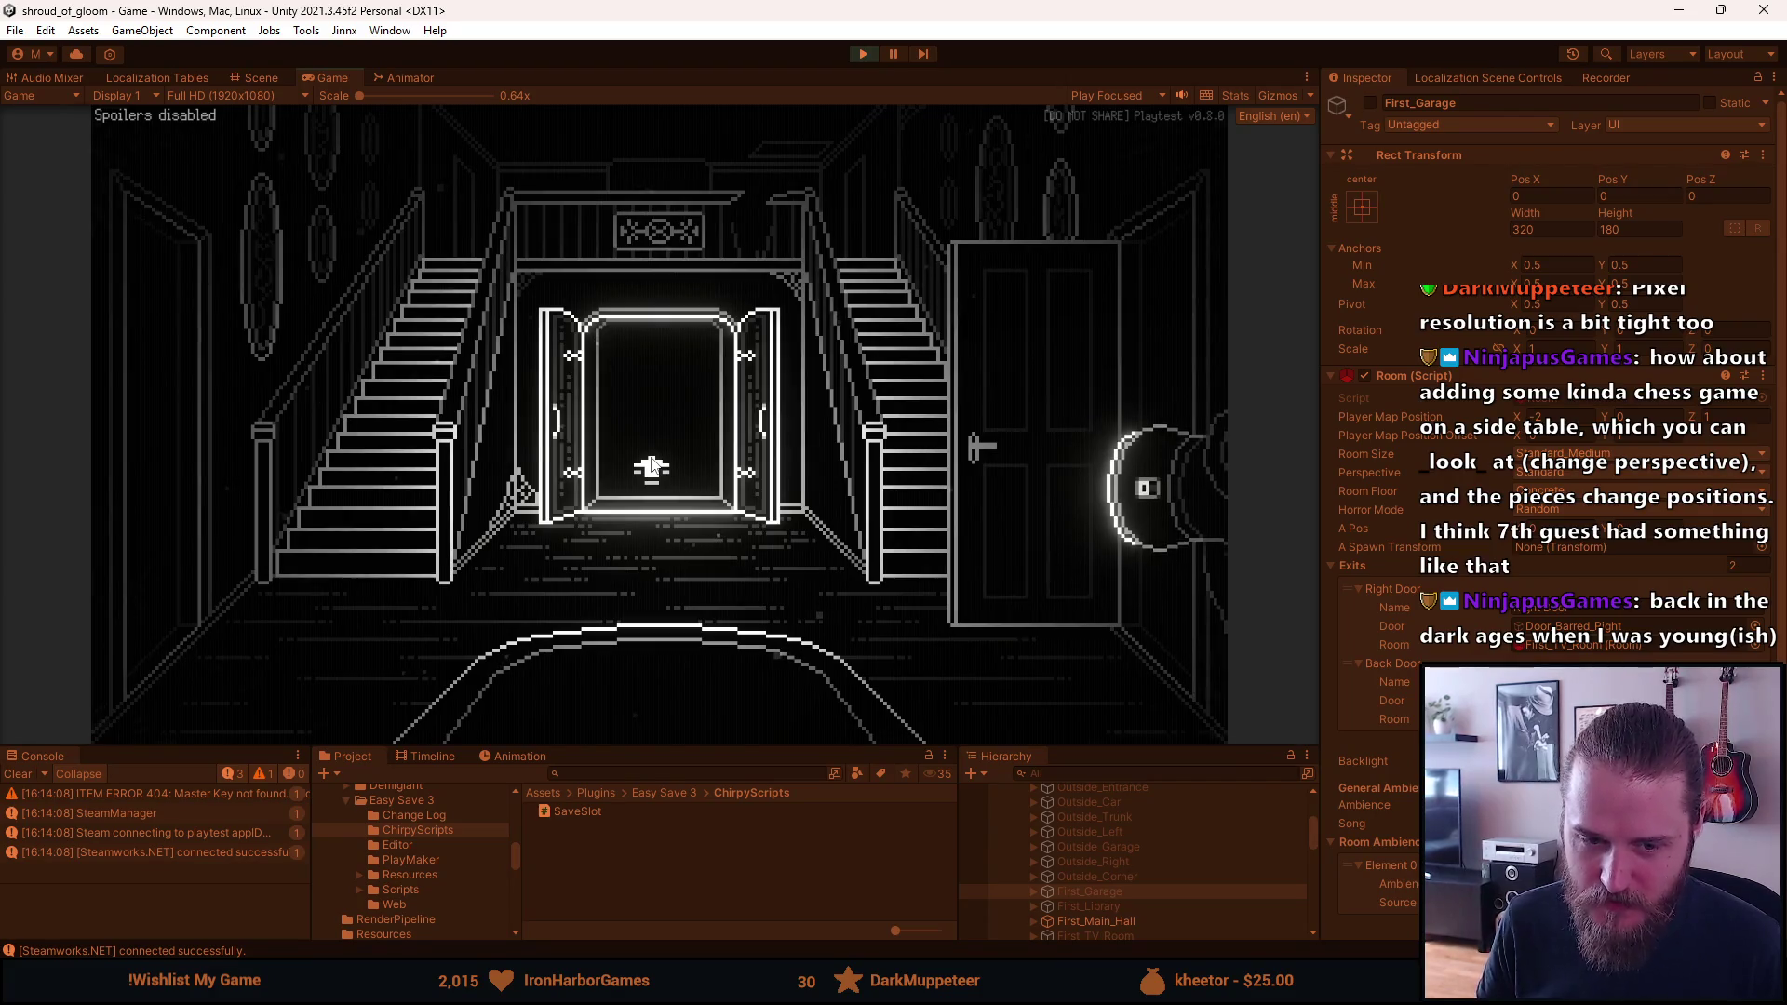
Walk through the rooms and past the chessboard close-up to the kitchen door
{"action": "left_click", "coordinate": [653, 465]}
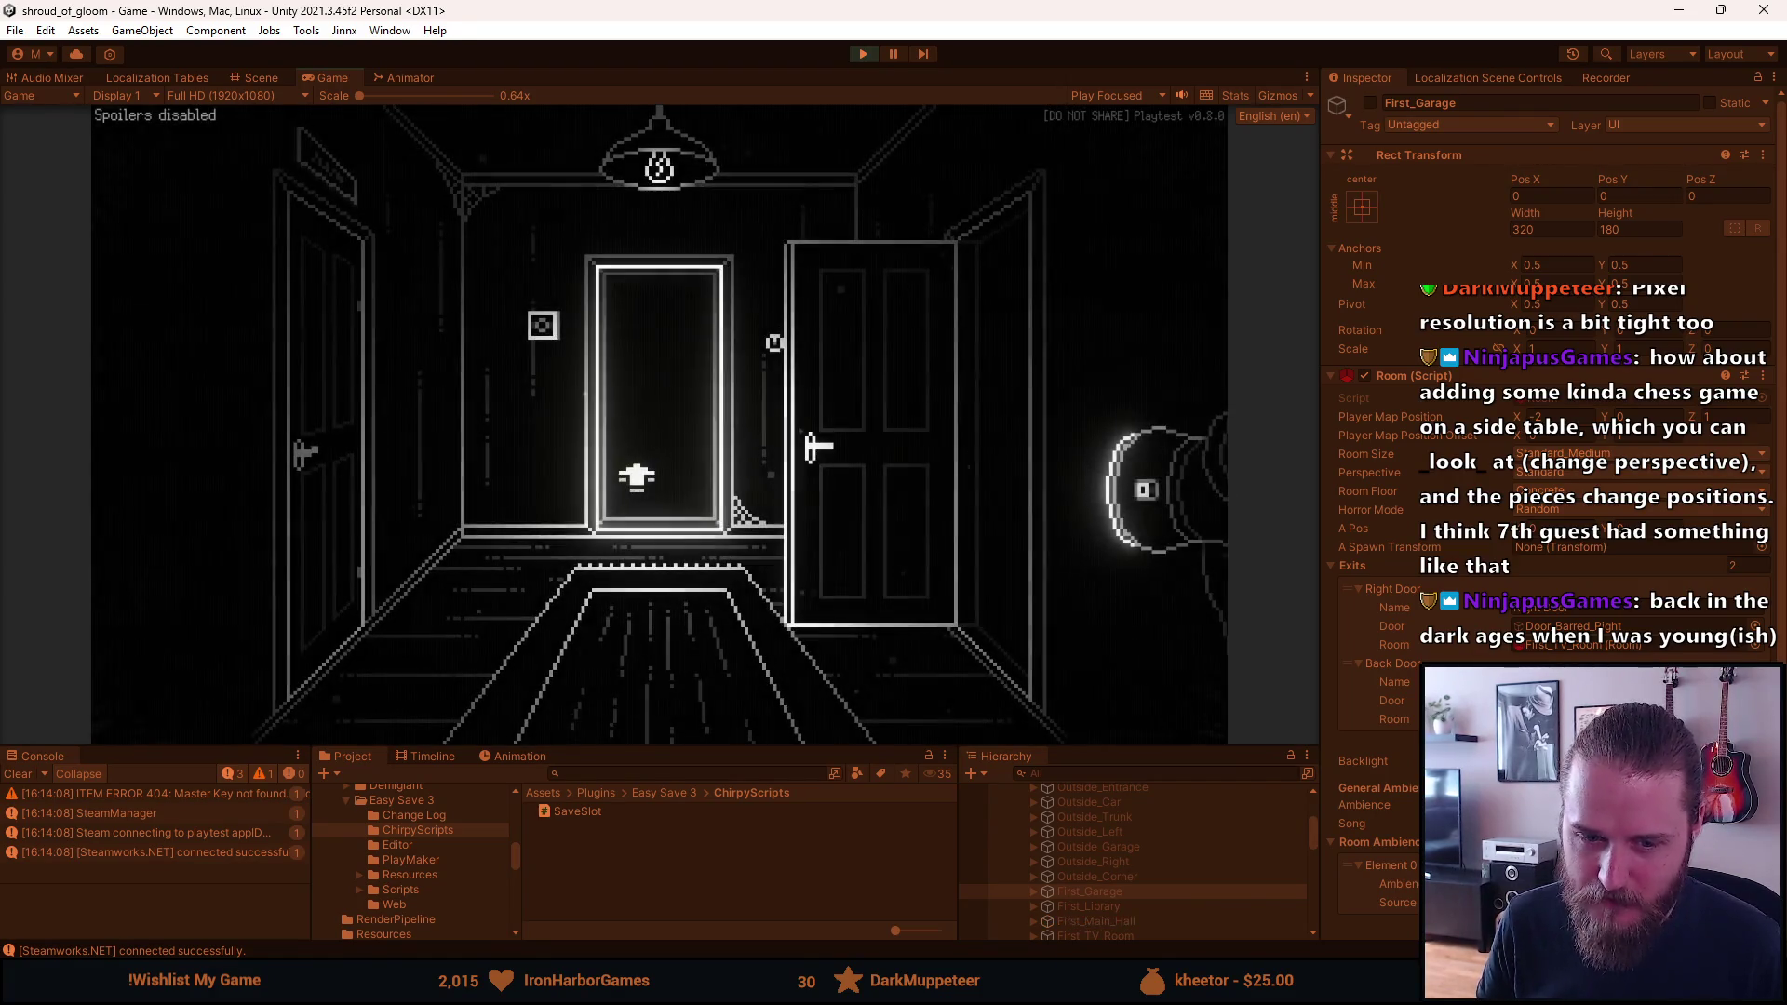
{"action": "left_click", "coordinate": [584, 569]}
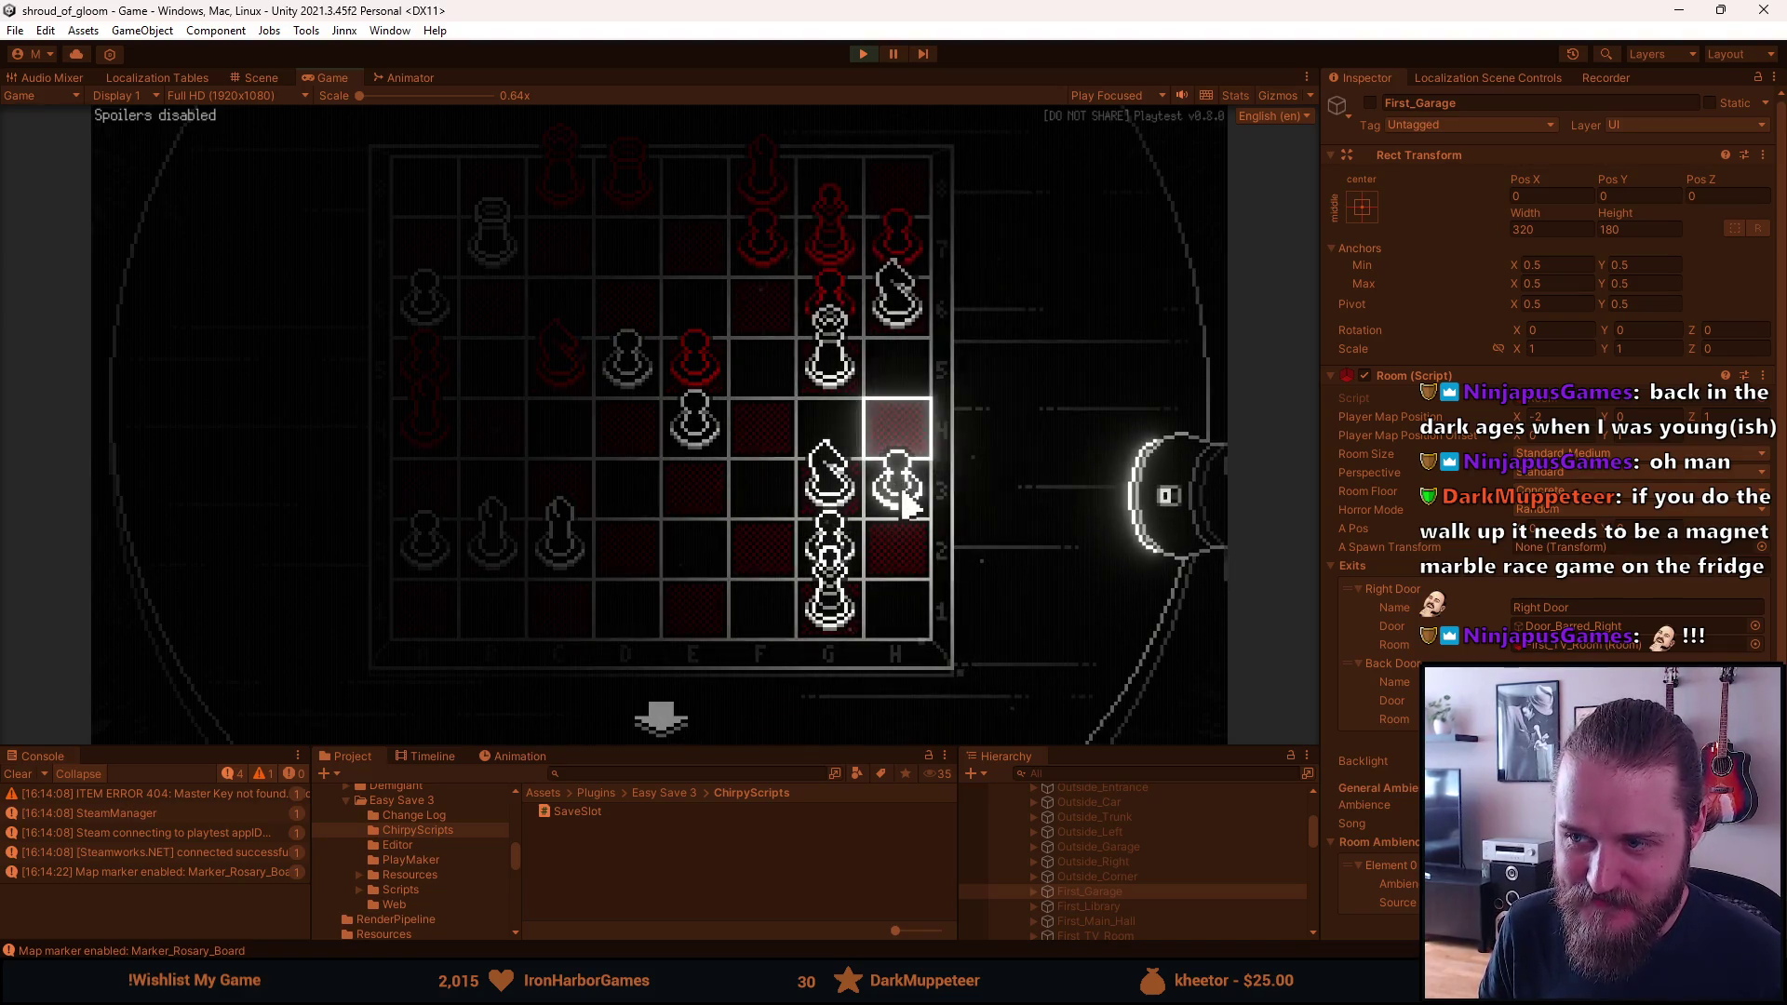
{"action": "left_click", "coordinate": [674, 719]}
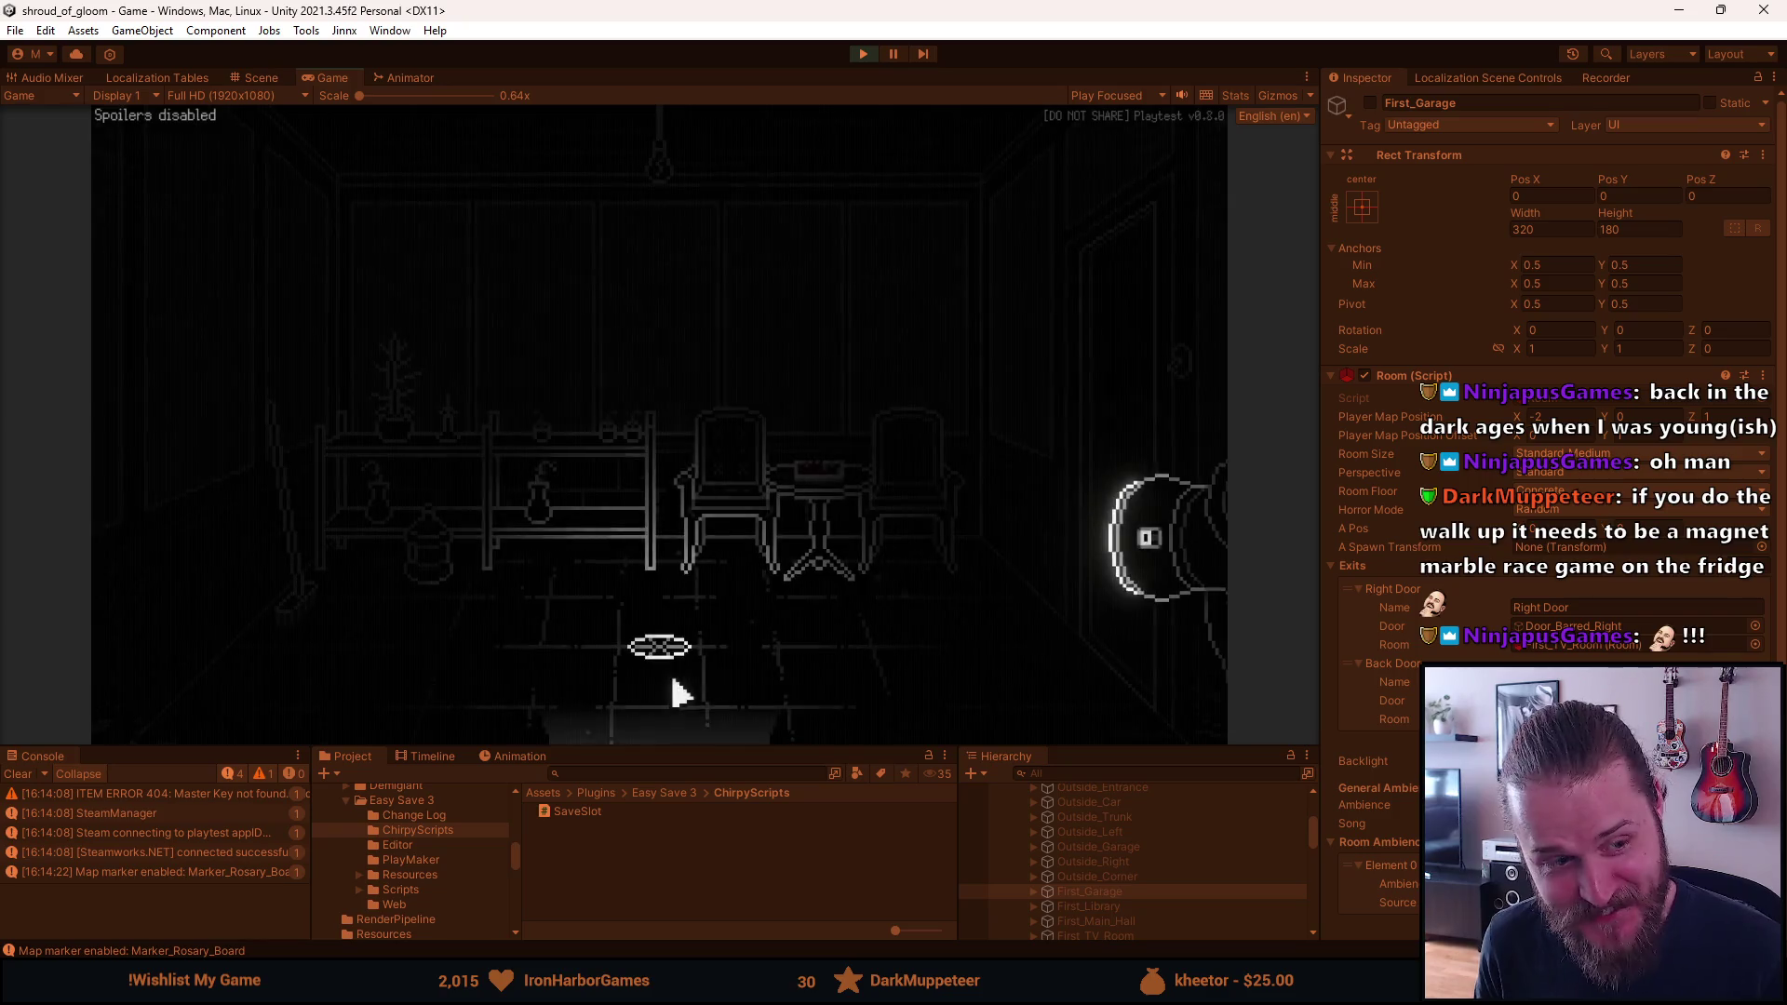
{"action": "left_click", "coordinate": [626, 708]}
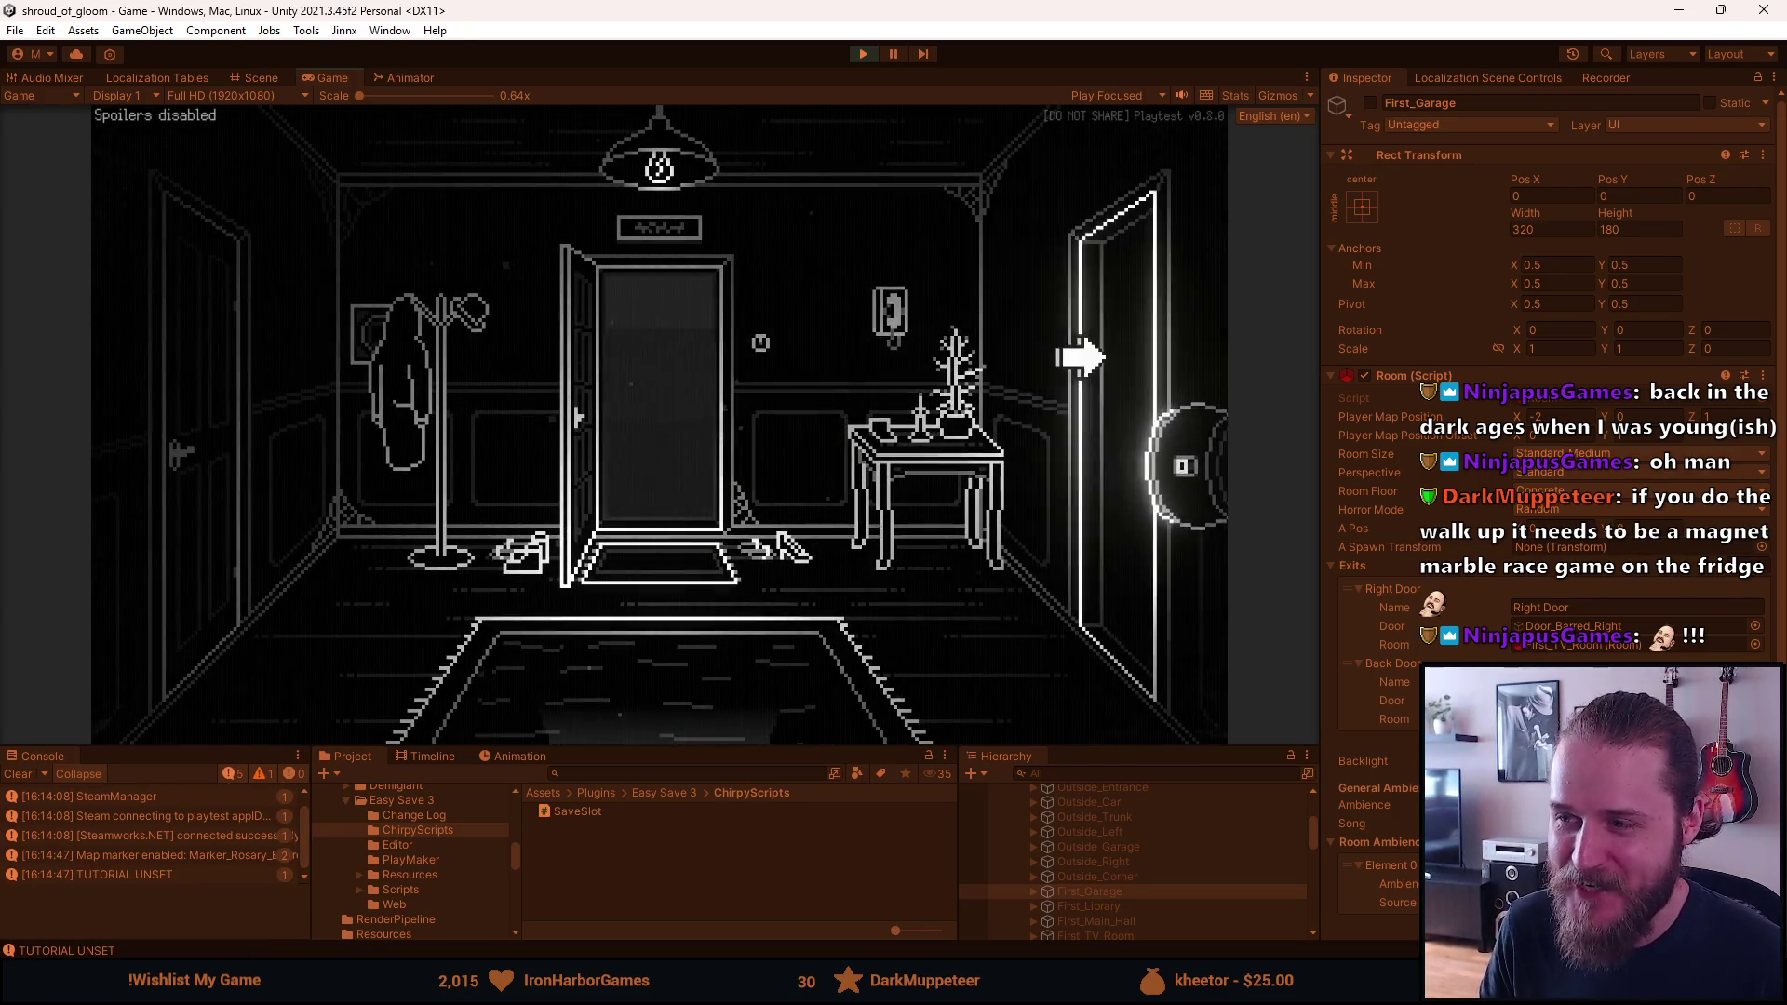
{"action": "left_click", "coordinate": [1080, 357]}
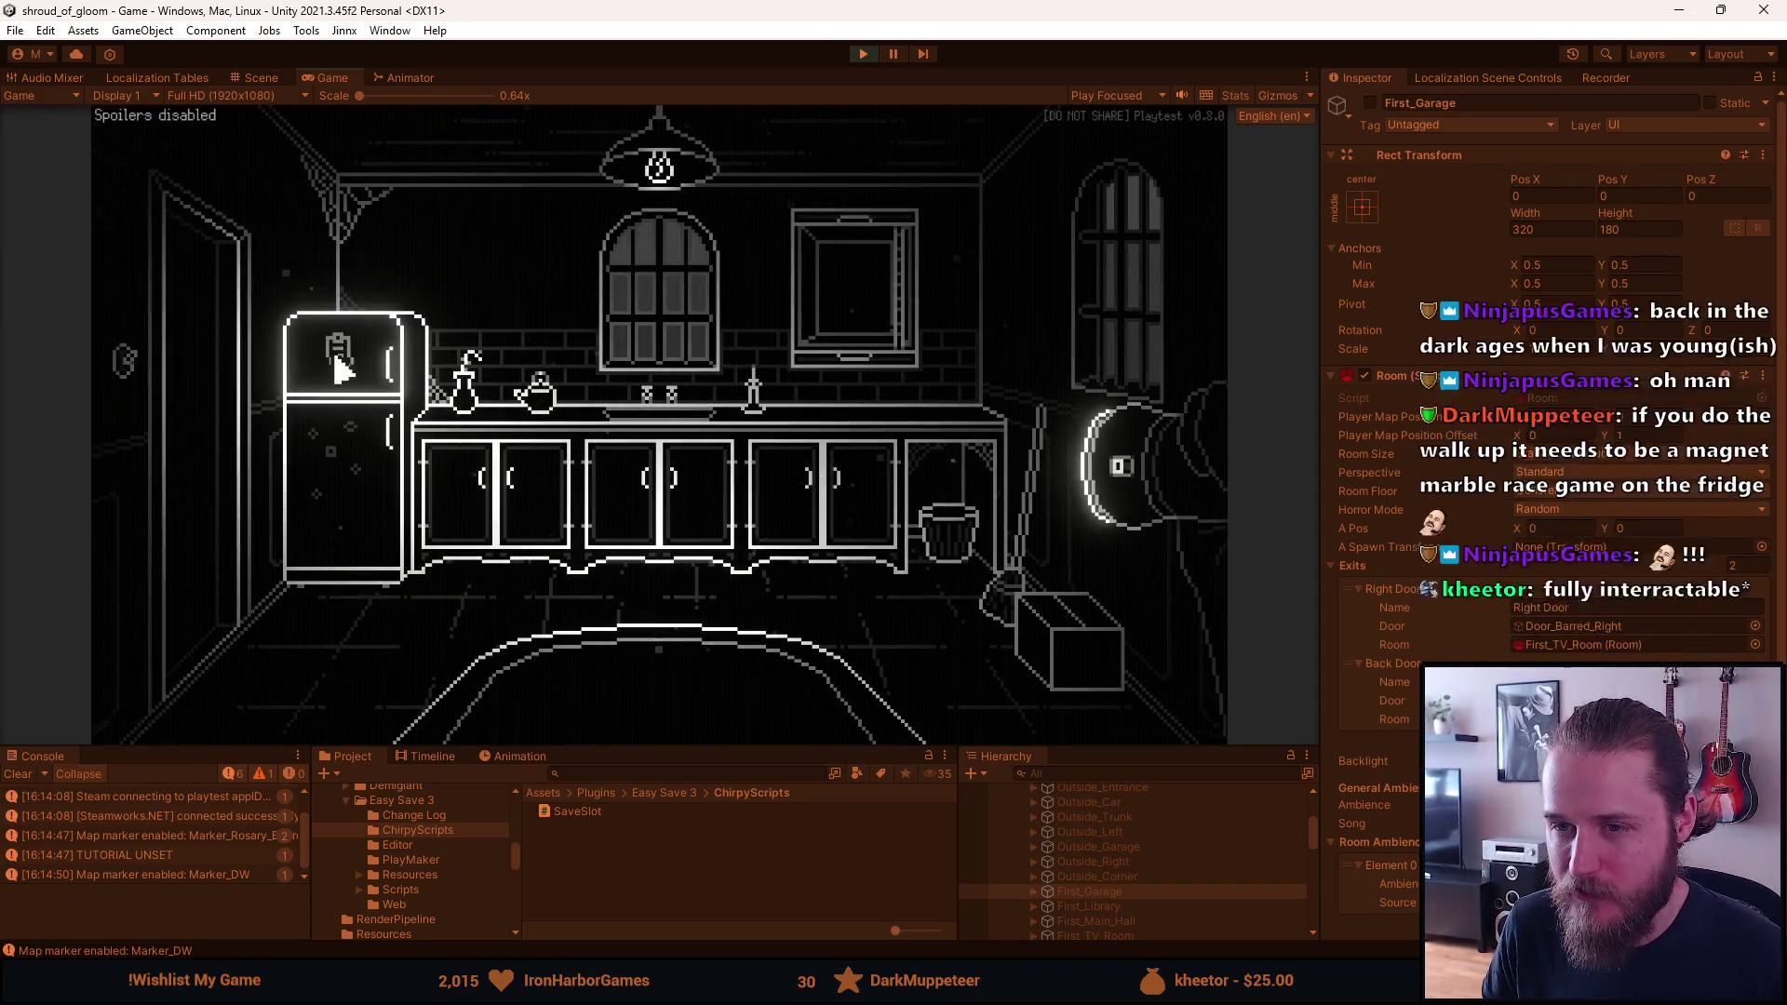
{"action": "left_click", "coordinate": [291, 375]}
{"action": "left_click", "coordinate": [370, 410]}
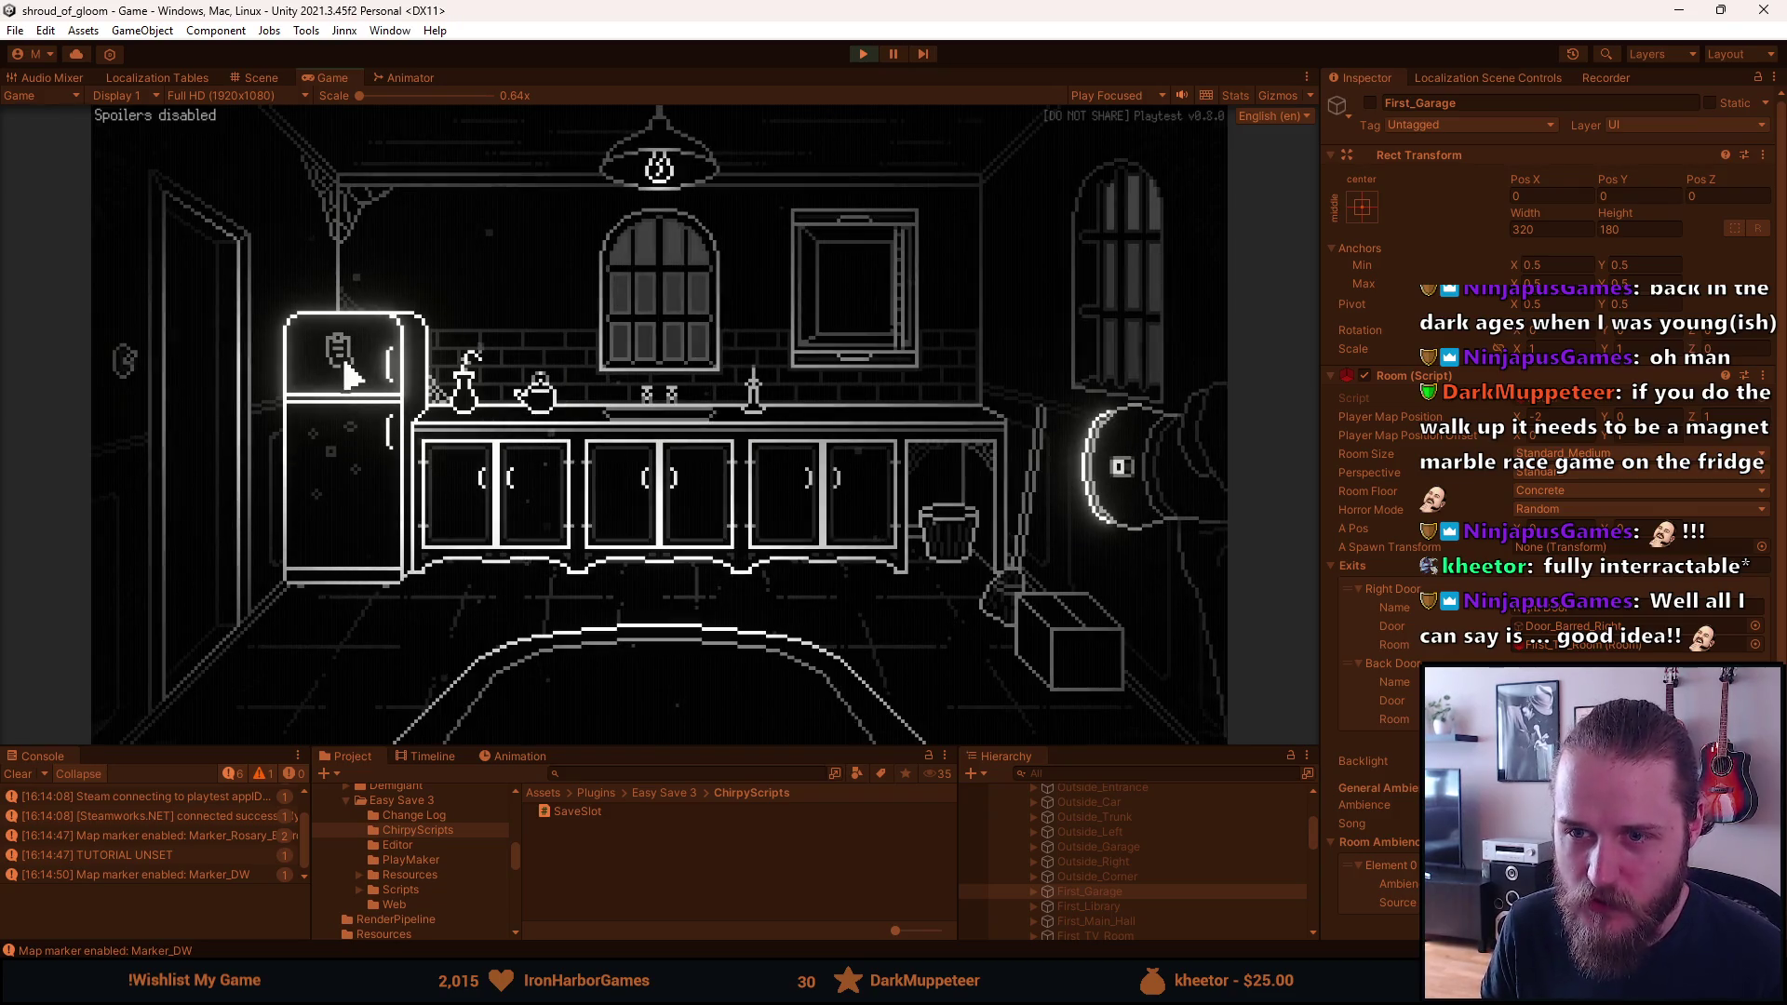
{"action": "left_click", "coordinate": [342, 372]}
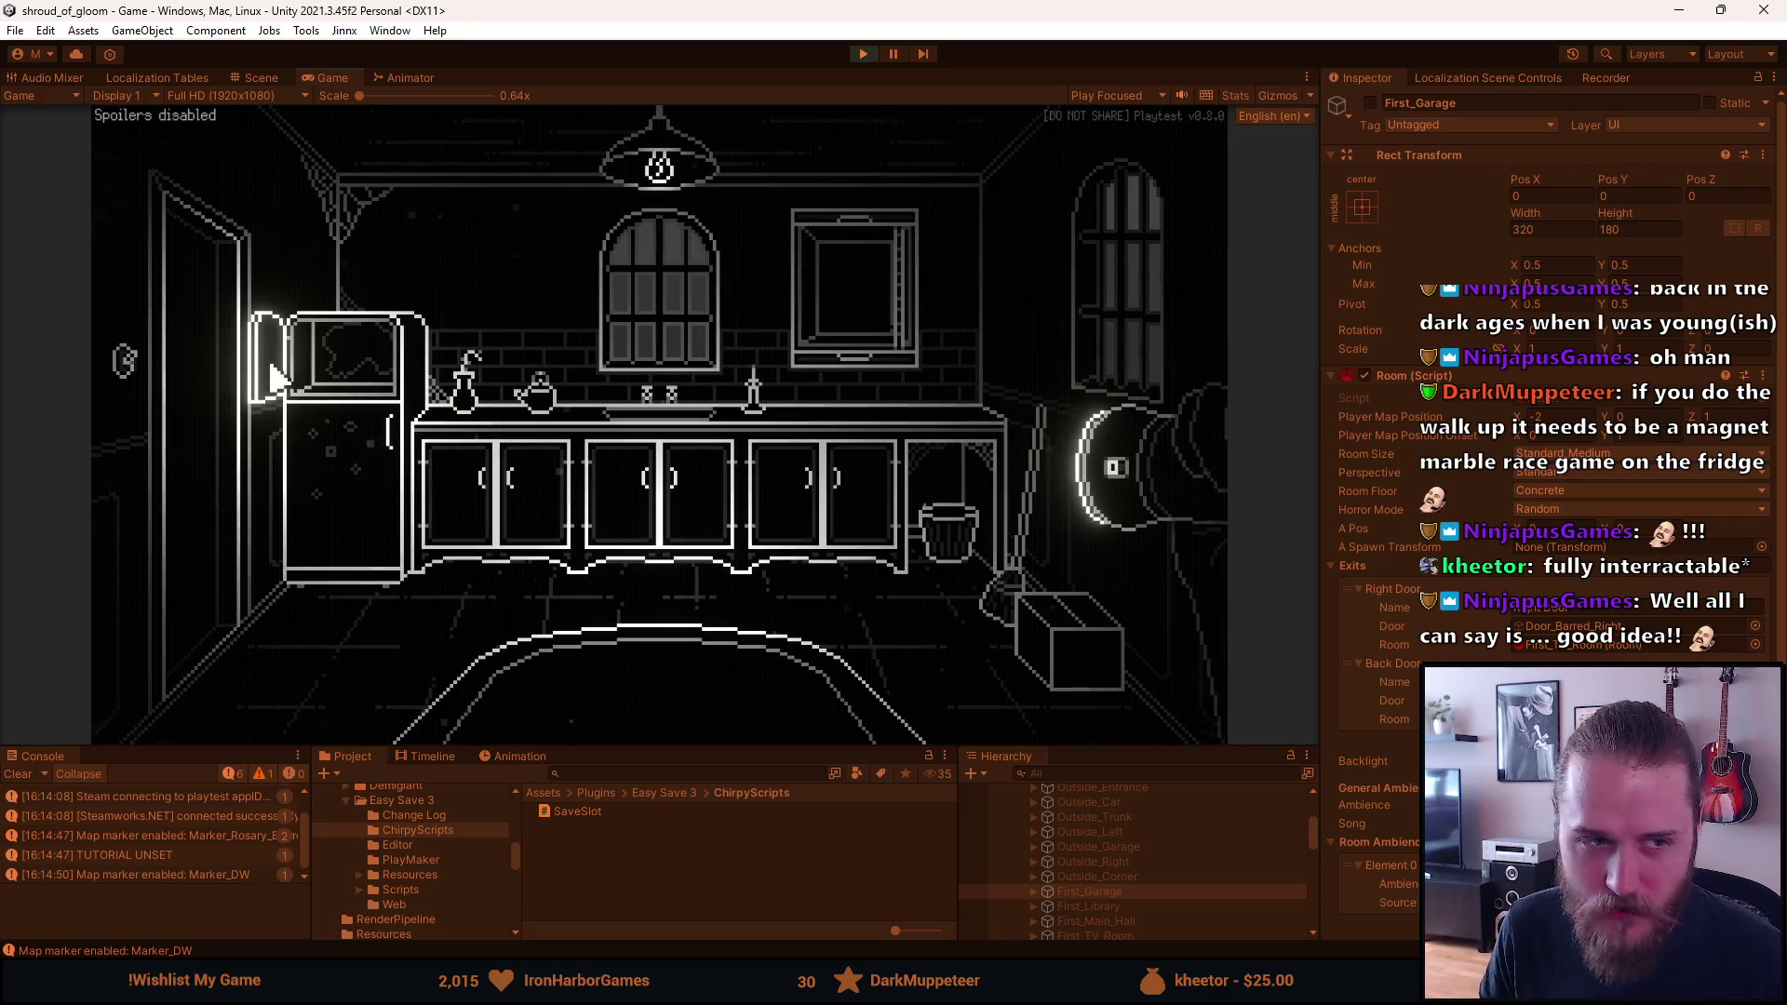
{"action": "left_click", "coordinate": [276, 377]}
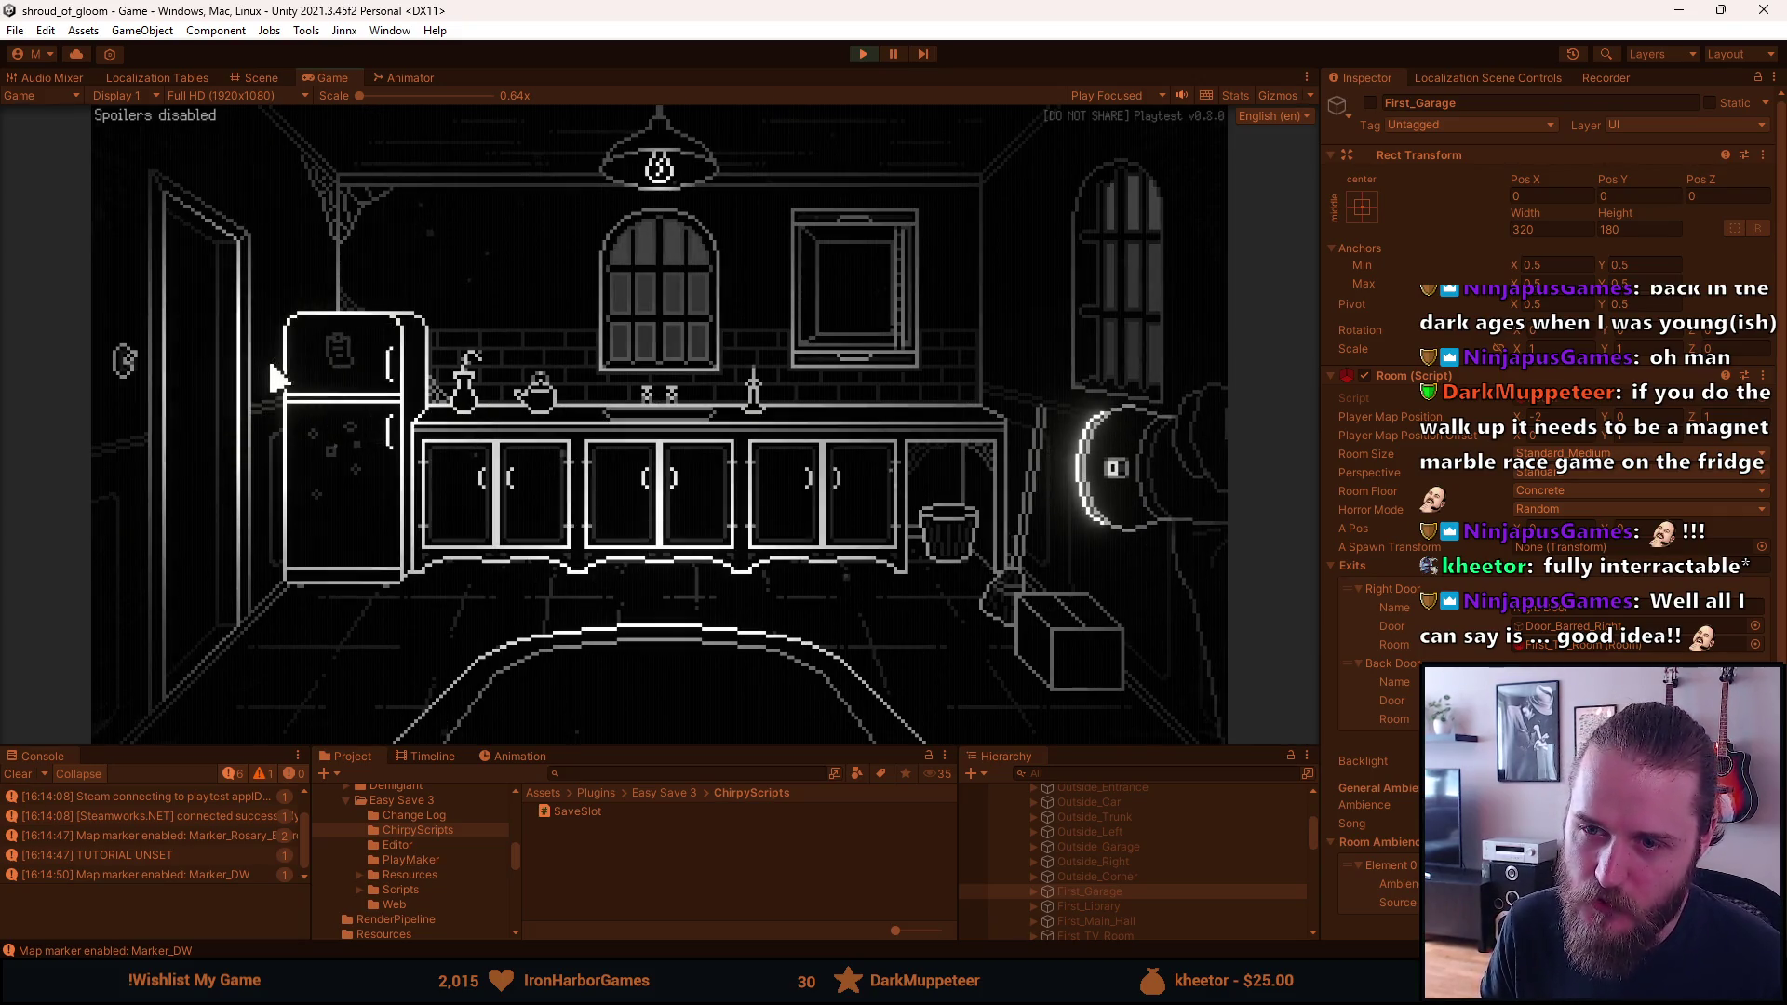
{"action": "left_click", "coordinate": [335, 447]}
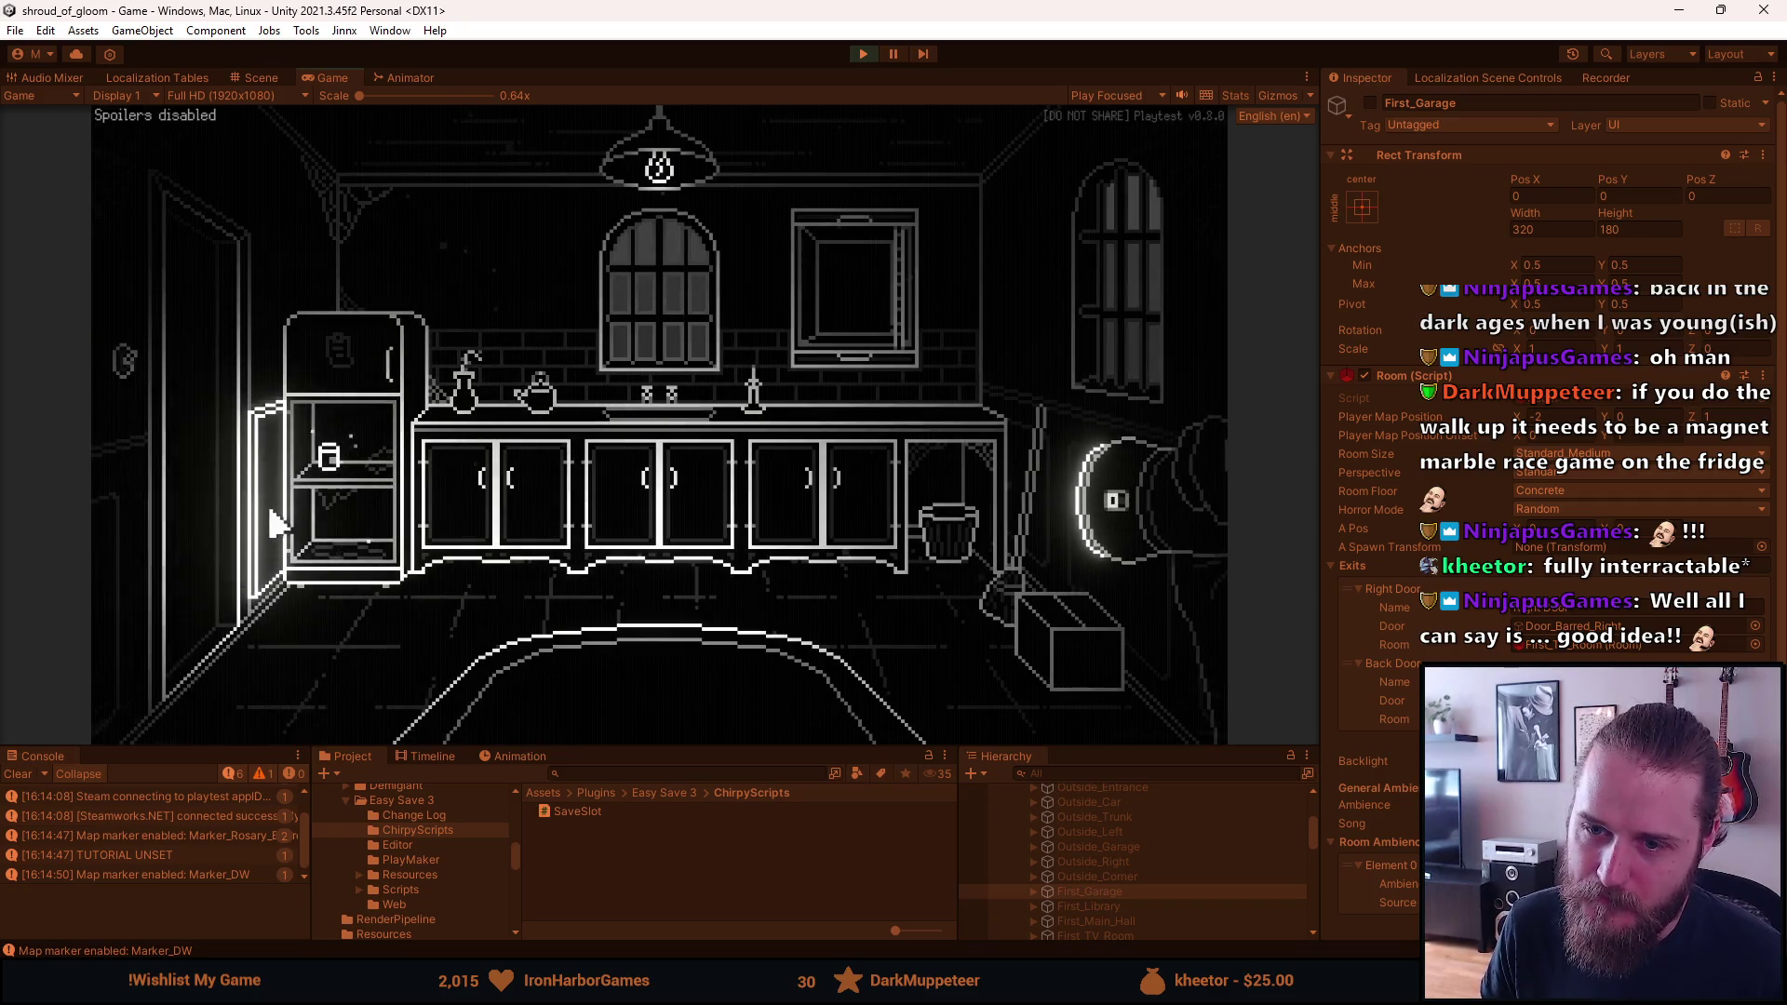
{"action": "left_click", "coordinate": [280, 519]}
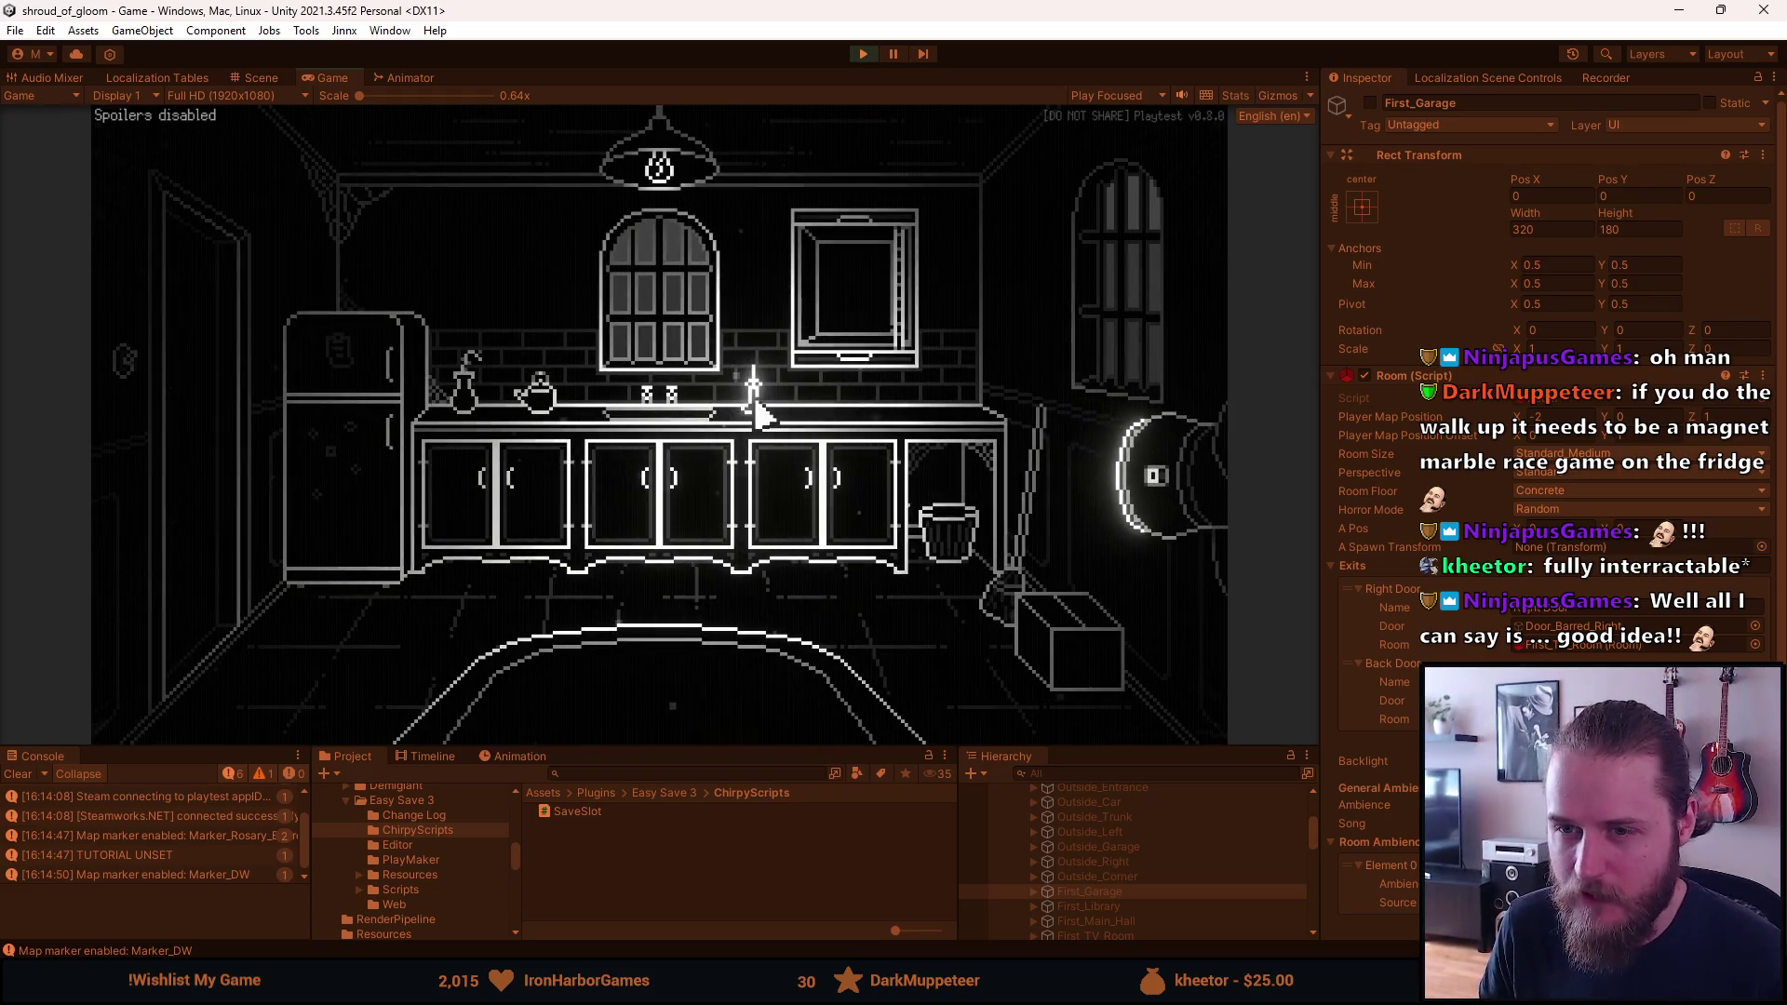
{"action": "left_click", "coordinate": [750, 389]}
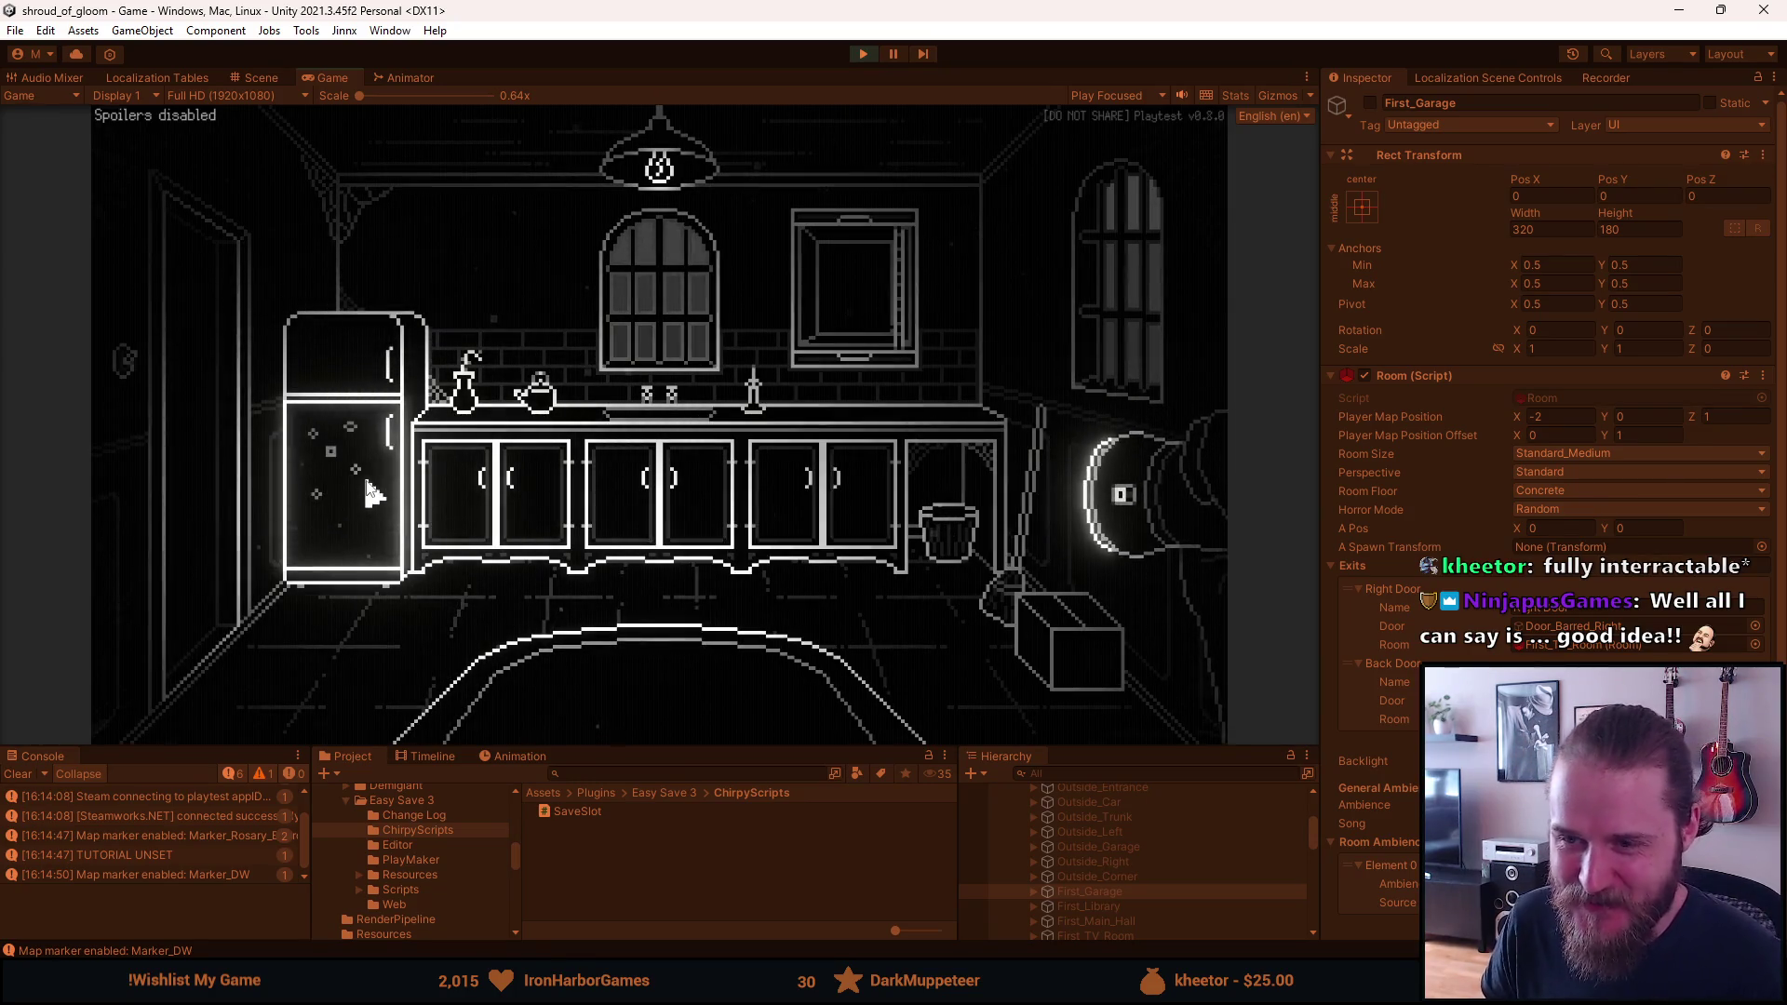
{"action": "left_click", "coordinate": [524, 430]}
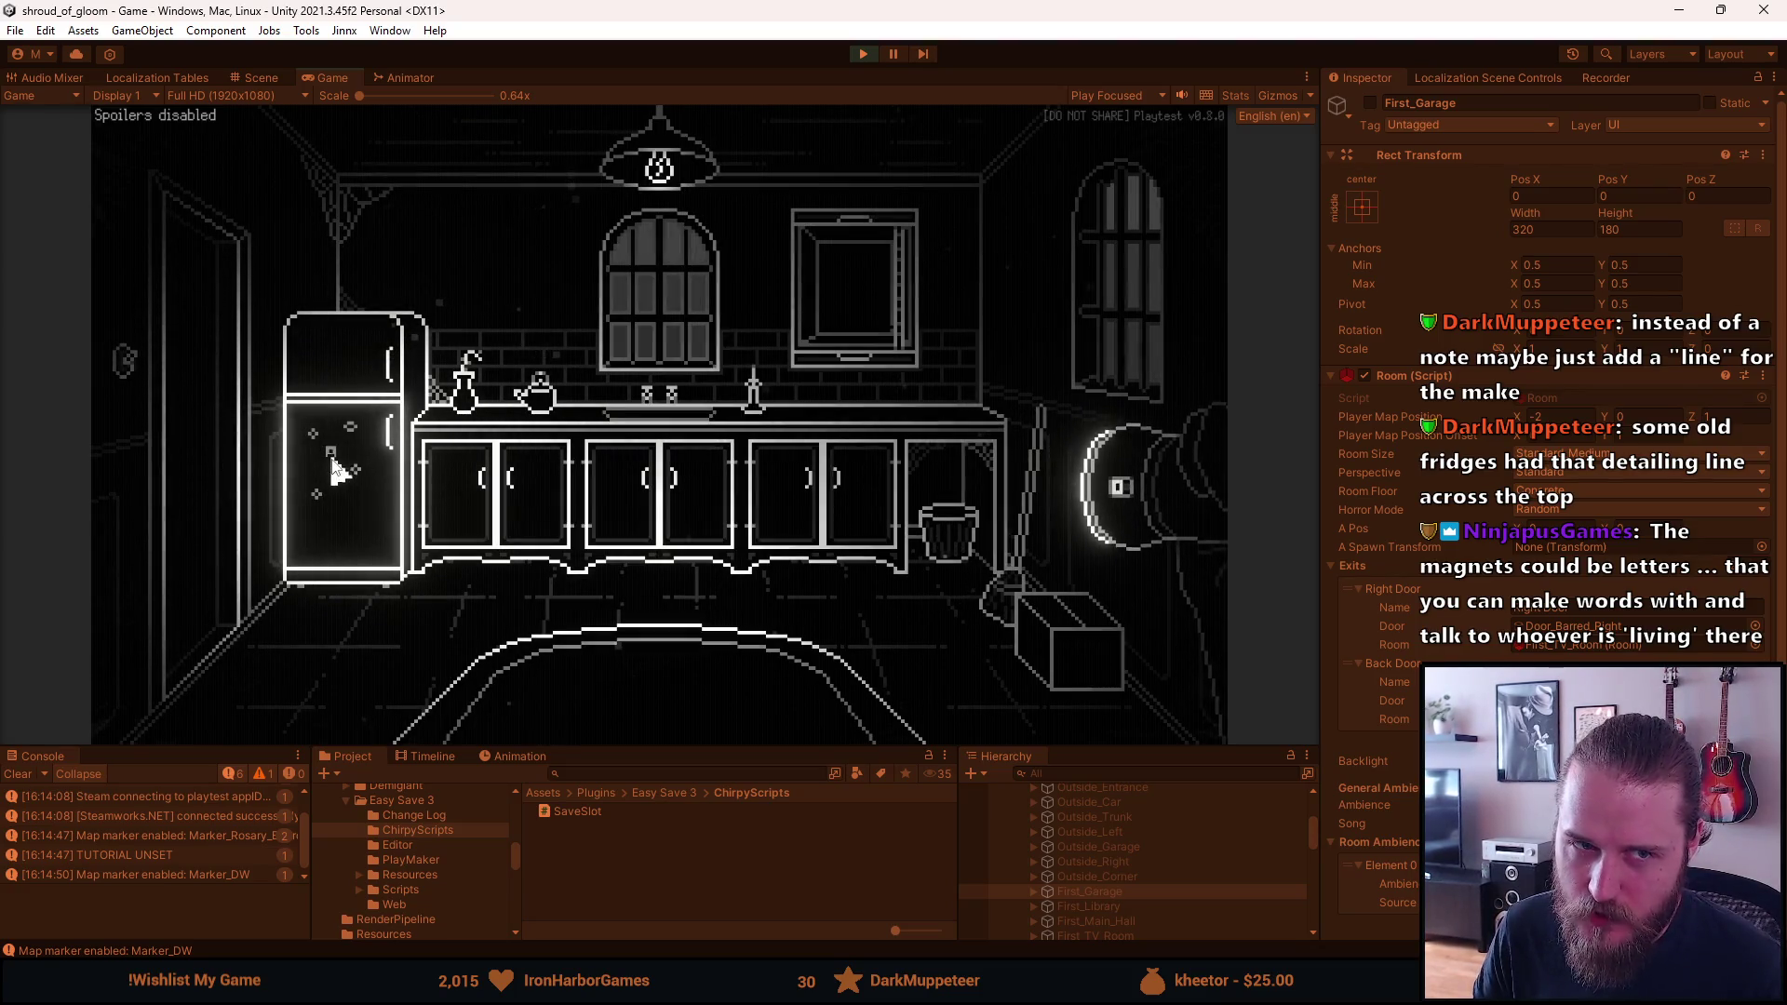
{"action": "left_click", "coordinate": [333, 460]}
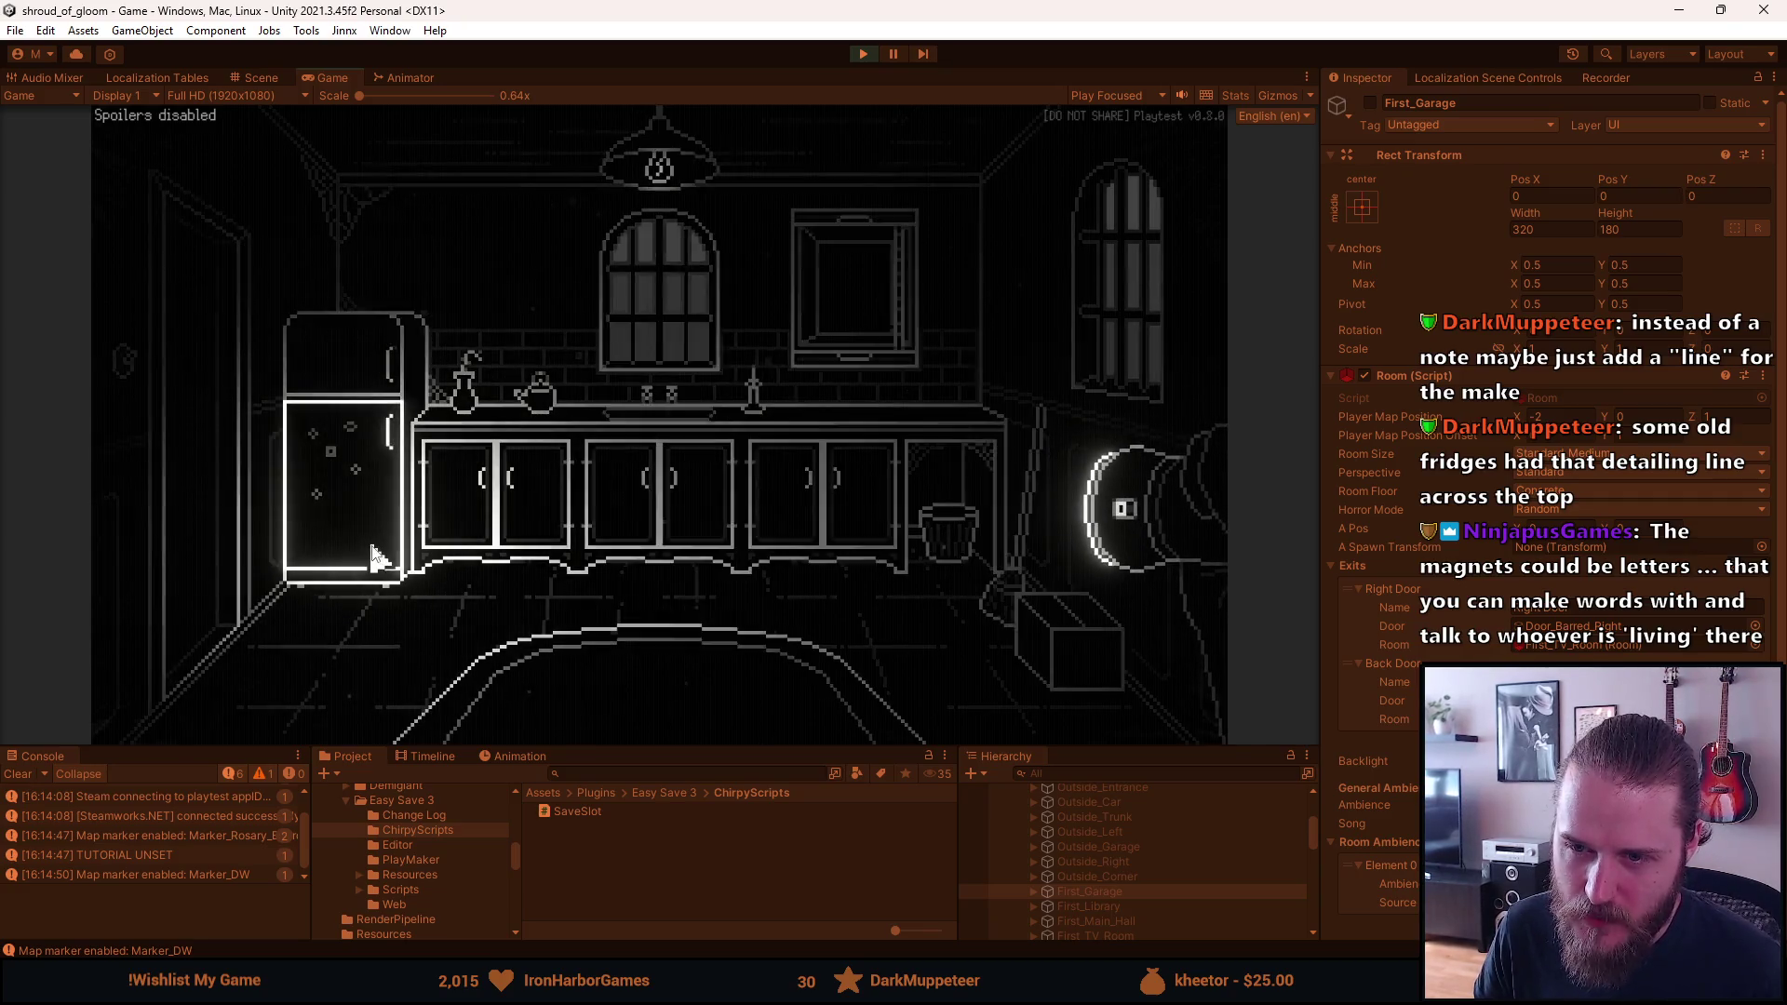
{"action": "left_click", "coordinate": [281, 519]}
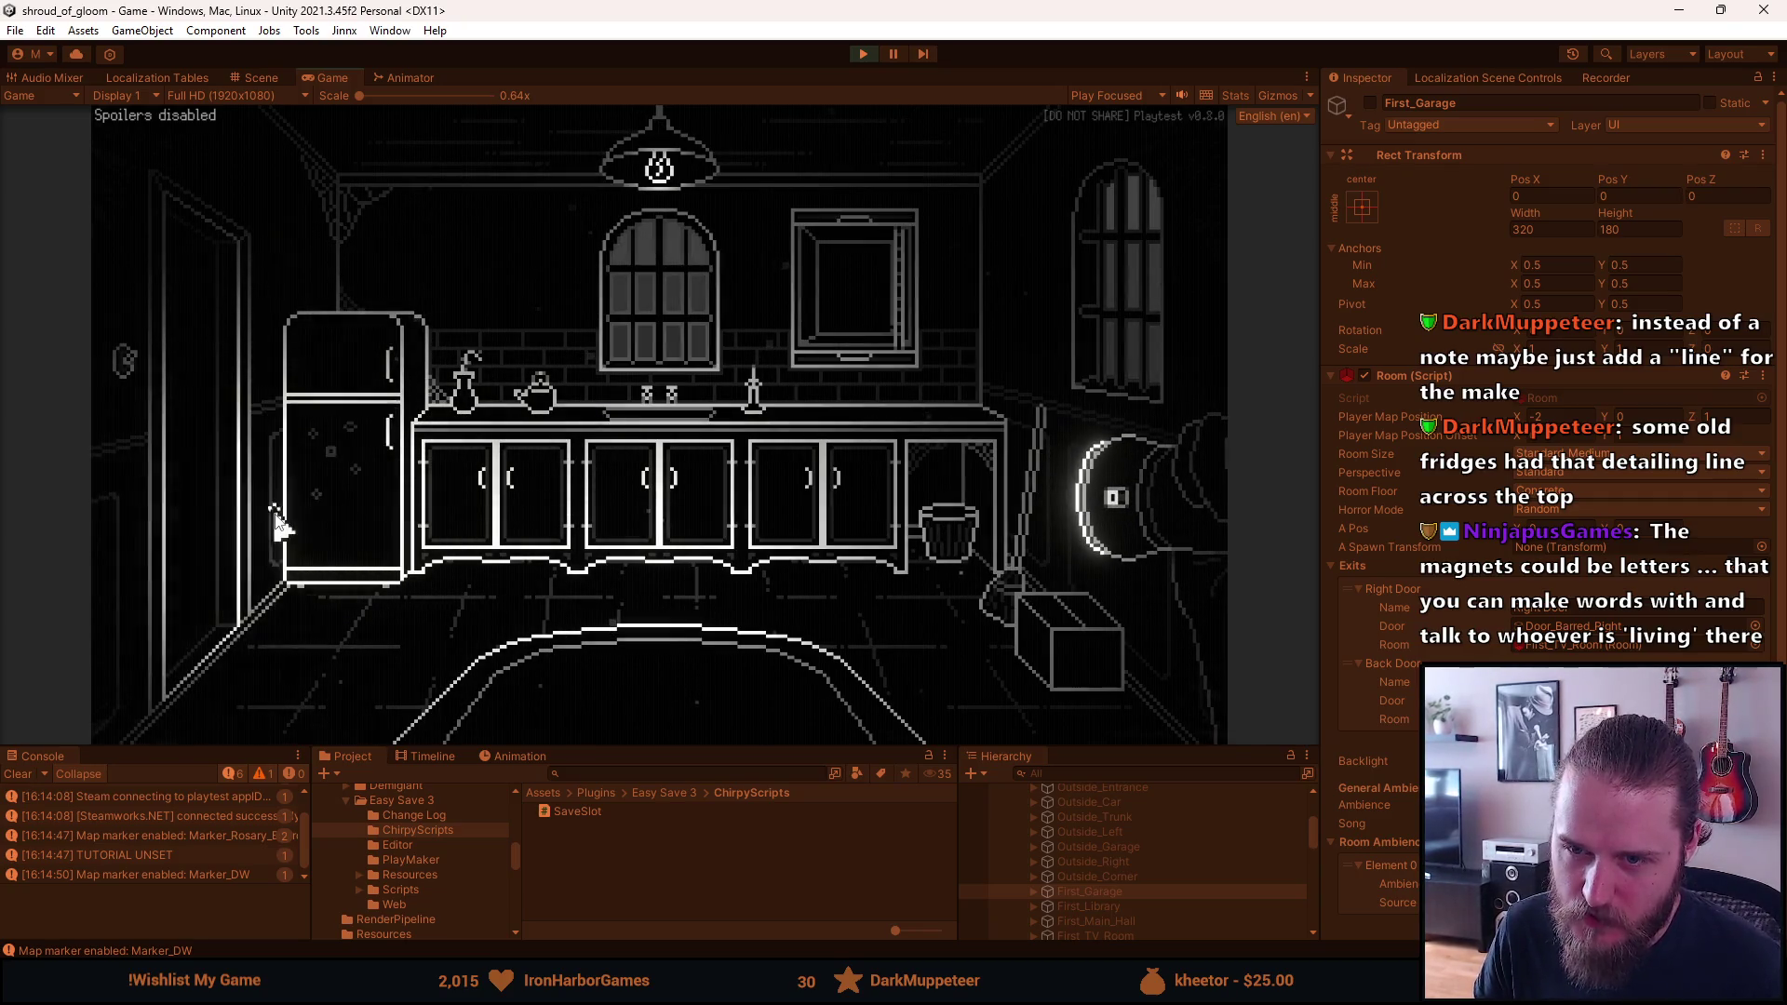
{"action": "left_click", "coordinate": [326, 377]}
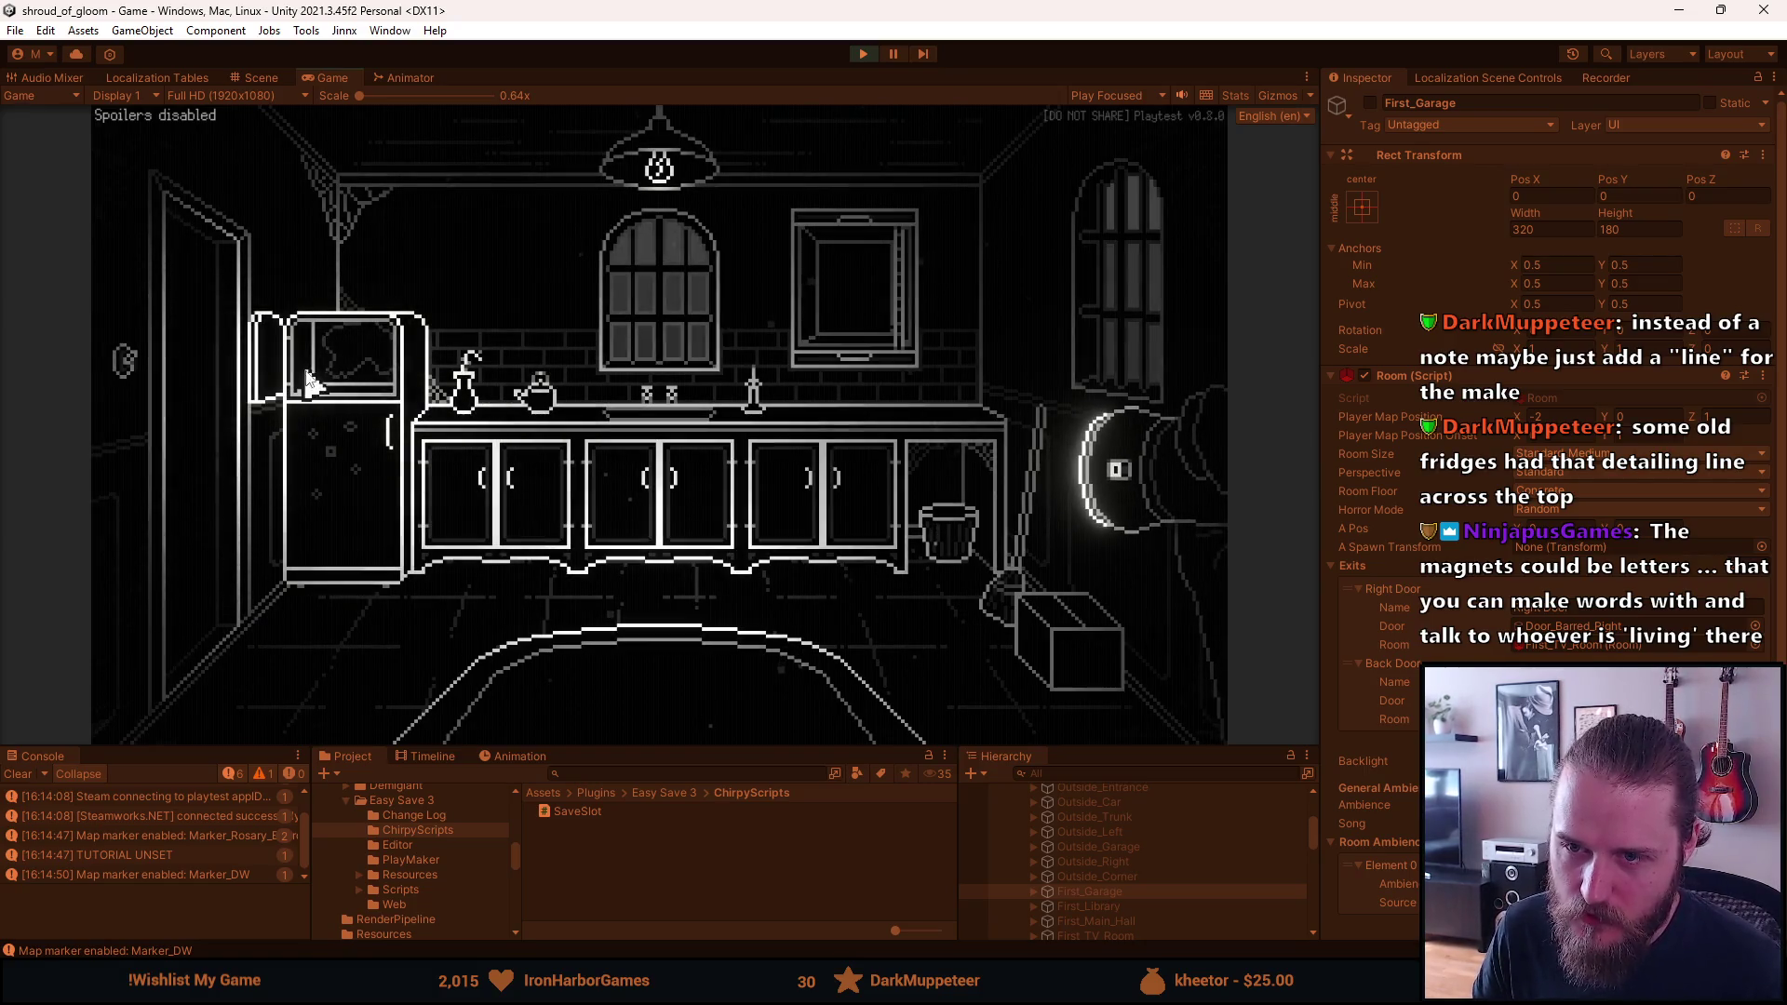
{"action": "left_click", "coordinate": [270, 382]}
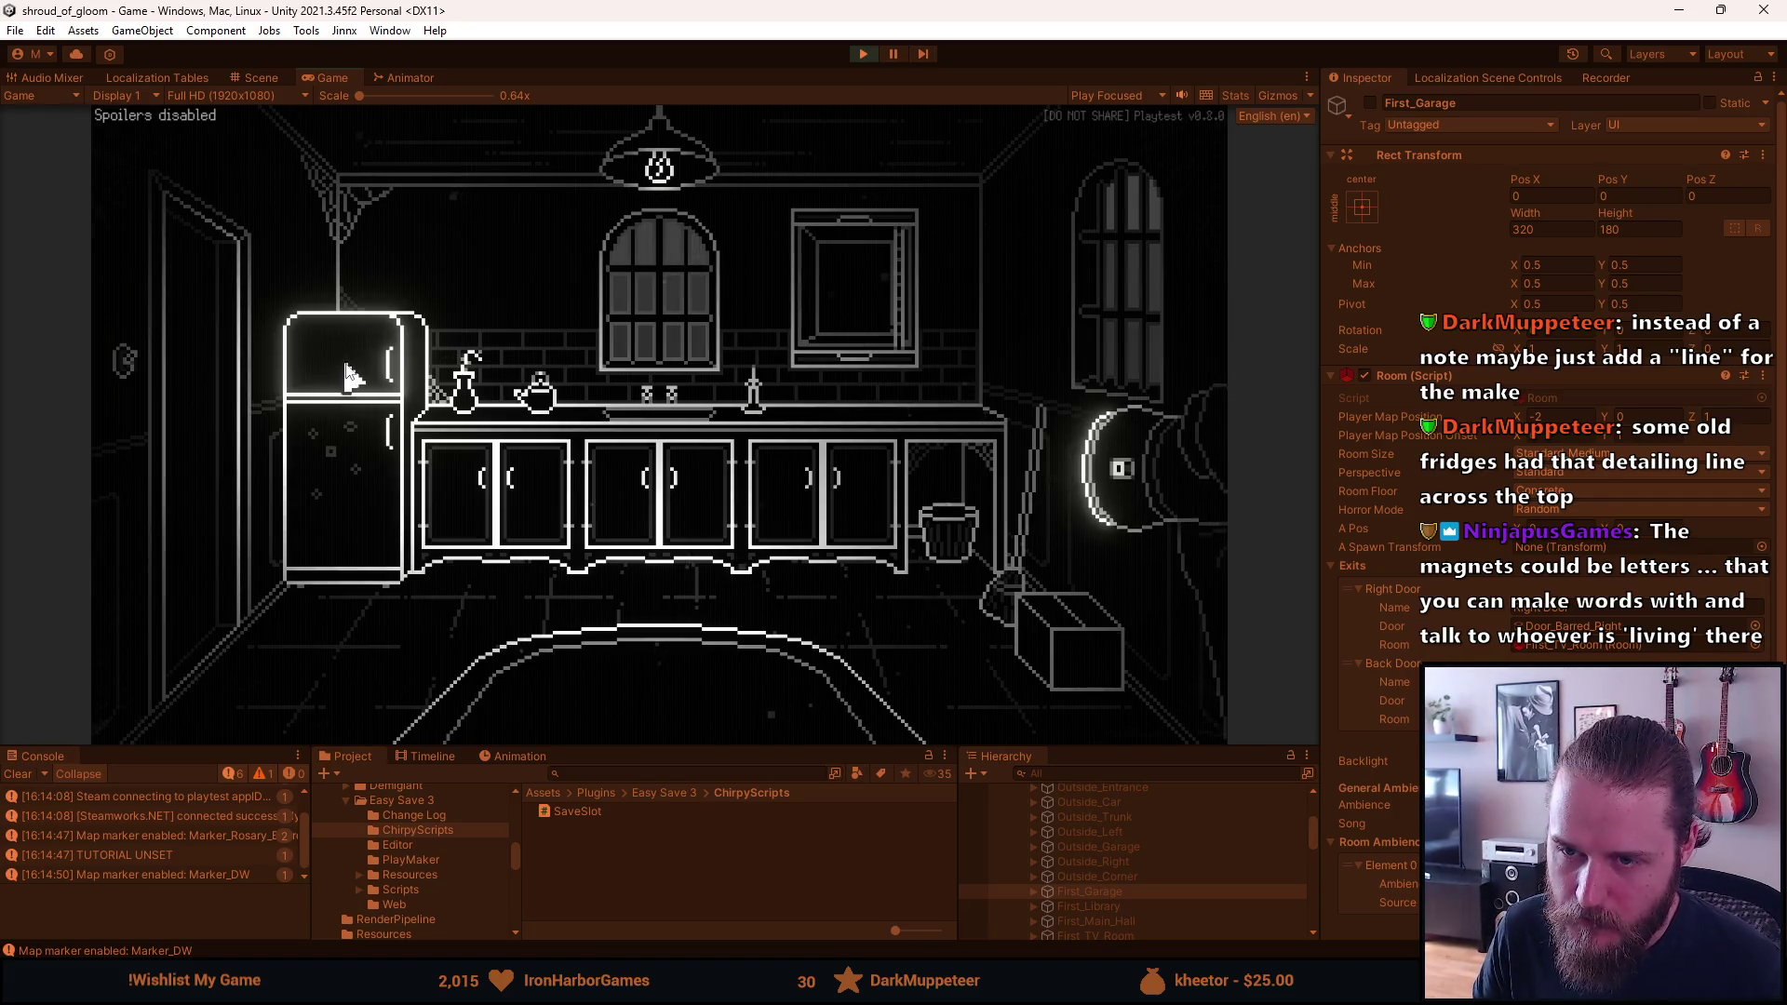
{"action": "left_click", "coordinate": [354, 460]}
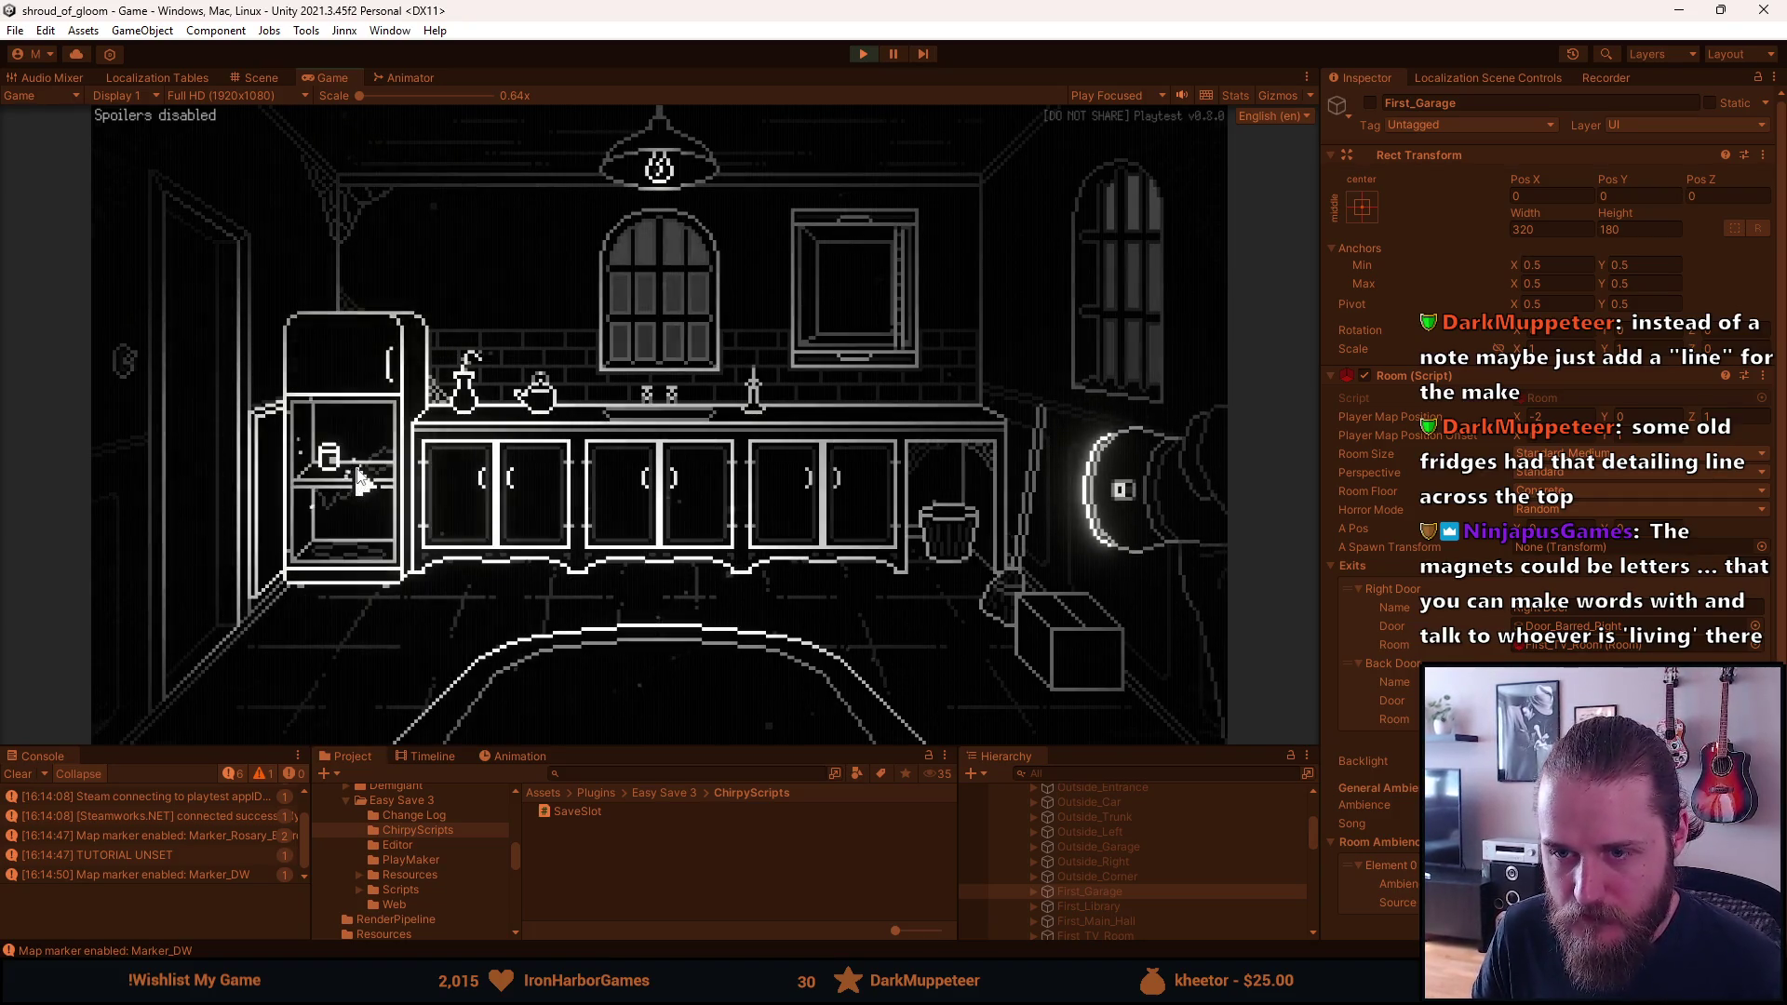
{"action": "left_click", "coordinate": [270, 512]}
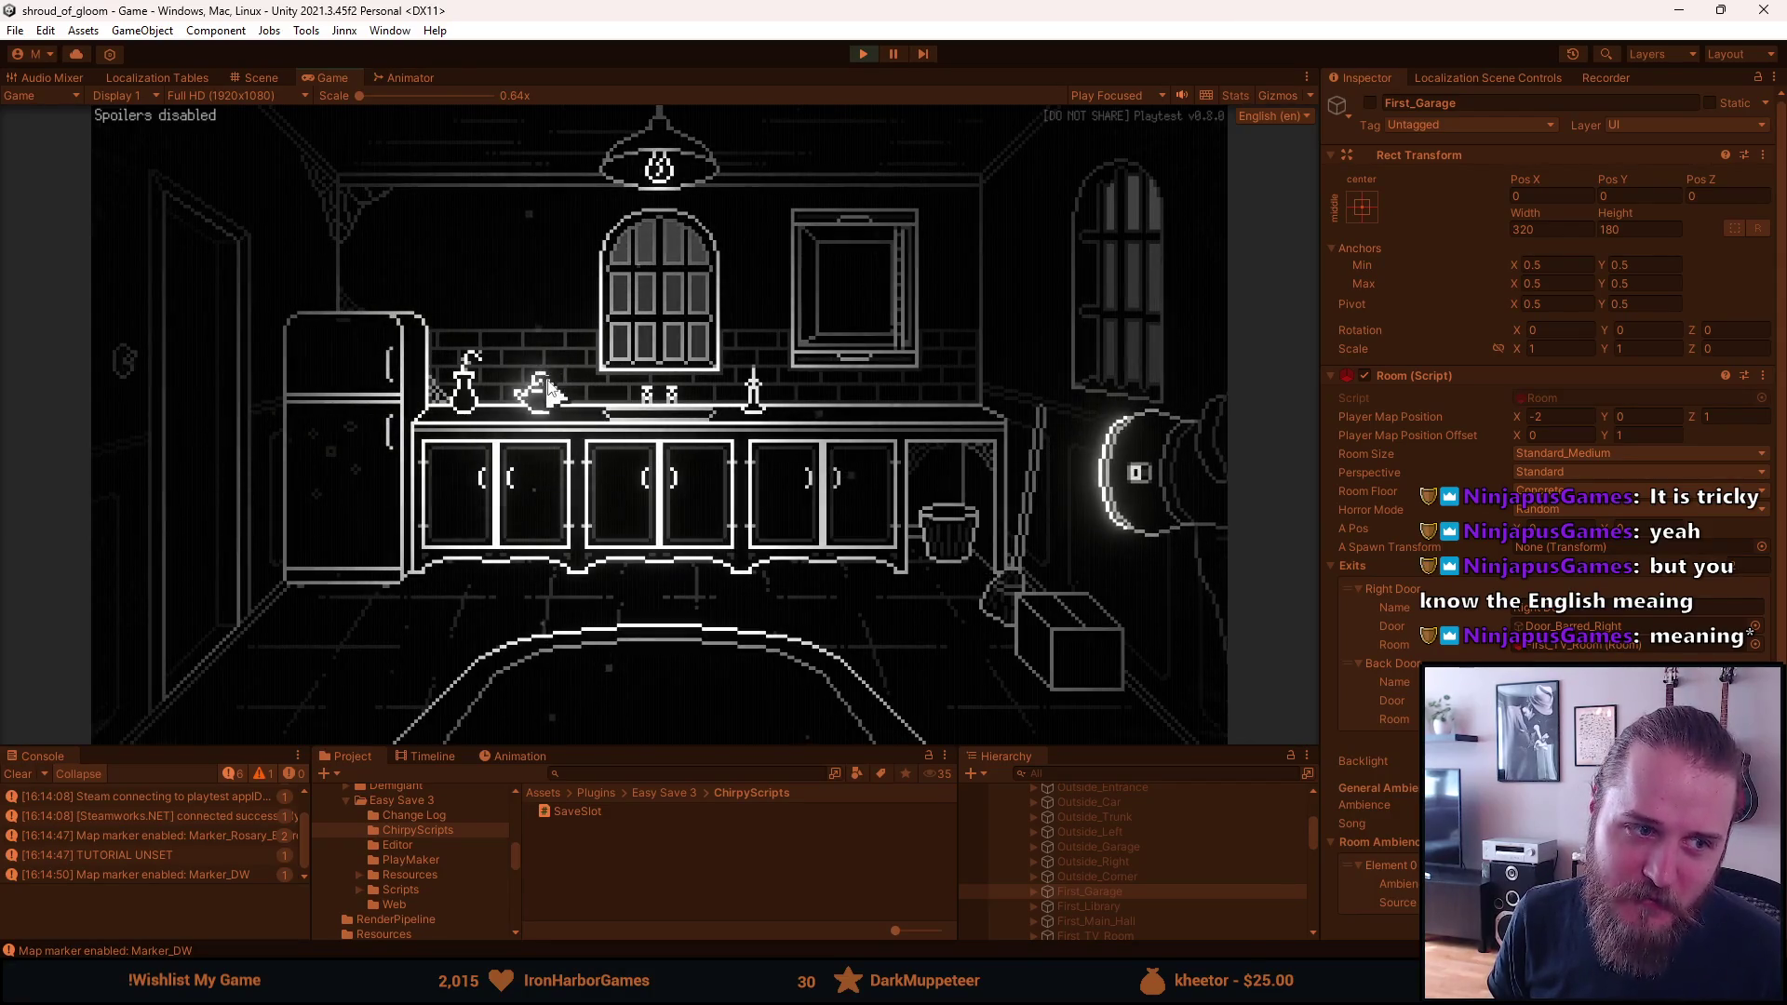
Open Settings > Language, switch the game to Polish, Swedish, then Brazilian Portuguese
{"action": "key", "text": "Escape"}
{"action": "left_click", "coordinate": [635, 447]}
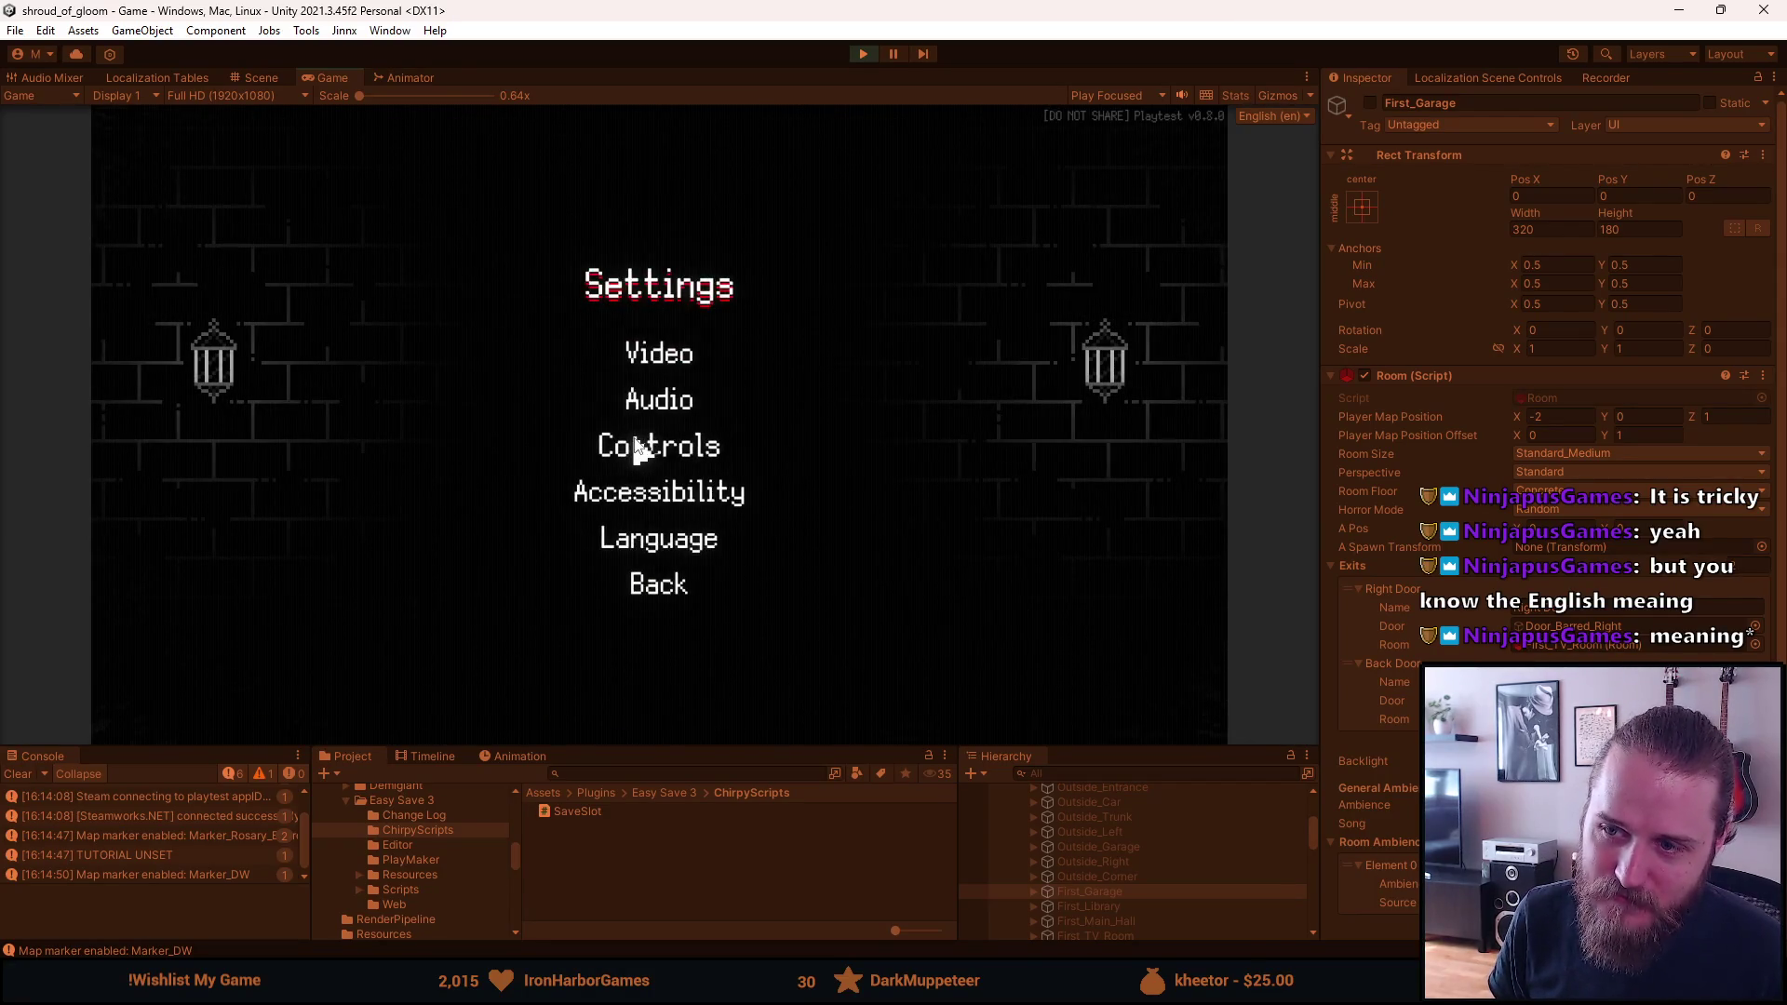
{"action": "left_click", "coordinate": [624, 549]}
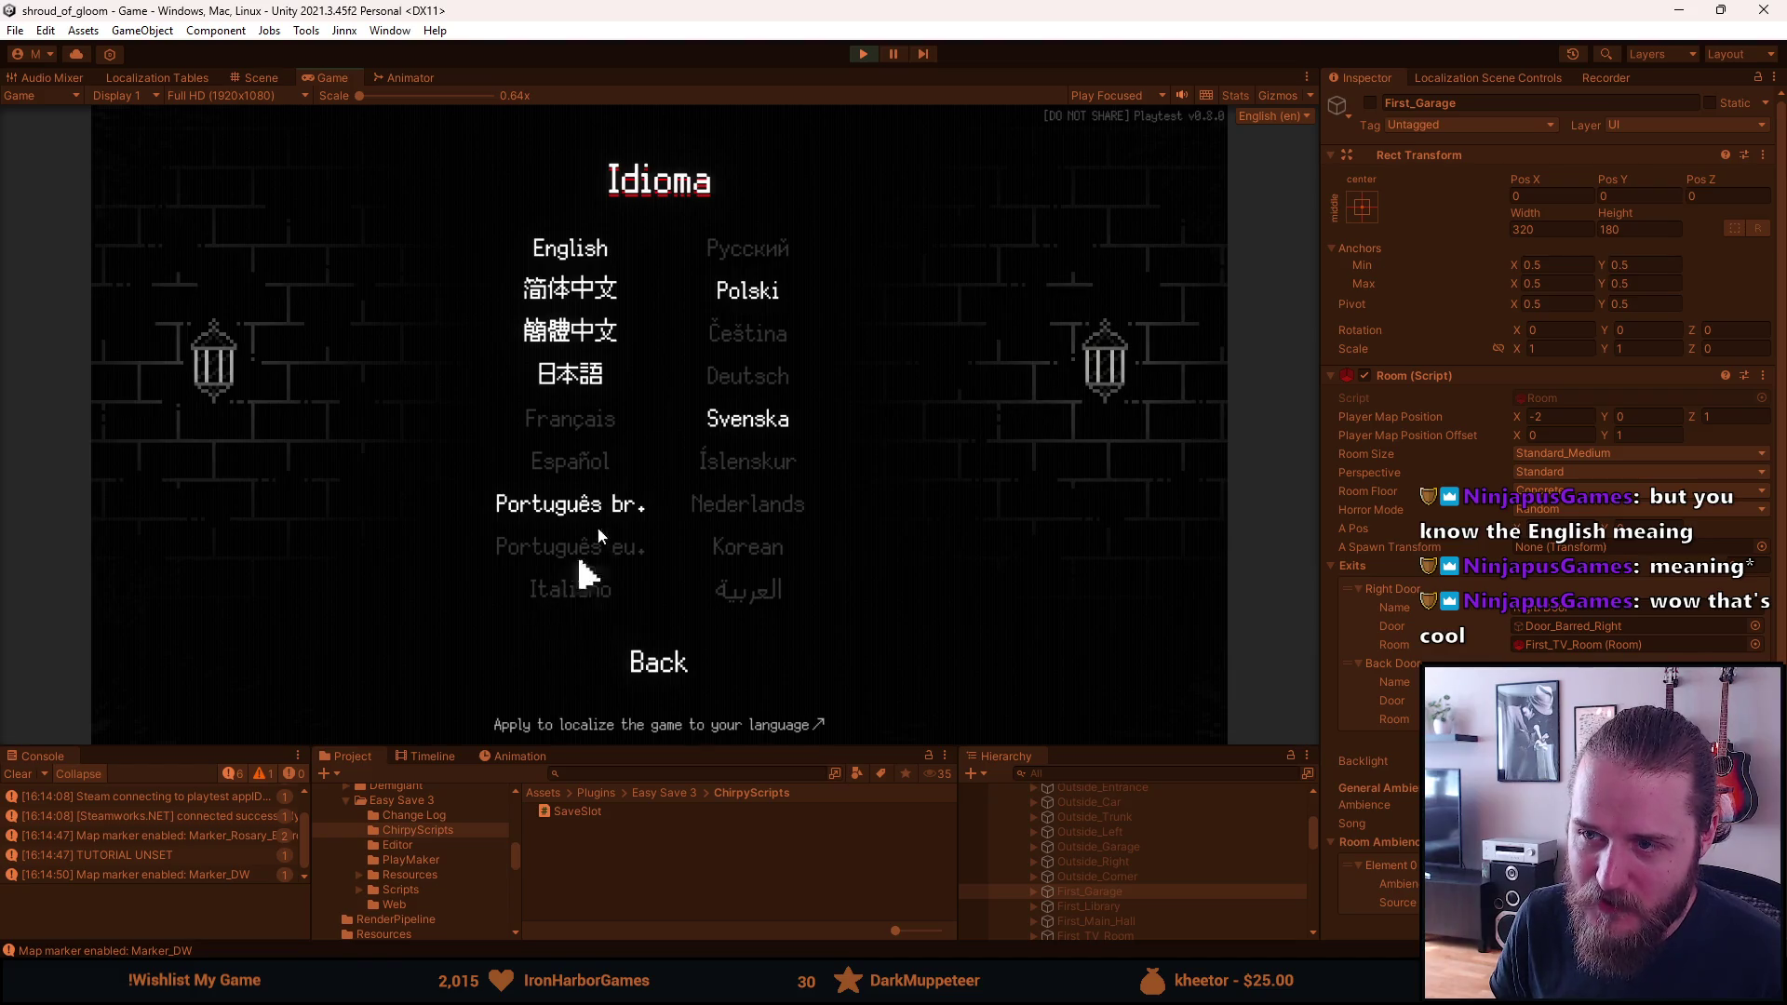
{"action": "left_click", "coordinate": [719, 290]}
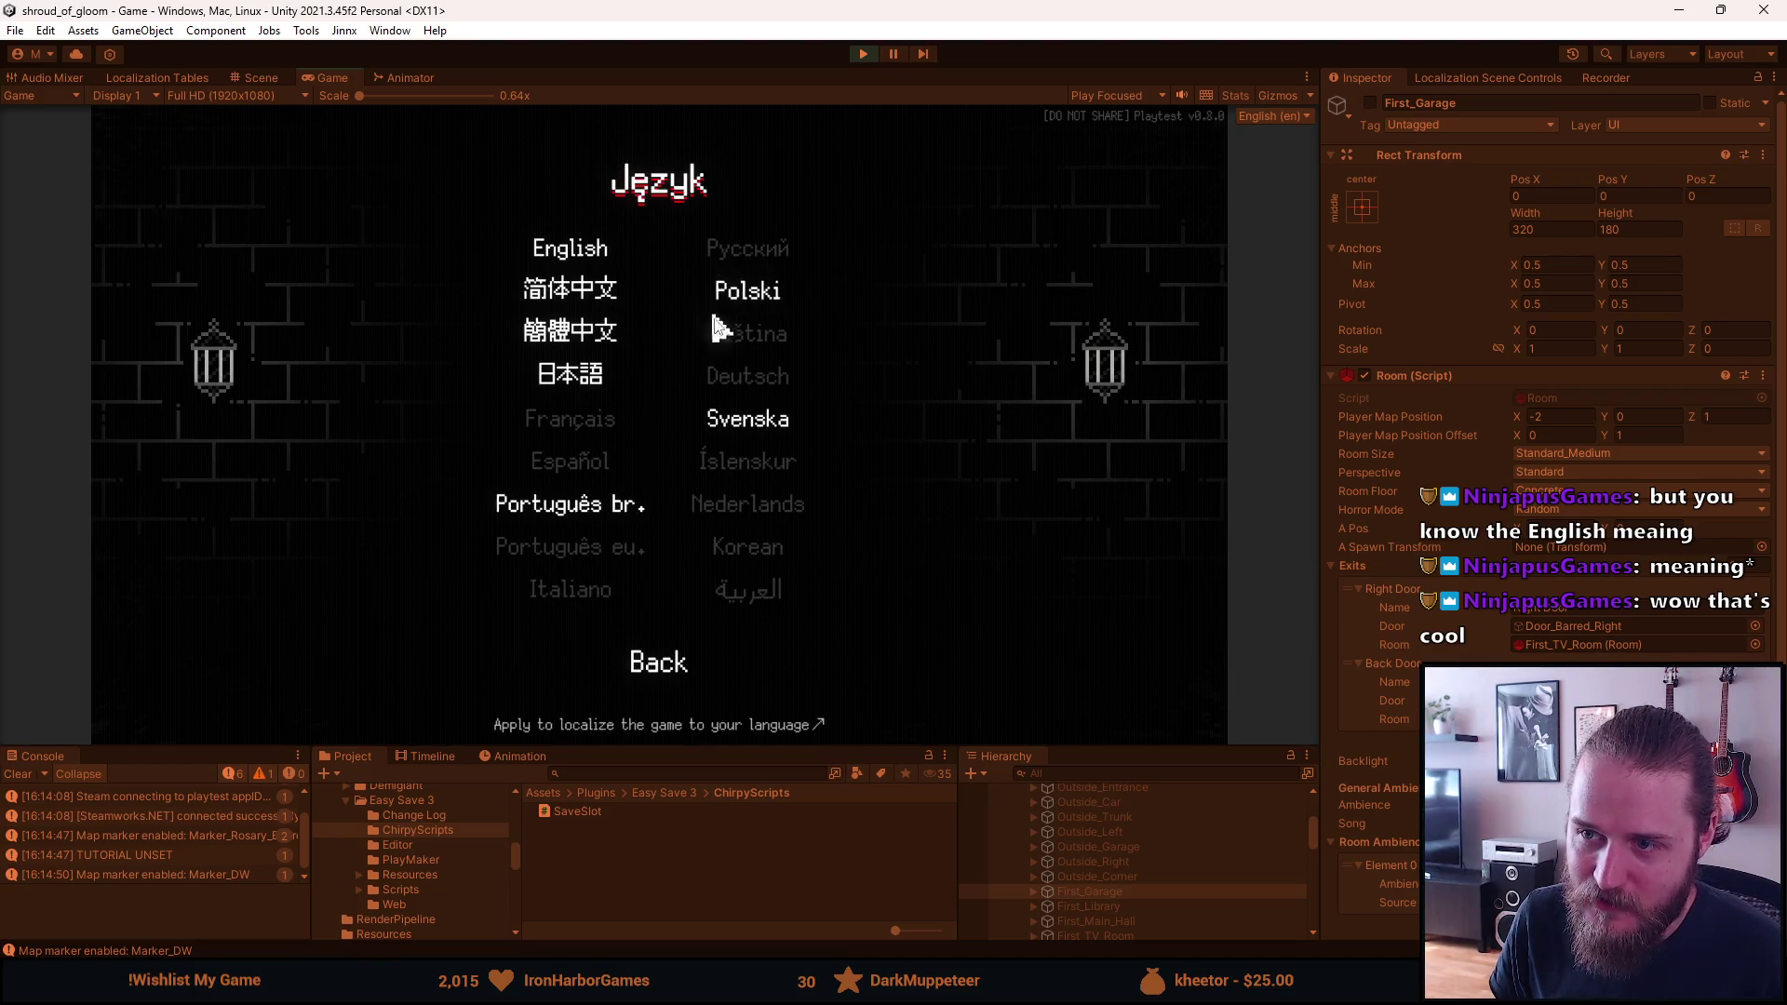
{"action": "left_click", "coordinate": [760, 414]}
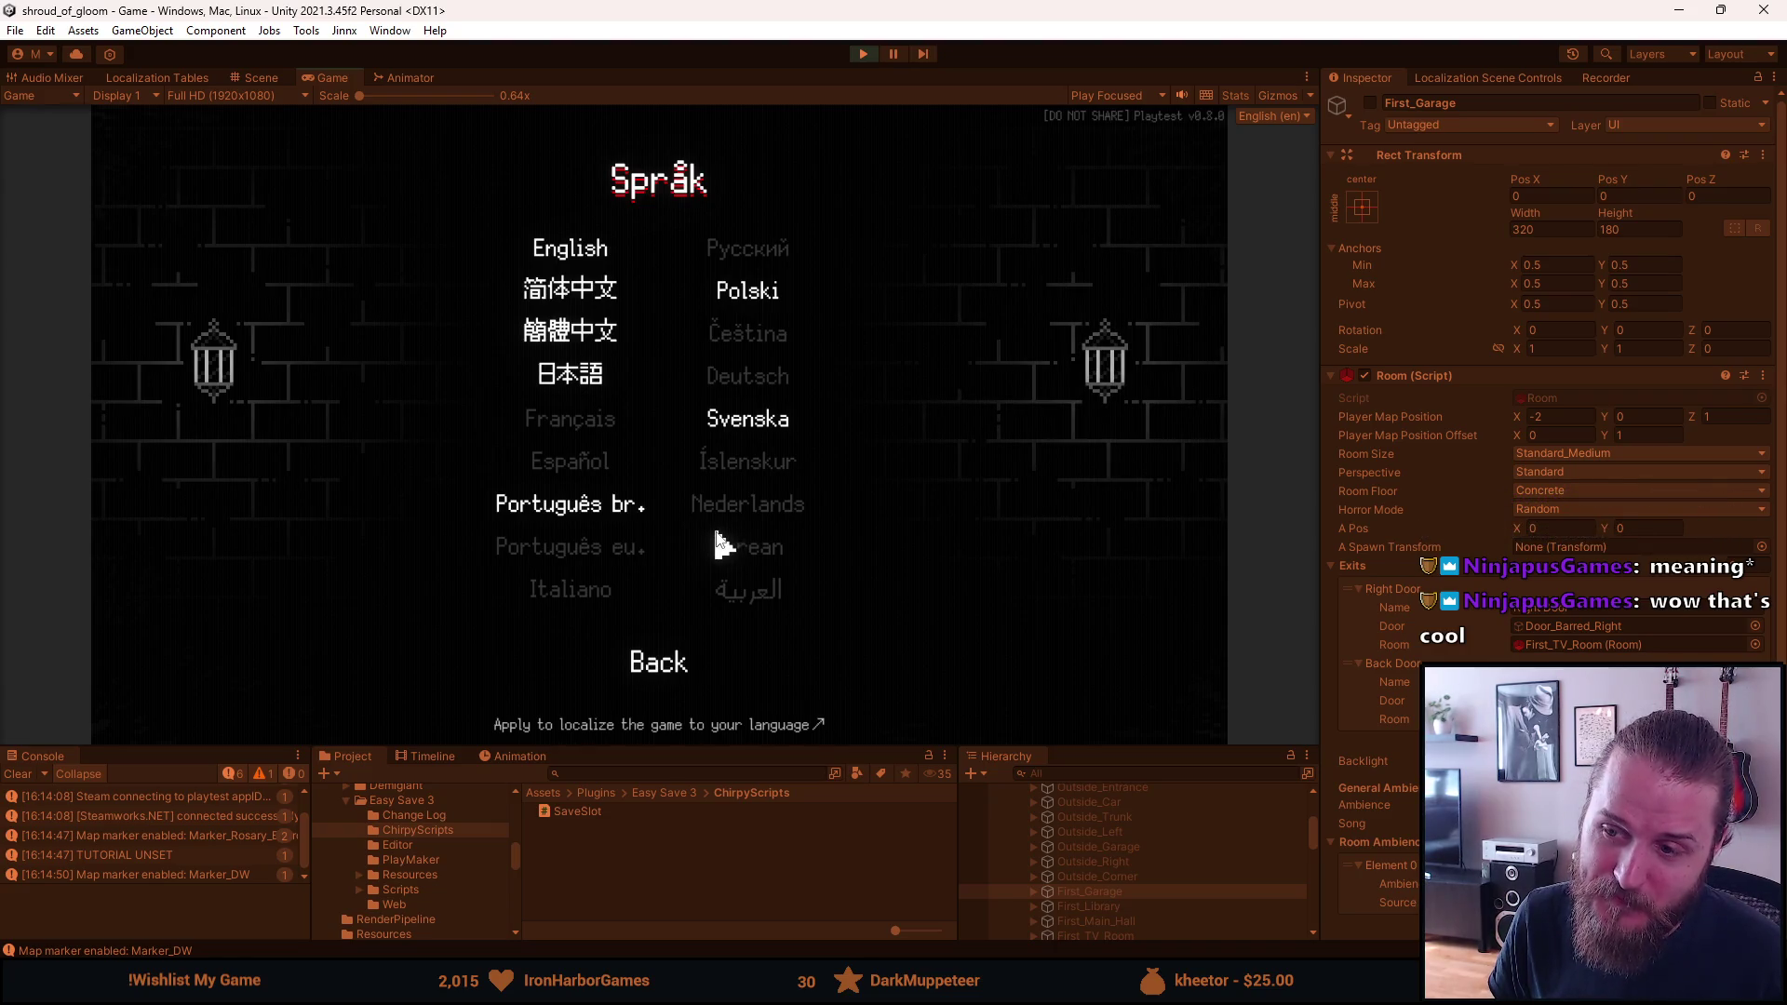
{"action": "left_click", "coordinate": [593, 506]}
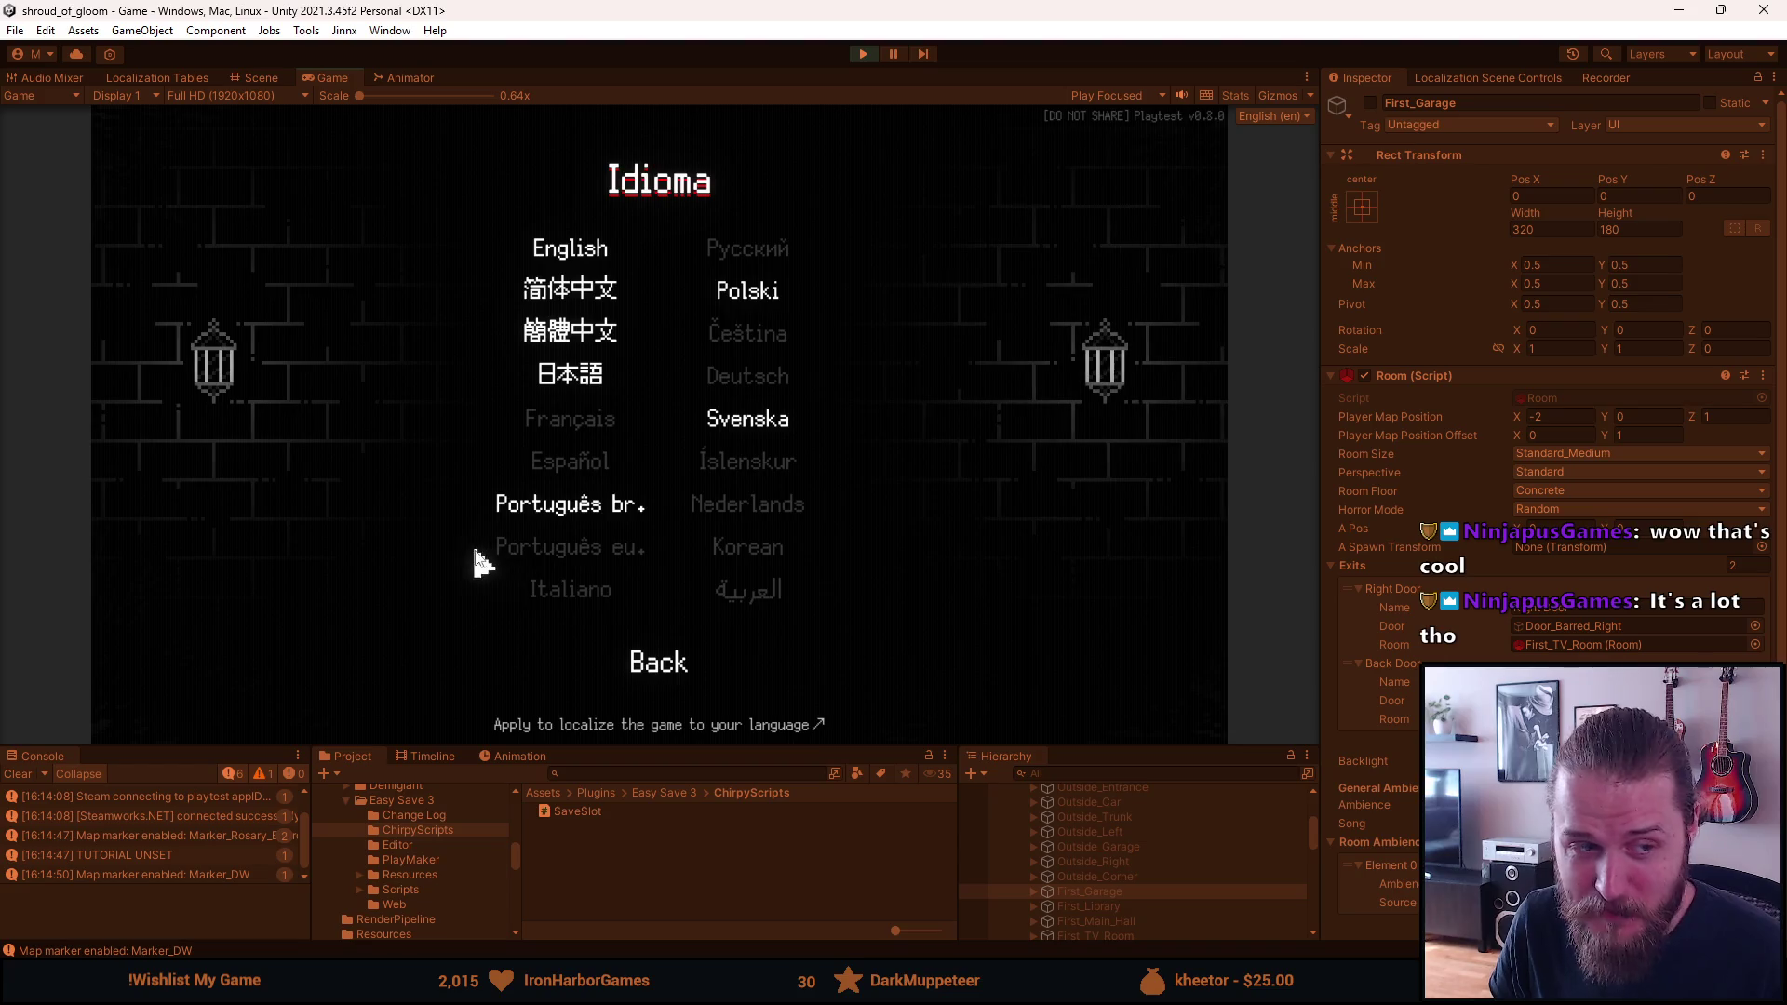
{"action": "key", "text": "Escape"}
{"action": "key", "text": "Escape"}
{"action": "key", "text": "Escape"}
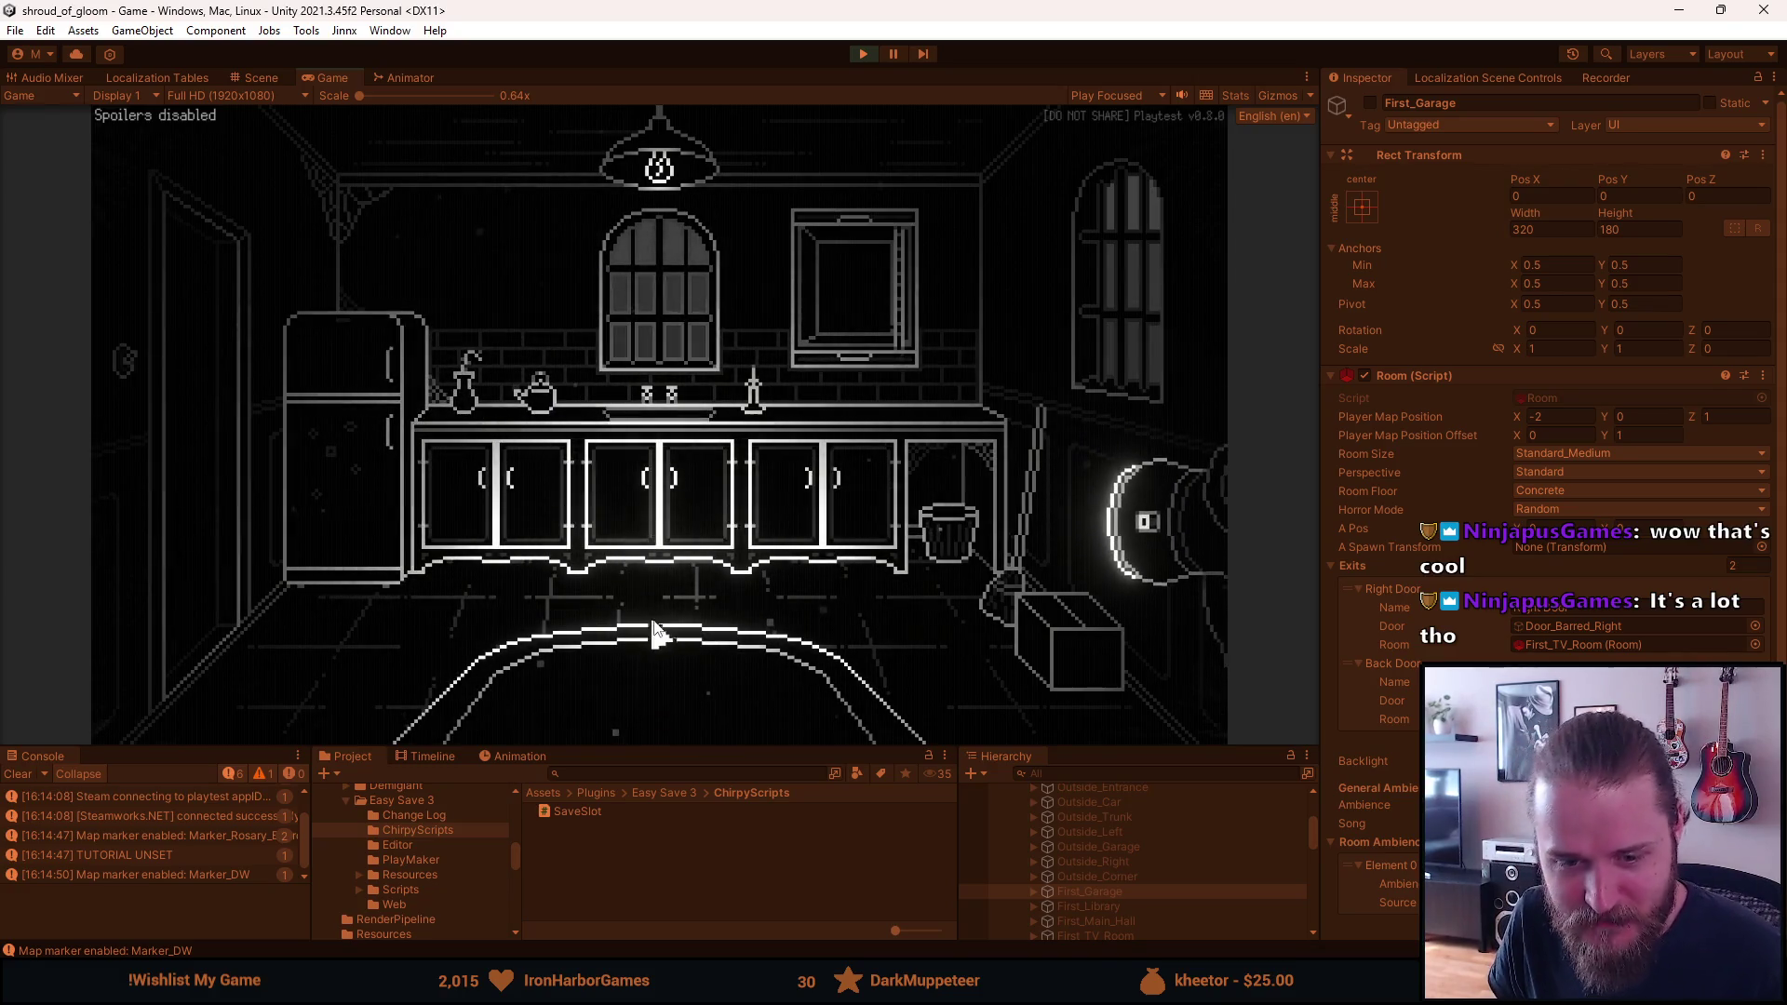
Reopen Pause > Settings > Language and back out to the Paused menu
{"action": "key", "text": "Escape"}
{"action": "left_click", "coordinate": [671, 447]}
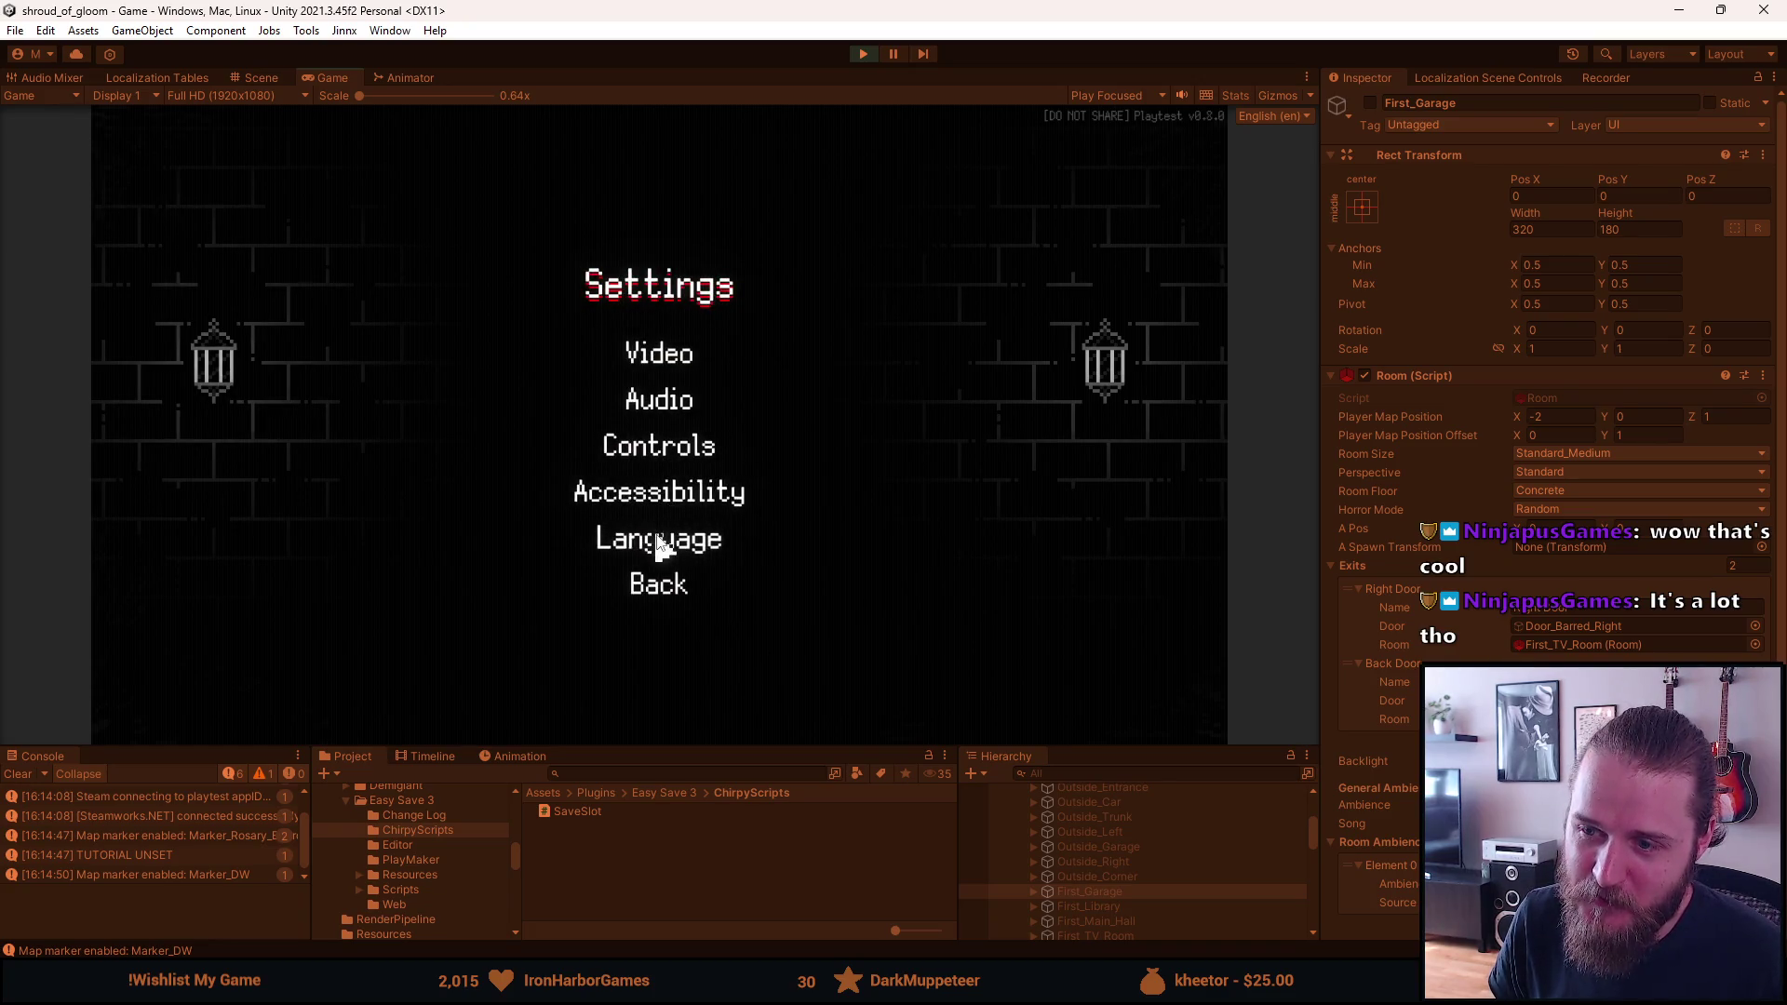
{"action": "left_click", "coordinate": [660, 542]}
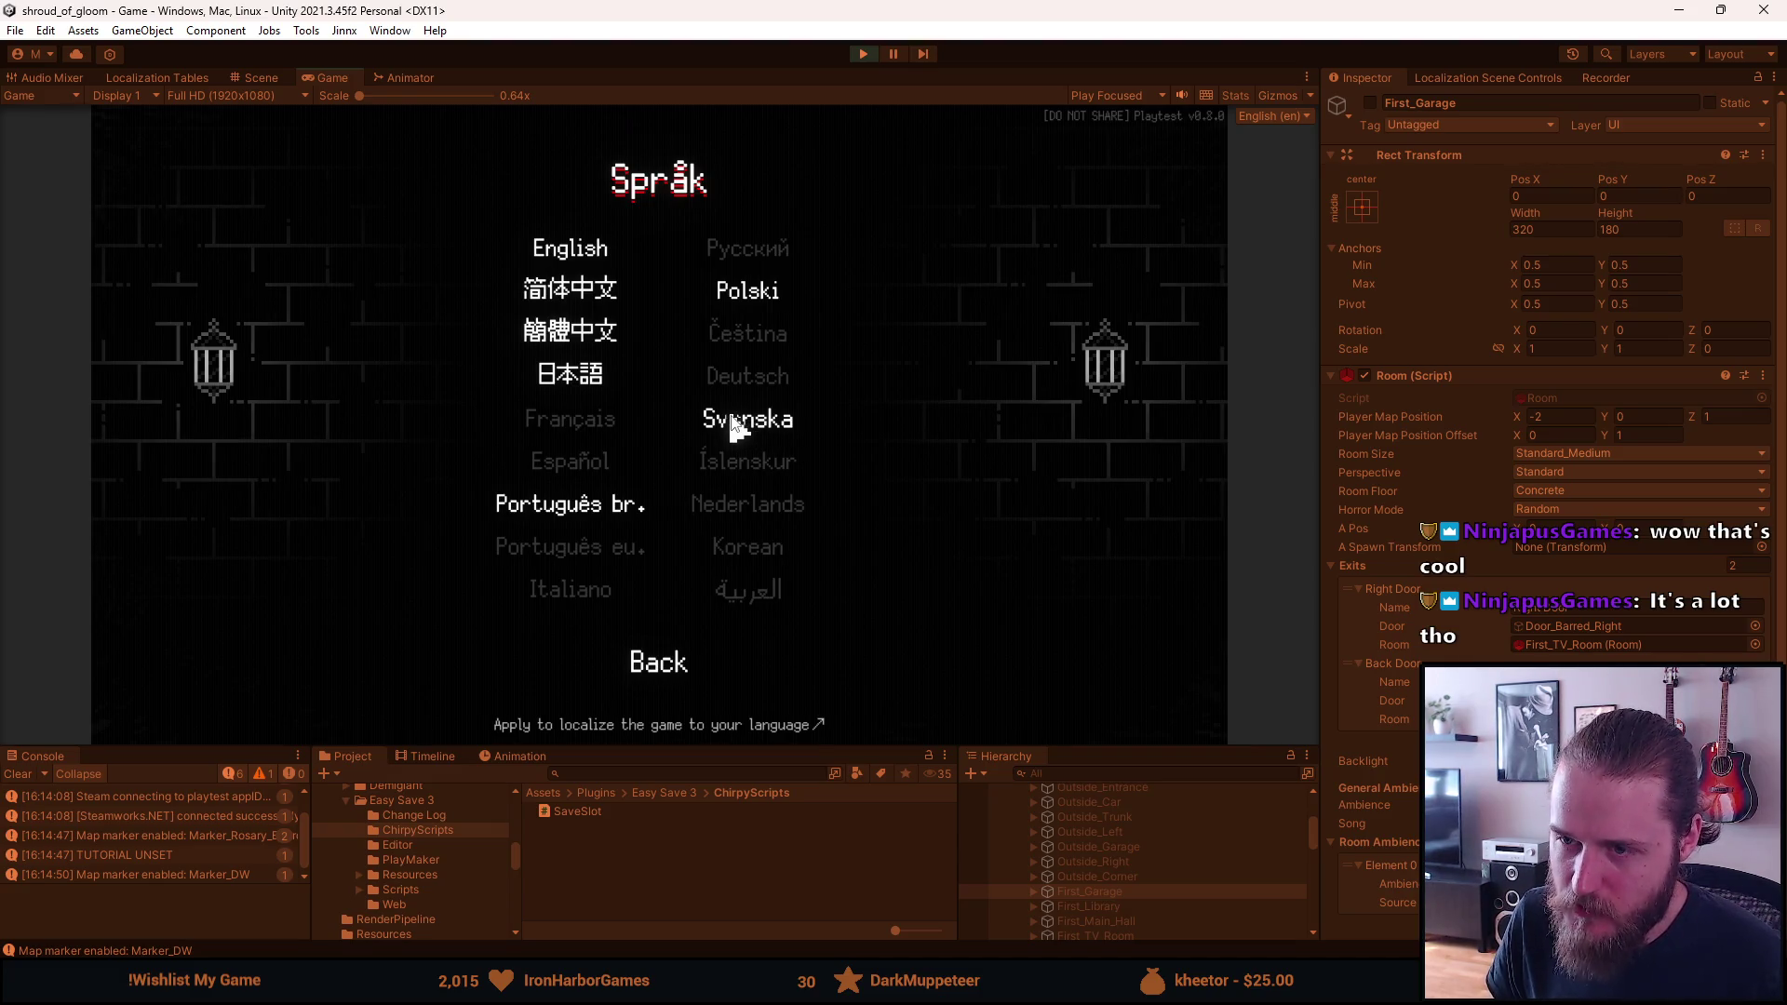
{"action": "left_click", "coordinate": [655, 665]}
{"action": "left_click", "coordinate": [660, 589]}
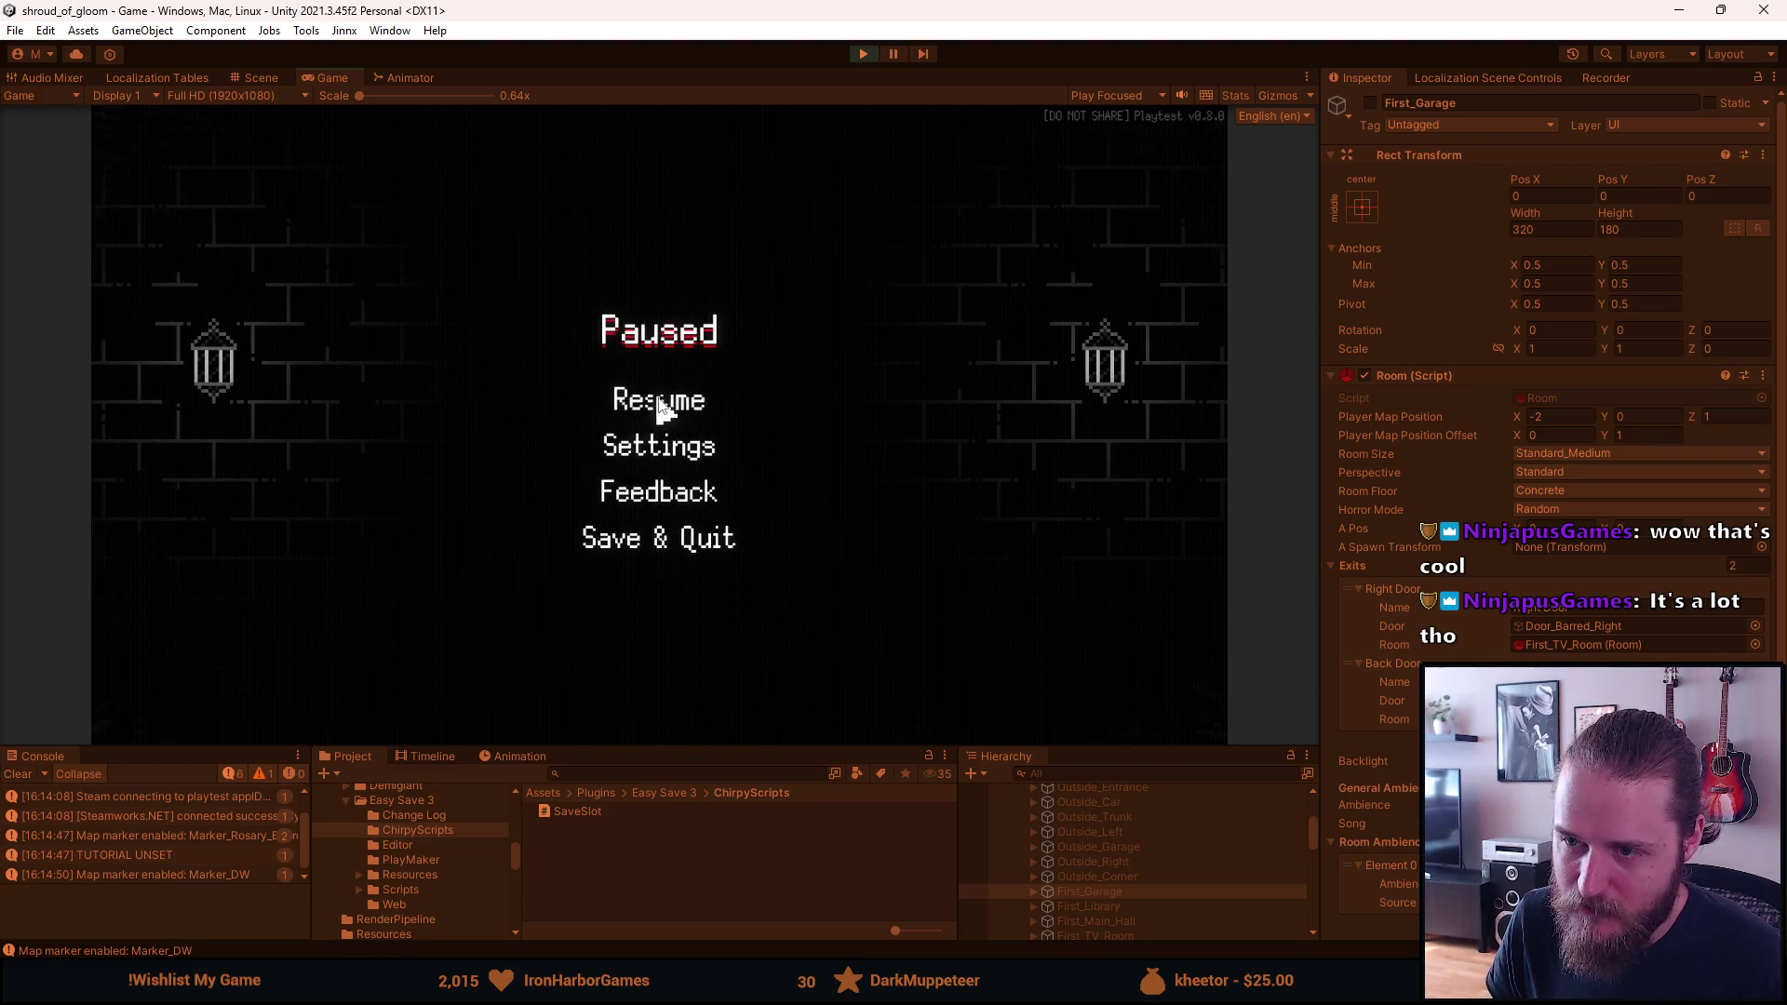
{"action": "left_click", "coordinate": [627, 400]}
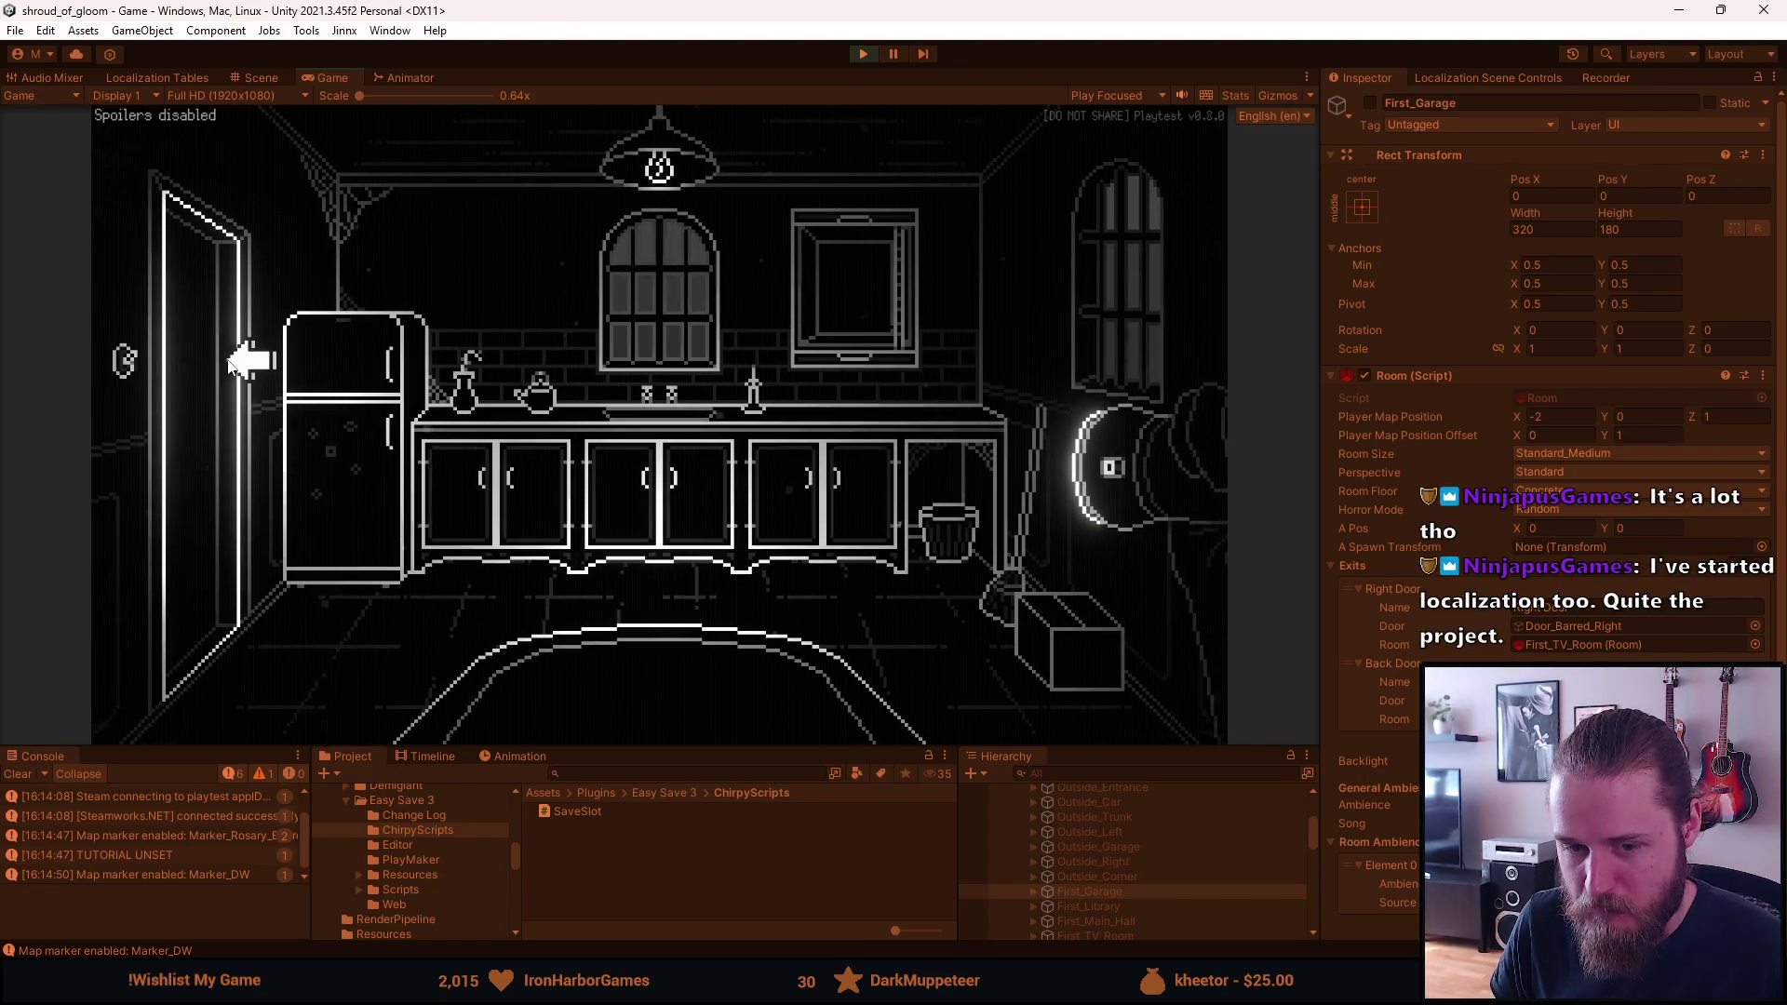
{"action": "left_click", "coordinate": [232, 363]}
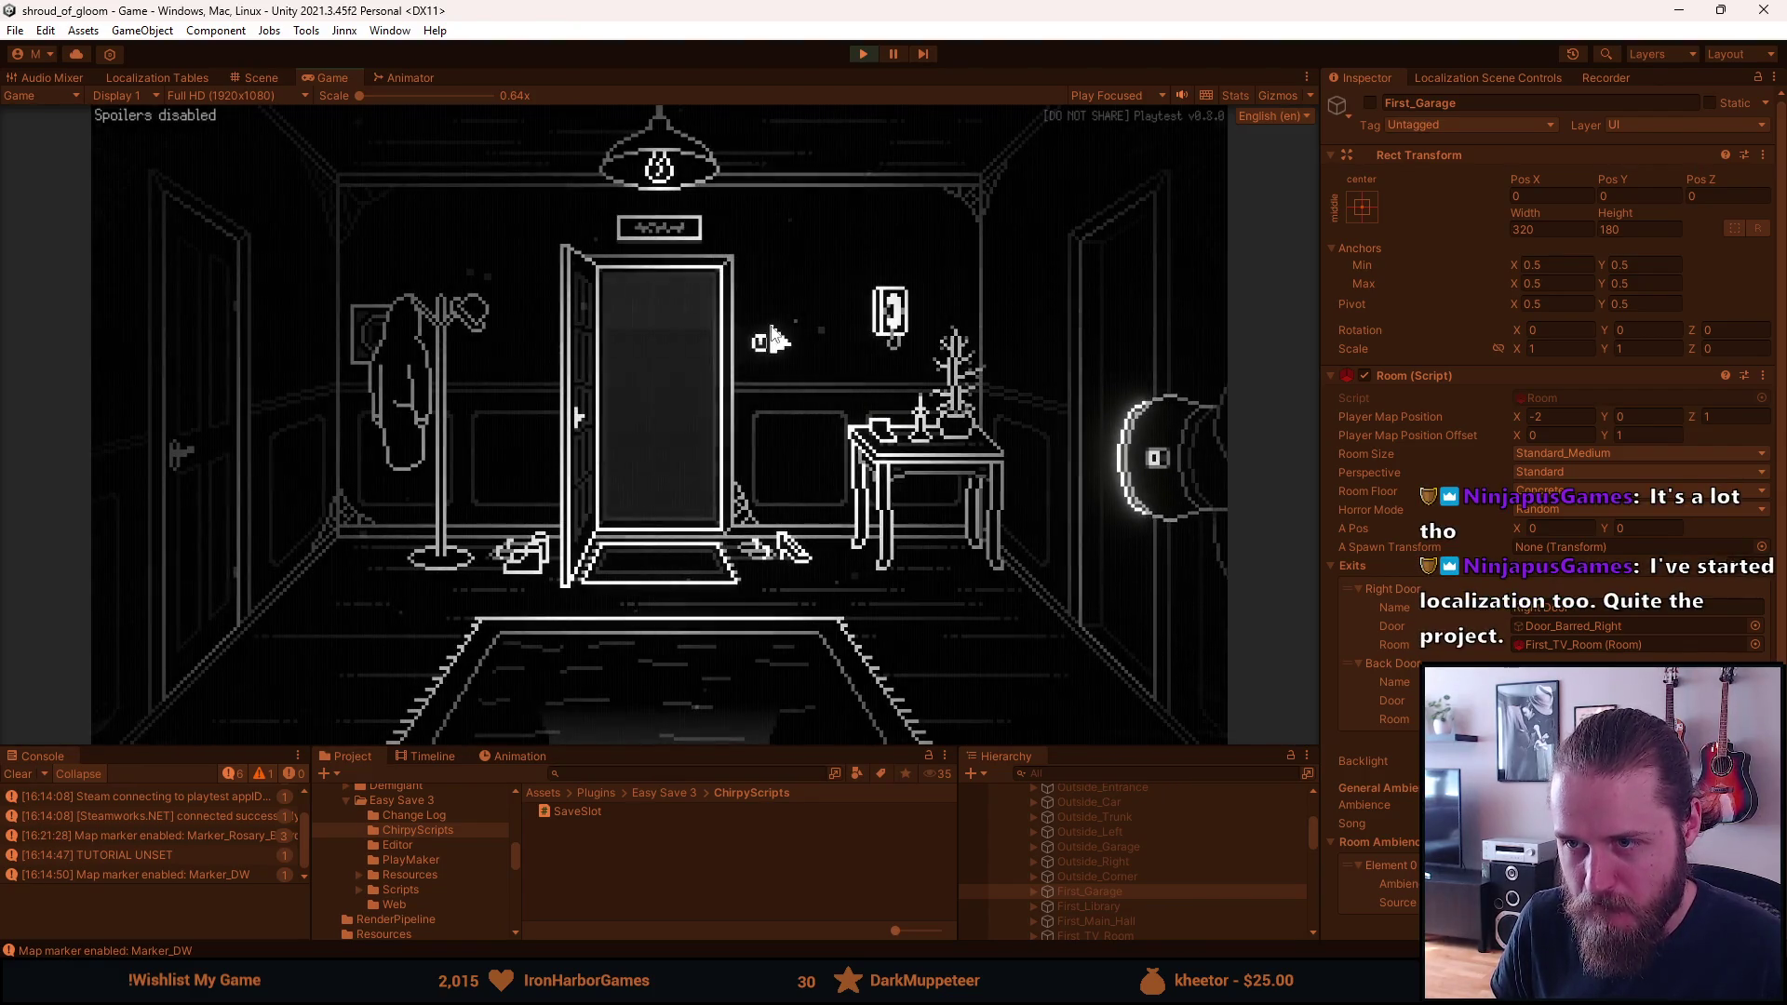
{"action": "left_click", "coordinate": [672, 244]}
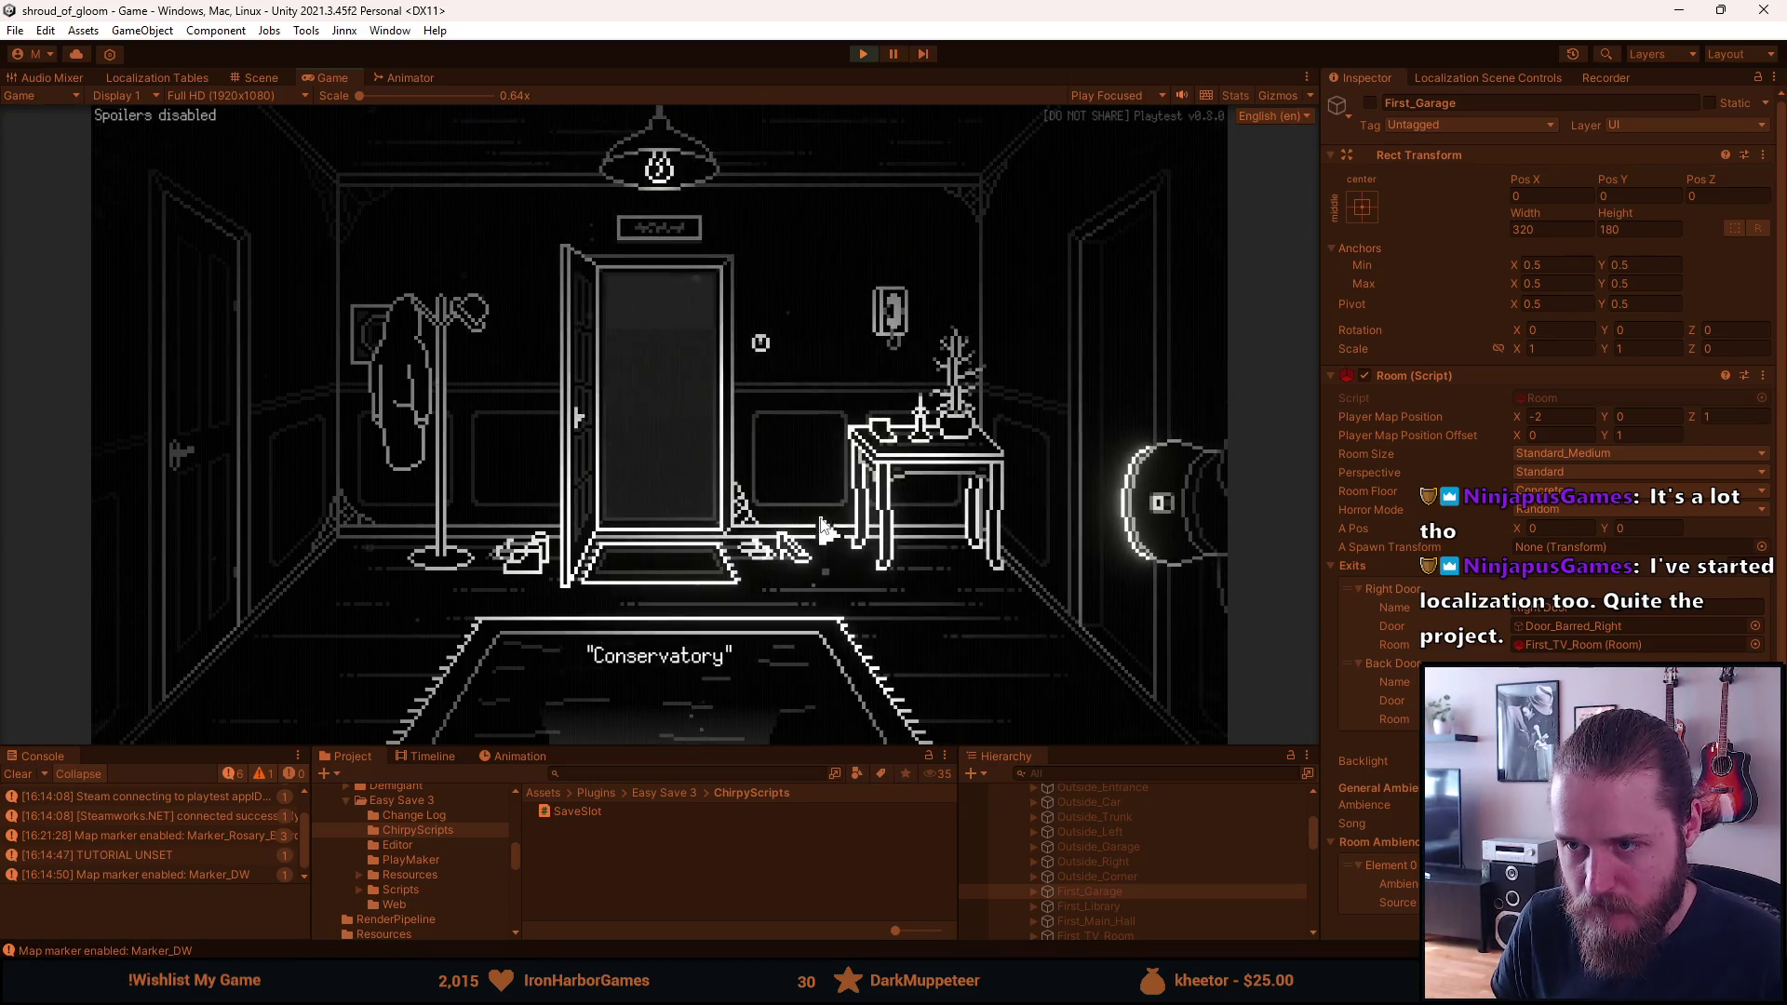
{"action": "left_click", "coordinate": [679, 432]}
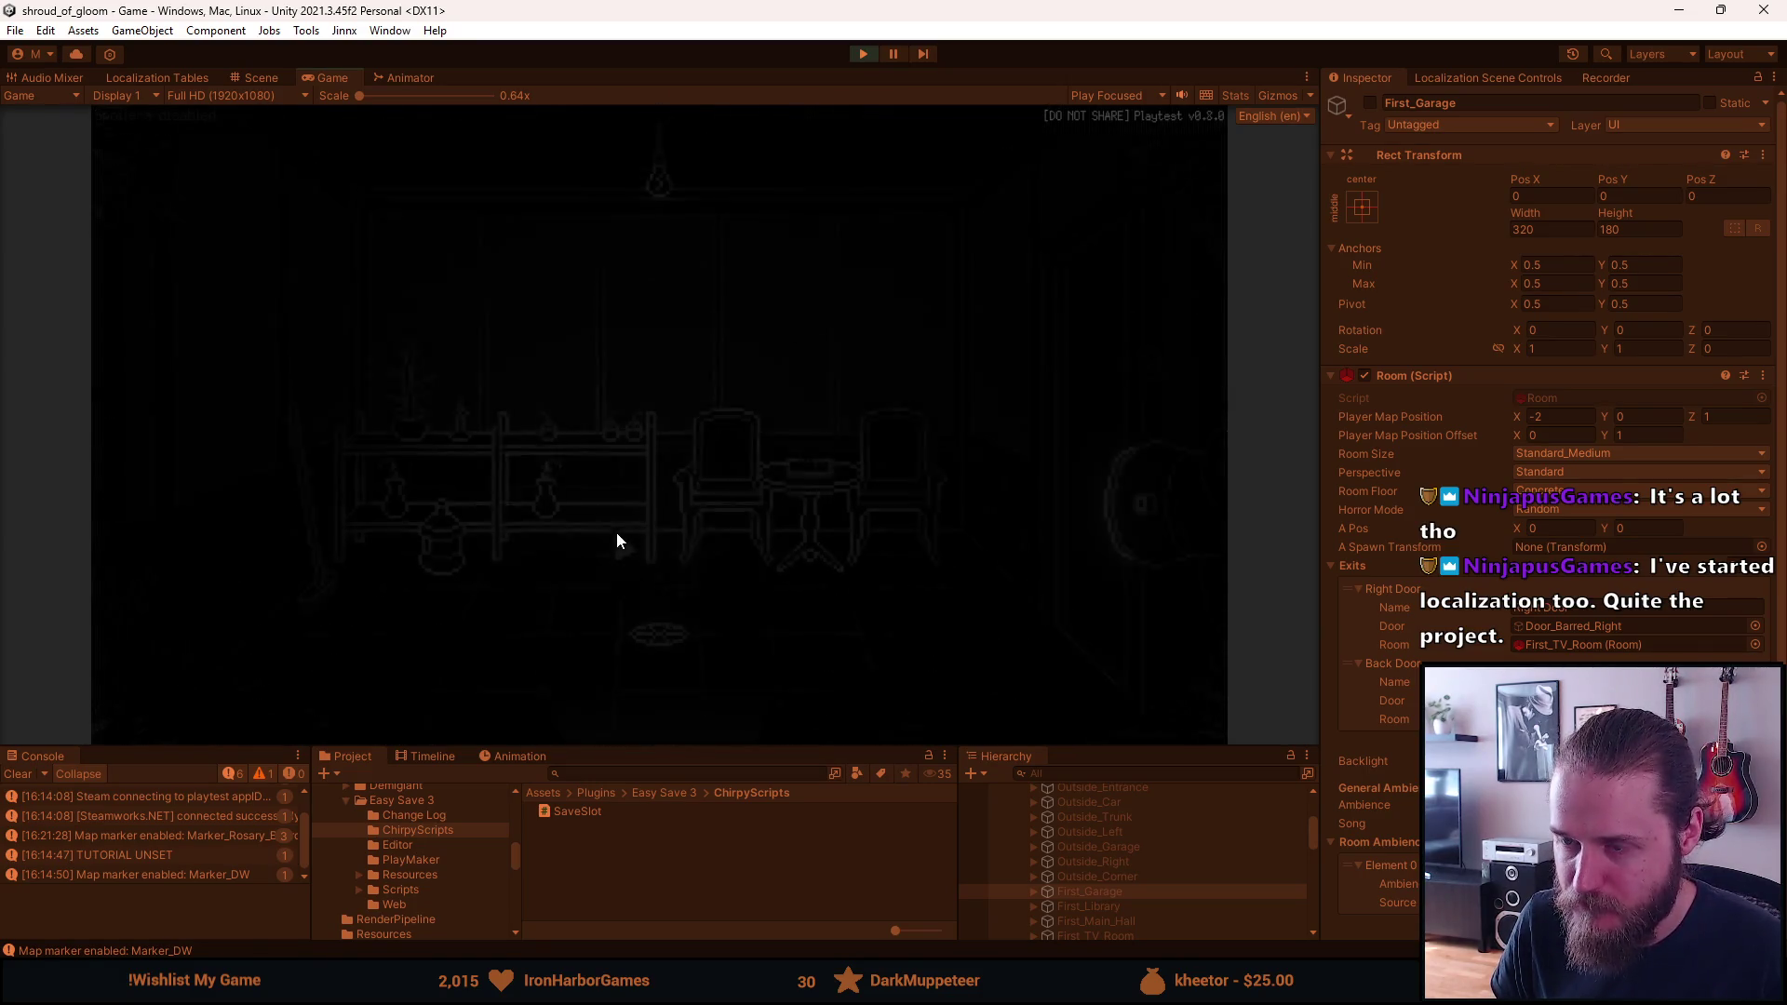
{"action": "left_click", "coordinate": [614, 689]}
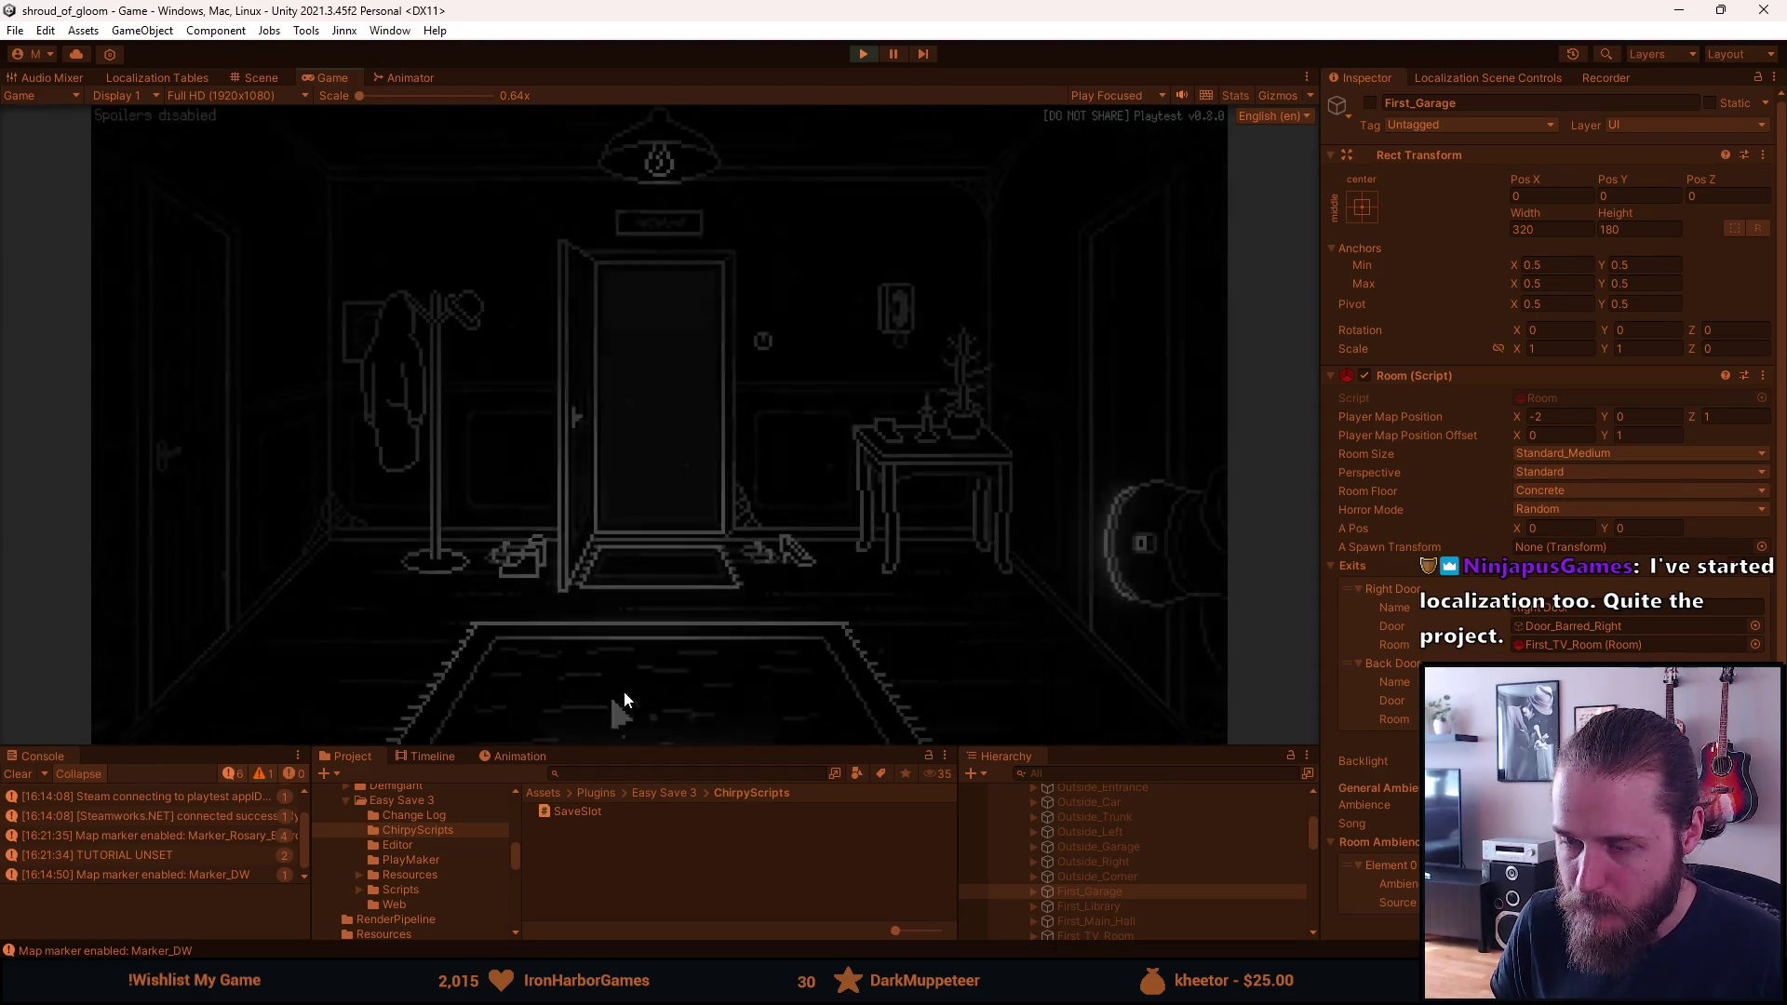
{"action": "left_click", "coordinate": [1085, 396]}
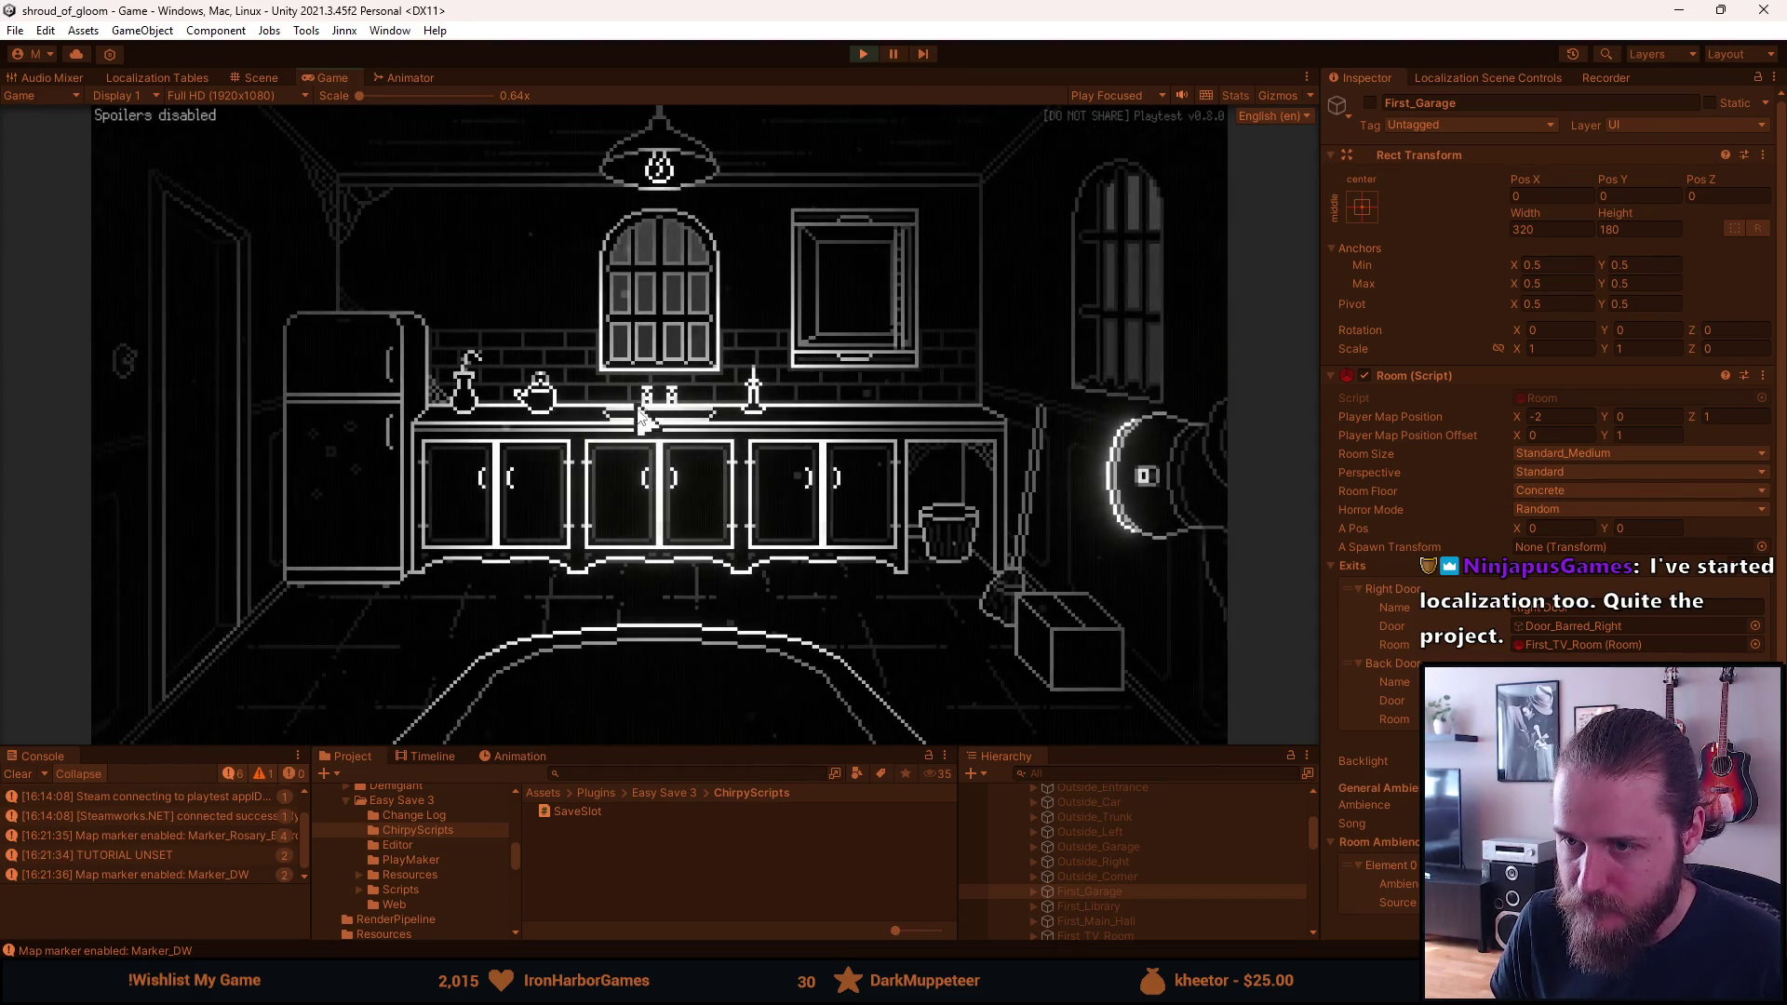
{"action": "key", "text": "Escape"}
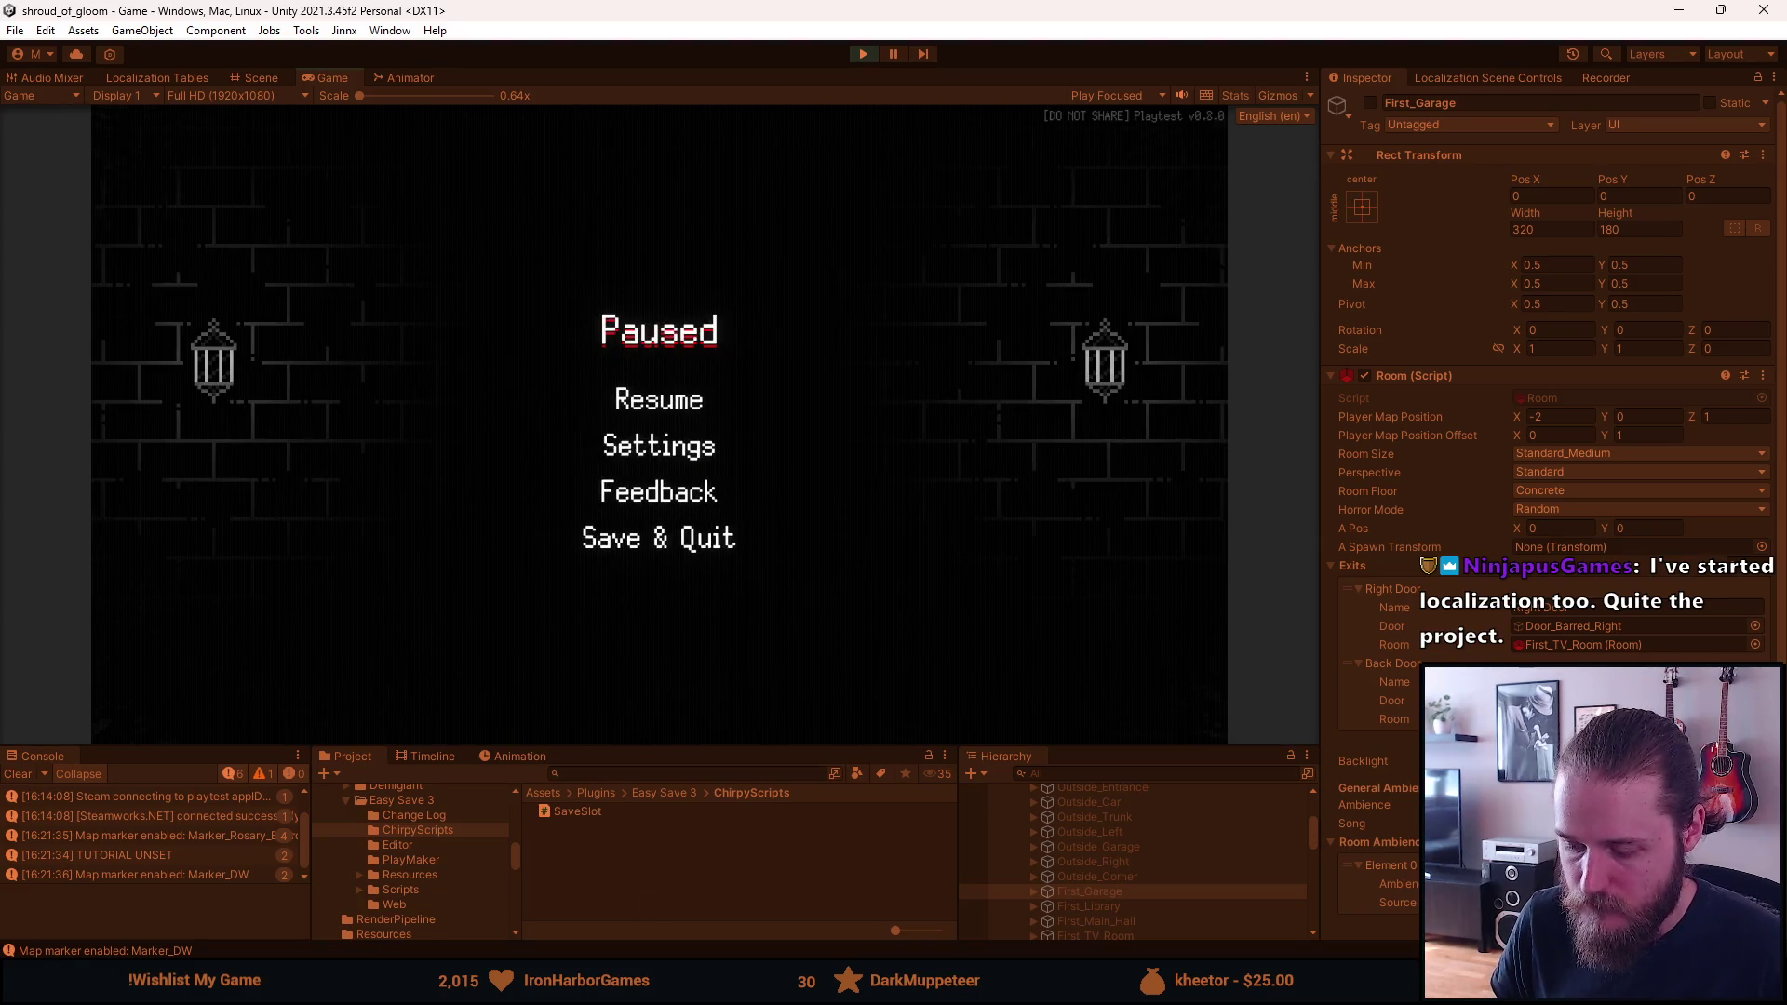
{"action": "key", "text": "alt+Tab"}
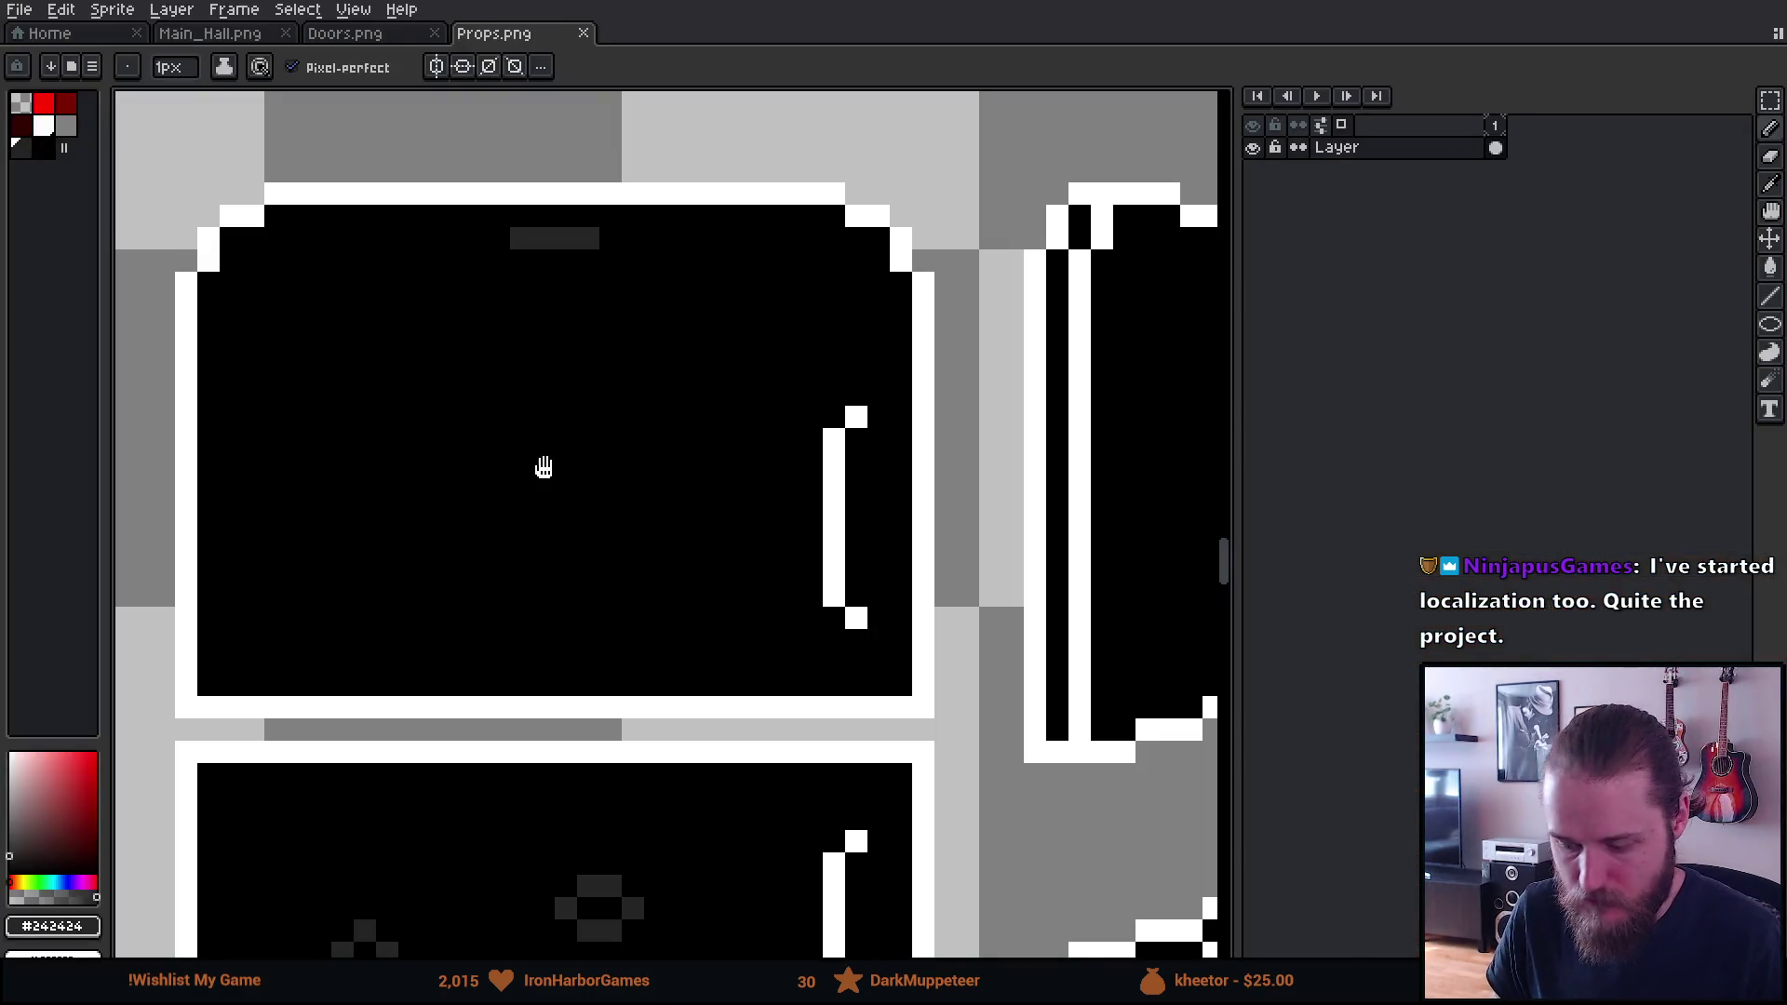
Bring the freezer door into view and try painting black over its grey spots, then undo it
{"action": "left_click_drag", "start_coordinate": [542, 467], "coordinate": [522, 120]}
{"action": "left_click_drag", "start_coordinate": [459, 686], "coordinate": [453, 389]}
{"action": "scroll", "coordinate": [453, 389], "scroll_direction": "down", "scroll_amount": 2}
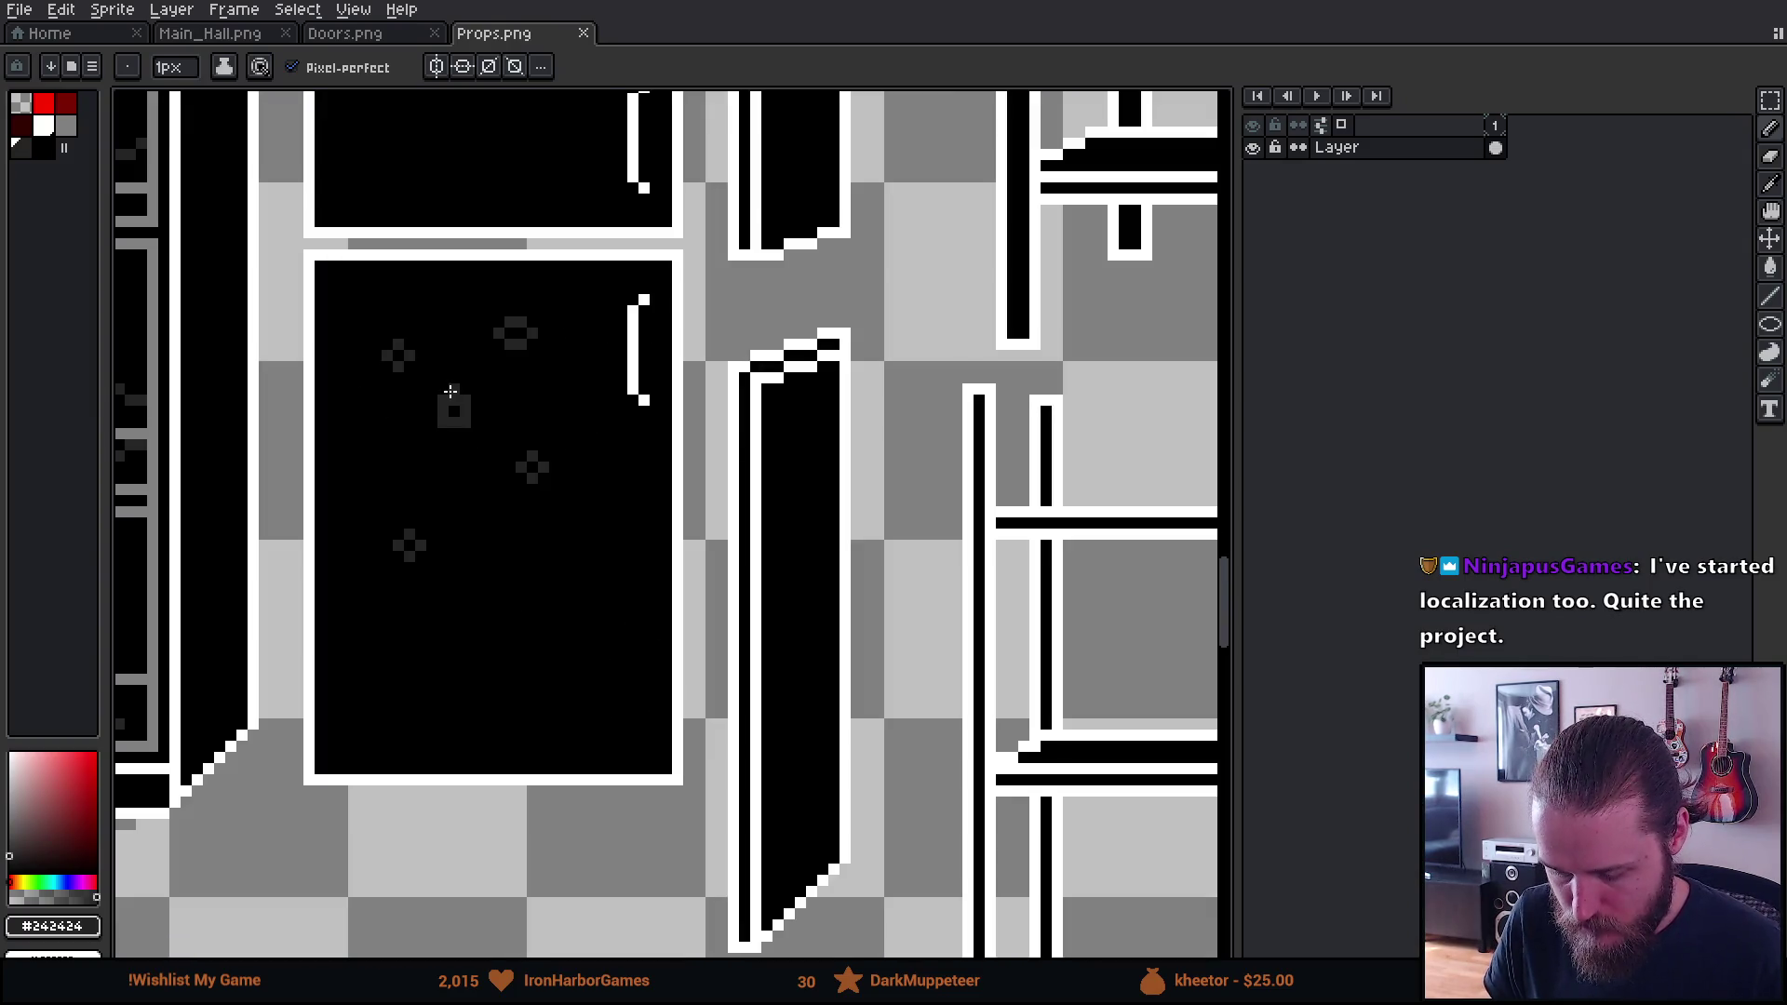
{"action": "left_click", "coordinate": [454, 491], "text": "alt"}
{"action": "key", "text": "plus"}
{"action": "key", "text": "plus"}
{"action": "key", "text": "plus"}
{"action": "left_click", "coordinate": [401, 537]}
{"action": "mouse_move", "coordinate": [434, 525]}
{"action": "left_mouse_down"}
{"action": "mouse_move", "coordinate": [427, 388]}
{"action": "mouse_move", "coordinate": [519, 339]}
{"action": "mouse_move", "coordinate": [518, 227]}
{"action": "mouse_move", "coordinate": [446, 568]}
{"action": "left_mouse_up"}
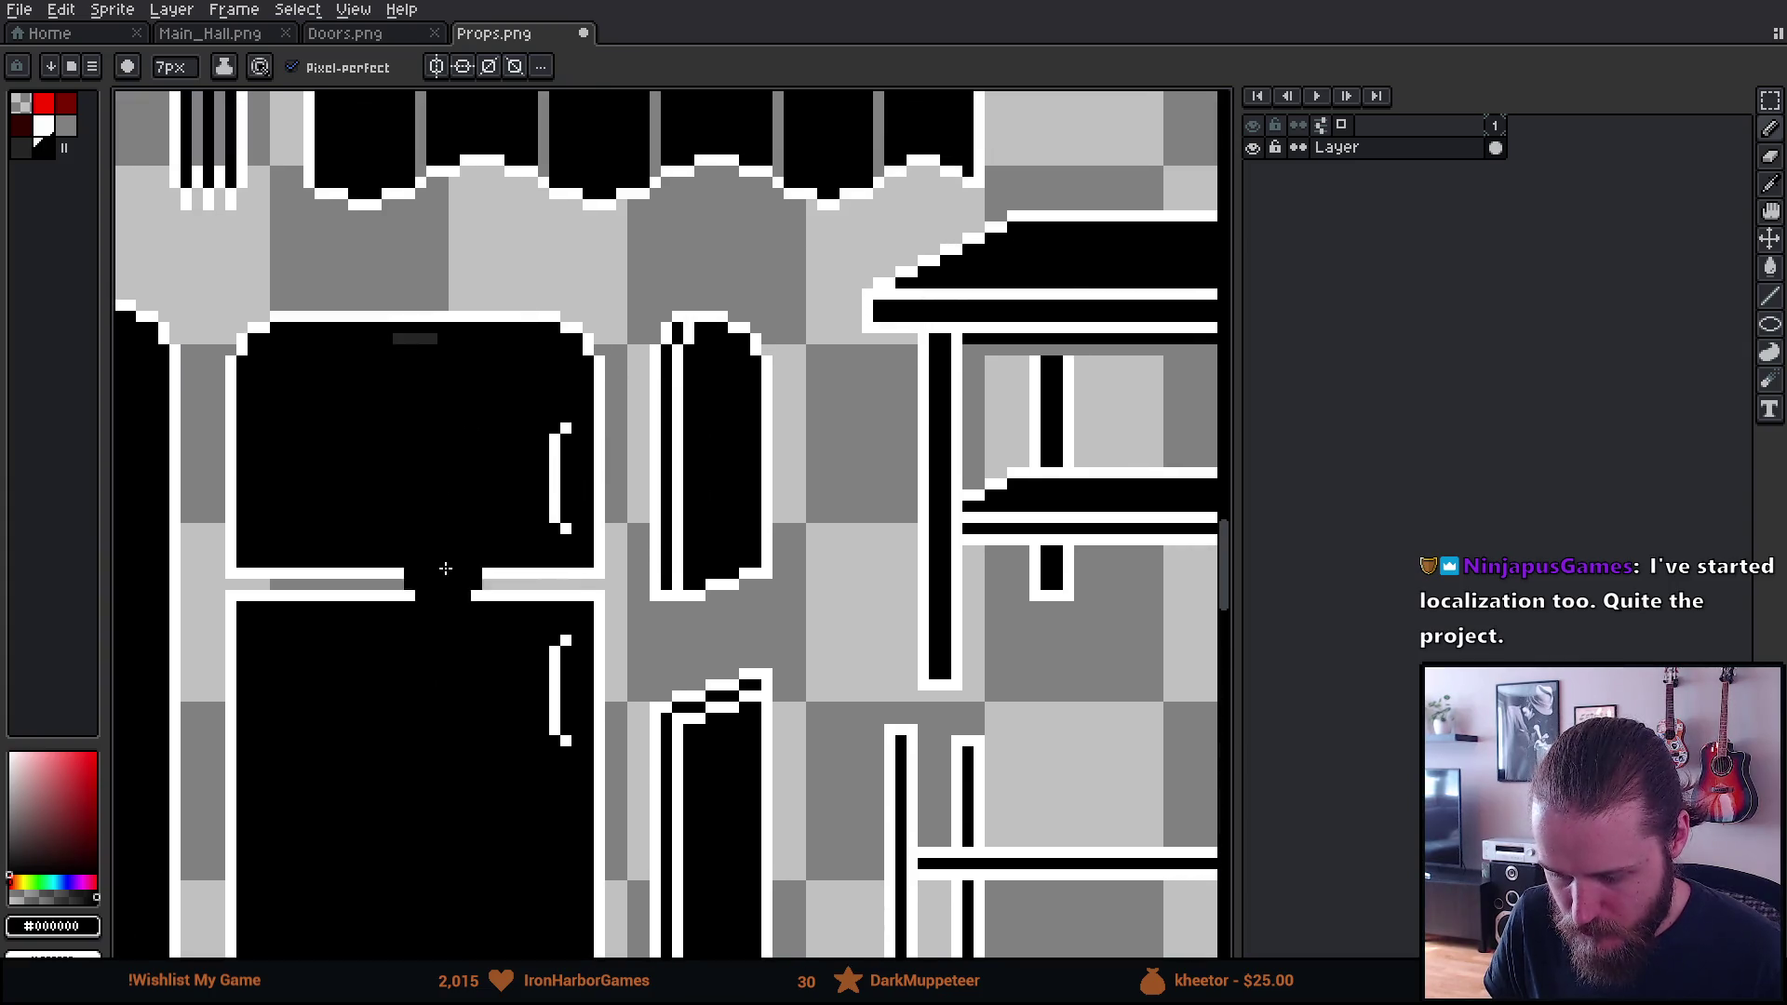
{"action": "key", "text": "ctrl+z"}
{"action": "scroll", "coordinate": [411, 463], "scroll_direction": "up", "scroll_amount": 2}
Sample the door's #242424 dark grey and dot the first specks and dashes with the 1px Pencil
{"action": "left_click", "coordinate": [427, 207], "text": "alt"}
{"action": "key", "text": "b"}
{"action": "left_click_drag", "start_coordinate": [359, 387], "coordinate": [462, 410]}
{"action": "left_click", "coordinate": [332, 409]}
{"action": "left_click", "coordinate": [286, 477]}
{"action": "left_click", "coordinate": [264, 476]}
{"action": "left_click", "coordinate": [399, 566]}
{"action": "left_click", "coordinate": [265, 588]}
{"action": "left_click", "coordinate": [286, 588]}
Build a small dark grey block and add more specks and a dash mid-door
{"action": "left_click", "coordinate": [420, 388]}
{"action": "left_click", "coordinate": [443, 387]}
{"action": "left_click", "coordinate": [443, 365]}
{"action": "left_click", "coordinate": [465, 365]}
{"action": "left_click", "coordinate": [466, 387]}
{"action": "left_click", "coordinate": [510, 458]}
{"action": "left_click", "coordinate": [525, 460]}
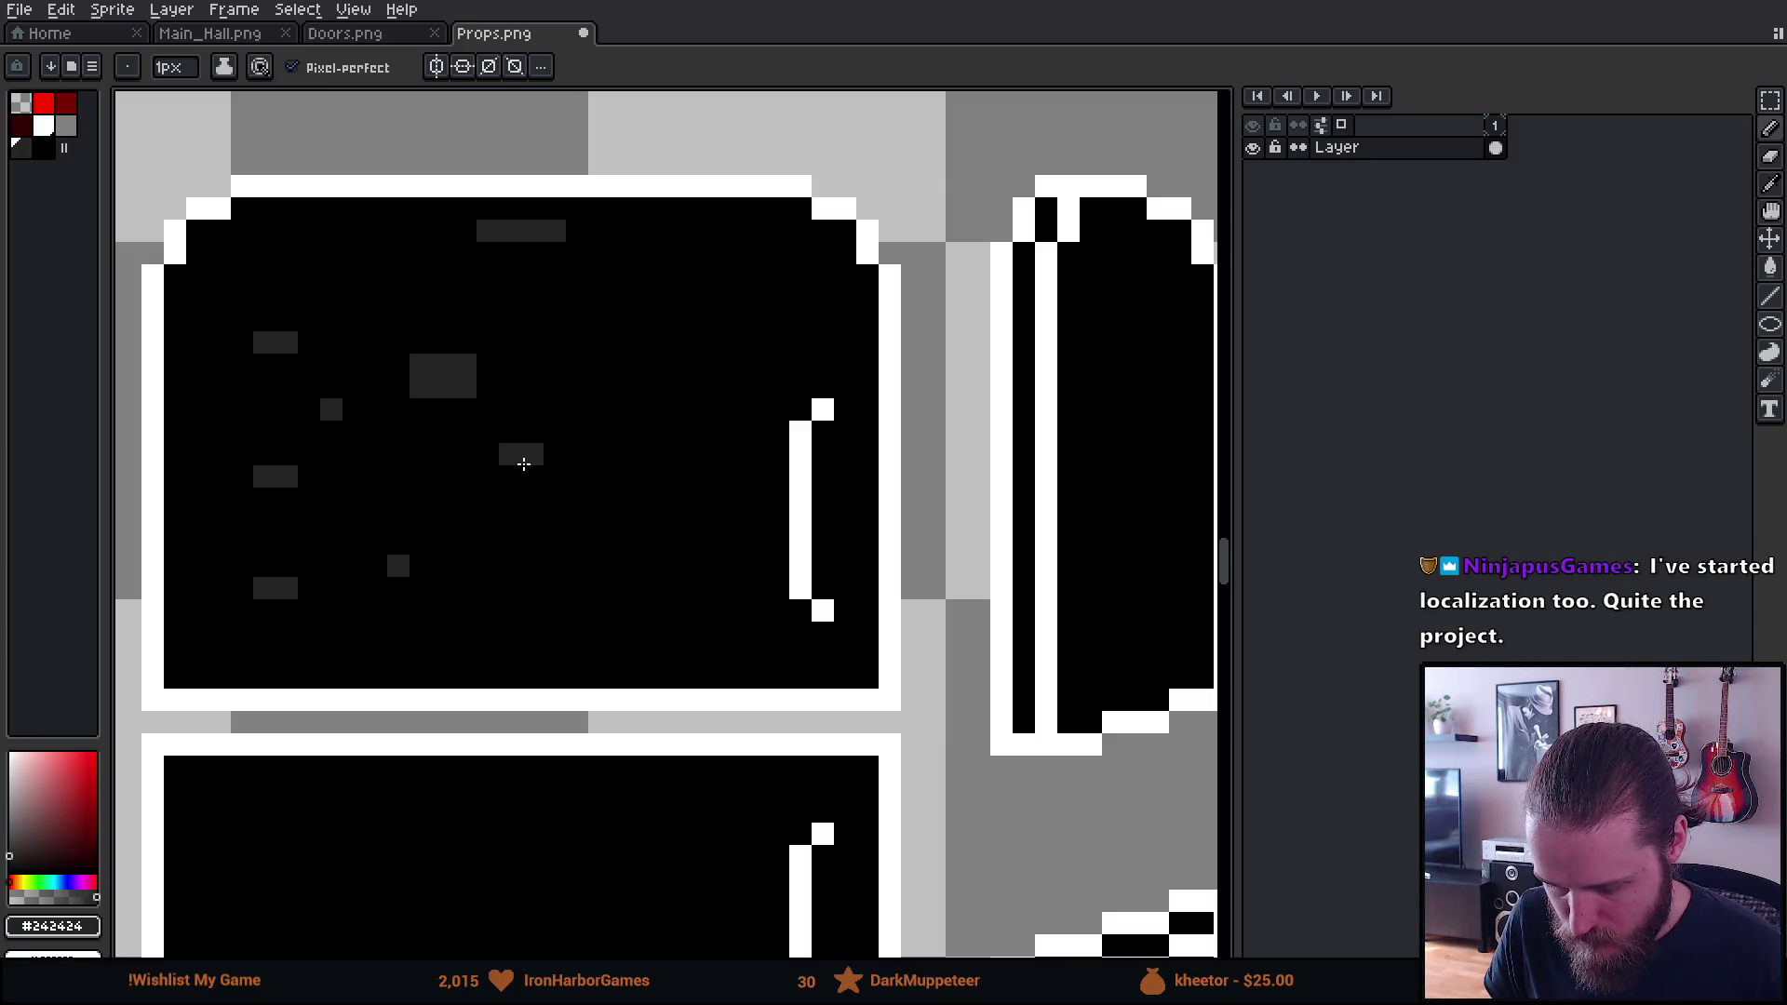
{"action": "left_click", "coordinate": [532, 544]}
Add a 2x2 dark grey block low on the door plus scattered specks and a short dash
{"action": "left_click", "coordinate": [629, 584]}
{"action": "left_click", "coordinate": [644, 588]}
{"action": "left_click", "coordinate": [644, 566]}
{"action": "left_click", "coordinate": [622, 566]}
{"action": "left_click", "coordinate": [667, 499]}
{"action": "left_click", "coordinate": [622, 432]}
{"action": "left_click", "coordinate": [577, 342]}
{"action": "left_click_drag", "start_coordinate": [690, 370], "coordinate": [711, 366]}
{"action": "left_click", "coordinate": [666, 298]}
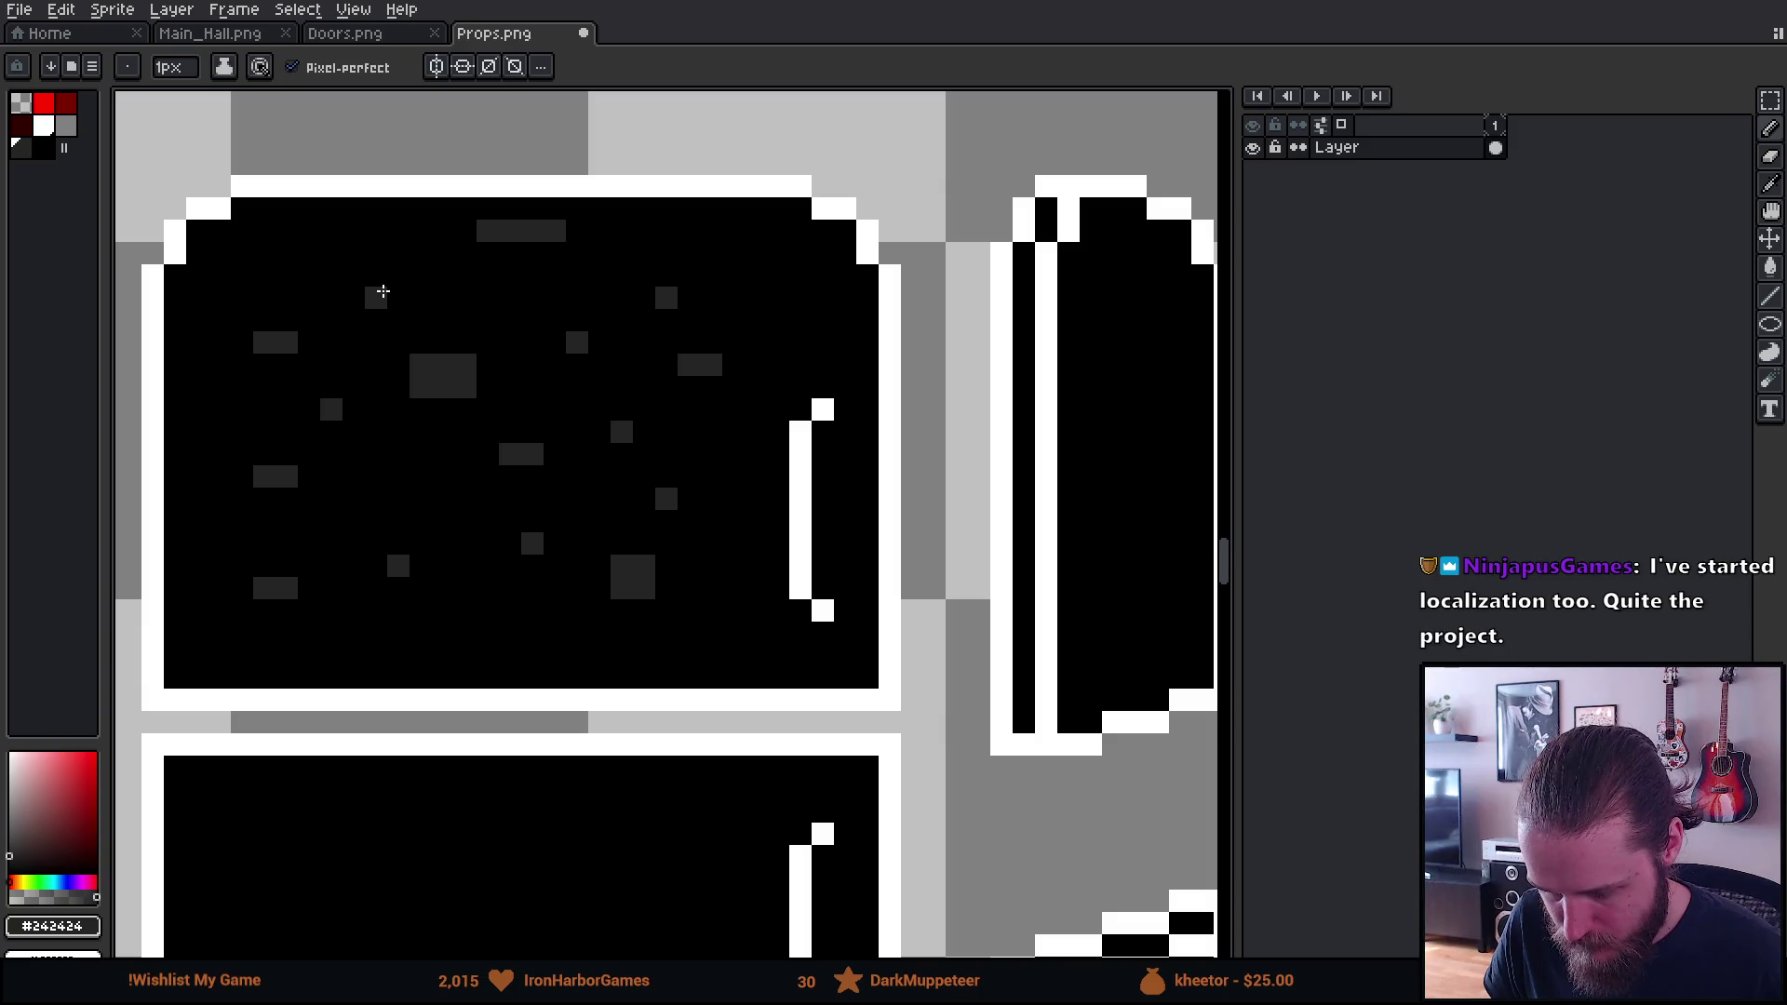
Save the Props.png sprite sheet and return to the running game in Unity
{"action": "scroll", "coordinate": [438, 448], "scroll_direction": "down", "scroll_amount": 5}
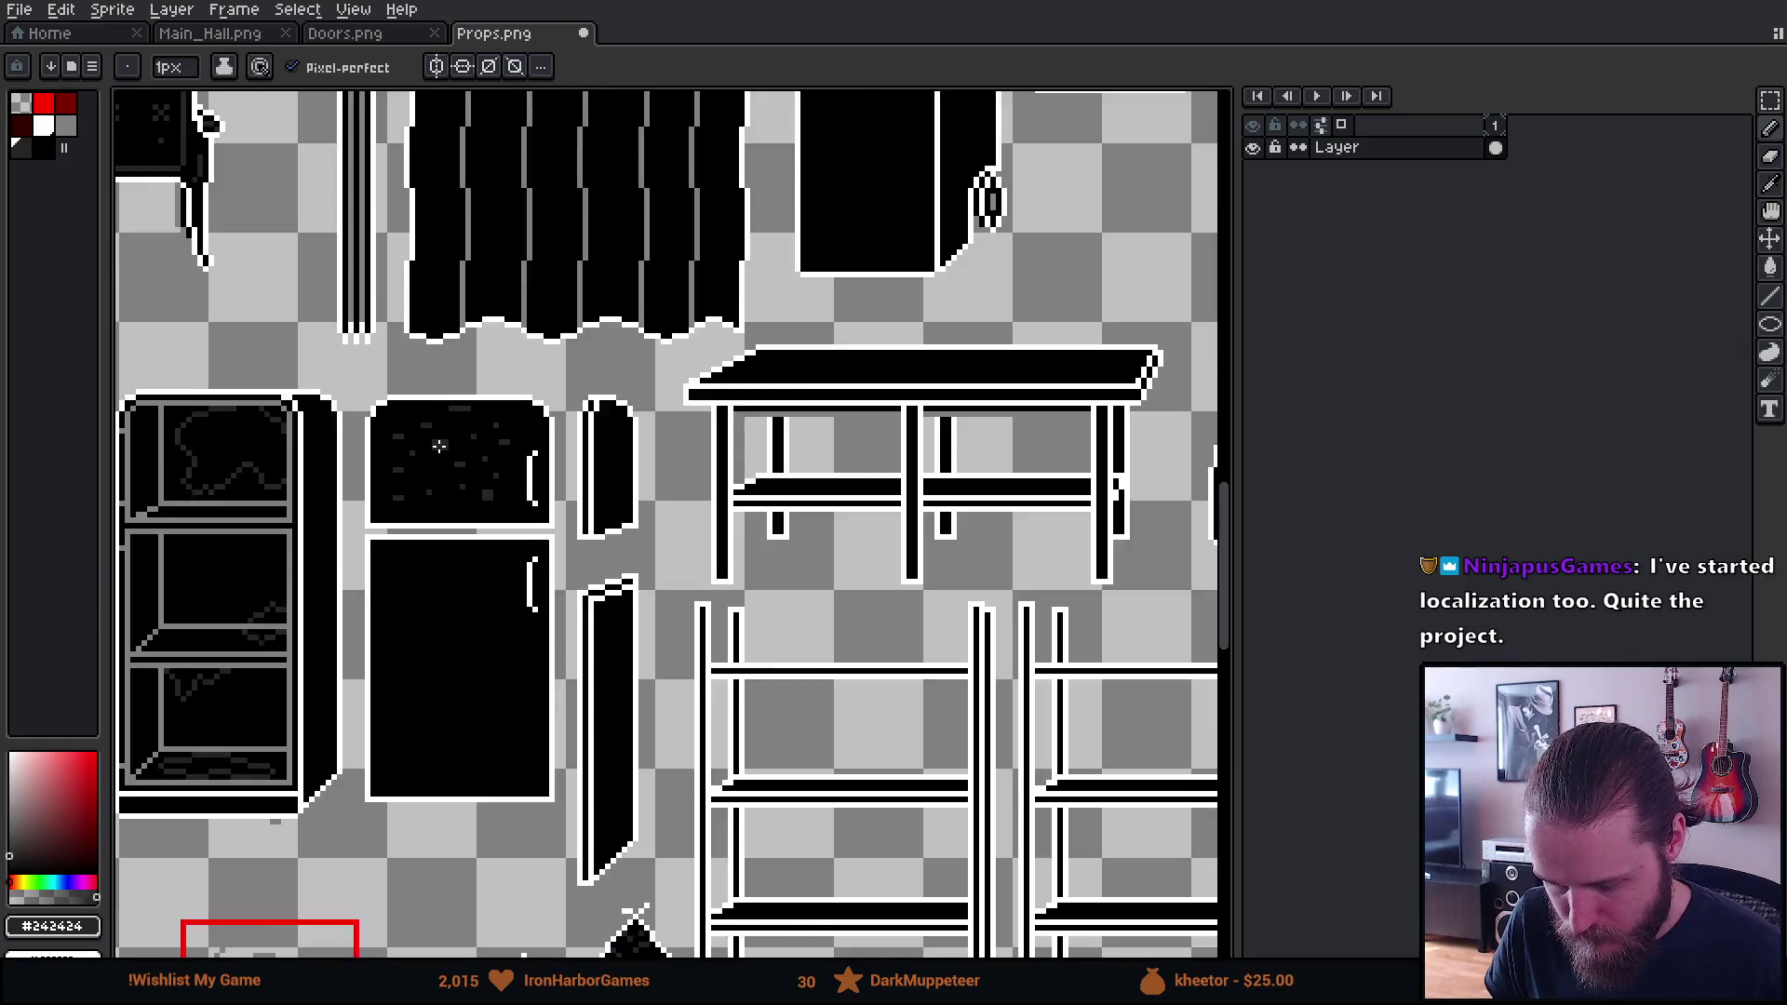
{"action": "scroll", "coordinate": [438, 448], "scroll_direction": "up", "scroll_amount": 1}
{"action": "key", "text": "ctrl+s"}
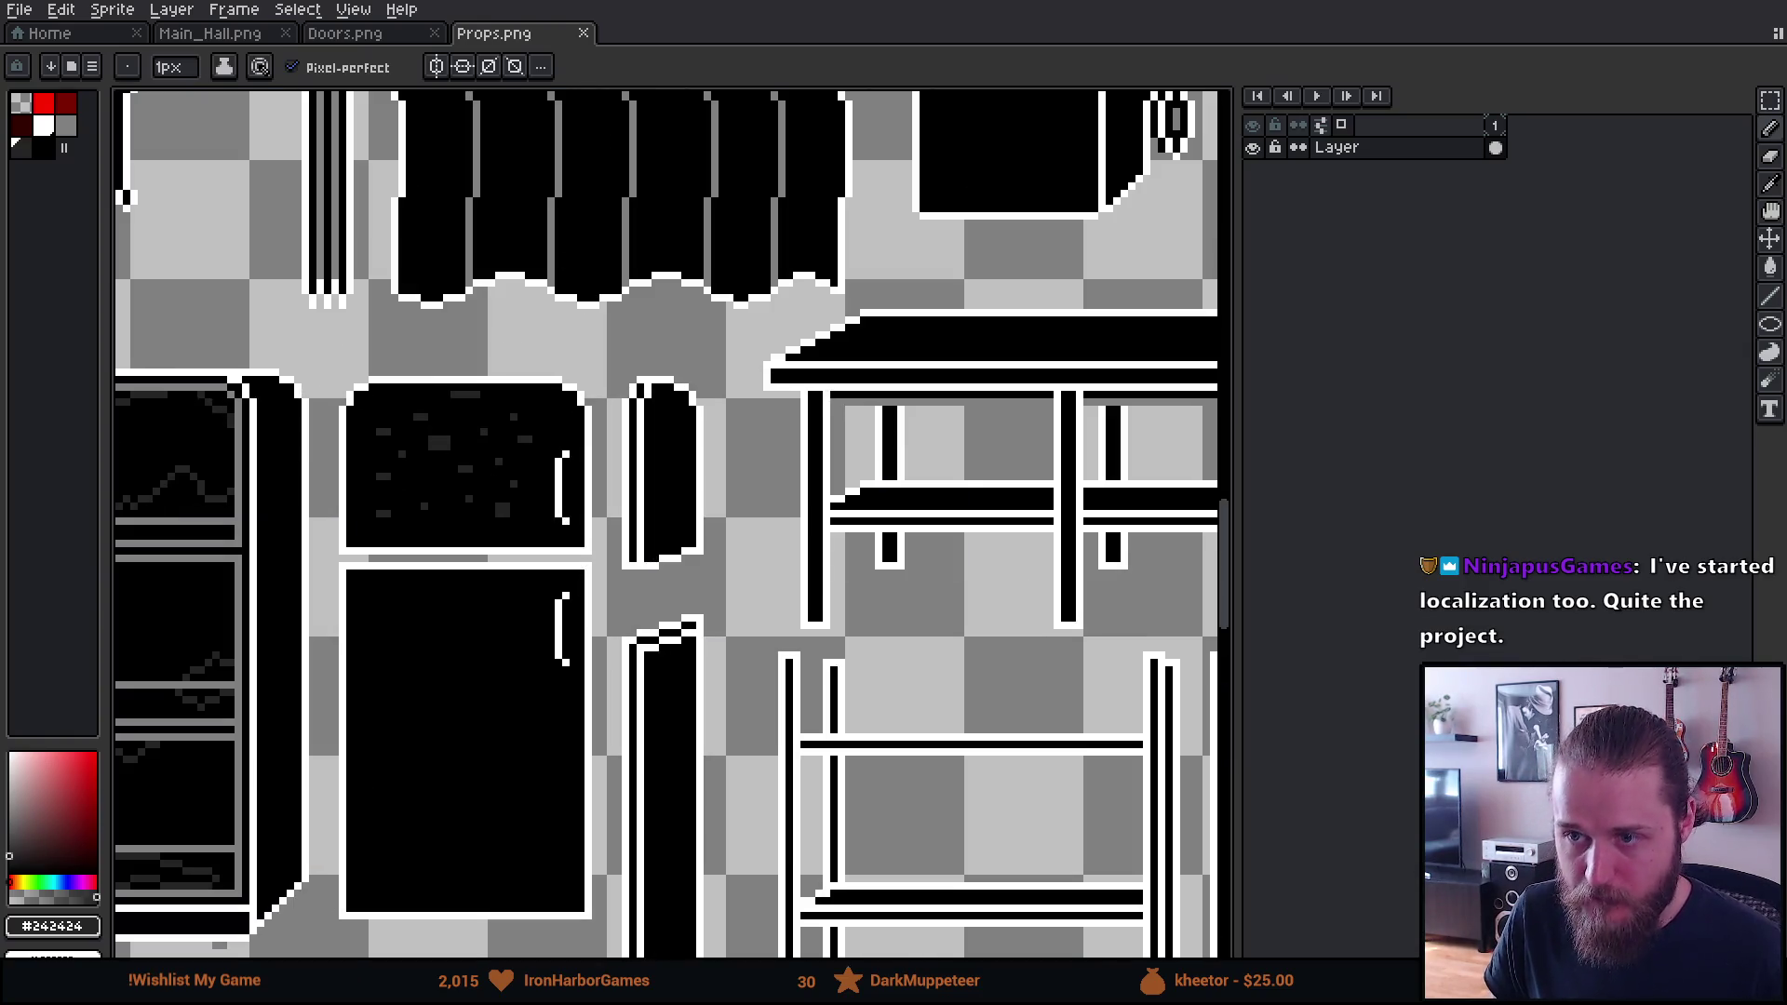
{"action": "key", "text": "alt+Tab"}
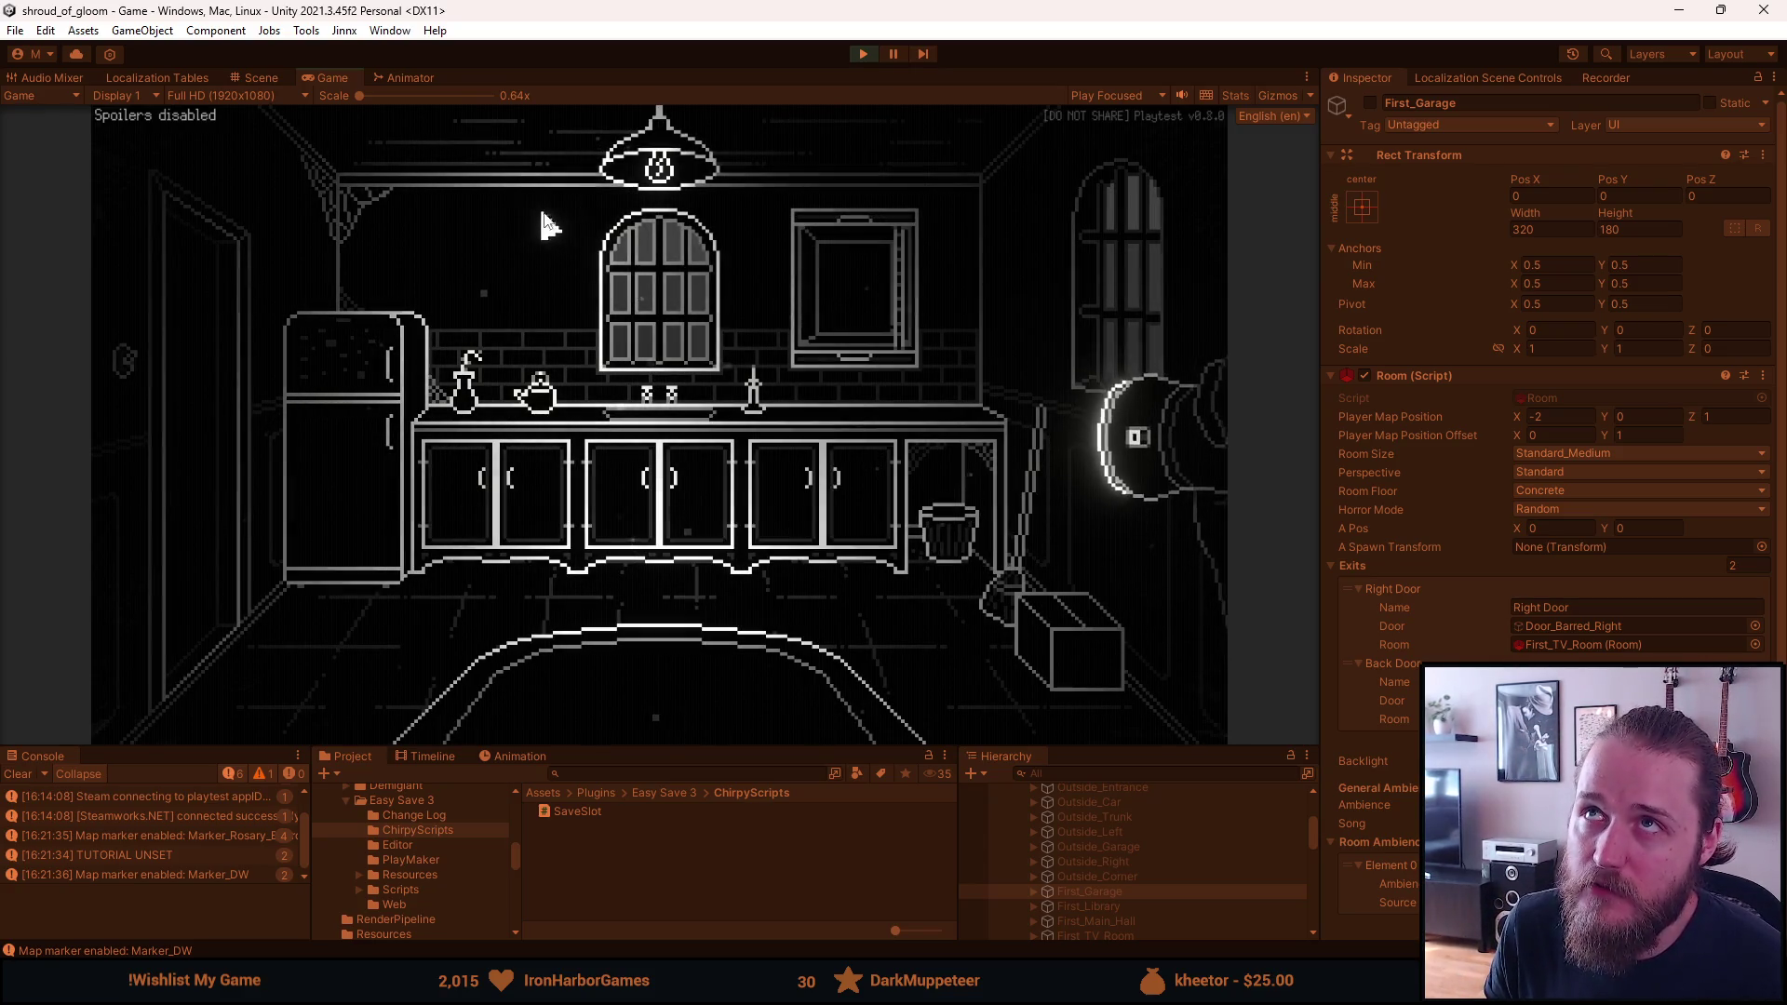
Pause the game after viewing the speckled fridge, then switch to Aseprite's blank Sprite-0001
{"action": "key", "text": "Escape"}
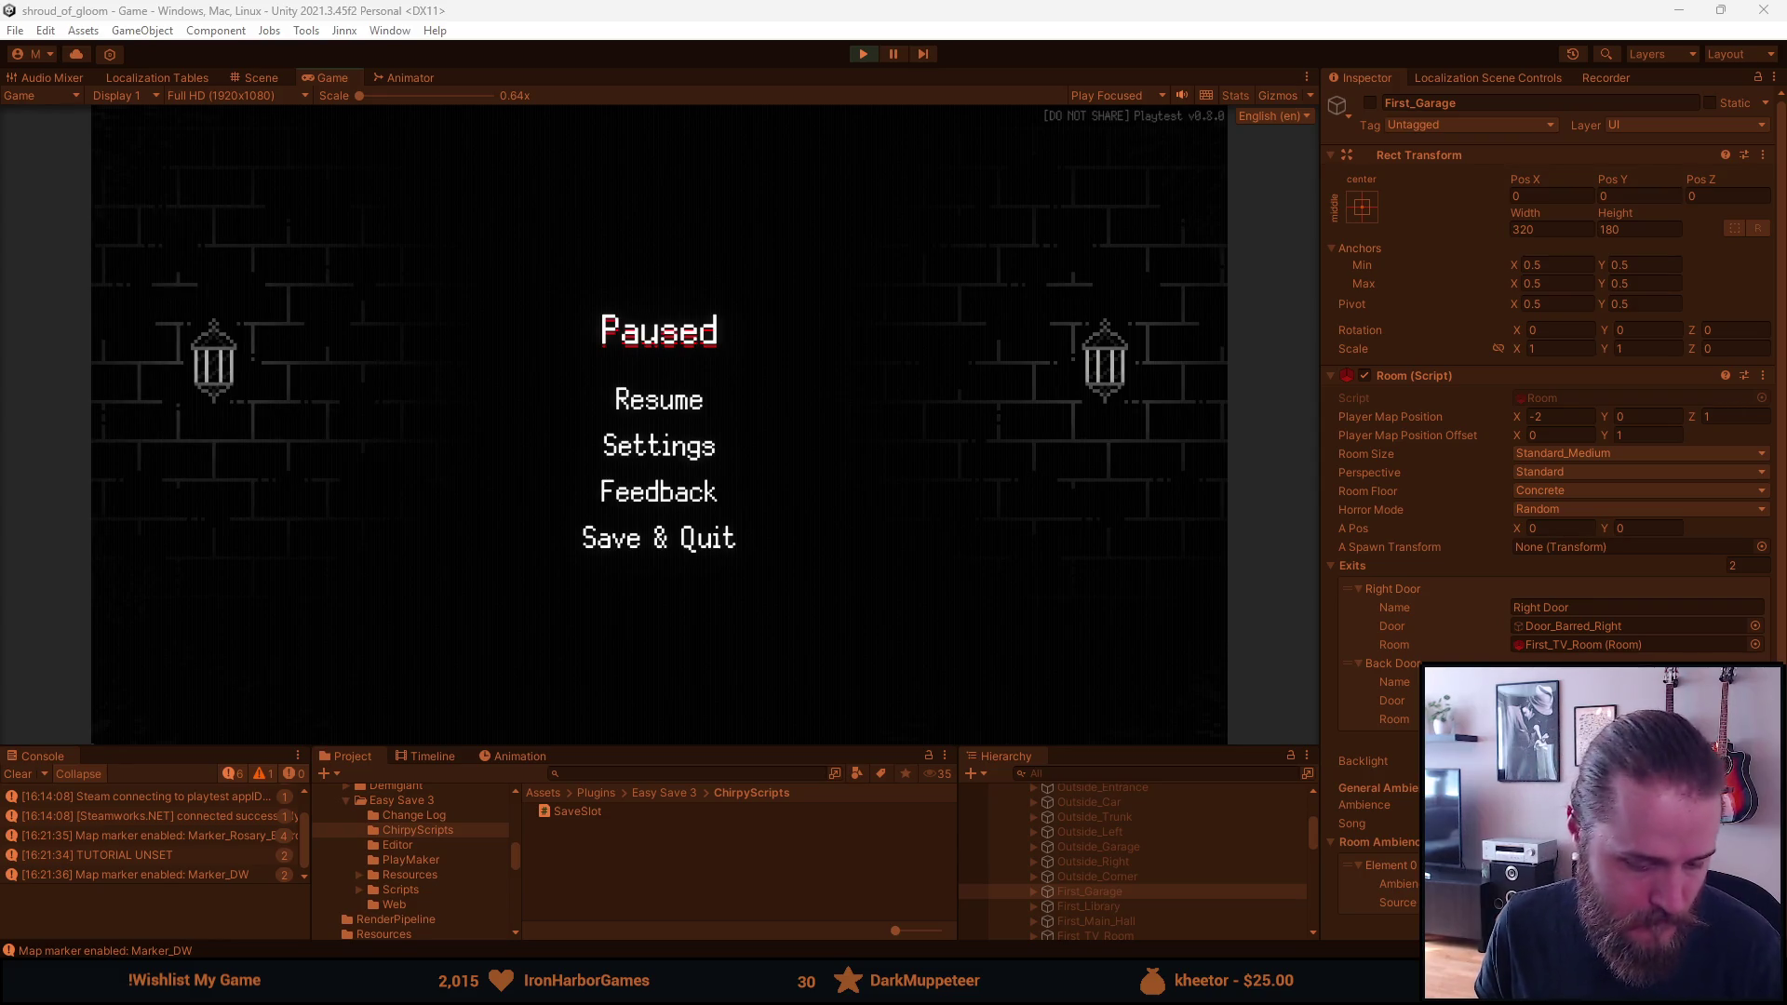
{"action": "key", "text": "alt+Tab"}
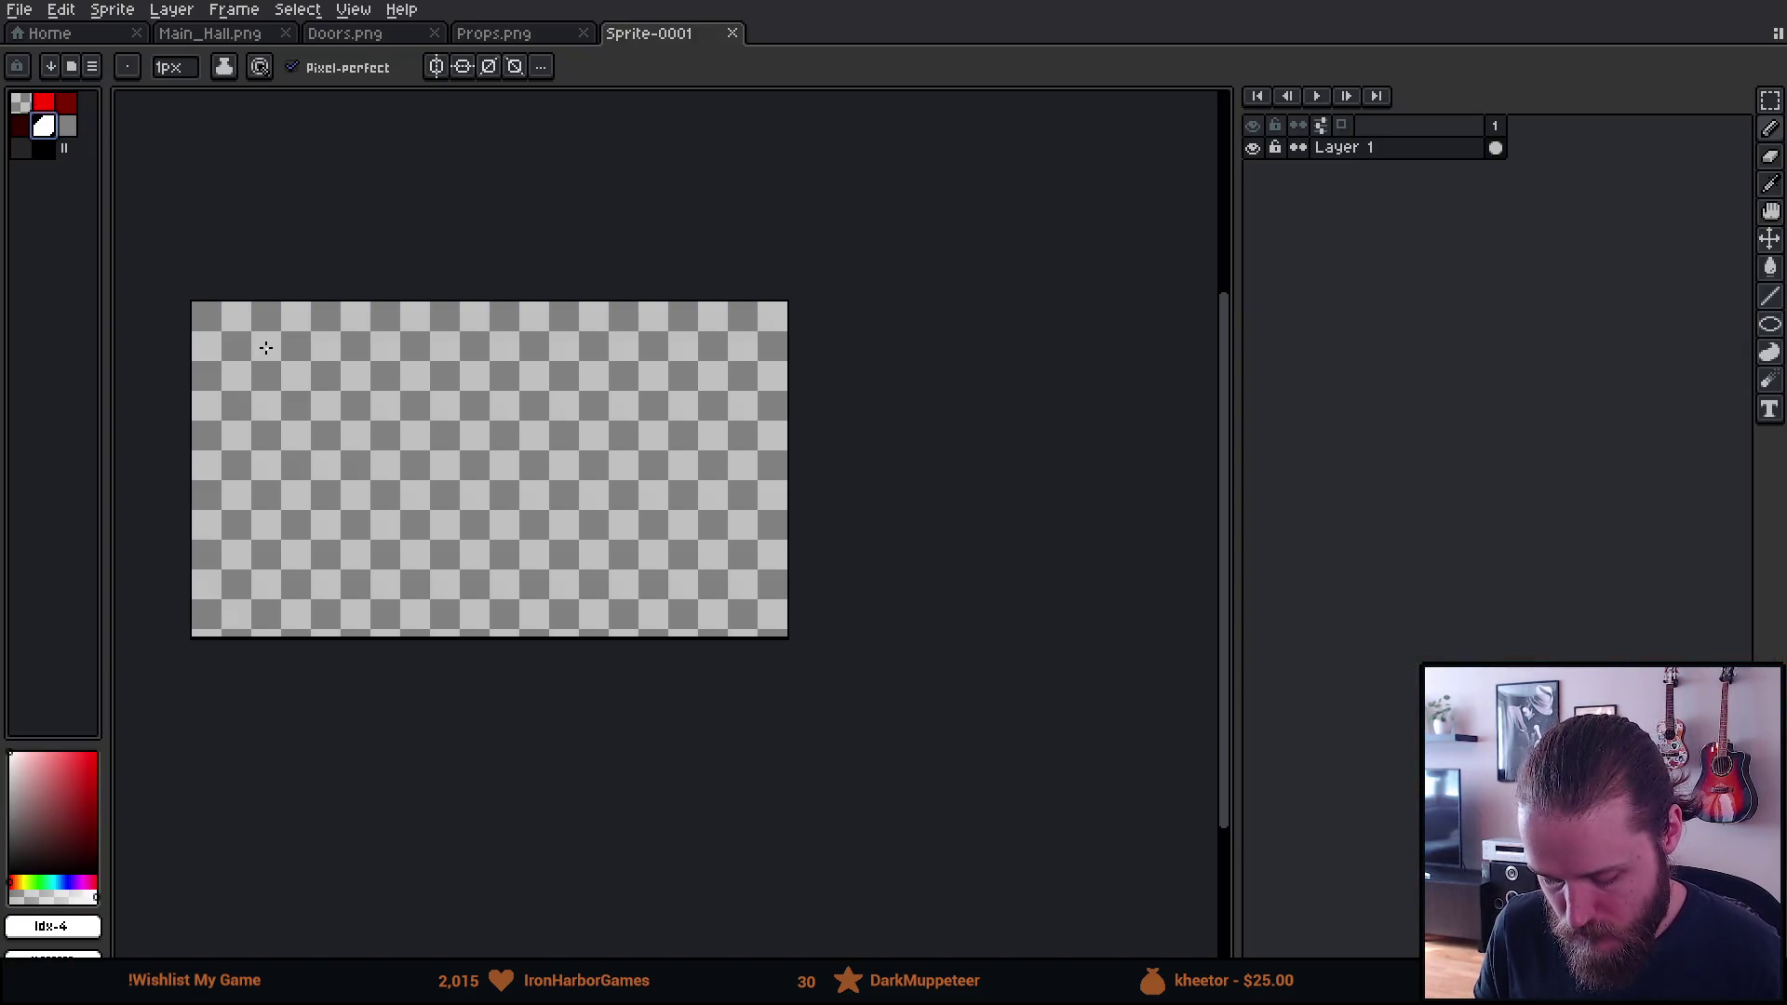
Draw a white rectangle outline with the Rectangle tool and zoom in to centre it
{"action": "key", "text": "l"}
{"action": "key", "text": "u"}
{"action": "mouse_move", "coordinate": [267, 337]}
{"action": "left_mouse_down"}
{"action": "mouse_move", "coordinate": [271, 361]}
{"action": "mouse_move", "coordinate": [338, 382]}
{"action": "left_mouse_up"}
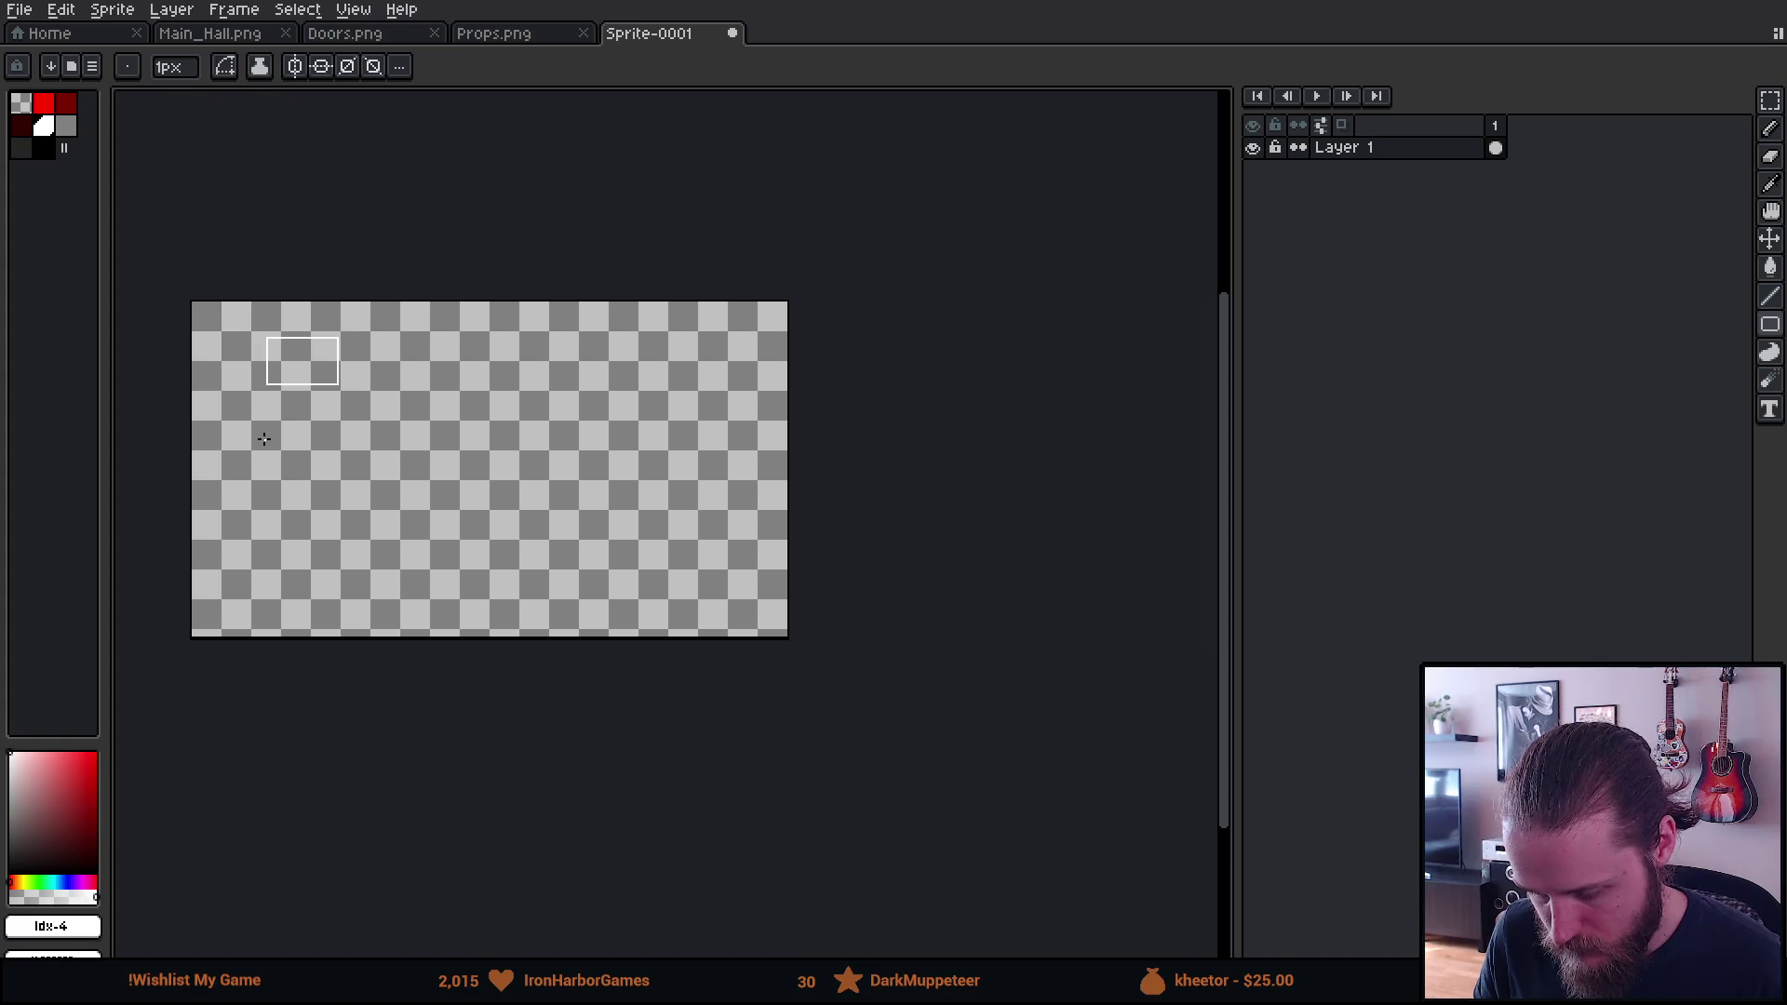
{"action": "scroll", "coordinate": [257, 353], "scroll_direction": "up", "scroll_amount": 3}
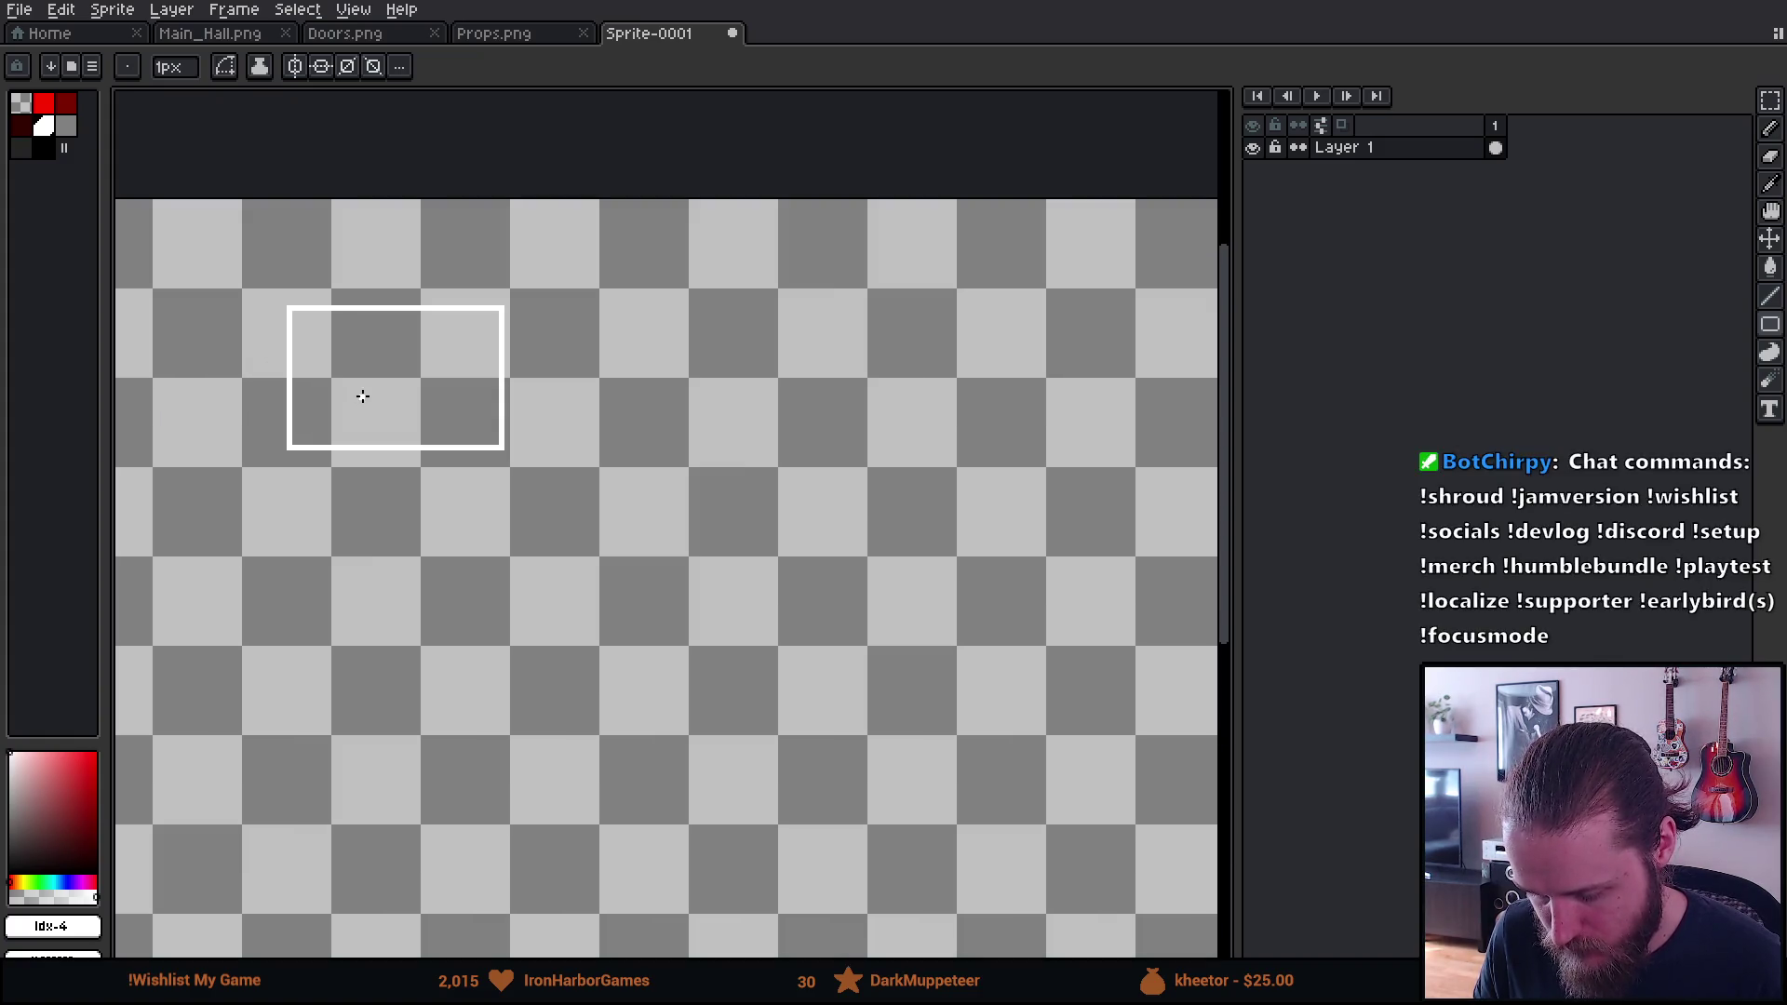
{"action": "scroll", "coordinate": [359, 387], "scroll_direction": "up", "scroll_amount": 3}
{"action": "mouse_move", "coordinate": [339, 260]}
{"action": "left_mouse_down"}
{"action": "mouse_move", "coordinate": [427, 410]}
{"action": "mouse_move", "coordinate": [433, 366]}
{"action": "left_mouse_up"}
Hand-letter LISBOA in white with the 1px Pencil across the rectangle's top
{"action": "key", "text": "b"}
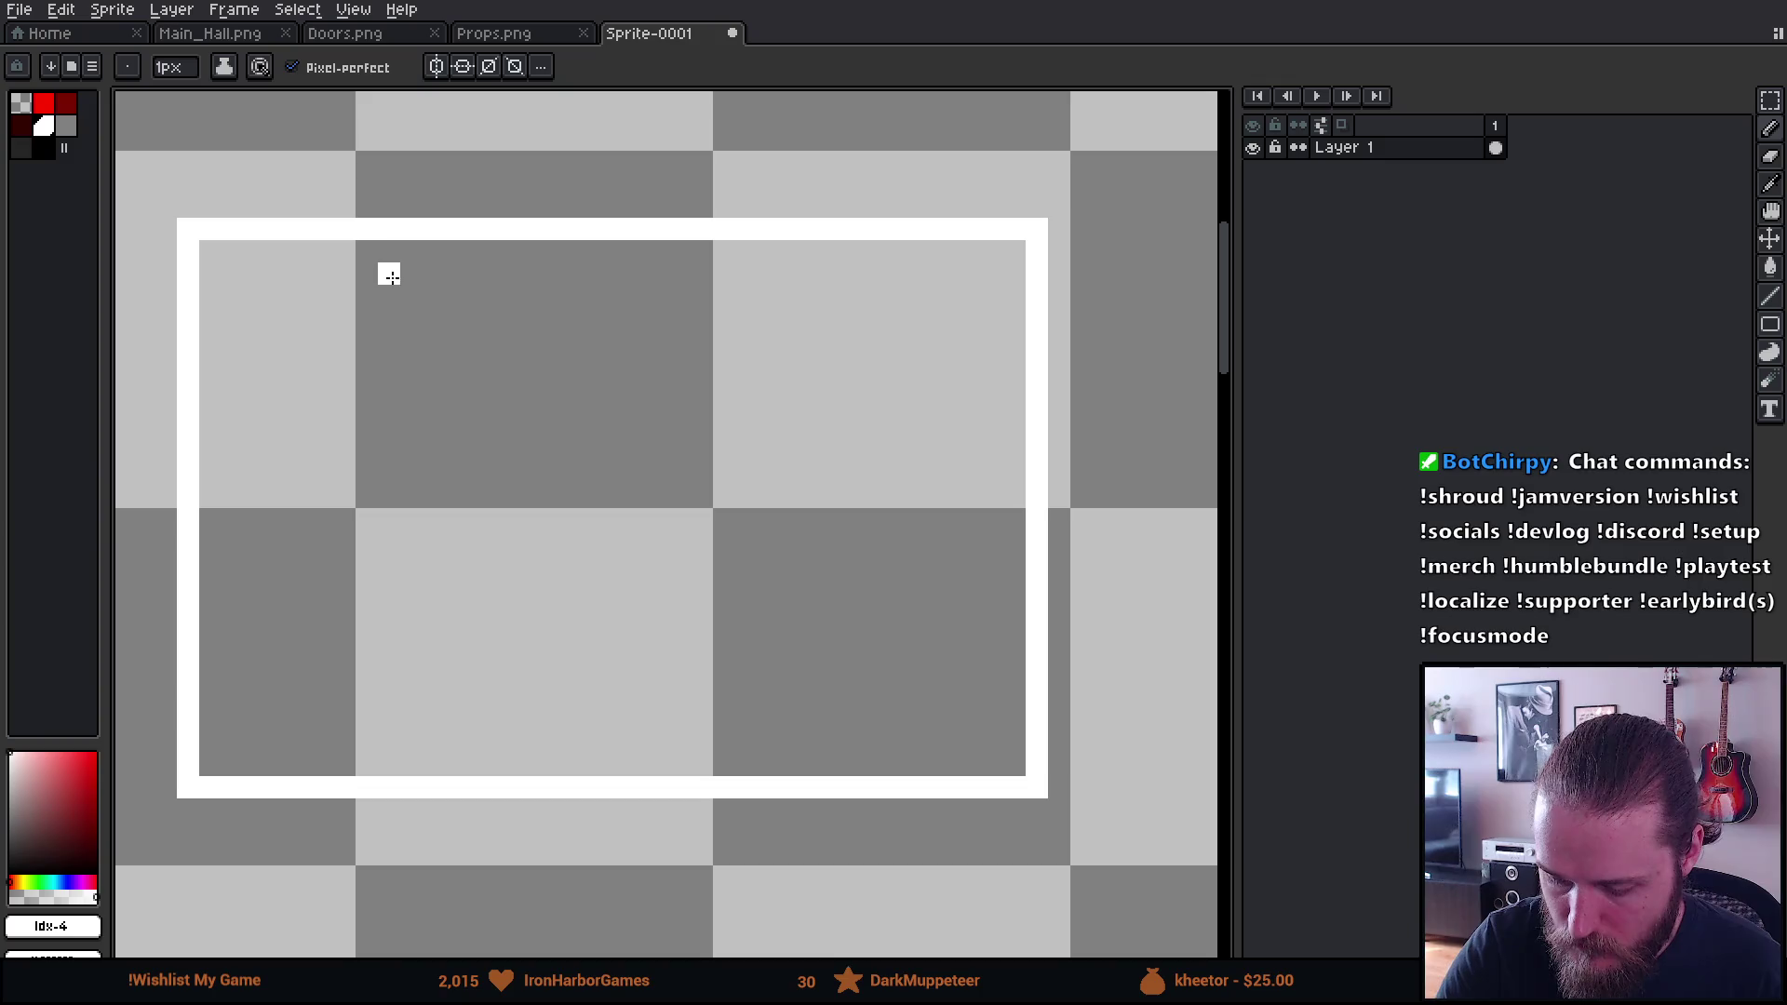
{"action": "mouse_move", "coordinate": [391, 276]}
{"action": "left_mouse_down"}
{"action": "mouse_move", "coordinate": [389, 340]}
{"action": "mouse_move", "coordinate": [438, 363]}
{"action": "left_mouse_up"}
{"action": "left_click_drag", "start_coordinate": [478, 296], "coordinate": [478, 363]}
{"action": "mouse_move", "coordinate": [545, 296]}
{"action": "left_mouse_down"}
{"action": "mouse_move", "coordinate": [522, 291]}
{"action": "mouse_move", "coordinate": [559, 279]}
{"action": "mouse_move", "coordinate": [541, 324]}
{"action": "mouse_move", "coordinate": [567, 342]}
{"action": "mouse_move", "coordinate": [523, 363]}
{"action": "left_mouse_up"}
{"action": "mouse_move", "coordinate": [612, 274]}
{"action": "left_mouse_down"}
{"action": "mouse_move", "coordinate": [611, 339]}
{"action": "mouse_move", "coordinate": [635, 273]}
{"action": "mouse_move", "coordinate": [636, 339]}
{"action": "mouse_move", "coordinate": [725, 274]}
{"action": "mouse_move", "coordinate": [748, 321]}
{"action": "mouse_move", "coordinate": [721, 365]}
{"action": "mouse_move", "coordinate": [791, 372]}
{"action": "mouse_move", "coordinate": [793, 284]}
{"action": "mouse_move", "coordinate": [824, 279]}
{"action": "mouse_move", "coordinate": [839, 312]}
{"action": "mouse_move", "coordinate": [833, 279]}
{"action": "mouse_move", "coordinate": [836, 370]}
{"action": "left_mouse_up"}
{"action": "key", "text": "ctrl+z"}
{"action": "left_click", "coordinate": [813, 318]}
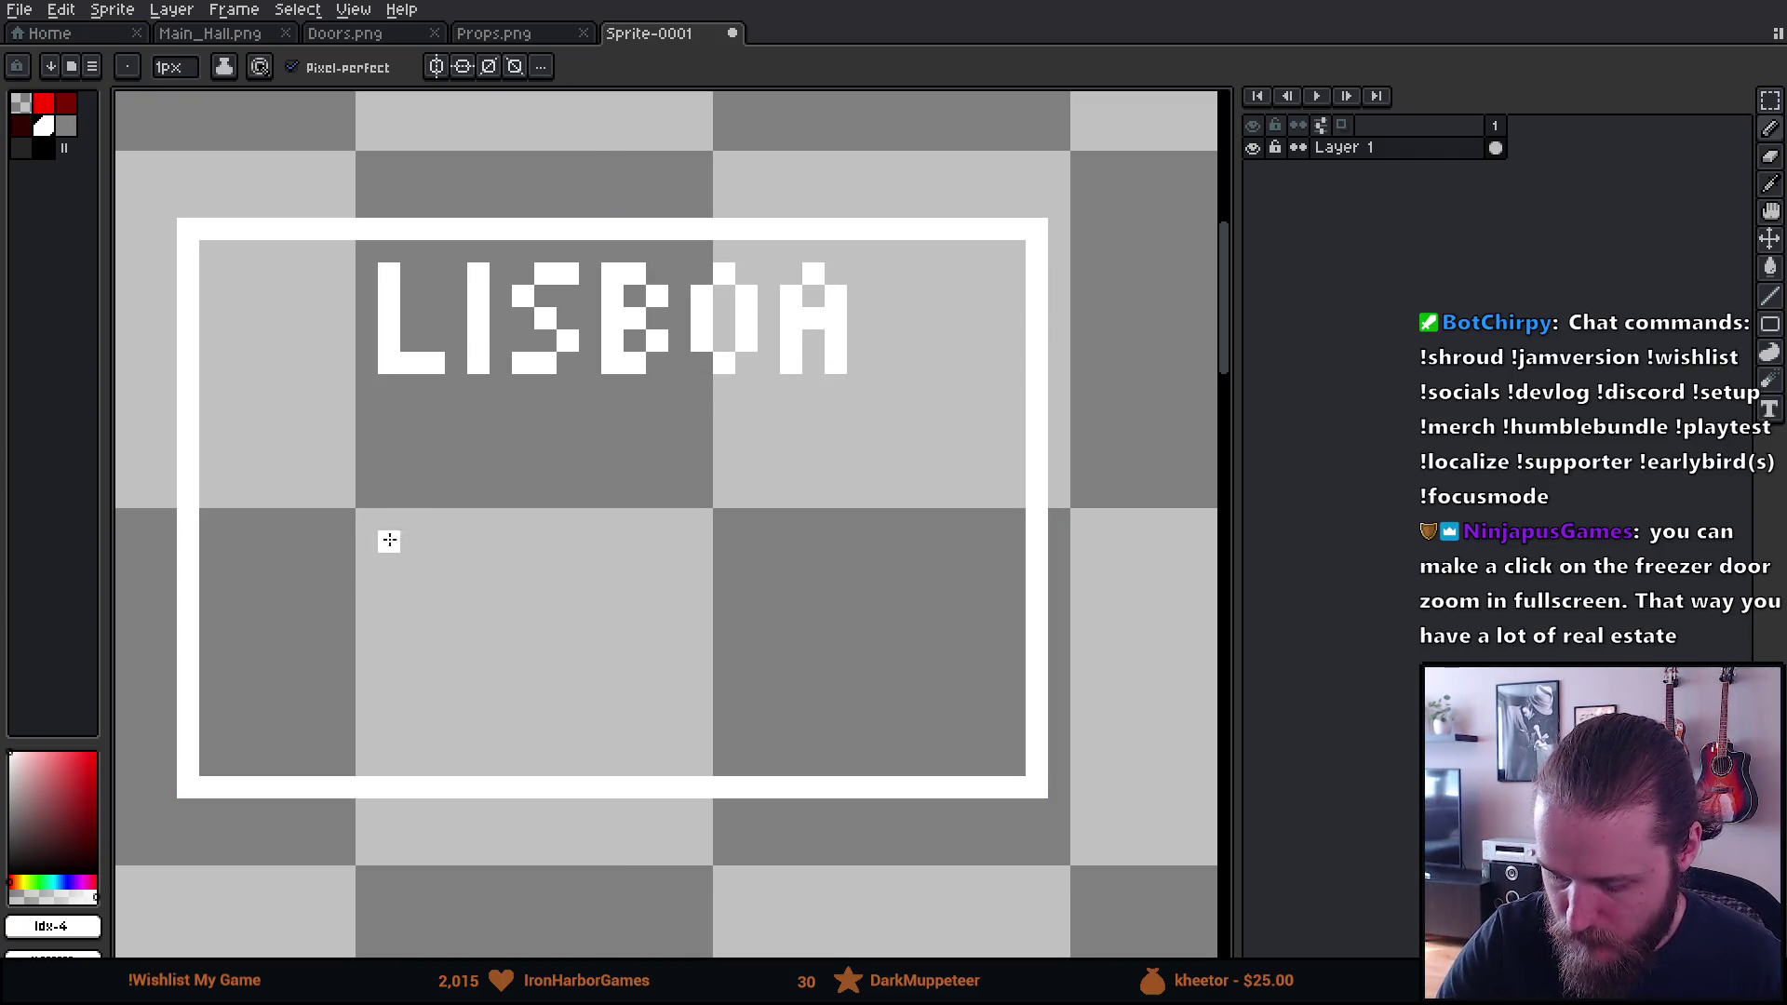
{"action": "mouse_move", "coordinate": [300, 674]}
{"action": "left_mouse_down"}
{"action": "mouse_move", "coordinate": [508, 503]}
{"action": "mouse_move", "coordinate": [1054, 753]}
{"action": "left_mouse_up"}
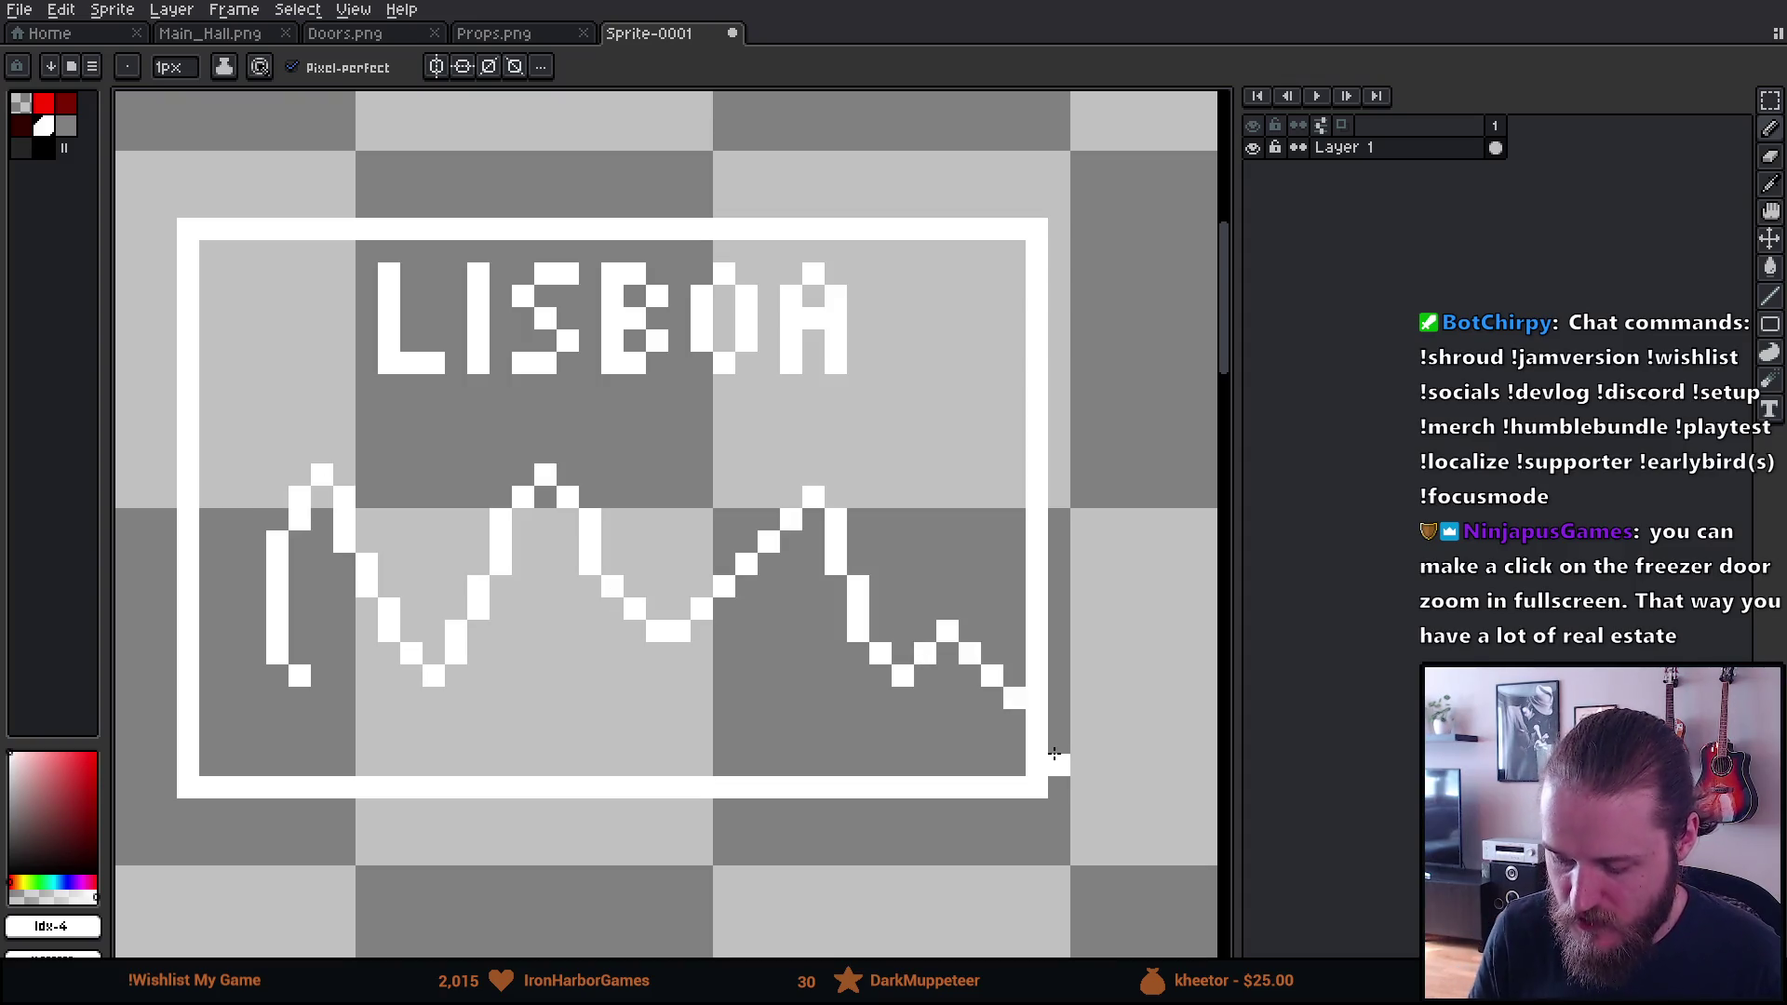
{"action": "scroll", "coordinate": [1028, 673], "scroll_direction": "down", "scroll_amount": 5}
{"action": "mouse_move", "coordinate": [1062, 662]}
{"action": "left_mouse_down"}
{"action": "mouse_move", "coordinate": [946, 525]}
{"action": "mouse_move", "coordinate": [814, 419]}
{"action": "mouse_move", "coordinate": [794, 423]}
{"action": "left_mouse_up"}
{"action": "scroll", "coordinate": [646, 404], "scroll_direction": "up", "scroll_amount": 1}
{"action": "scroll", "coordinate": [645, 405], "scroll_direction": "up", "scroll_amount": 2}
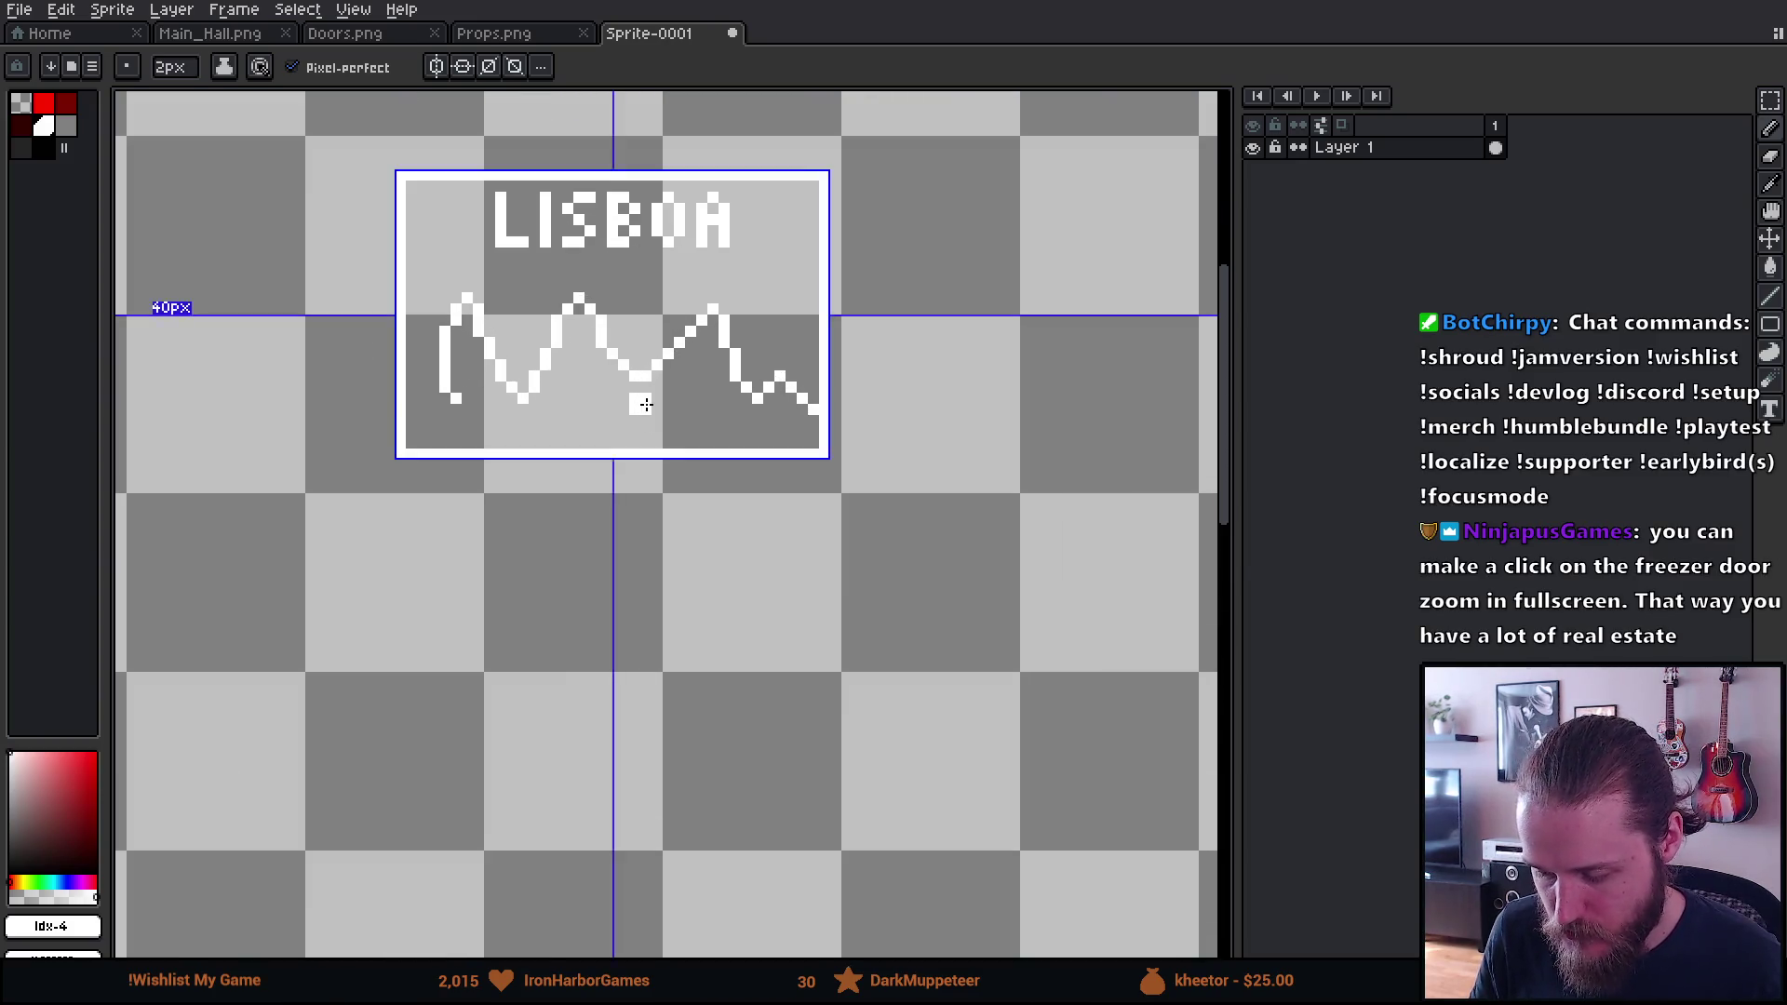
{"action": "key", "text": "ctrl+z"}
{"action": "left_click_drag", "start_coordinate": [660, 389], "coordinate": [682, 535]}
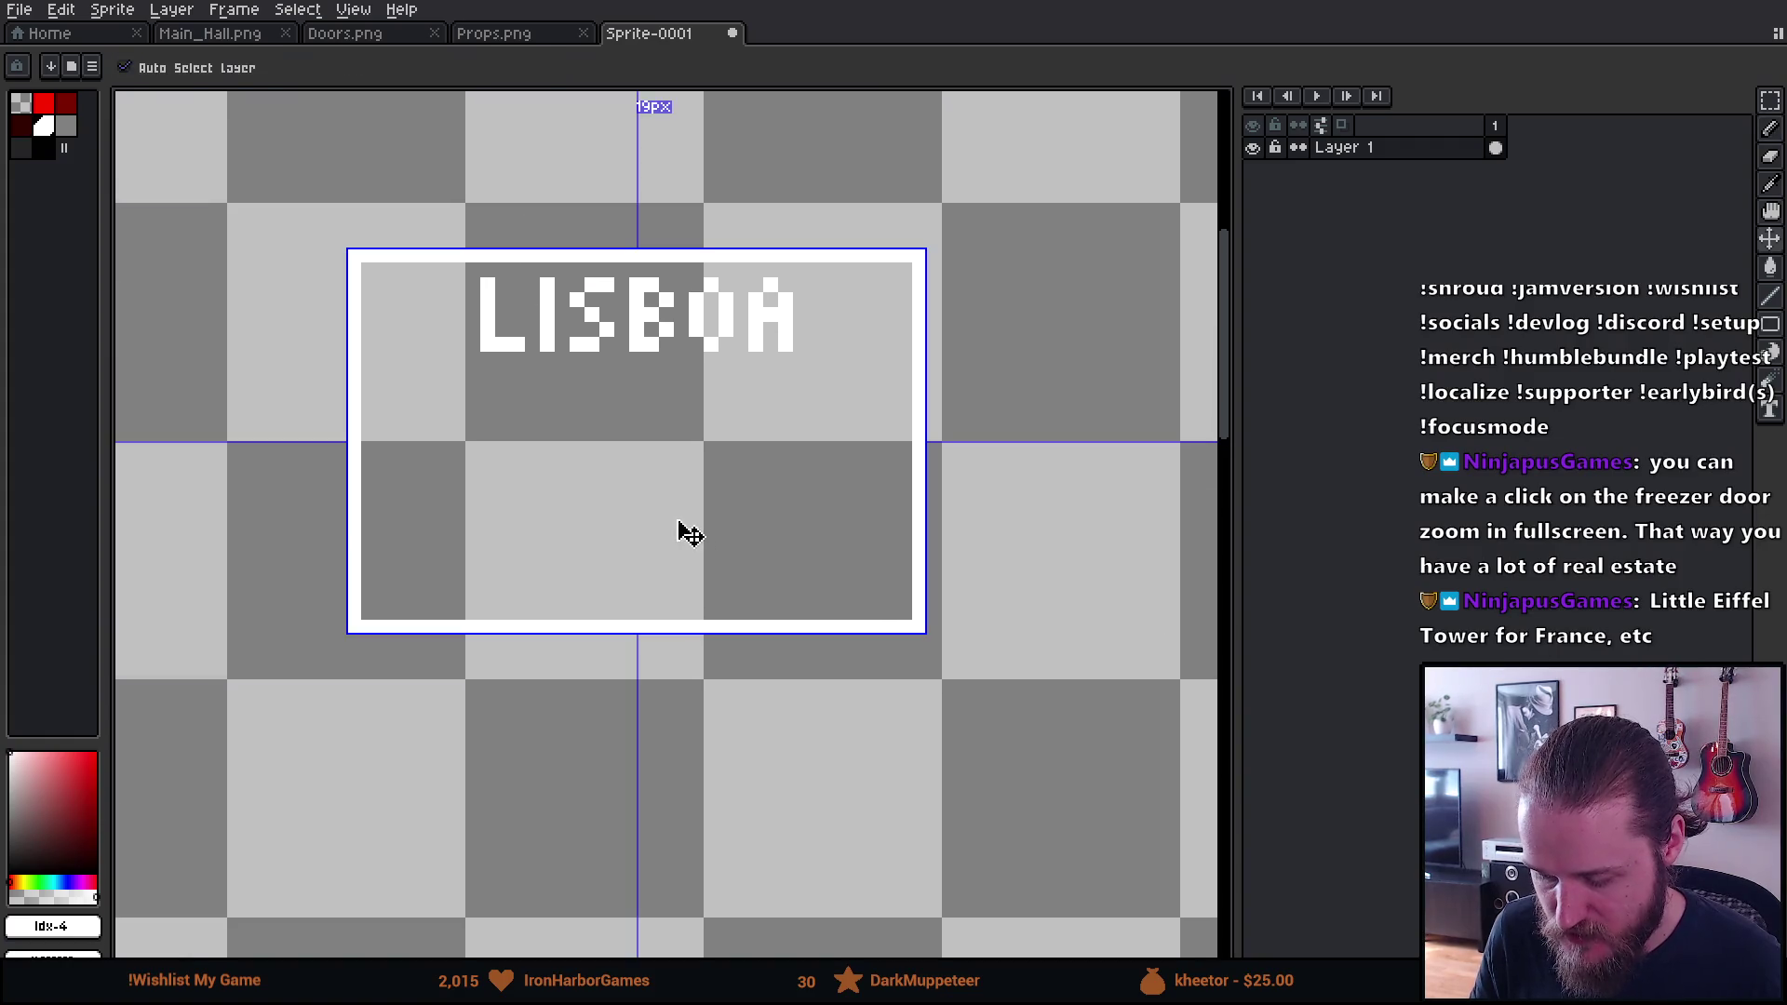
{"action": "key", "text": "minus"}
{"action": "mouse_move", "coordinate": [413, 523]}
{"action": "left_mouse_down"}
{"action": "mouse_move", "coordinate": [535, 642]}
{"action": "mouse_move", "coordinate": [698, 428]}
{"action": "mouse_move", "coordinate": [866, 479]}
{"action": "left_mouse_up"}
{"action": "key", "text": "ctrl"}
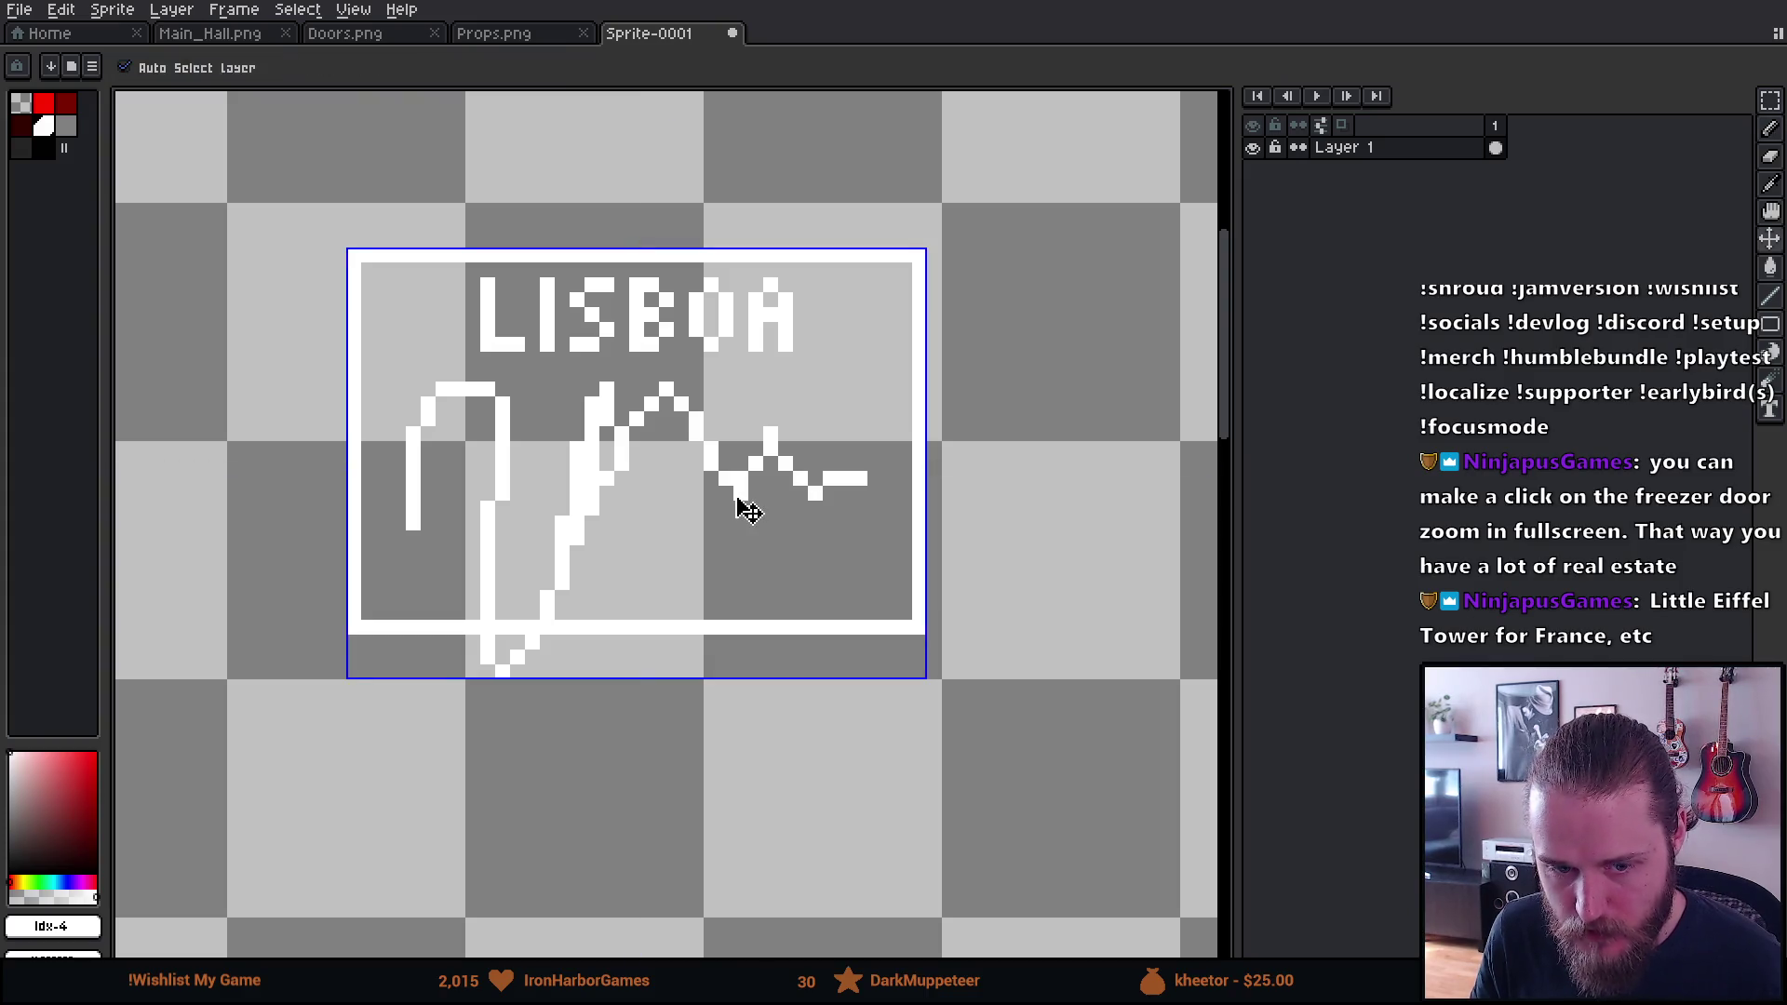
{"action": "key", "text": "ctrl+z"}
{"action": "mouse_move", "coordinate": [549, 585]}
{"action": "left_mouse_down"}
{"action": "mouse_move", "coordinate": [651, 396]}
{"action": "mouse_move", "coordinate": [652, 603]}
{"action": "left_mouse_up"}
{"action": "key", "text": "ctrl"}
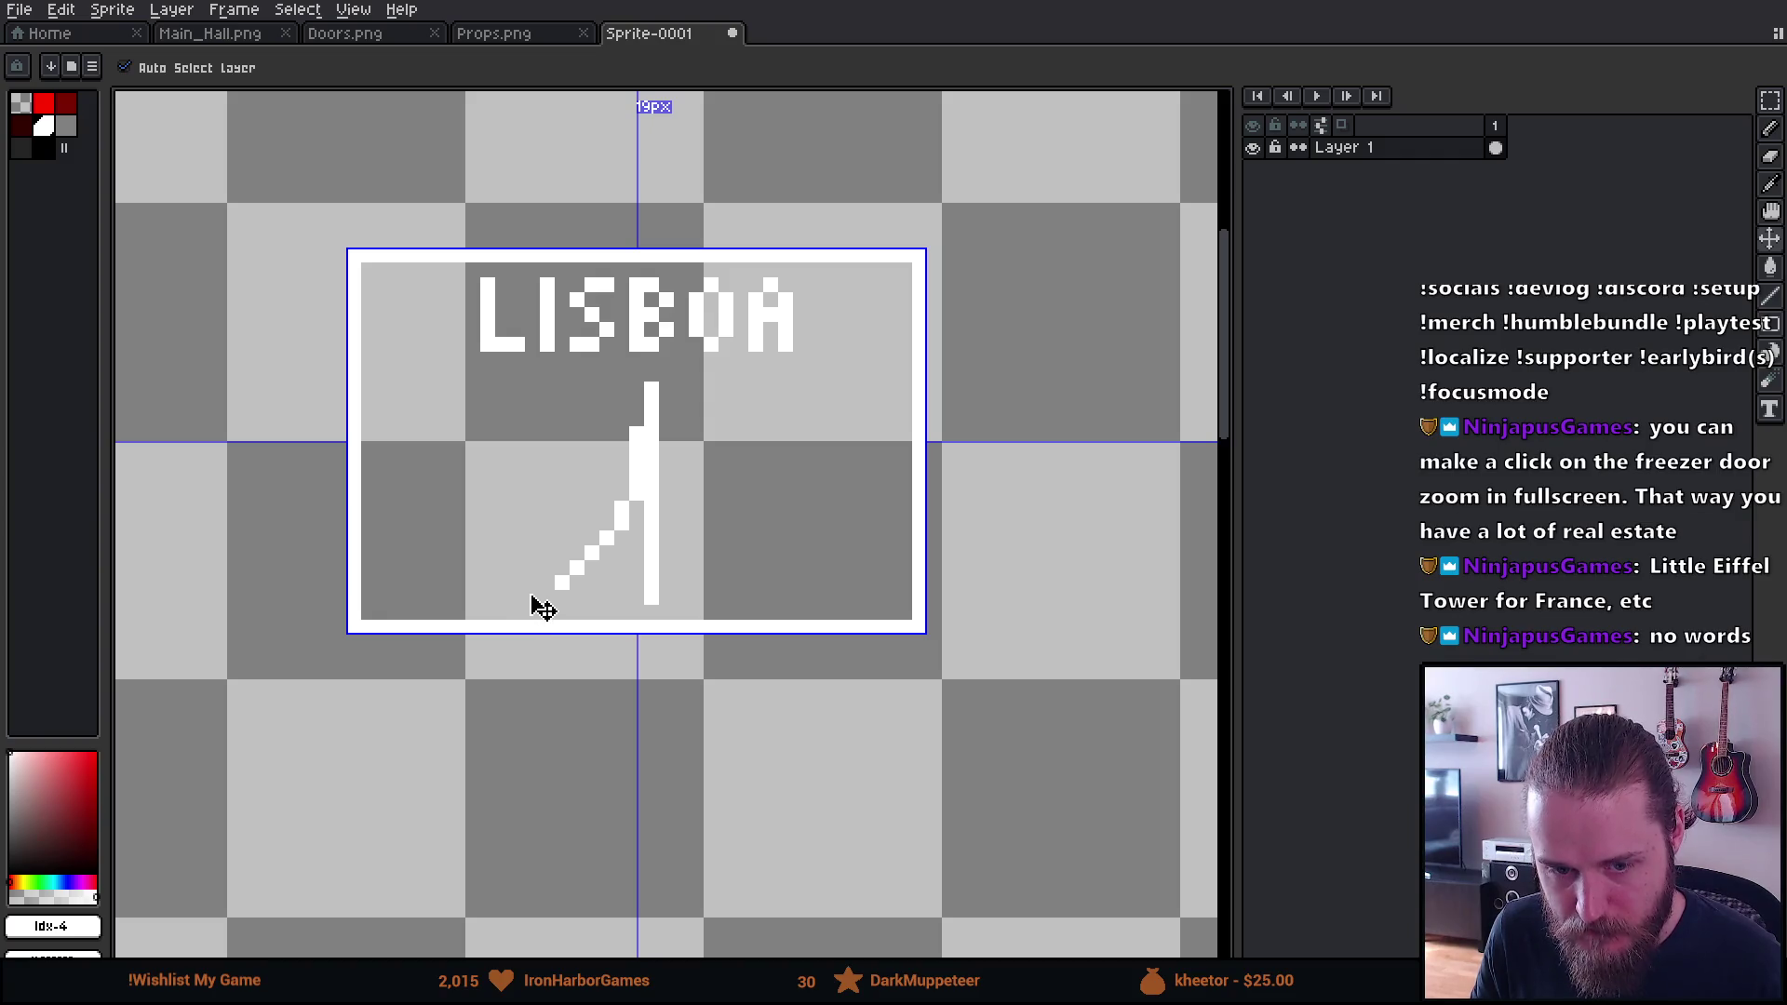
{"action": "key", "text": "ctrl+z"}
{"action": "mouse_move", "coordinate": [517, 389]}
{"action": "left_mouse_down"}
{"action": "mouse_move", "coordinate": [707, 406]}
{"action": "mouse_move", "coordinate": [605, 391]}
{"action": "mouse_move", "coordinate": [596, 419]}
{"action": "left_mouse_up"}
{"action": "scroll", "coordinate": [471, 657], "scroll_direction": "down", "scroll_amount": 2}
{"action": "scroll", "coordinate": [485, 660], "scroll_direction": "down", "scroll_amount": 1}
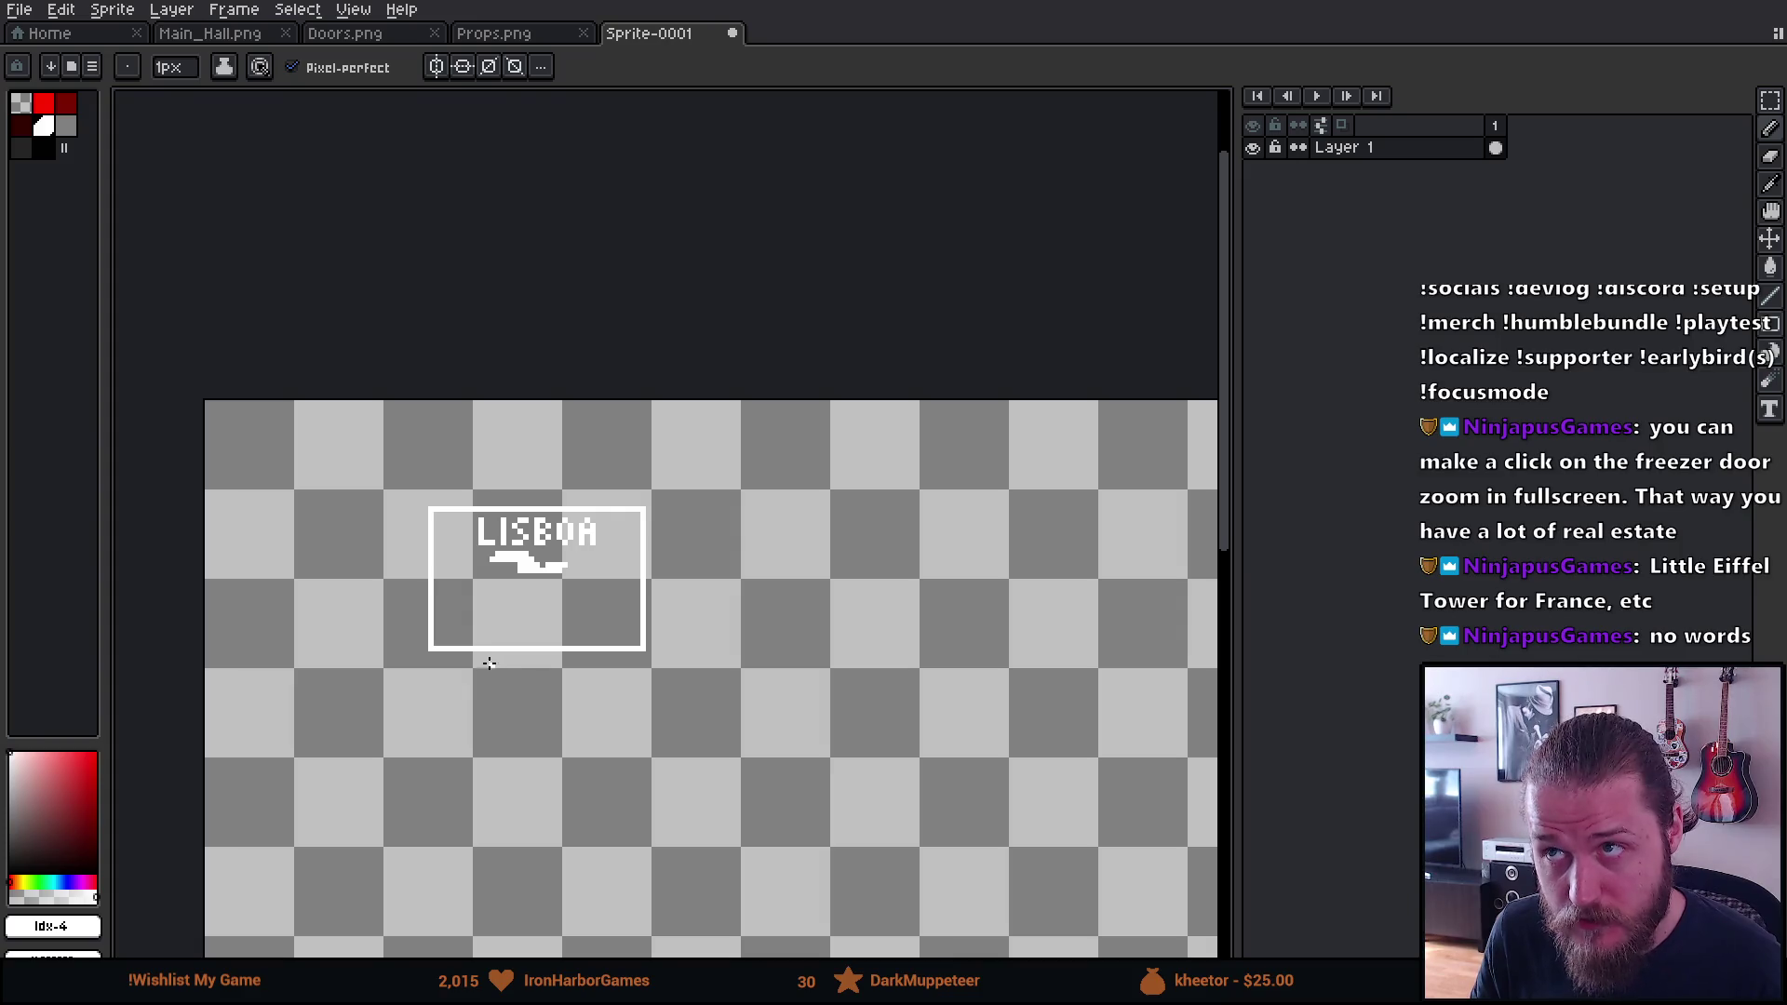
{"action": "left_click_drag", "start_coordinate": [555, 702], "coordinate": [582, 571]}
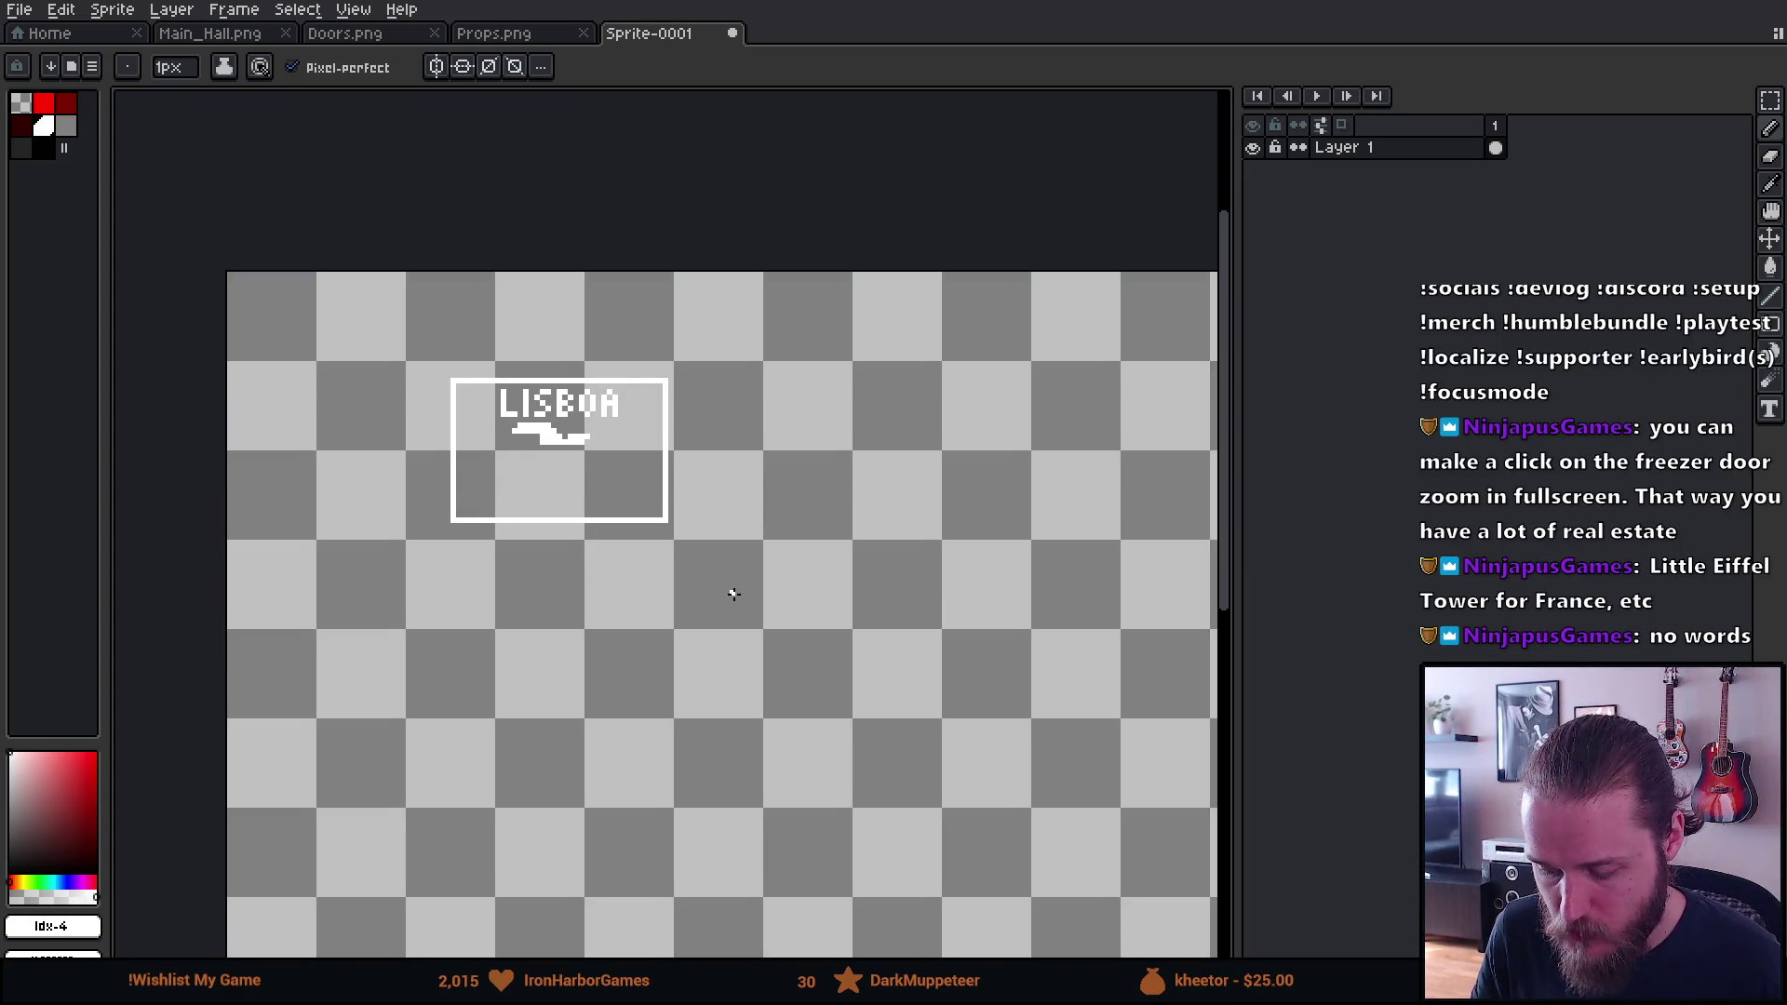
{"action": "left_click_drag", "start_coordinate": [726, 590], "coordinate": [707, 519]}
{"action": "key", "text": "v"}
{"action": "key", "text": "ctrl+z"}
{"action": "key", "text": "ctrl+z"}
{"action": "key", "text": "ctrl+z"}
{"action": "key", "text": "b"}
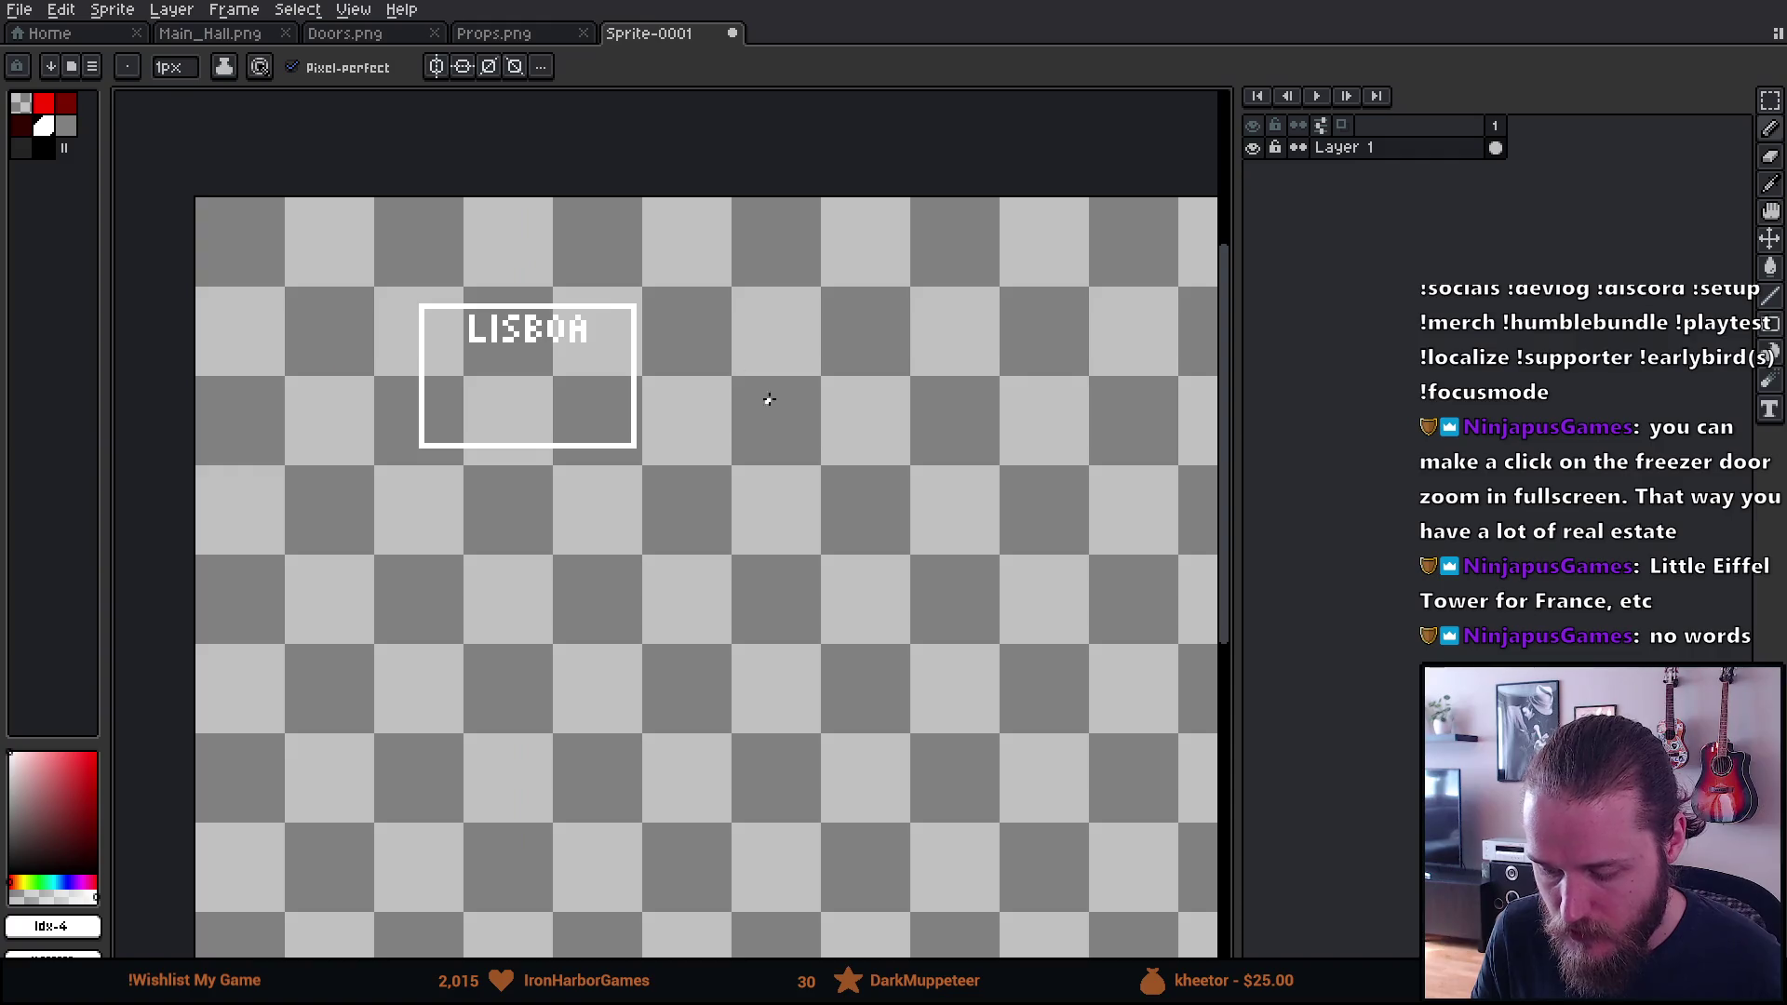
{"action": "scroll", "coordinate": [762, 440], "scroll_direction": "right", "scroll_amount": 1}
{"action": "scroll", "coordinate": [763, 440], "scroll_direction": "up", "scroll_amount": 2}
{"action": "scroll", "coordinate": [763, 439], "scroll_direction": "up", "scroll_amount": 1}
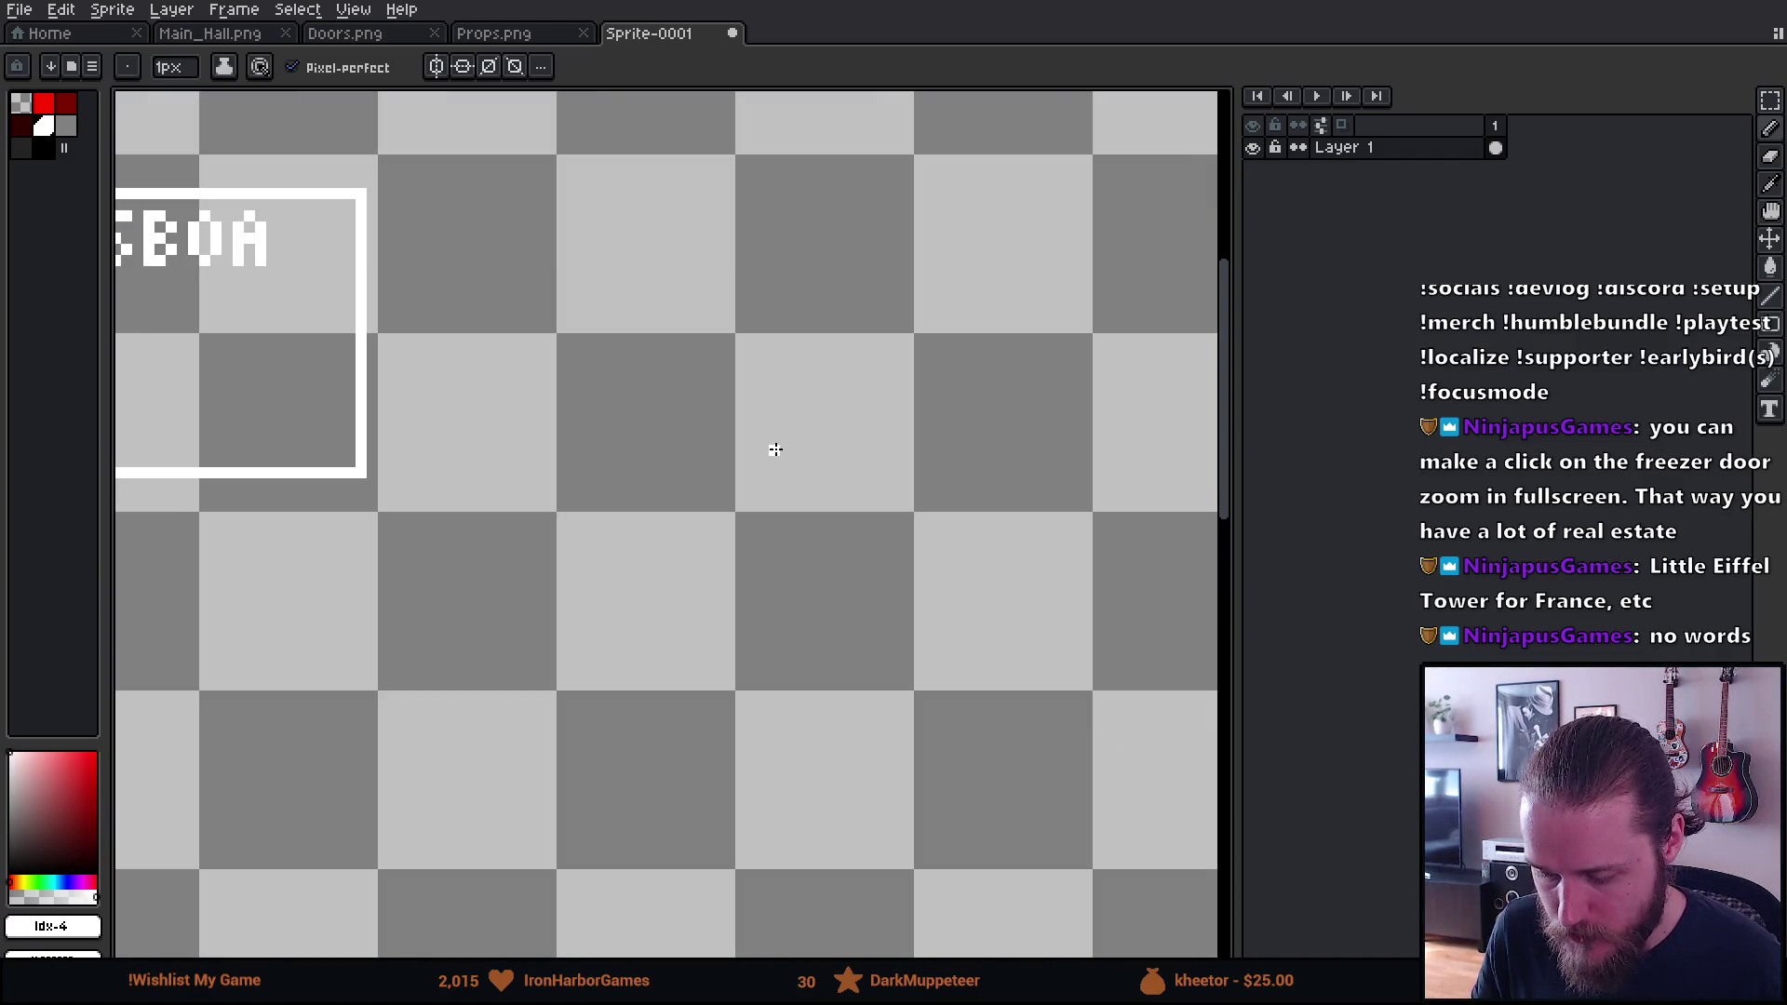
{"action": "left_click_drag", "start_coordinate": [757, 430], "coordinate": [657, 486]}
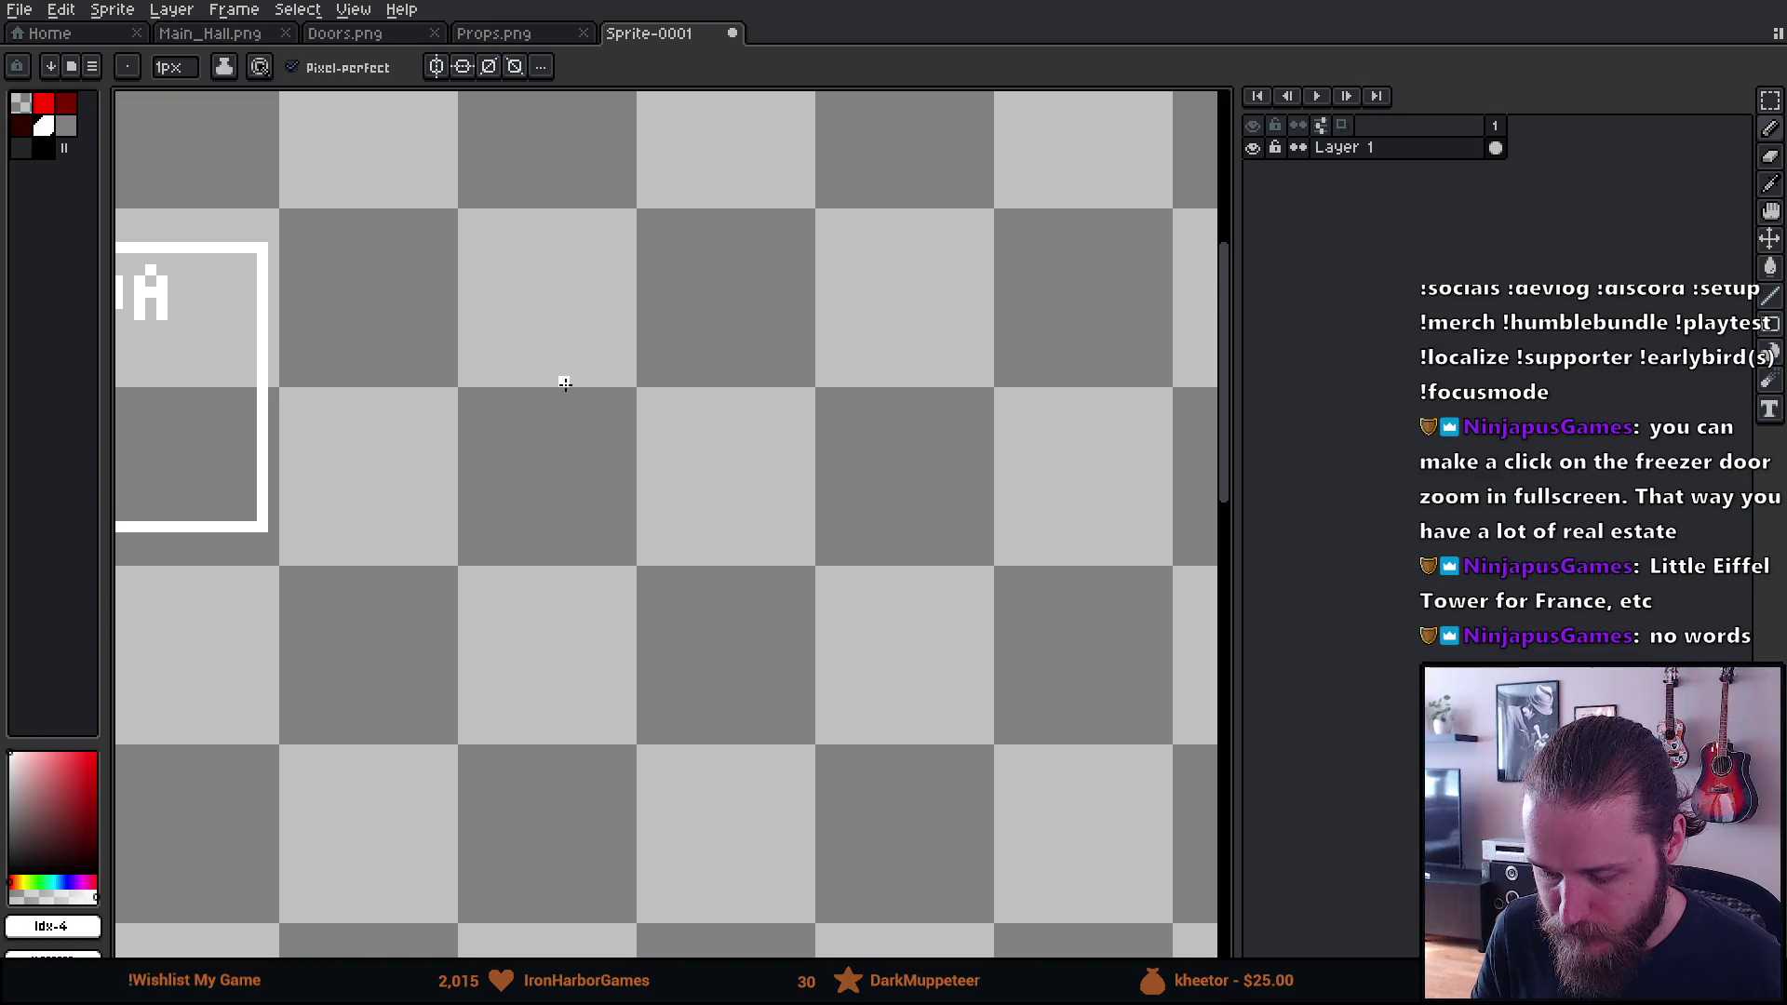
{"action": "left_click_drag", "start_coordinate": [563, 381], "coordinate": [1069, 380]}
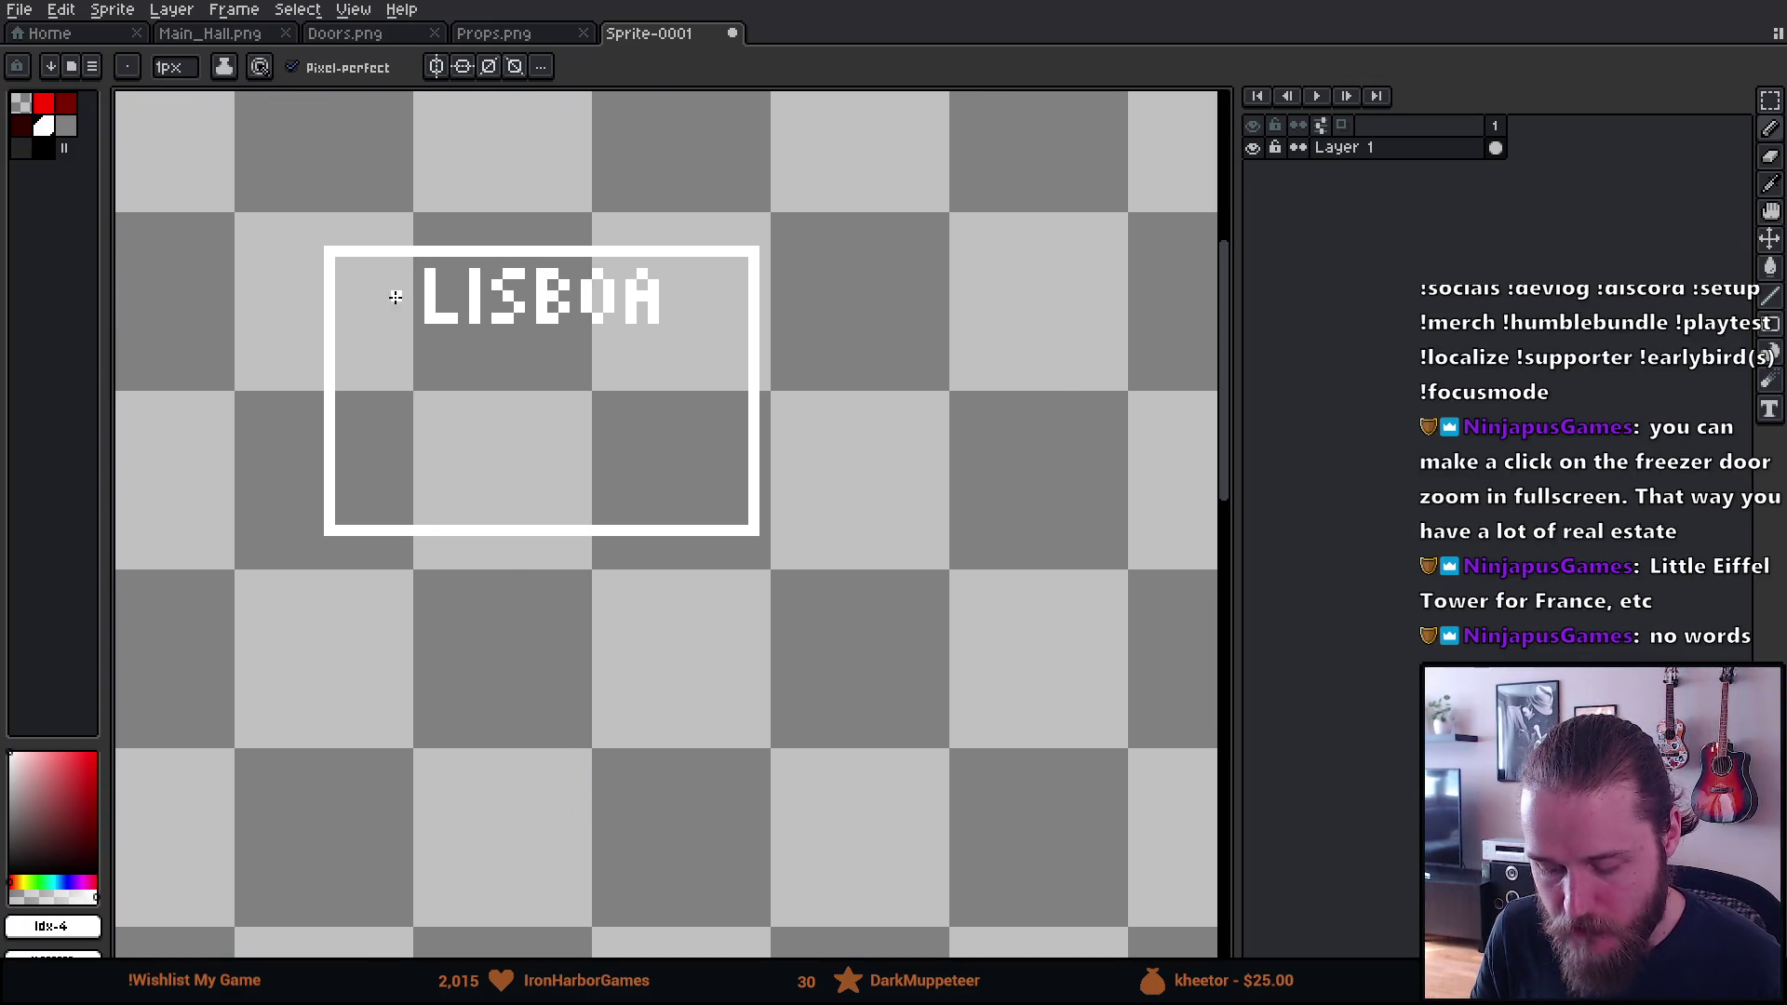
{"action": "key", "text": "e"}
{"action": "key", "text": "plus"}
{"action": "key", "text": "plus"}
{"action": "key", "text": "plus"}
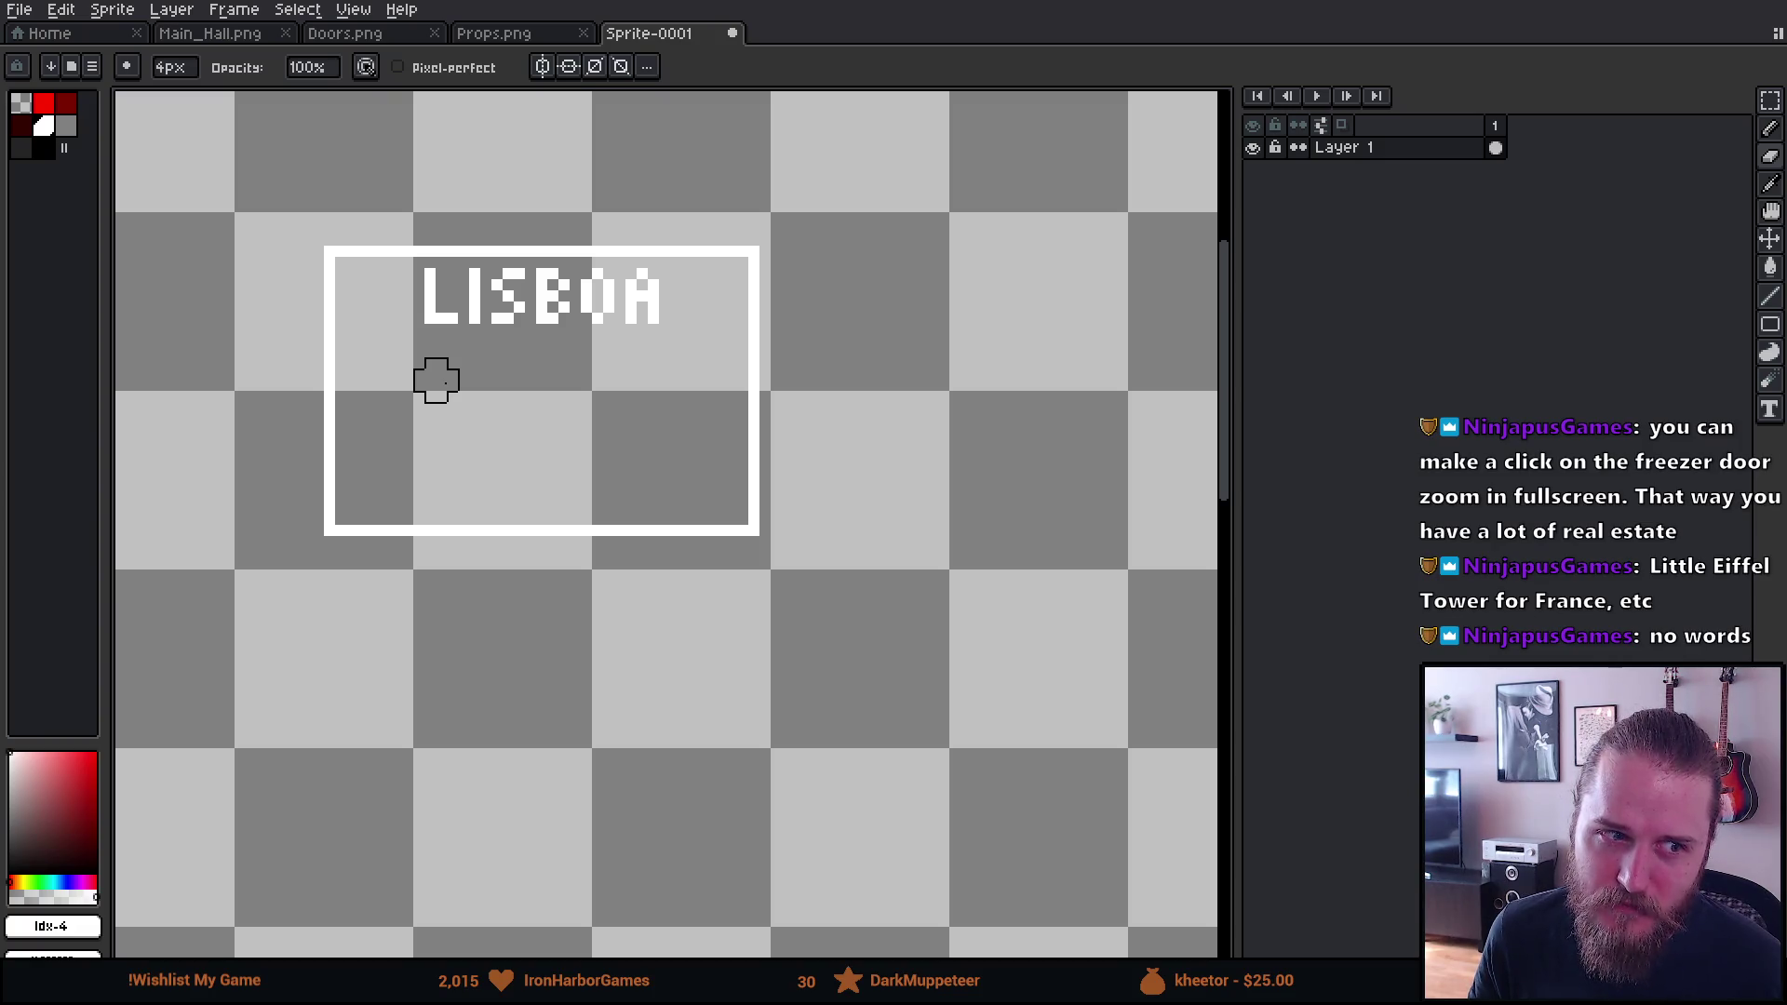
{"action": "left_click_drag", "start_coordinate": [602, 399], "coordinate": [228, 405]}
{"action": "left_click_drag", "start_coordinate": [687, 435], "coordinate": [575, 415]}
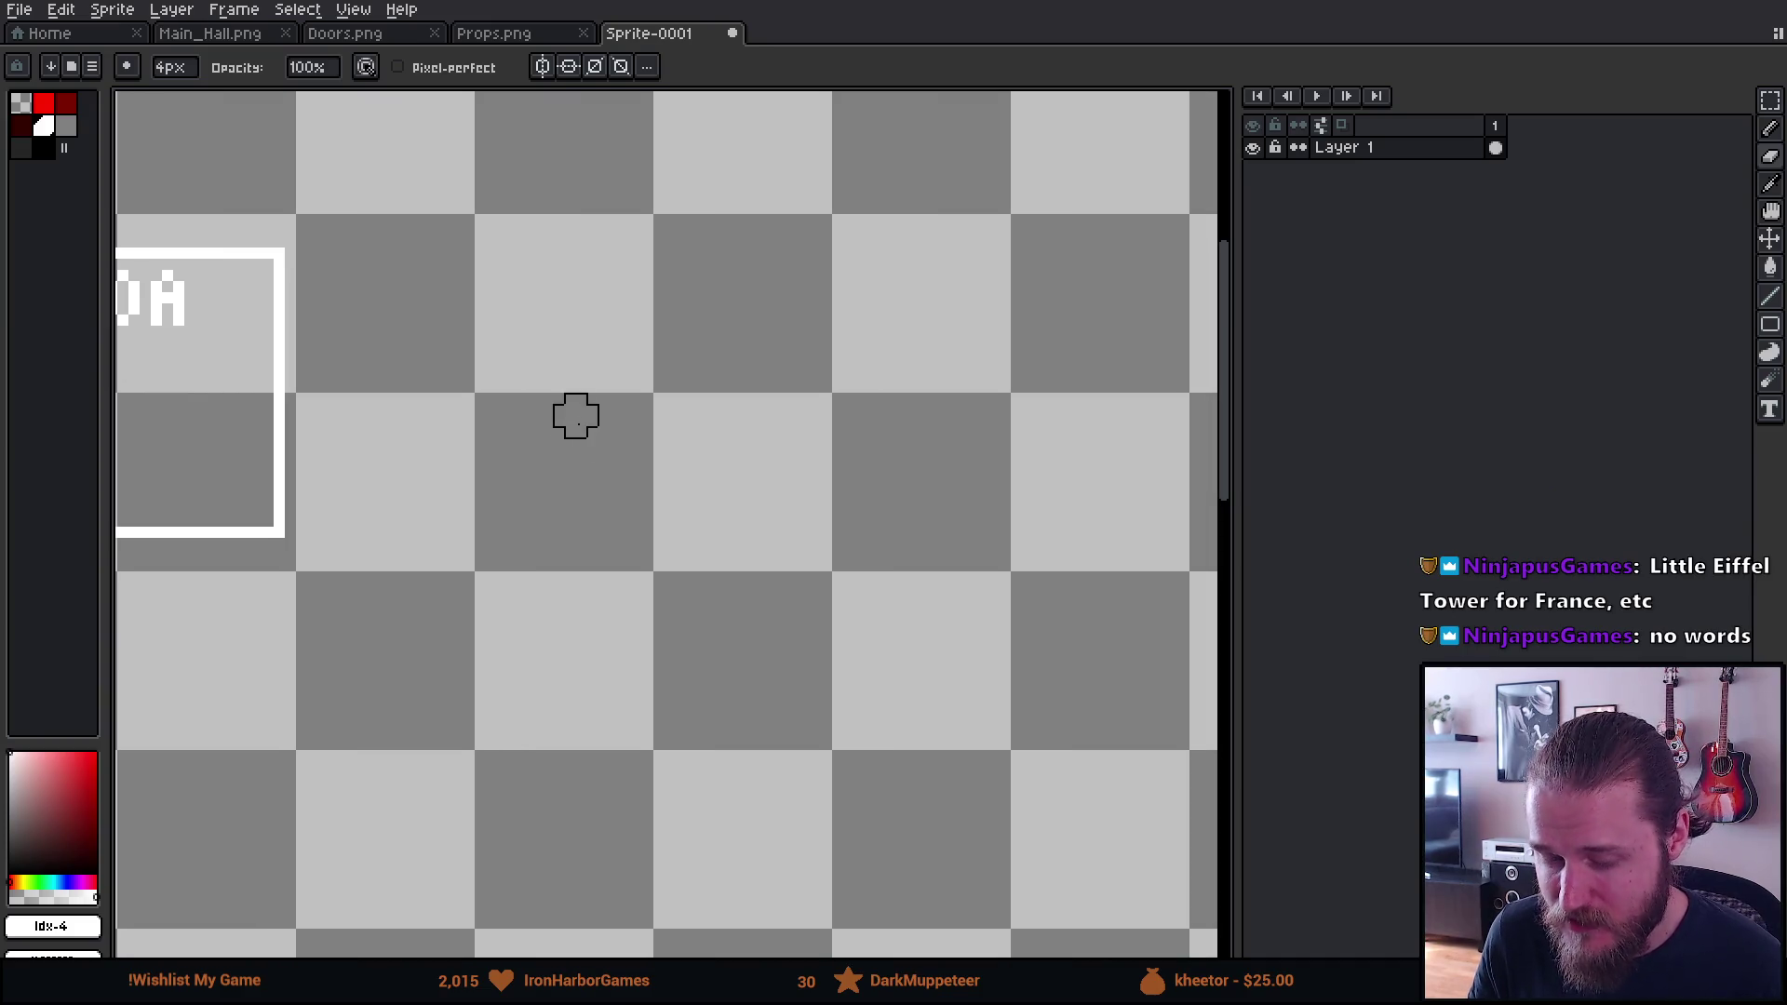
{"action": "scroll", "coordinate": [558, 383], "scroll_direction": "up", "scroll_amount": 2}
{"action": "key", "text": "b"}
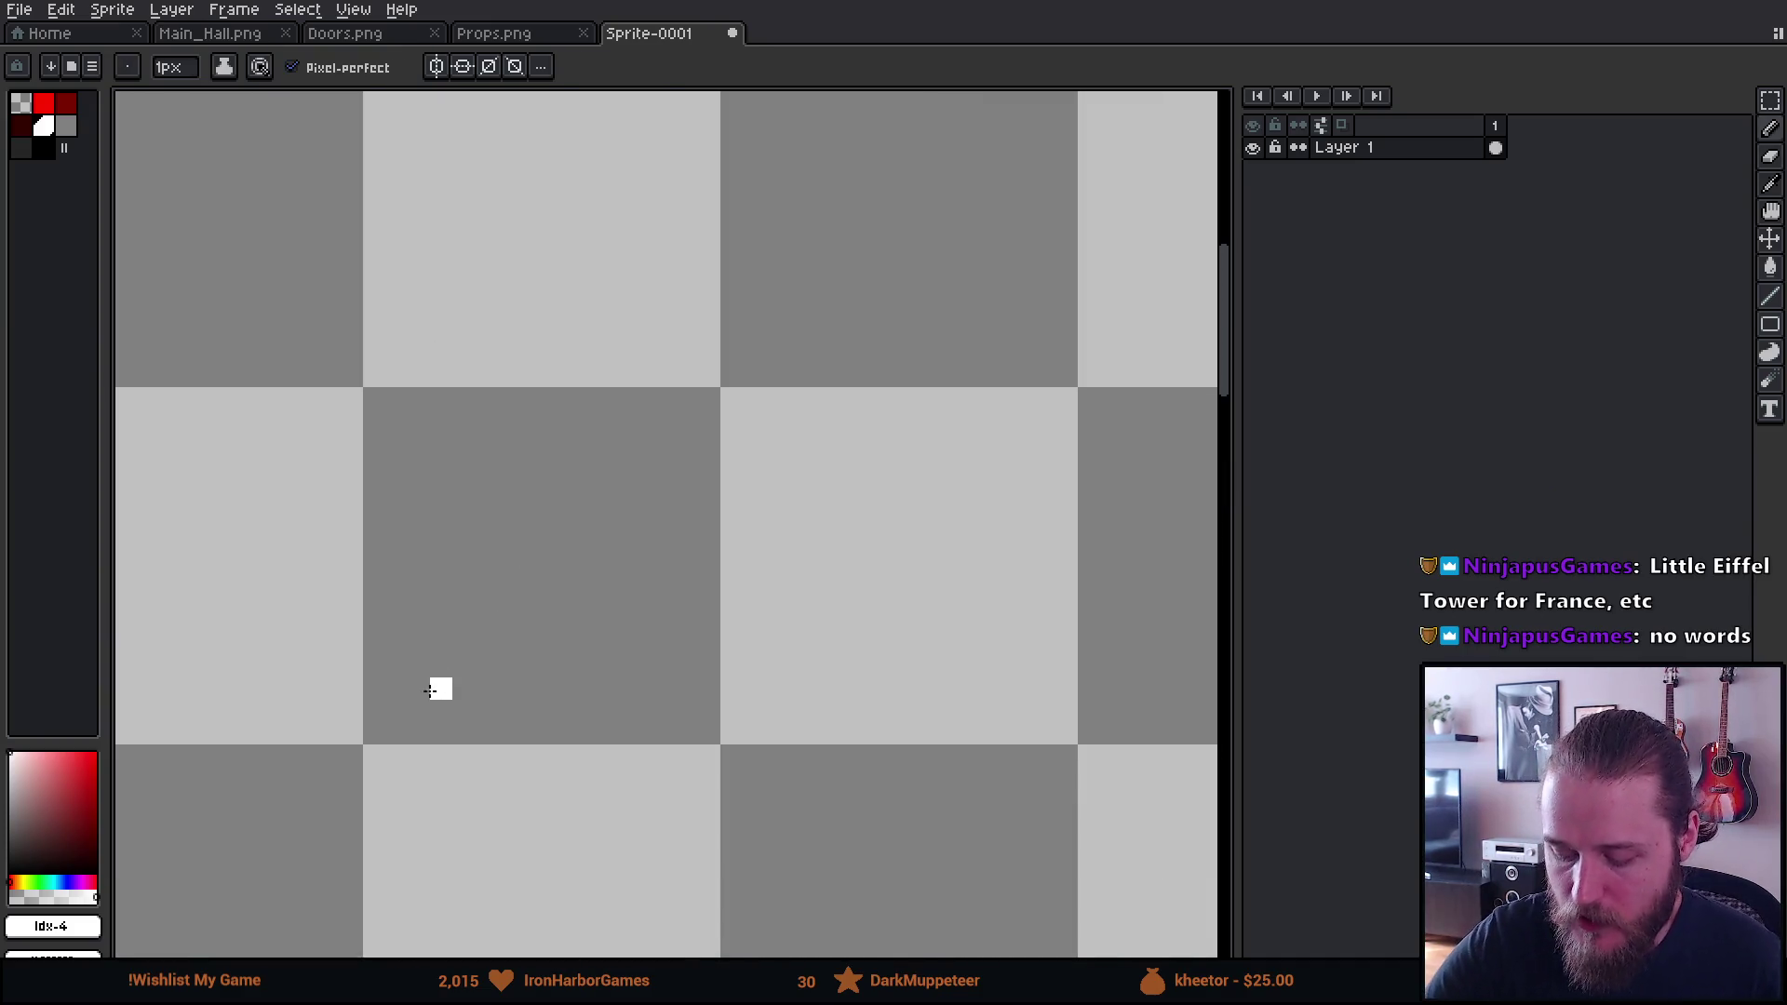
{"action": "left_click_drag", "start_coordinate": [395, 735], "coordinate": [531, 571]}
{"action": "left_click_drag", "start_coordinate": [687, 532], "coordinate": [910, 756]}
{"action": "mouse_move", "coordinate": [575, 577]}
{"action": "left_mouse_down"}
{"action": "mouse_move", "coordinate": [601, 542]}
{"action": "mouse_move", "coordinate": [709, 559]}
{"action": "mouse_move", "coordinate": [689, 575]}
{"action": "left_mouse_up"}
{"action": "left_click_drag", "start_coordinate": [598, 302], "coordinate": [594, 424]}
{"action": "mouse_move", "coordinate": [463, 735]}
{"action": "left_mouse_down"}
{"action": "mouse_move", "coordinate": [642, 642]}
{"action": "mouse_move", "coordinate": [865, 736]}
{"action": "left_mouse_up"}
{"action": "key", "text": "v"}
{"action": "key", "text": "ctrl+z"}
{"action": "key", "text": "ctrl+z"}
{"action": "key", "text": "ctrl+z"}
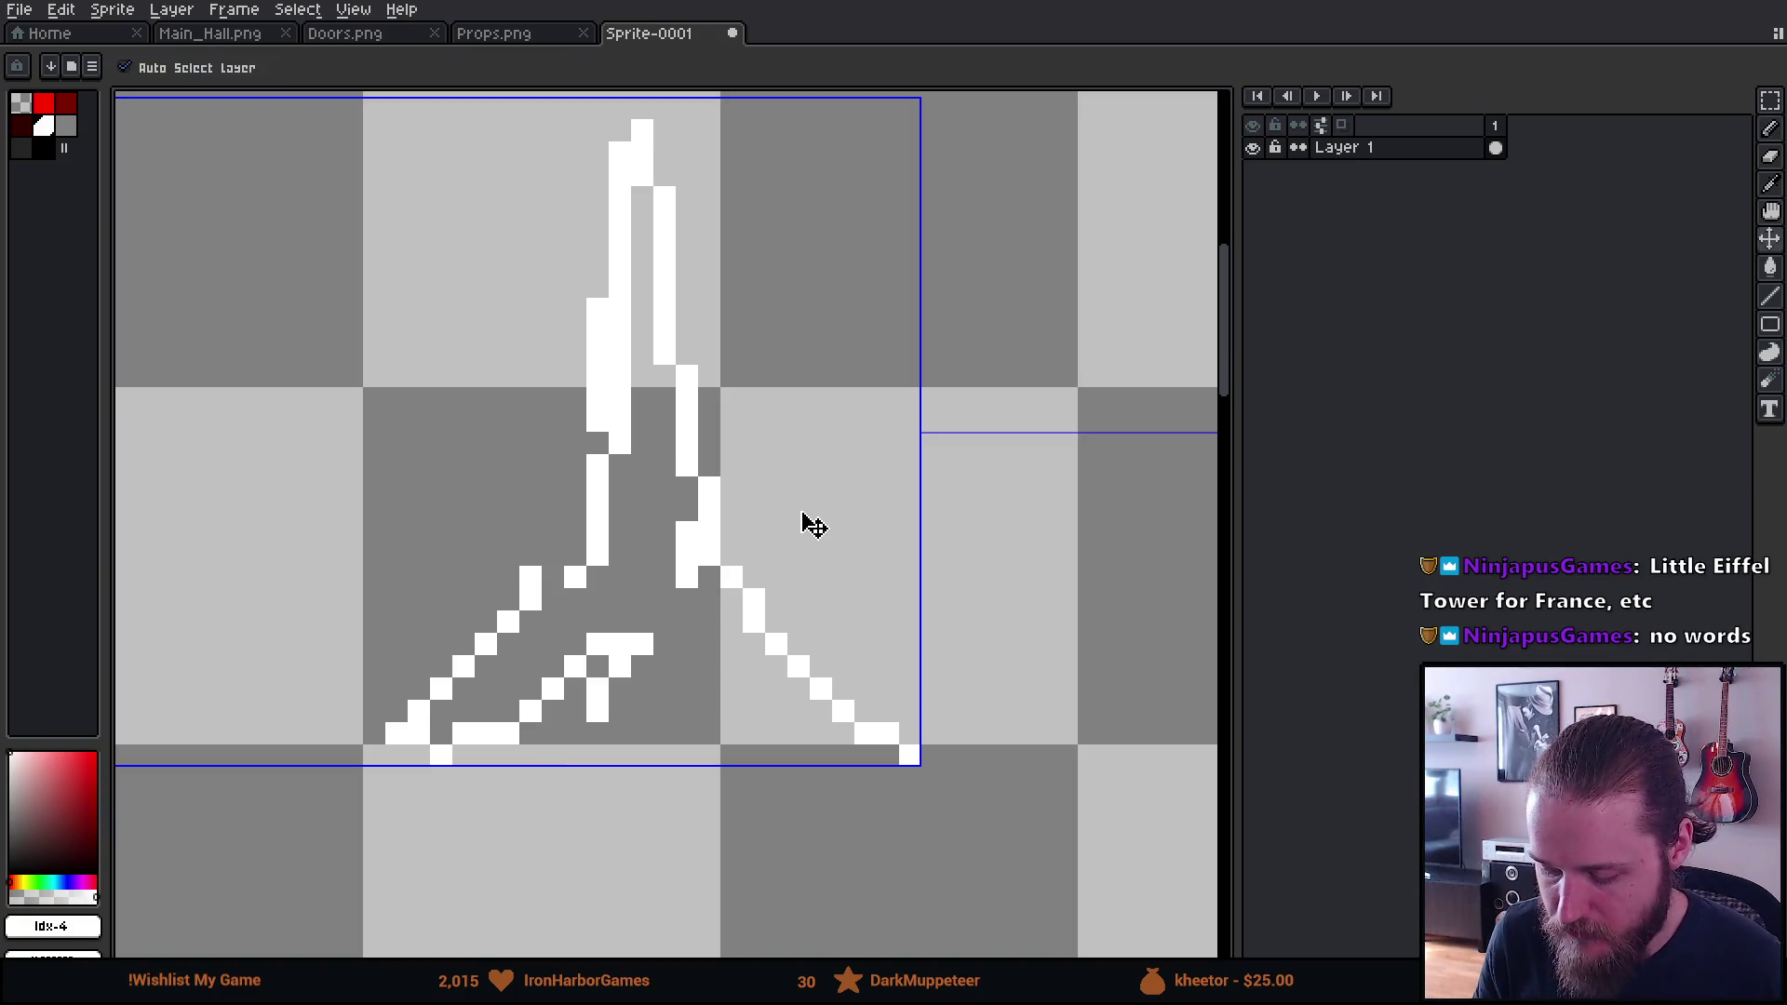
{"action": "key", "text": "ctrl+z"}
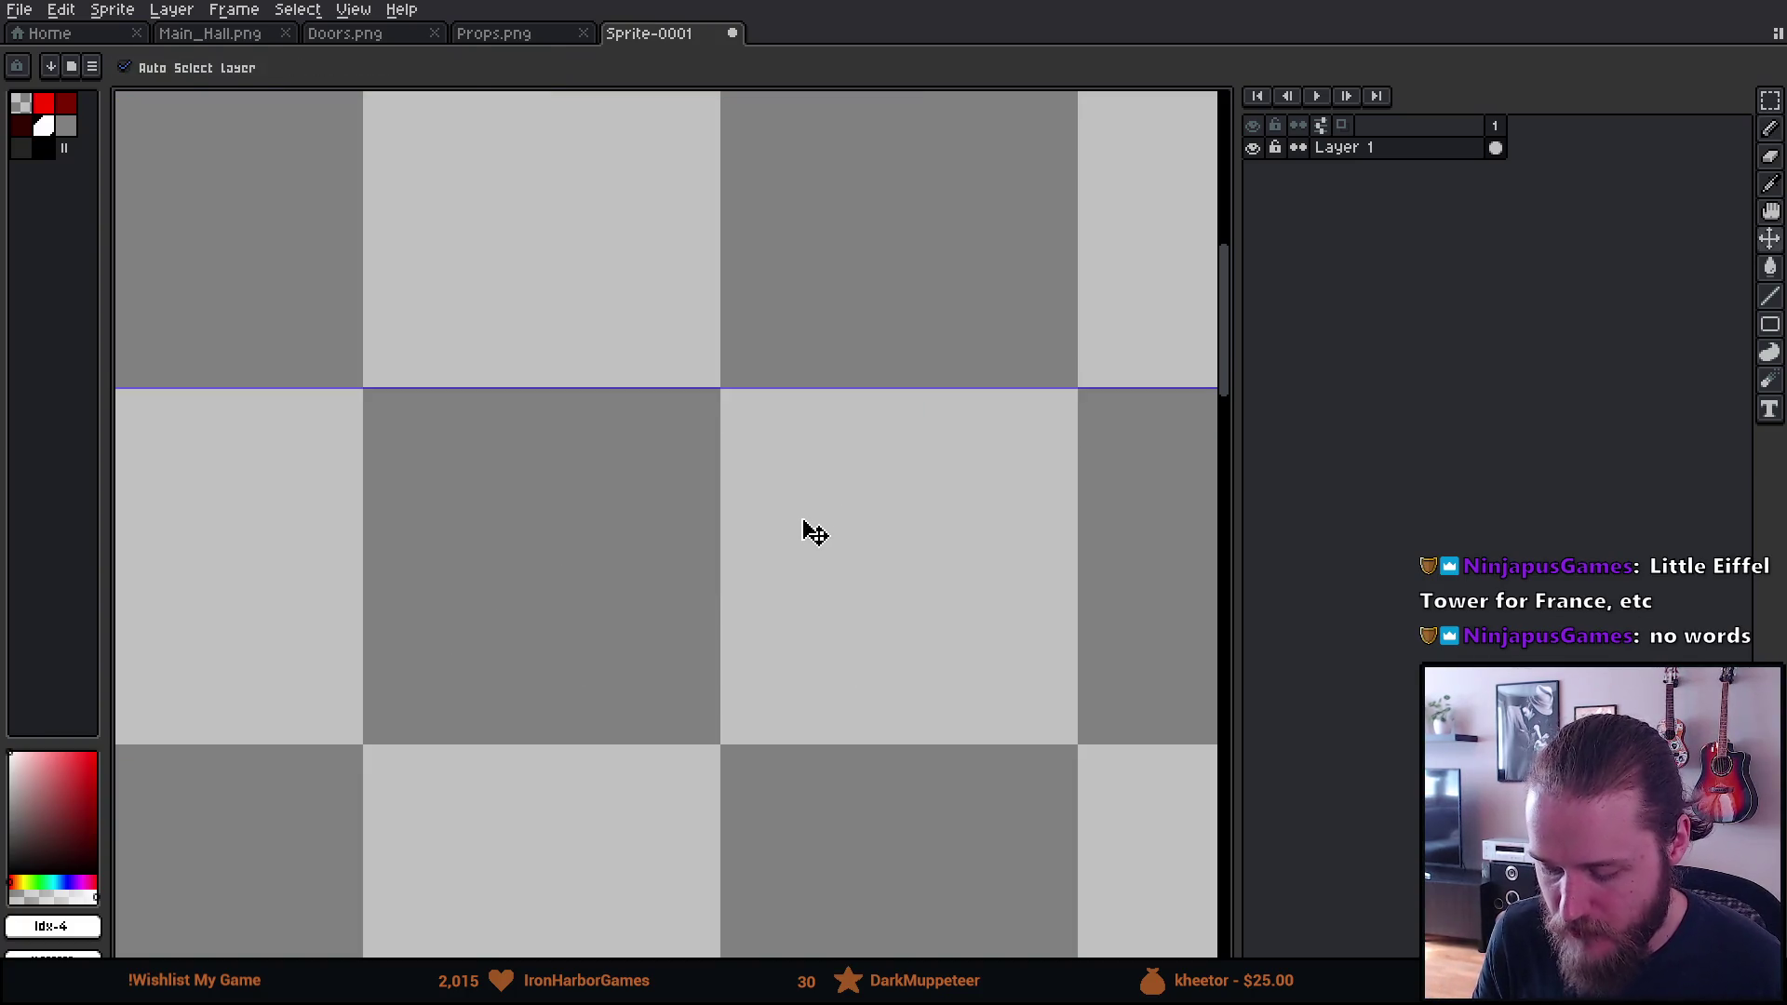
{"action": "key", "text": "b"}
{"action": "scroll", "coordinate": [801, 512], "scroll_direction": "down", "scroll_amount": 3}
{"action": "scroll", "coordinate": [597, 505], "scroll_direction": "down", "scroll_amount": 1}
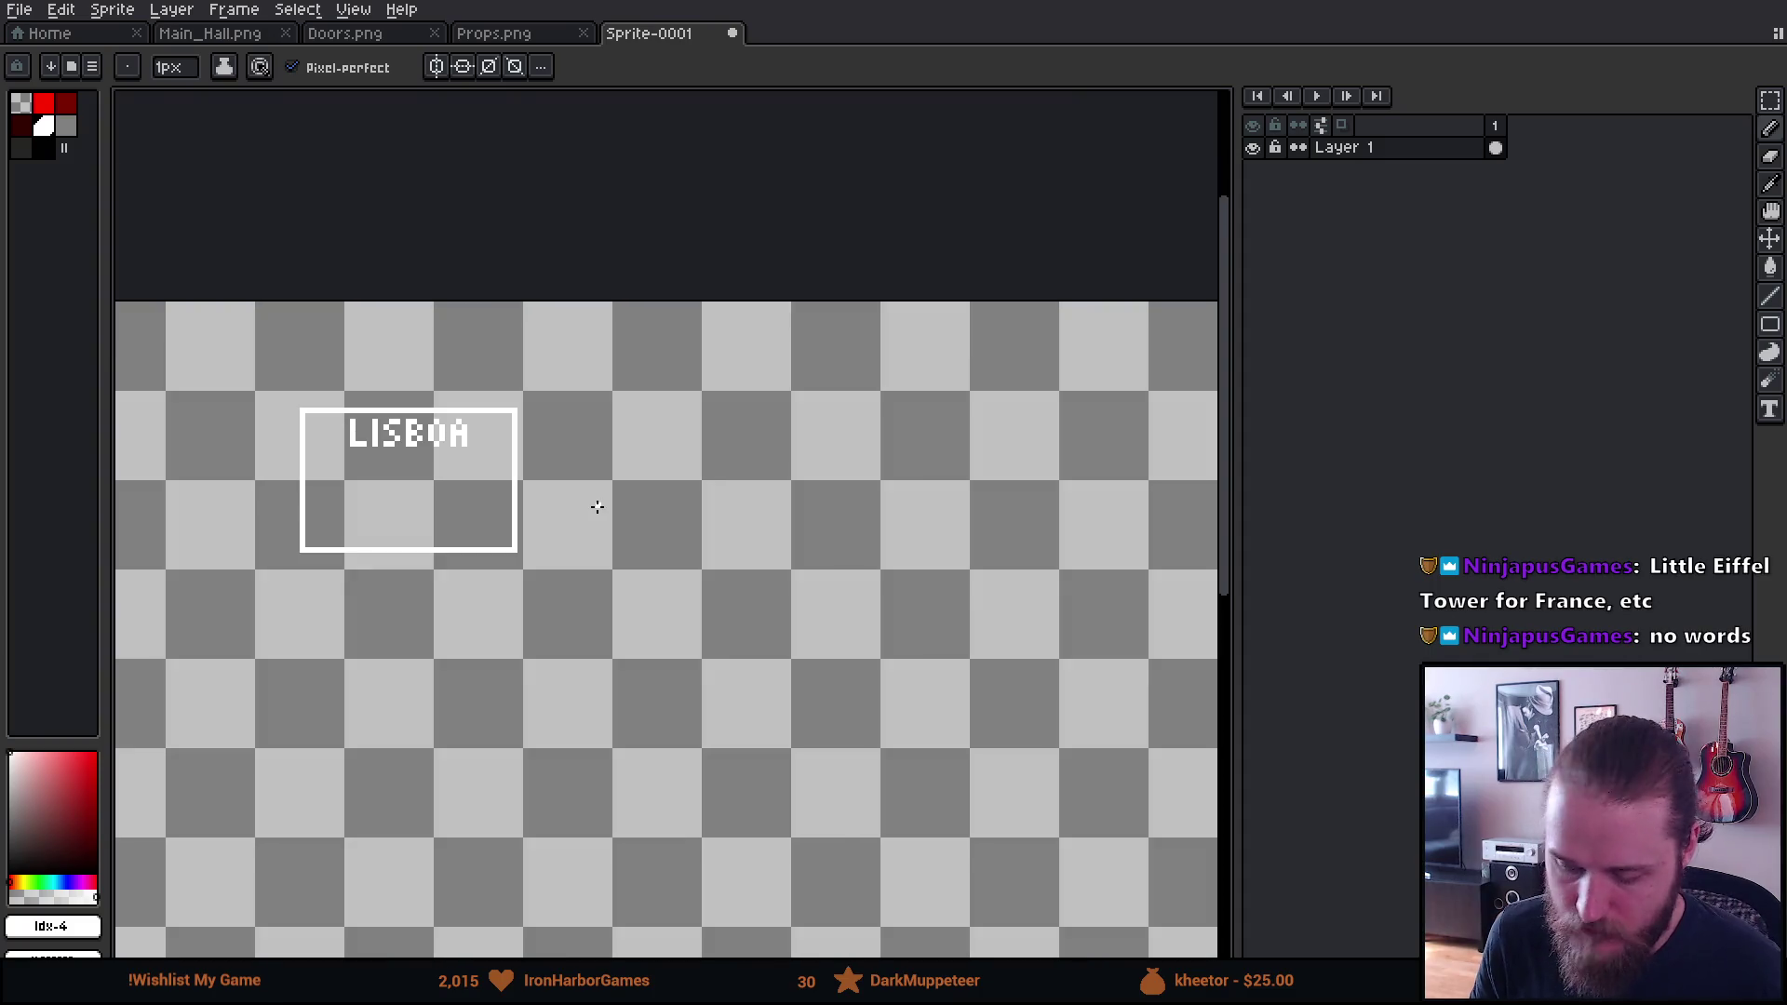
{"action": "scroll", "coordinate": [467, 526], "scroll_direction": "down", "scroll_amount": 1}
{"action": "scroll", "coordinate": [460, 538], "scroll_direction": "up", "scroll_amount": 1}
{"action": "scroll", "coordinate": [460, 540], "scroll_direction": "up", "scroll_amount": 1}
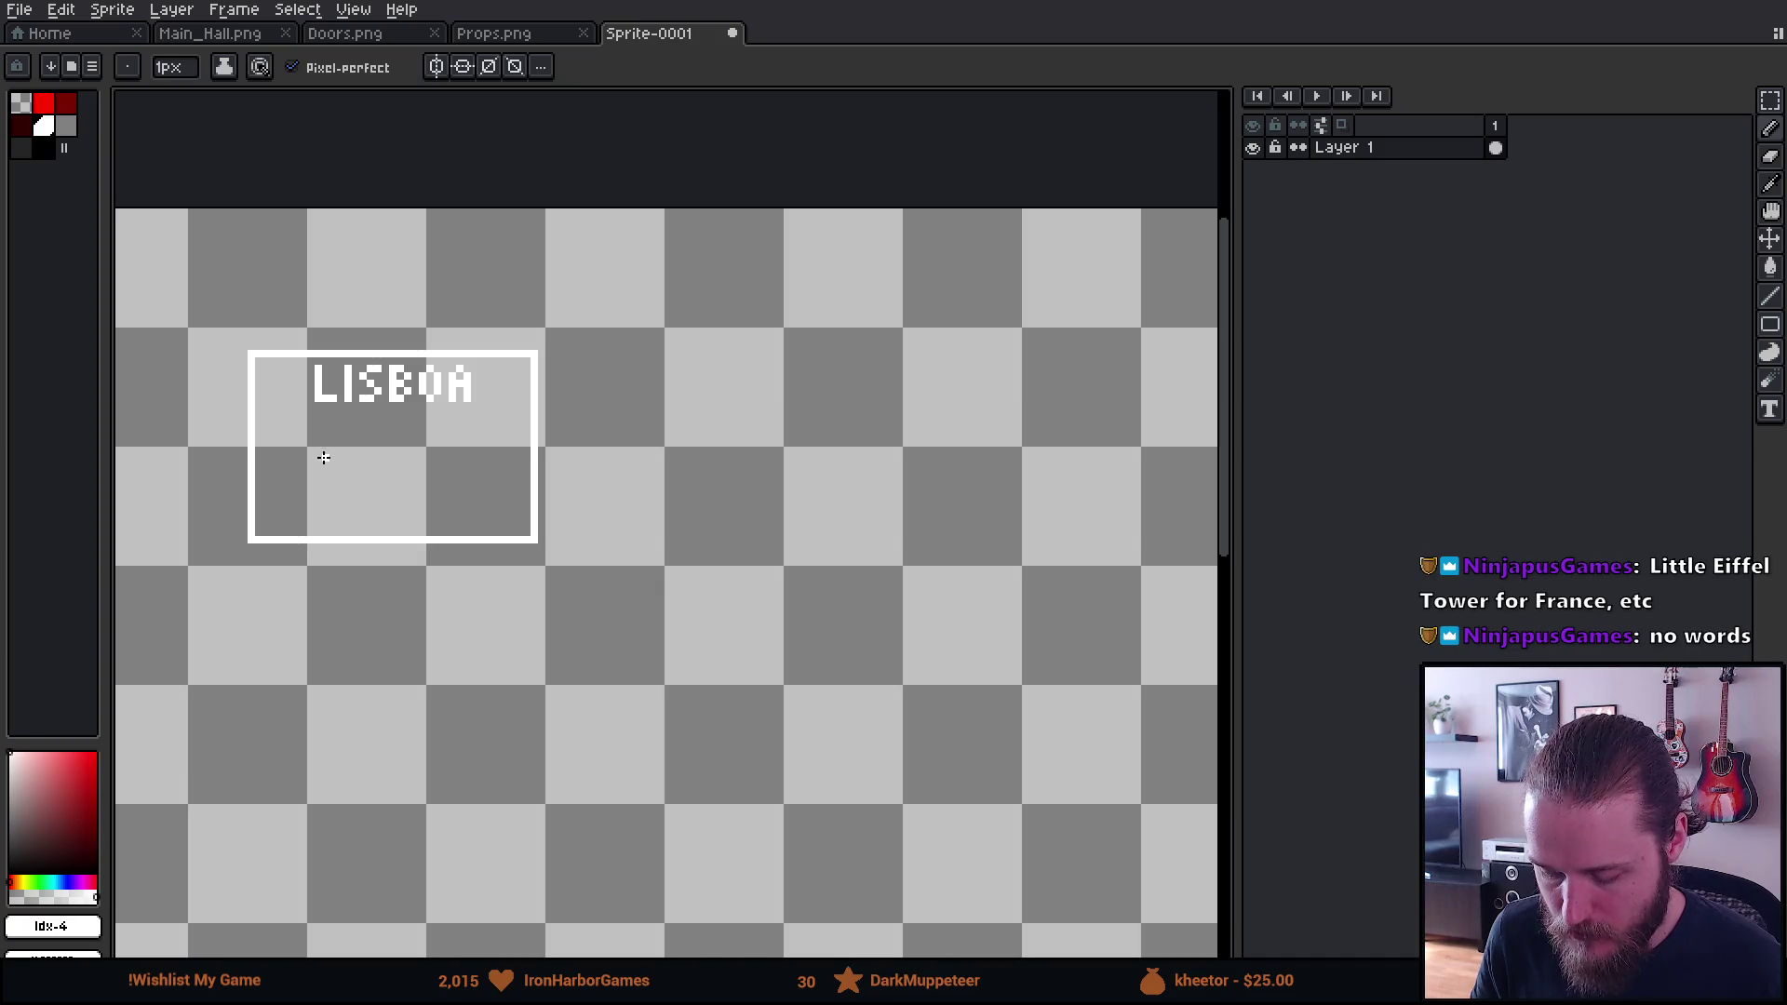
{"action": "scroll", "coordinate": [316, 454], "scroll_direction": "up", "scroll_amount": 1}
{"action": "scroll", "coordinate": [289, 445], "scroll_direction": "up", "scroll_amount": 1}
{"action": "left_click_drag", "start_coordinate": [280, 438], "coordinate": [336, 433]}
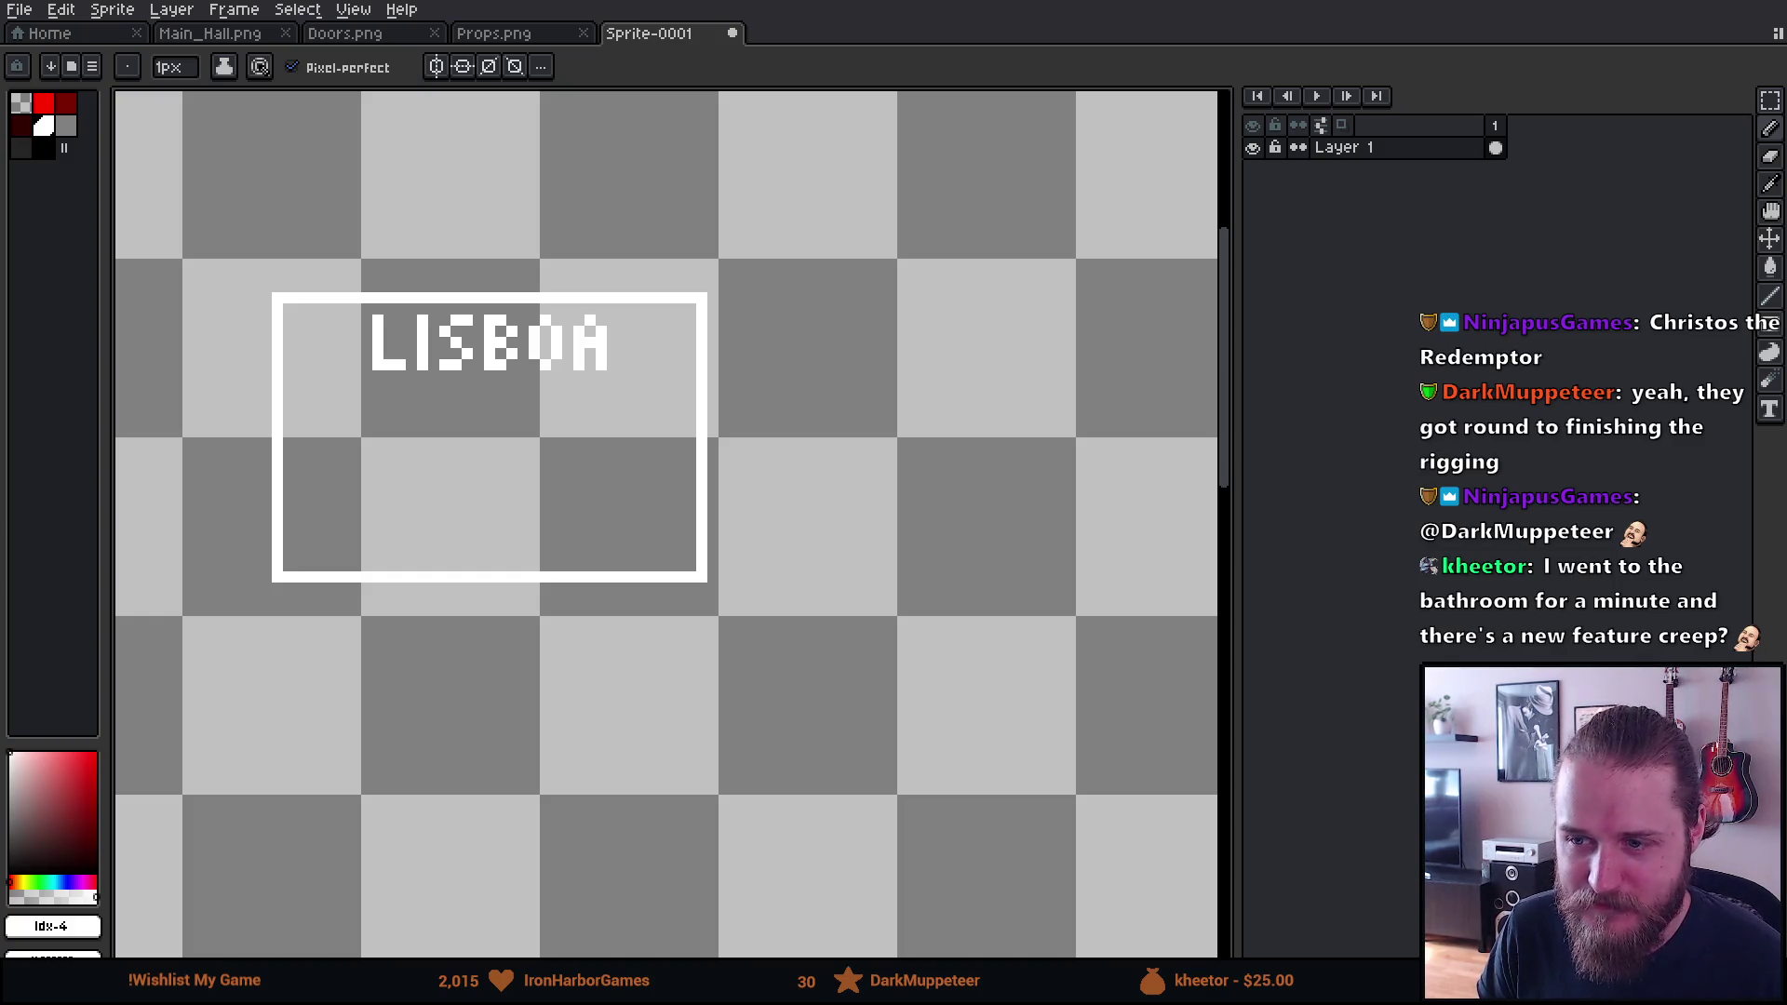
Wipe out the LISBOA sign with an 18px eraser, leaving the visible canvas transparent
{"action": "scroll", "coordinate": [590, 551], "scroll_direction": "down", "scroll_amount": 2}
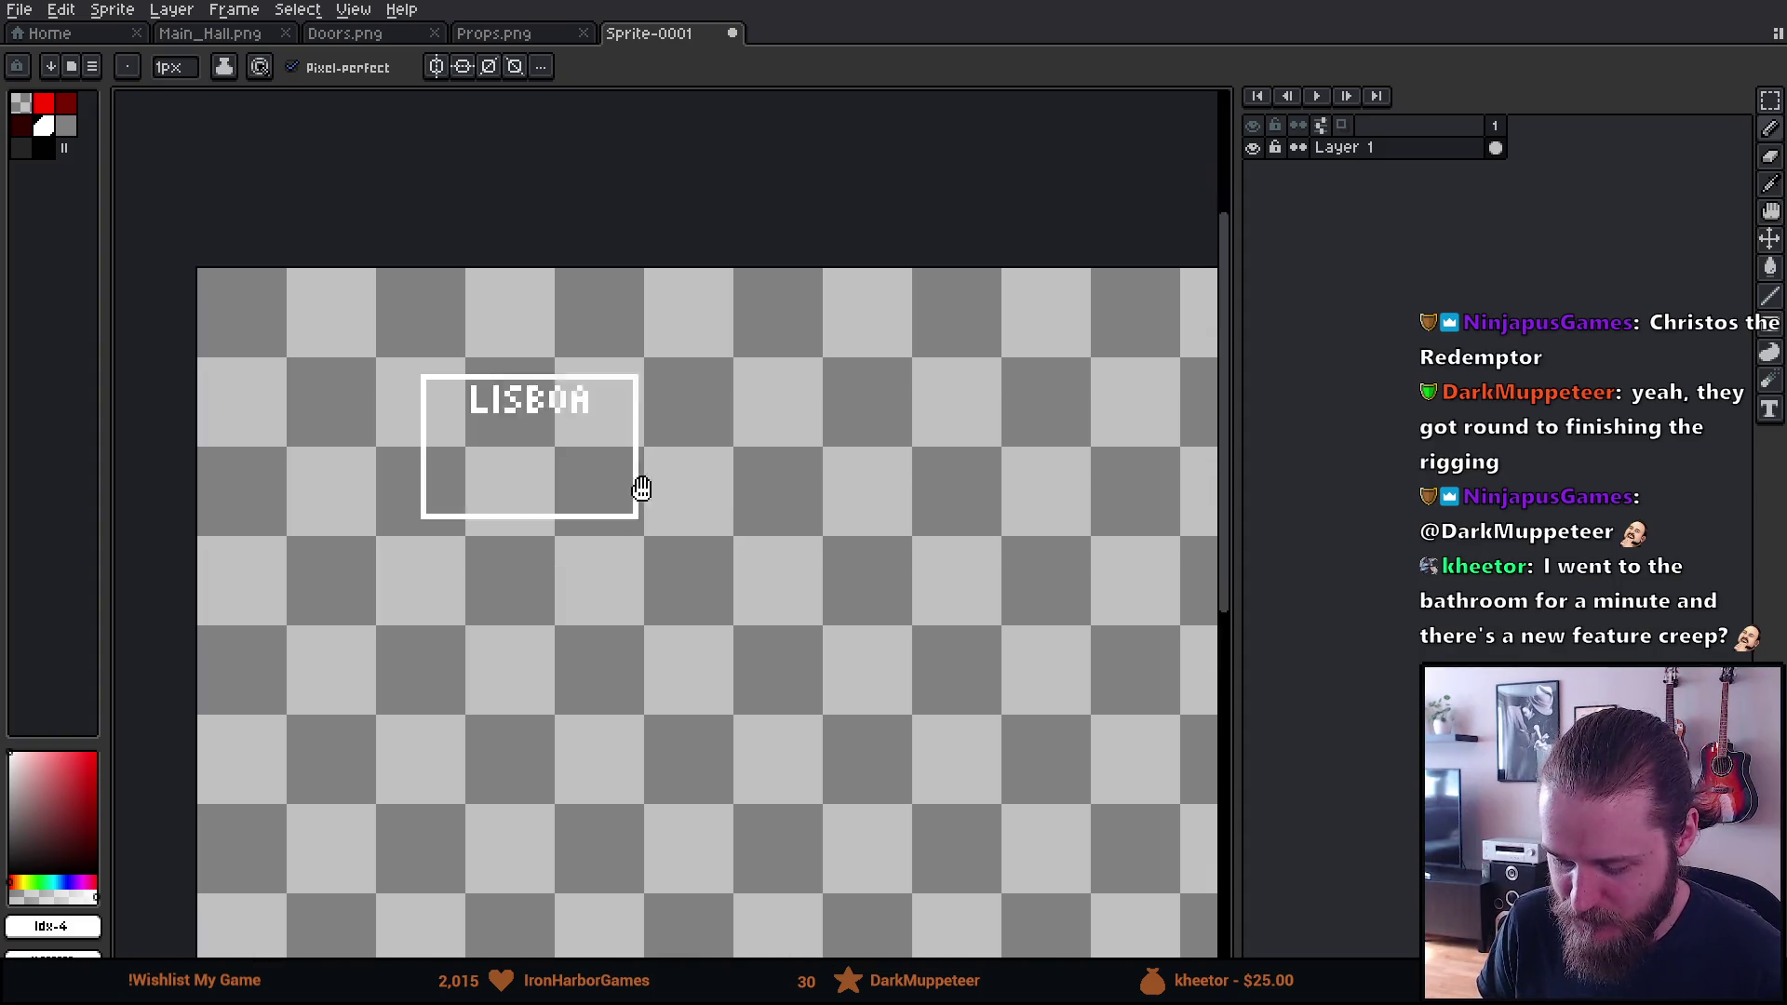
{"action": "key", "text": "e"}
{"action": "left_click", "coordinate": [363, 222], "text": "alt"}
{"action": "key", "text": "b"}
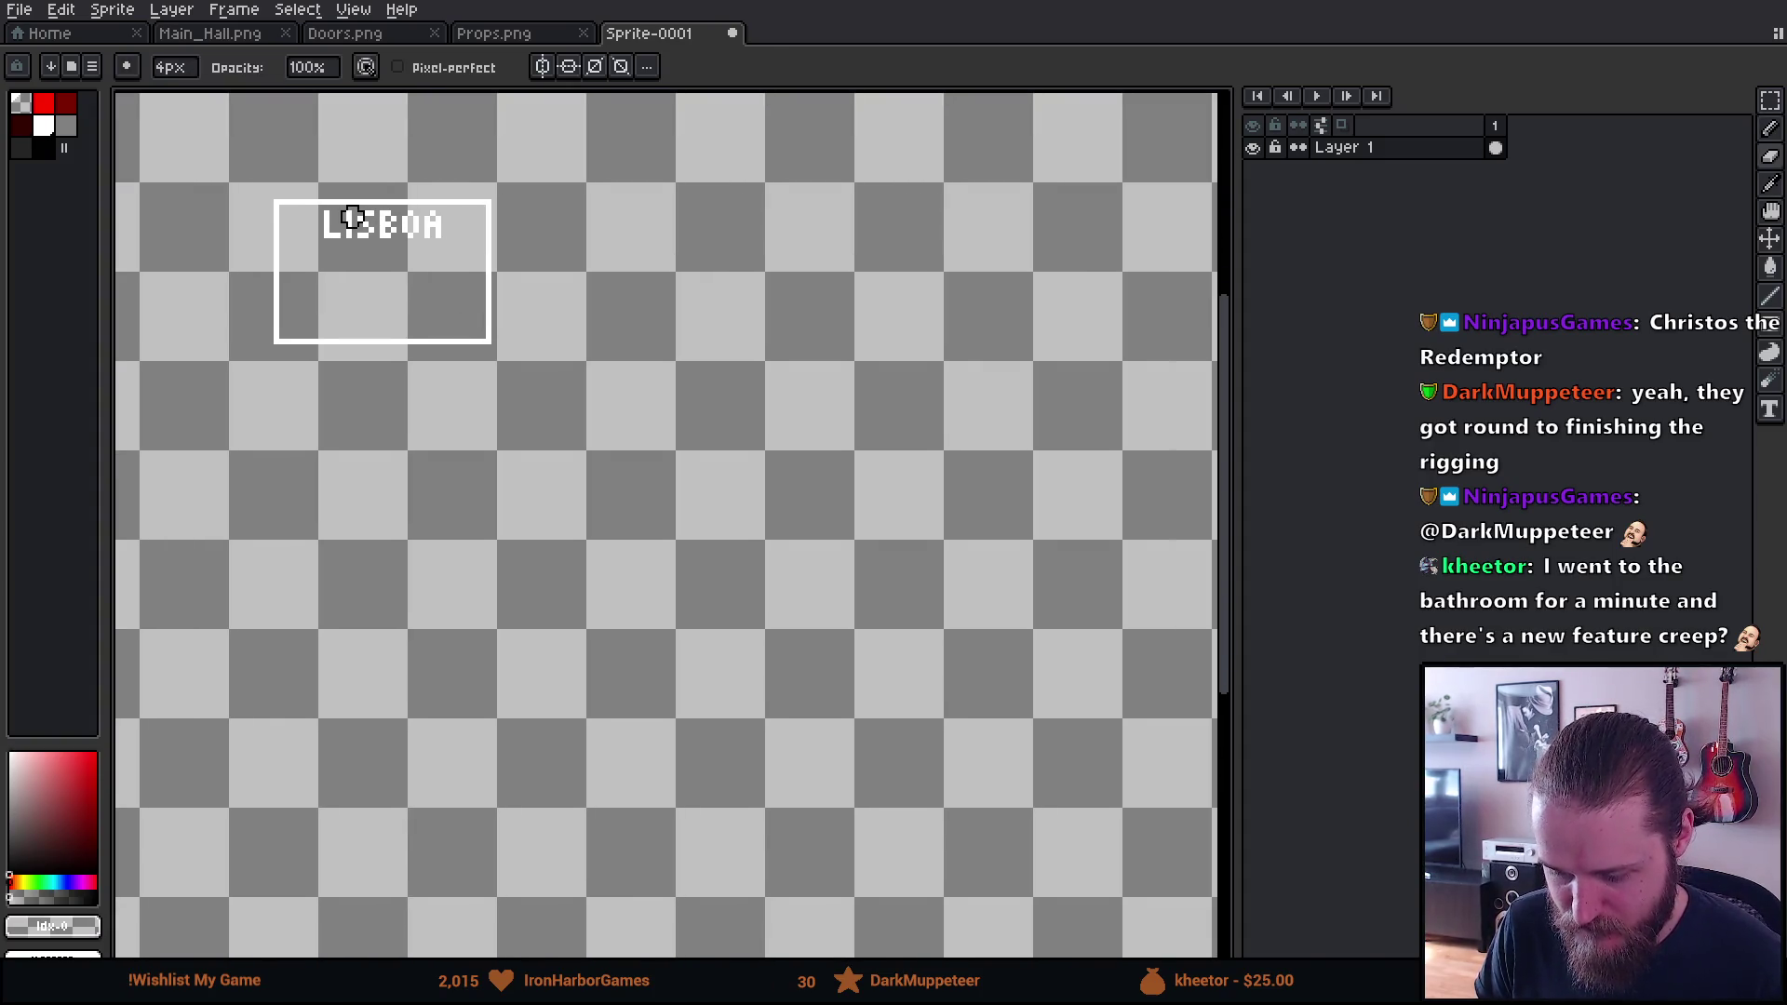
{"action": "mouse_move", "coordinate": [354, 221]}
{"action": "left_mouse_down"}
{"action": "mouse_move", "coordinate": [296, 199]}
{"action": "mouse_move", "coordinate": [327, 180]}
{"action": "mouse_move", "coordinate": [379, 295]}
{"action": "mouse_move", "coordinate": [387, 159]}
{"action": "mouse_move", "coordinate": [447, 200]}
{"action": "mouse_move", "coordinate": [435, 362]}
{"action": "left_mouse_up"}
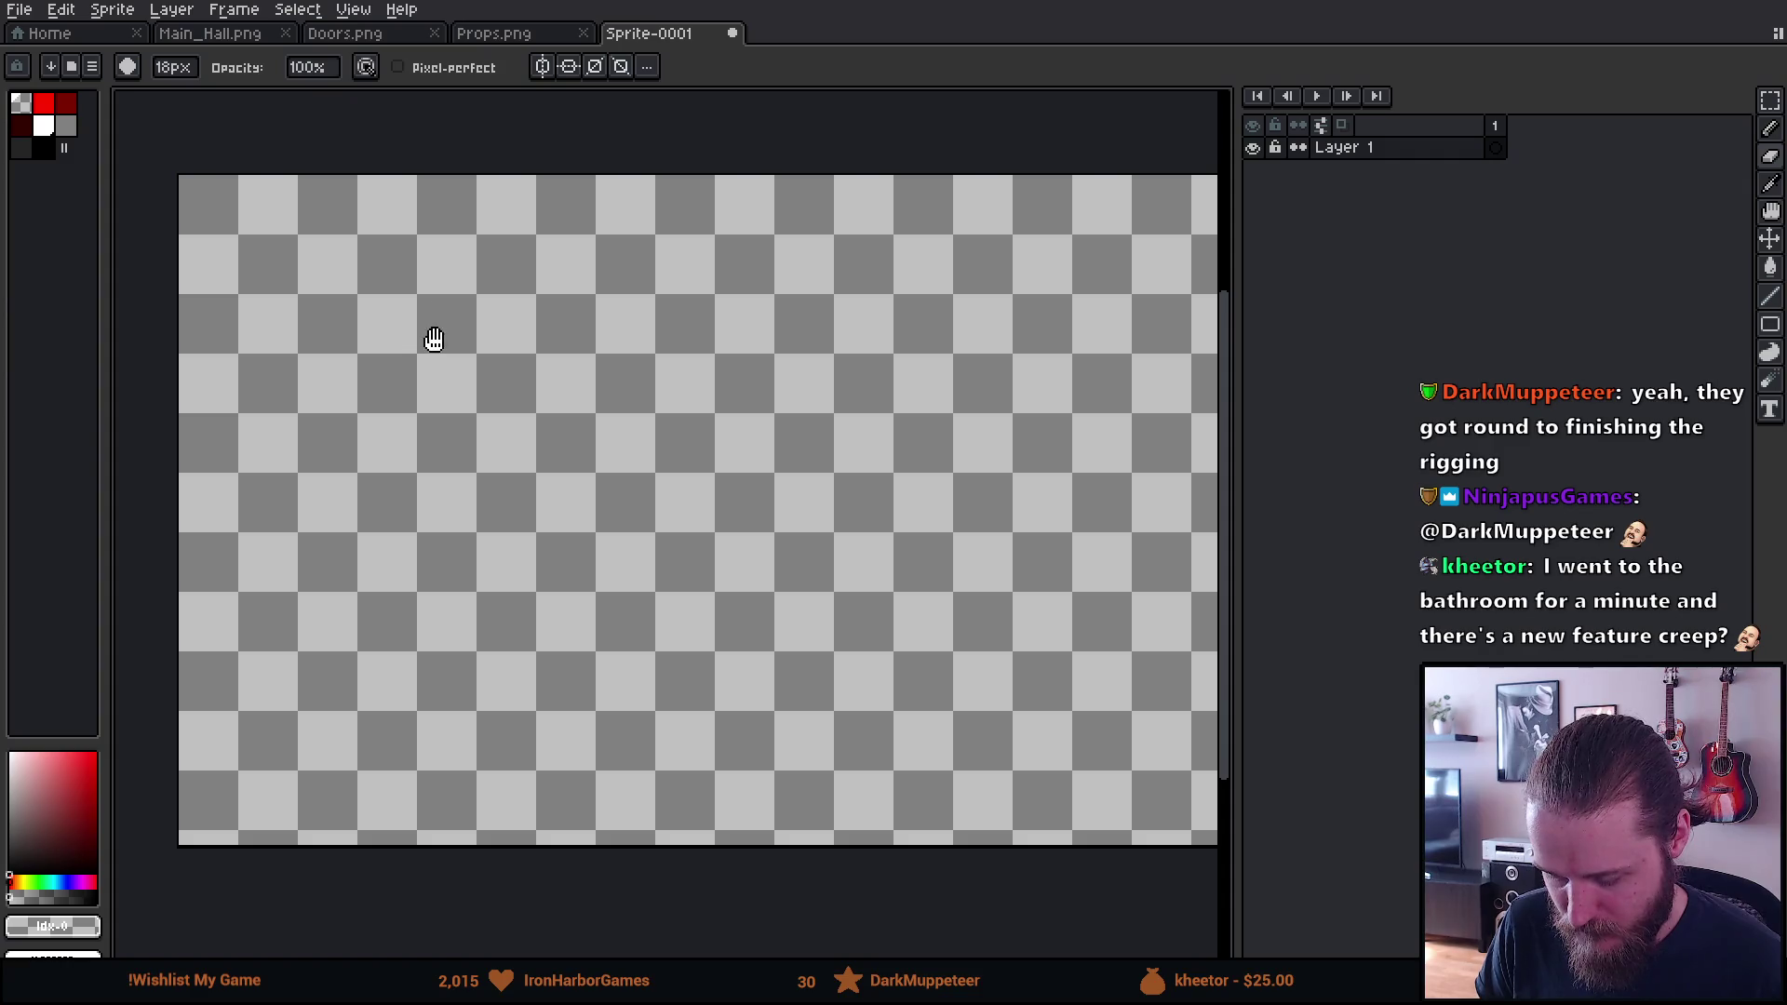
{"action": "scroll", "coordinate": [431, 338], "scroll_direction": "up", "scroll_amount": 1}
{"action": "scroll", "coordinate": [379, 335], "scroll_direction": "down", "scroll_amount": 1}
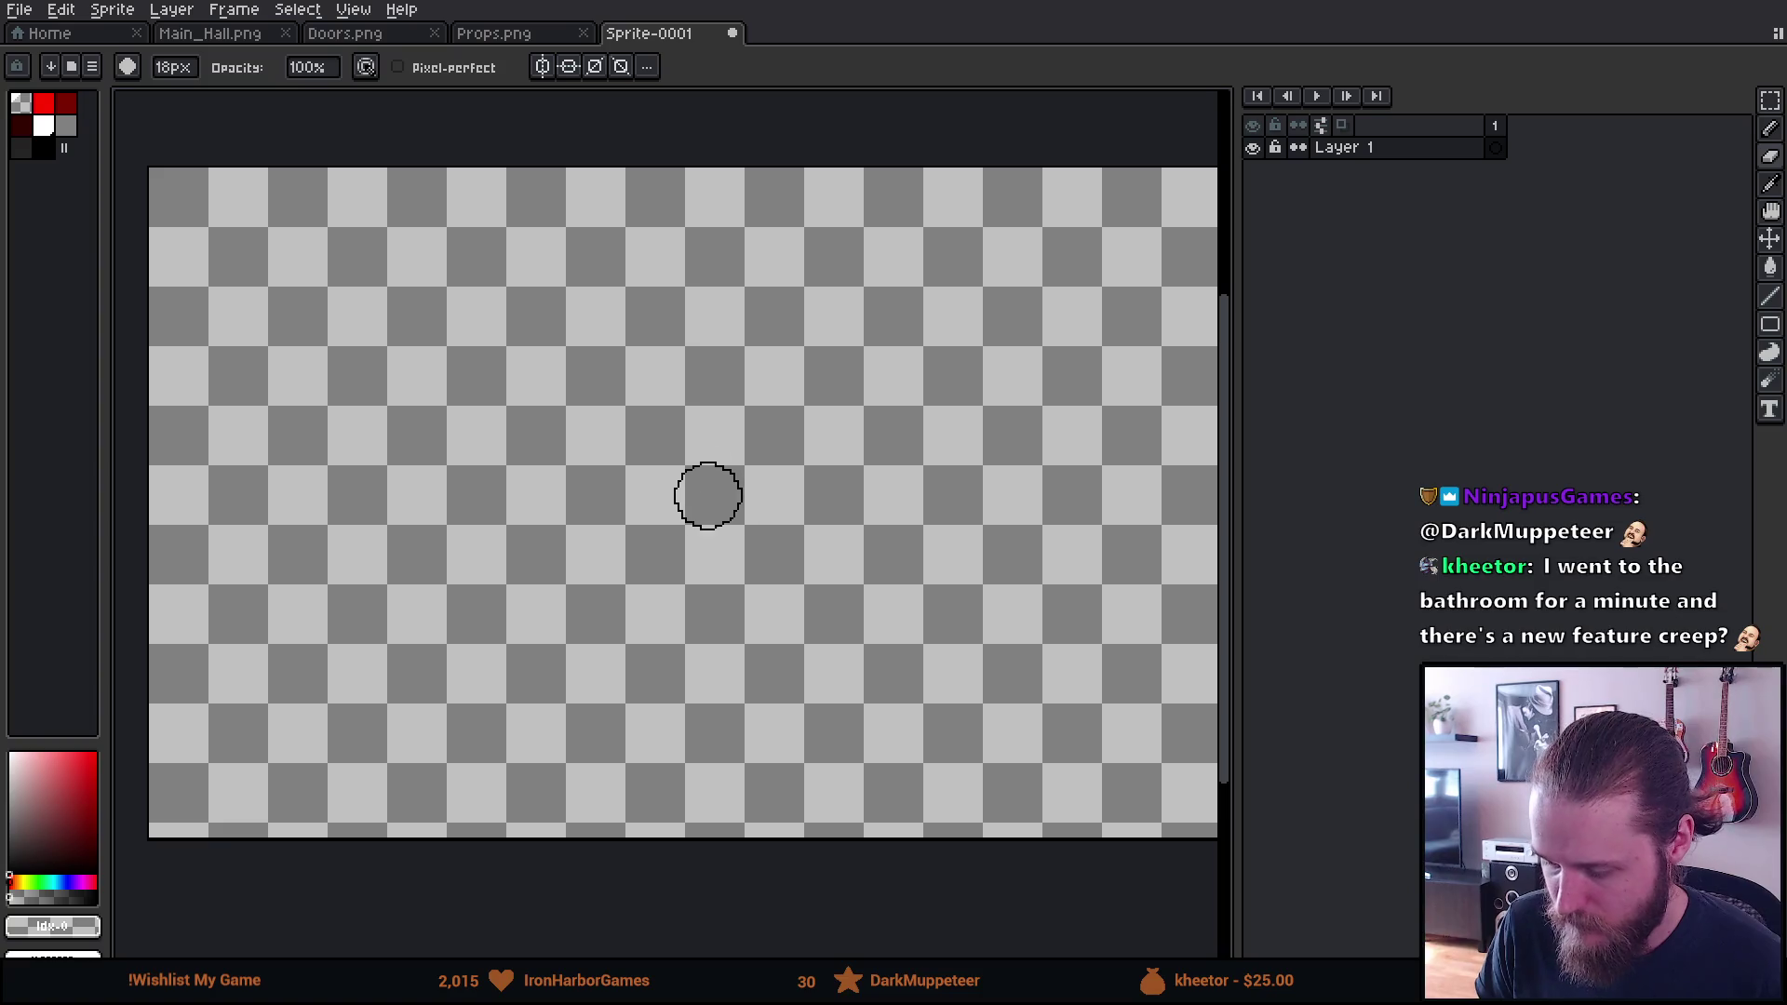
{"action": "scroll", "coordinate": [607, 377], "scroll_direction": "down", "scroll_amount": 1}
{"action": "scroll", "coordinate": [606, 370], "scroll_direction": "up", "scroll_amount": 1}
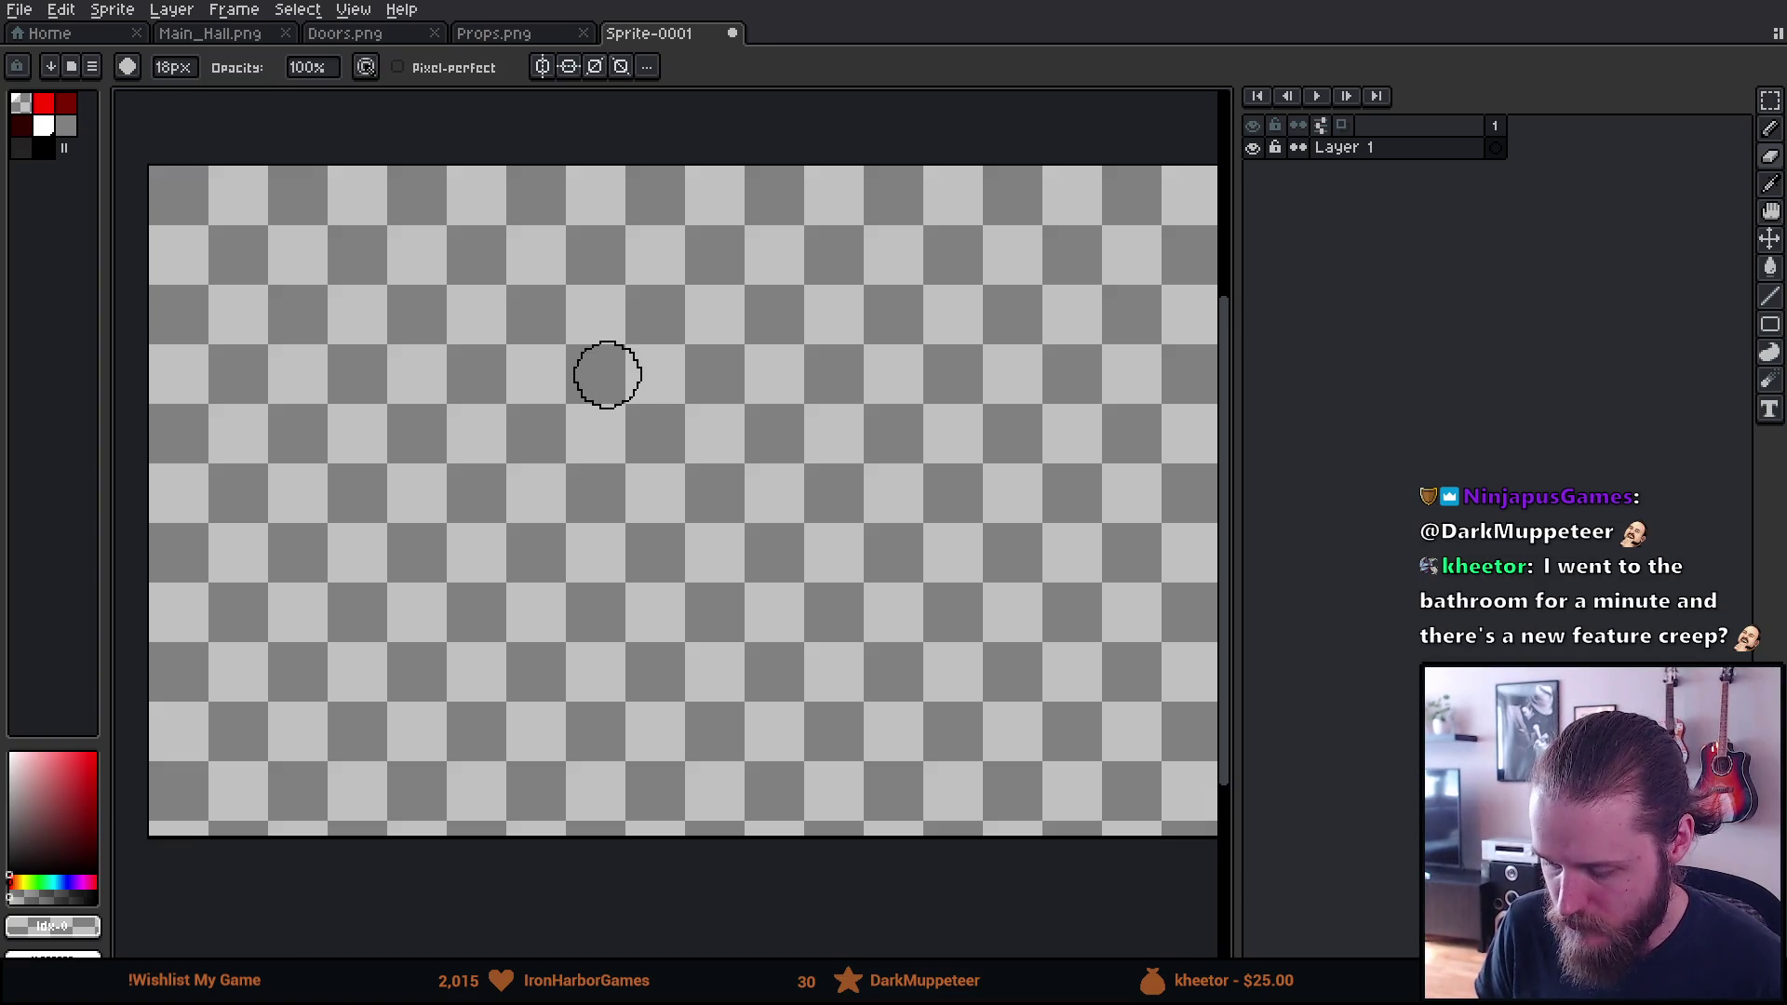
{"action": "scroll", "coordinate": [534, 387], "scroll_direction": "down", "scroll_amount": 1}
{"action": "scroll", "coordinate": [504, 414], "scroll_direction": "up", "scroll_amount": 1}
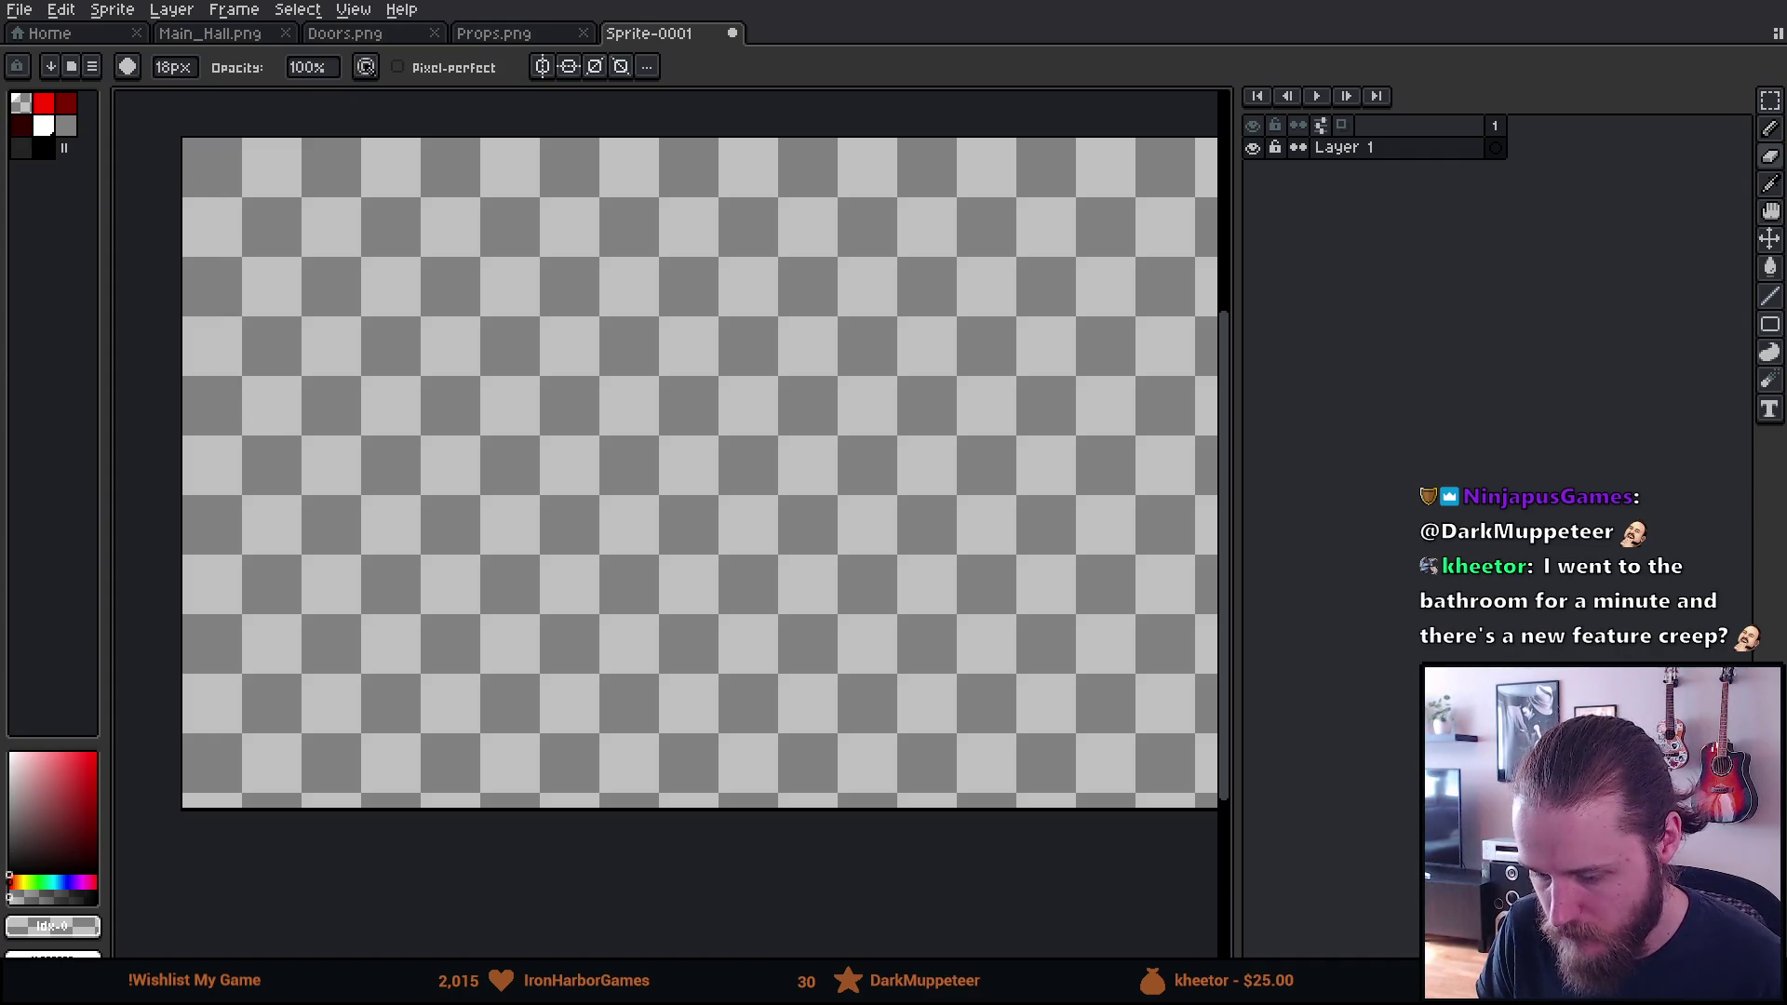
Fill the canvas black with the paint bucket and rename Layer 1 to Background
{"action": "key", "text": "g"}
{"action": "left_click", "coordinate": [647, 418]}
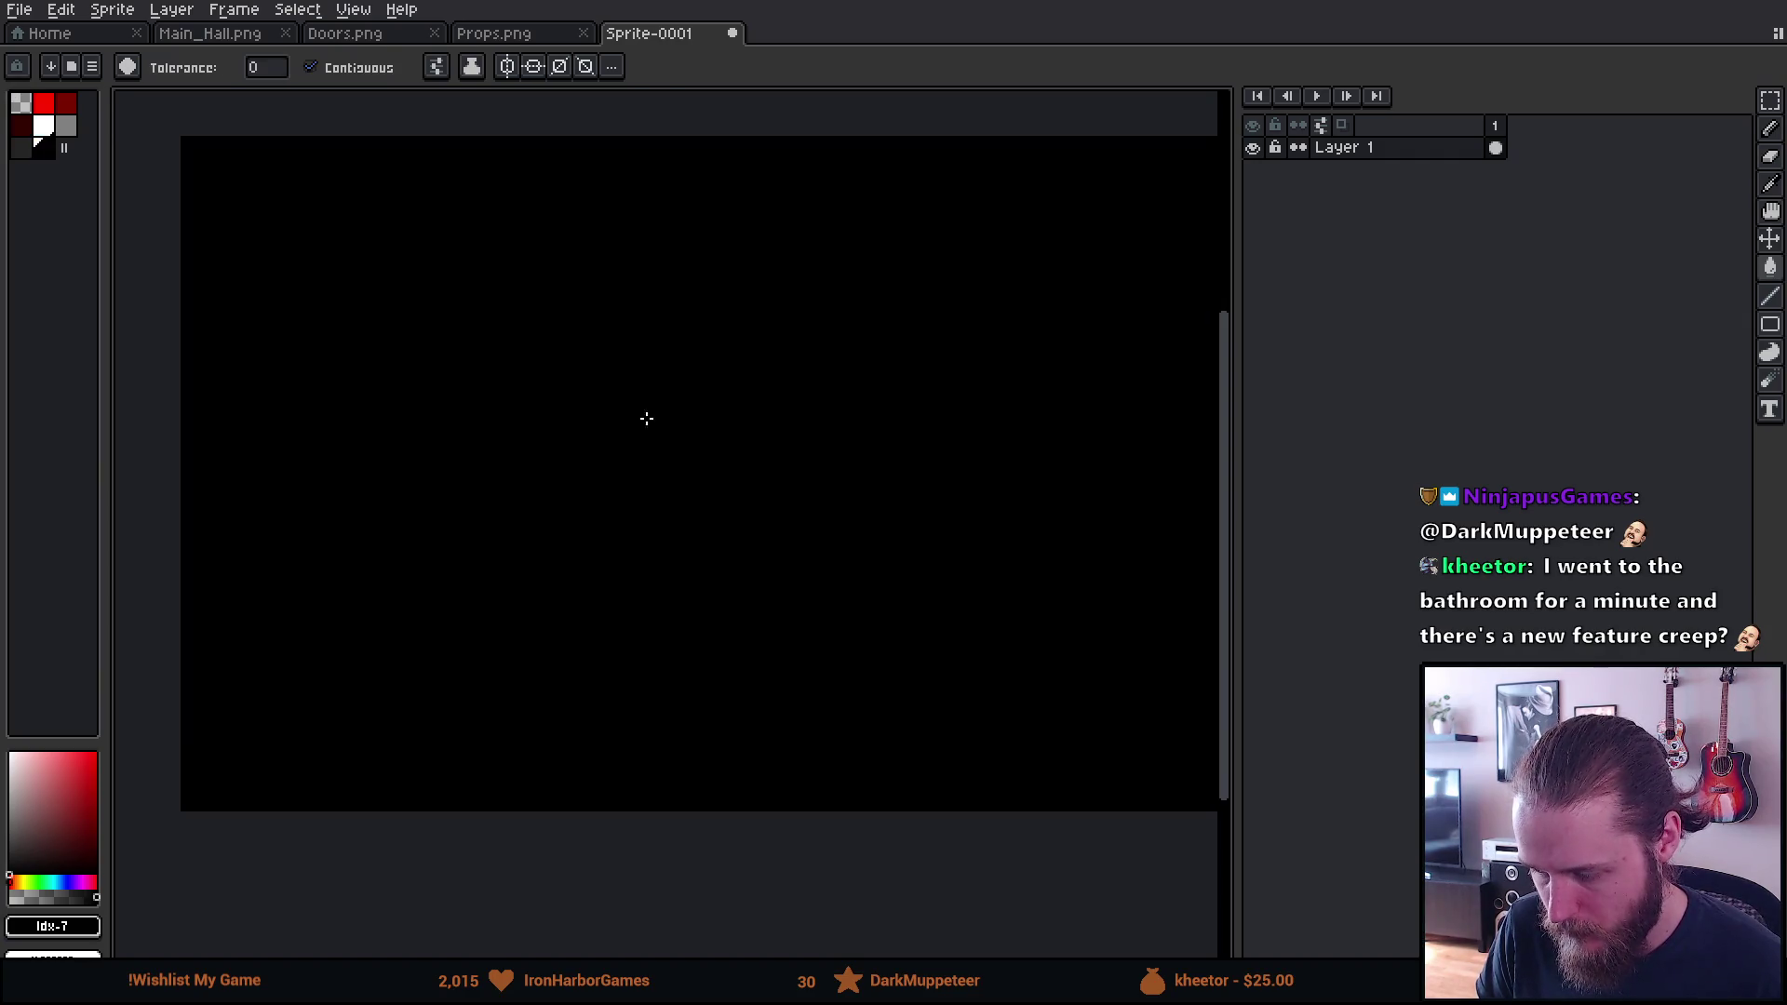
{"action": "double_click", "coordinate": [1355, 150]}
{"action": "type", "text": "Bac"}
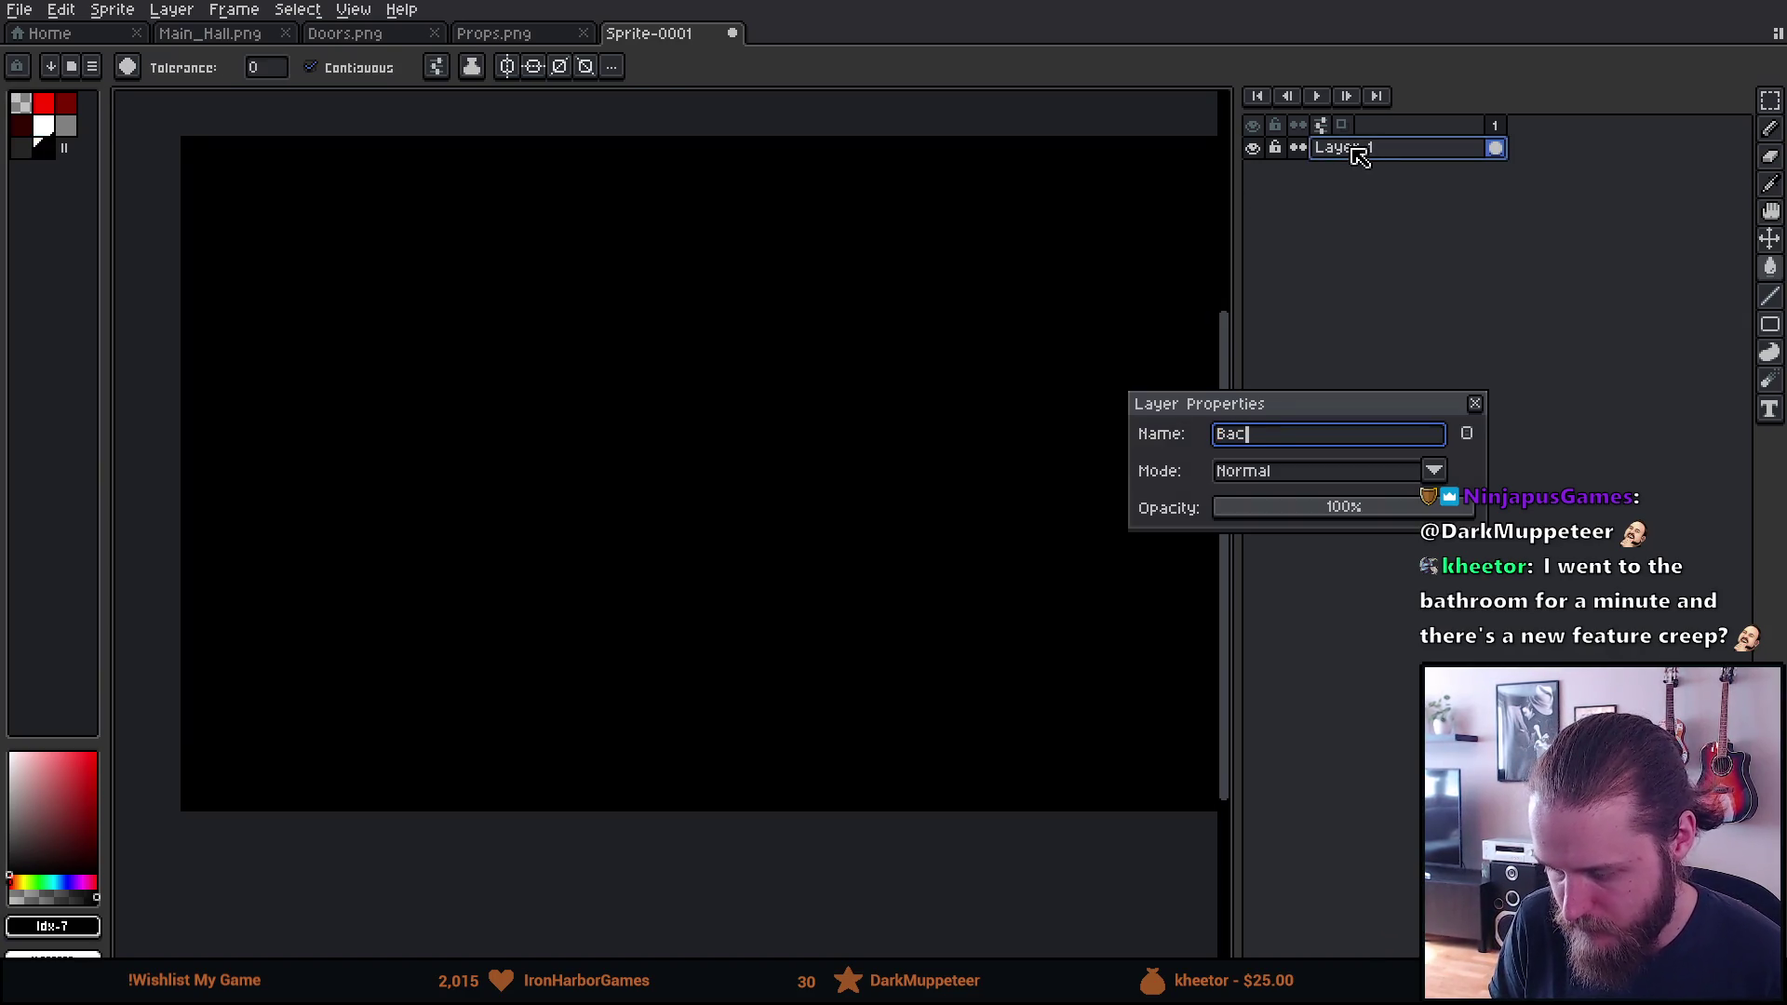
{"action": "type", "text": "kground"}
{"action": "key", "text": "Return"}
Add a new layer named Fridge above Background and pick white as the drawing colour
{"action": "key", "text": "shift+n"}
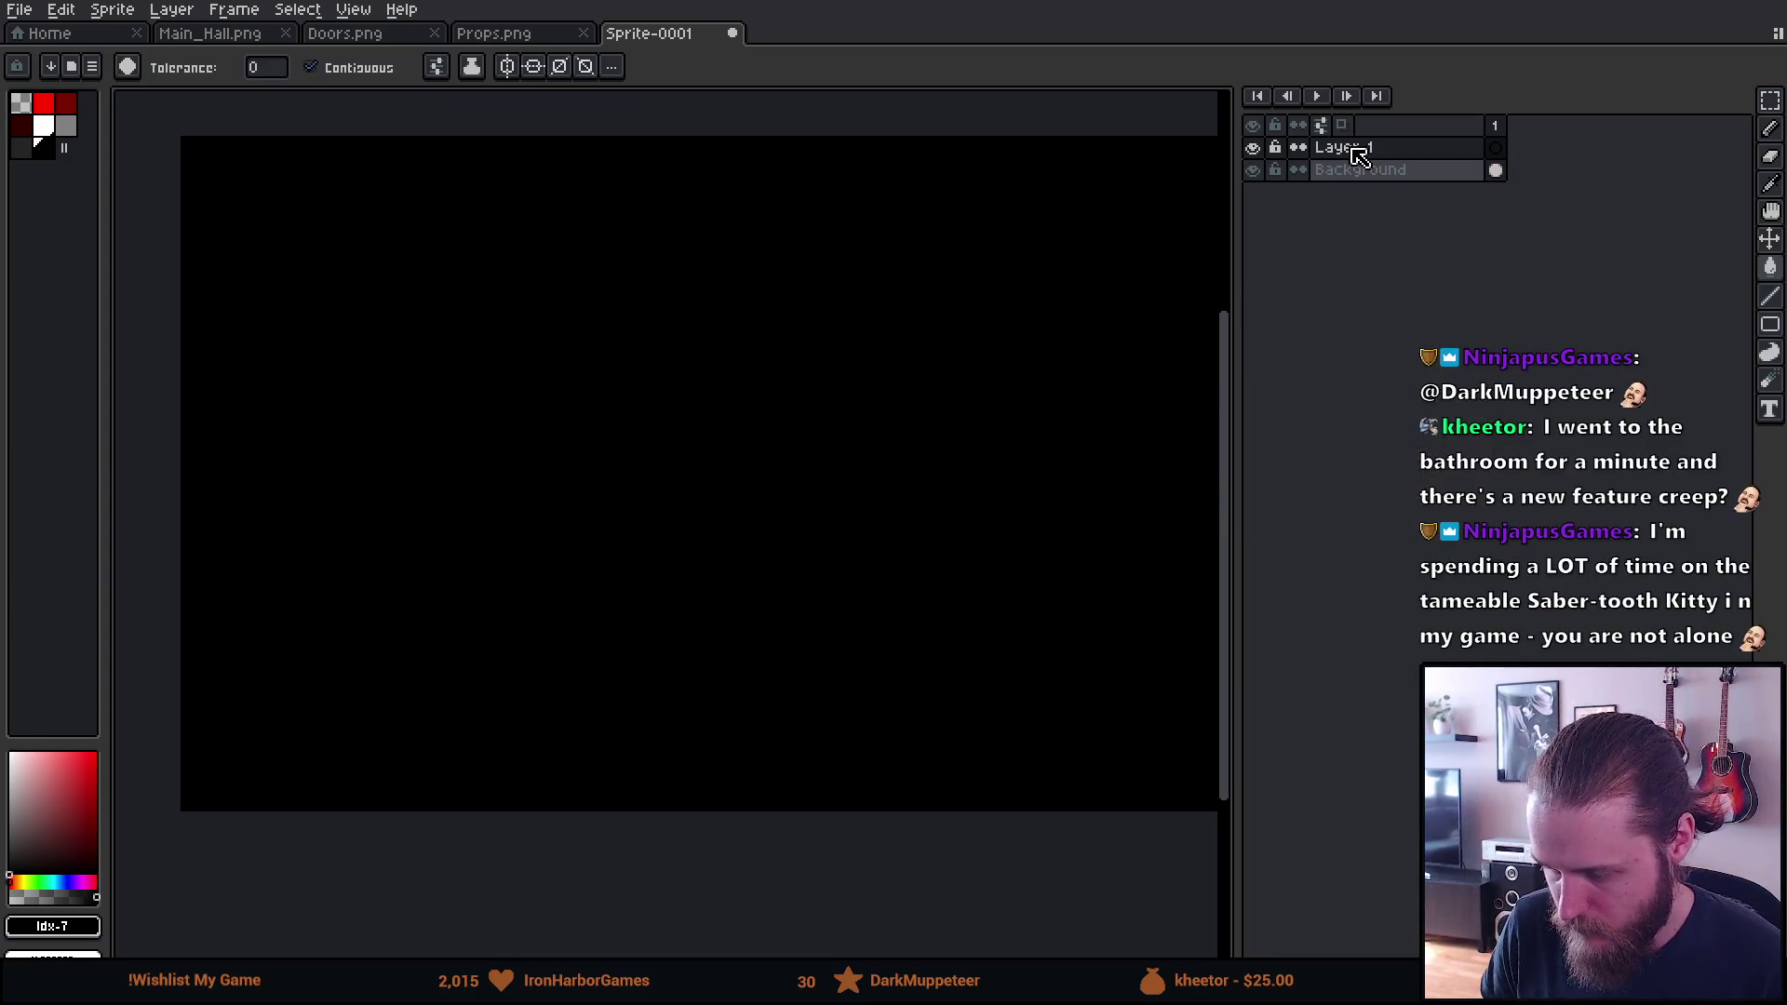
{"action": "double_click", "coordinate": [1357, 149]}
{"action": "type", "text": "Fridger"}
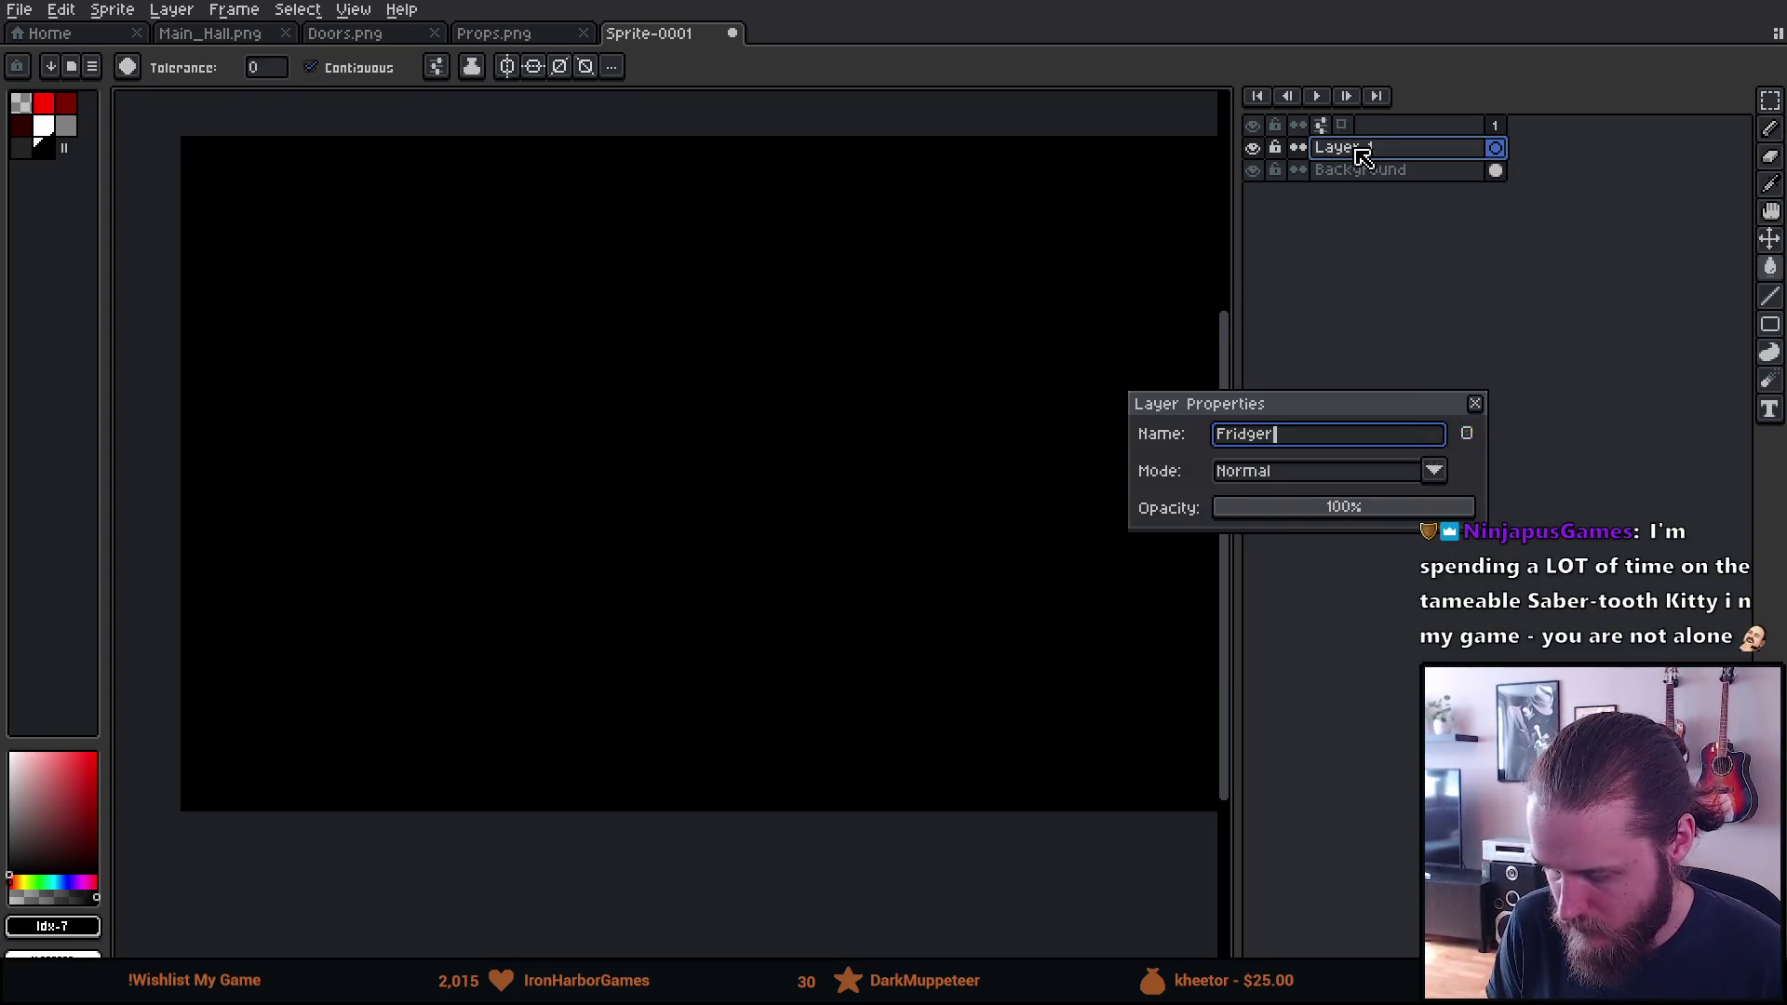
{"action": "key", "text": "Return"}
{"action": "double_click", "coordinate": [1358, 151]}
{"action": "type", "text": "Fridge"}
{"action": "key", "text": "Return"}
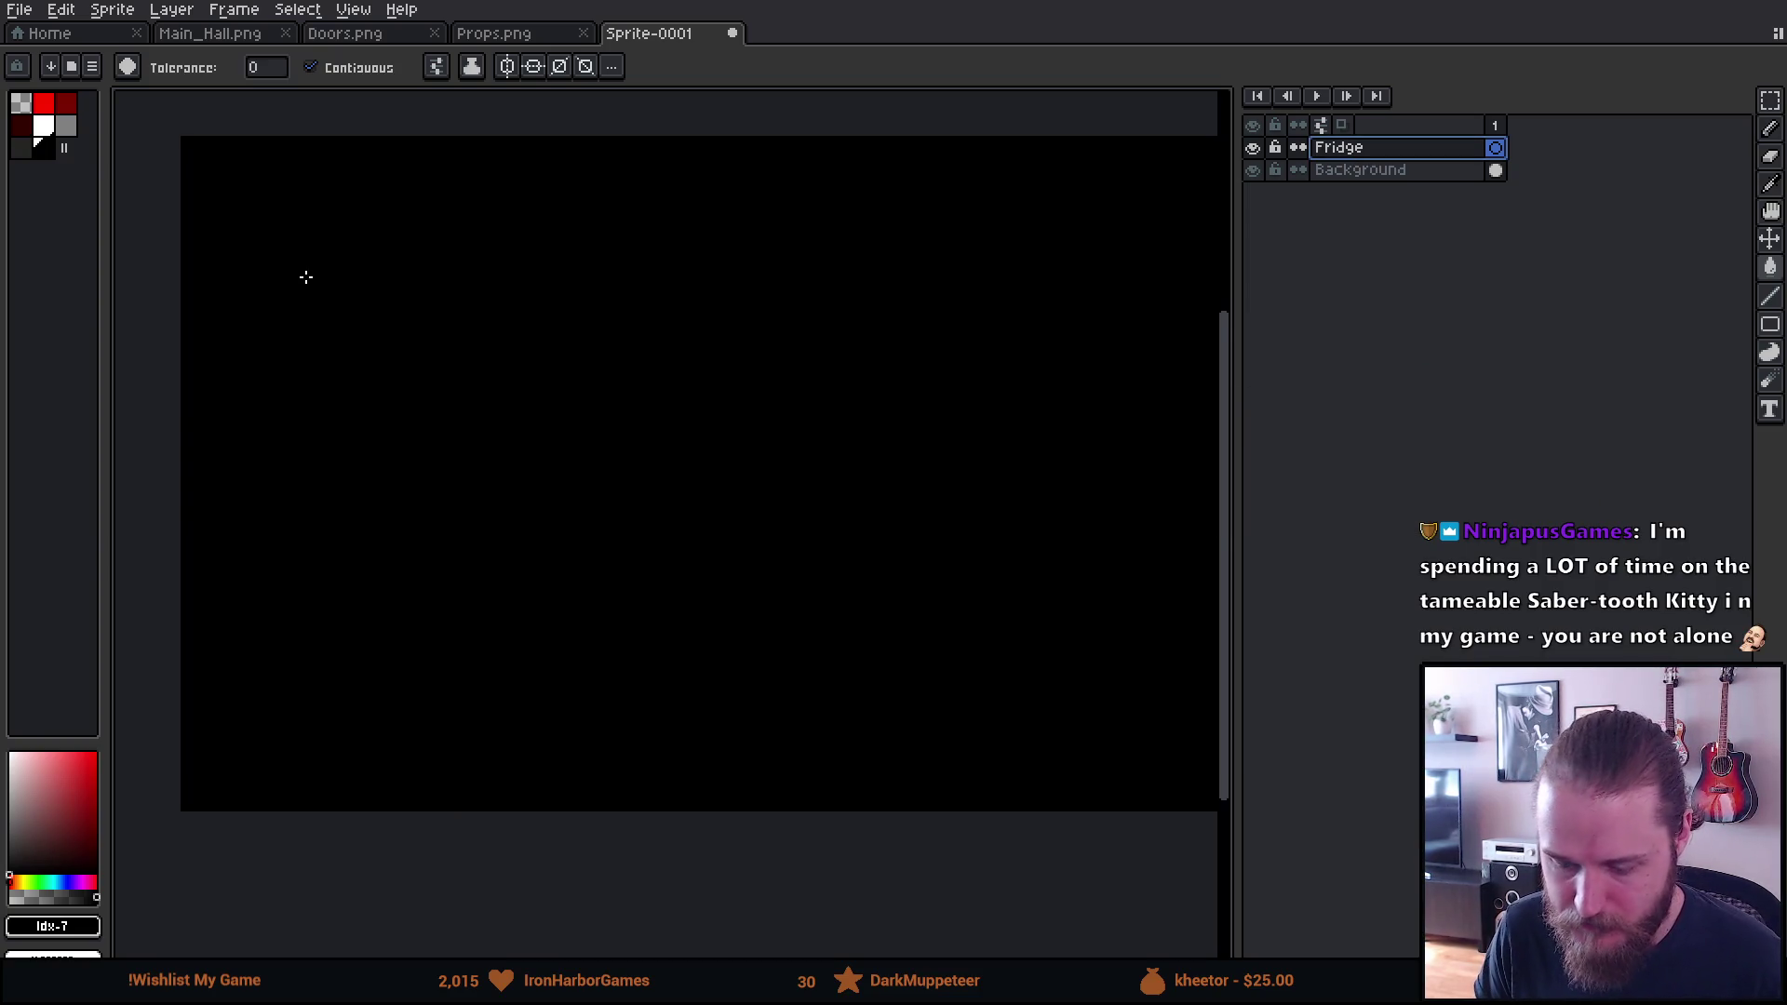
{"action": "left_click_drag", "start_coordinate": [306, 276], "coordinate": [351, 338]}
{"action": "left_click", "coordinate": [49, 129]}
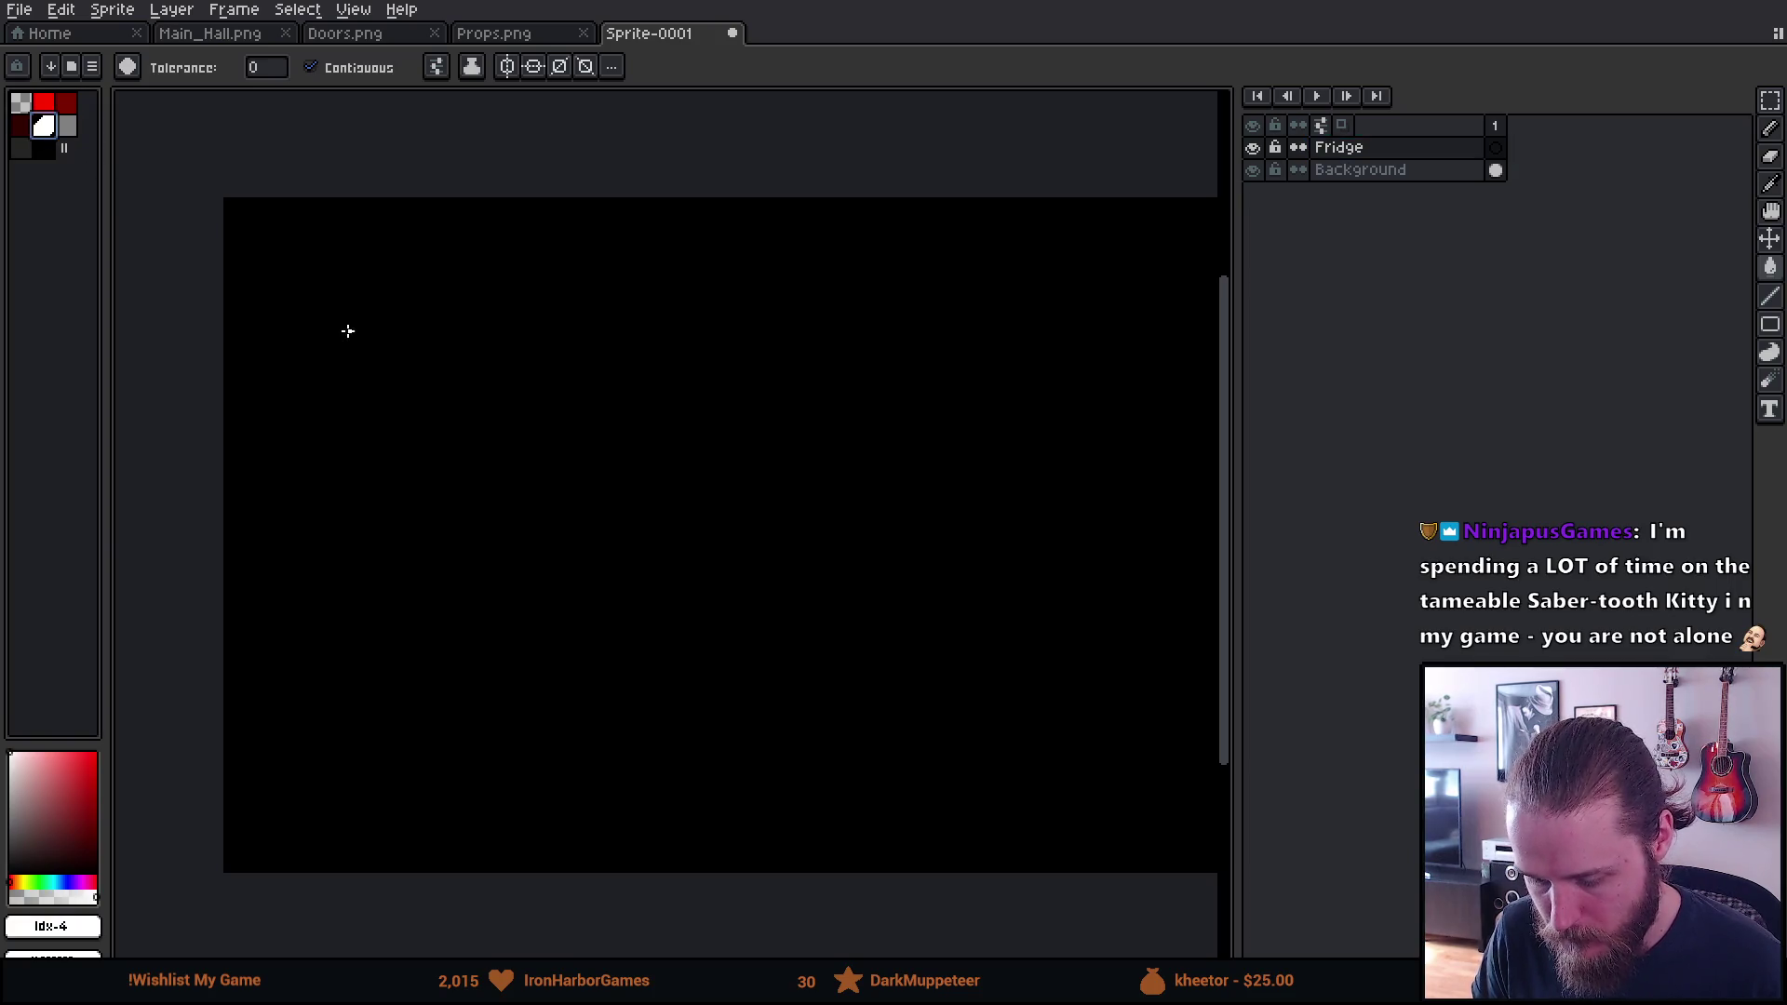
{"action": "mouse_move", "coordinate": [485, 538]}
{"action": "left_mouse_down"}
{"action": "mouse_move", "coordinate": [379, 495]}
{"action": "mouse_move", "coordinate": [487, 479]}
{"action": "left_mouse_up"}
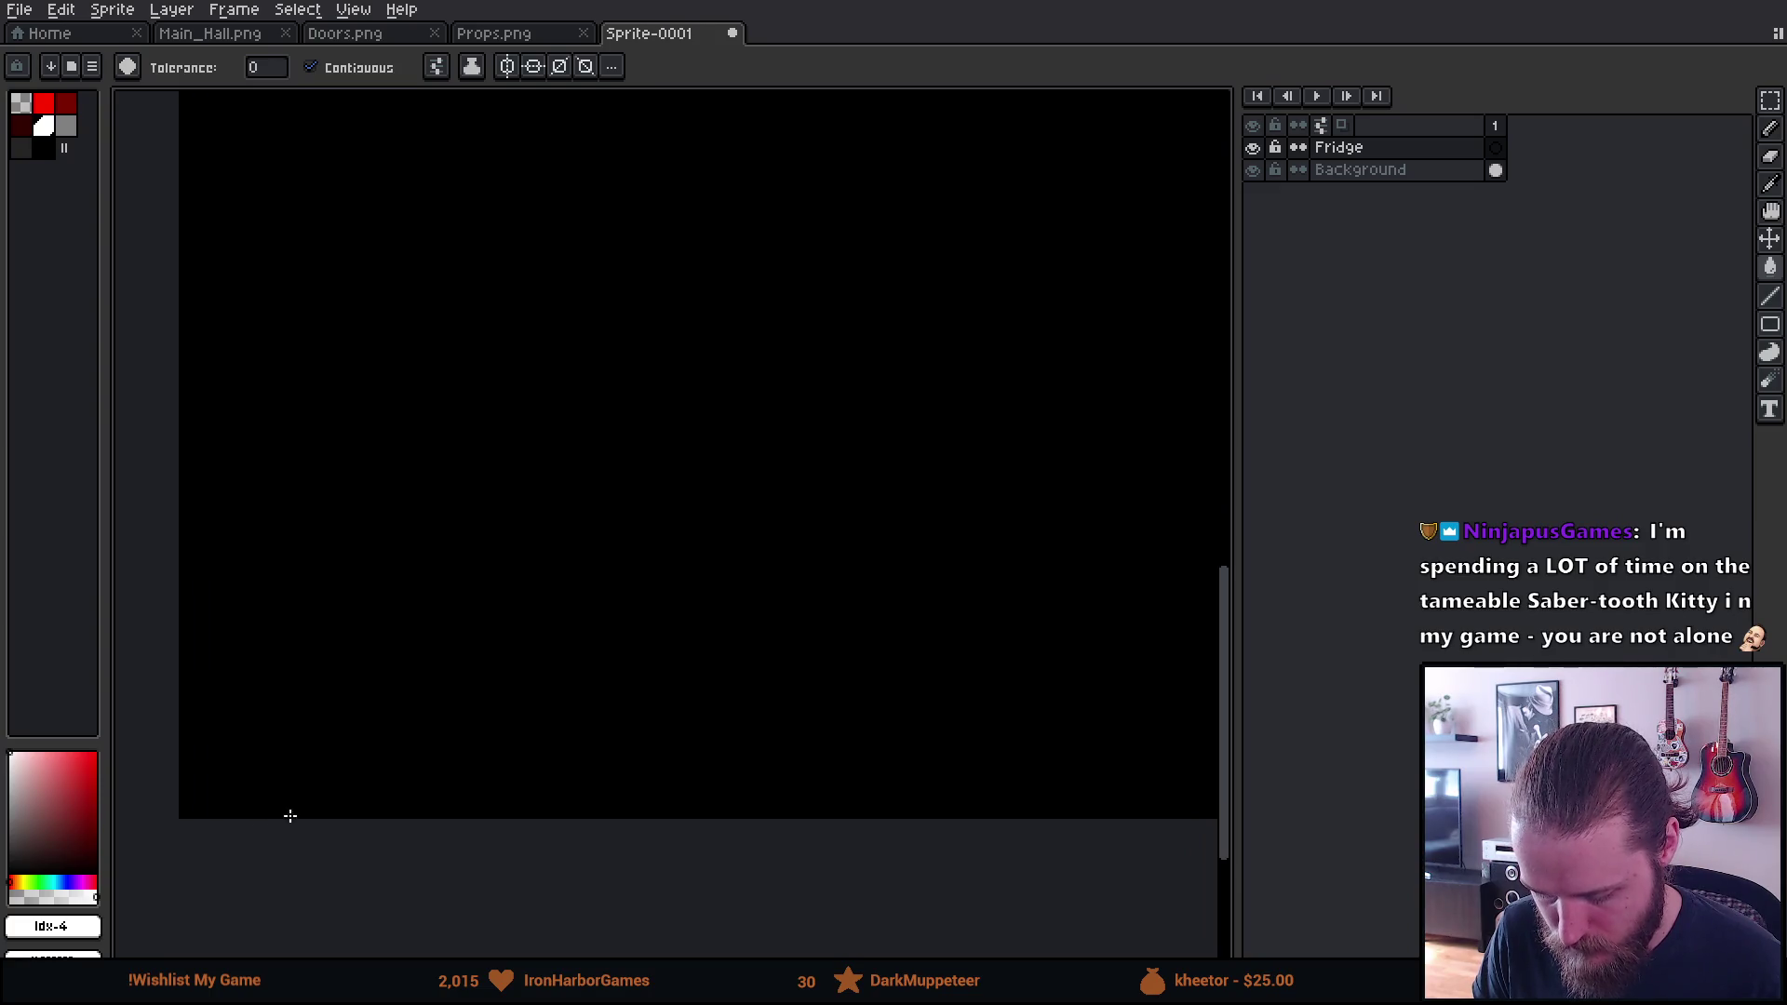
Paint a white dot and draw a straight 1px white vertical line up the left side
{"action": "key", "text": "b"}
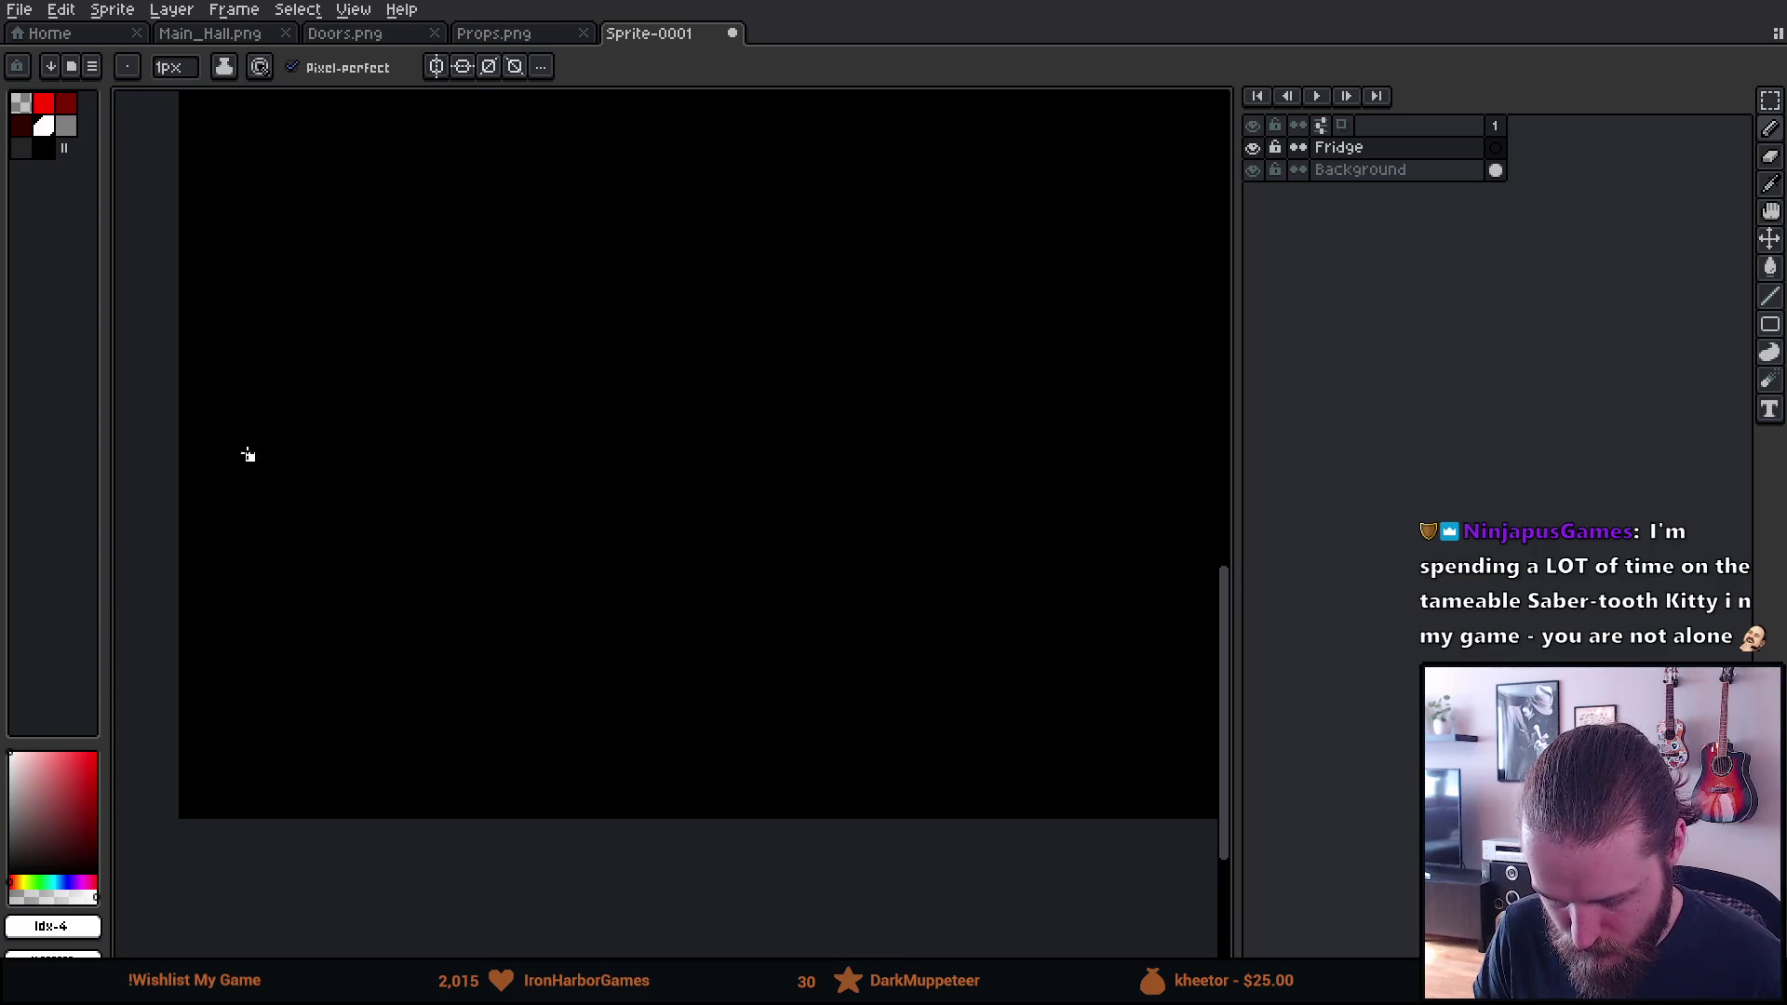
{"action": "left_click_drag", "start_coordinate": [269, 388], "coordinate": [236, 870]}
{"action": "key", "text": "plus"}
{"action": "key", "text": "plus"}
{"action": "key", "text": "plus"}
{"action": "left_click", "coordinate": [284, 735]}
{"action": "key", "text": "minus"}
{"action": "key", "text": "minus"}
{"action": "key", "text": "minus"}
{"action": "scroll", "coordinate": [286, 741], "scroll_direction": "down", "scroll_amount": 2}
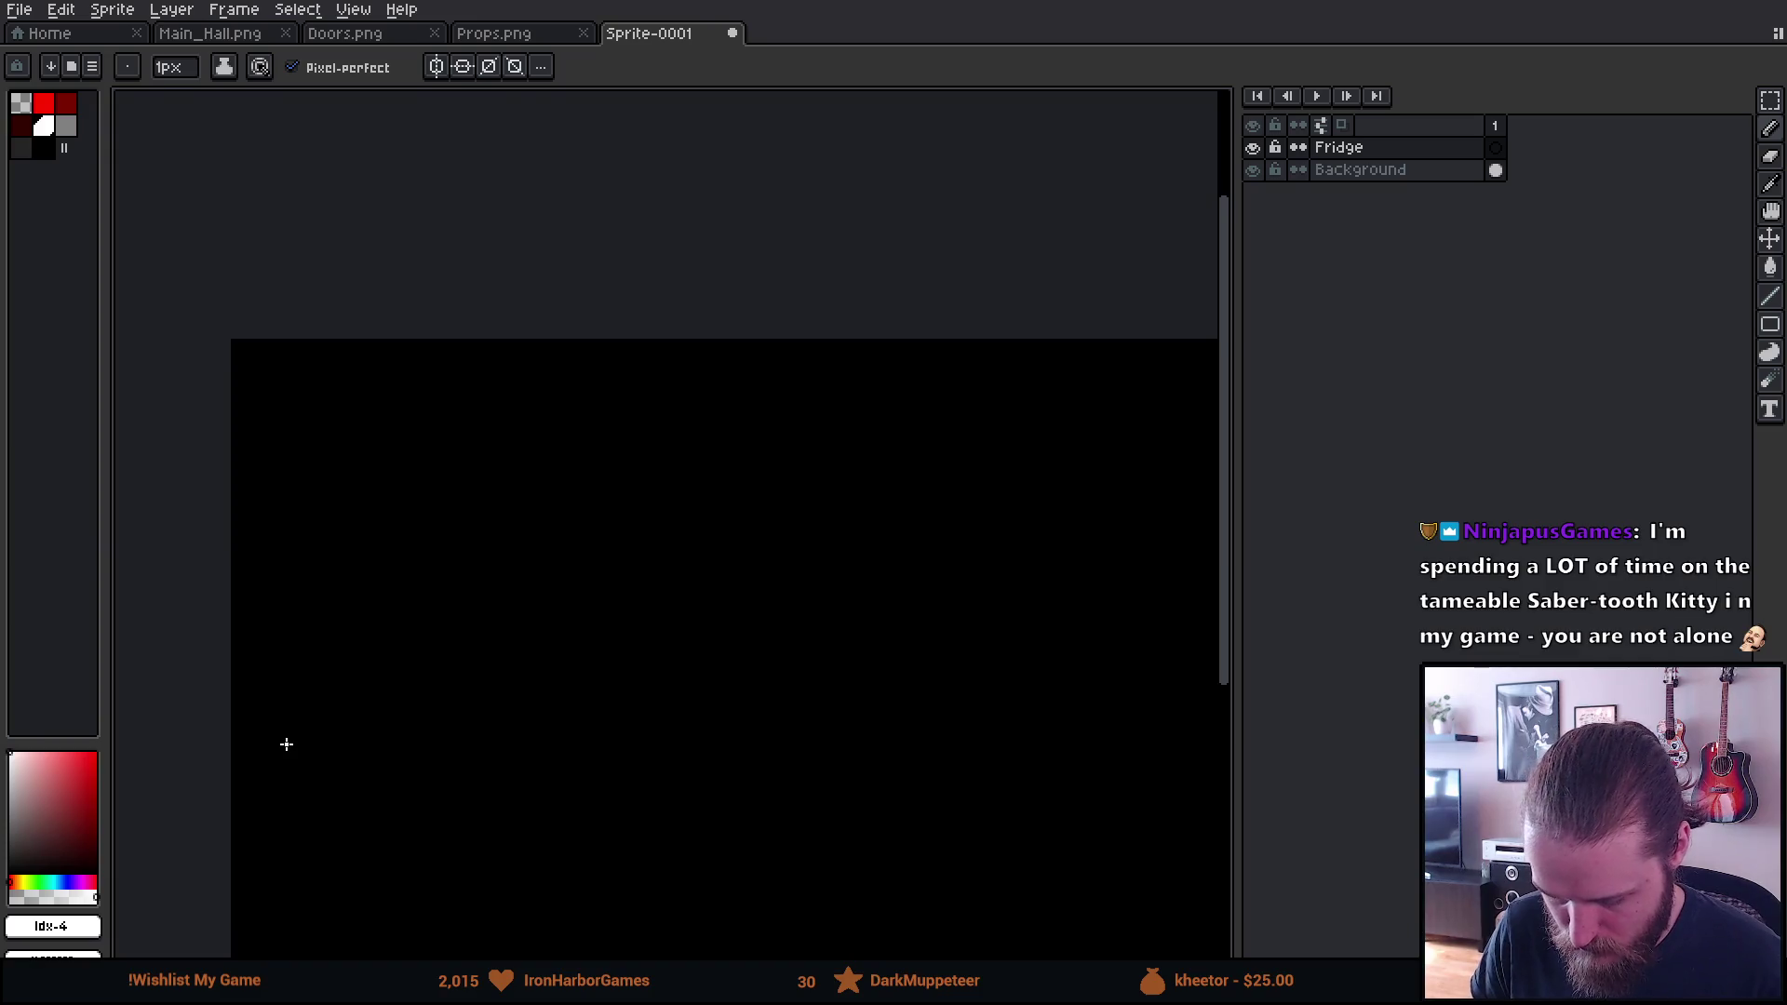
{"action": "left_click_drag", "start_coordinate": [550, 747], "coordinate": [605, 547]}
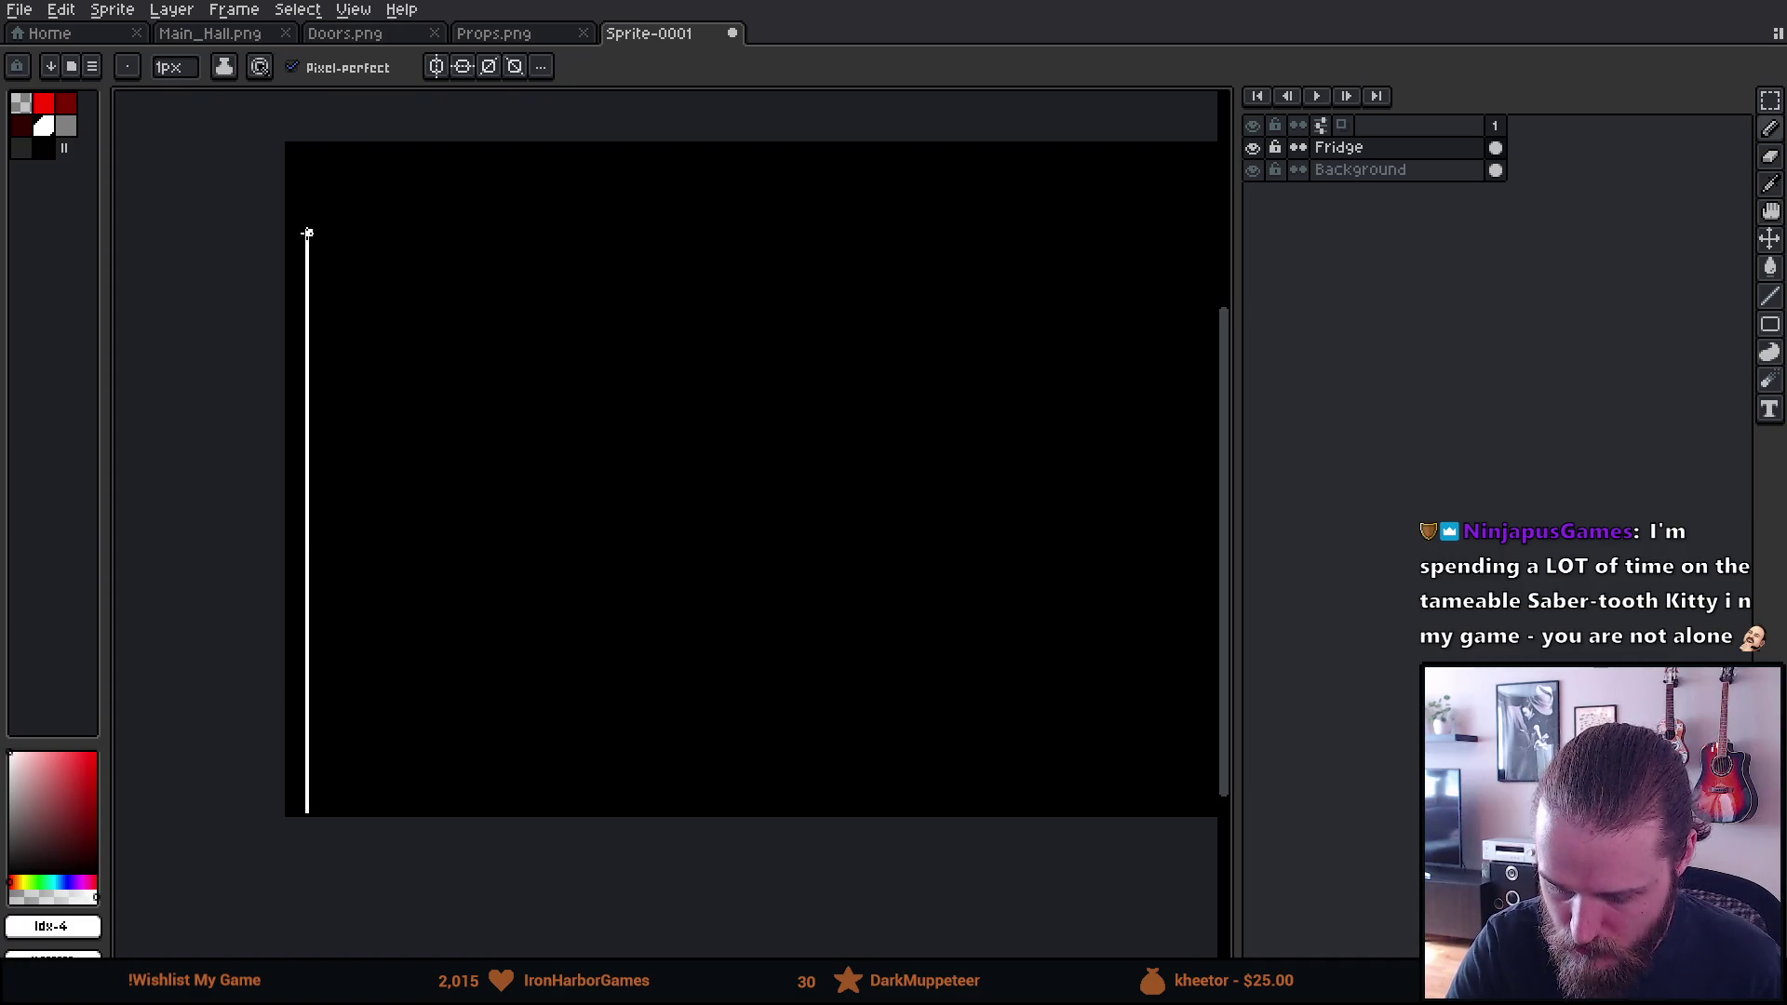
Stamp a 27px round white dot near the line's top and erase a crescent from it
{"action": "mouse_move", "coordinate": [338, 194]}
{"action": "left_mouse_down"}
{"action": "mouse_move", "coordinate": [391, 379]}
{"action": "mouse_move", "coordinate": [371, 403]}
{"action": "left_mouse_up"}
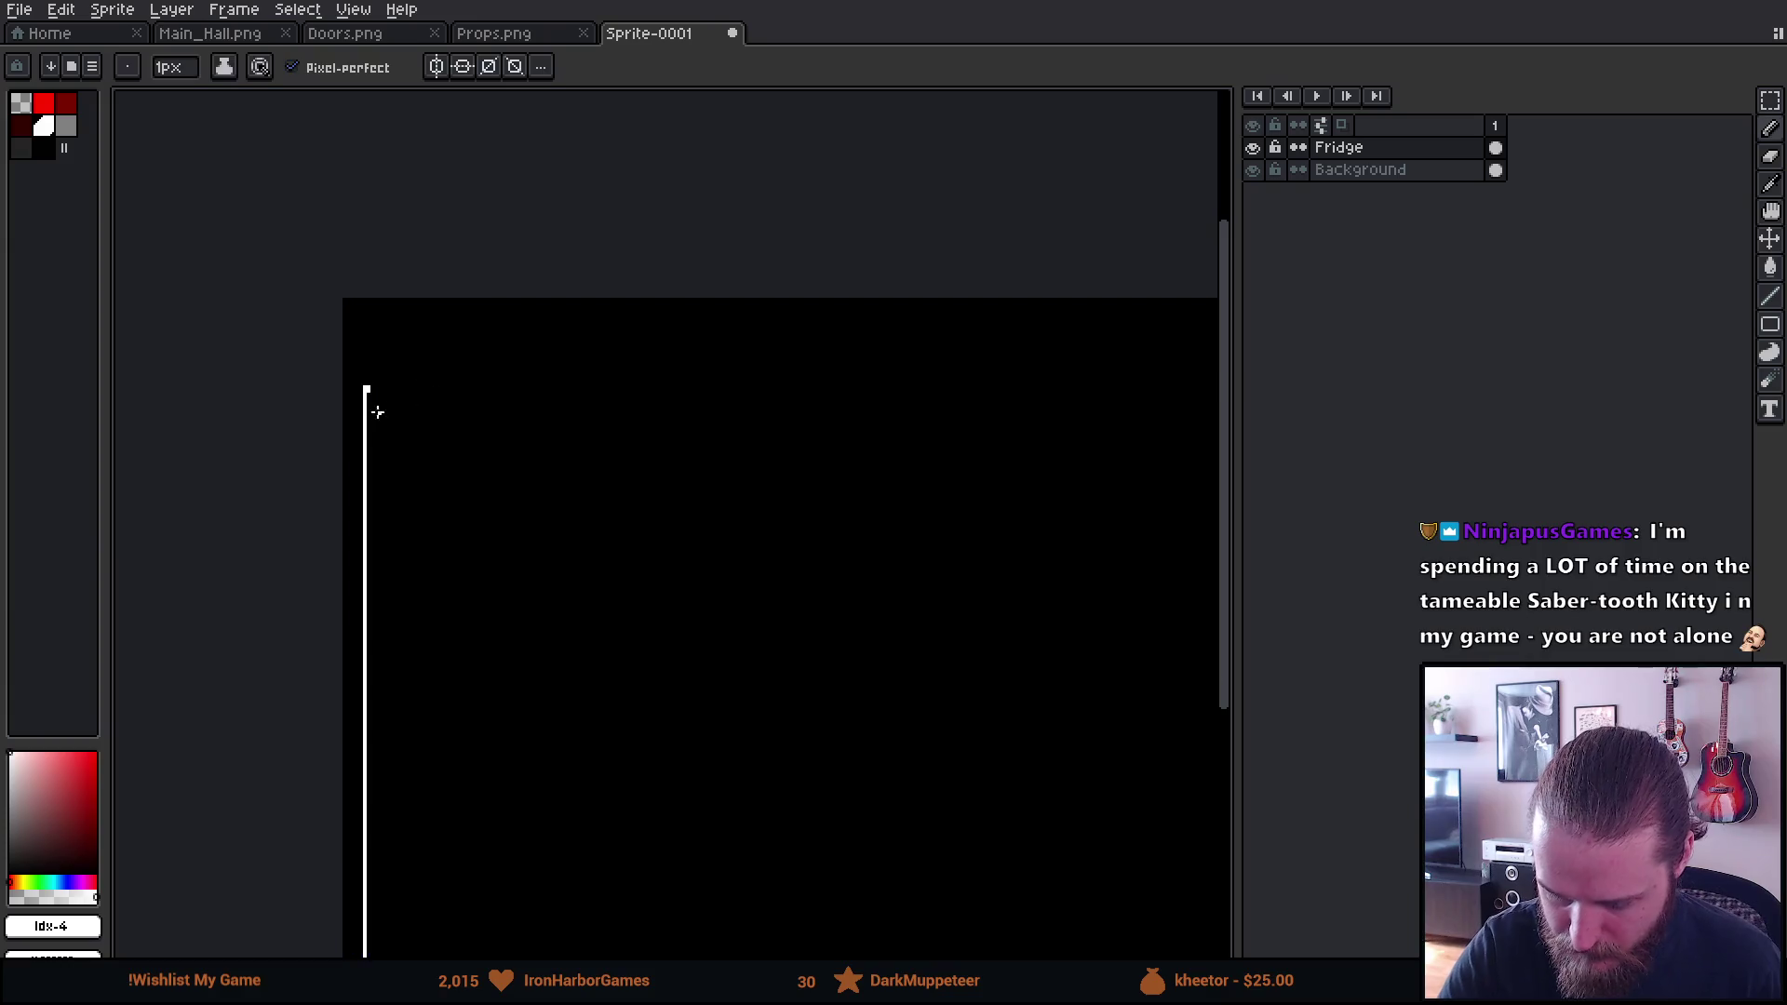
{"action": "key", "text": "plus"}
{"action": "key", "text": "plus"}
{"action": "key", "text": "plus"}
{"action": "key", "text": "plus"}
{"action": "key", "text": "plus"}
{"action": "key", "text": "plus"}
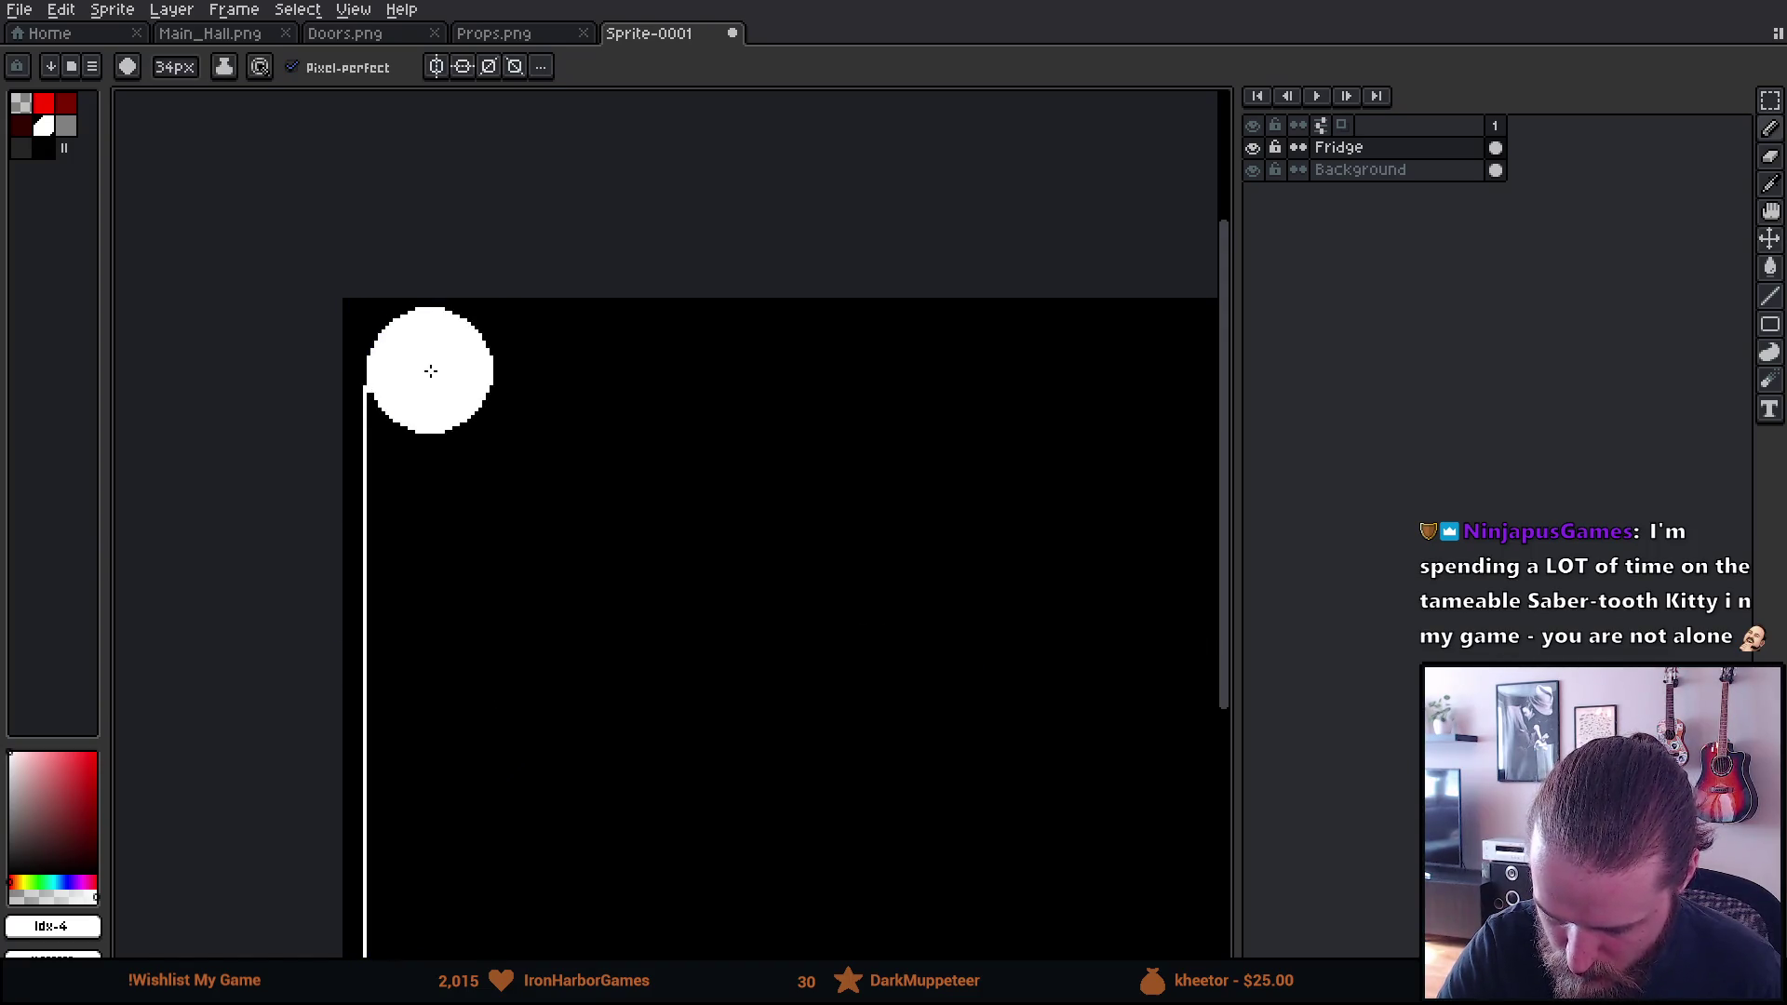
{"action": "left_click", "coordinate": [428, 377]}
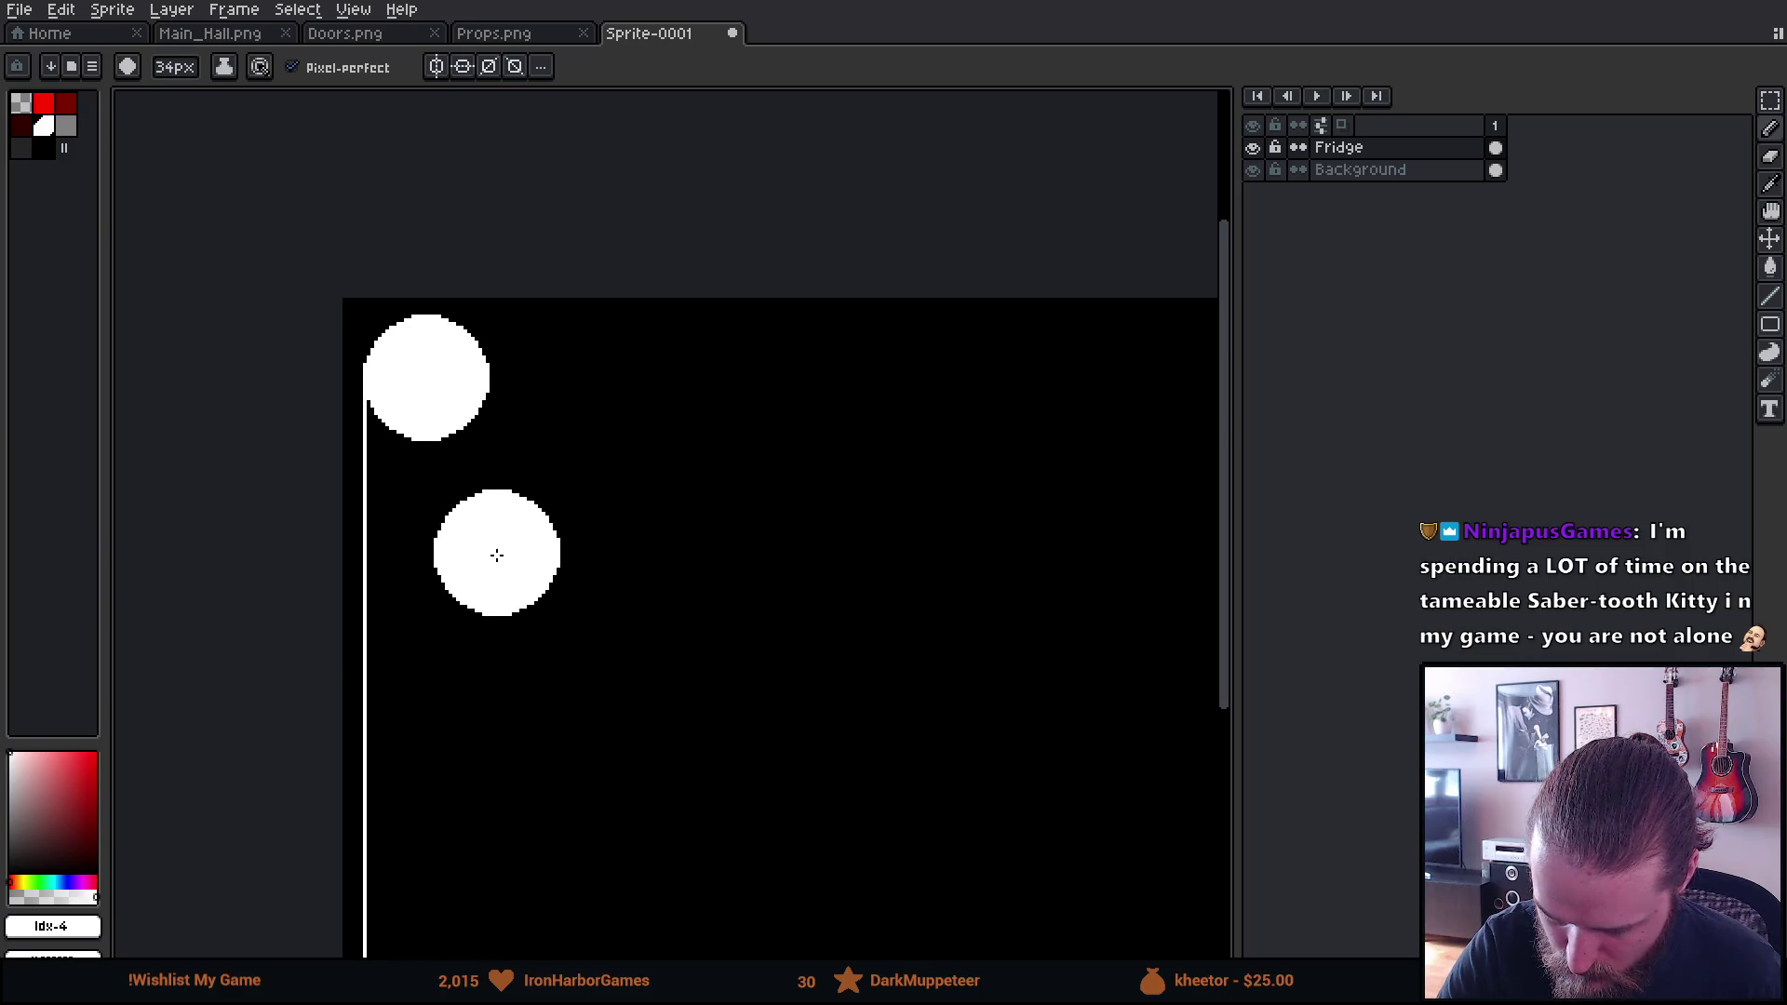
{"action": "key", "text": "e"}
{"action": "mouse_move", "coordinate": [445, 439]}
{"action": "left_mouse_down"}
{"action": "mouse_move", "coordinate": [479, 400]}
{"action": "mouse_move", "coordinate": [444, 415]}
{"action": "mouse_move", "coordinate": [471, 387]}
{"action": "mouse_move", "coordinate": [463, 360]}
{"action": "left_mouse_up"}
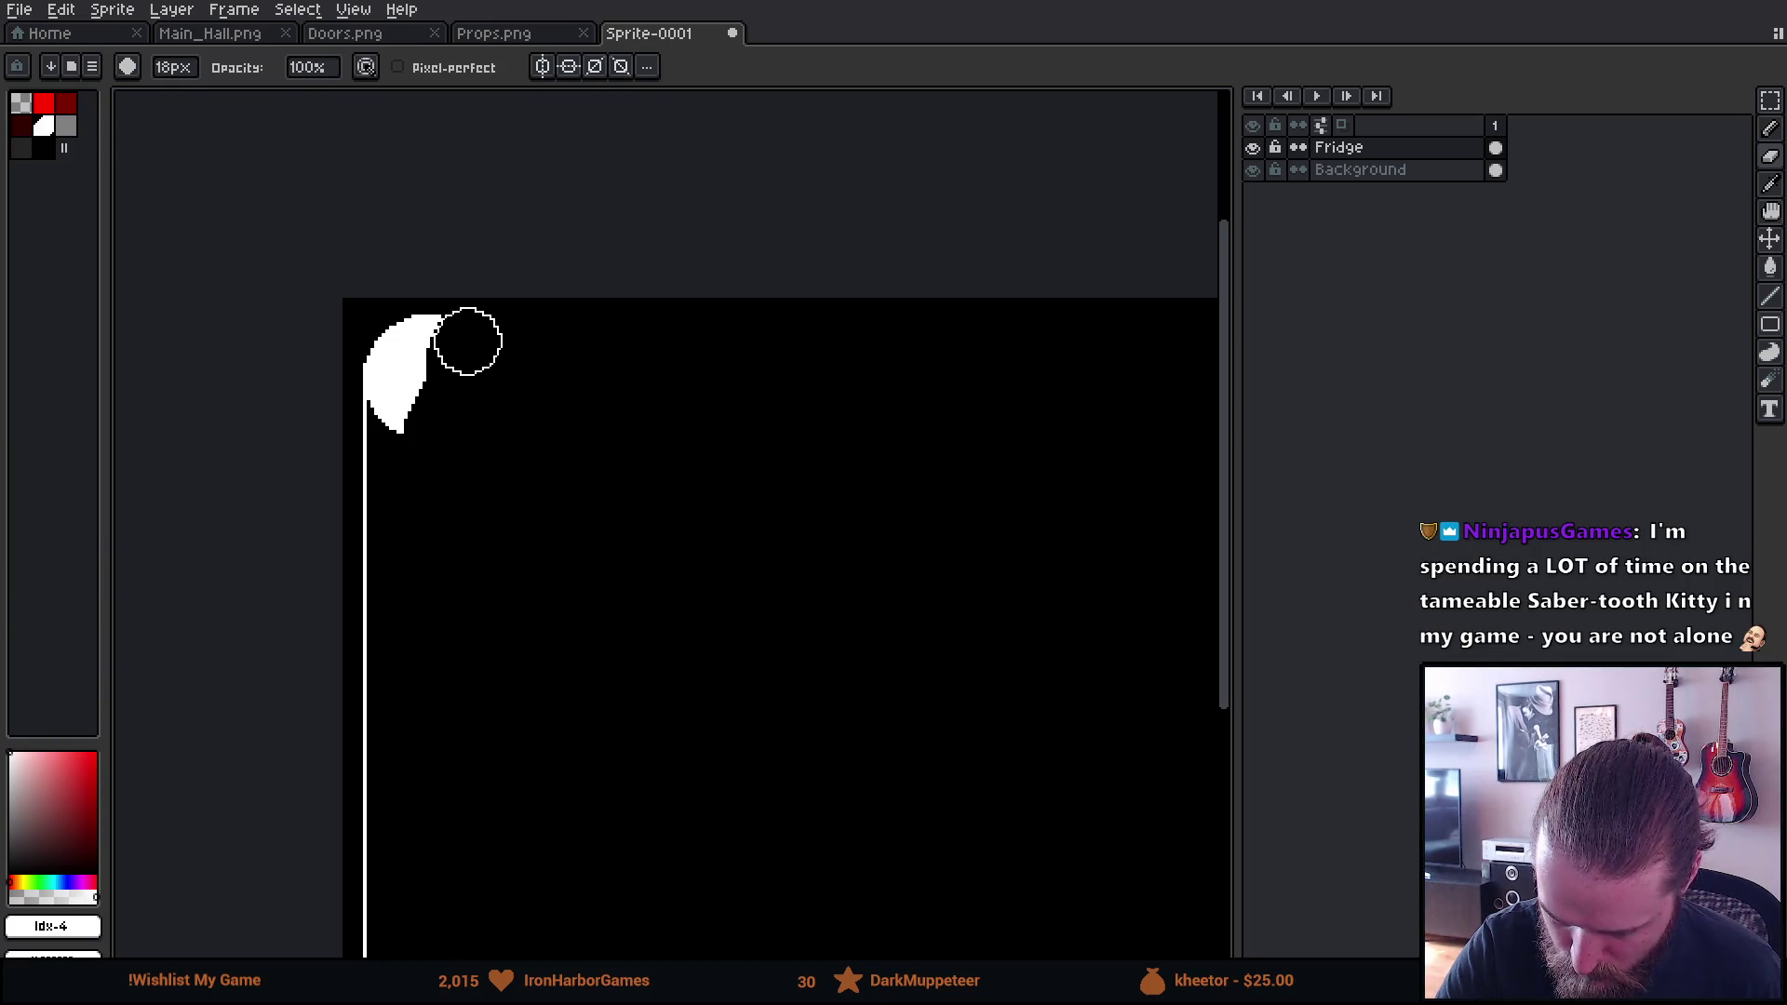
Erase the lower part of the white dots, leaving a curved arc at the line's top
{"action": "scroll", "coordinate": [399, 372], "scroll_direction": "up", "scroll_amount": 1}
{"action": "scroll", "coordinate": [395, 365], "scroll_direction": "up", "scroll_amount": 2}
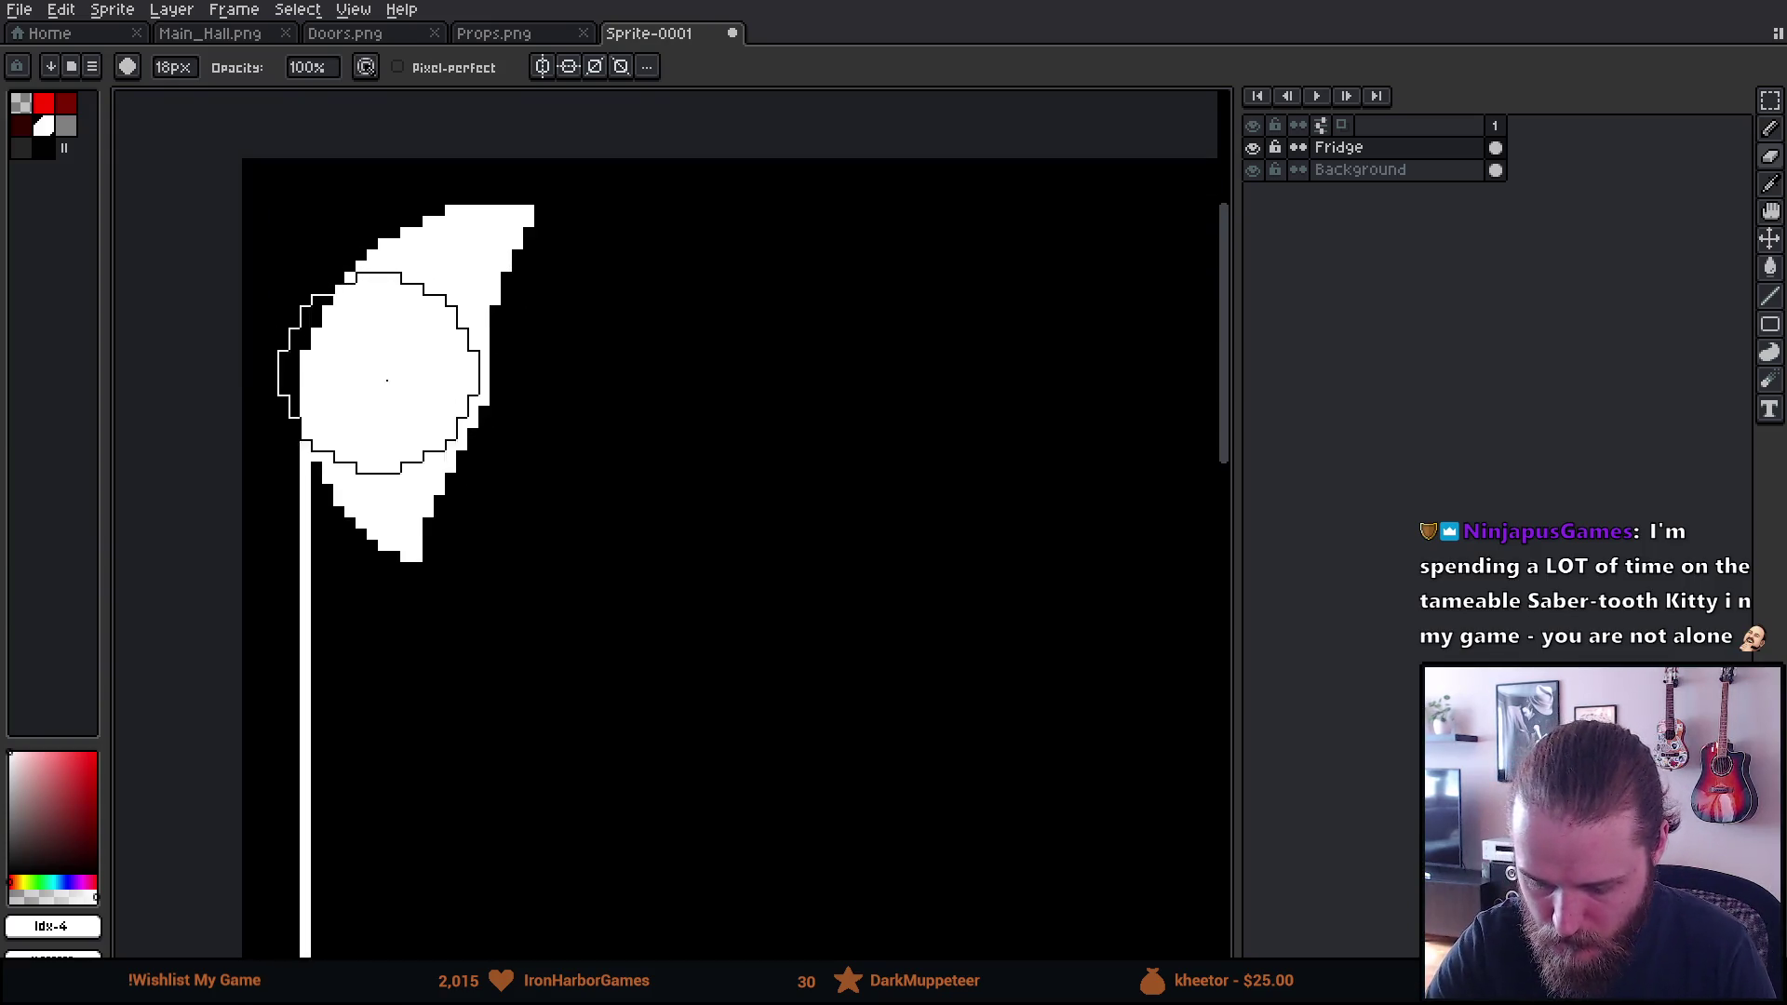
{"action": "mouse_move", "coordinate": [407, 459]}
{"action": "left_mouse_down"}
{"action": "mouse_move", "coordinate": [419, 491]}
{"action": "mouse_move", "coordinate": [407, 407]}
{"action": "mouse_move", "coordinate": [438, 379]}
{"action": "mouse_move", "coordinate": [337, 359]}
{"action": "mouse_move", "coordinate": [393, 285]}
{"action": "mouse_move", "coordinate": [387, 259]}
{"action": "mouse_move", "coordinate": [423, 232]}
{"action": "mouse_move", "coordinate": [450, 250]}
{"action": "mouse_move", "coordinate": [466, 226]}
{"action": "mouse_move", "coordinate": [531, 213]}
{"action": "mouse_move", "coordinate": [505, 320]}
{"action": "left_mouse_up"}
{"action": "key", "text": "minus"}
{"action": "key", "text": "minus"}
{"action": "key", "text": "minus"}
{"action": "key", "text": "plus"}
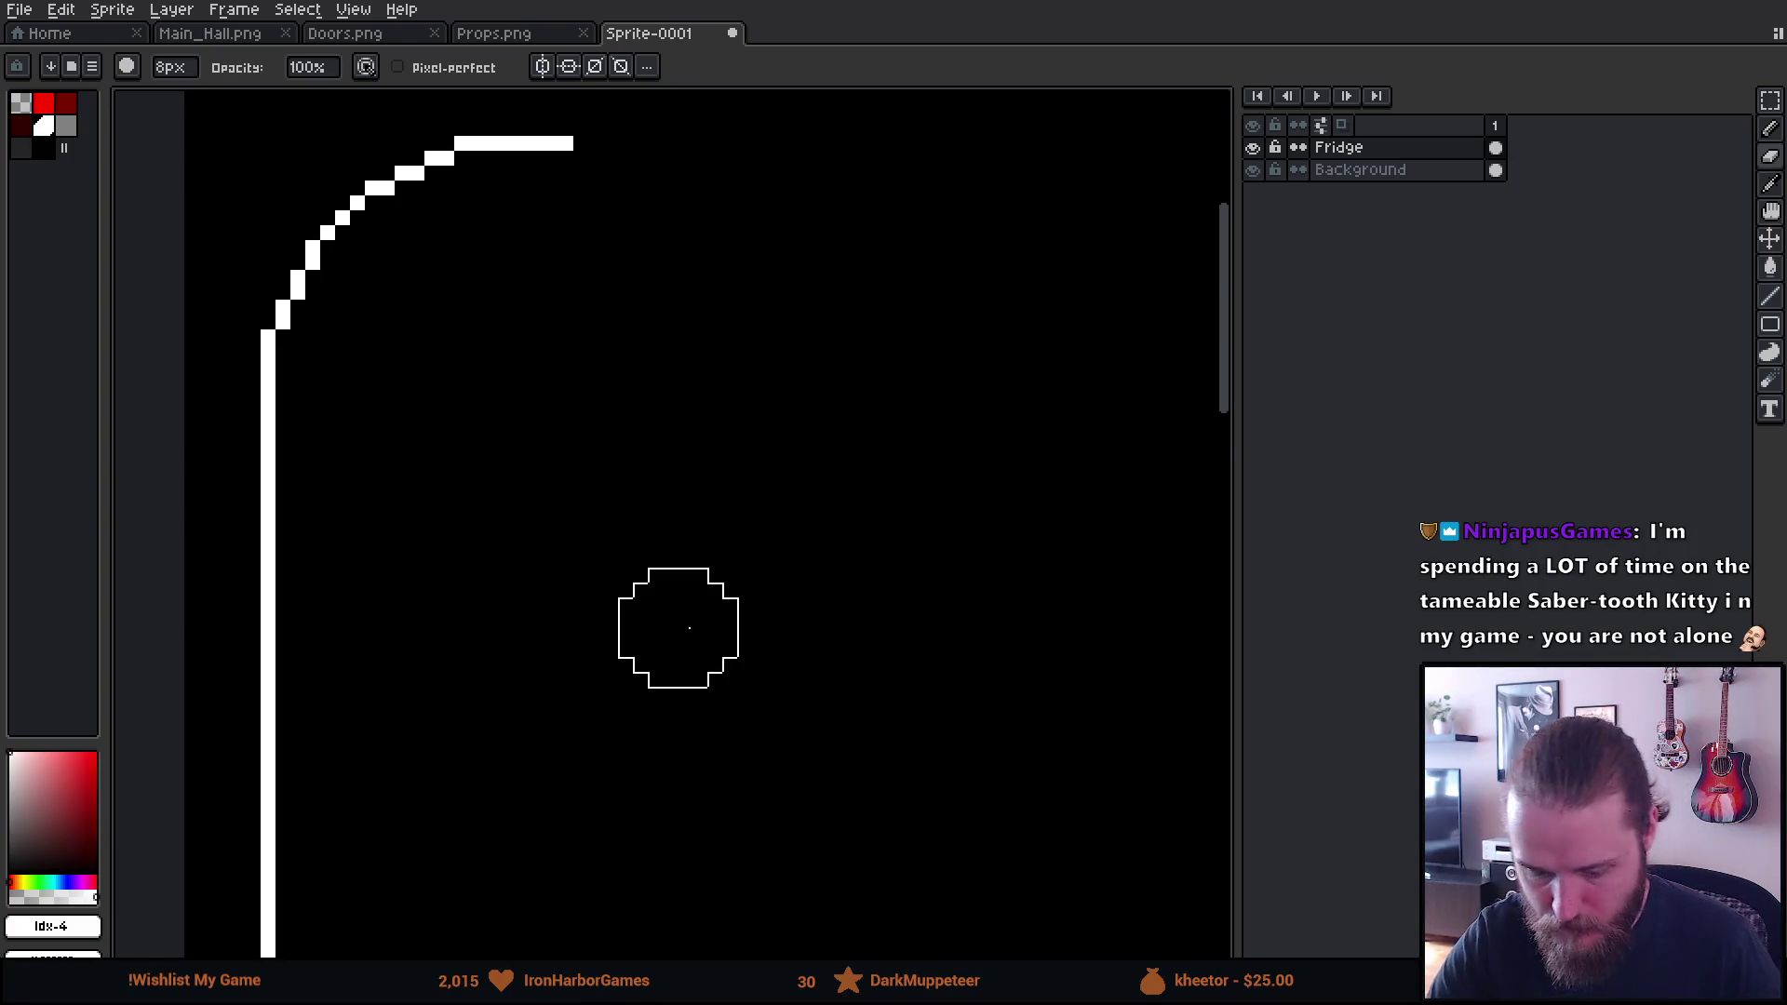
{"action": "scroll", "coordinate": [736, 652], "scroll_direction": "down", "scroll_amount": 3}
{"action": "scroll", "coordinate": [838, 744], "scroll_direction": "down", "scroll_amount": 3}
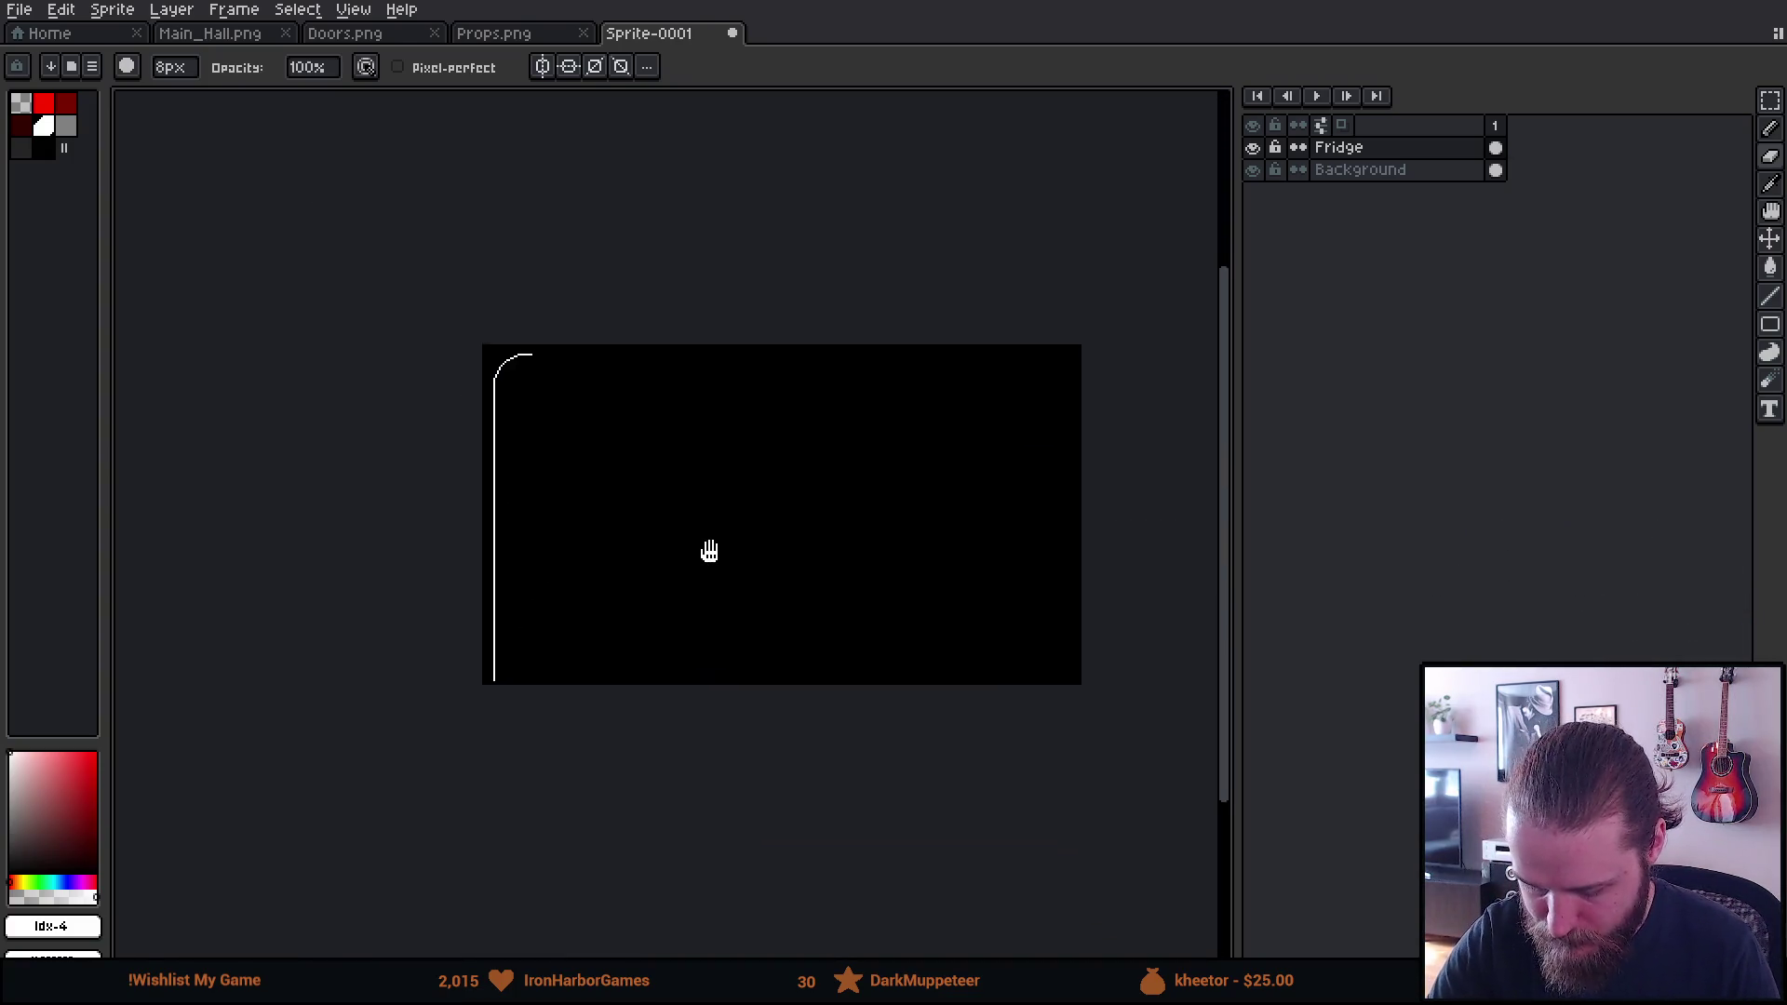
{"action": "scroll", "coordinate": [705, 604], "scroll_direction": "up", "scroll_amount": 2}
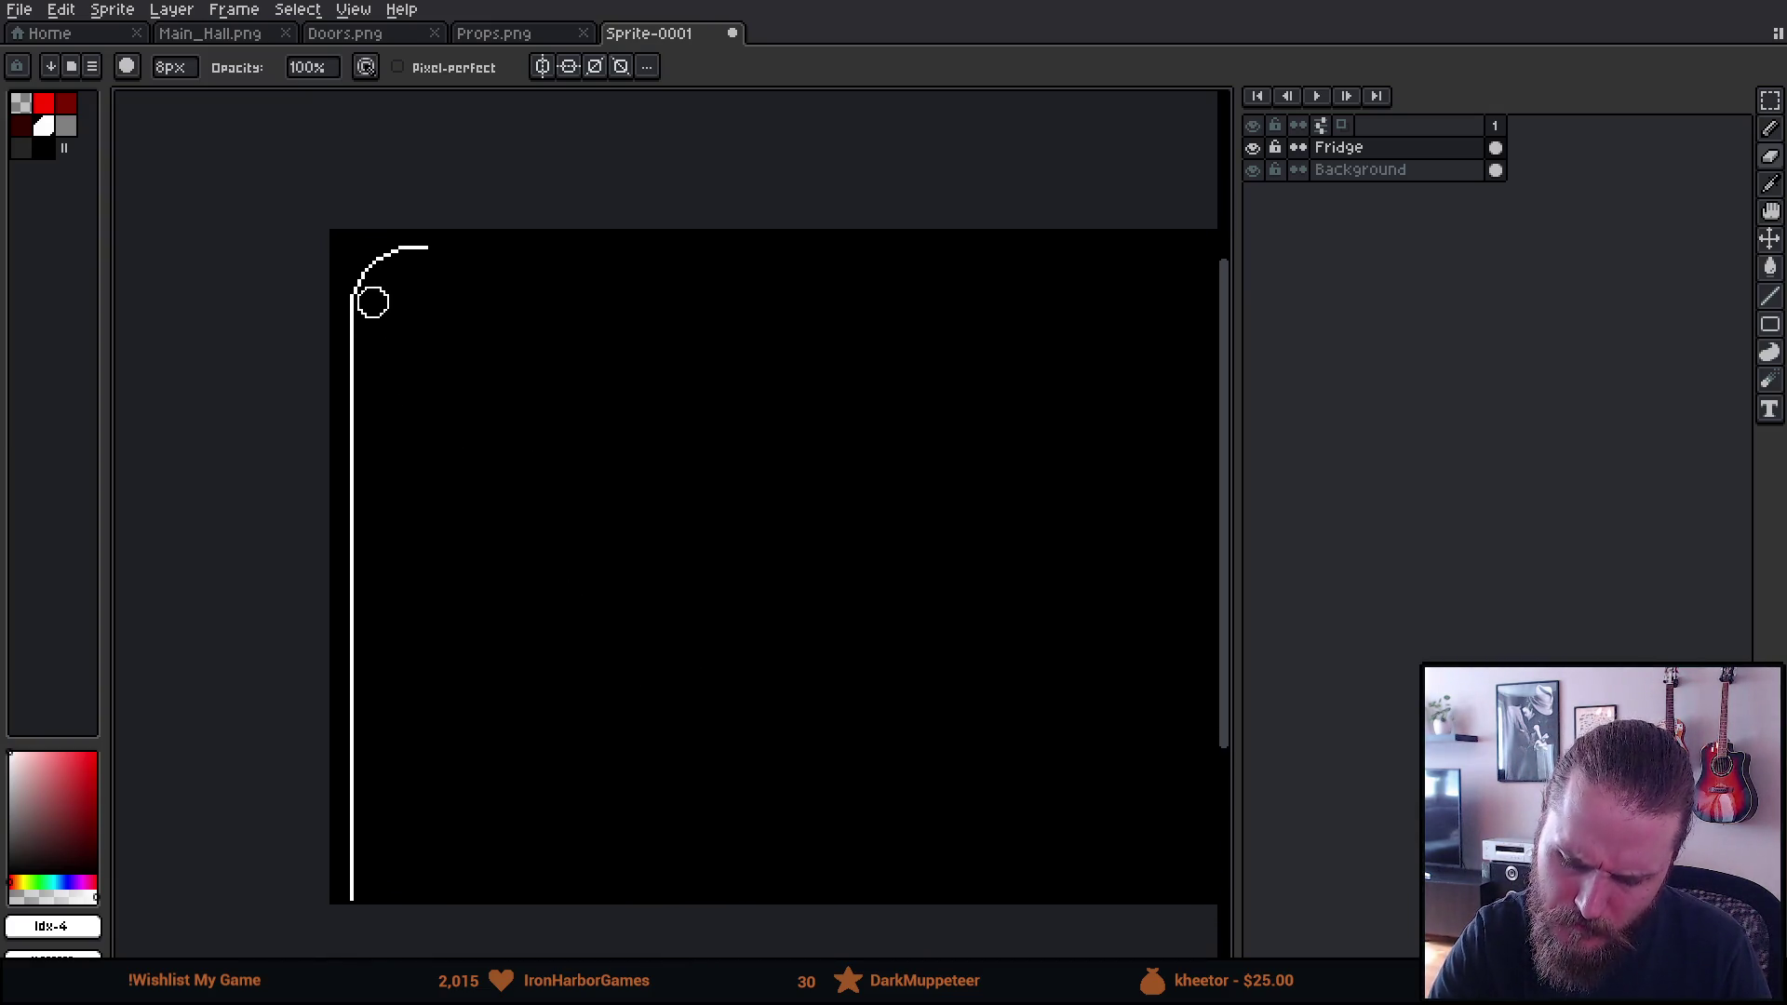
{"action": "scroll", "coordinate": [373, 301], "scroll_direction": "up", "scroll_amount": 2}
{"action": "left_click_drag", "start_coordinate": [471, 382], "coordinate": [599, 558]}
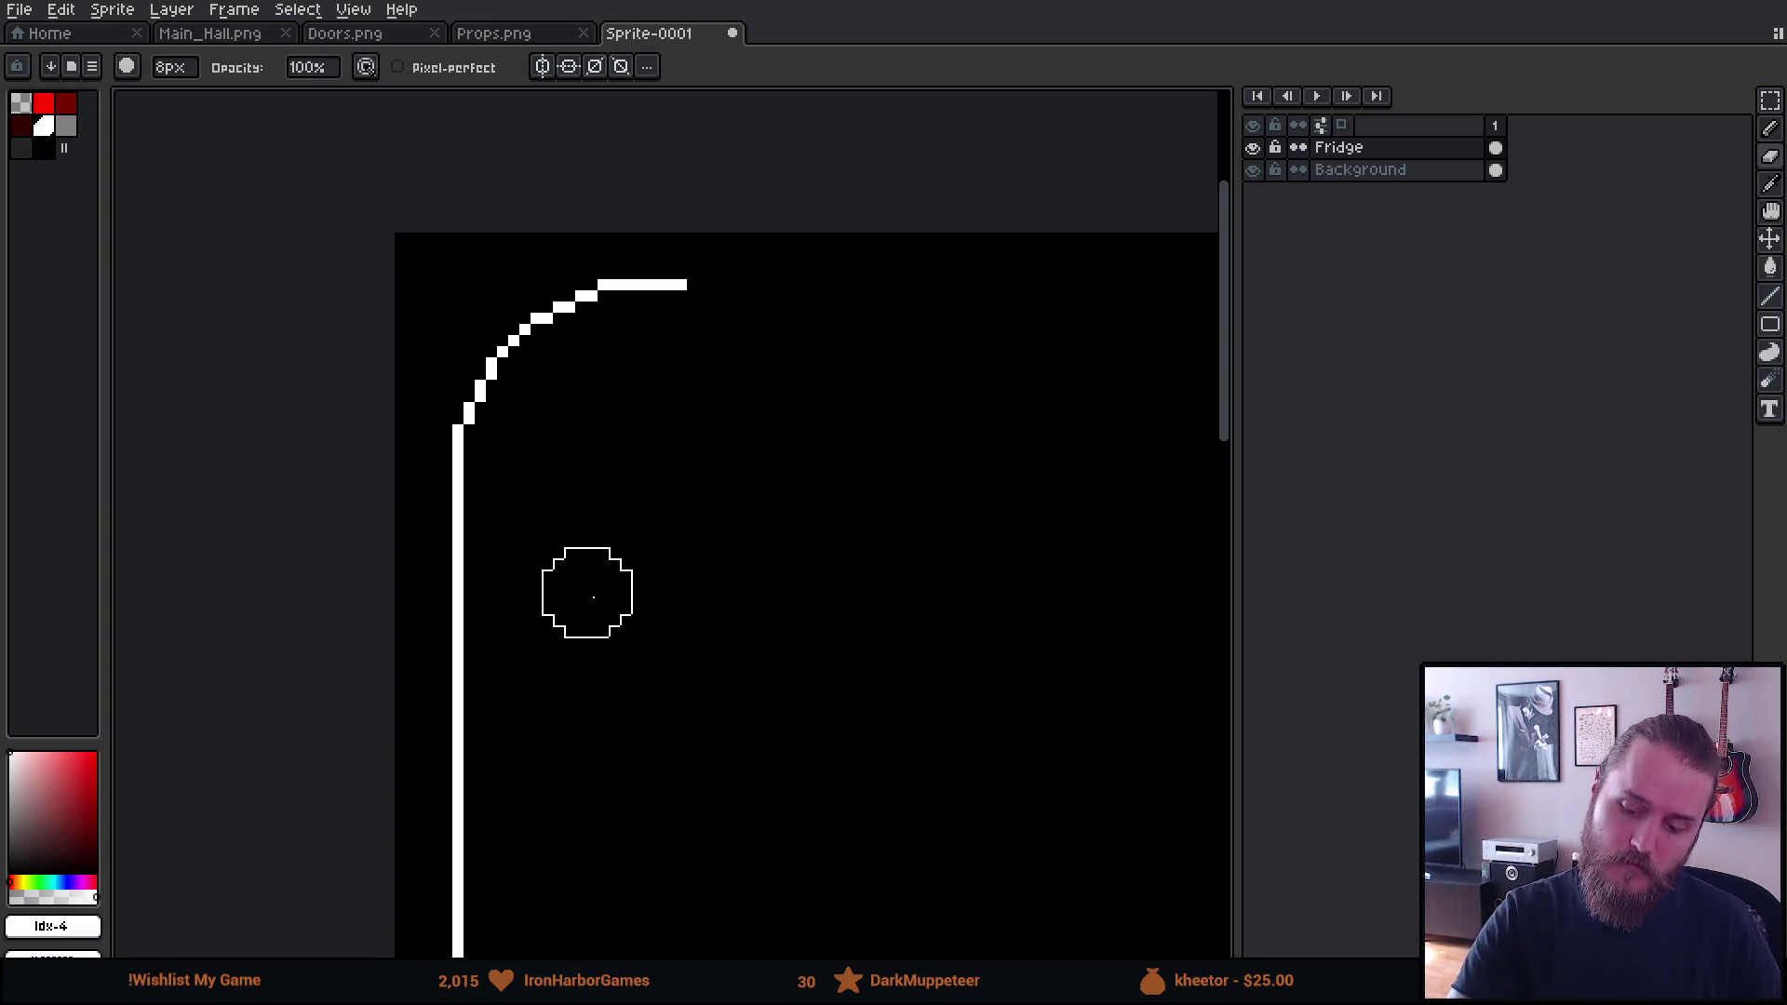
Clean the curve pixel by pixel with 1px pencil and eraser into a thin rounded corner
{"action": "key", "text": "e"}
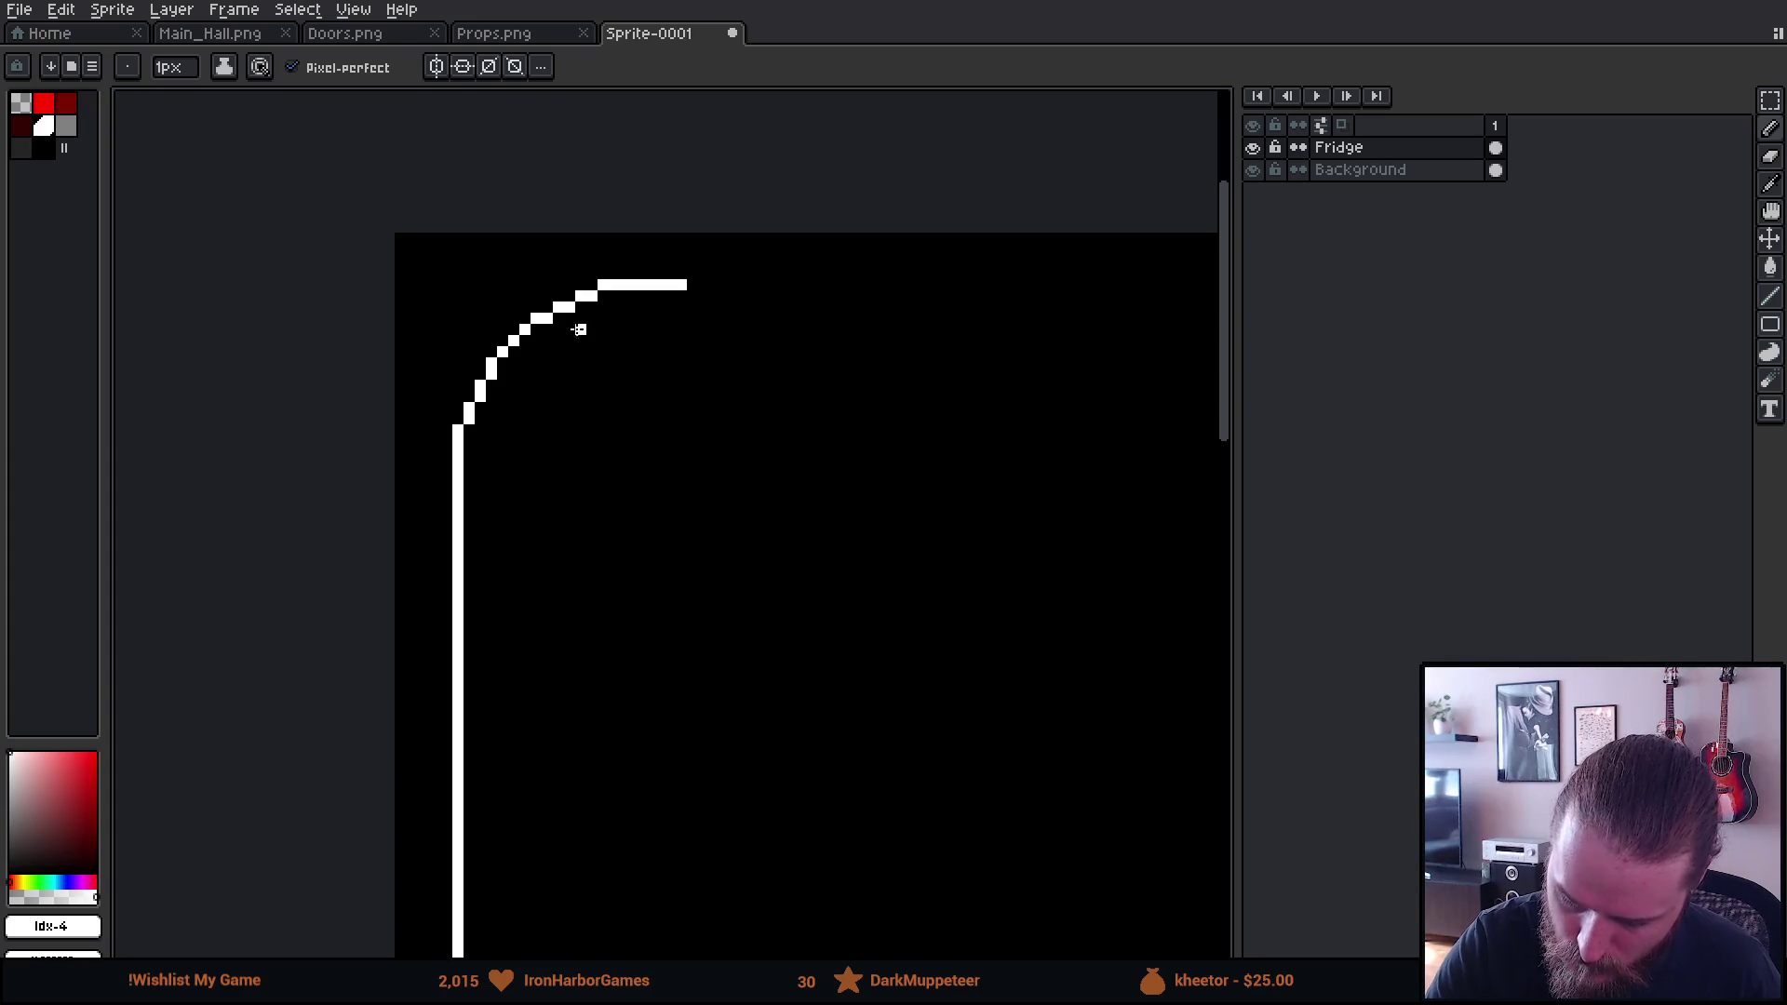
{"action": "key", "text": "b"}
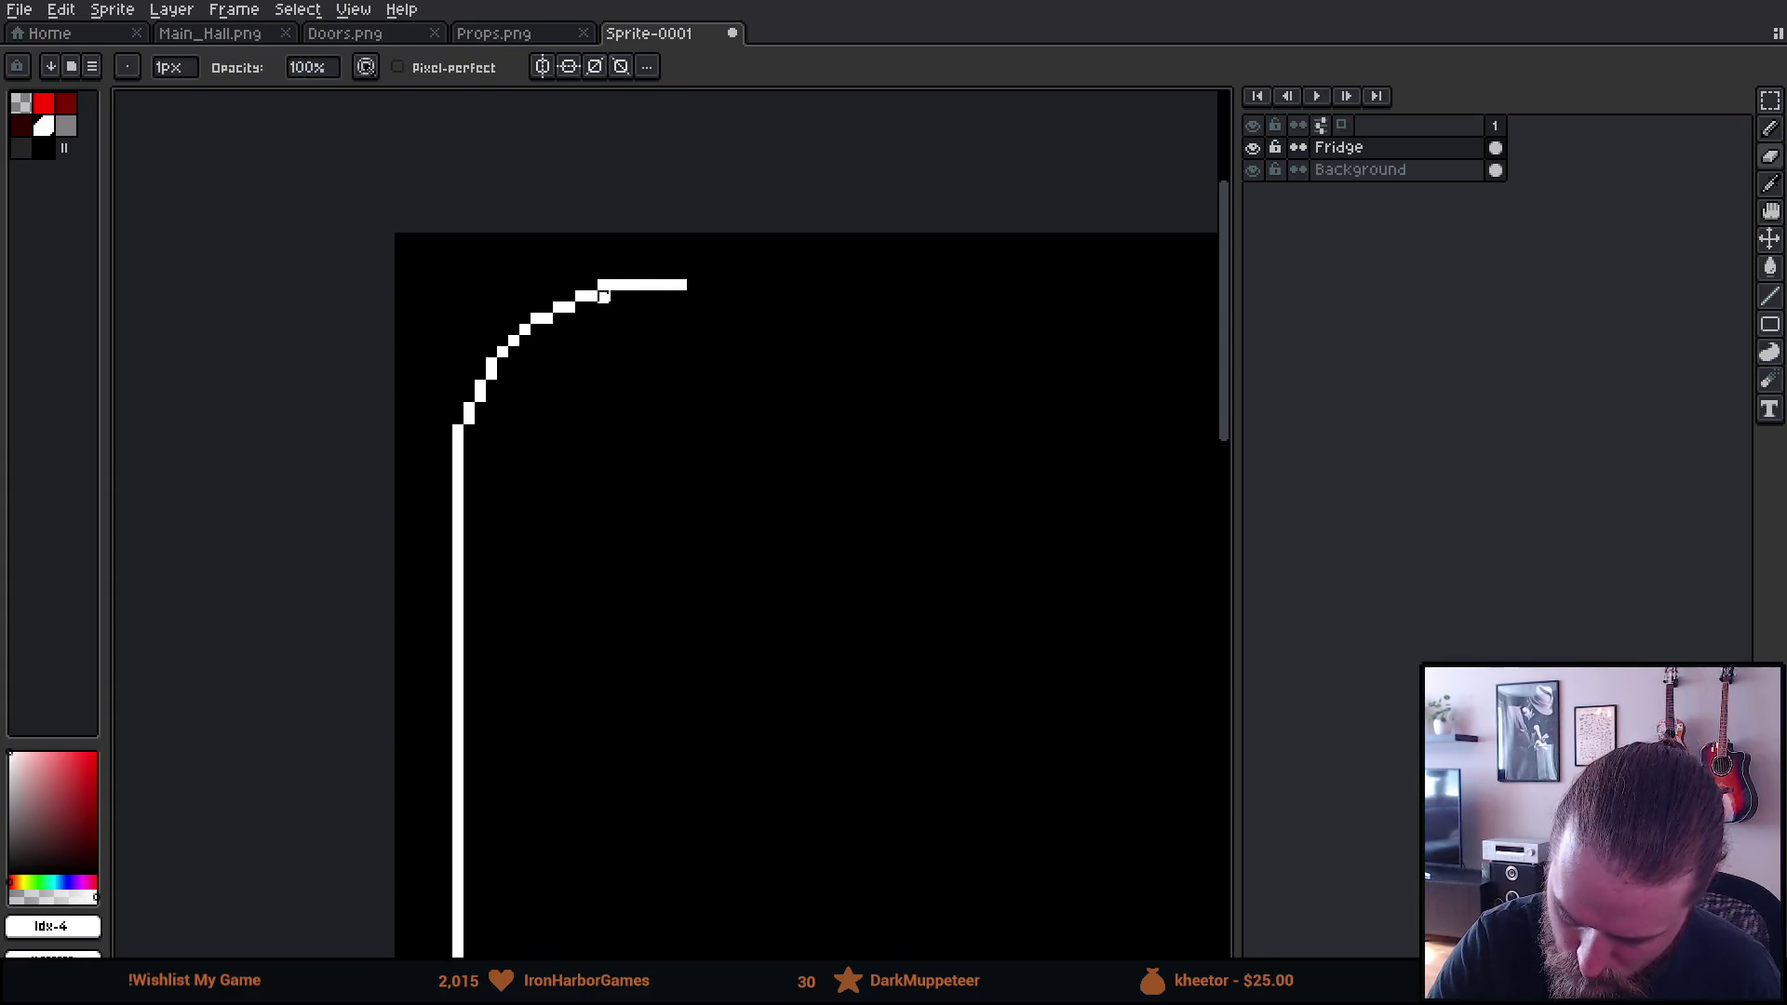
{"action": "key", "text": "e"}
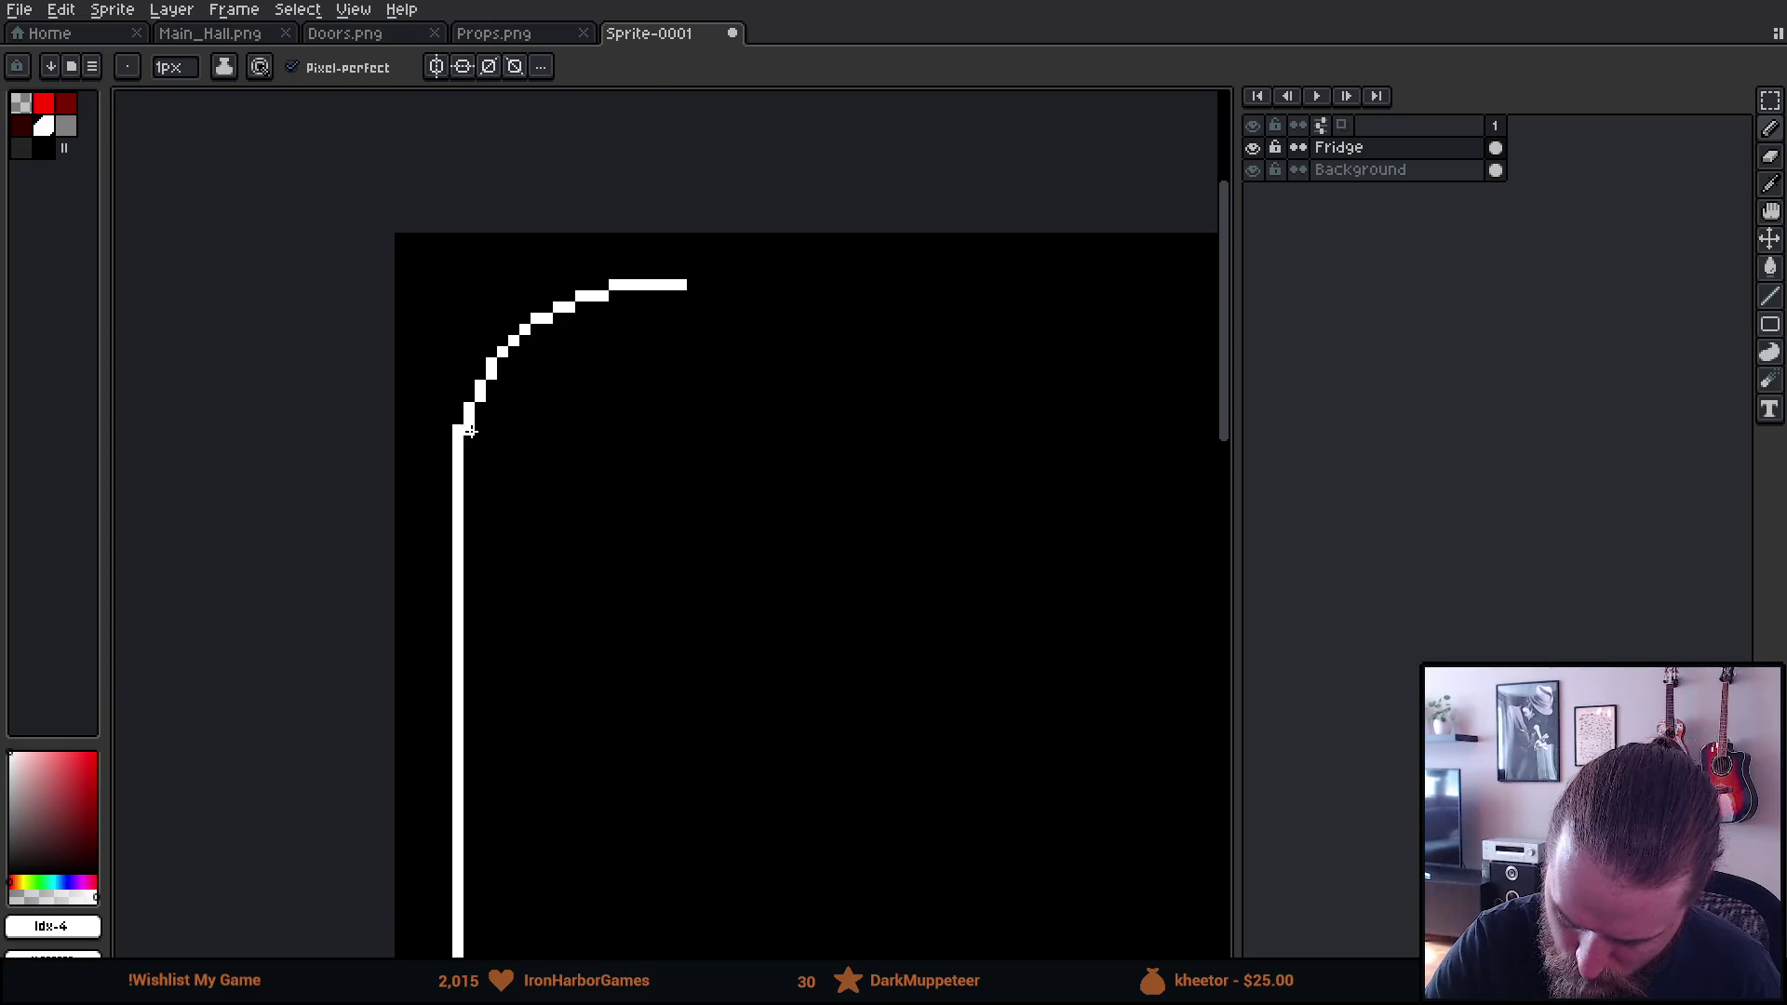
{"action": "key", "text": "b"}
{"action": "mouse_move", "coordinate": [884, 732]}
{"action": "left_mouse_down"}
{"action": "mouse_move", "coordinate": [686, 466]}
{"action": "mouse_move", "coordinate": [857, 606]}
{"action": "mouse_move", "coordinate": [935, 763]}
{"action": "left_mouse_up"}
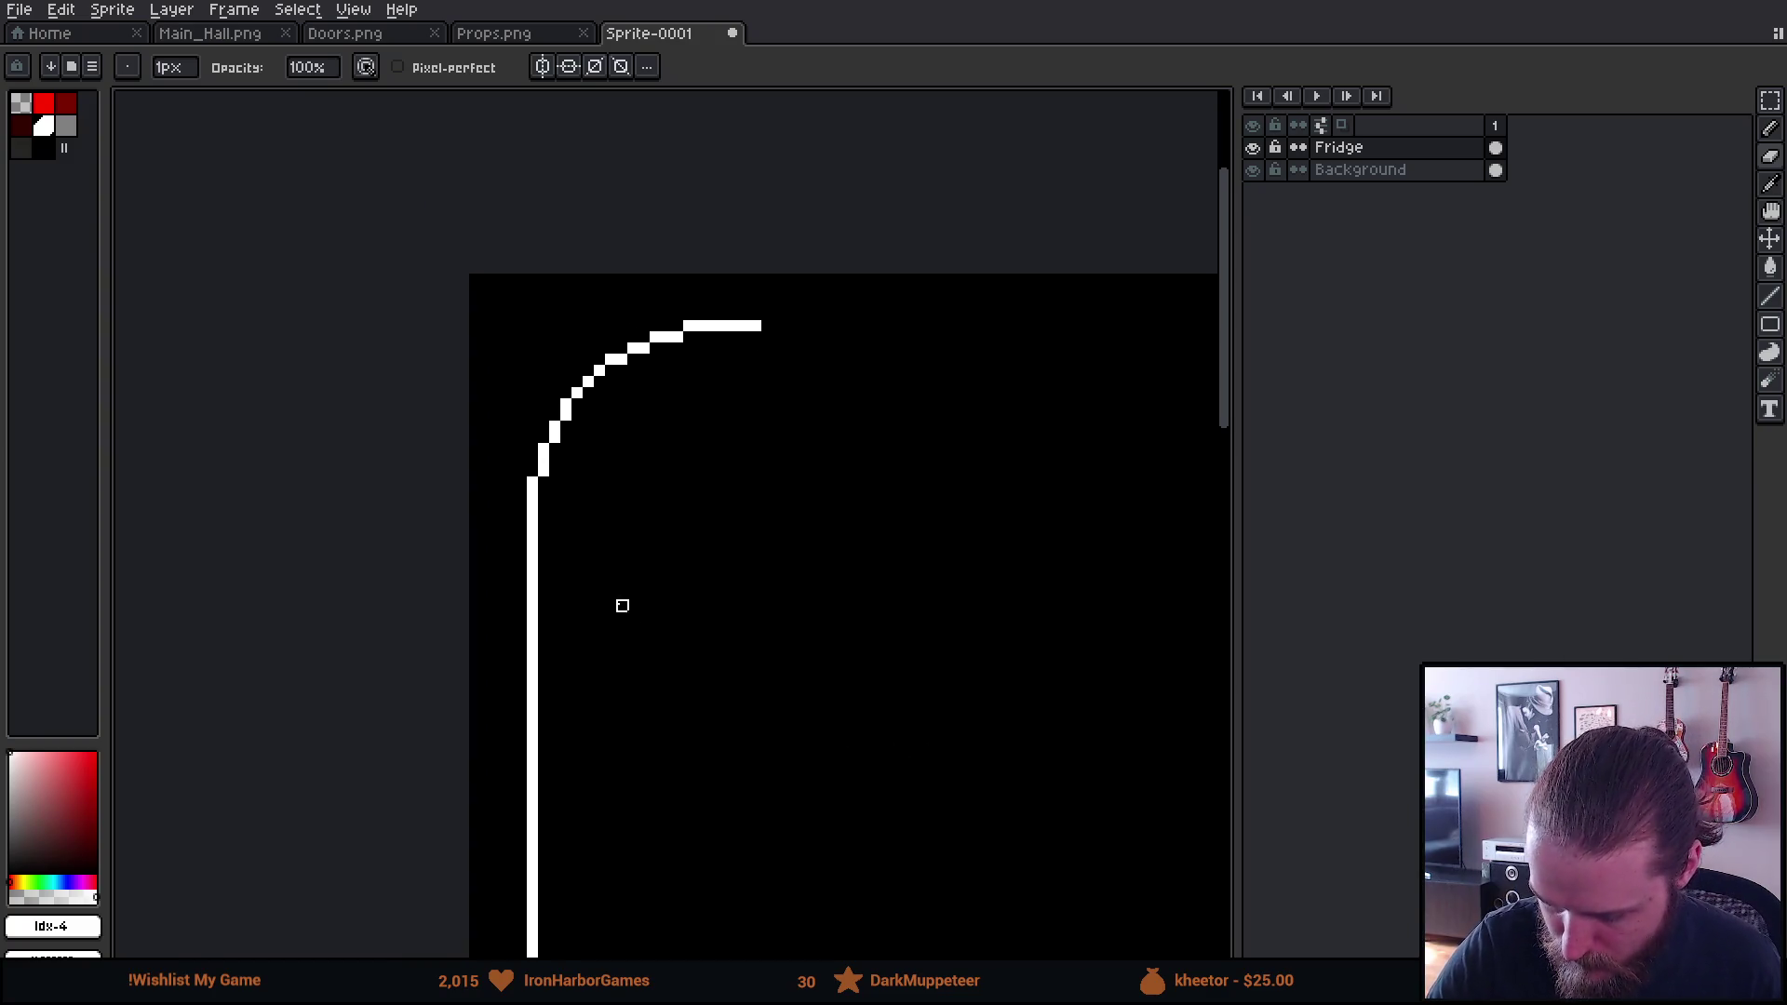
{"action": "key", "text": "e"}
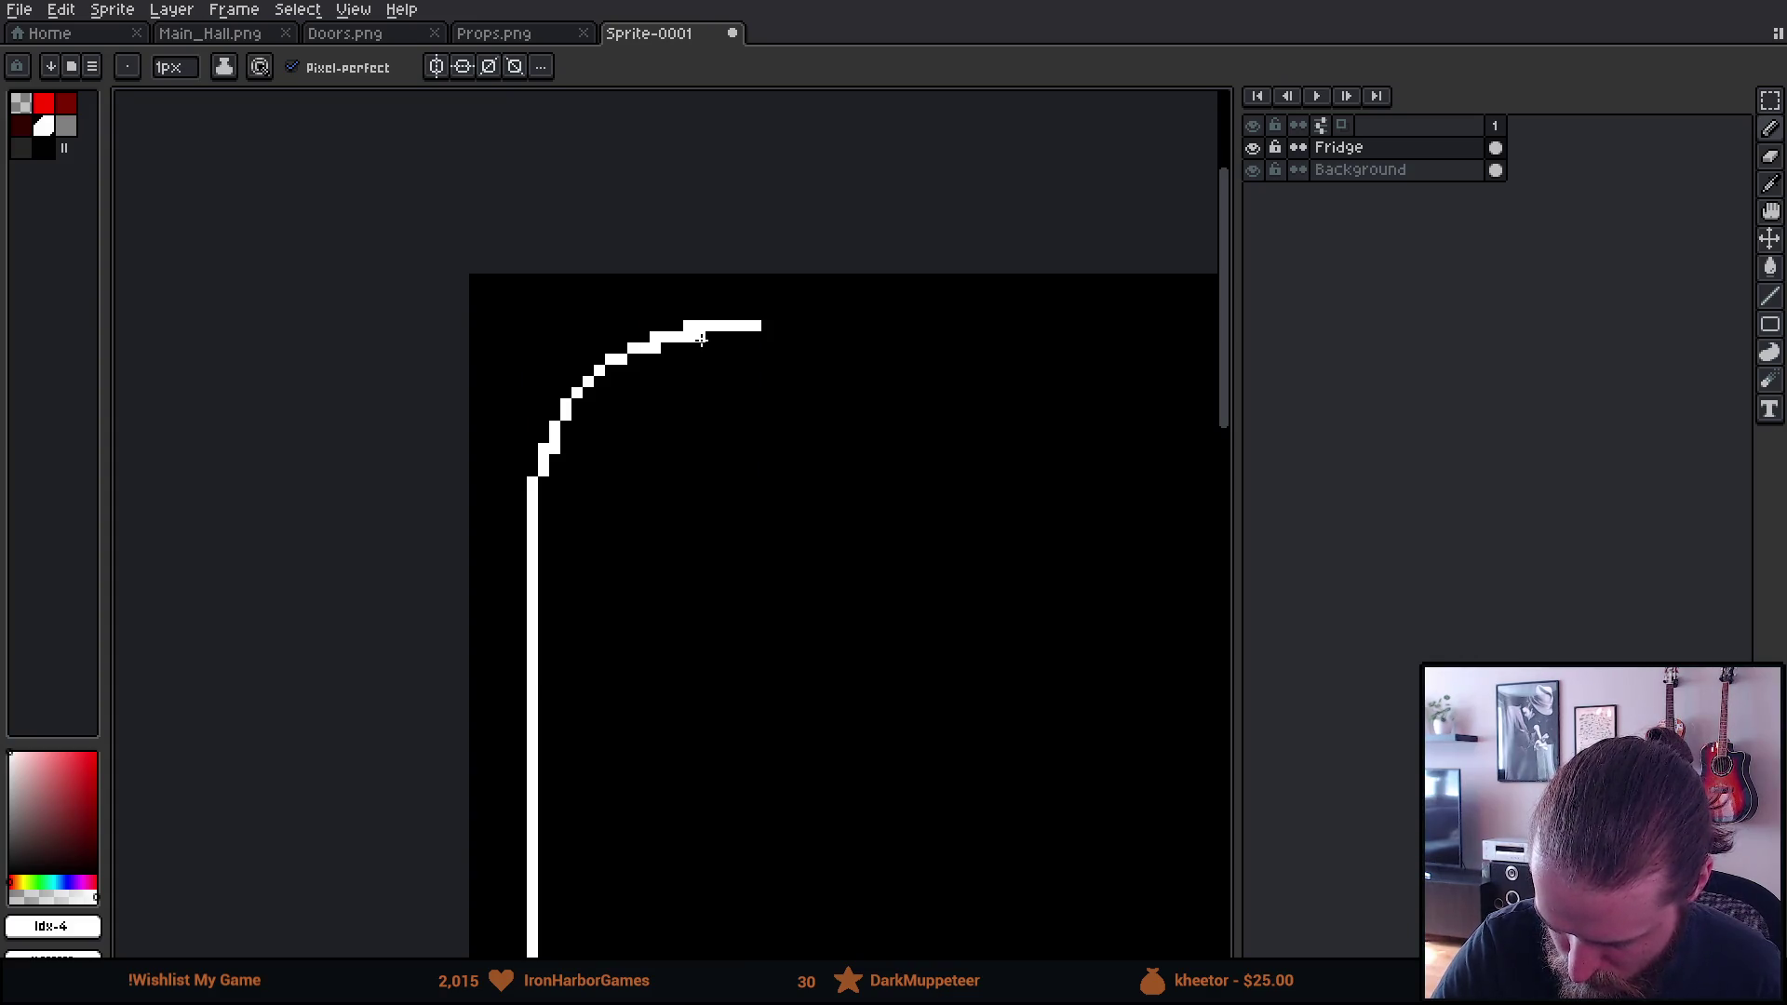
{"action": "key", "text": "b"}
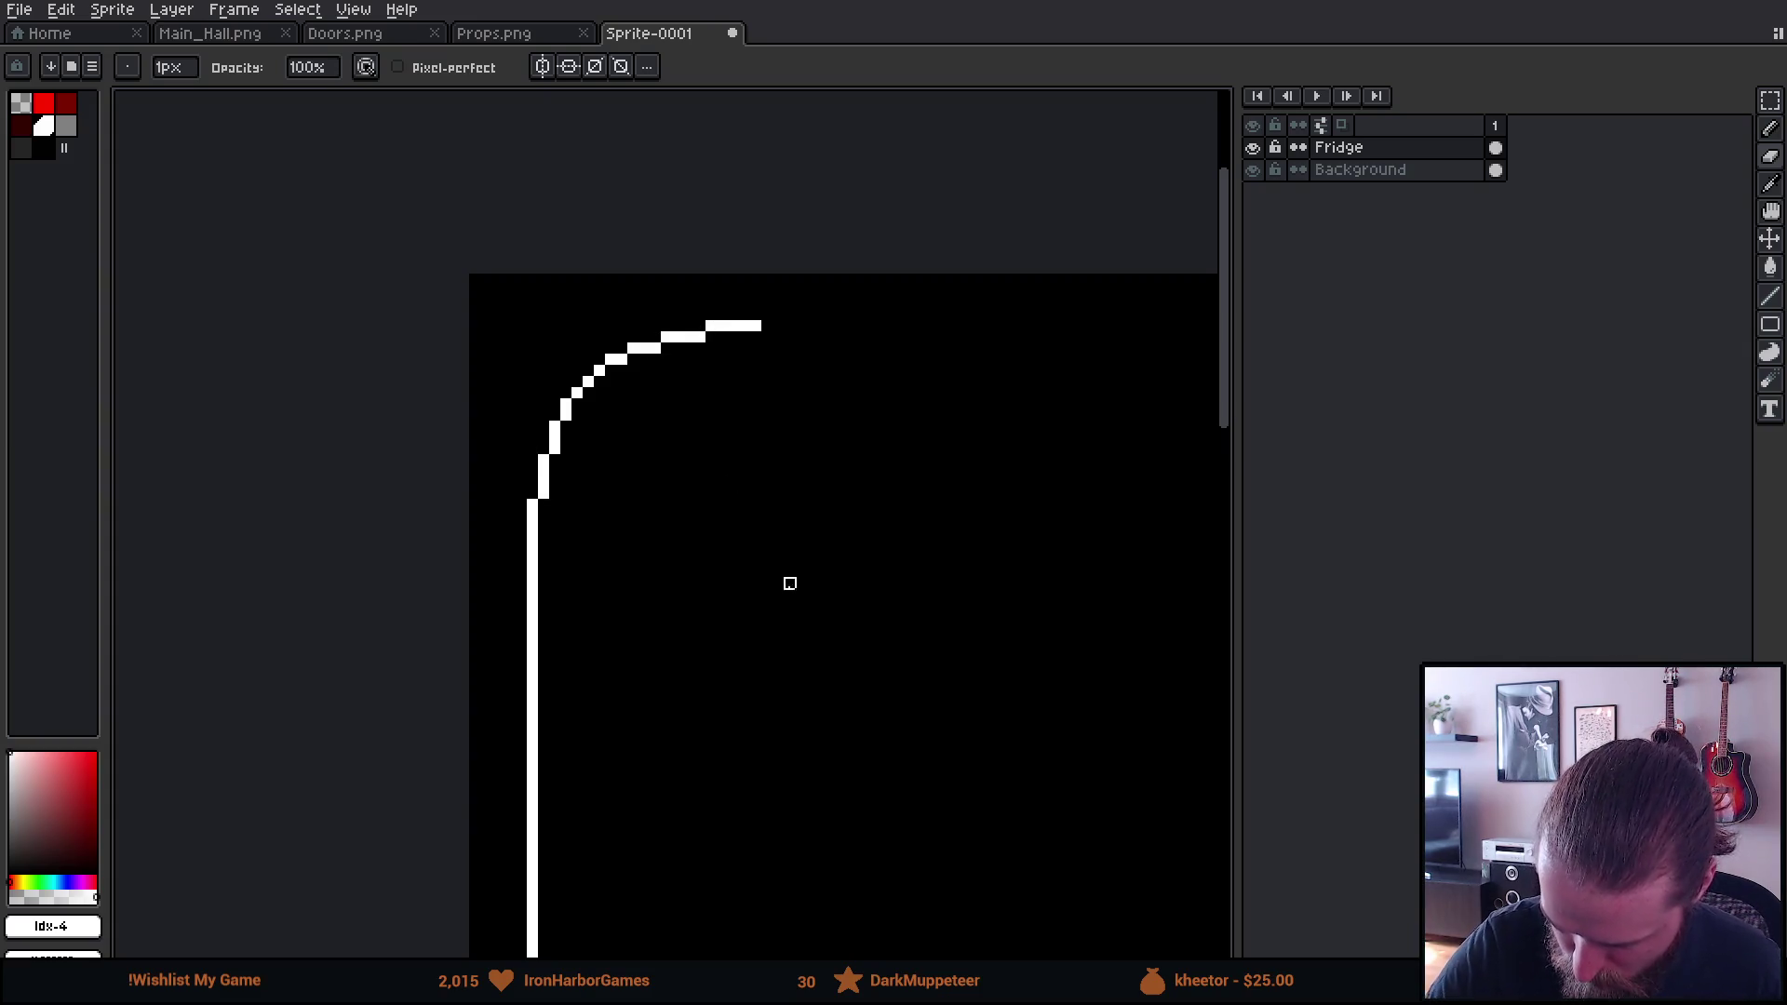
{"action": "scroll", "coordinate": [901, 695], "scroll_direction": "down", "scroll_amount": 4}
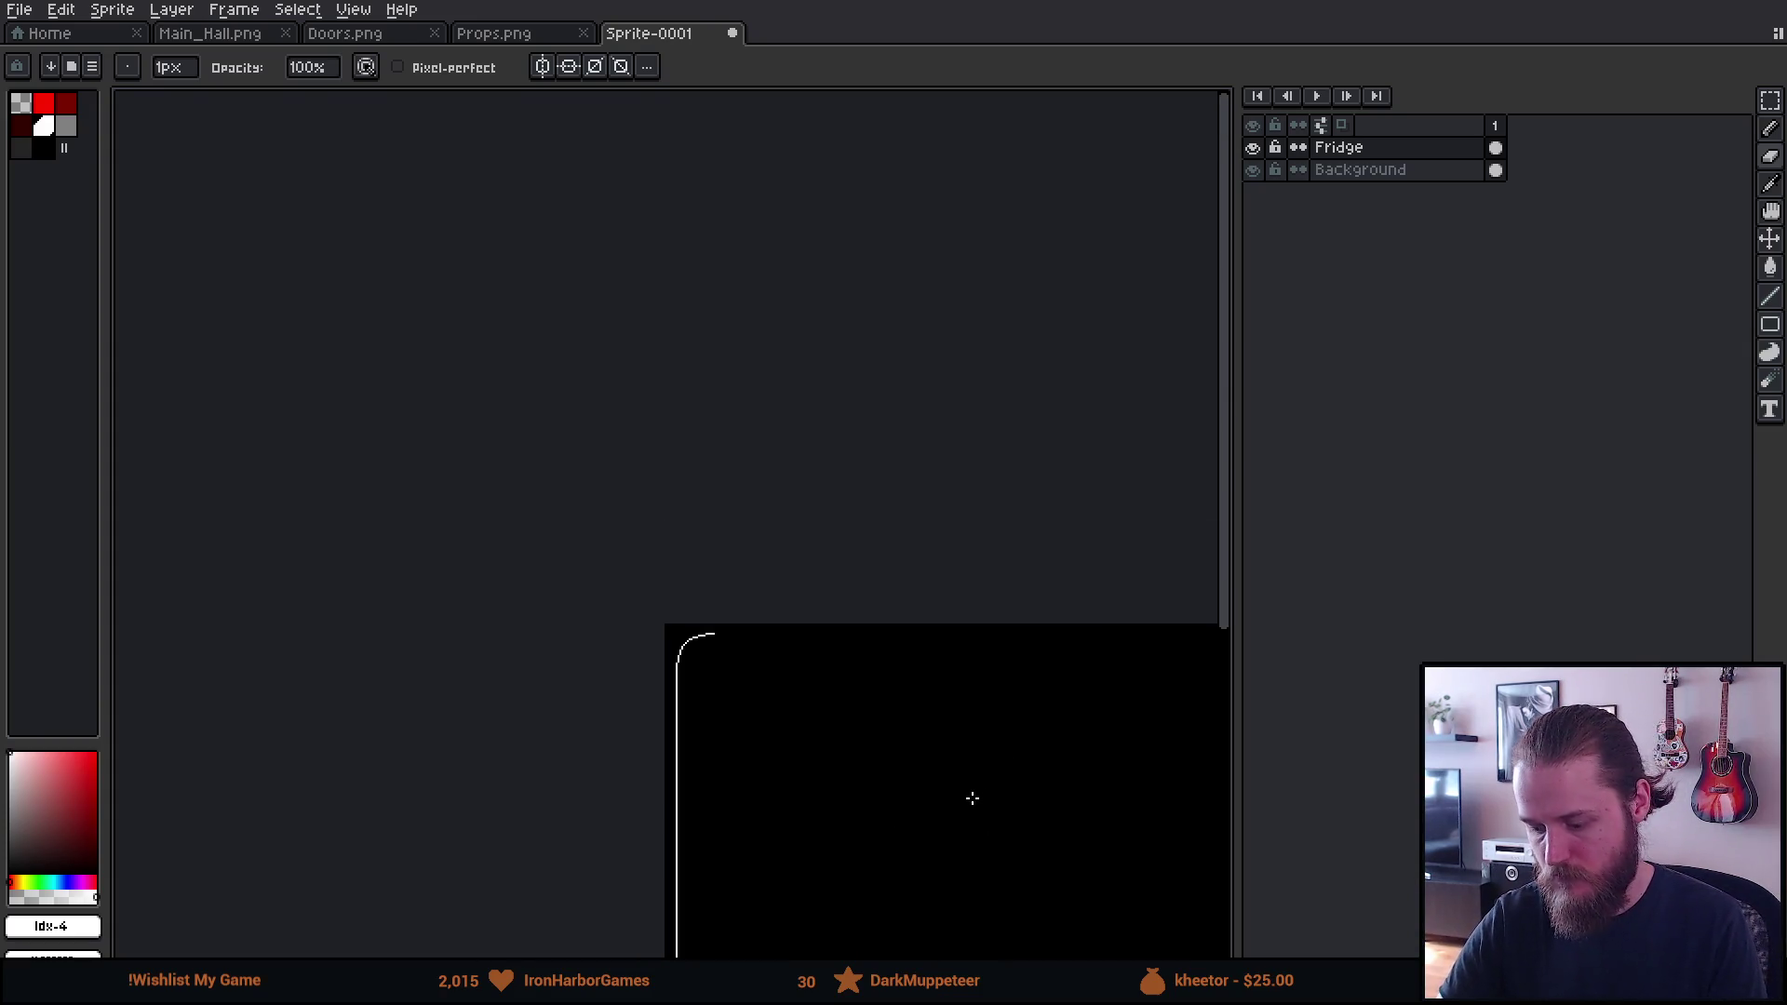
Stamp a large round white brush disc over the fridge's top corner
{"action": "left_click_drag", "start_coordinate": [950, 778], "coordinate": [862, 611]}
{"action": "scroll", "coordinate": [838, 606], "scroll_direction": "up", "scroll_amount": 2}
{"action": "scroll", "coordinate": [634, 543], "scroll_direction": "up", "scroll_amount": 1}
{"action": "scroll", "coordinate": [720, 598], "scroll_direction": "up", "scroll_amount": 1}
{"action": "scroll", "coordinate": [717, 609], "scroll_direction": "down", "scroll_amount": 2}
{"action": "scroll", "coordinate": [770, 395], "scroll_direction": "up", "scroll_amount": 10}
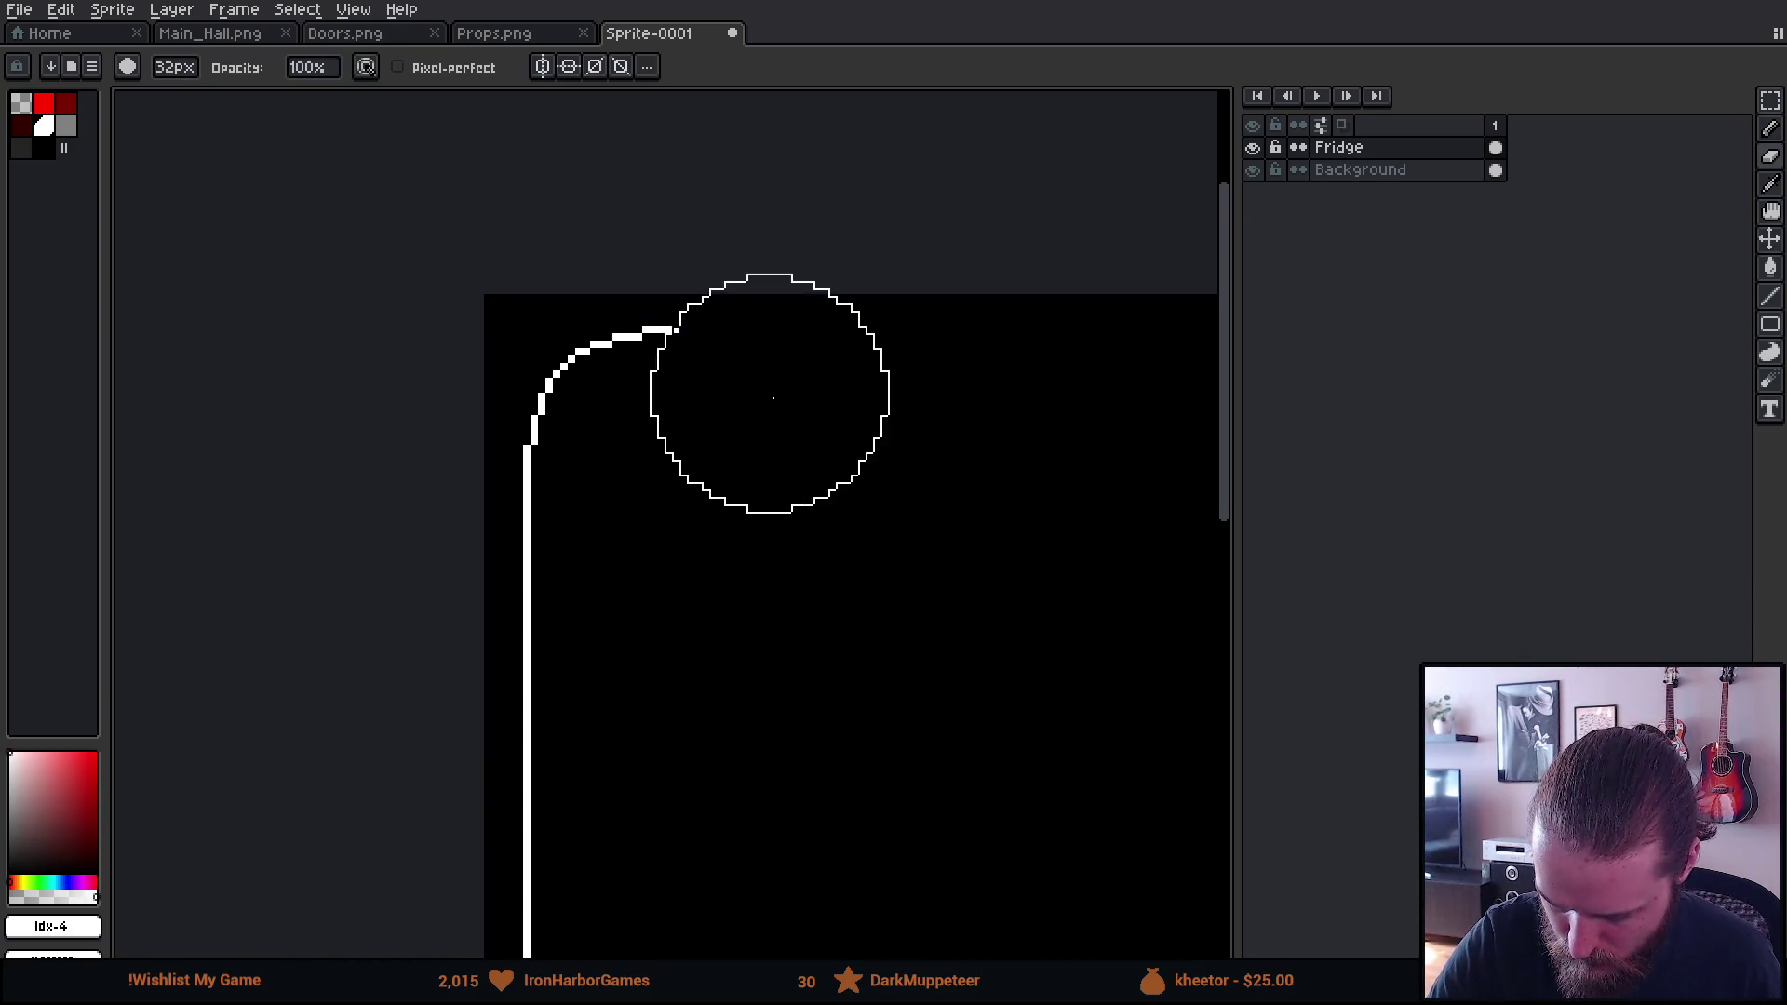
{"action": "key", "text": "b"}
{"action": "scroll", "coordinate": [698, 550], "scroll_direction": "up", "scroll_amount": 9}
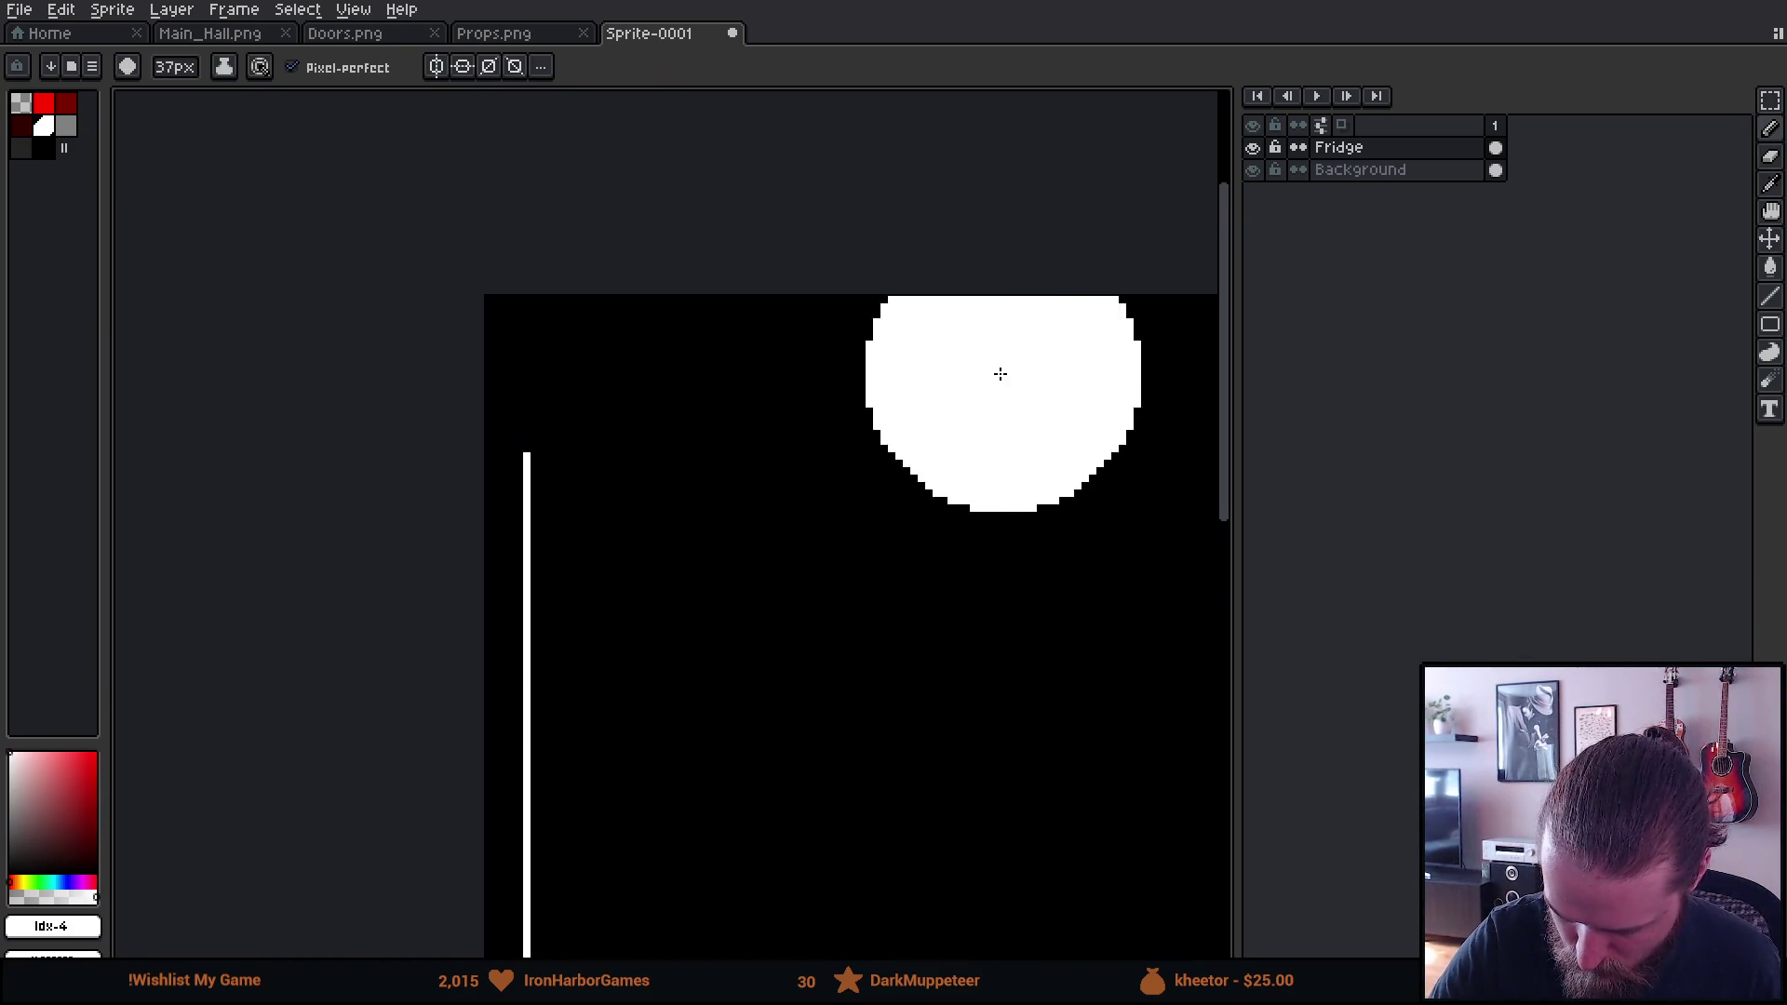
{"action": "scroll", "coordinate": [730, 499], "scroll_direction": "up", "scroll_amount": 3}
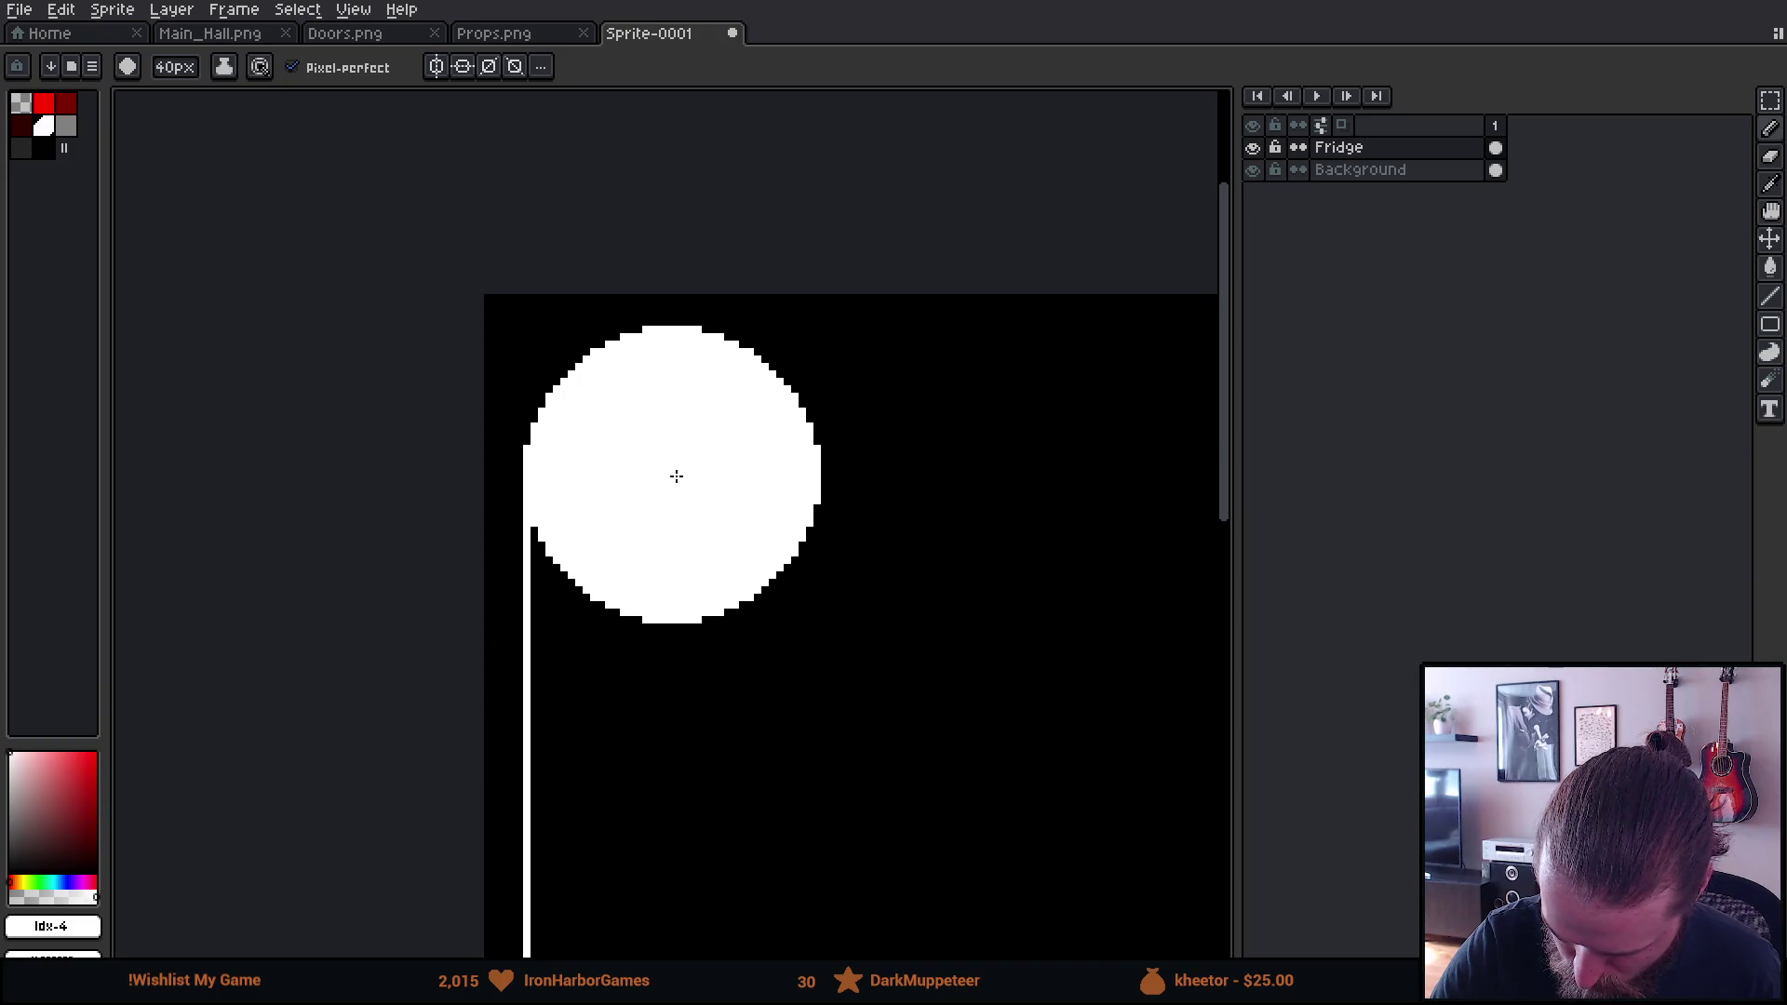
Erase the disc to a crescent with the 43px eraser, then trim it thin at 17px
{"action": "key", "text": "e"}
{"action": "mouse_move", "coordinate": [677, 480]}
{"action": "left_mouse_down"}
{"action": "mouse_move", "coordinate": [692, 564]}
{"action": "mouse_move", "coordinate": [724, 563]}
{"action": "mouse_move", "coordinate": [763, 495]}
{"action": "left_mouse_up"}
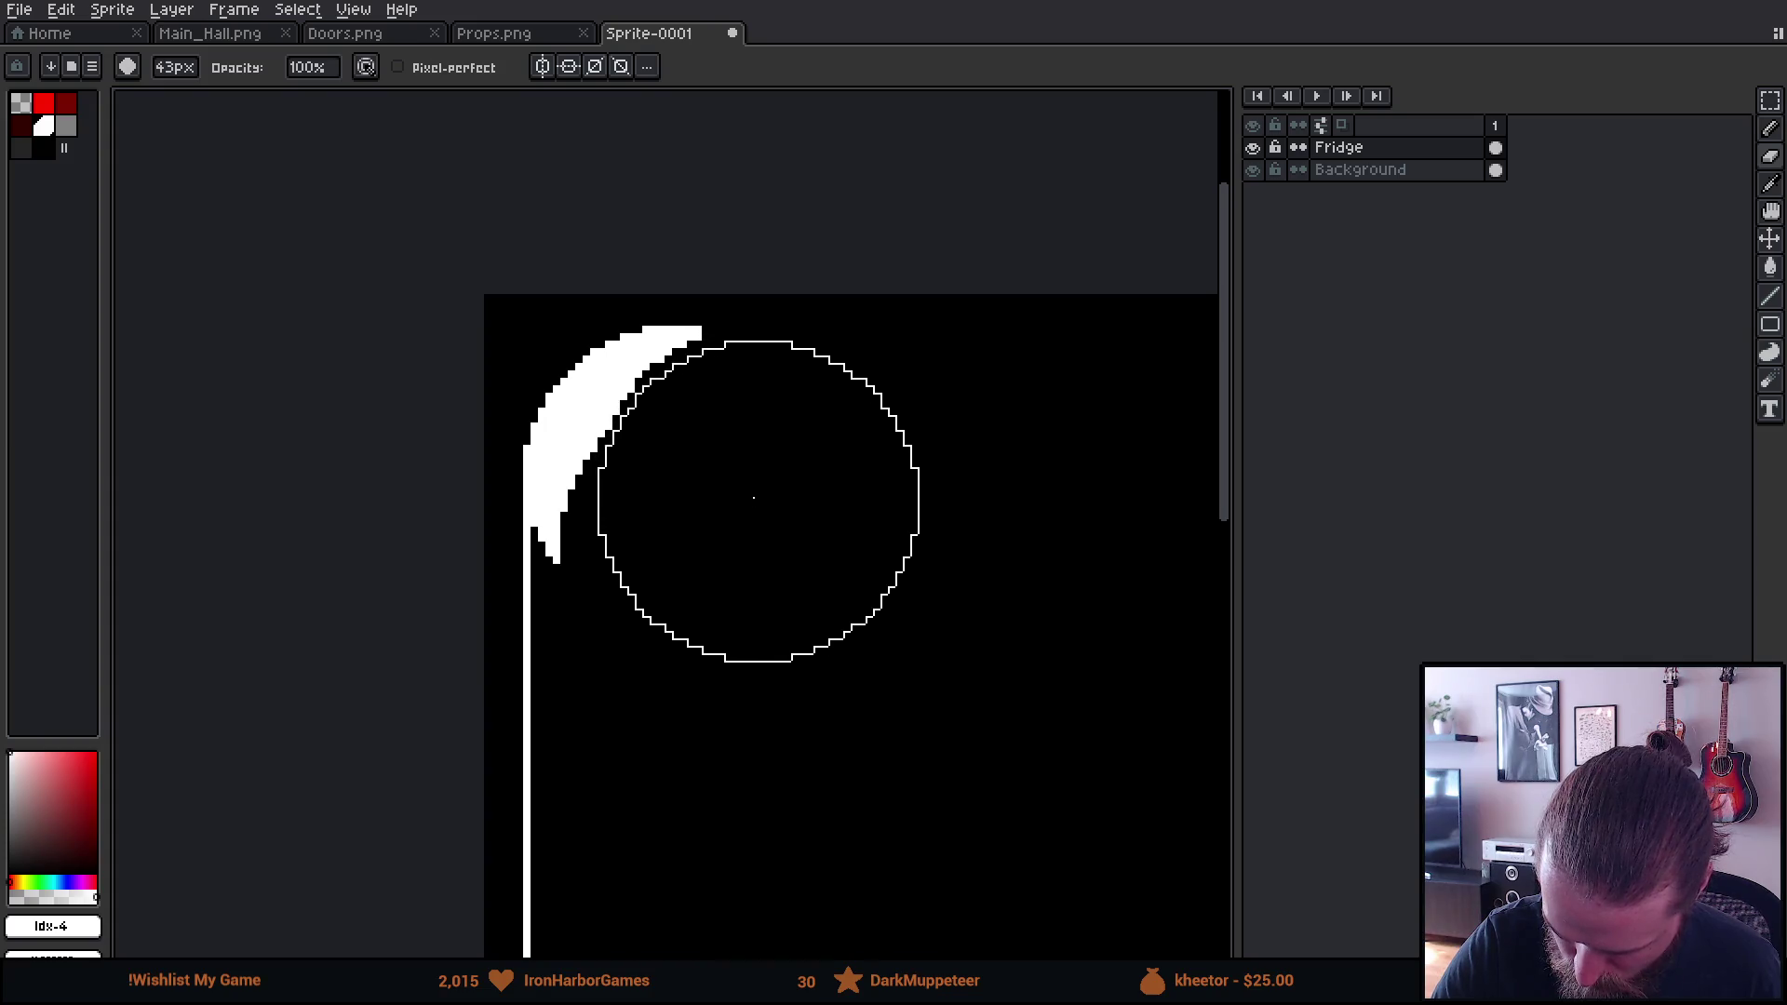
{"action": "key", "text": "minus"}
{"action": "key", "text": "minus"}
{"action": "key", "text": "minus"}
{"action": "mouse_move", "coordinate": [594, 550]}
{"action": "left_mouse_down"}
{"action": "mouse_move", "coordinate": [600, 479]}
{"action": "mouse_move", "coordinate": [635, 427]}
{"action": "left_mouse_up"}
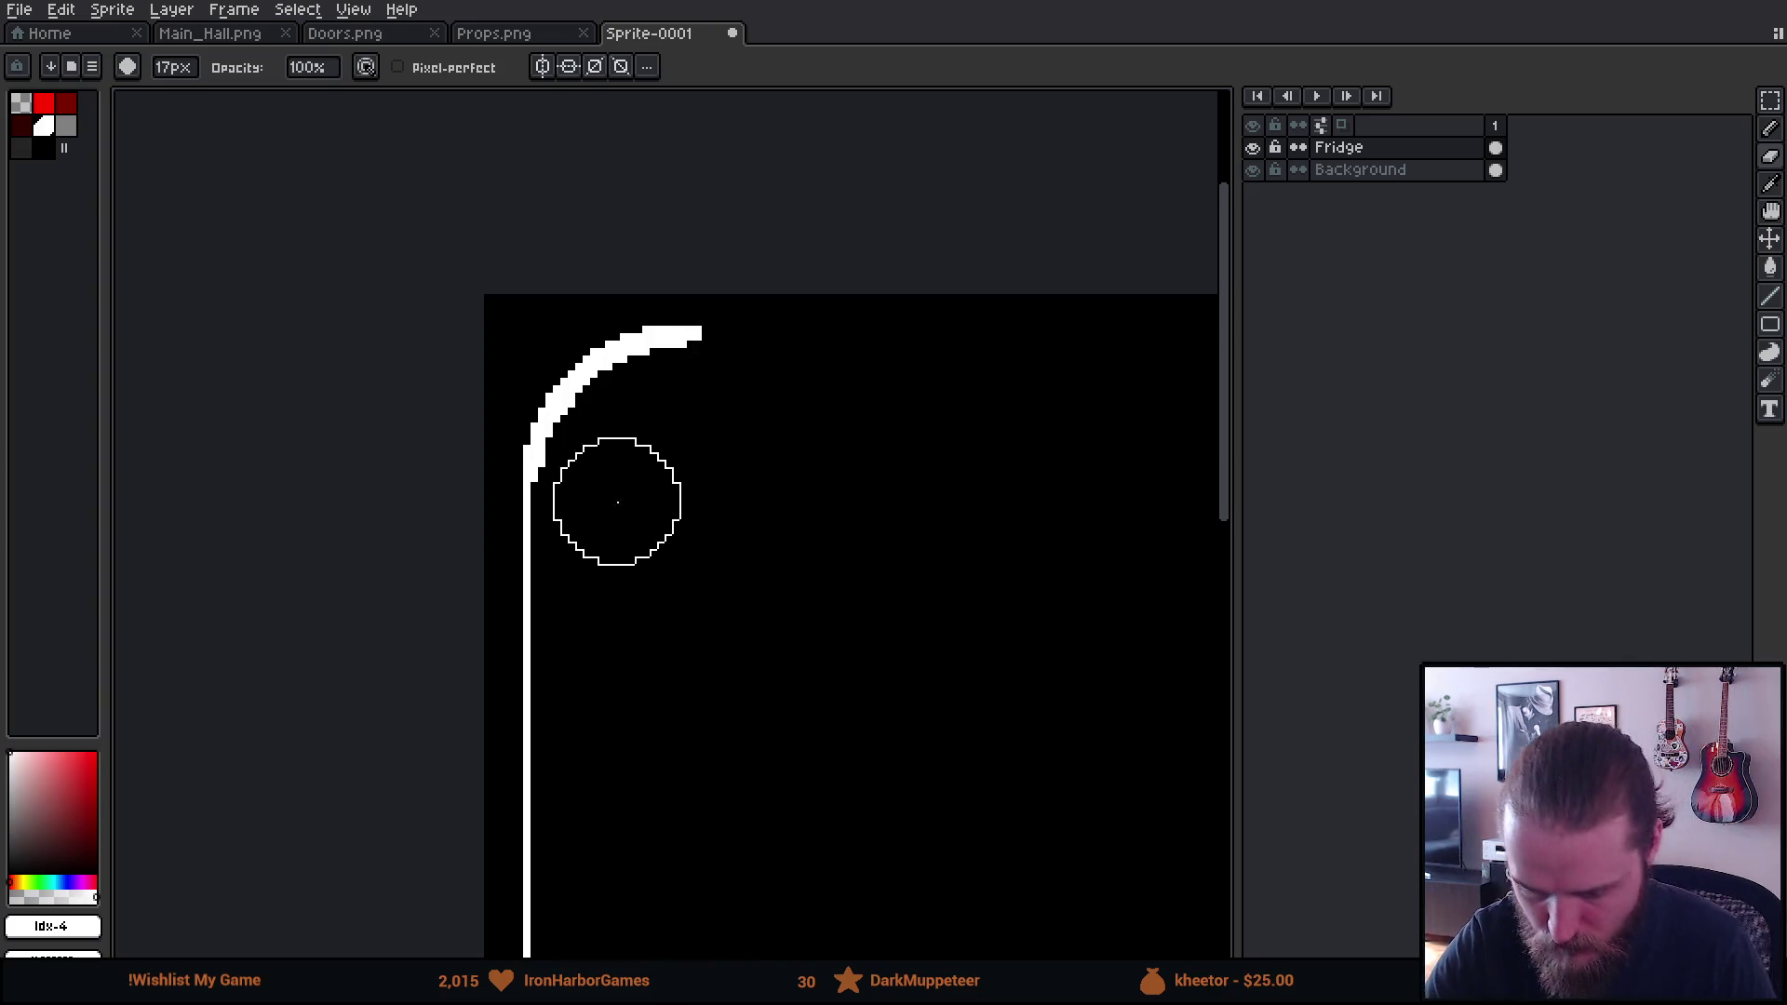
With a 1px eraser, clear stray and thick pixels so the arc is one pixel wide
{"action": "scroll", "coordinate": [615, 503], "scroll_direction": "up", "scroll_amount": 3}
{"action": "left_click_drag", "start_coordinate": [585, 485], "coordinate": [735, 772]}
{"action": "key", "text": "minus"}
{"action": "key", "text": "minus"}
{"action": "key", "text": "minus"}
{"action": "mouse_move", "coordinate": [607, 663]}
{"action": "left_mouse_down"}
{"action": "mouse_move", "coordinate": [626, 701]}
{"action": "mouse_move", "coordinate": [630, 640]}
{"action": "left_mouse_up"}
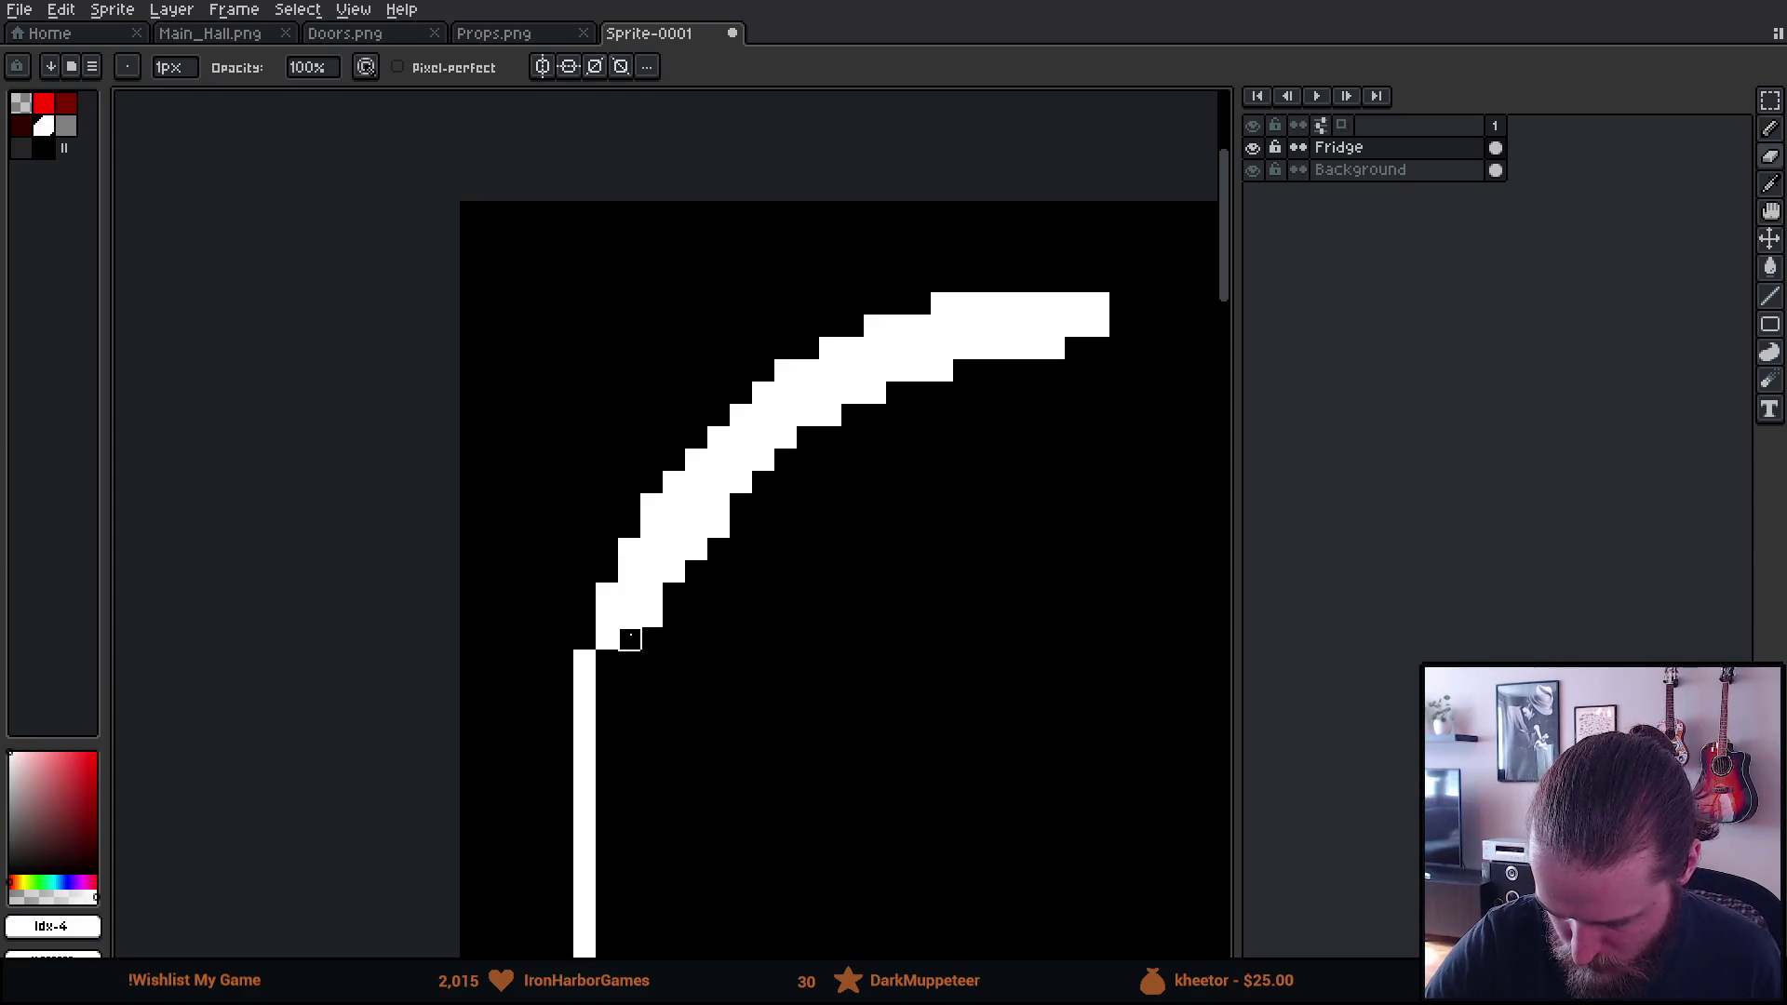
{"action": "left_click_drag", "start_coordinate": [652, 550], "coordinate": [674, 573]}
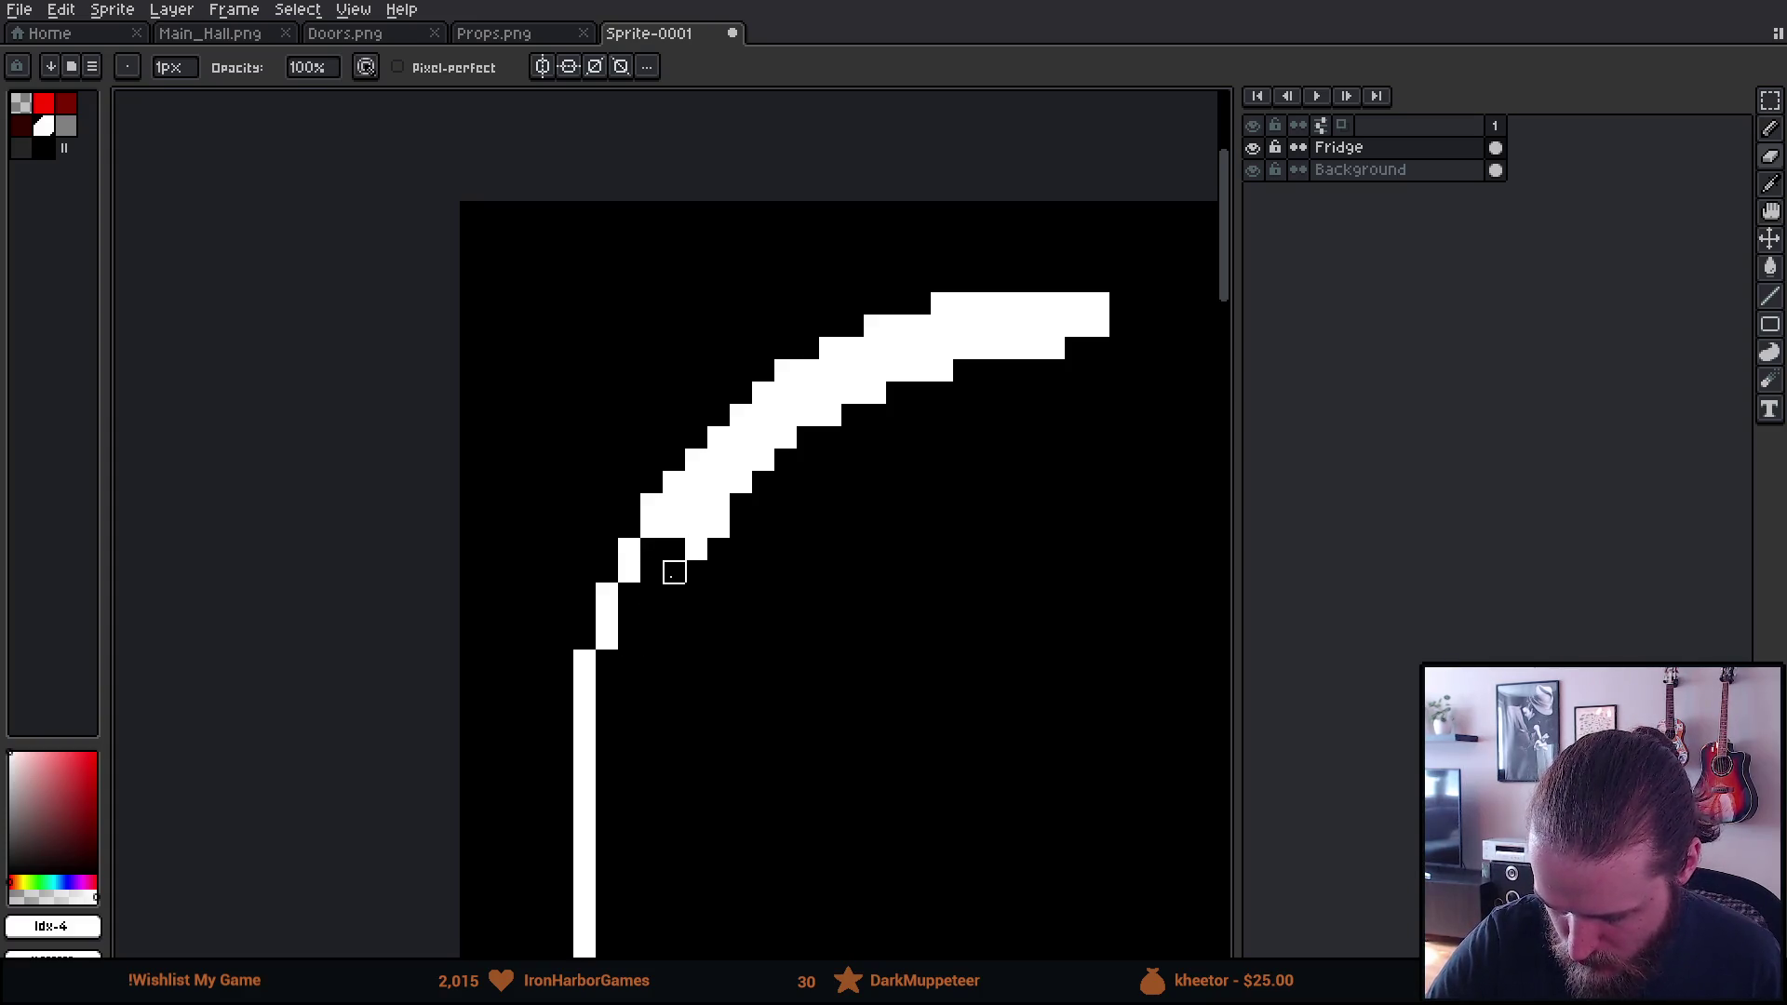
{"action": "mouse_move", "coordinate": [674, 504]}
{"action": "left_mouse_down"}
{"action": "mouse_move", "coordinate": [698, 503]}
{"action": "mouse_move", "coordinate": [719, 549]}
{"action": "left_mouse_up"}
{"action": "mouse_move", "coordinate": [698, 483]}
{"action": "left_mouse_down"}
{"action": "mouse_move", "coordinate": [765, 415]}
{"action": "mouse_move", "coordinate": [819, 405]}
{"action": "mouse_move", "coordinate": [764, 461]}
{"action": "mouse_move", "coordinate": [830, 415]}
{"action": "mouse_move", "coordinate": [897, 410]}
{"action": "mouse_move", "coordinate": [766, 447]}
{"action": "mouse_move", "coordinate": [599, 557]}
{"action": "mouse_move", "coordinate": [933, 487]}
{"action": "left_mouse_up"}
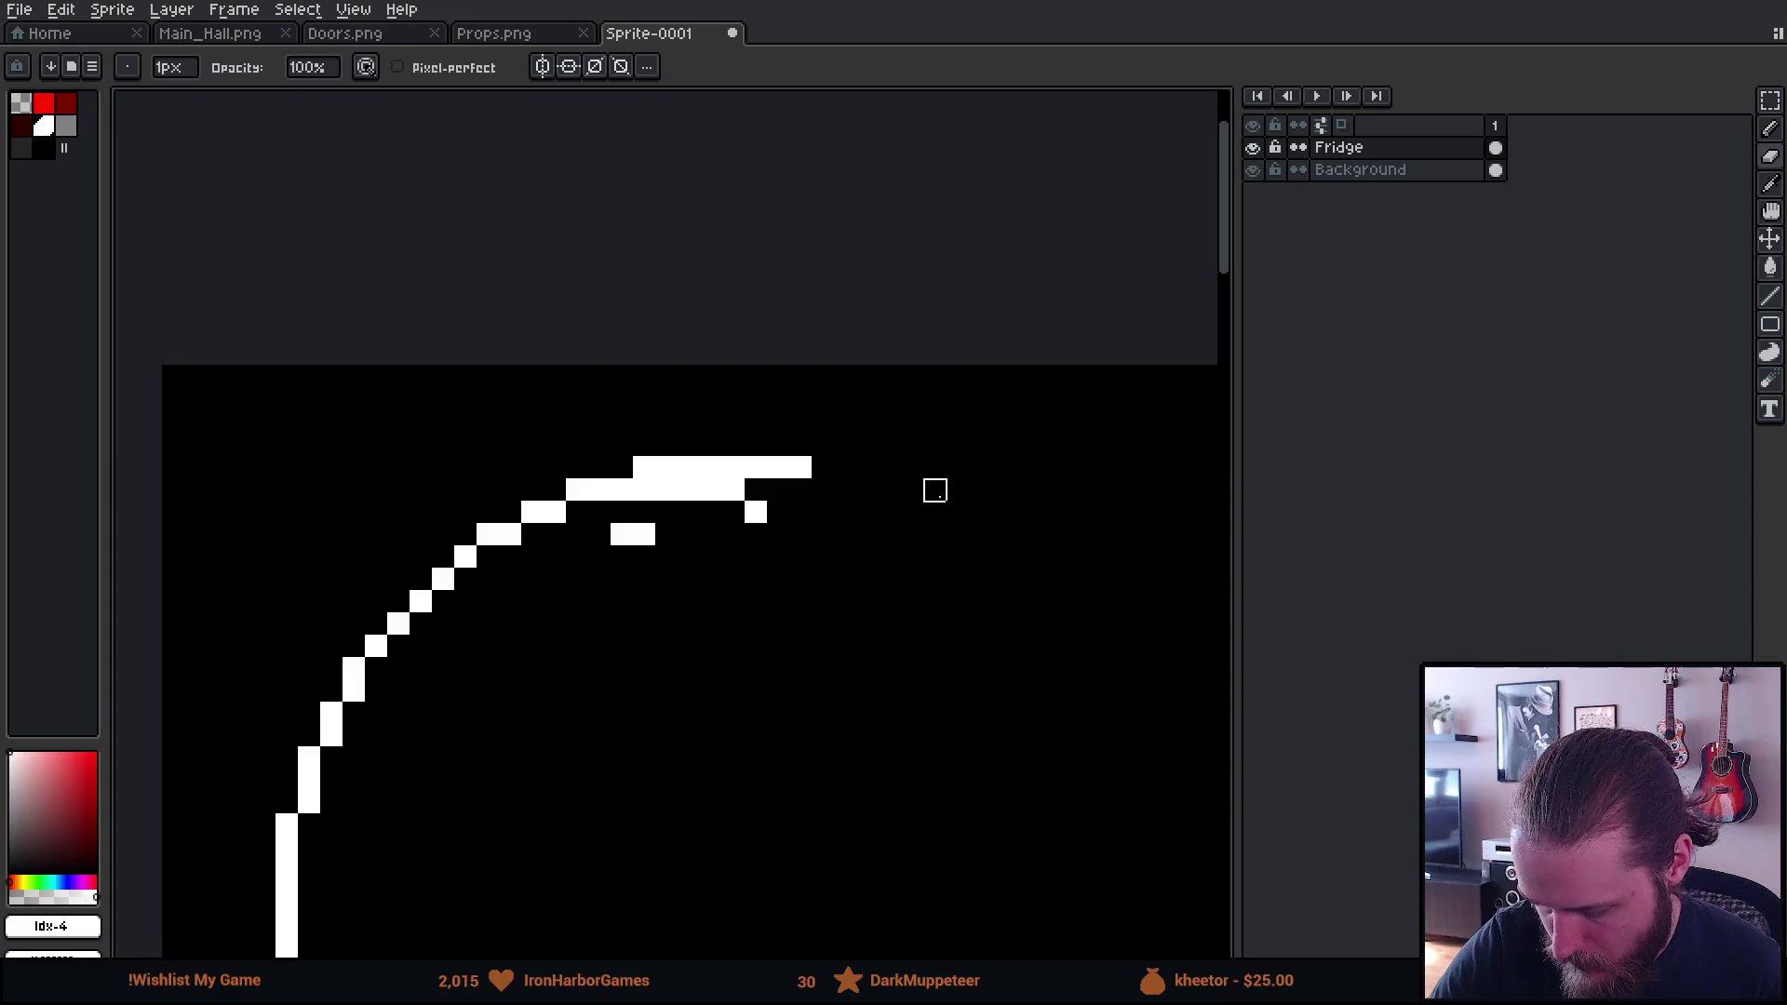
{"action": "mouse_move", "coordinate": [823, 535]}
{"action": "left_mouse_down"}
{"action": "mouse_move", "coordinate": [622, 535]}
{"action": "mouse_move", "coordinate": [778, 490]}
{"action": "left_mouse_up"}
{"action": "scroll", "coordinate": [846, 491], "scroll_direction": "down", "scroll_amount": 5}
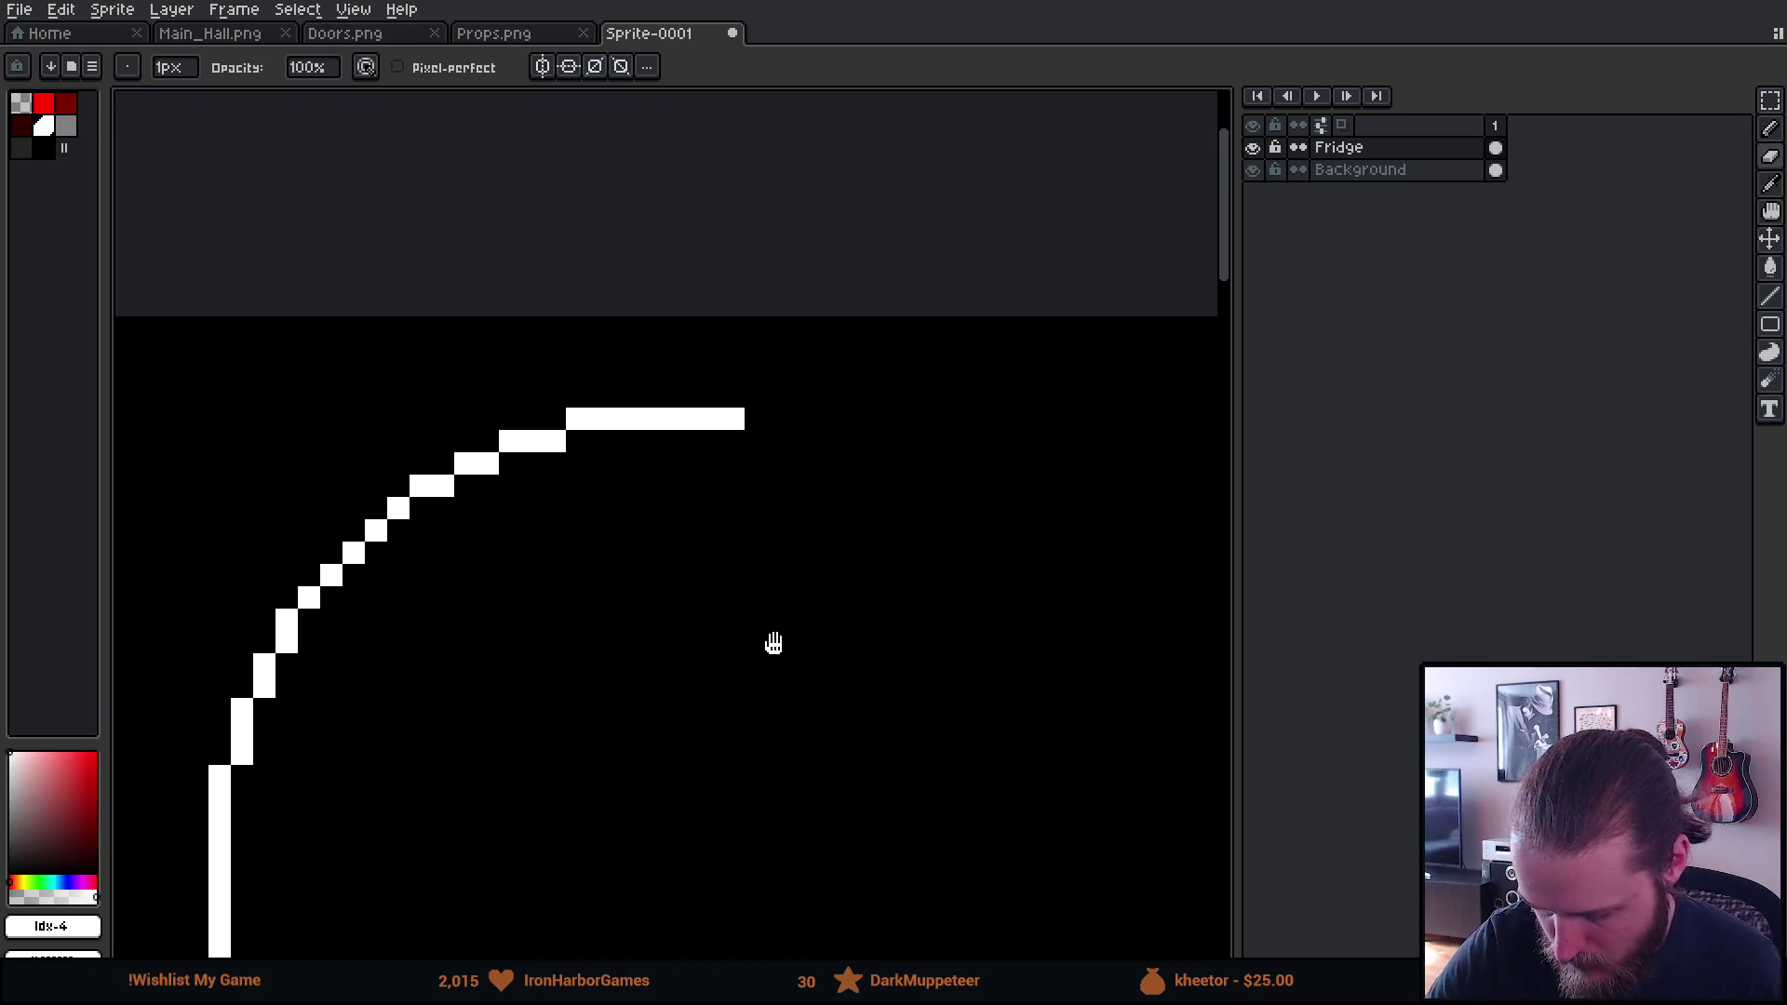
{"action": "scroll", "coordinate": [1015, 810], "scroll_direction": "down", "scroll_amount": 2}
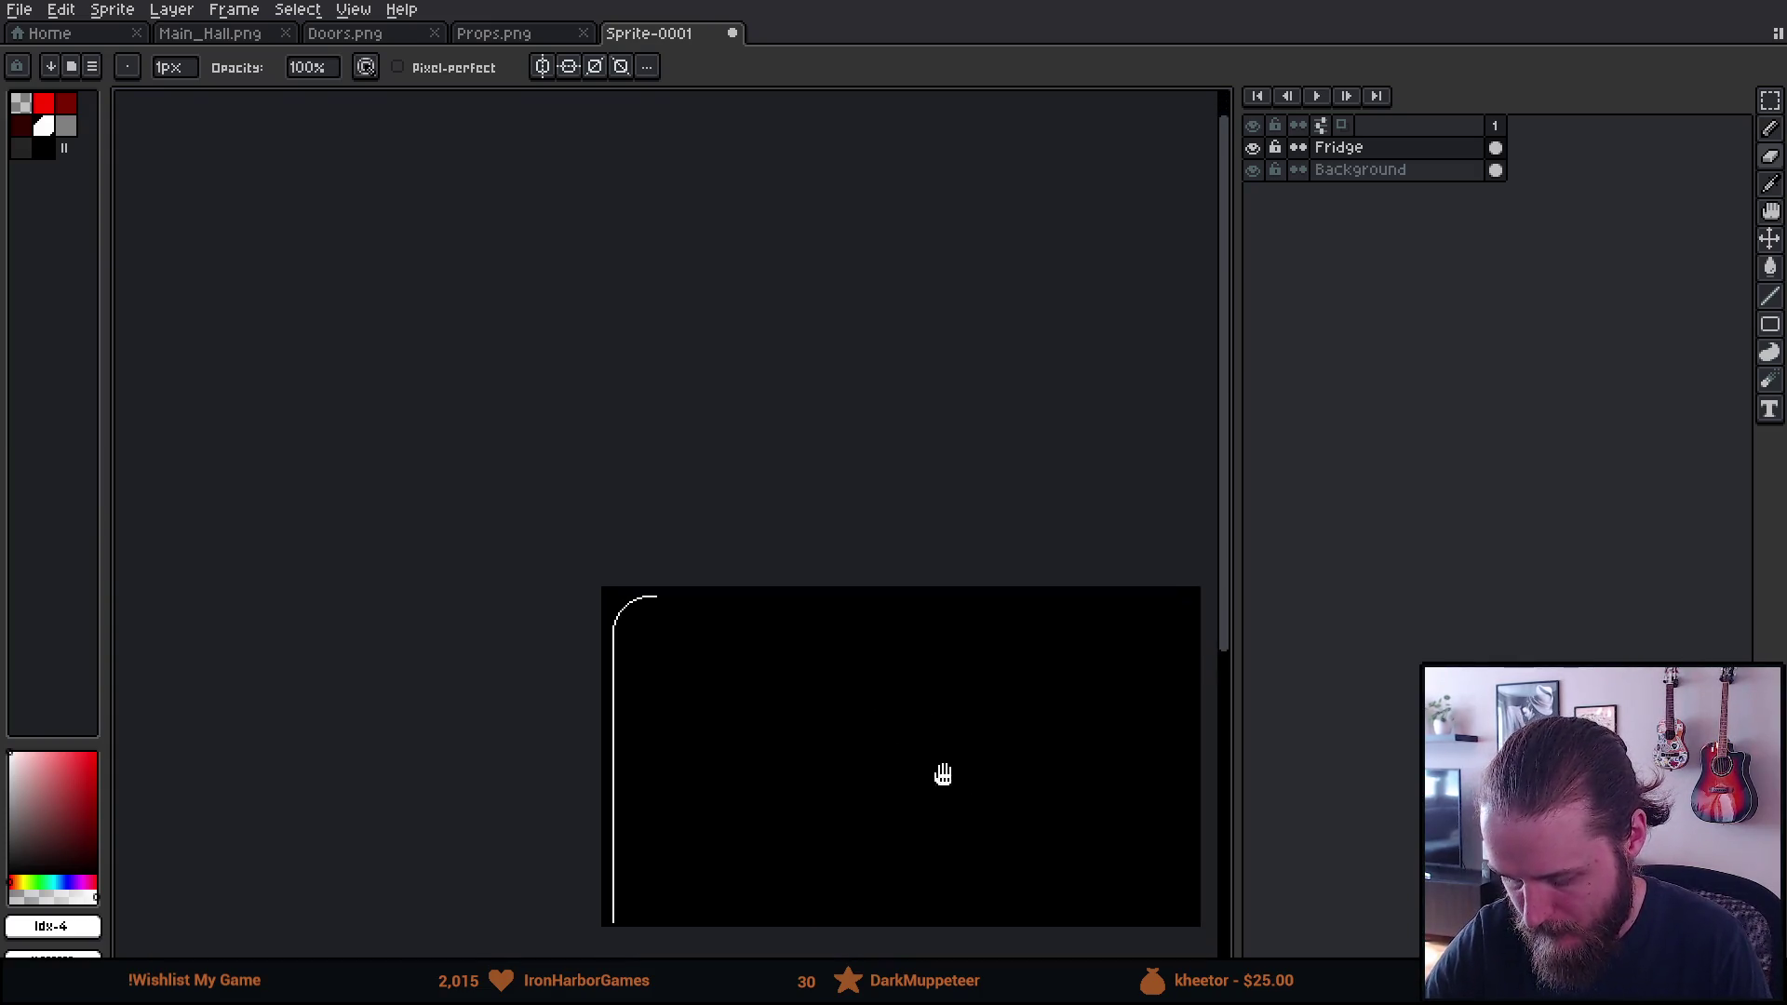
Select the left half of the outline and drag it to the right
{"action": "left_click_drag", "start_coordinate": [942, 774], "coordinate": [778, 587]}
{"action": "key", "text": "m"}
{"action": "left_click_drag", "start_coordinate": [437, 400], "coordinate": [677, 768]}
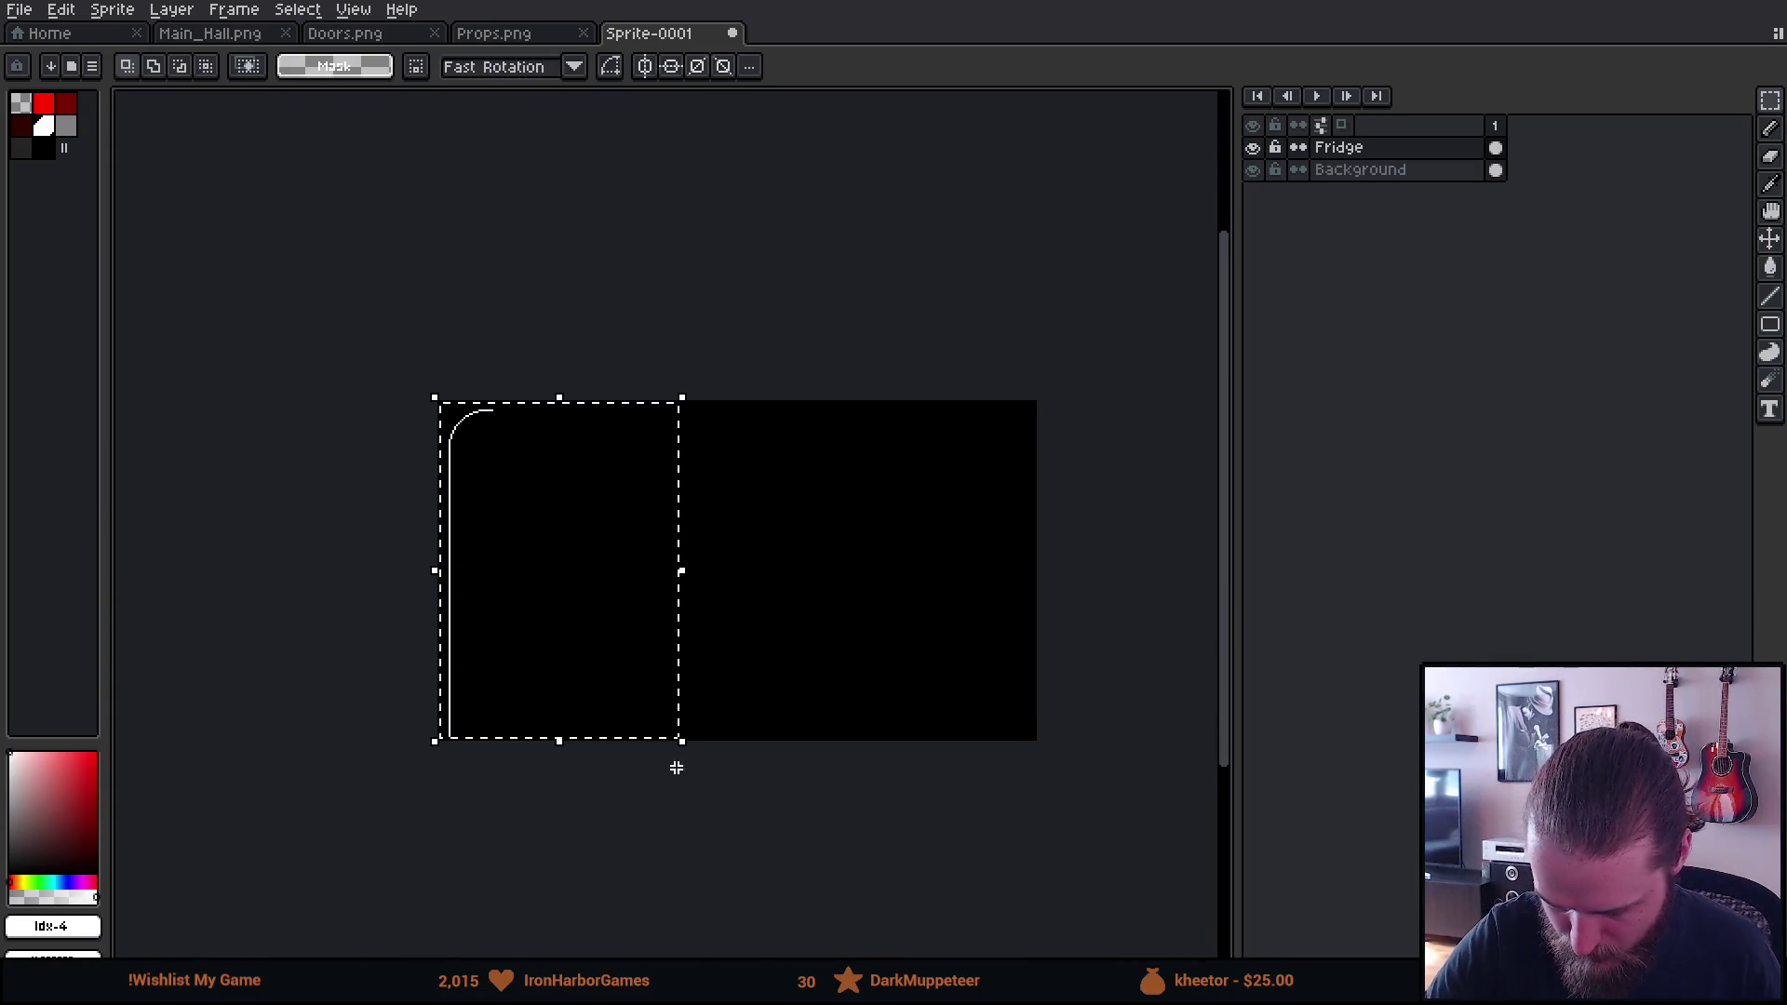
{"action": "left_click", "coordinate": [749, 603]}
{"action": "mouse_move", "coordinate": [739, 622]}
{"action": "left_mouse_down"}
{"action": "mouse_move", "coordinate": [730, 531]}
{"action": "mouse_move", "coordinate": [729, 547]}
{"action": "left_mouse_up"}
{"action": "scroll", "coordinate": [472, 442], "scroll_direction": "up", "scroll_amount": 3}
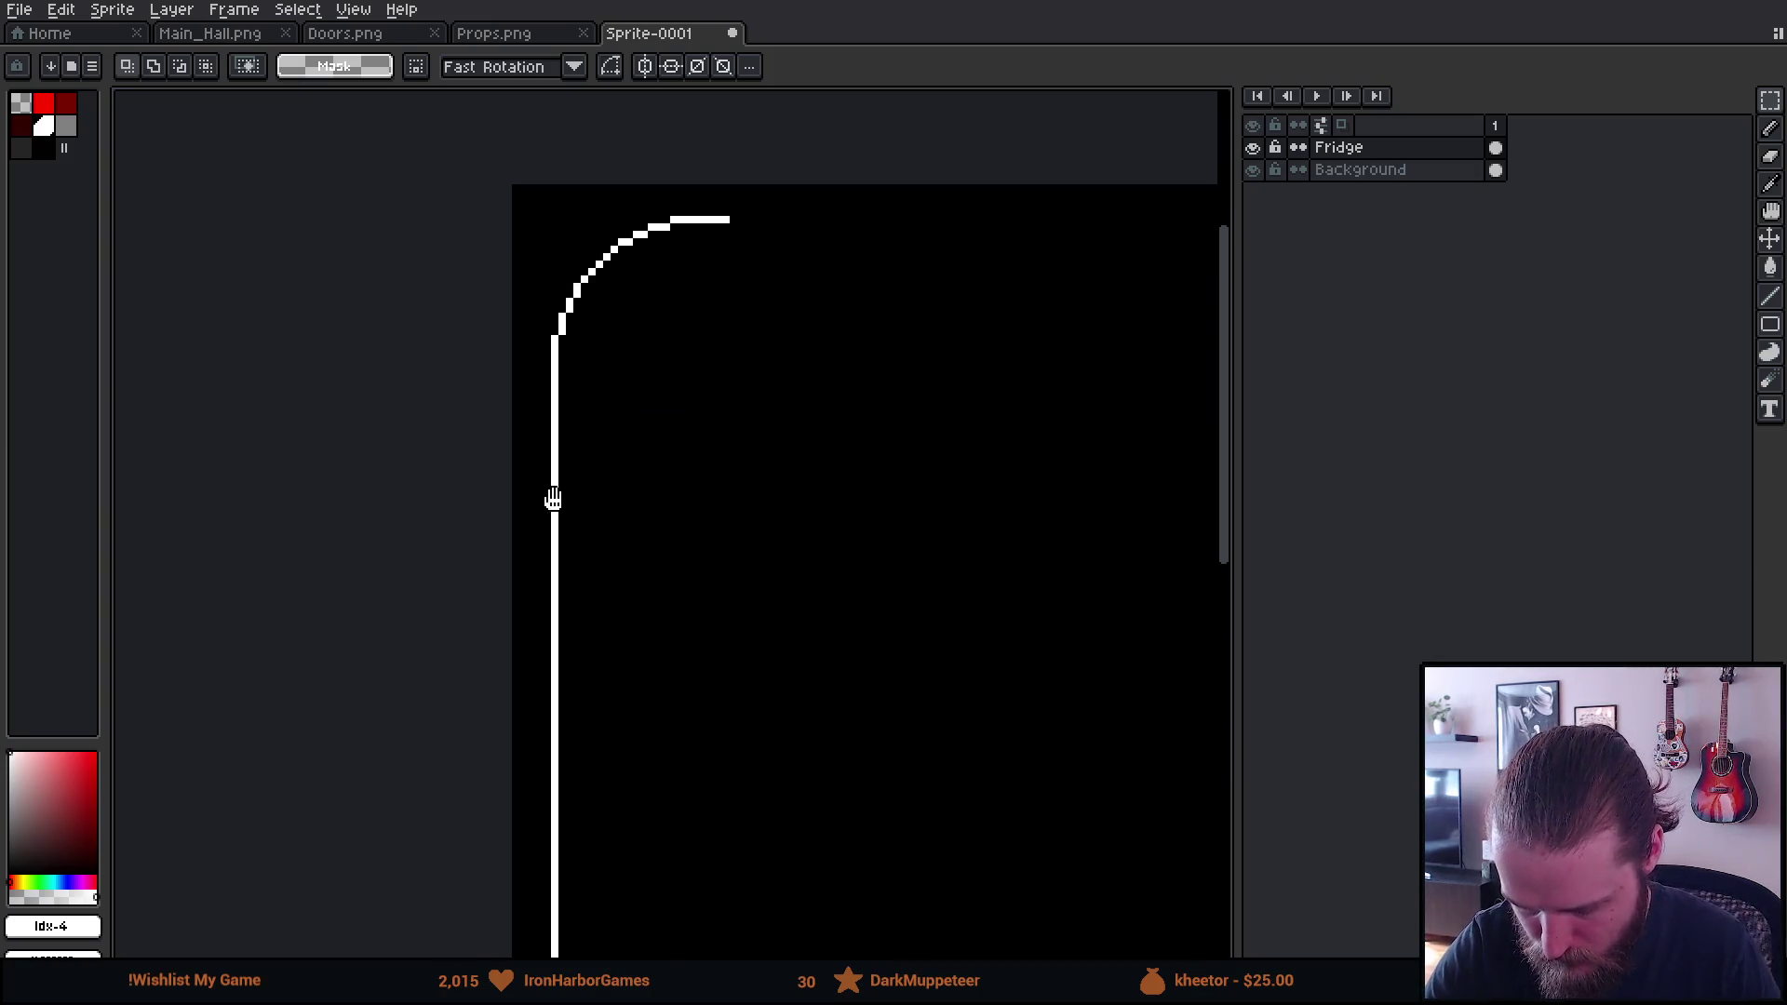
{"action": "key", "text": "b"}
{"action": "key", "text": "minus"}
{"action": "key", "text": "minus"}
{"action": "key", "text": "minus"}
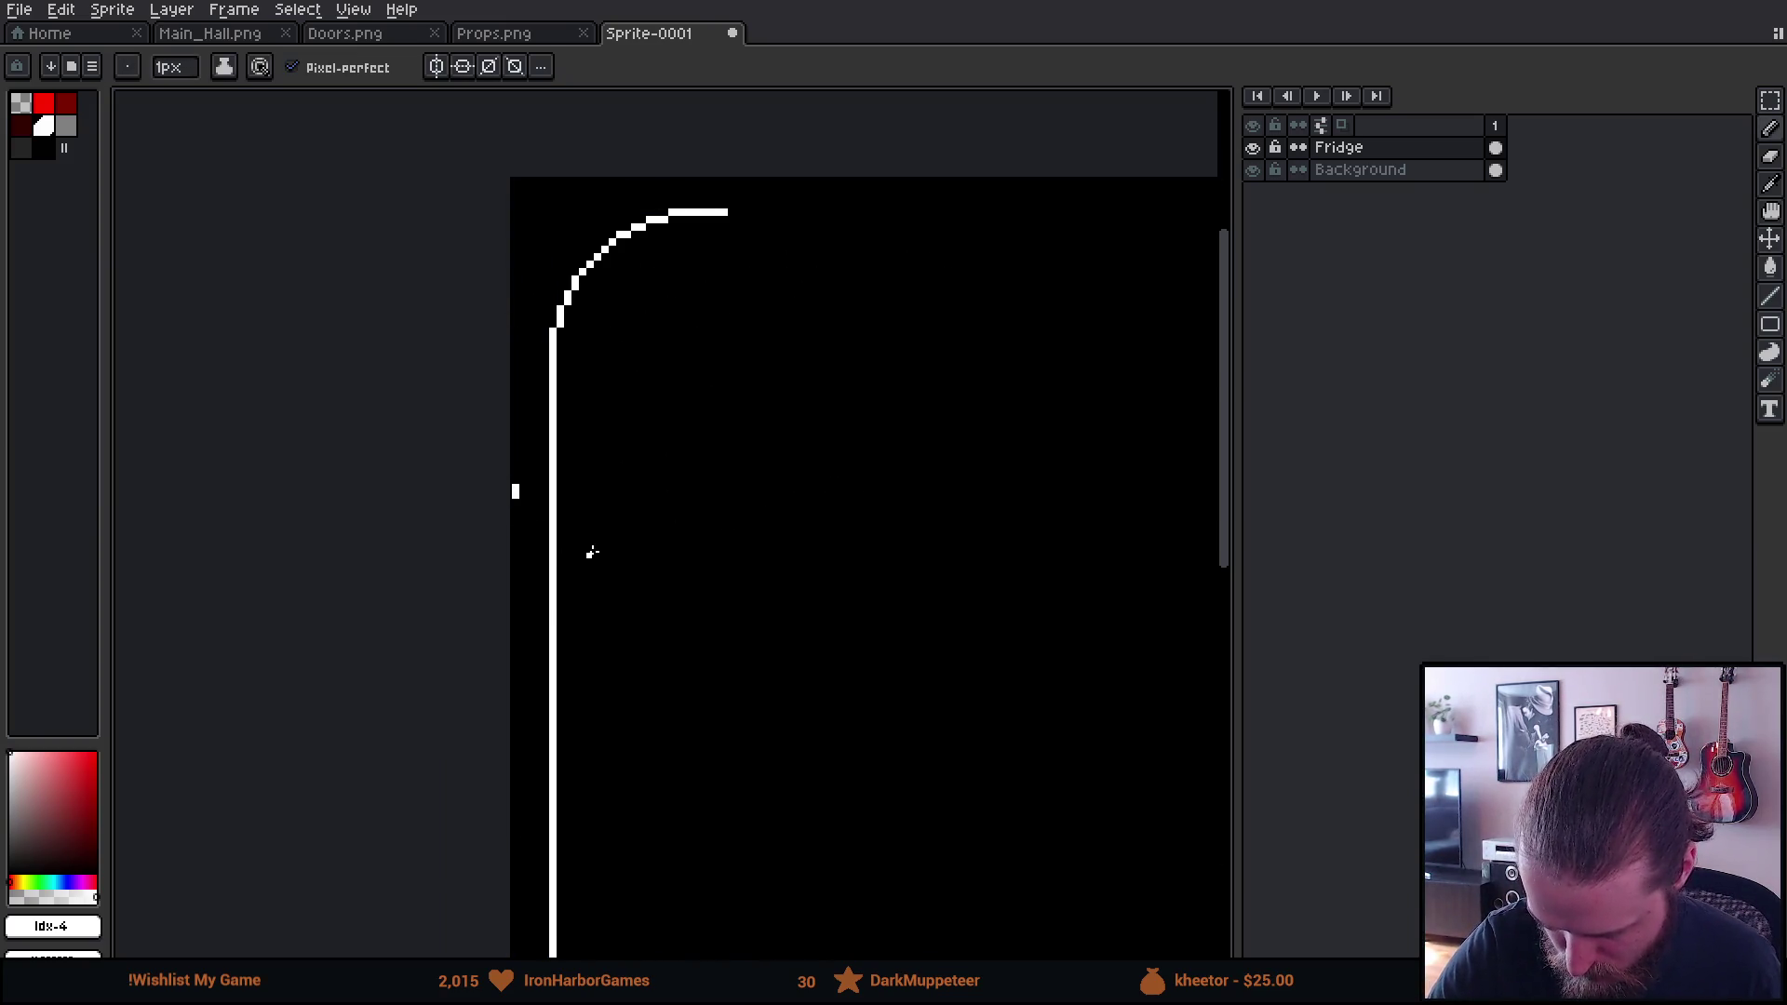
{"action": "scroll", "coordinate": [760, 650], "scroll_direction": "down", "scroll_amount": 4}
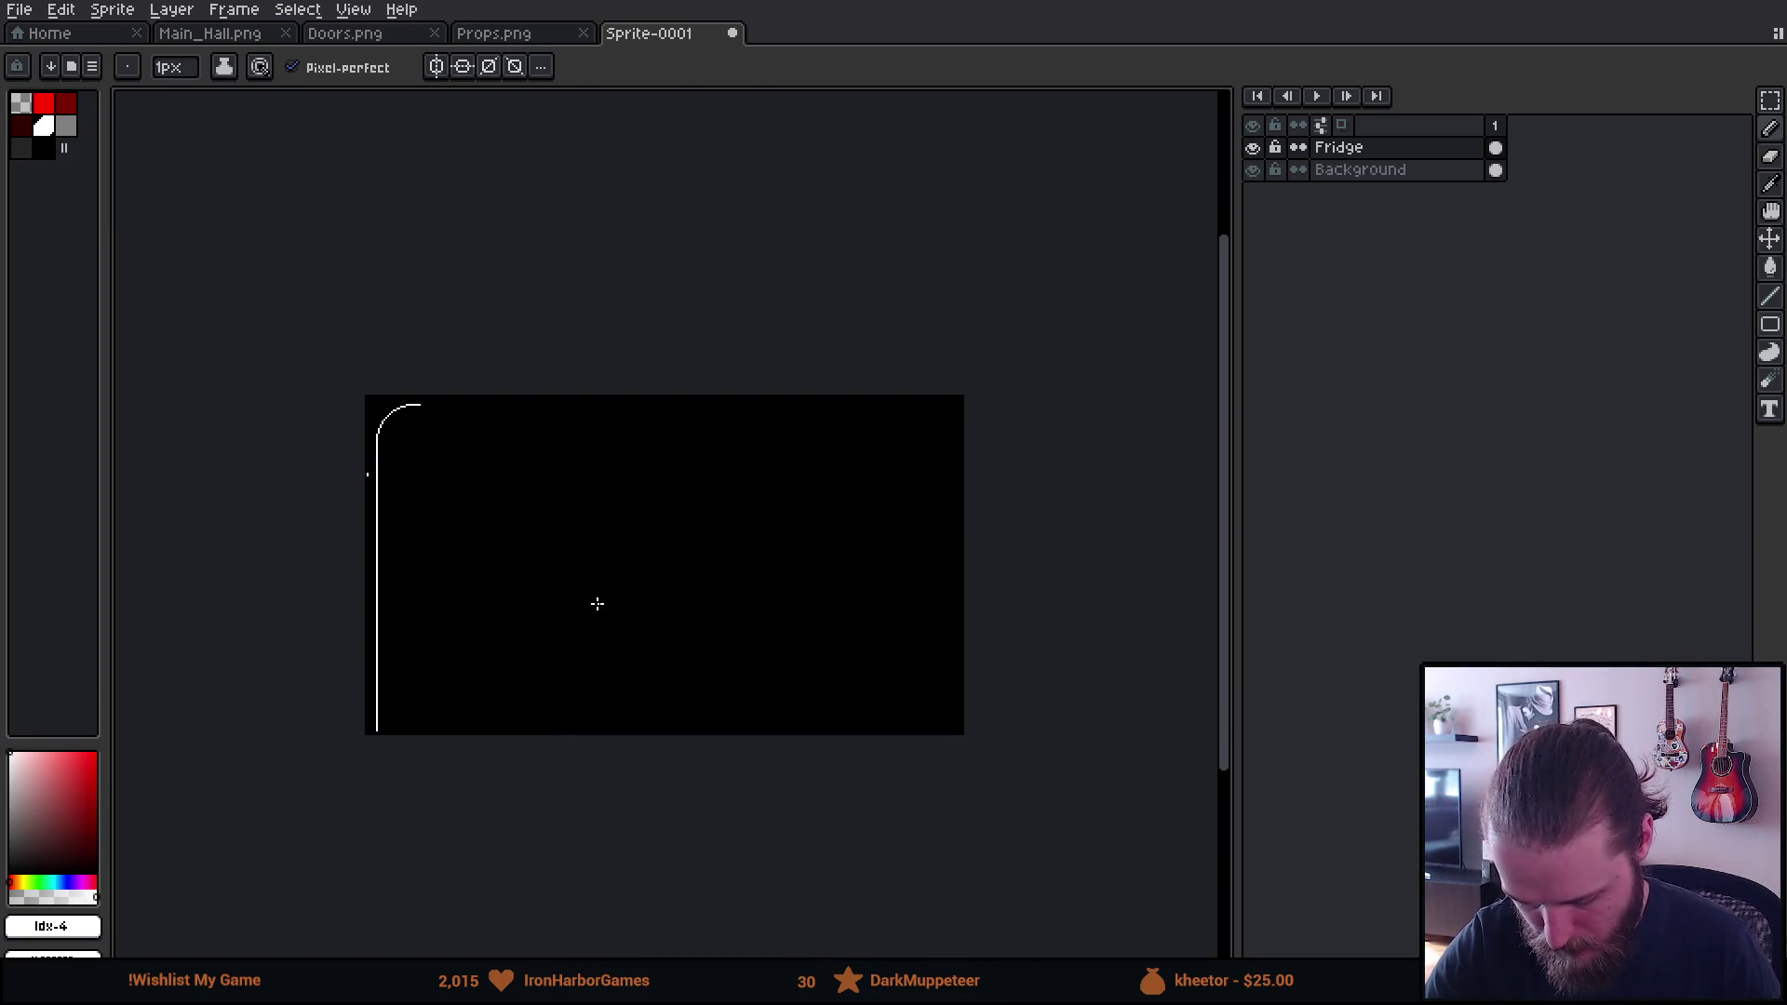
{"action": "key", "text": "m"}
{"action": "left_click_drag", "start_coordinate": [295, 320], "coordinate": [678, 734]}
{"action": "mouse_move", "coordinate": [538, 639]}
{"action": "left_mouse_down"}
{"action": "mouse_move", "coordinate": [902, 626]}
{"action": "mouse_move", "coordinate": [898, 607]}
{"action": "mouse_move", "coordinate": [878, 611]}
{"action": "left_mouse_up"}
Nudge the floating outline one pixel left and up, two right, then drop it in place
{"action": "scroll", "coordinate": [968, 610], "scroll_direction": "up", "scroll_amount": 5}
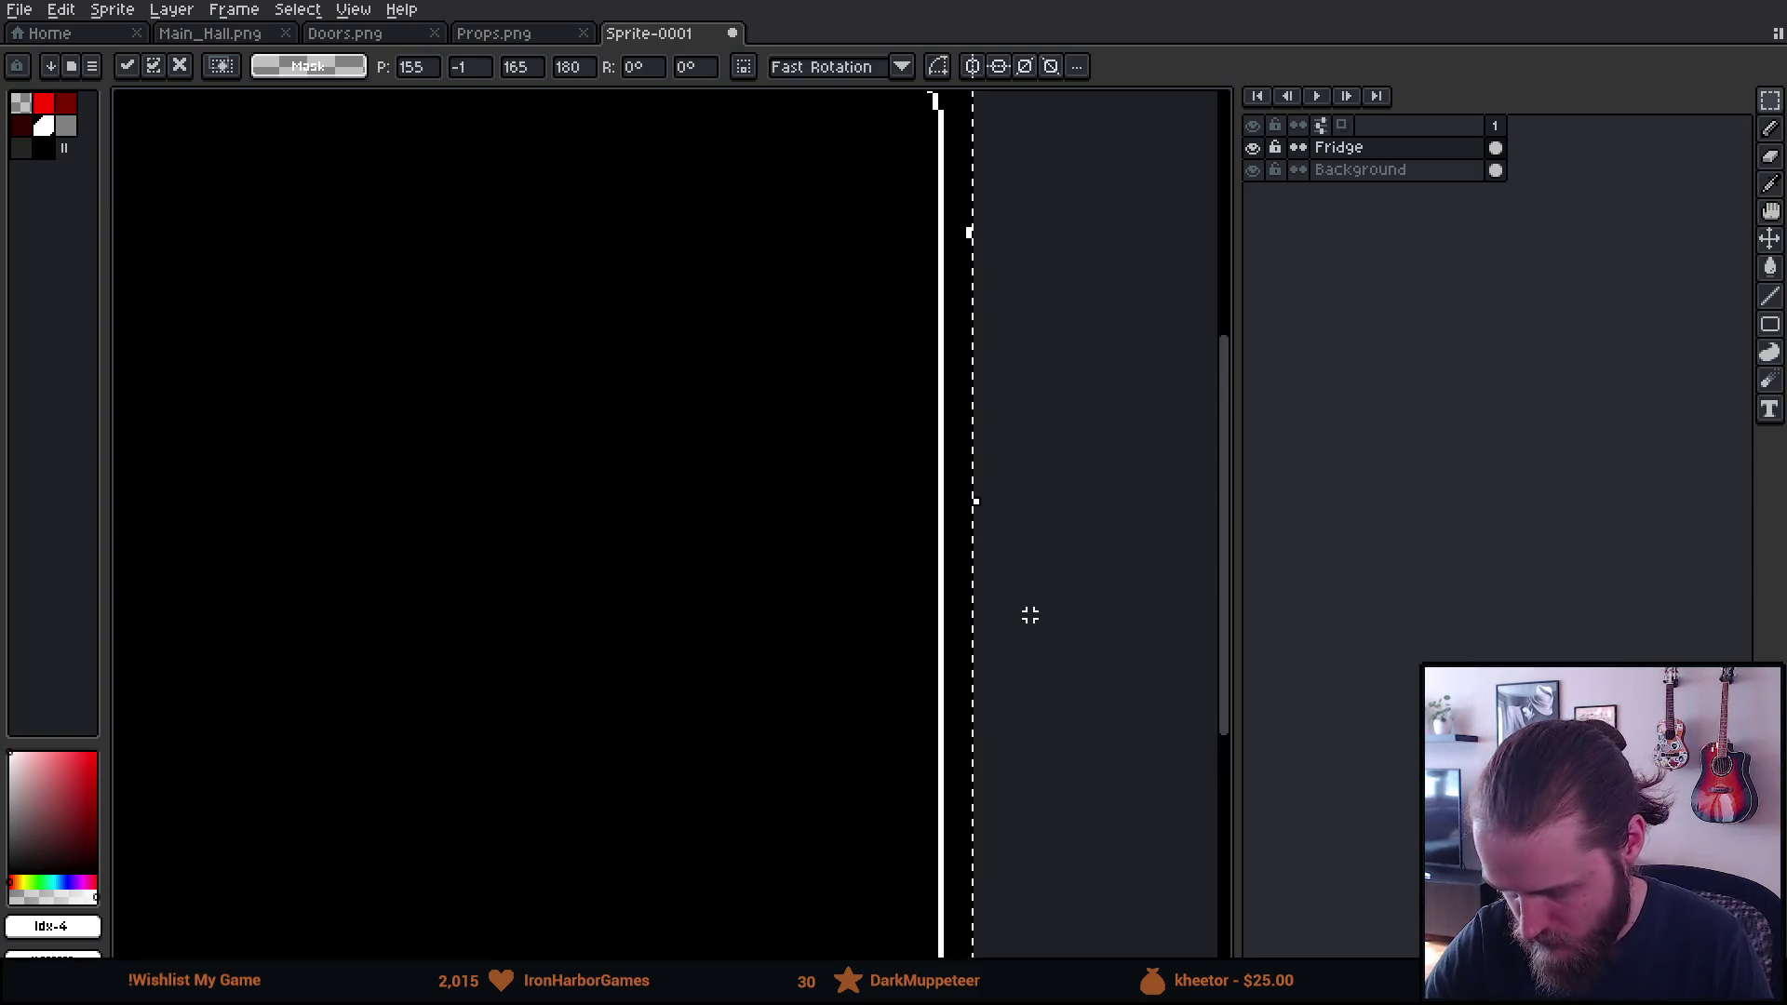
{"action": "scroll", "coordinate": [975, 424], "scroll_direction": "down", "scroll_amount": 3}
{"action": "scroll", "coordinate": [894, 447], "scroll_direction": "up", "scroll_amount": 3}
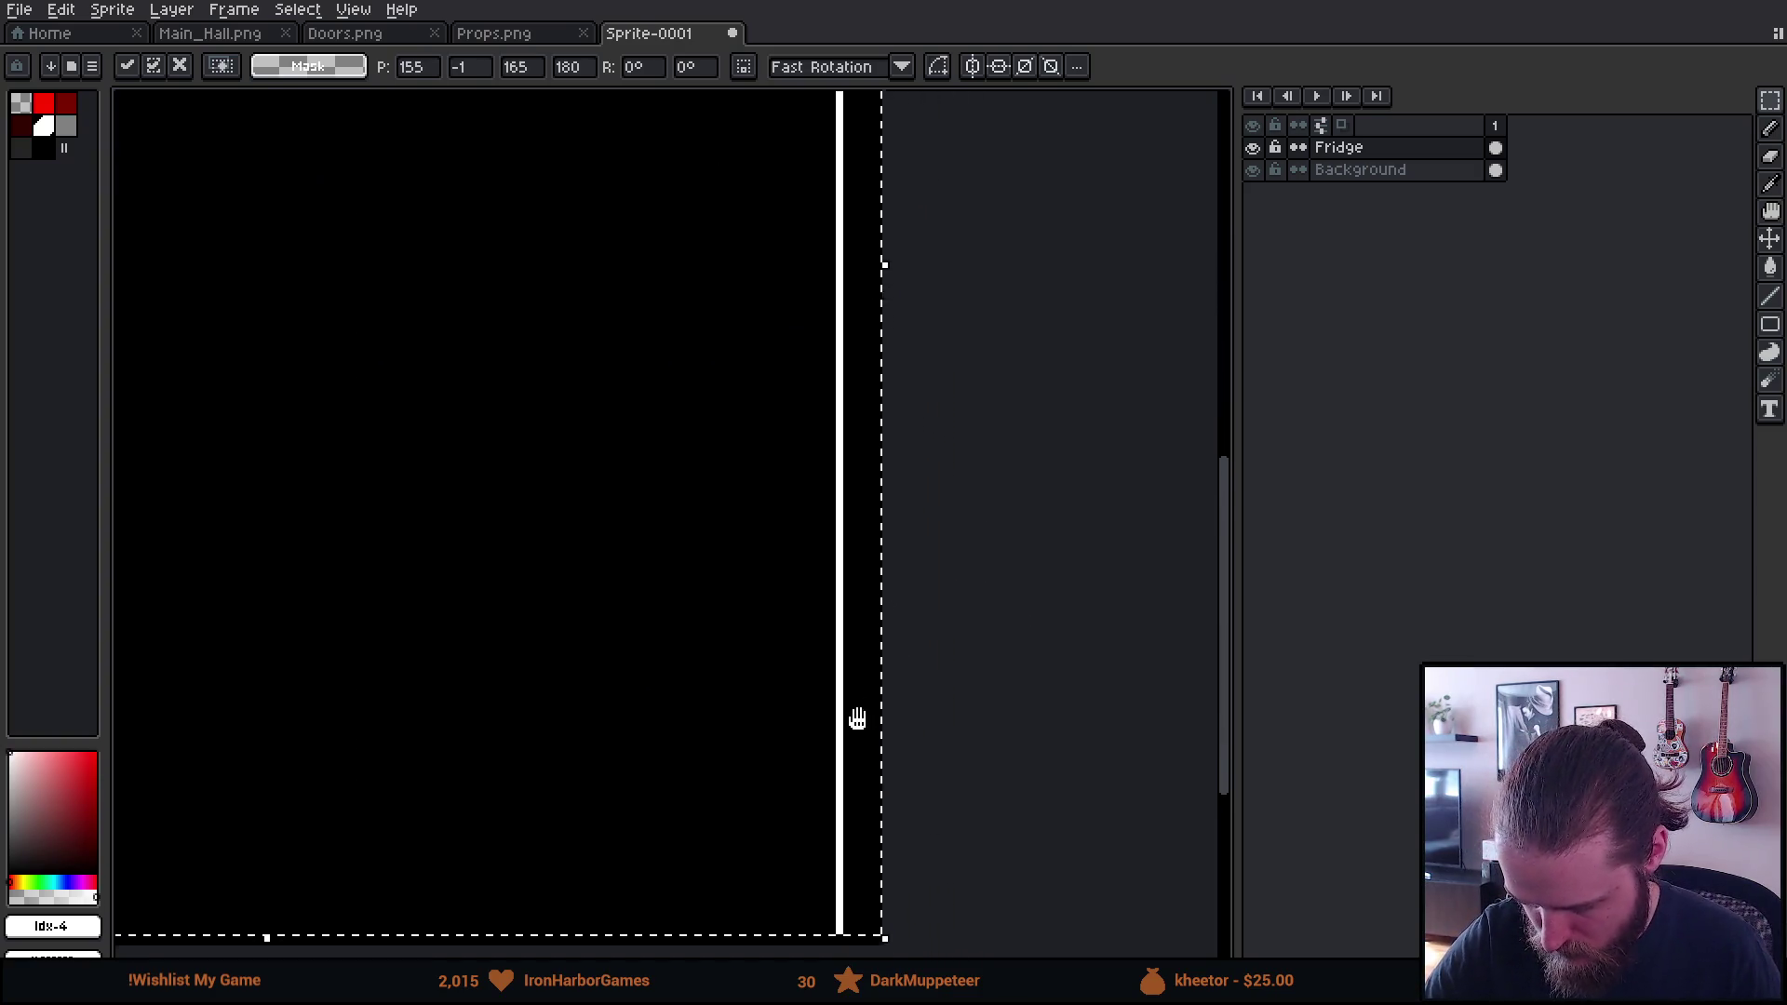
{"action": "key", "text": "Left"}
{"action": "left_click_drag", "start_coordinate": [796, 525], "coordinate": [788, 518]}
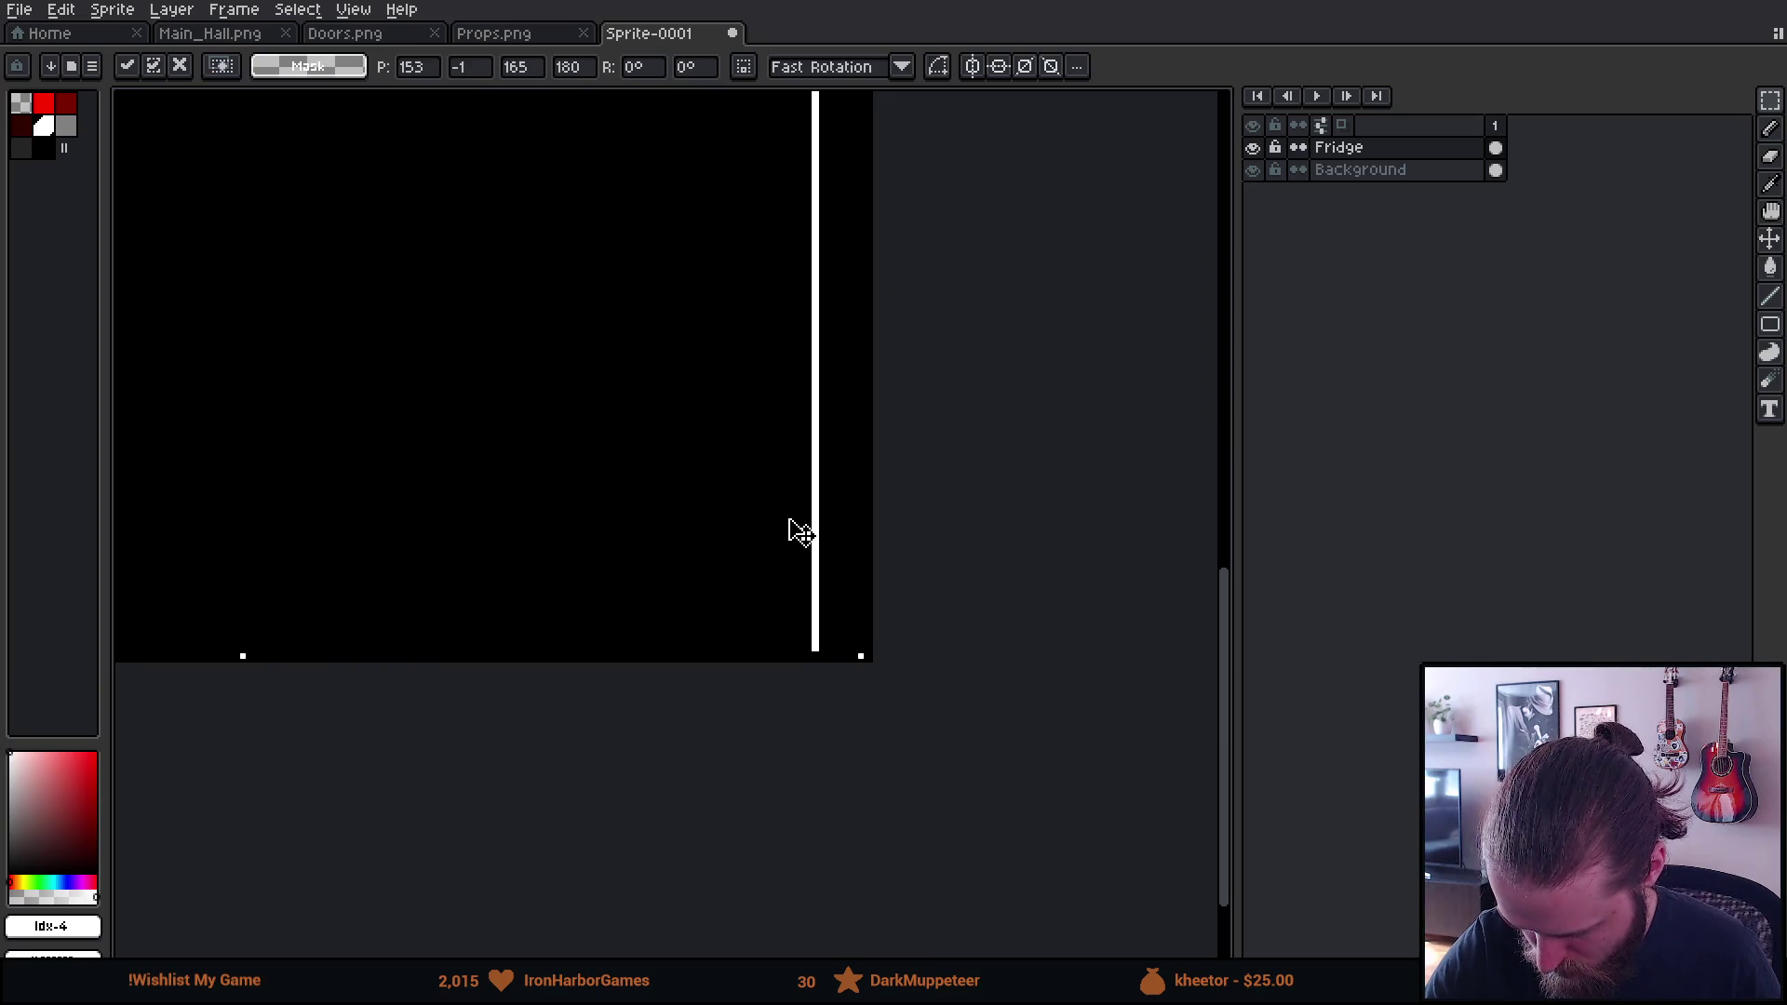
{"action": "scroll", "coordinate": [799, 559], "scroll_direction": "up", "scroll_amount": 5}
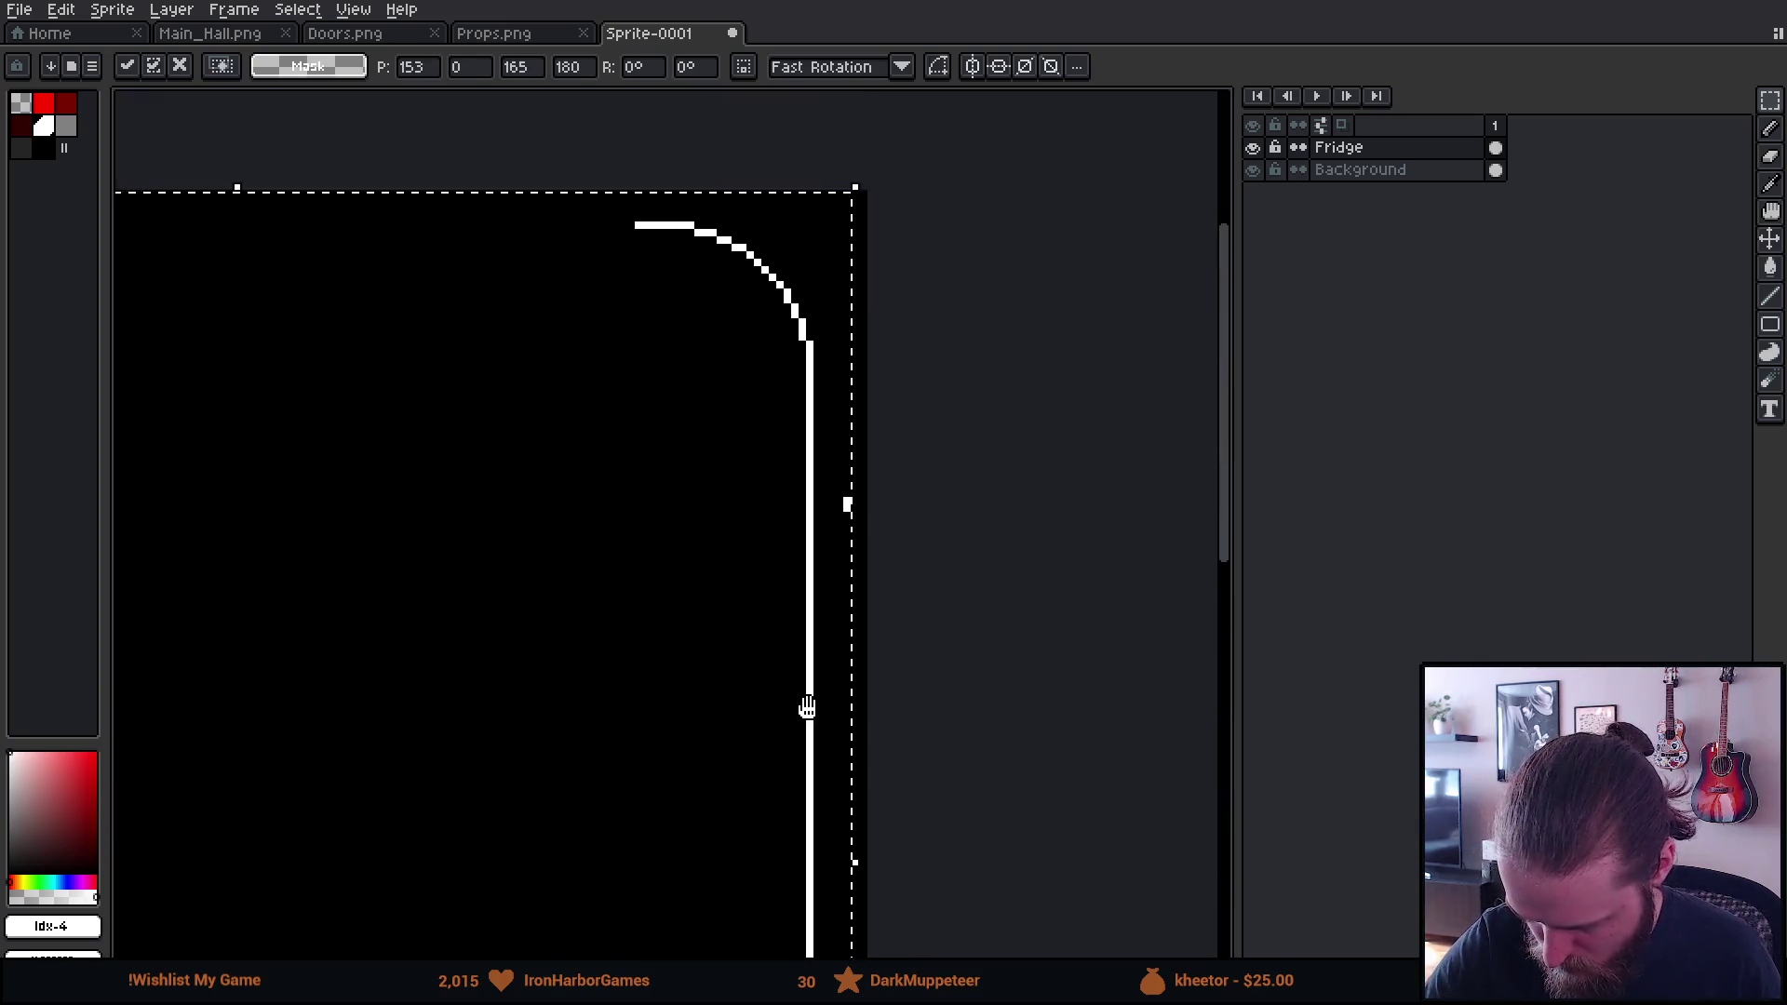
{"action": "left_click_drag", "start_coordinate": [810, 637], "coordinate": [824, 640]}
{"action": "key", "text": "ctrl+d"}
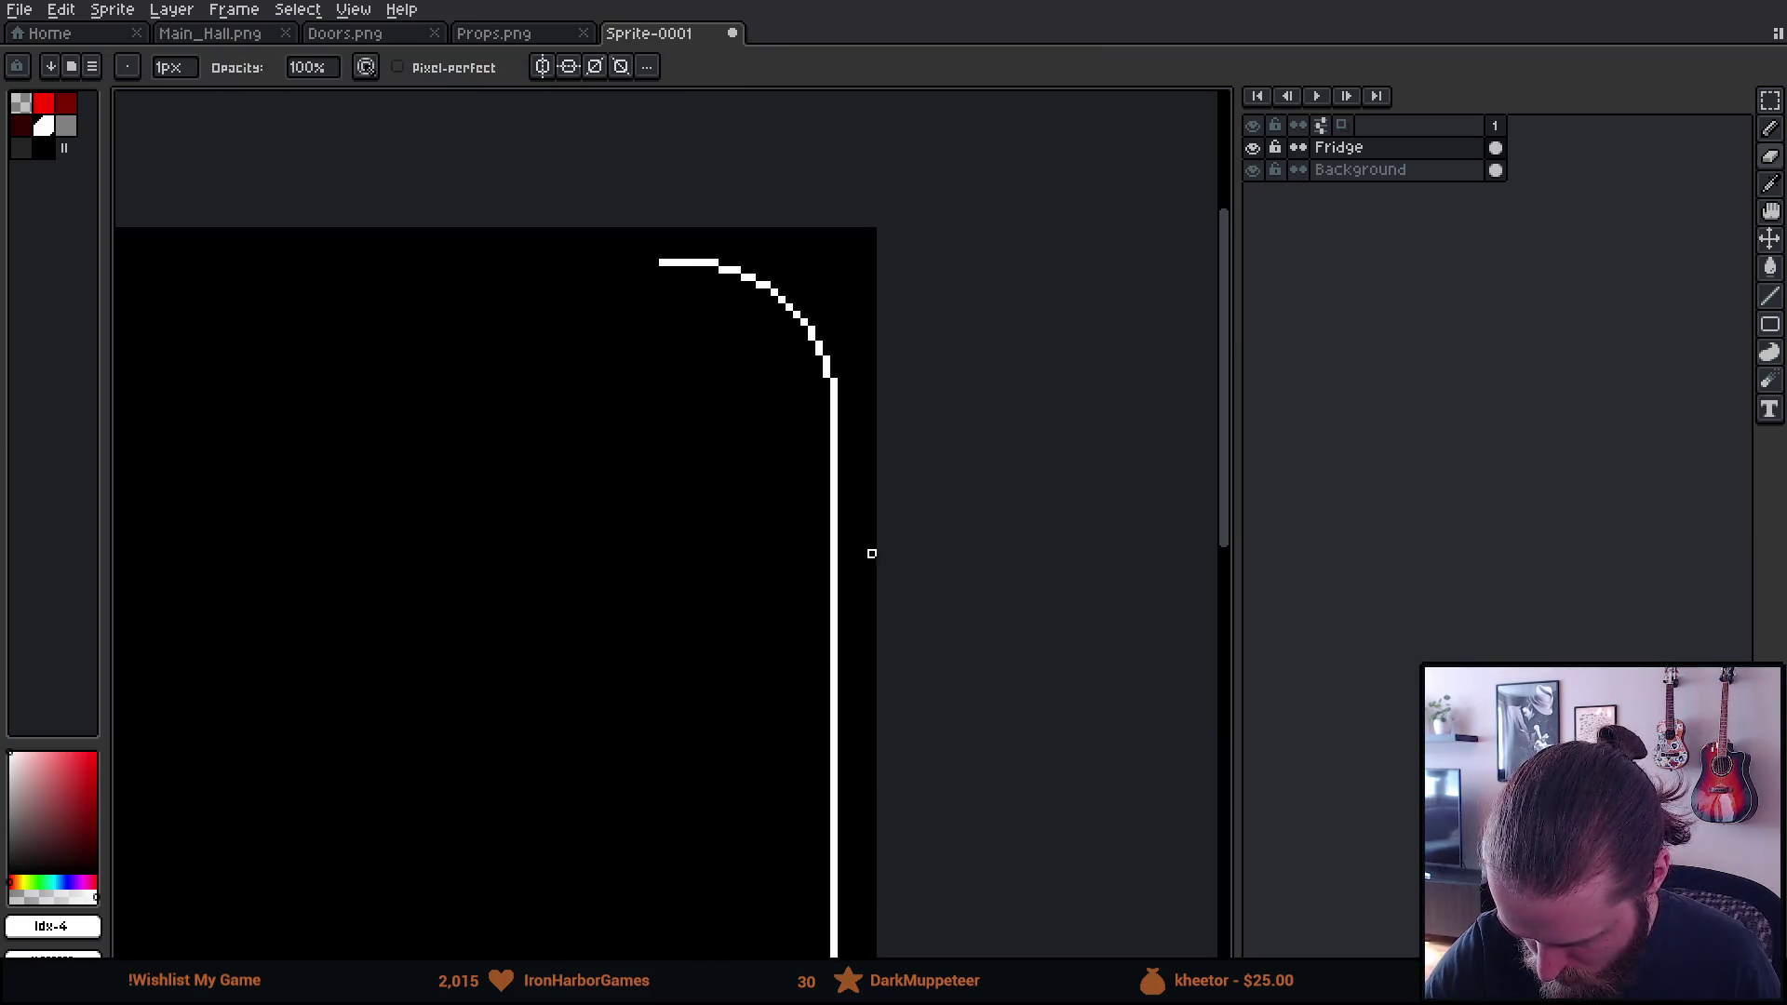
Check both rounded top corners, recentre the whole outline, and choose the dark grey swatch
{"action": "scroll", "coordinate": [871, 554], "scroll_direction": "left", "scroll_amount": 10}
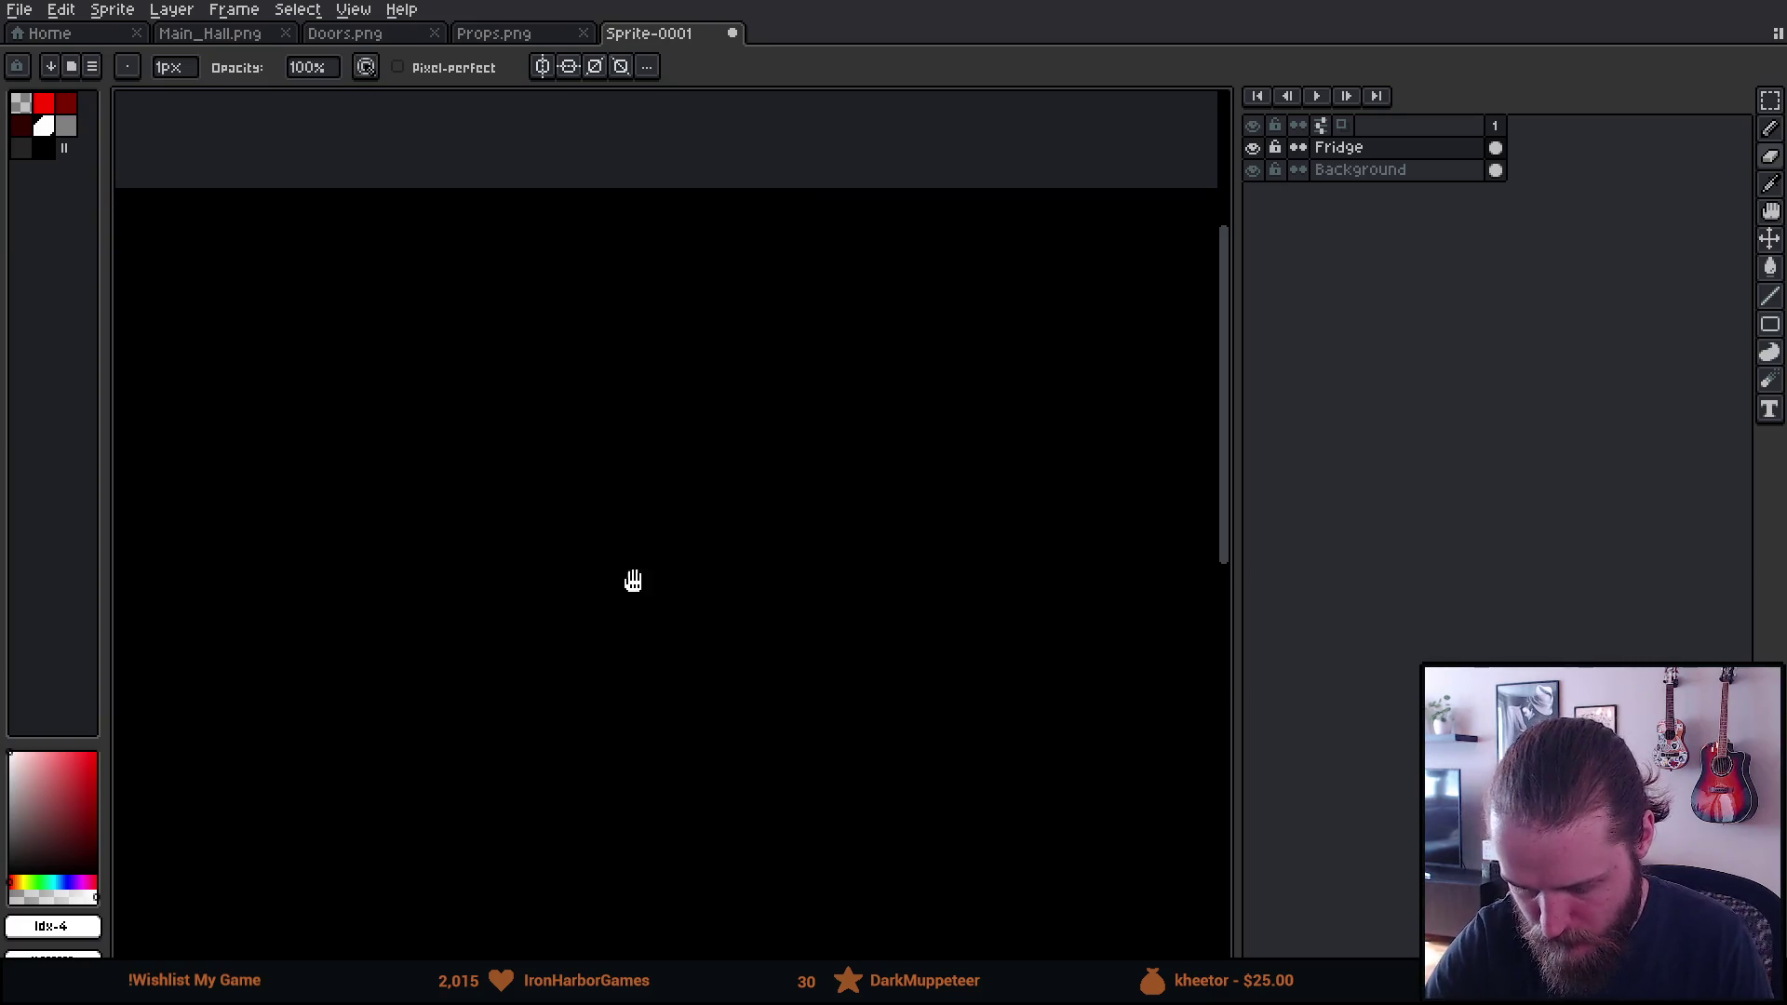
{"action": "scroll", "coordinate": [850, 550], "scroll_direction": "left", "scroll_amount": 10}
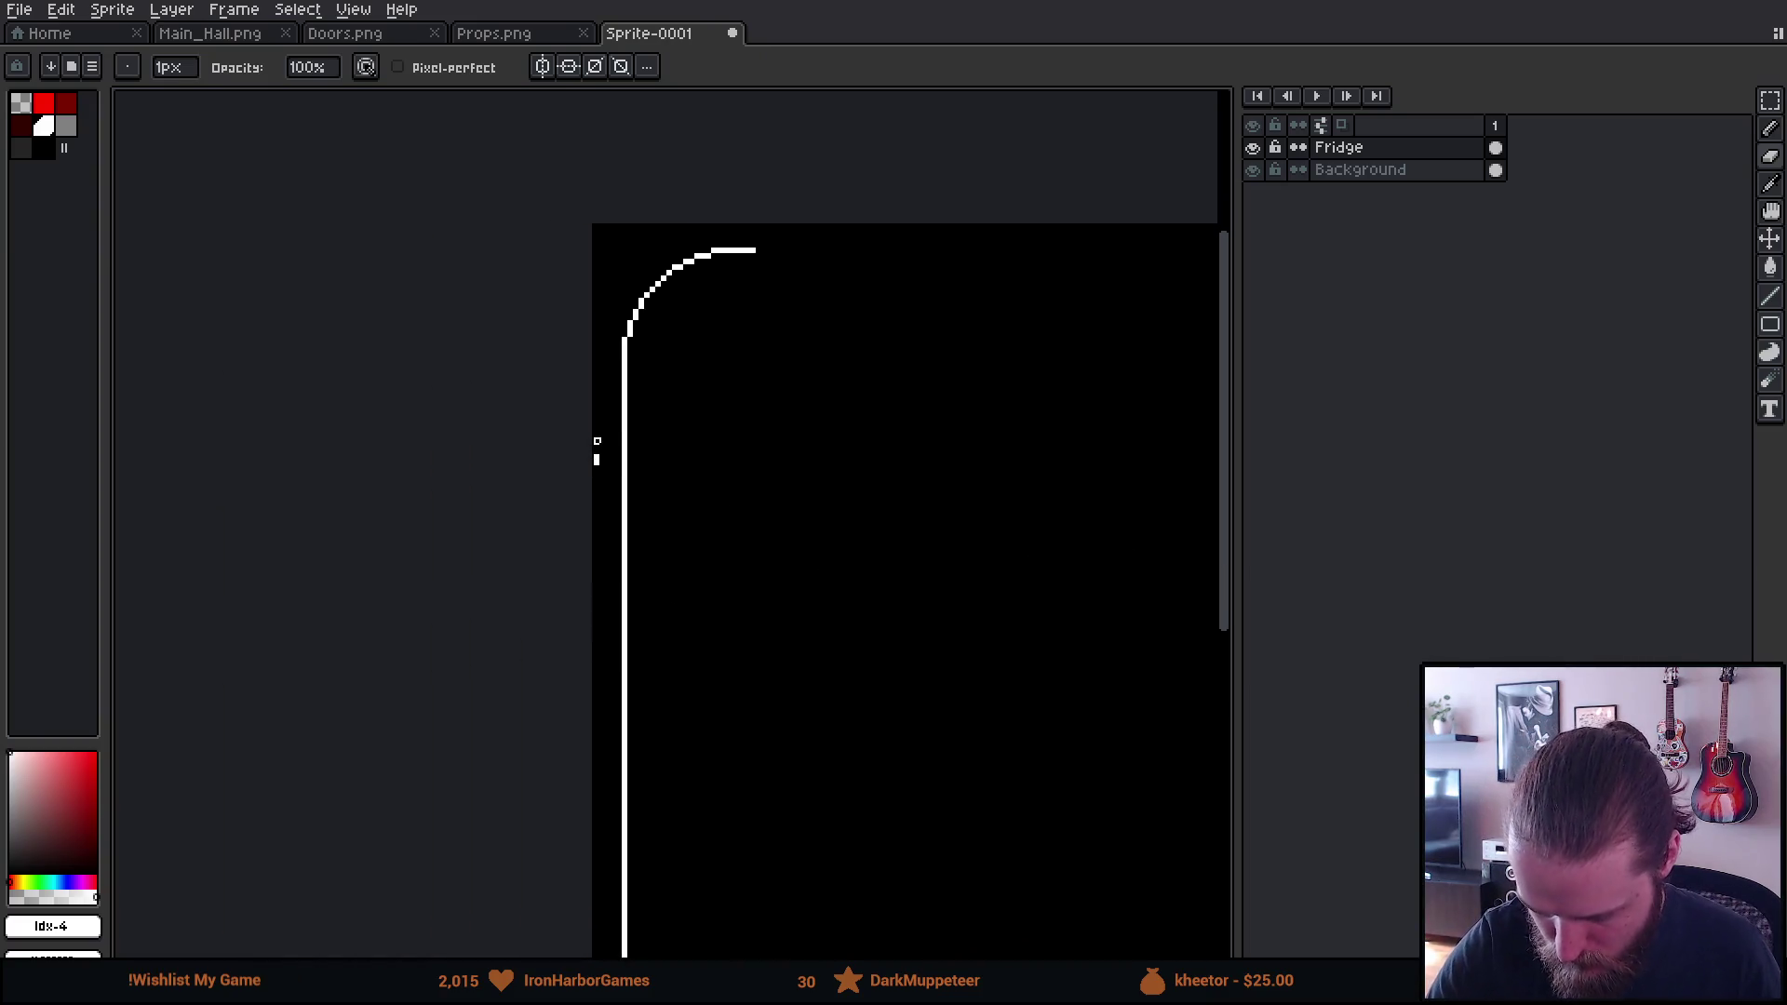
{"action": "scroll", "coordinate": [625, 447], "scroll_direction": "up", "scroll_amount": 5}
{"action": "scroll", "coordinate": [625, 447], "scroll_direction": "right", "scroll_amount": 3}
{"action": "key", "text": "i"}
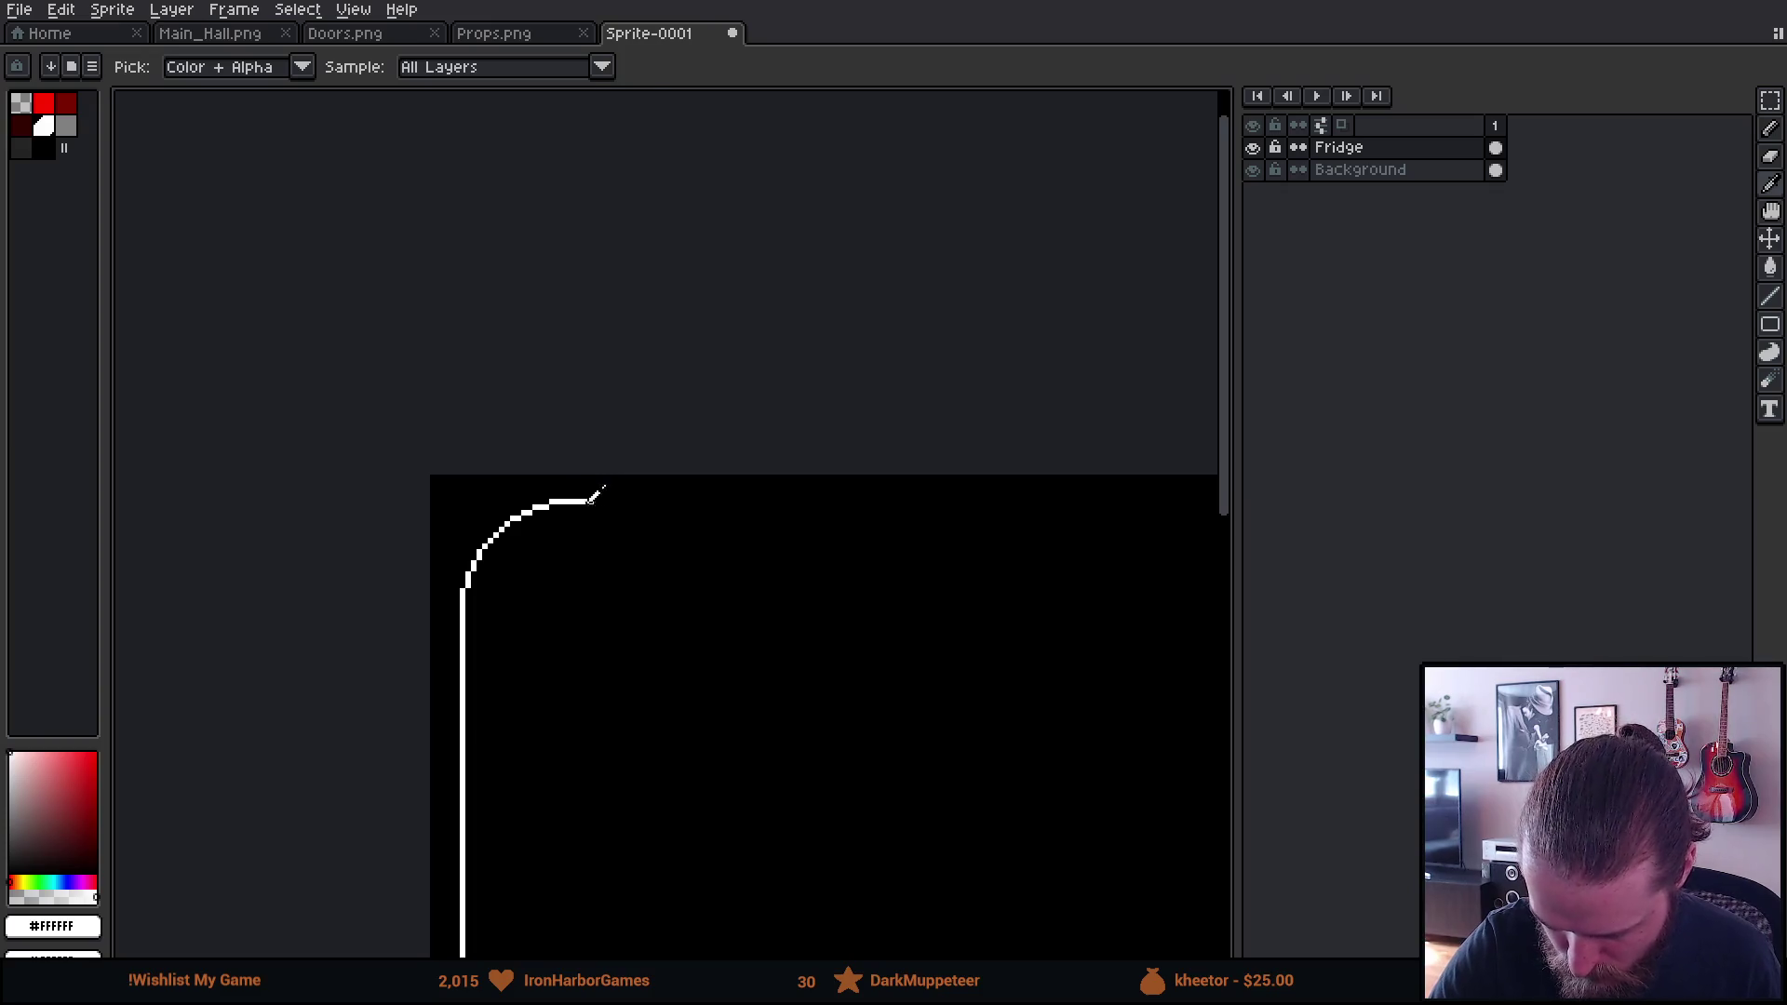
{"action": "key", "text": "b"}
{"action": "left_click_drag", "start_coordinate": [945, 658], "coordinate": [427, 615]}
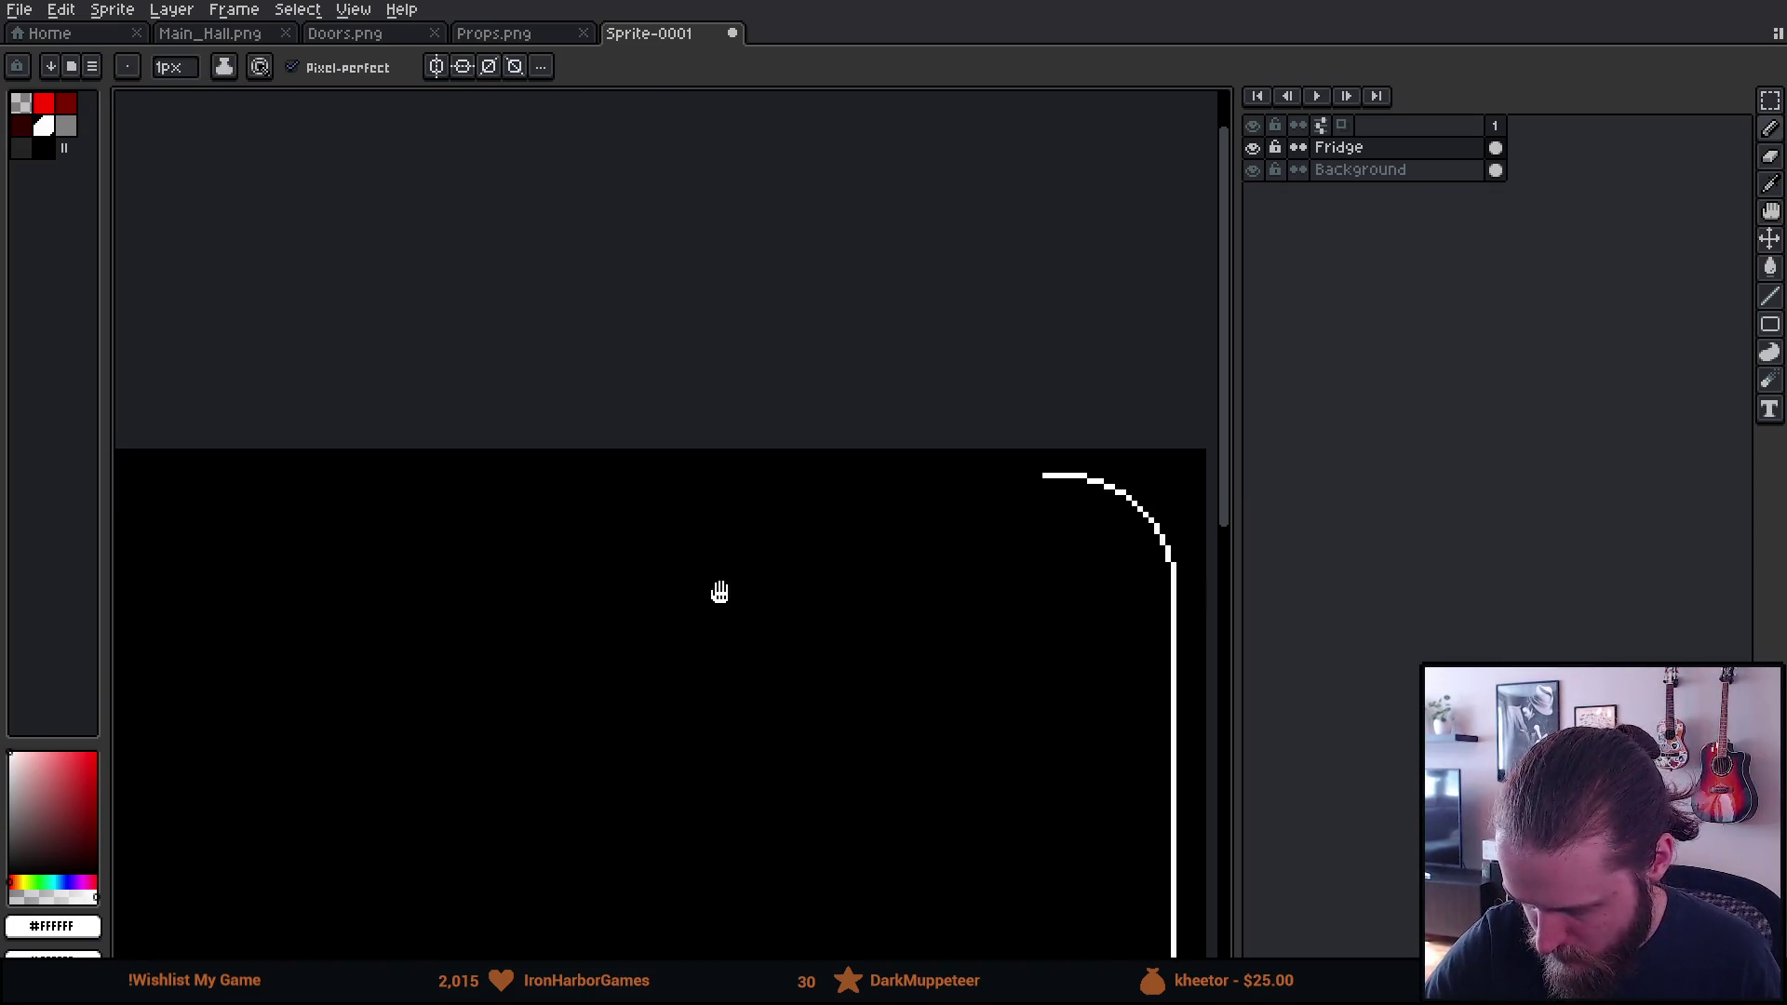
{"action": "left_click_drag", "start_coordinate": [720, 592], "coordinate": [364, 572]}
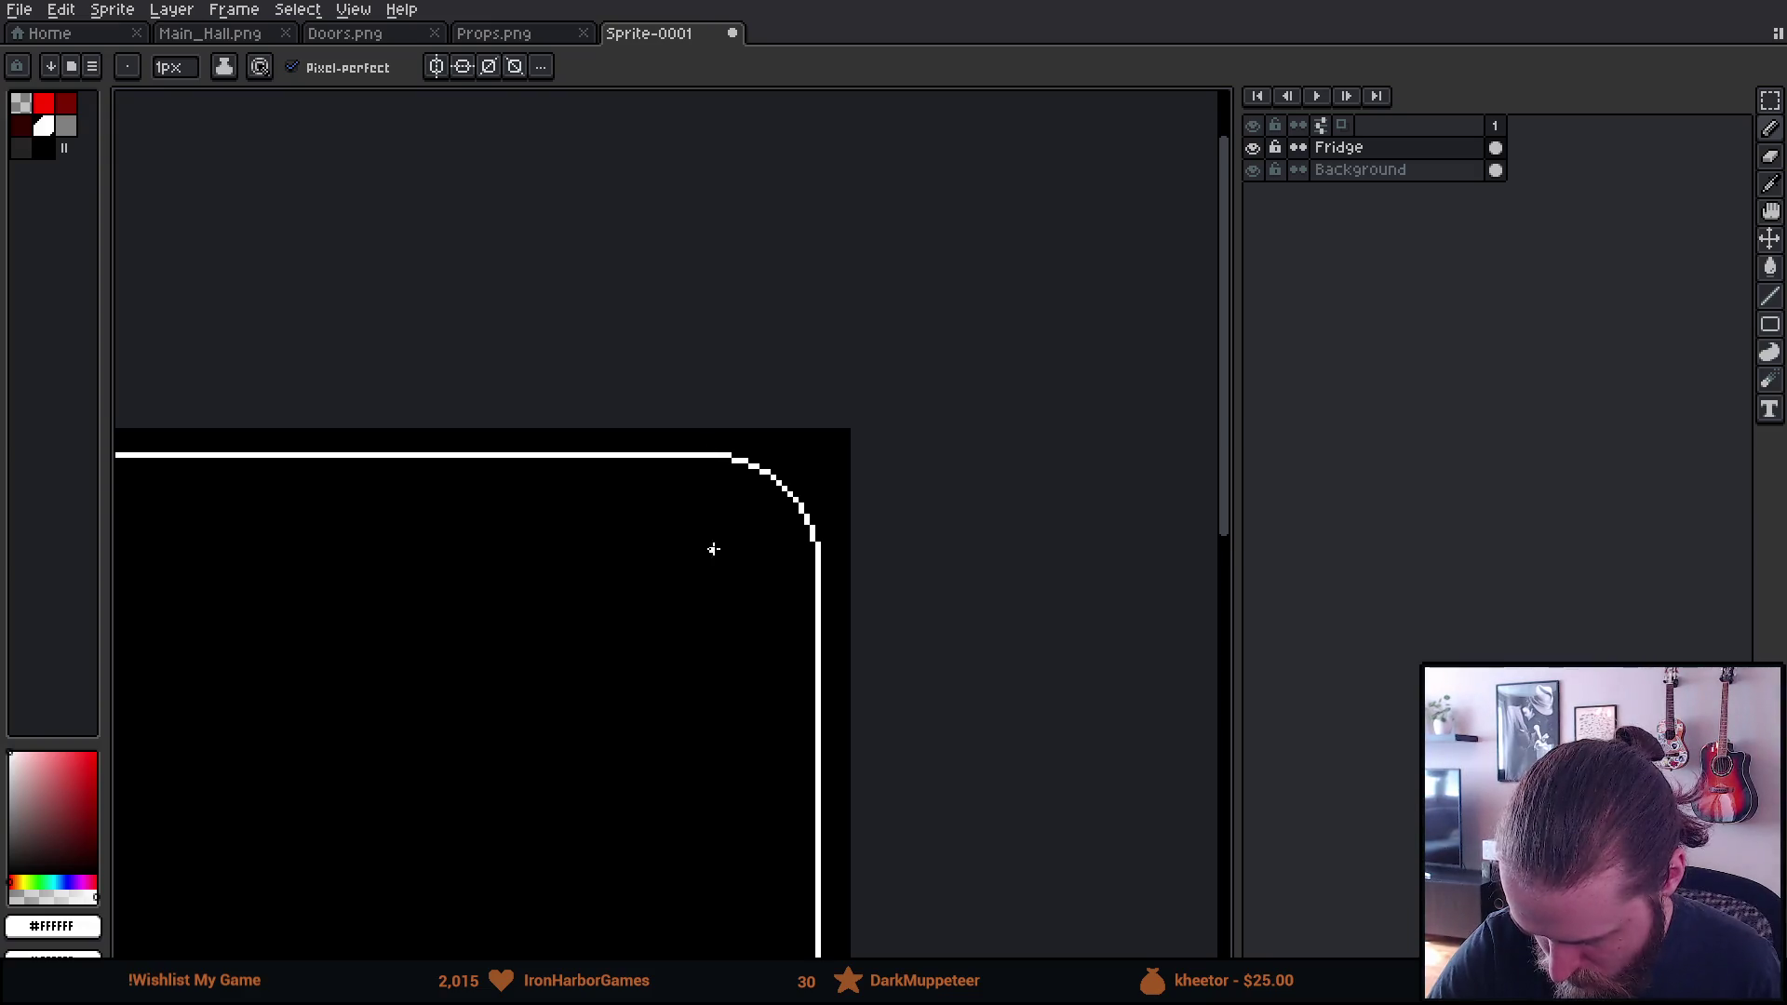
{"action": "scroll", "coordinate": [909, 707], "scroll_direction": "down", "scroll_amount": 3}
{"action": "scroll", "coordinate": [765, 750], "scroll_direction": "down", "scroll_amount": 1}
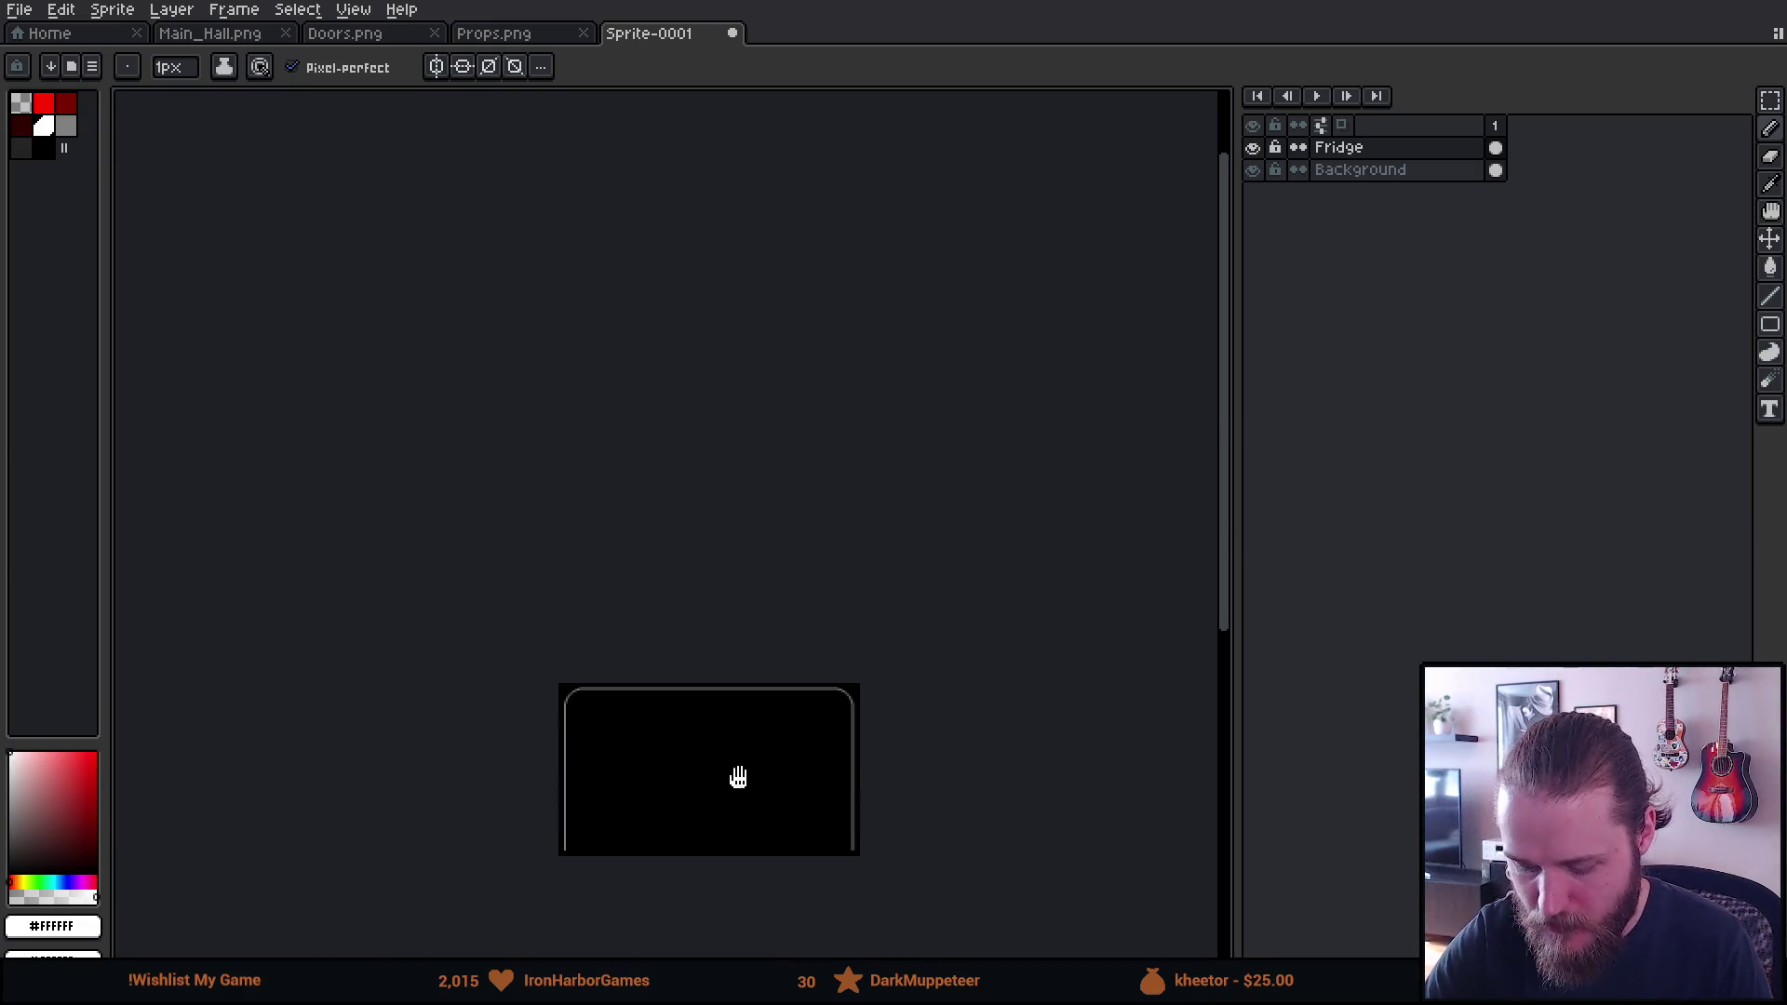
{"action": "scroll", "coordinate": [739, 770], "scroll_direction": "up", "scroll_amount": 3}
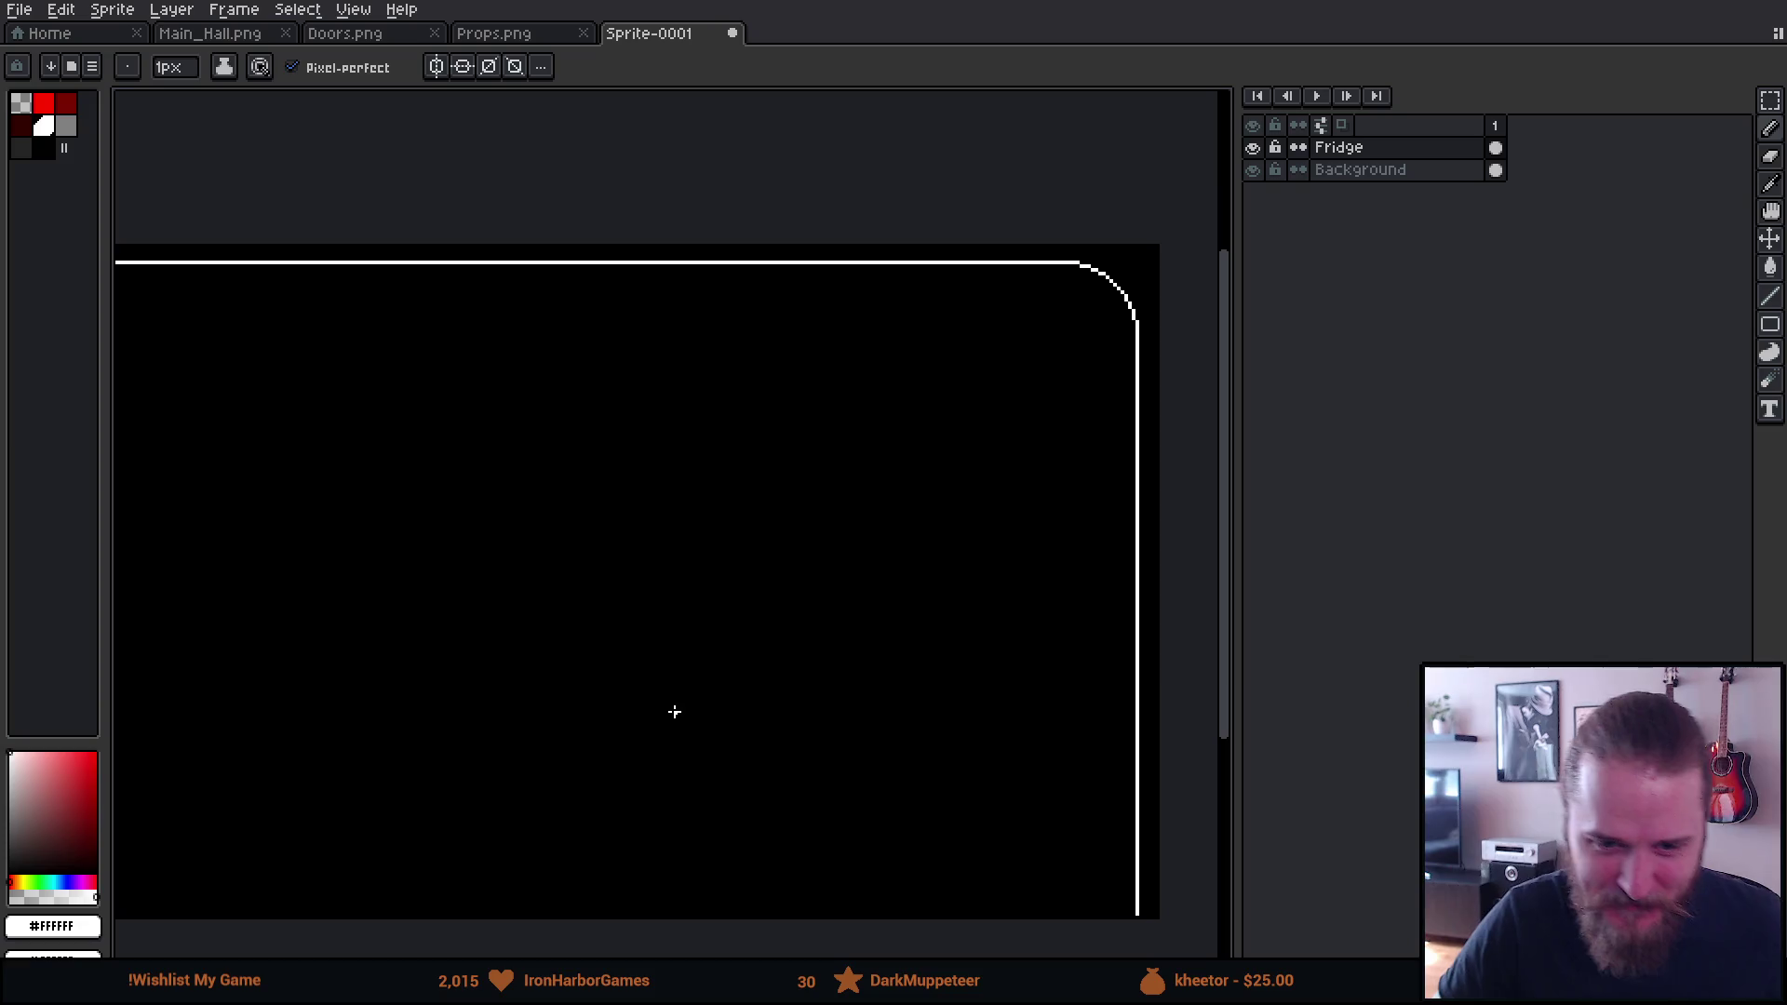
{"action": "mouse_move", "coordinate": [591, 714]}
{"action": "left_mouse_down"}
{"action": "mouse_move", "coordinate": [810, 583]}
{"action": "mouse_move", "coordinate": [801, 603]}
{"action": "left_mouse_up"}
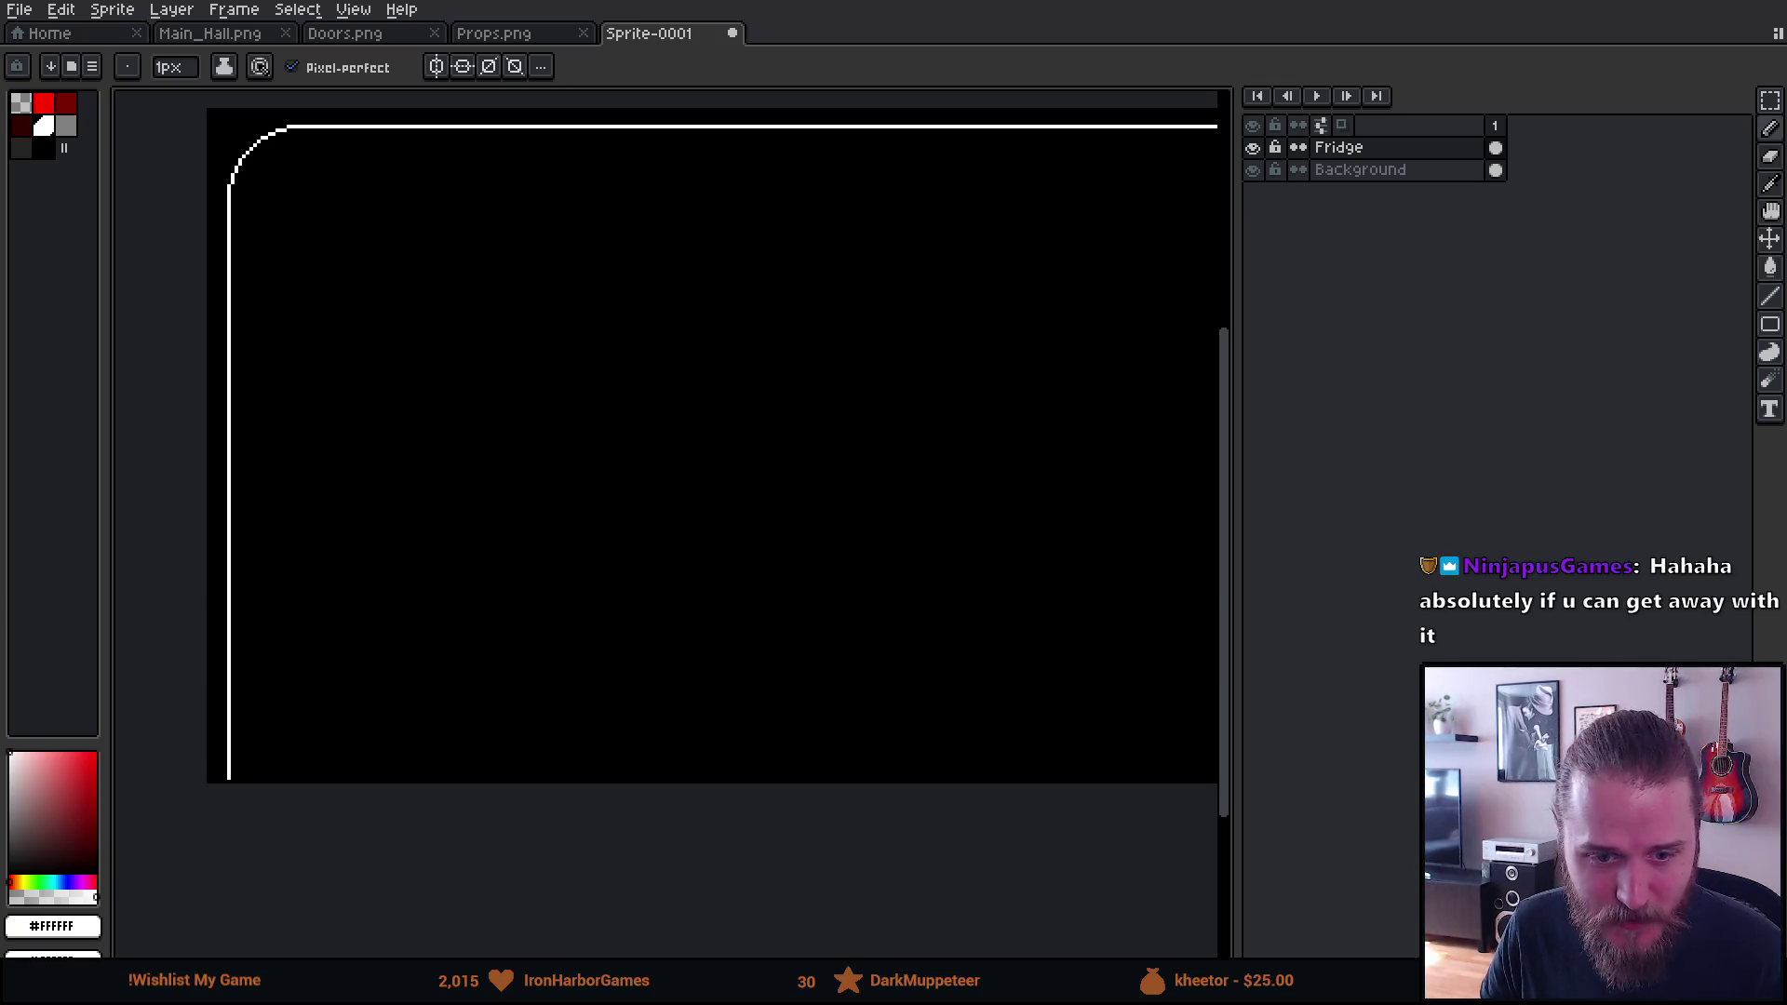
{"action": "scroll", "coordinate": [563, 256], "scroll_direction": "down", "scroll_amount": 2}
{"action": "mouse_move", "coordinate": [628, 279]}
{"action": "left_mouse_down"}
{"action": "mouse_move", "coordinate": [590, 323]}
{"action": "mouse_move", "coordinate": [579, 304]}
{"action": "left_mouse_up"}
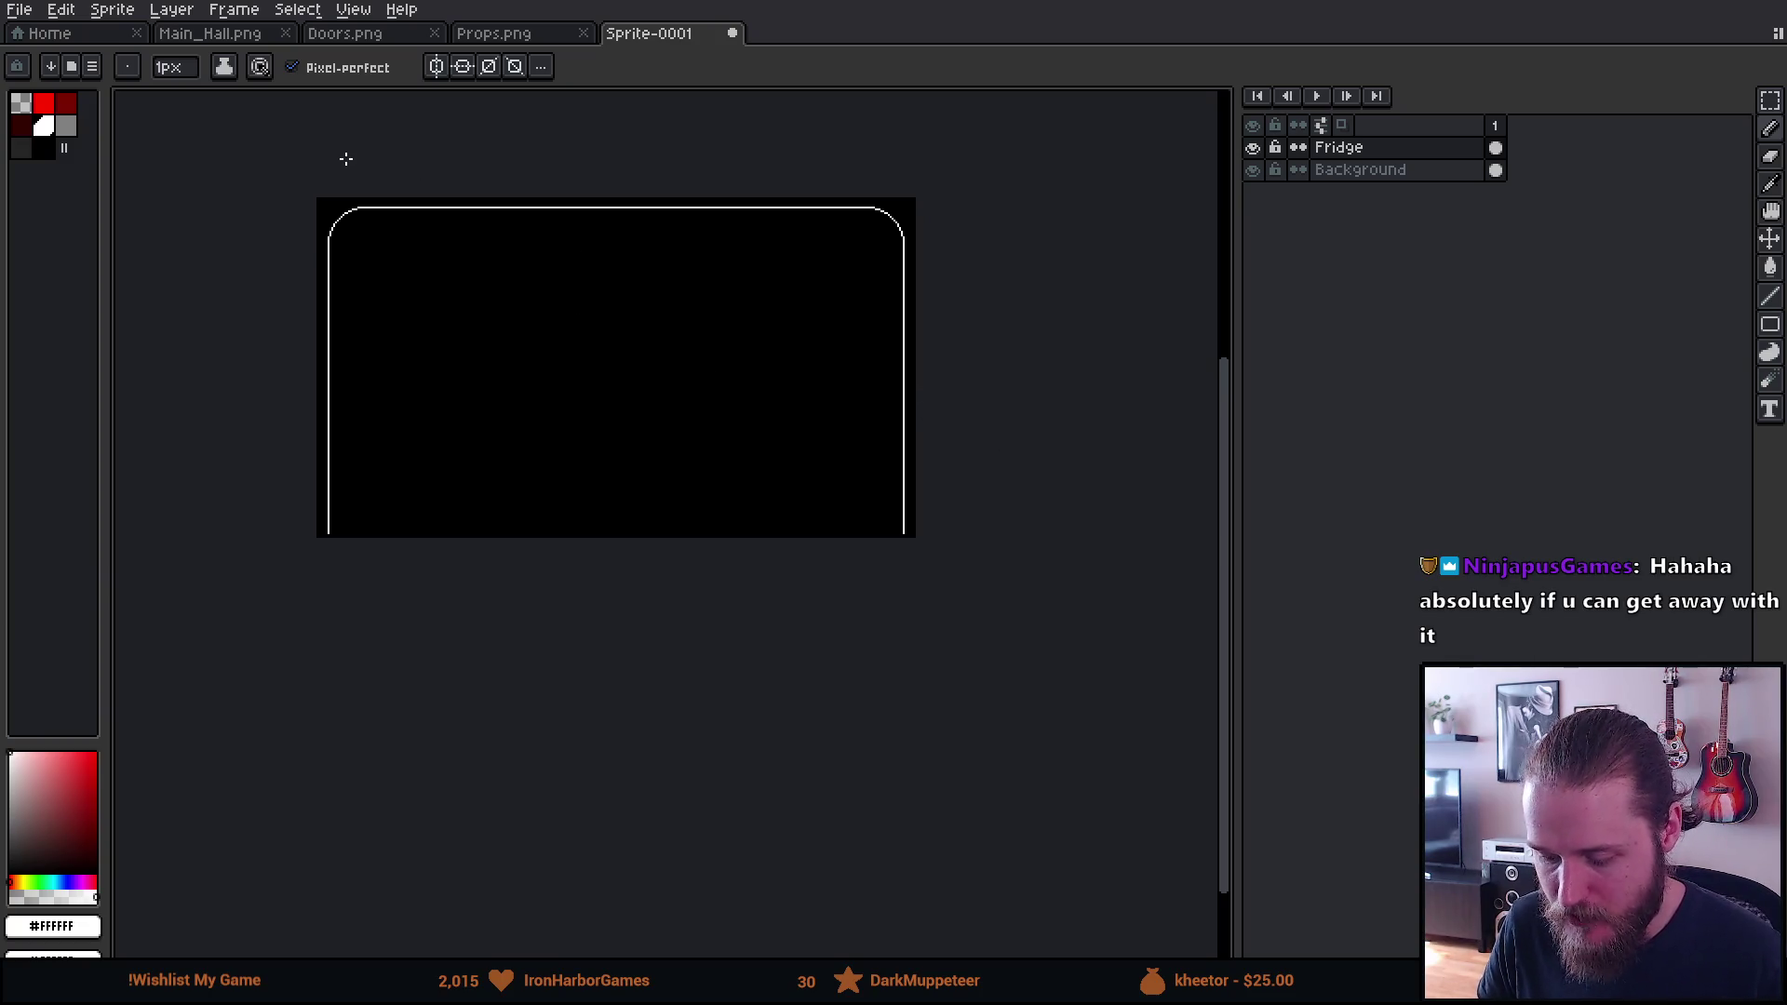
{"action": "scroll", "coordinate": [346, 159], "scroll_direction": "up", "scroll_amount": 3}
{"action": "left_click", "coordinate": [20, 147]}
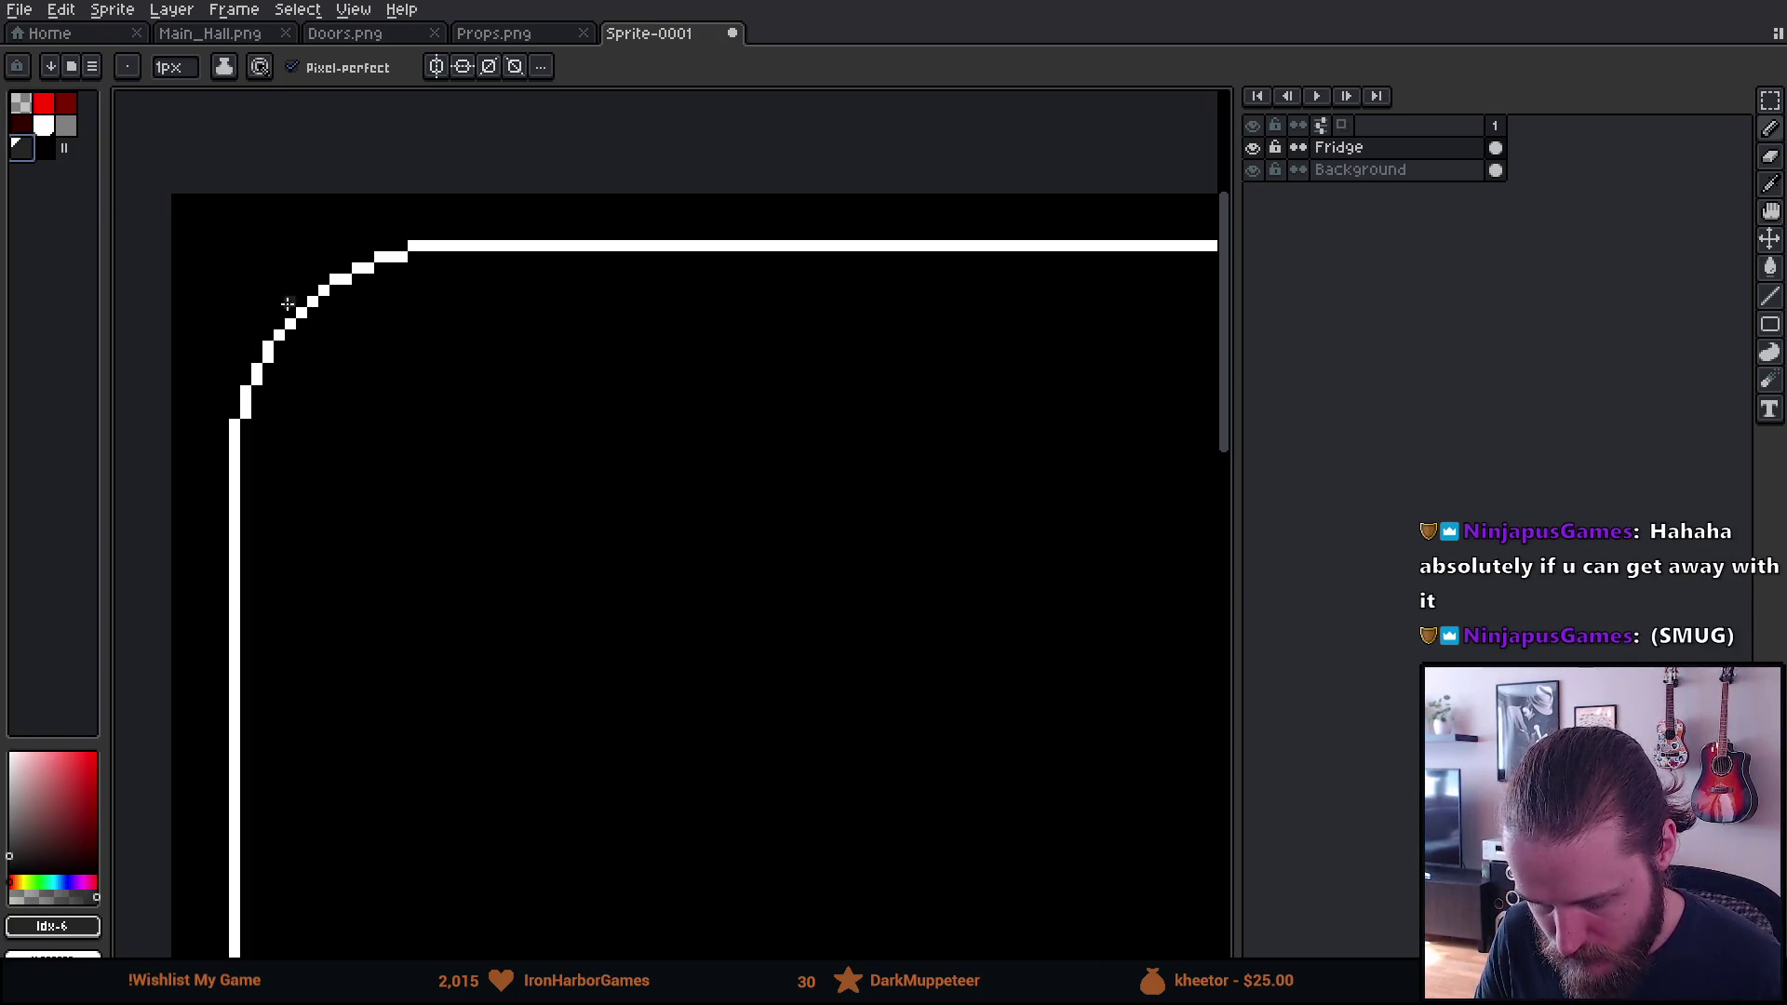
Paint 1px dark grey pixels beside the steps of the top-left rounded corner
{"action": "scroll", "coordinate": [233, 391], "scroll_direction": "up", "scroll_amount": 3}
{"action": "left_click_drag", "start_coordinate": [235, 447], "coordinate": [302, 232]}
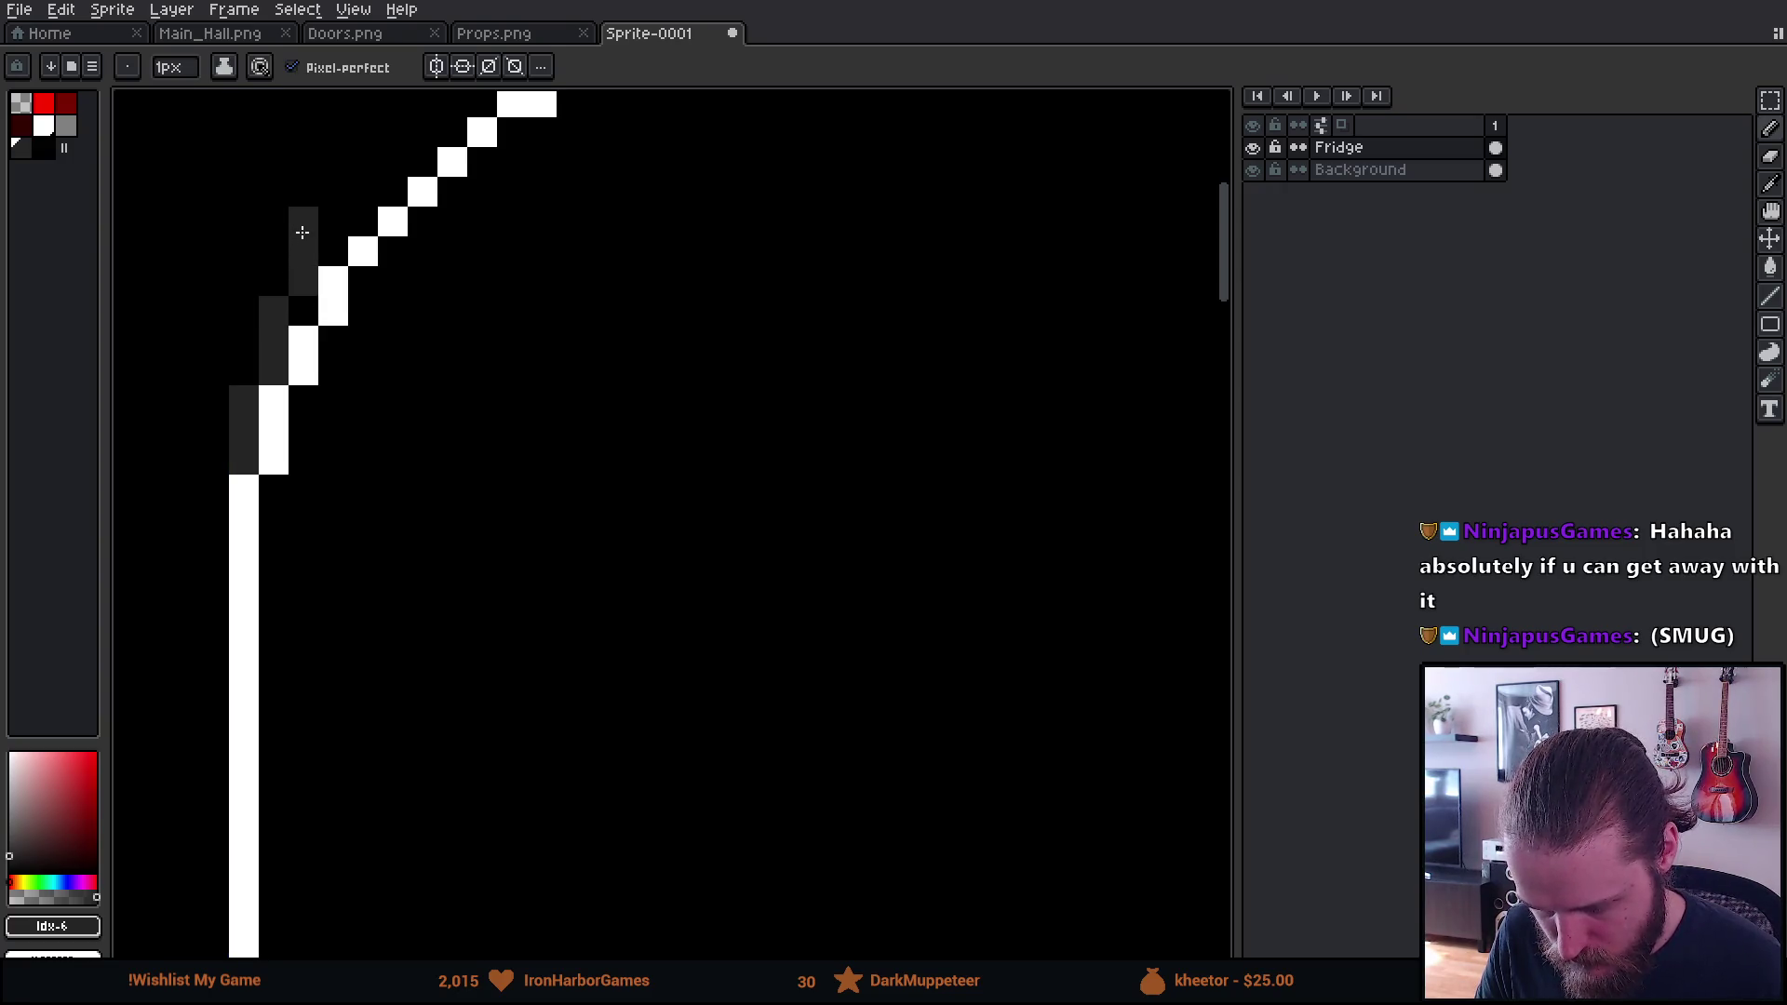
{"action": "scroll", "coordinate": [304, 226], "scroll_direction": "down", "scroll_amount": 6}
{"action": "scroll", "coordinate": [307, 226], "scroll_direction": "up", "scroll_amount": 1}
{"action": "scroll", "coordinate": [312, 227], "scroll_direction": "up", "scroll_amount": 3}
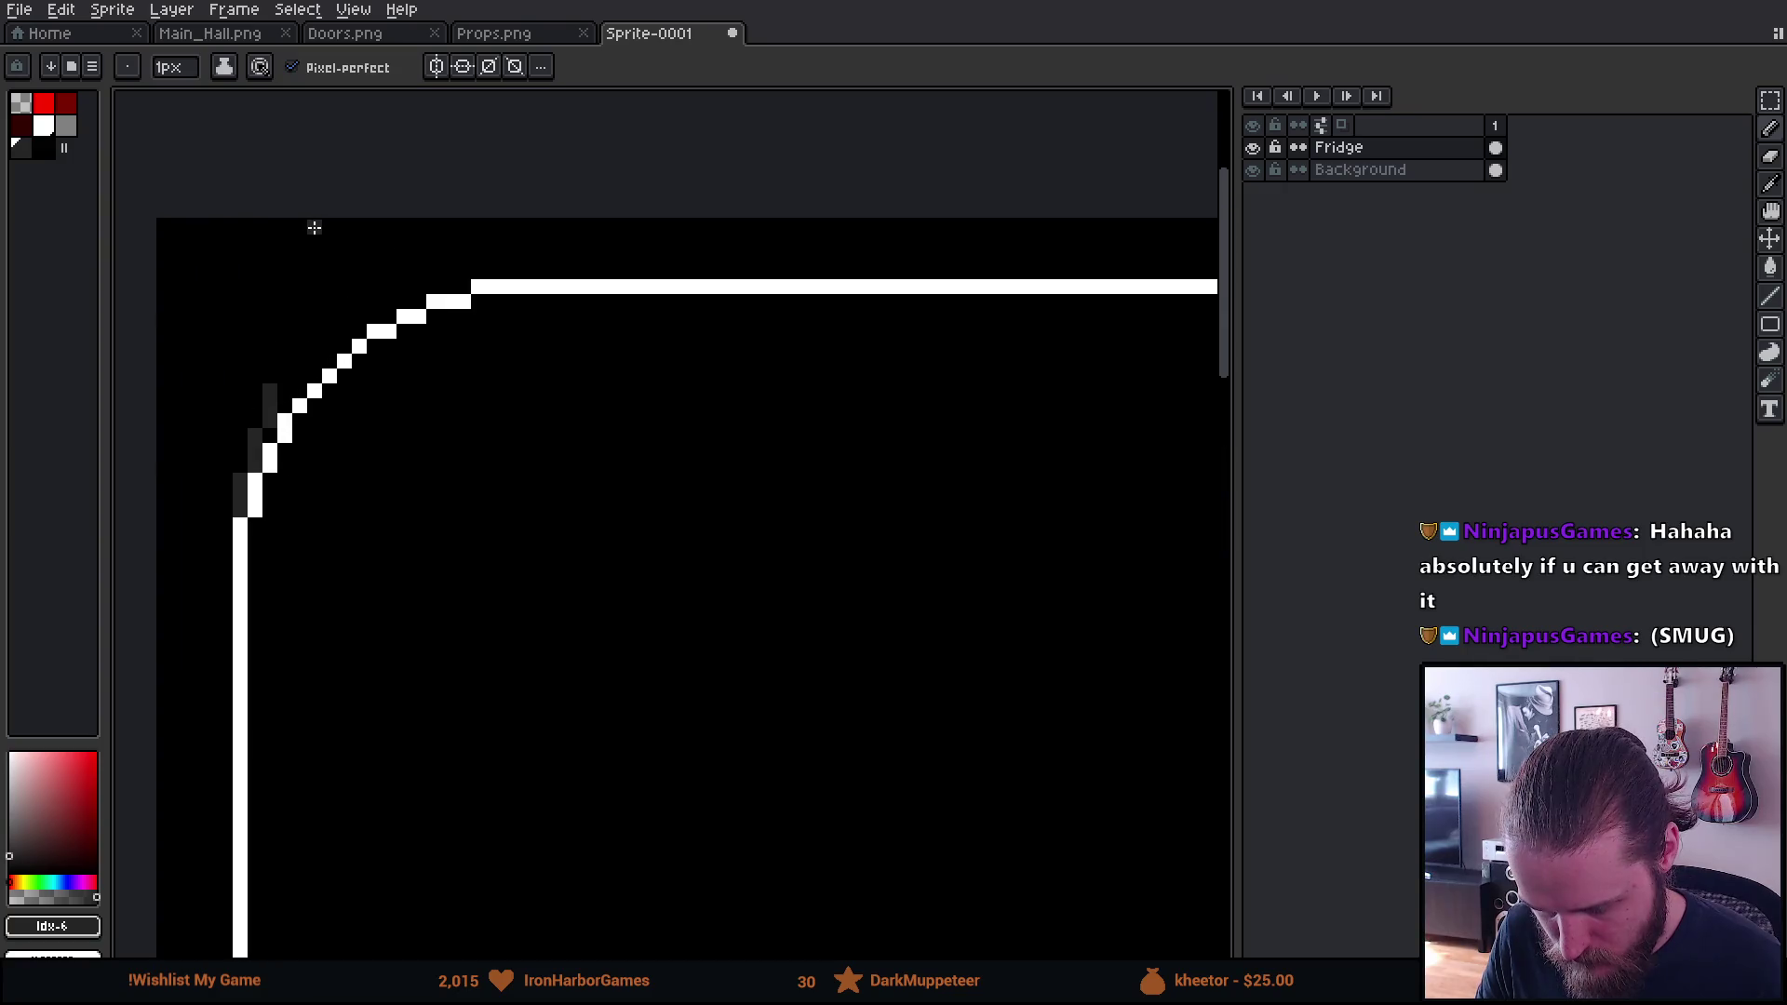
{"action": "mouse_move", "coordinate": [285, 373]}
{"action": "left_mouse_down"}
{"action": "mouse_move", "coordinate": [336, 175]}
{"action": "mouse_move", "coordinate": [368, 157]}
{"action": "left_mouse_up"}
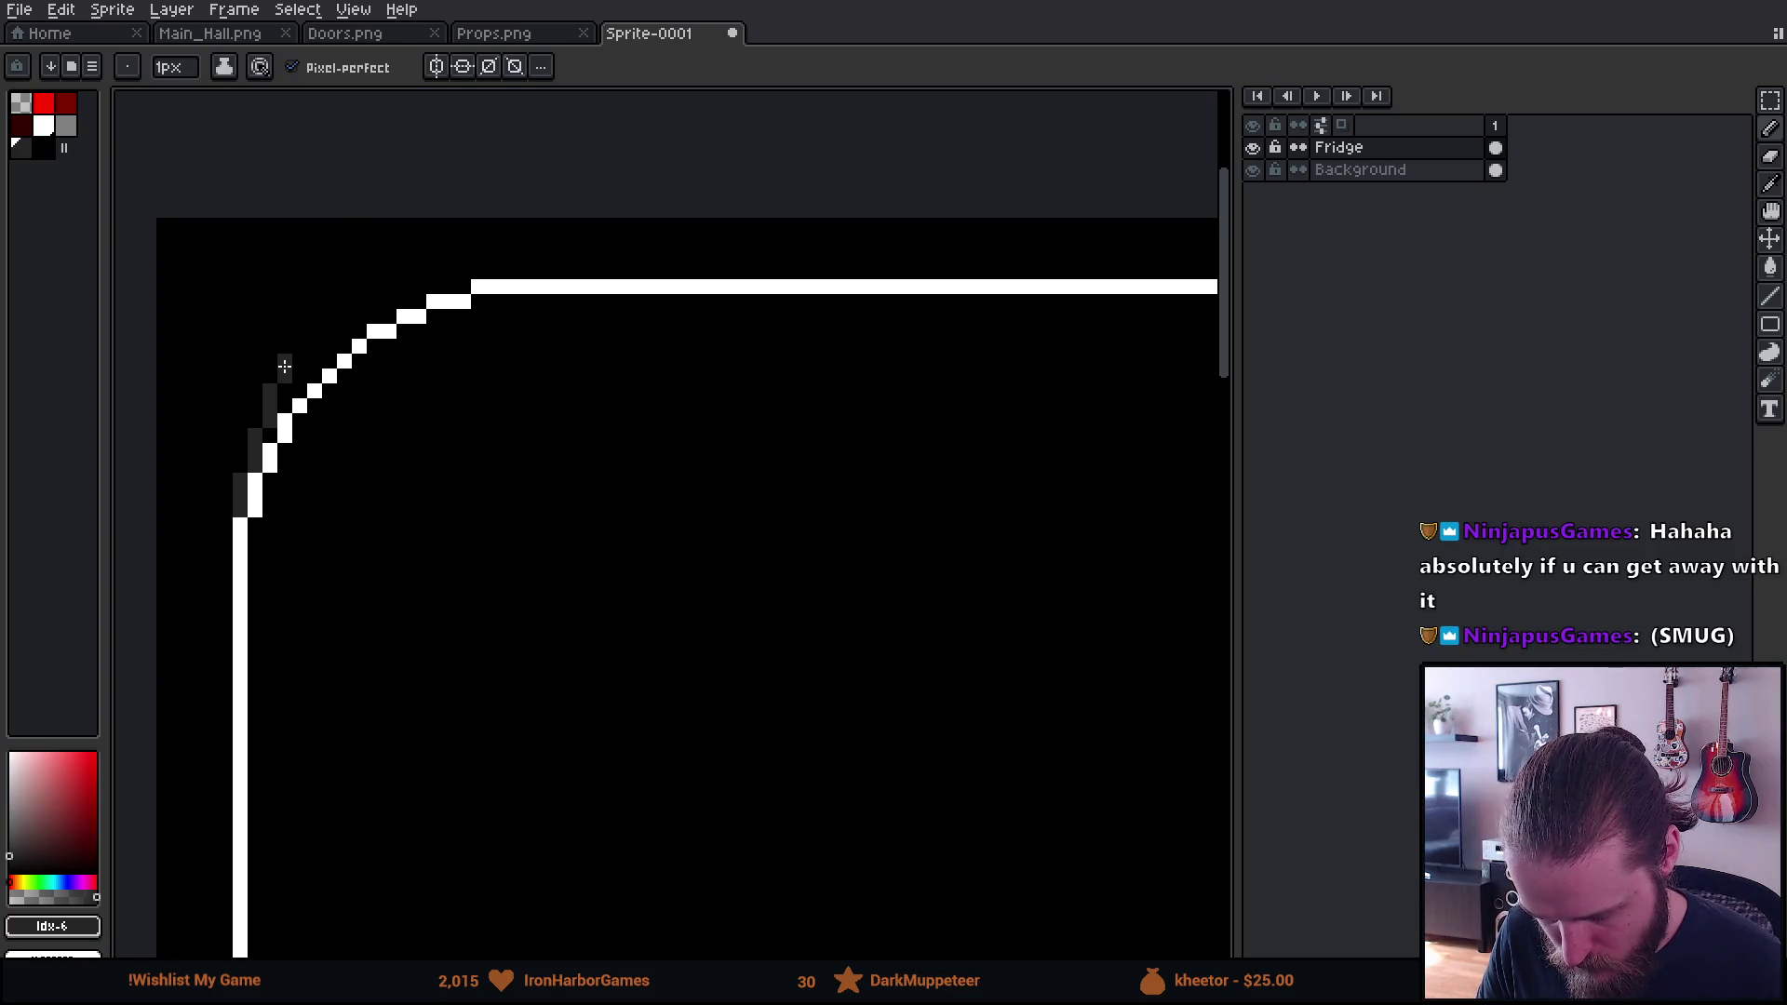
{"action": "left_click_drag", "start_coordinate": [285, 366], "coordinate": [295, 352]}
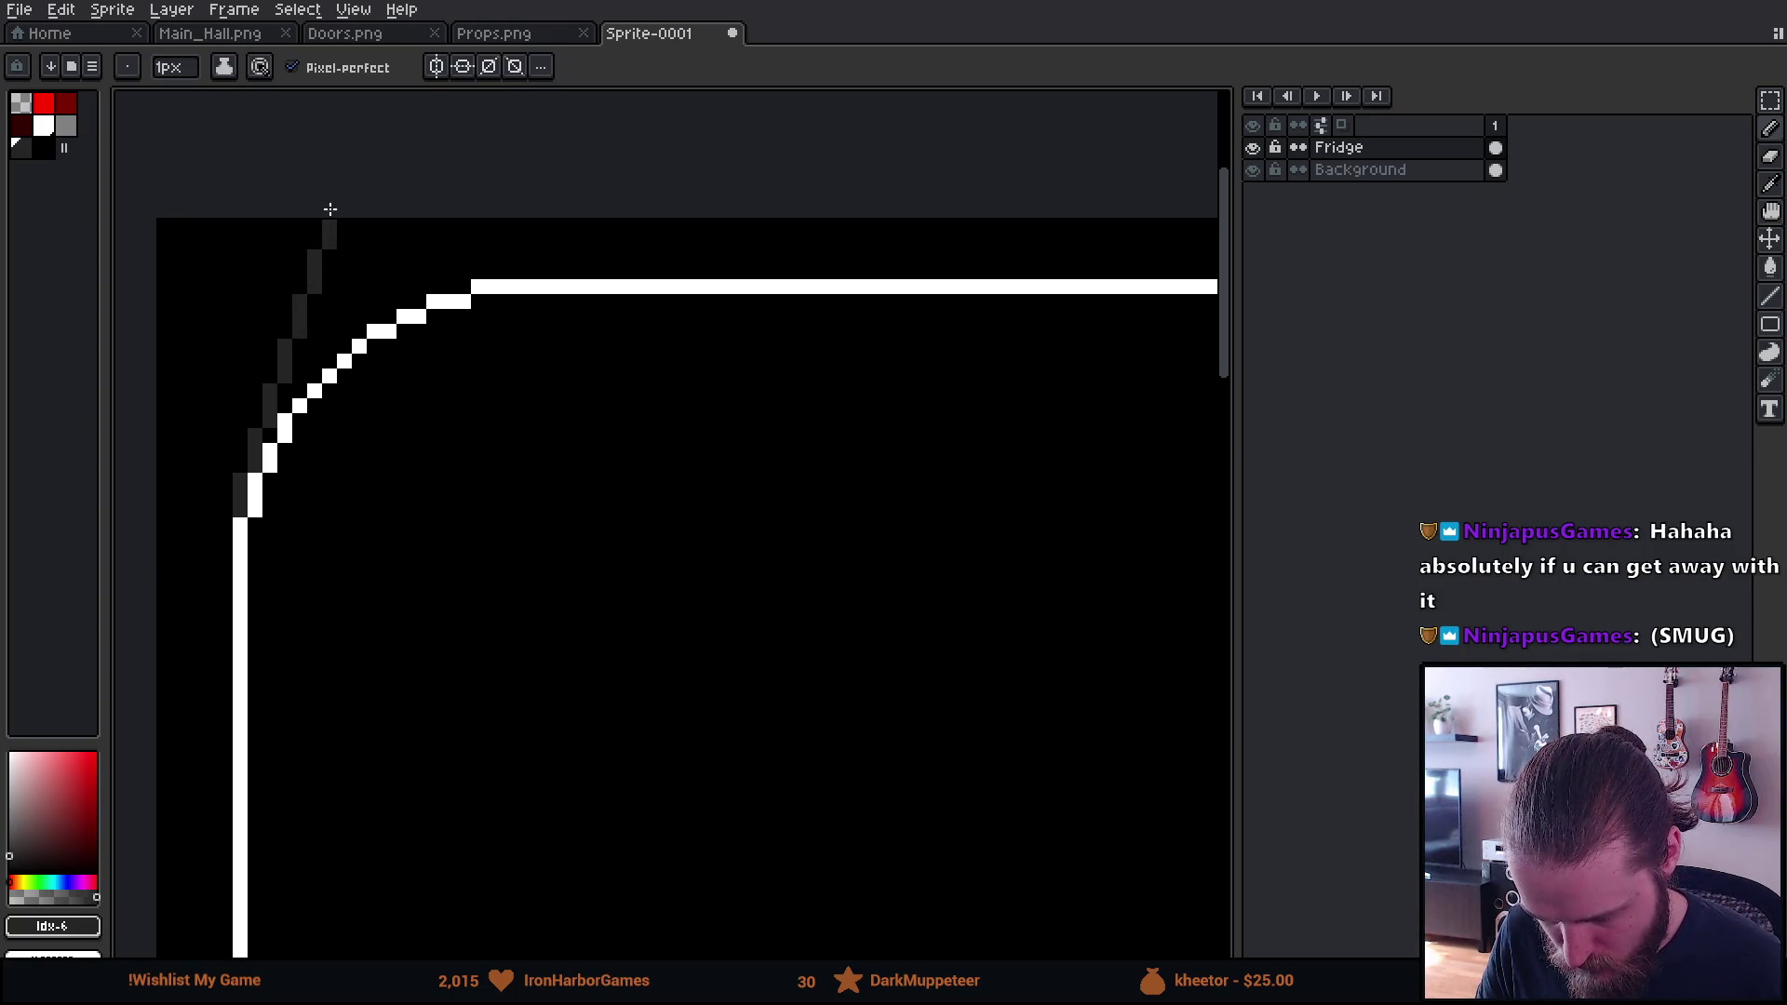
Pan to the top-right rounded corner and recentre the whole fridge in view
{"action": "scroll", "coordinate": [377, 505], "scroll_direction": "down", "scroll_amount": 3}
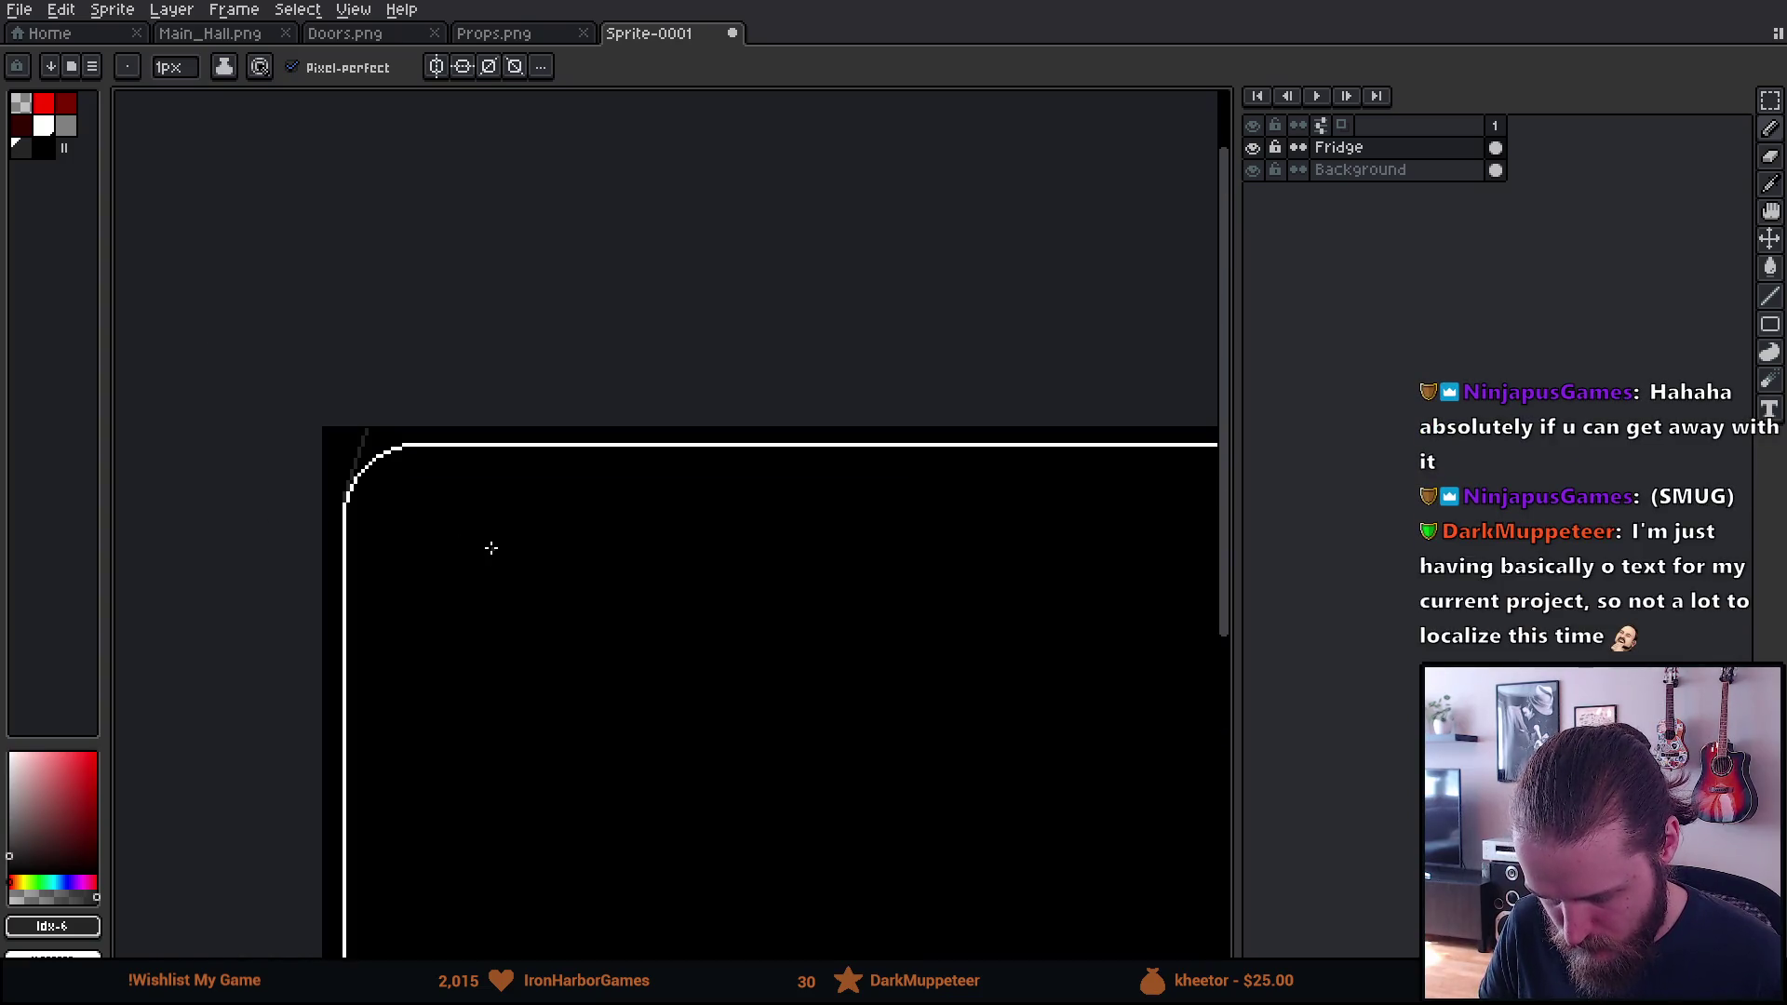
{"action": "scroll", "coordinate": [490, 535], "scroll_direction": "down", "scroll_amount": 2}
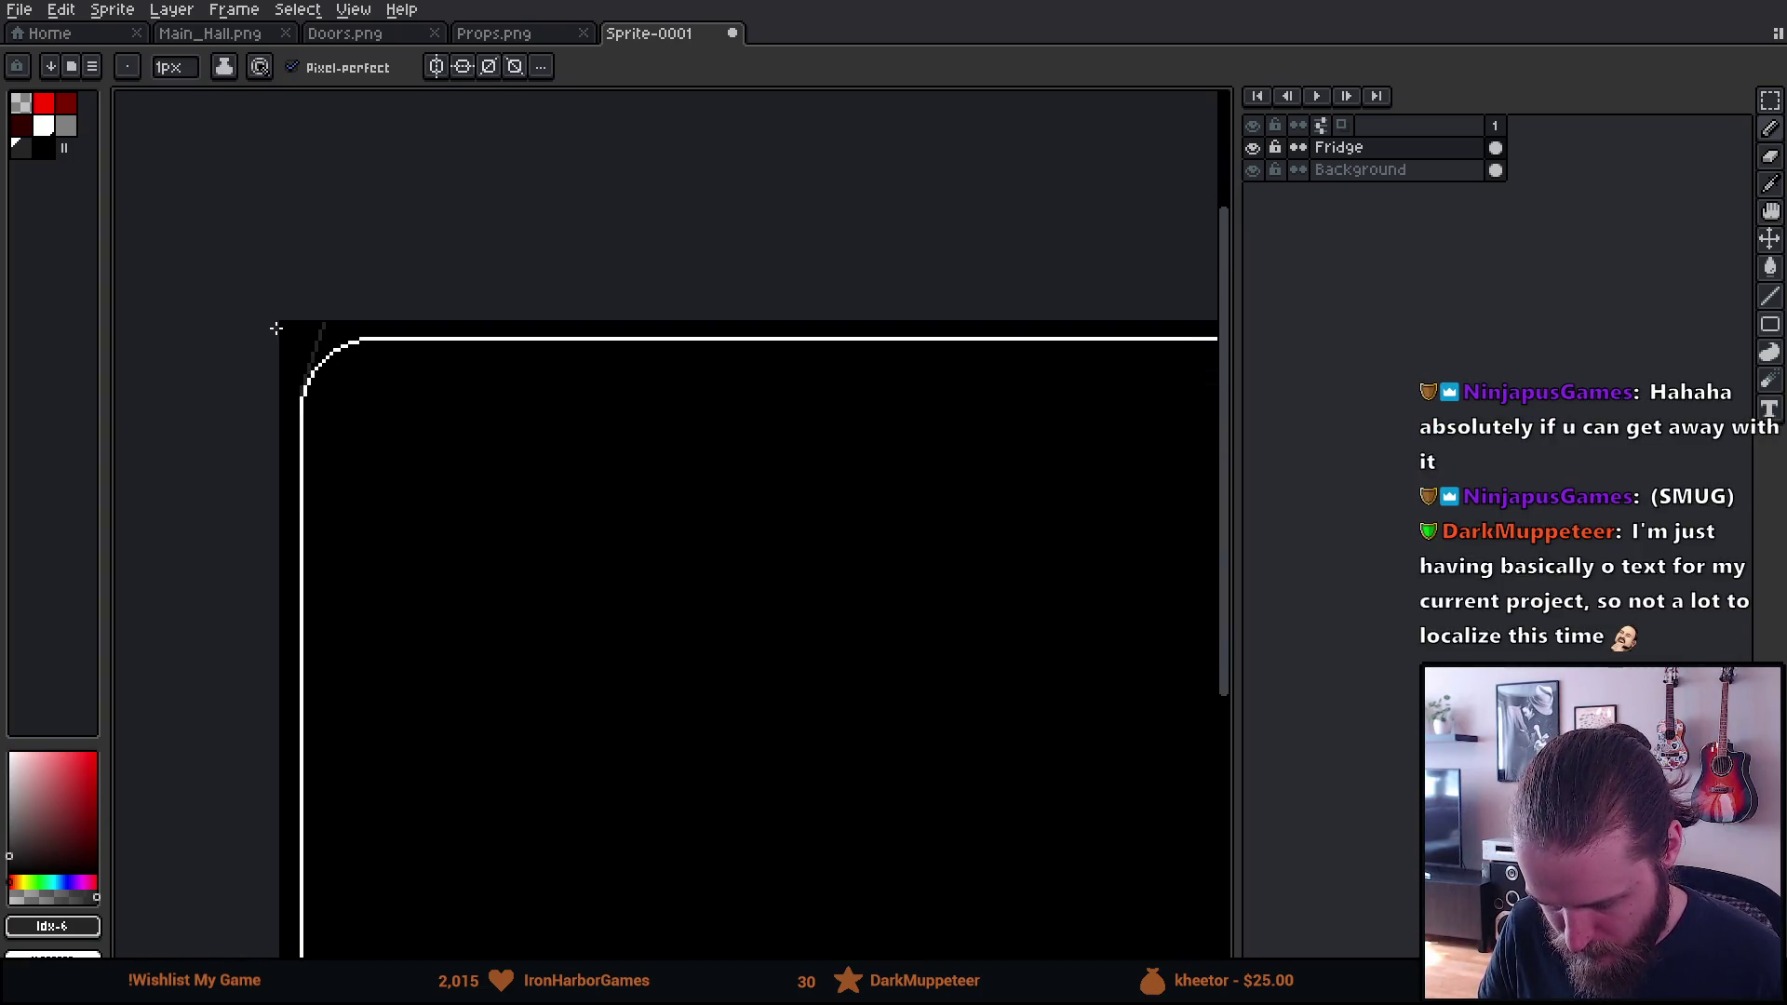
{"action": "scroll", "coordinate": [337, 380], "scroll_direction": "down", "scroll_amount": 2}
{"action": "key", "text": "v"}
{"action": "scroll", "coordinate": [332, 333], "scroll_direction": "up", "scroll_amount": 4}
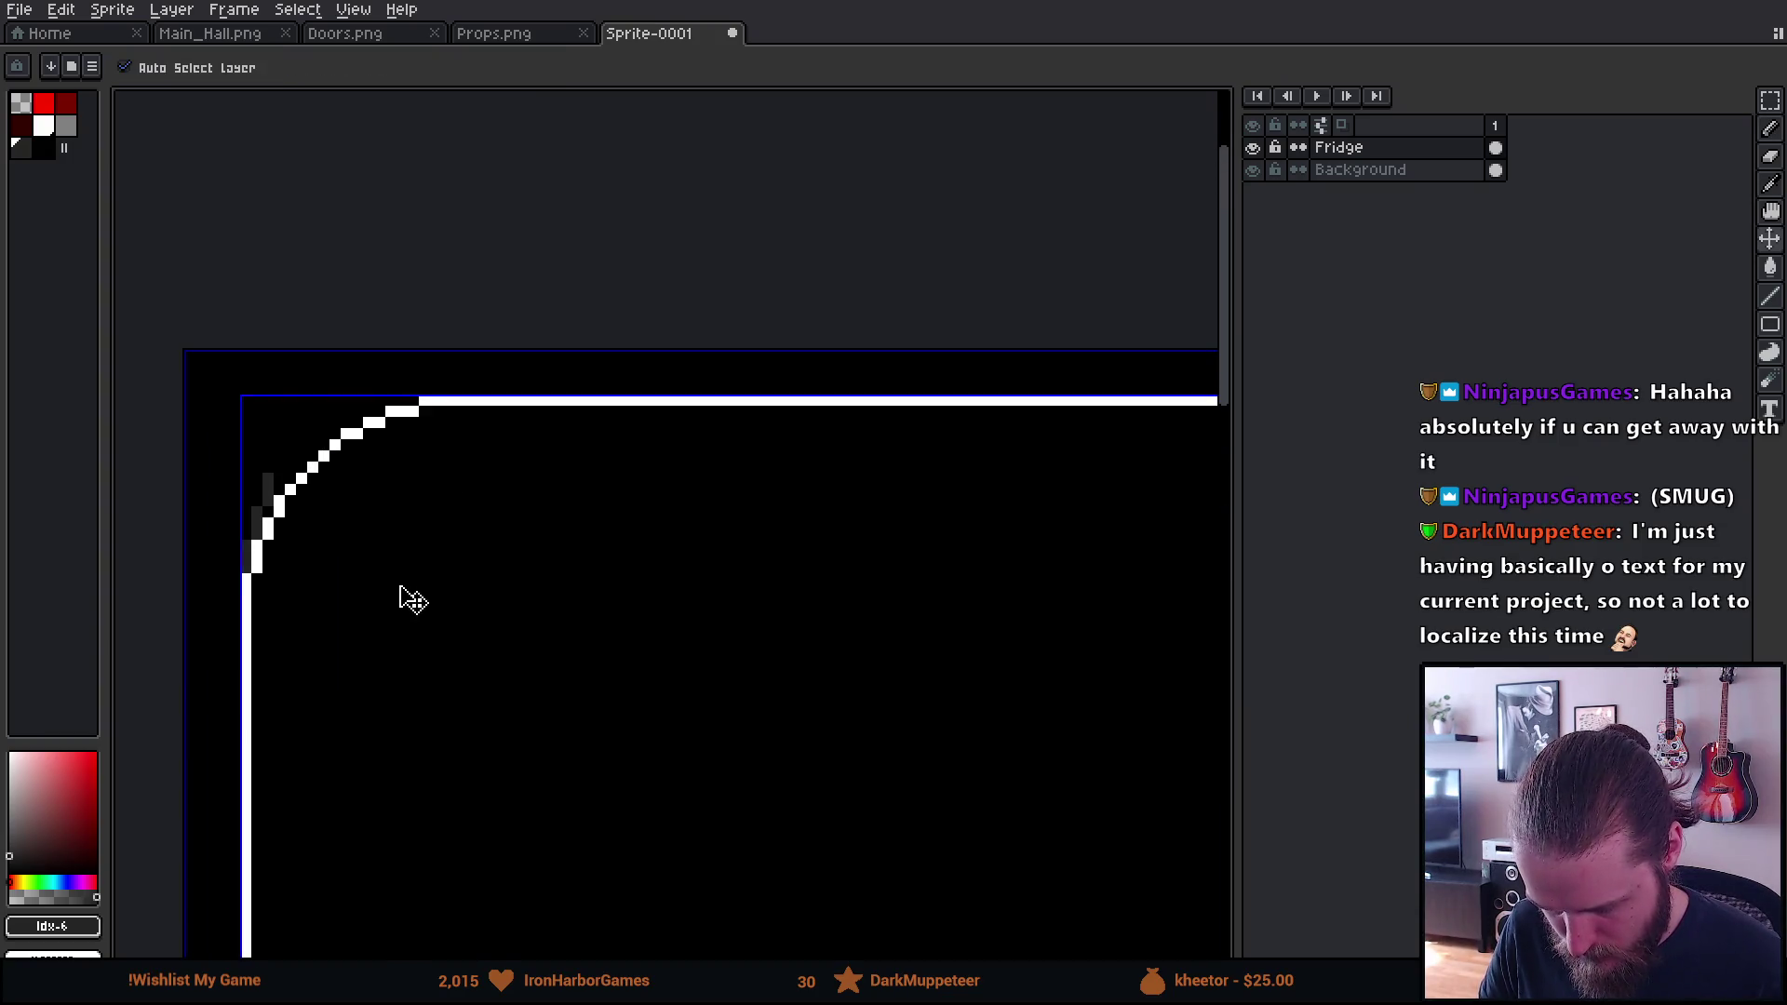
{"action": "key", "text": "b"}
{"action": "scroll", "coordinate": [441, 639], "scroll_direction": "down", "scroll_amount": 2}
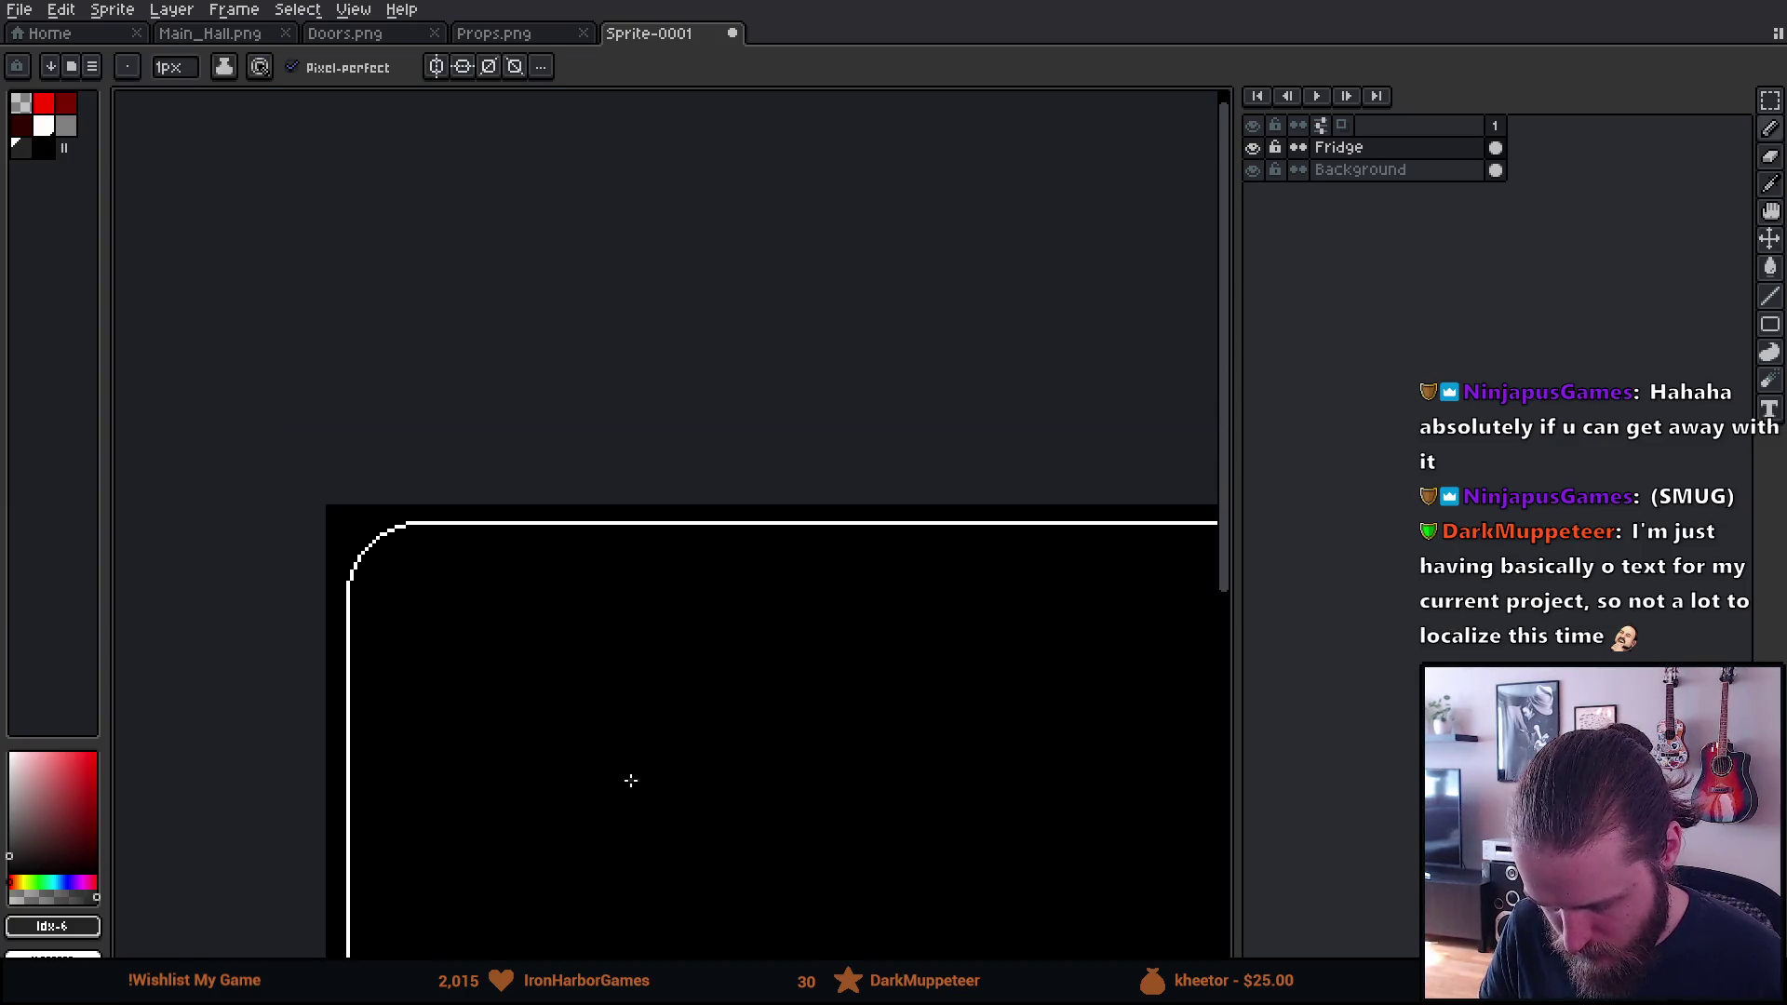
{"action": "left_click_drag", "start_coordinate": [668, 843], "coordinate": [228, 623]}
{"action": "scroll", "coordinate": [718, 735], "scroll_direction": "down", "scroll_amount": 3}
{"action": "left_click_drag", "start_coordinate": [726, 726], "coordinate": [530, 487]}
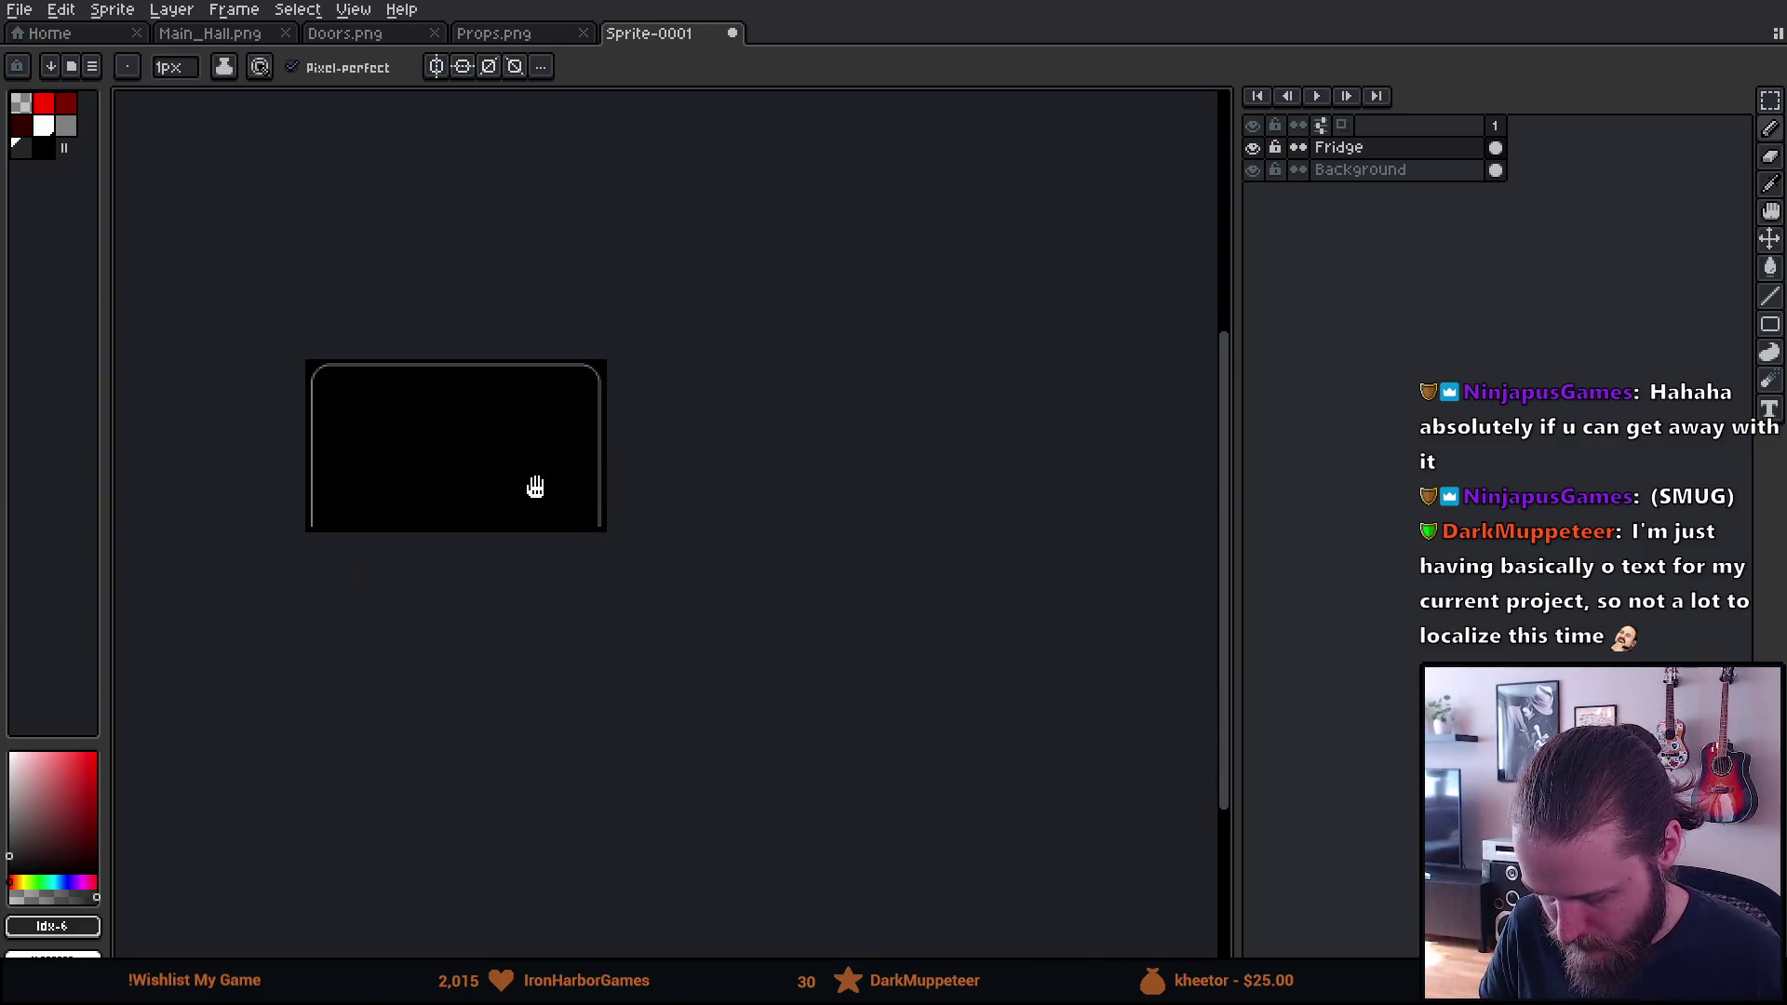
Pick white and draw two short vertical strokes near the fridge's bottom right
{"action": "scroll", "coordinate": [629, 488], "scroll_direction": "up", "scroll_amount": 3}
{"action": "mouse_move", "coordinate": [625, 438]}
{"action": "left_mouse_down"}
{"action": "mouse_move", "coordinate": [738, 515]}
{"action": "mouse_move", "coordinate": [806, 484]}
{"action": "left_mouse_up"}
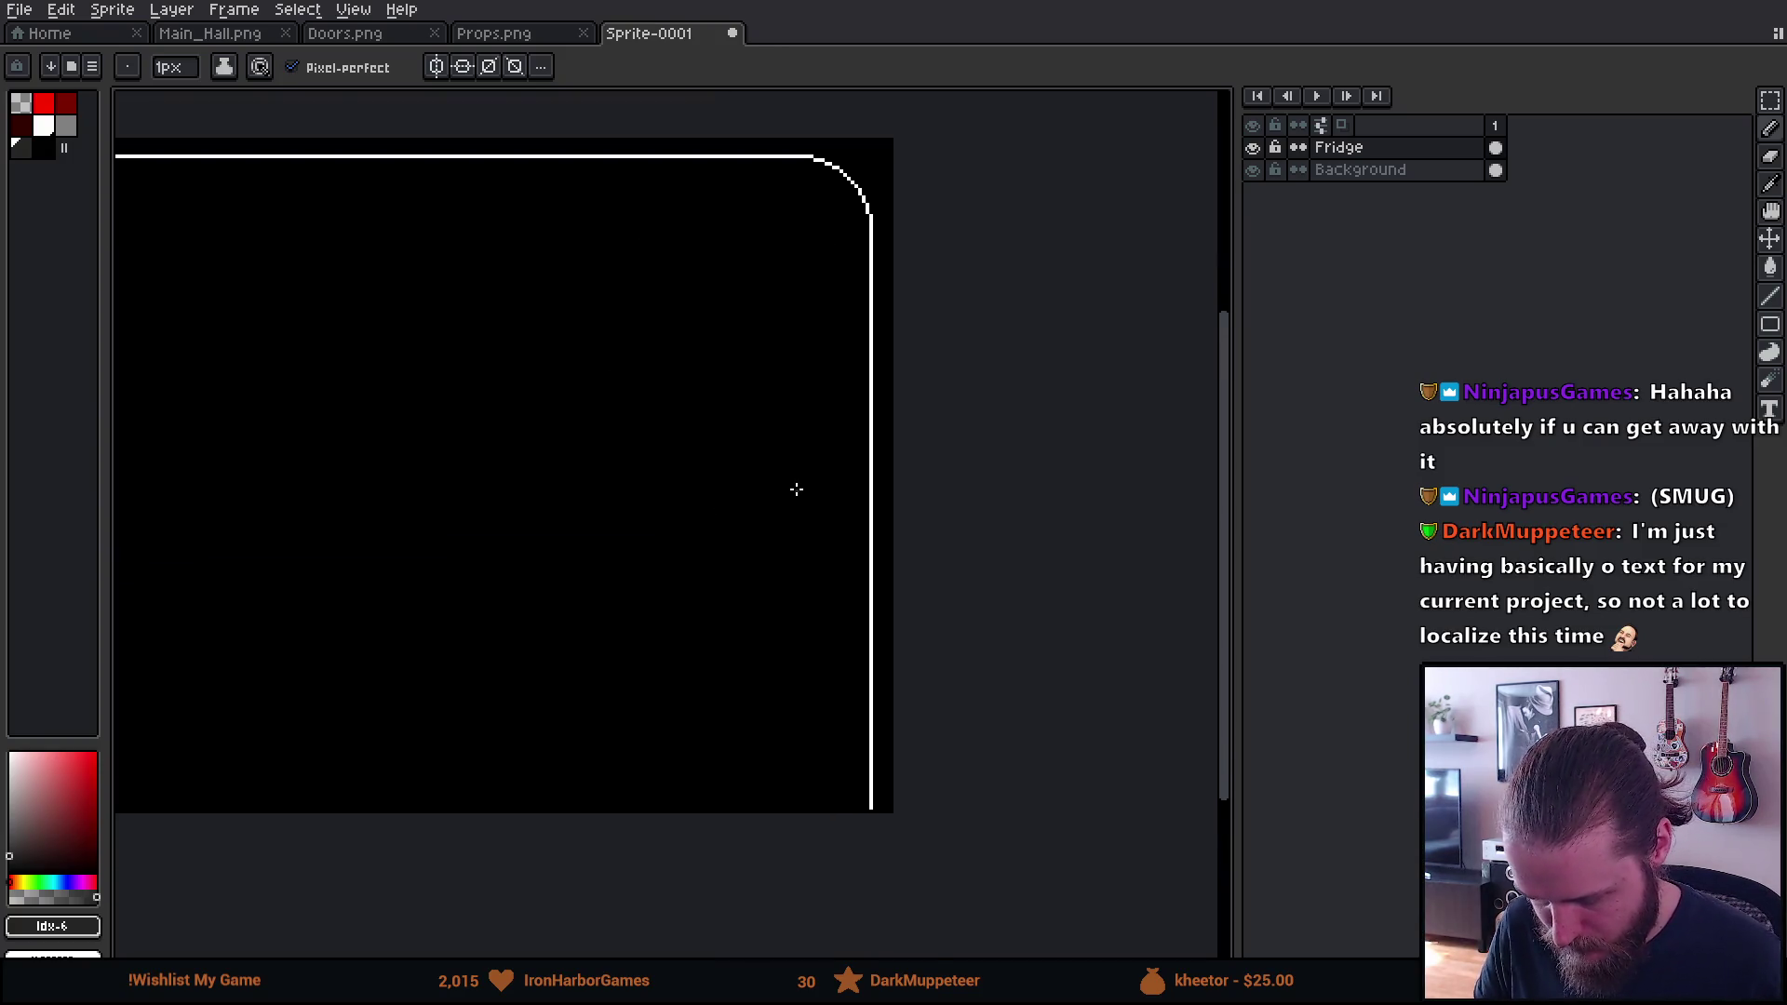
{"action": "scroll", "coordinate": [796, 488], "scroll_direction": "up", "scroll_amount": 1}
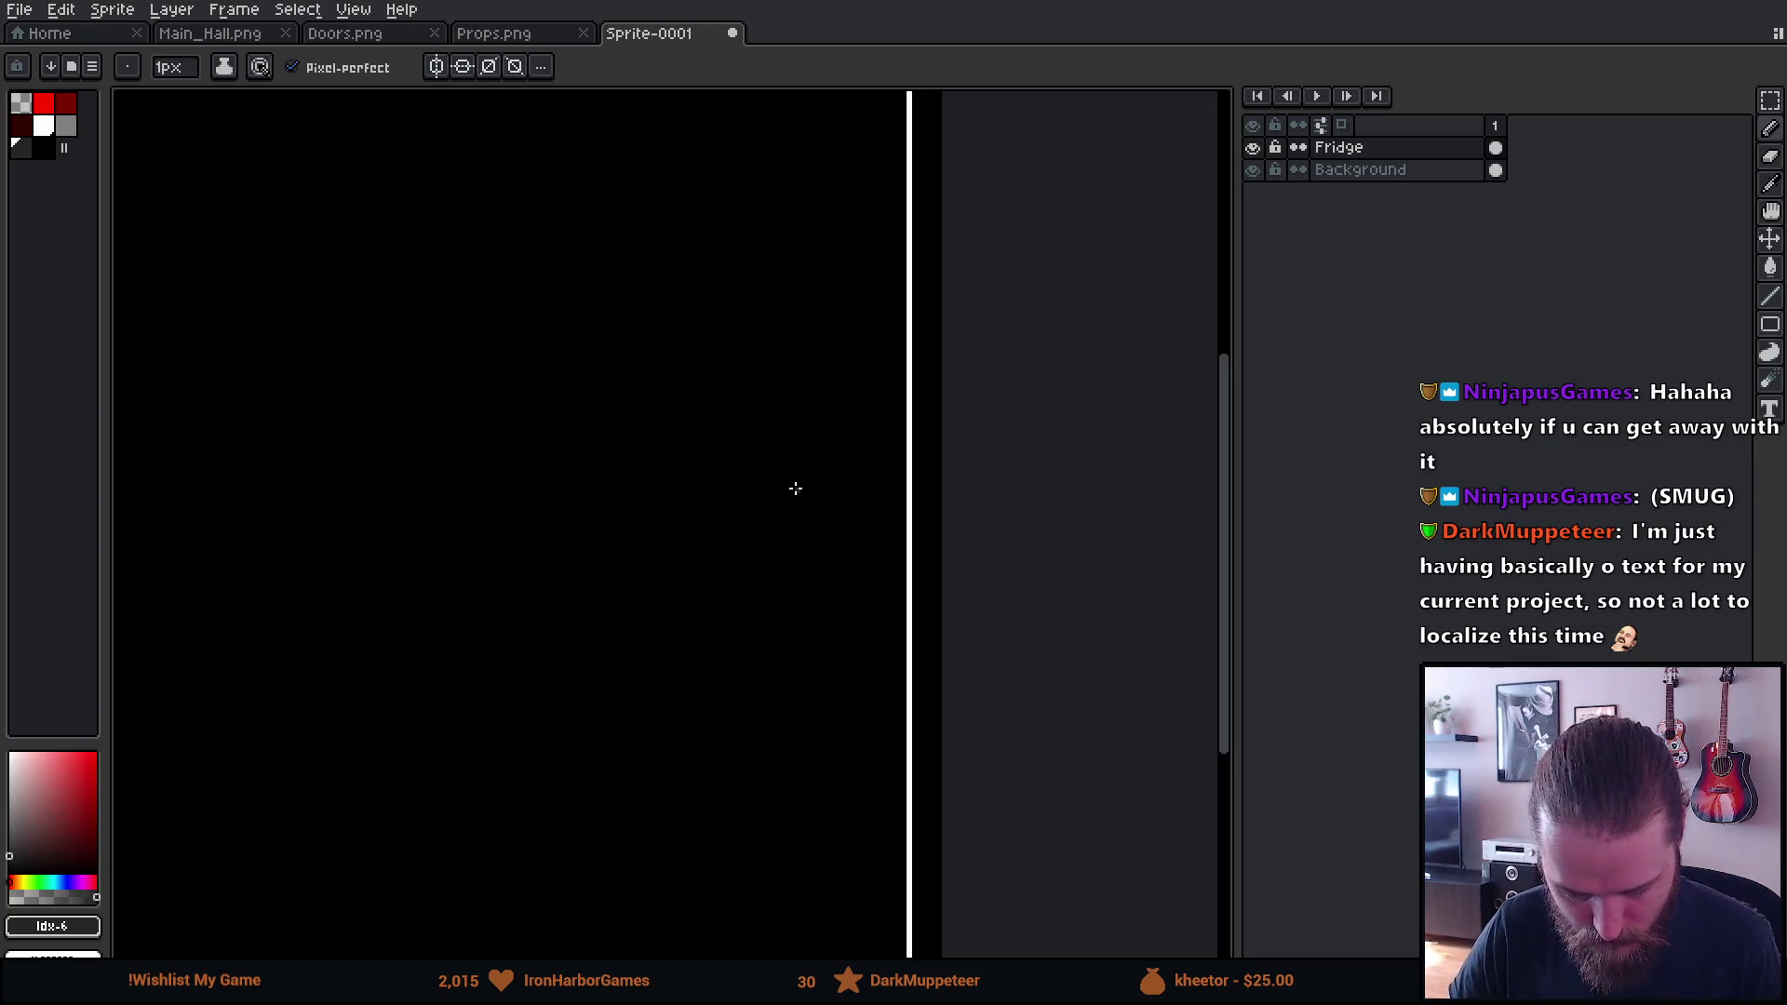
{"action": "mouse_move", "coordinate": [796, 489]}
{"action": "left_mouse_down"}
{"action": "mouse_move", "coordinate": [842, 578]}
{"action": "mouse_move", "coordinate": [714, 837]}
{"action": "mouse_move", "coordinate": [757, 559]}
{"action": "mouse_move", "coordinate": [834, 307]}
{"action": "mouse_move", "coordinate": [884, 735]}
{"action": "left_mouse_up"}
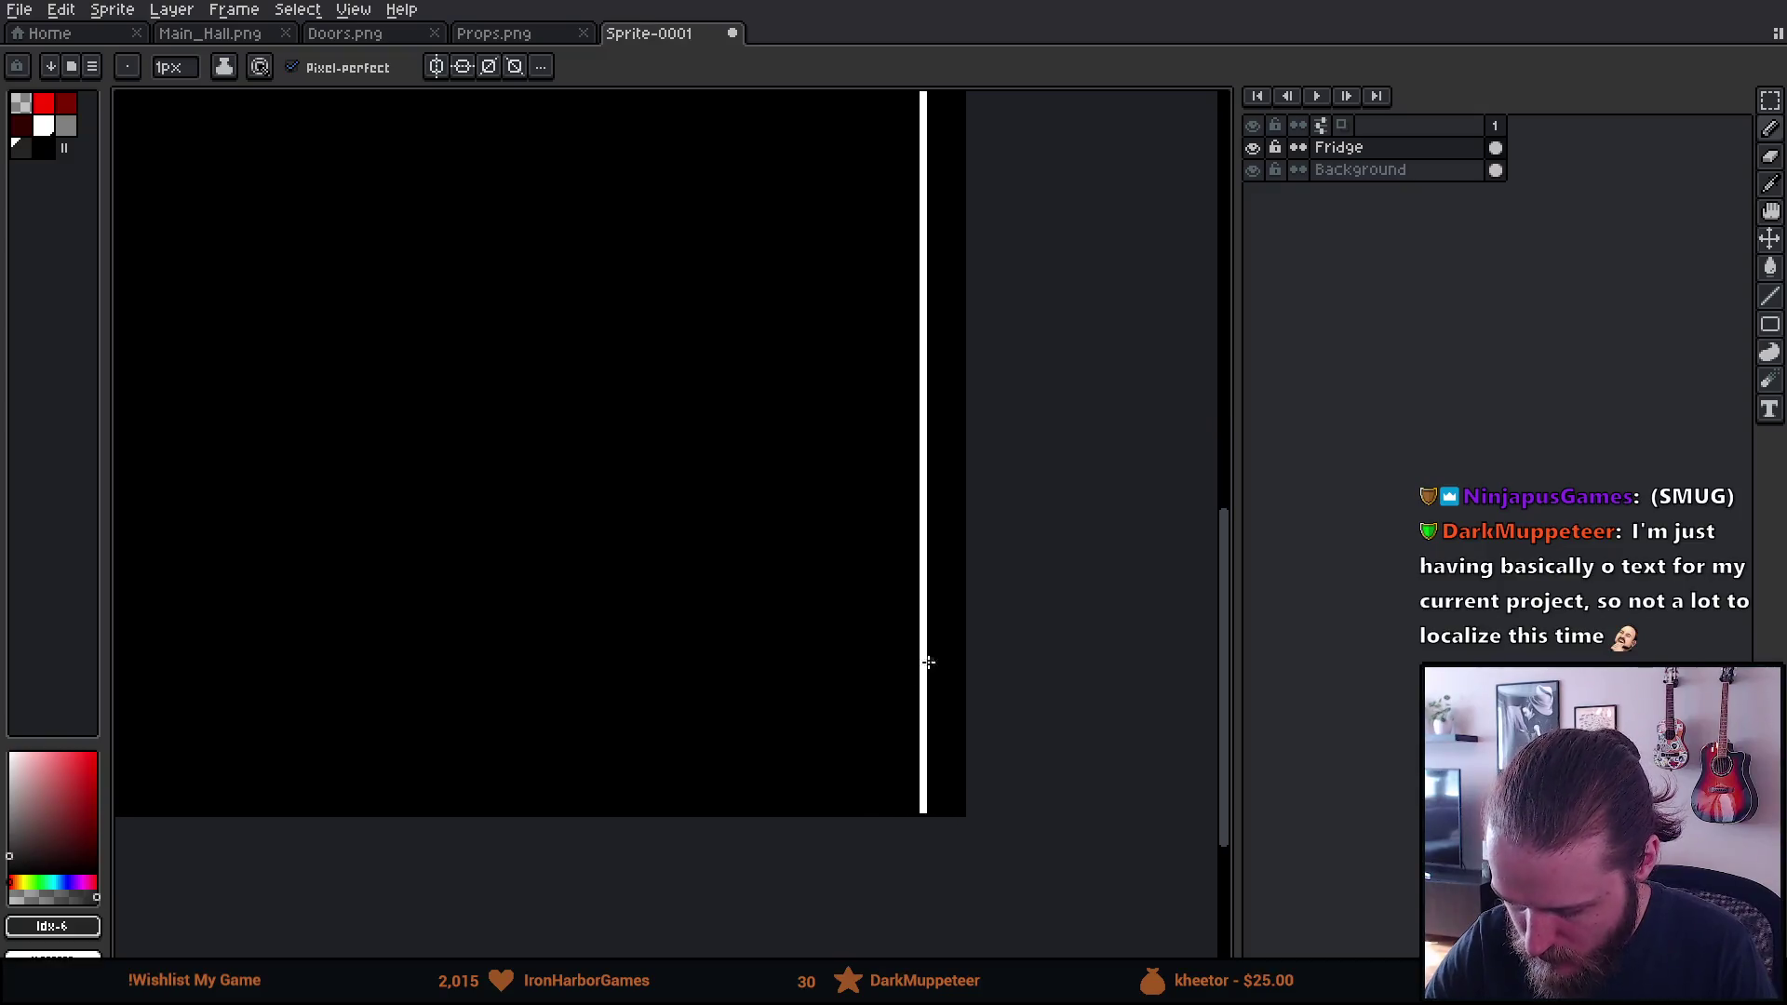
{"action": "left_click", "coordinate": [923, 616], "text": "alt"}
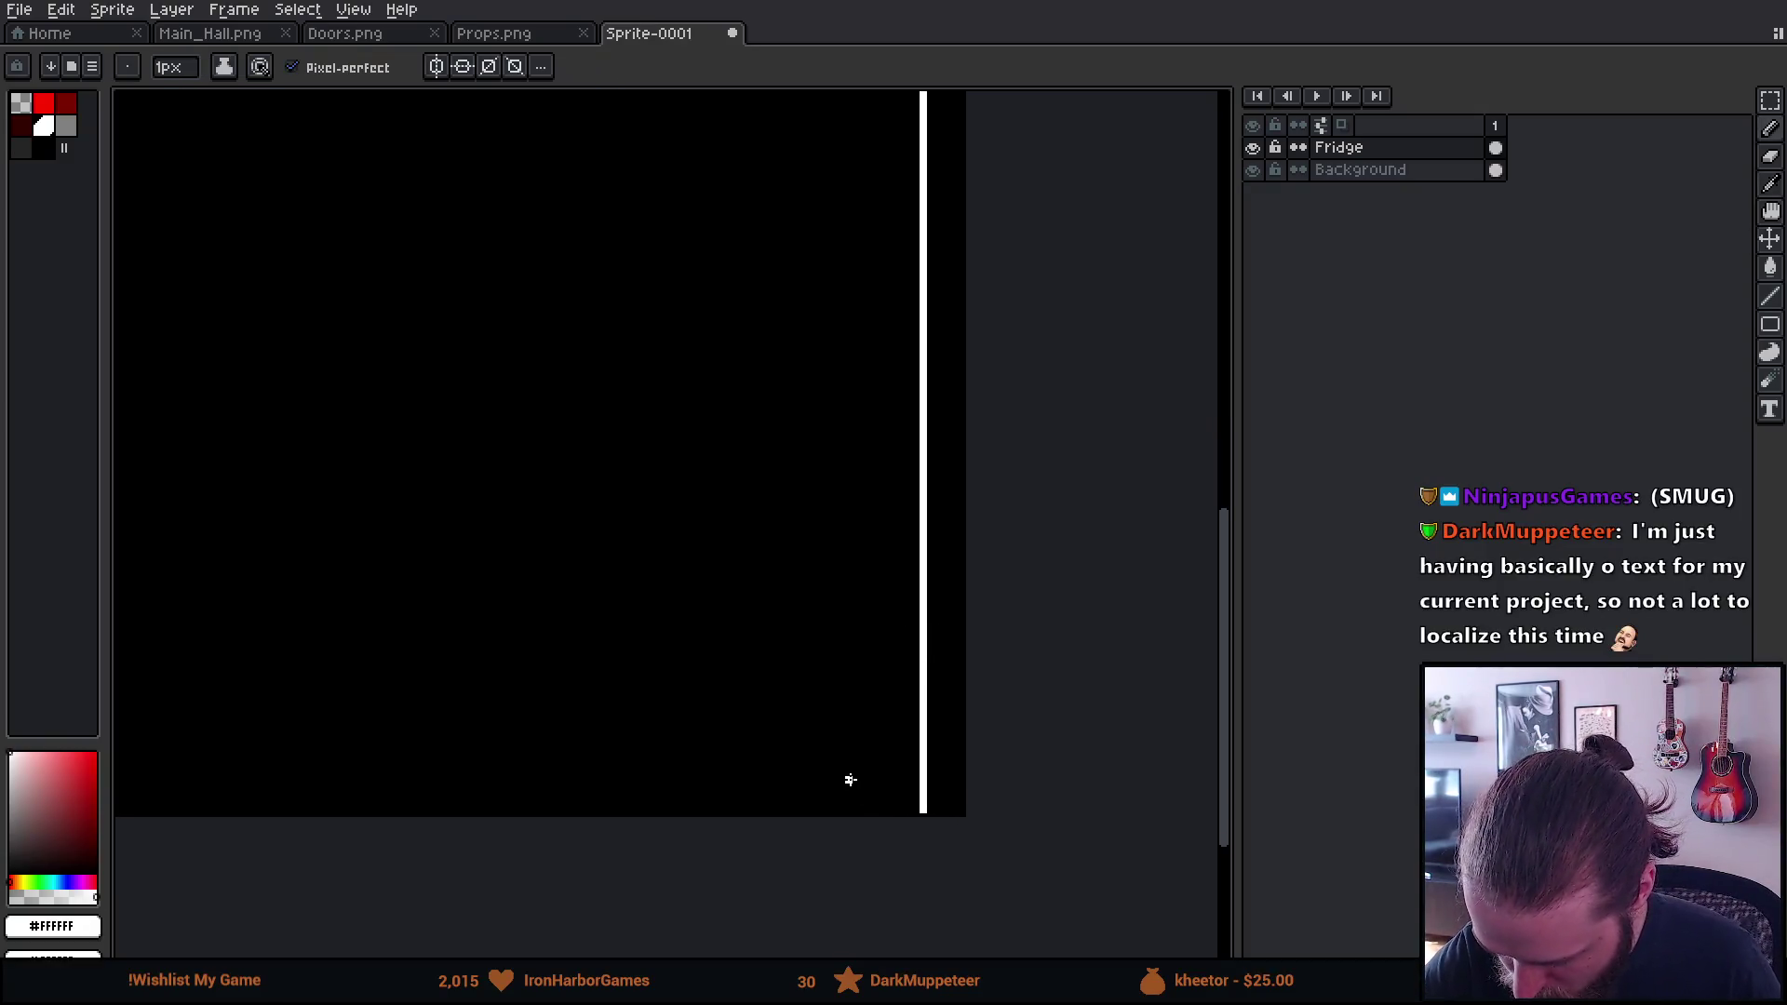
{"action": "left_click_drag", "start_coordinate": [848, 756], "coordinate": [845, 826]}
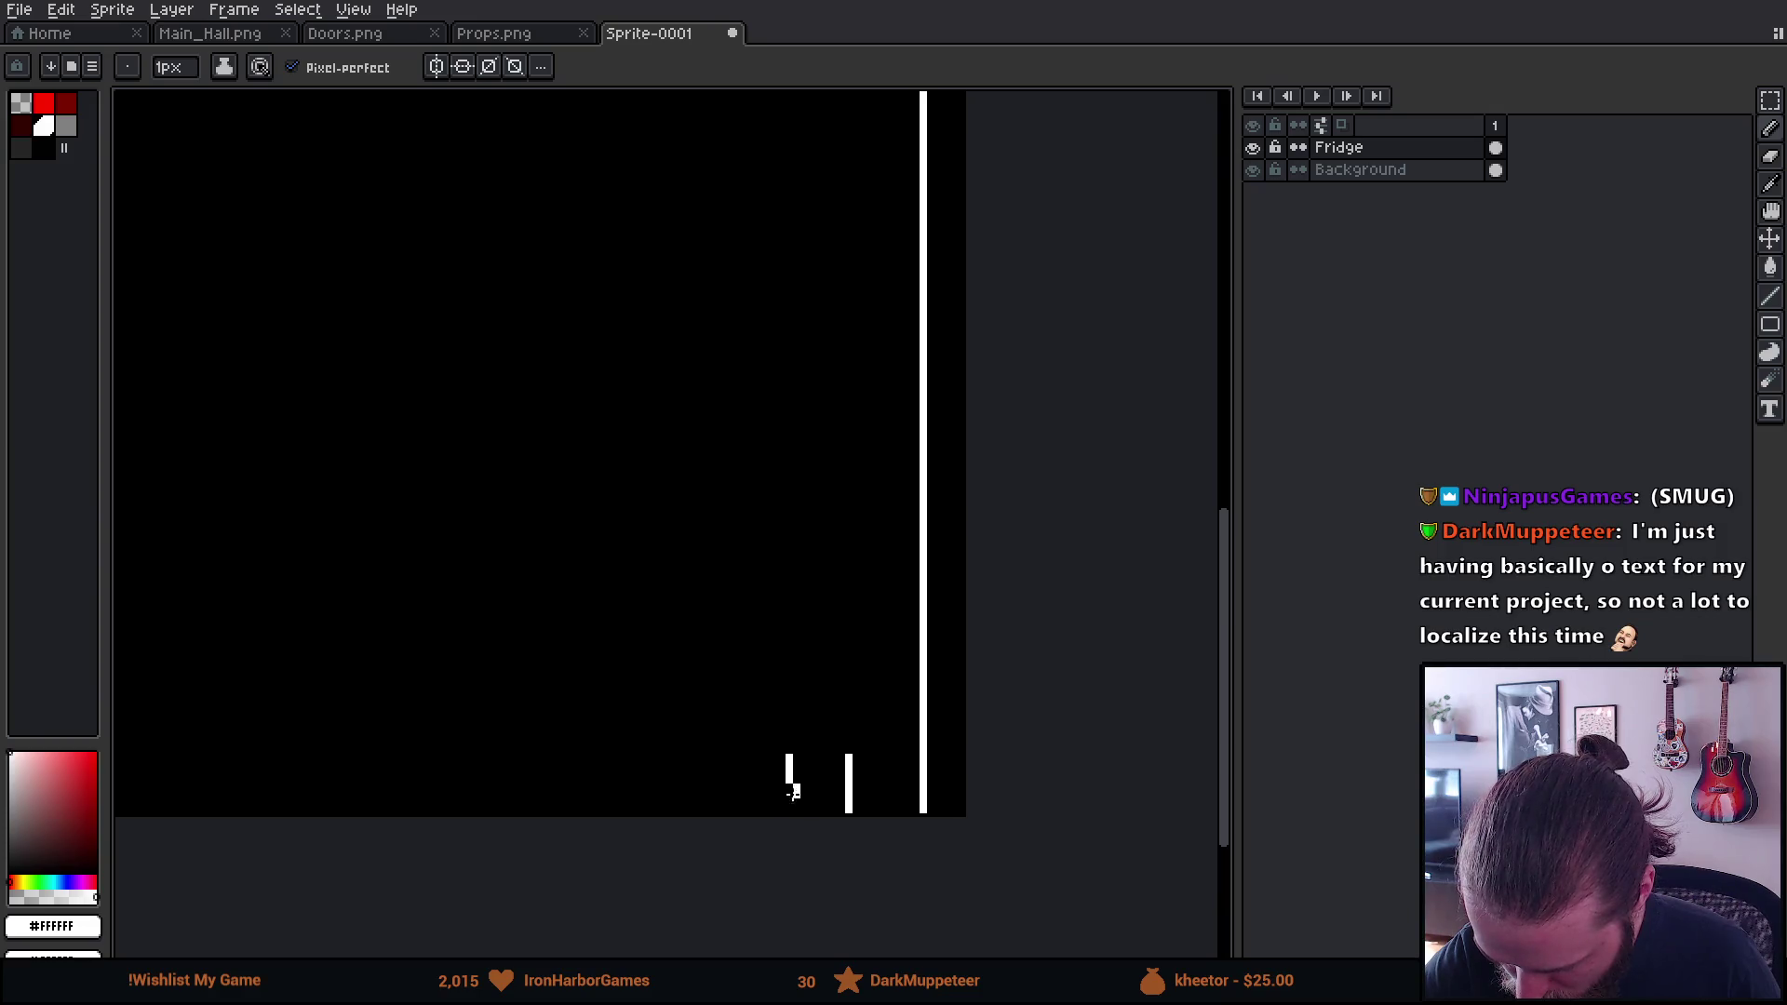
{"action": "key", "text": "ctrl+z"}
{"action": "left_click_drag", "start_coordinate": [782, 755], "coordinate": [783, 817]}
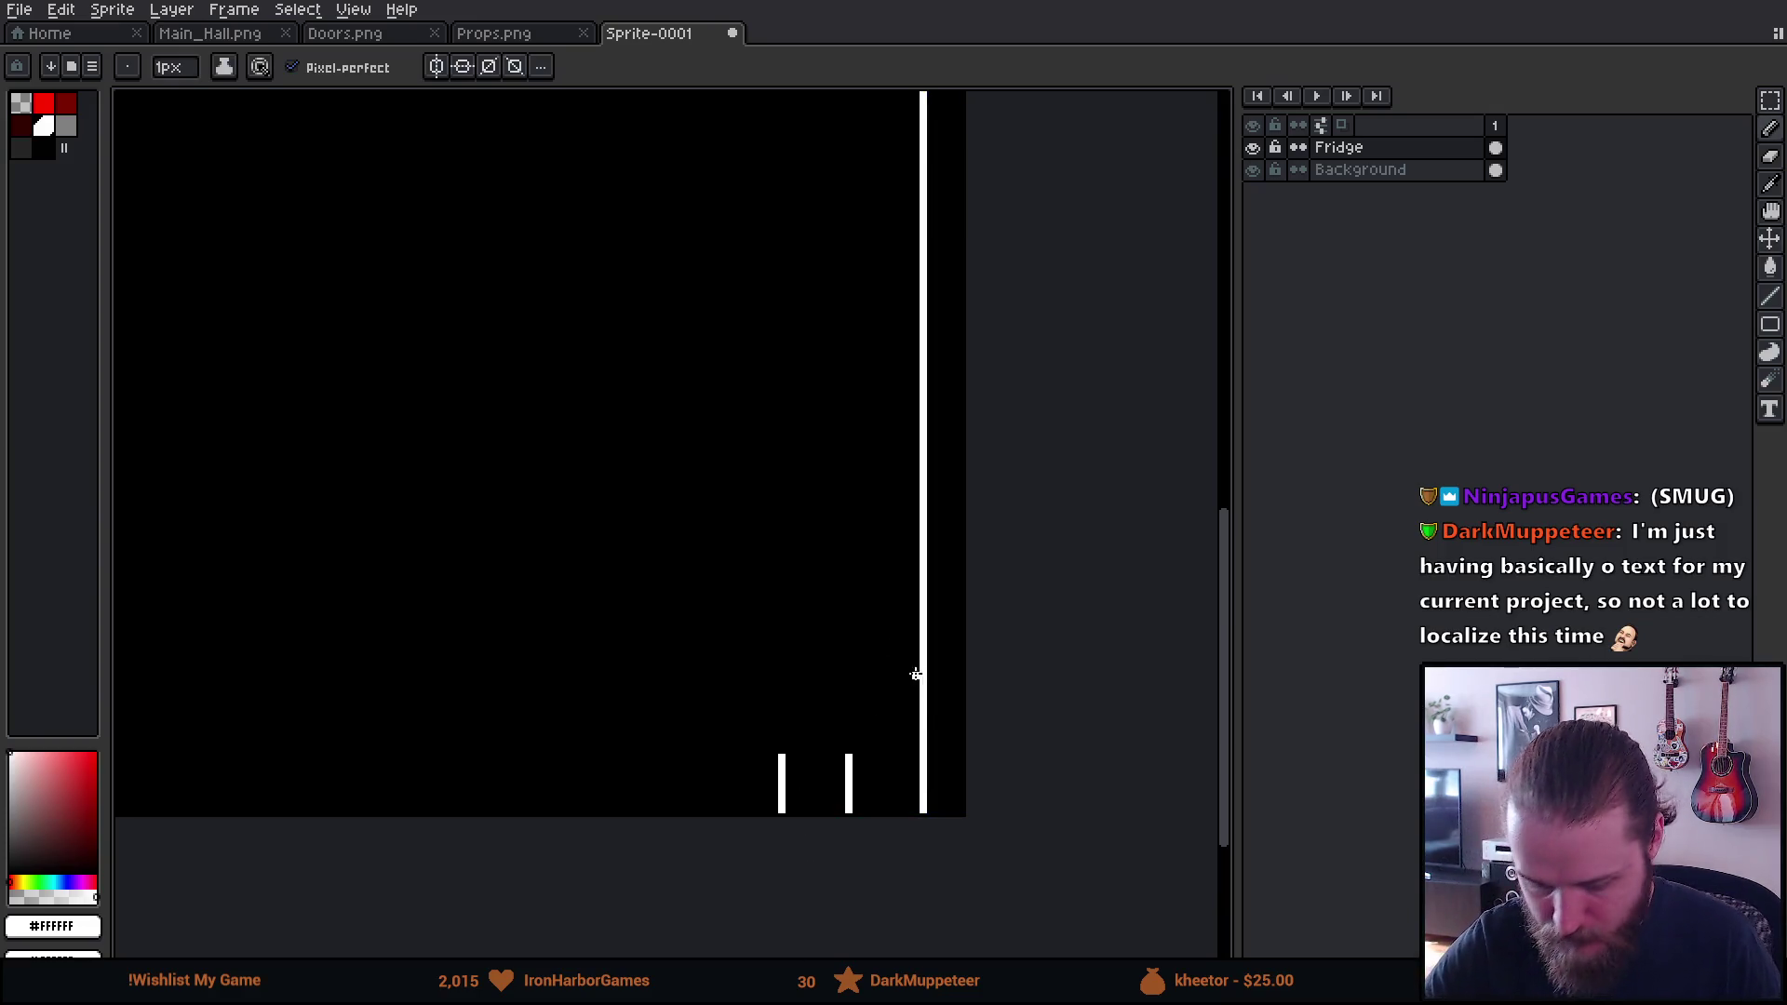
Marquee the two short lines, shift them left, and commit the move
{"action": "scroll", "coordinate": [968, 671], "scroll_direction": "down", "scroll_amount": 4}
{"action": "scroll", "coordinate": [1001, 653], "scroll_direction": "up", "scroll_amount": 5}
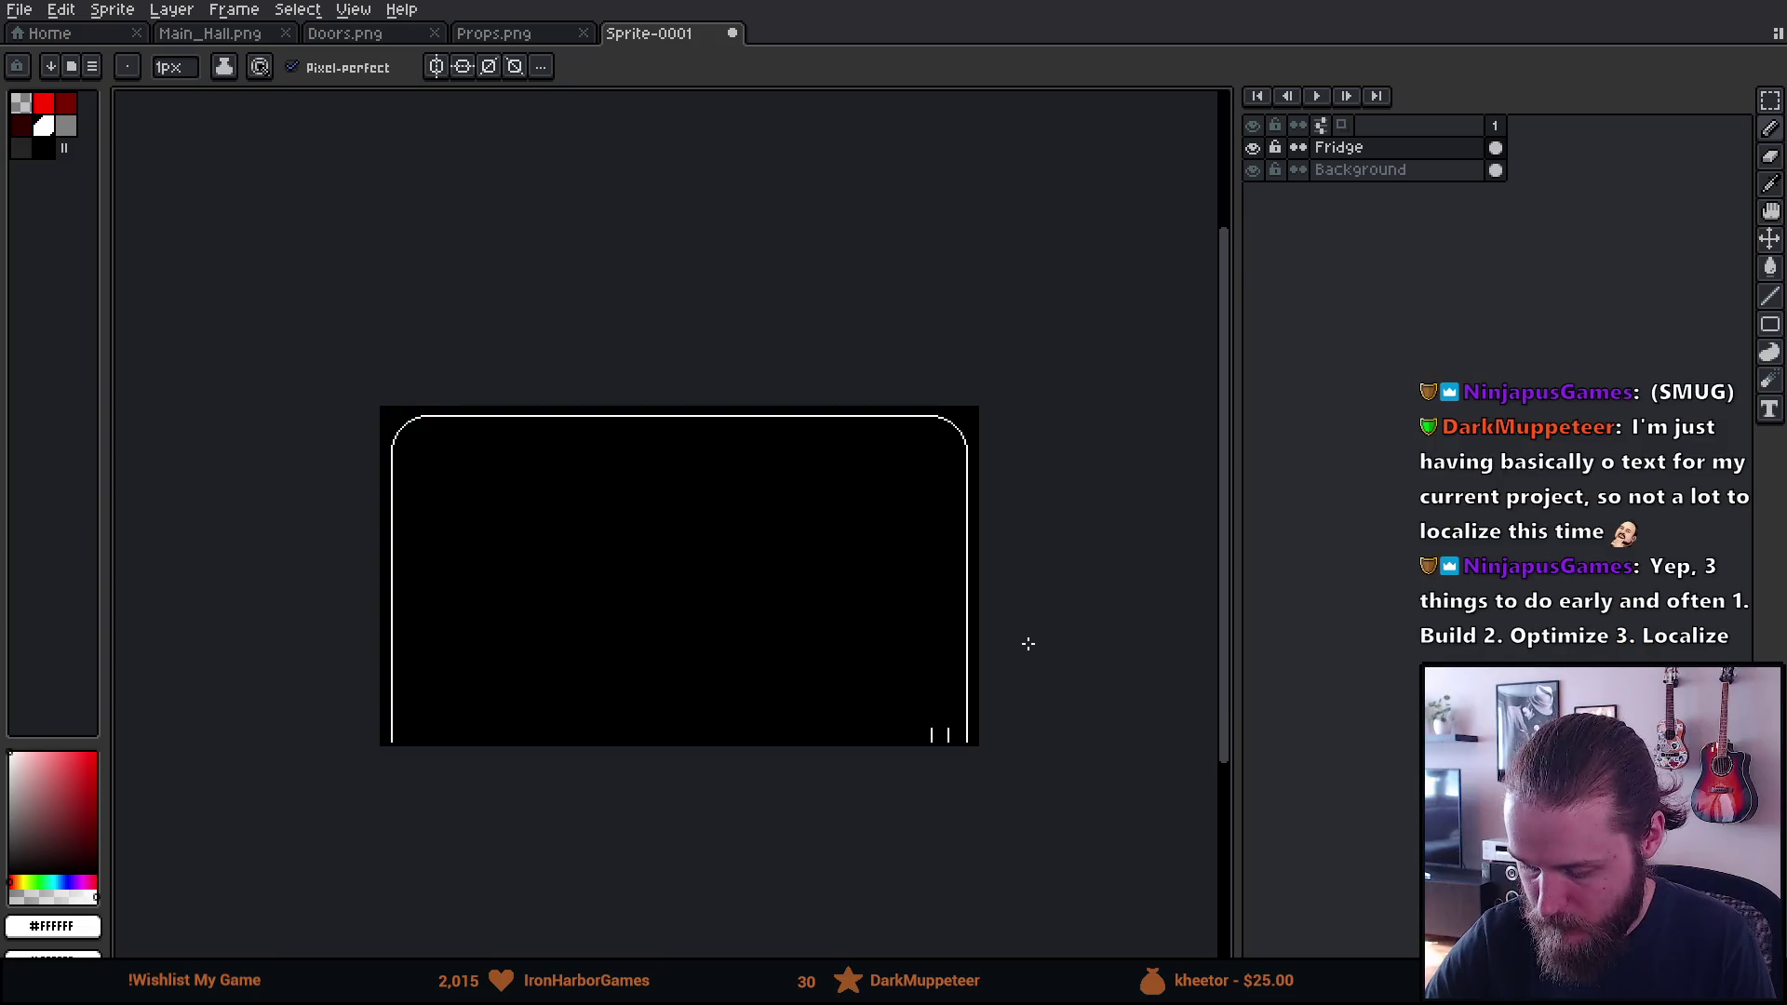
{"action": "key", "text": "m"}
{"action": "mouse_move", "coordinate": [753, 749]}
{"action": "left_mouse_down"}
{"action": "mouse_move", "coordinate": [873, 898]}
{"action": "mouse_move", "coordinate": [921, 857]}
{"action": "mouse_move", "coordinate": [857, 846]}
{"action": "left_mouse_up"}
{"action": "key", "text": "ctrl+d"}
{"action": "left_click_drag", "start_coordinate": [758, 798], "coordinate": [880, 848]}
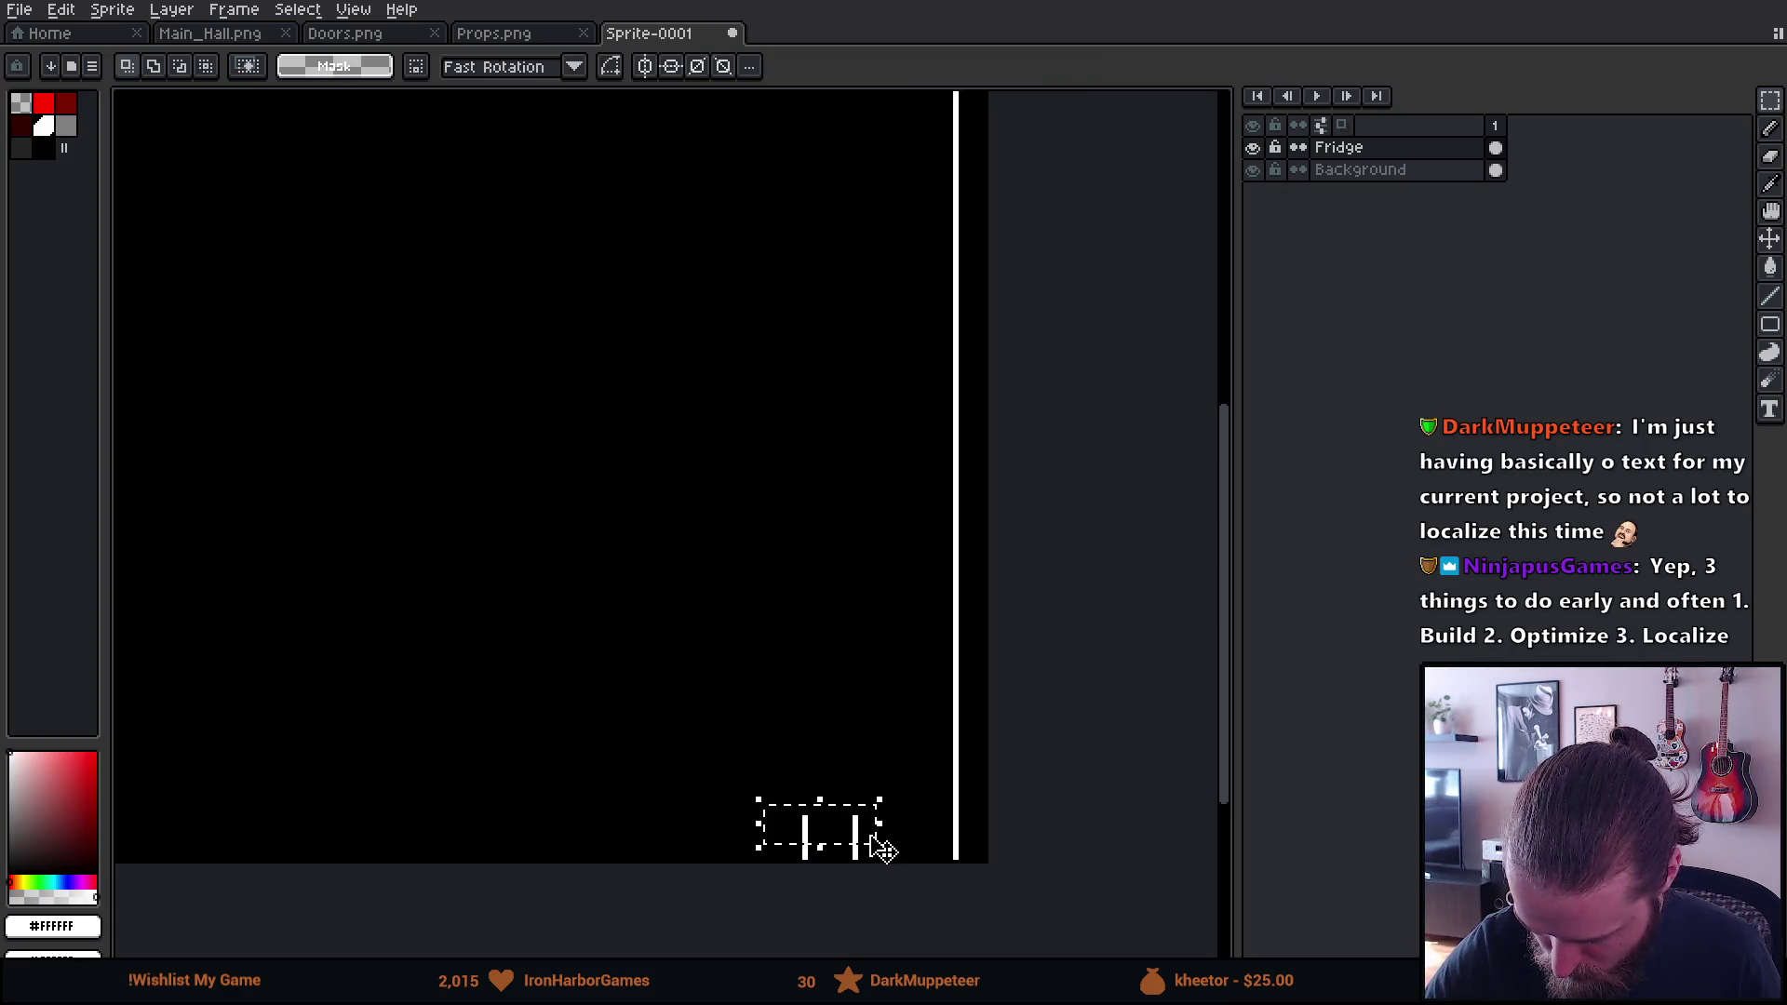
Stretch the two selected short lines much taller and confirm
{"action": "left_click_drag", "start_coordinate": [819, 798], "coordinate": [842, 335]}
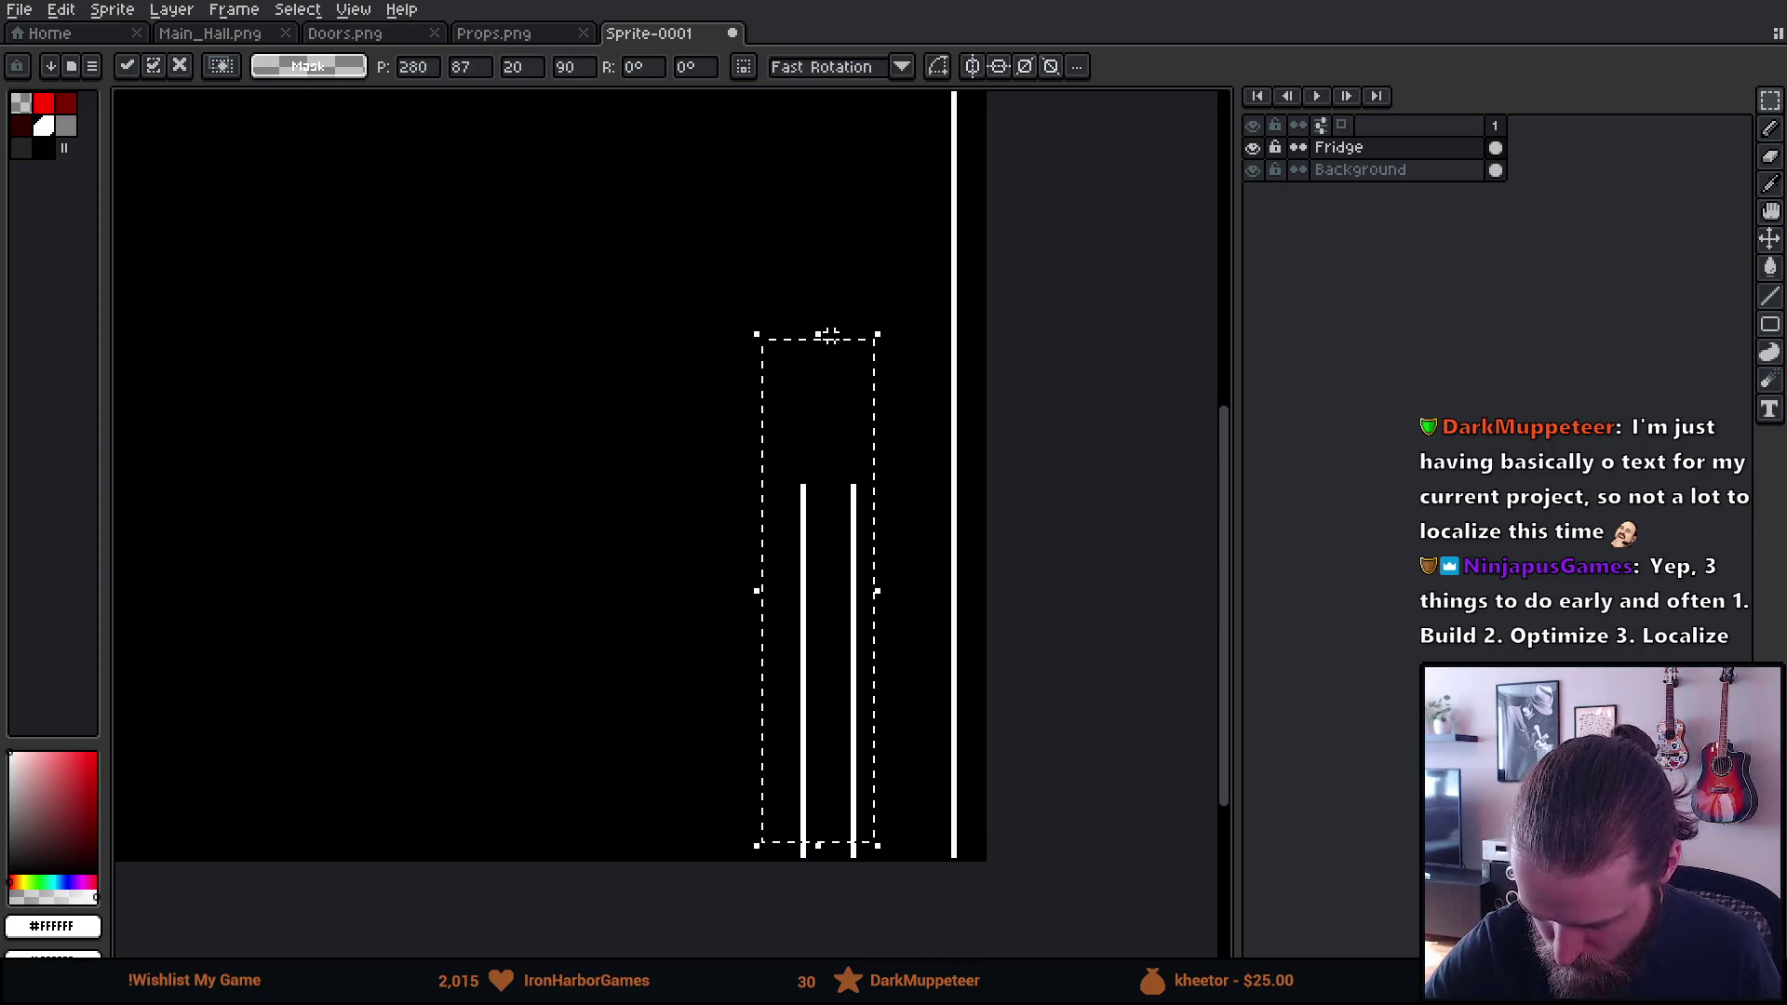
{"action": "key", "text": "ctrl+d"}
{"action": "scroll", "coordinate": [997, 625], "scroll_direction": "down", "scroll_amount": 2}
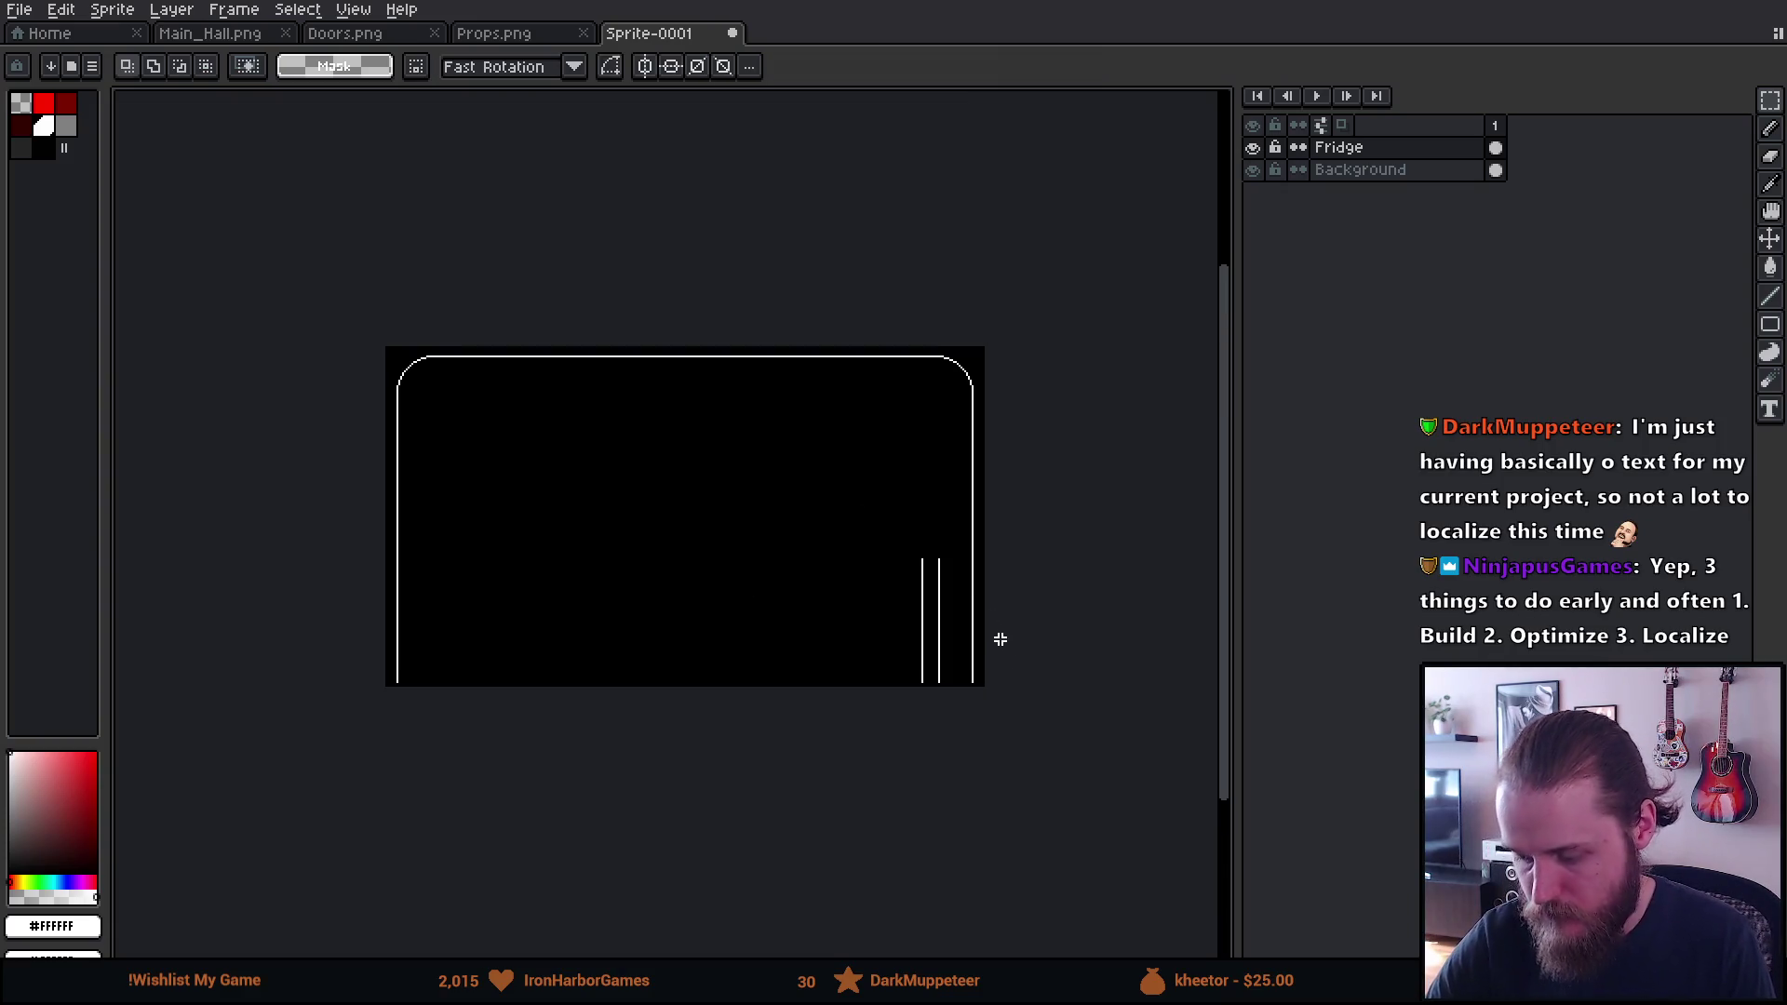
{"action": "scroll", "coordinate": [995, 632], "scroll_direction": "up", "scroll_amount": 3}
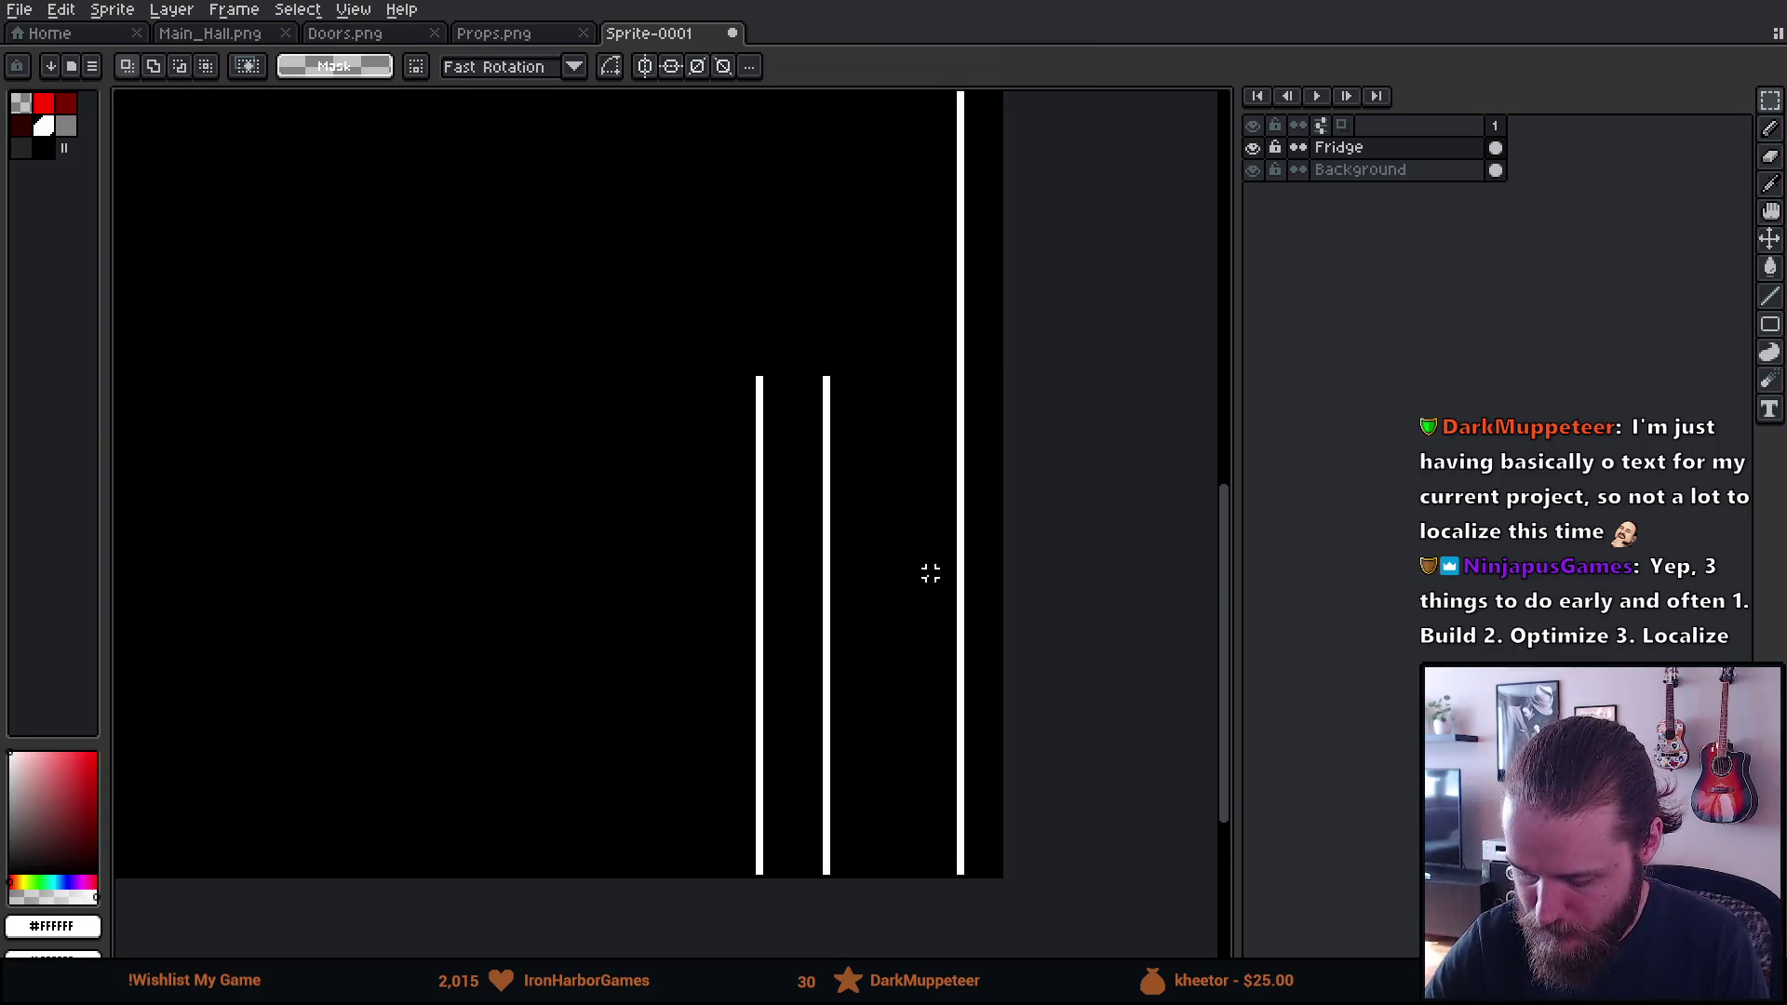
Move the two tall lines about 20 px right, toward the door's right edge
{"action": "key", "text": "ctrl+shift+d"}
{"action": "scroll", "coordinate": [852, 466], "scroll_direction": "down", "scroll_amount": 3}
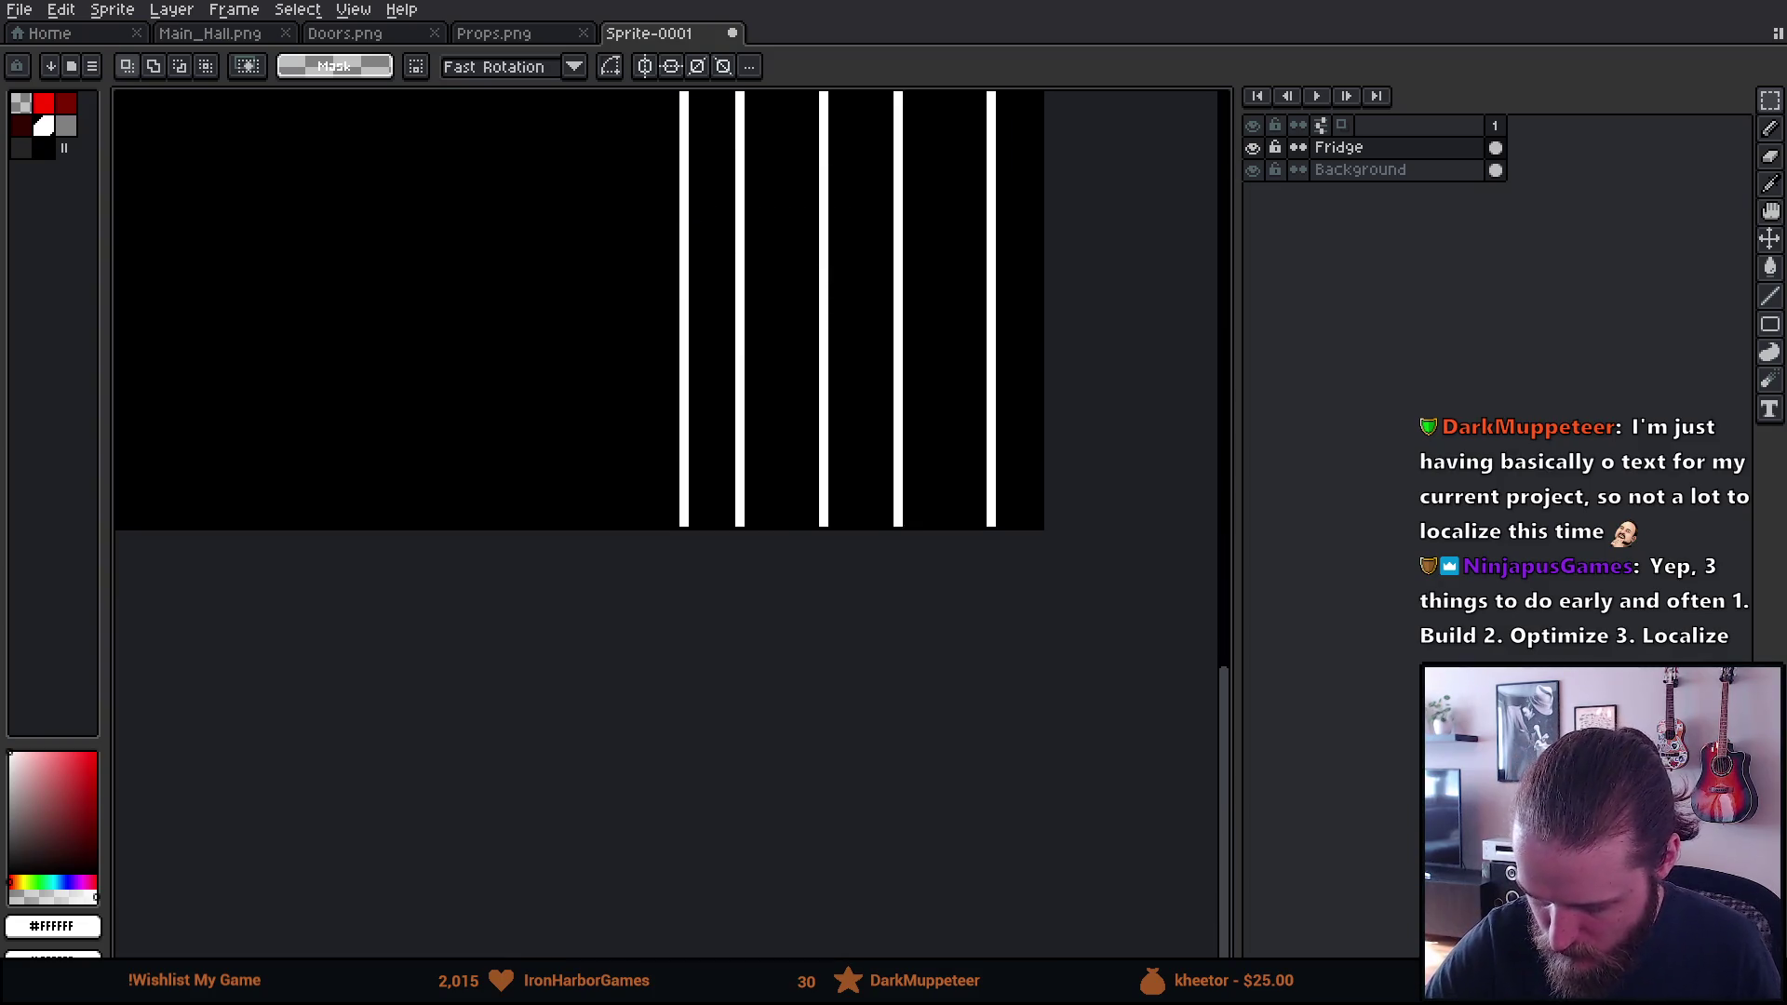
{"action": "left_click_drag", "start_coordinate": [851, 454], "coordinate": [890, 457]}
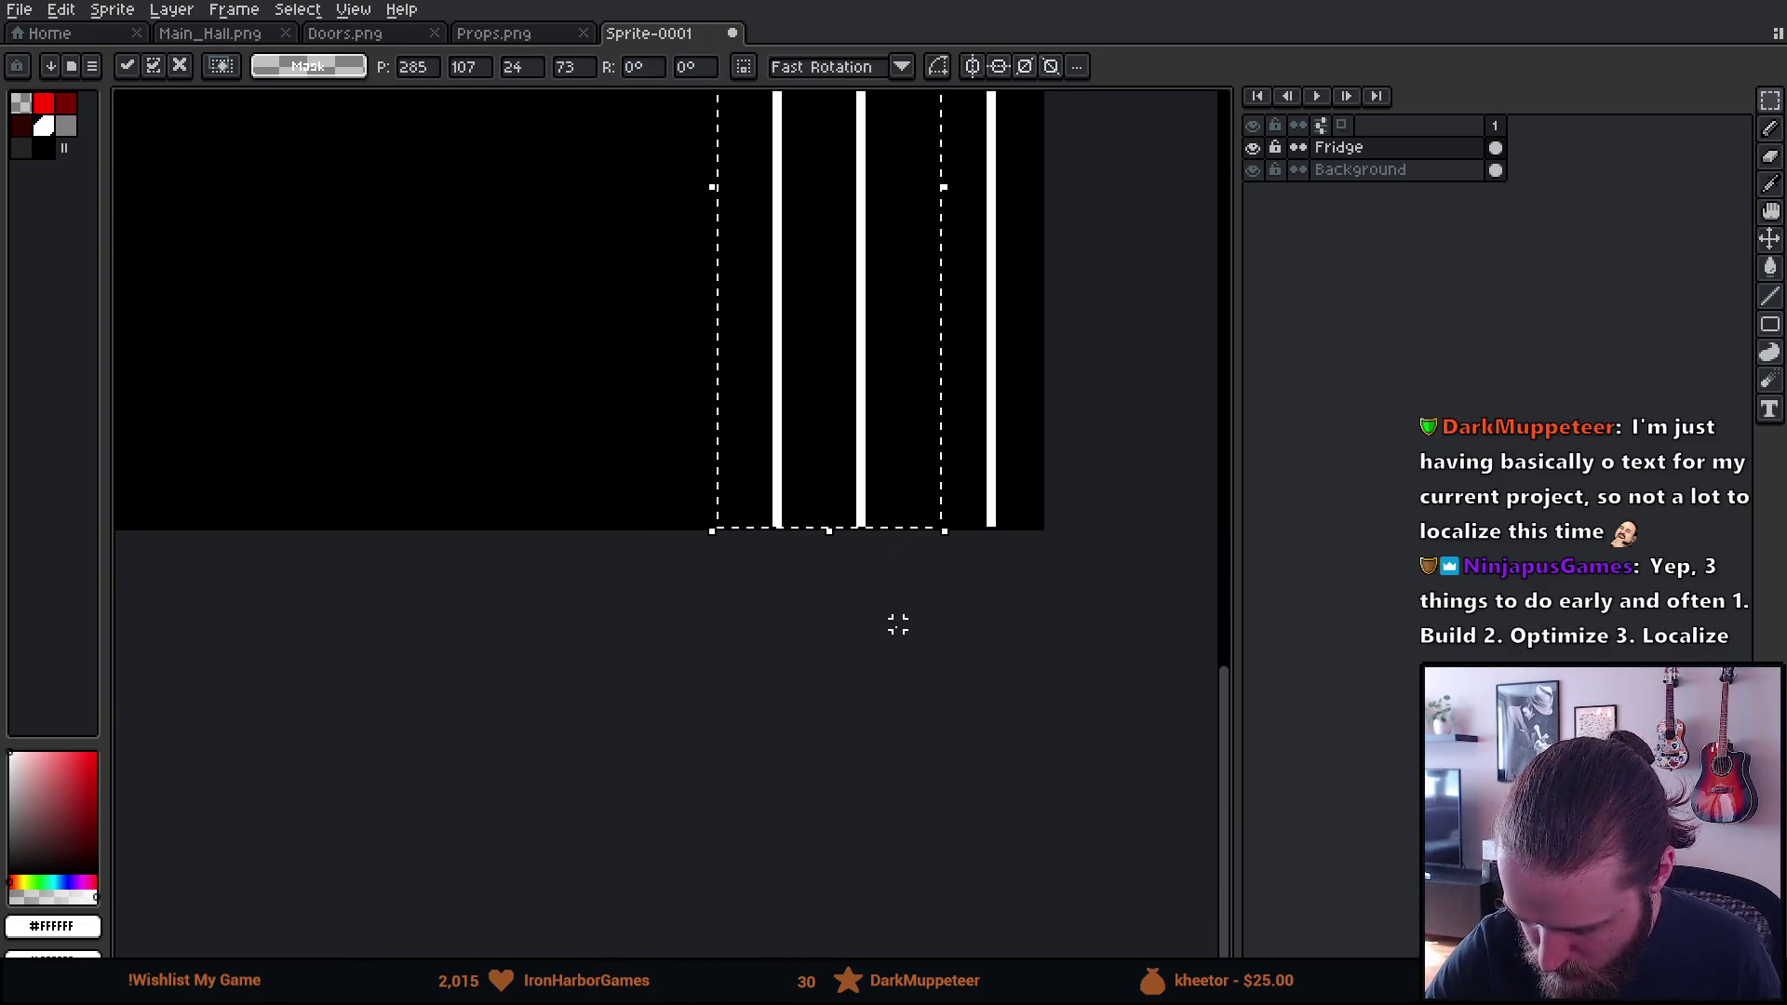
{"action": "key", "text": "ctrl+d"}
{"action": "scroll", "coordinate": [846, 614], "scroll_direction": "up", "scroll_amount": 5}
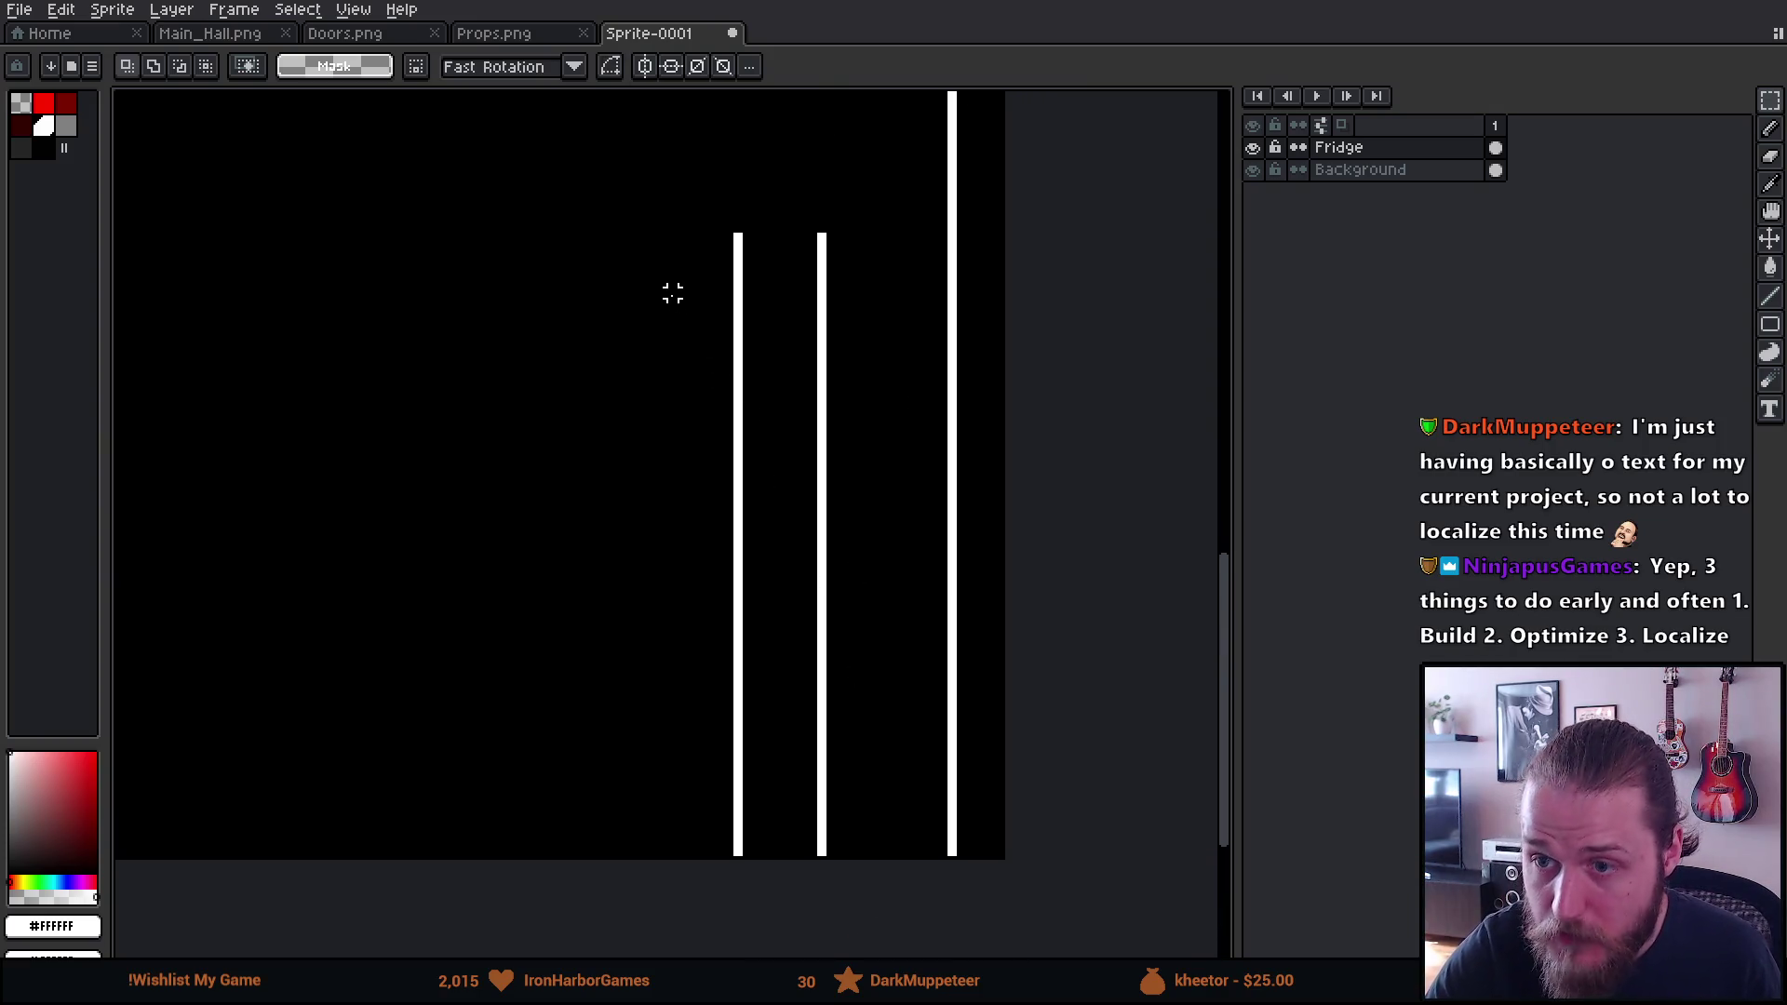
{"action": "mouse_move", "coordinate": [648, 212]}
{"action": "left_mouse_down"}
{"action": "mouse_move", "coordinate": [838, 910]}
{"action": "mouse_move", "coordinate": [869, 865]}
{"action": "left_mouse_up"}
{"action": "mouse_move", "coordinate": [802, 703]}
{"action": "left_mouse_down"}
{"action": "mouse_move", "coordinate": [858, 721]}
{"action": "mouse_move", "coordinate": [841, 723]}
{"action": "left_mouse_up"}
{"action": "key", "text": "ctrl+d"}
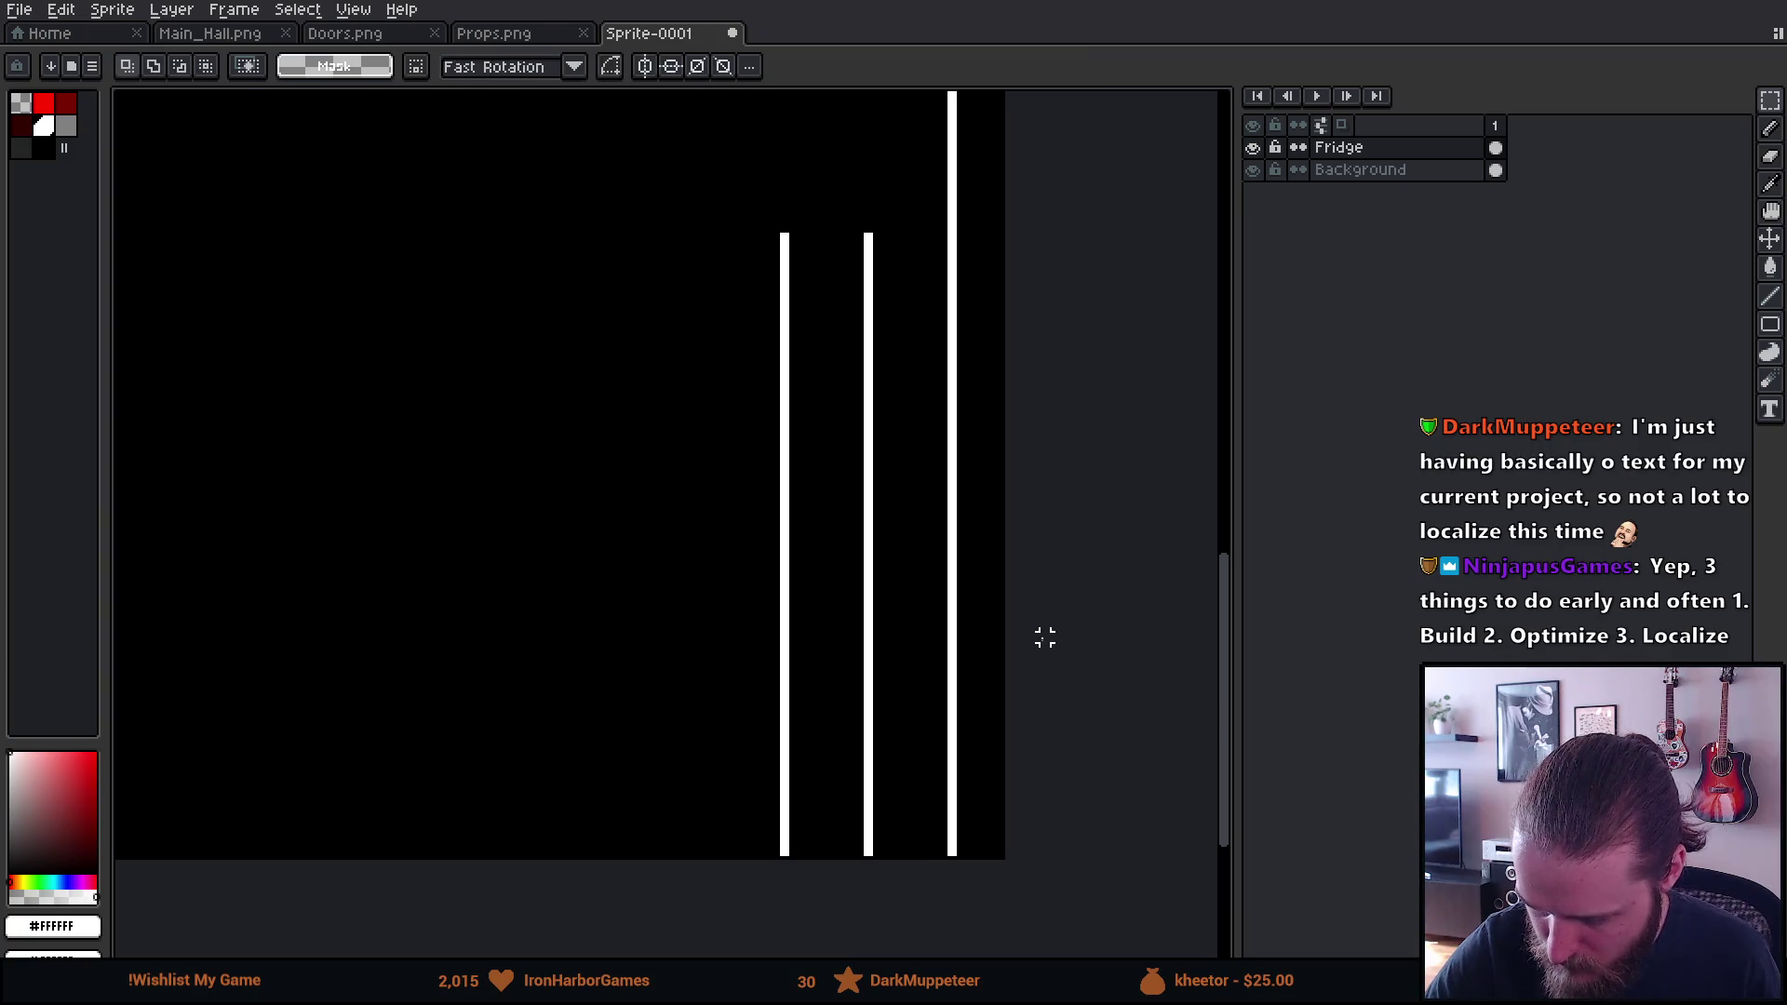
Draw a 1px white vertical stroke rising between the two lines
{"action": "scroll", "coordinate": [915, 484], "scroll_direction": "up", "scroll_amount": 3}
{"action": "scroll", "coordinate": [915, 484], "scroll_direction": "up", "scroll_amount": 3}
{"action": "key", "text": "b"}
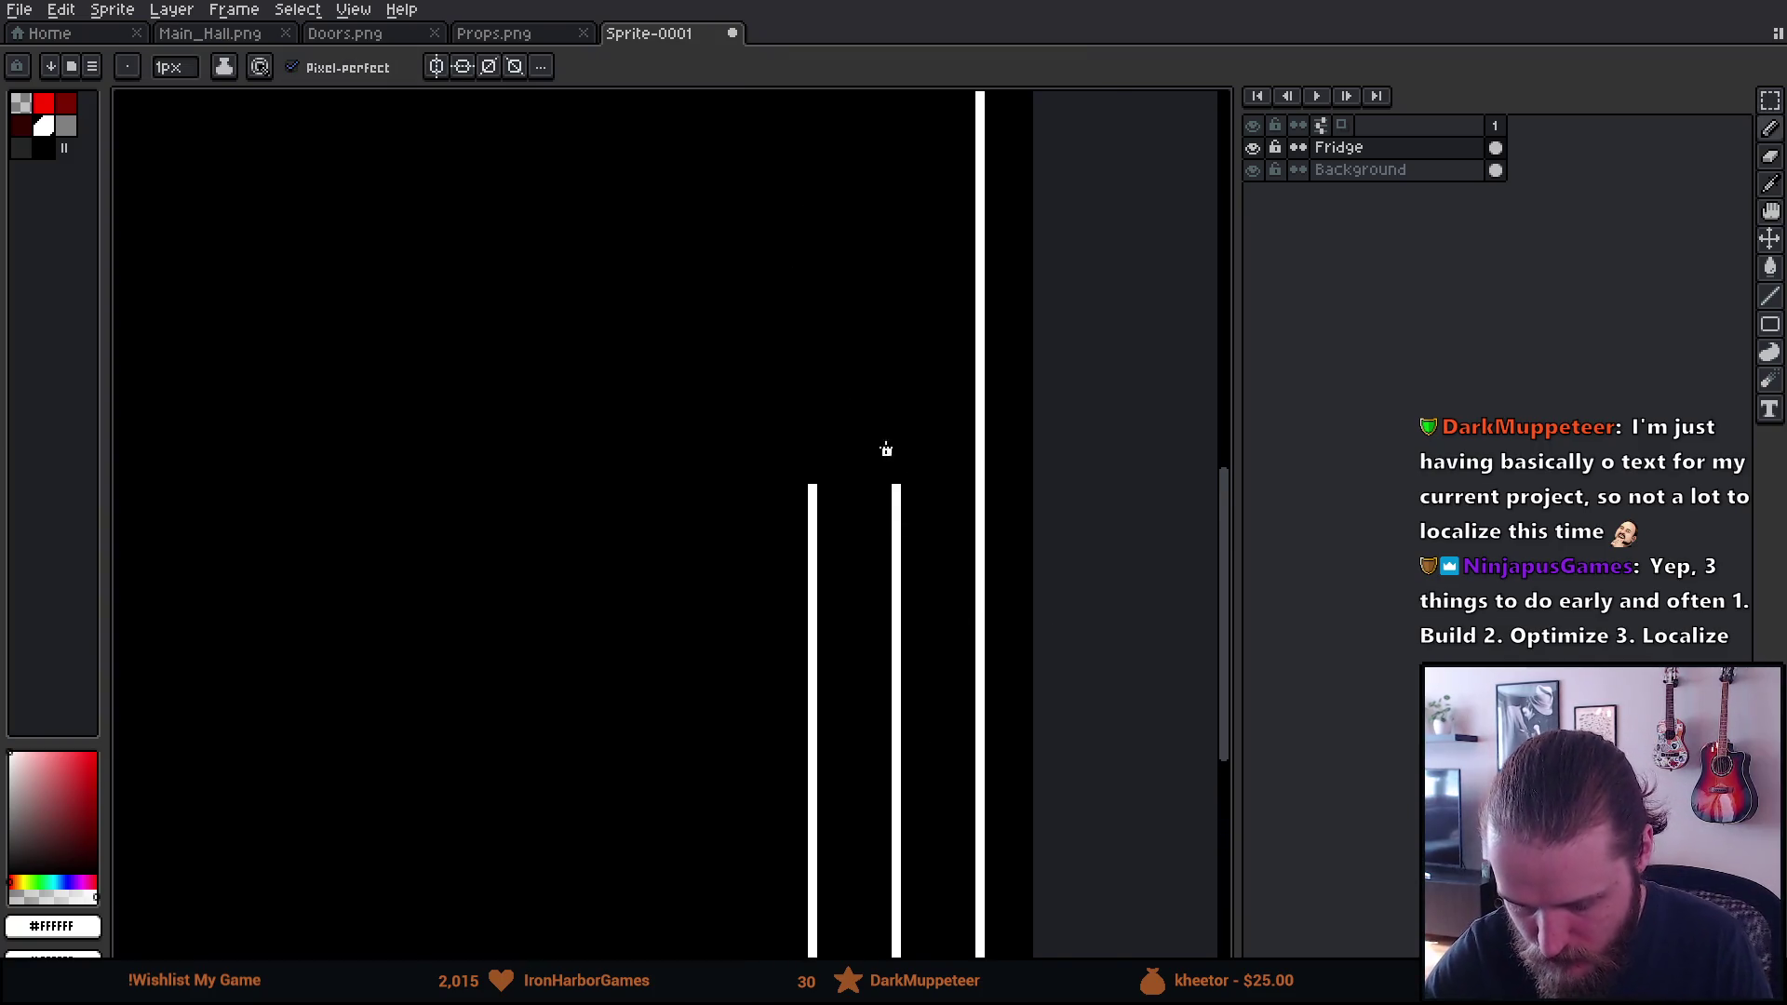
{"action": "scroll", "coordinate": [886, 450], "scroll_direction": "up", "scroll_amount": 2}
{"action": "left_click", "coordinate": [748, 424], "text": "shift"}
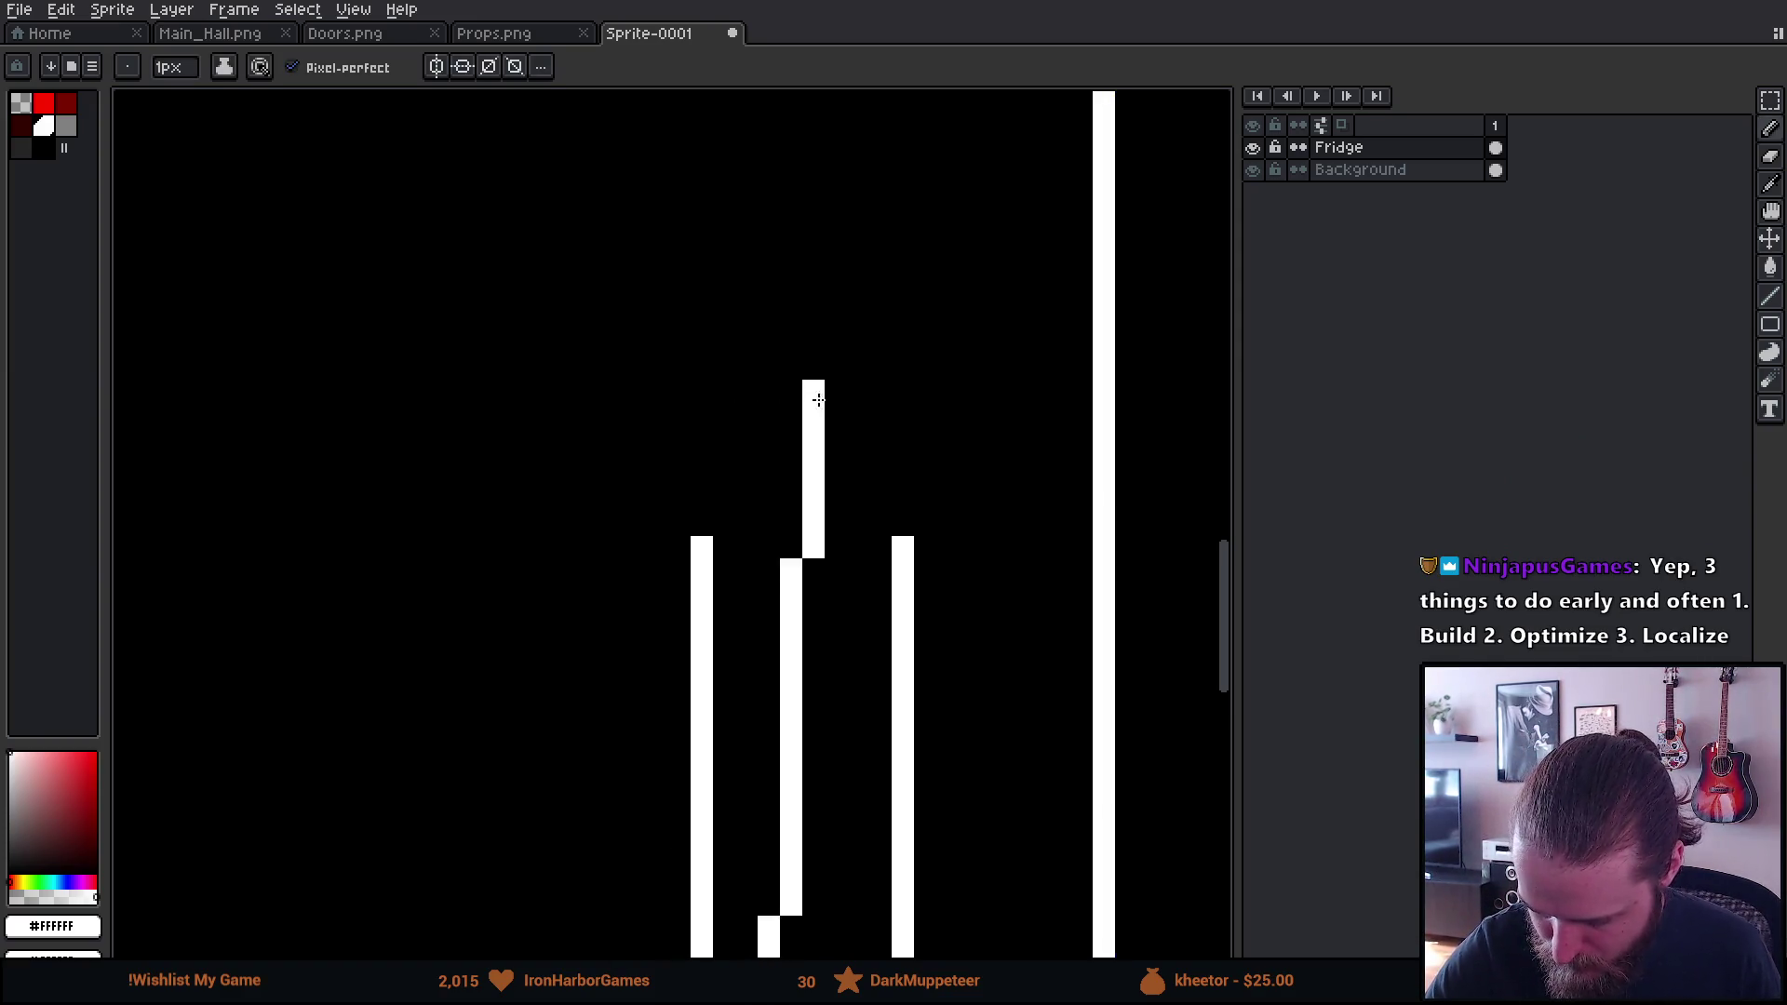
Paint a large round white blob on top of the two tall lines
{"action": "scroll", "coordinate": [836, 420], "scroll_direction": "up", "scroll_amount": 13}
{"action": "scroll", "coordinate": [836, 419], "scroll_direction": "down", "scroll_amount": 6}
{"action": "scroll", "coordinate": [814, 438], "scroll_direction": "up", "scroll_amount": 3}
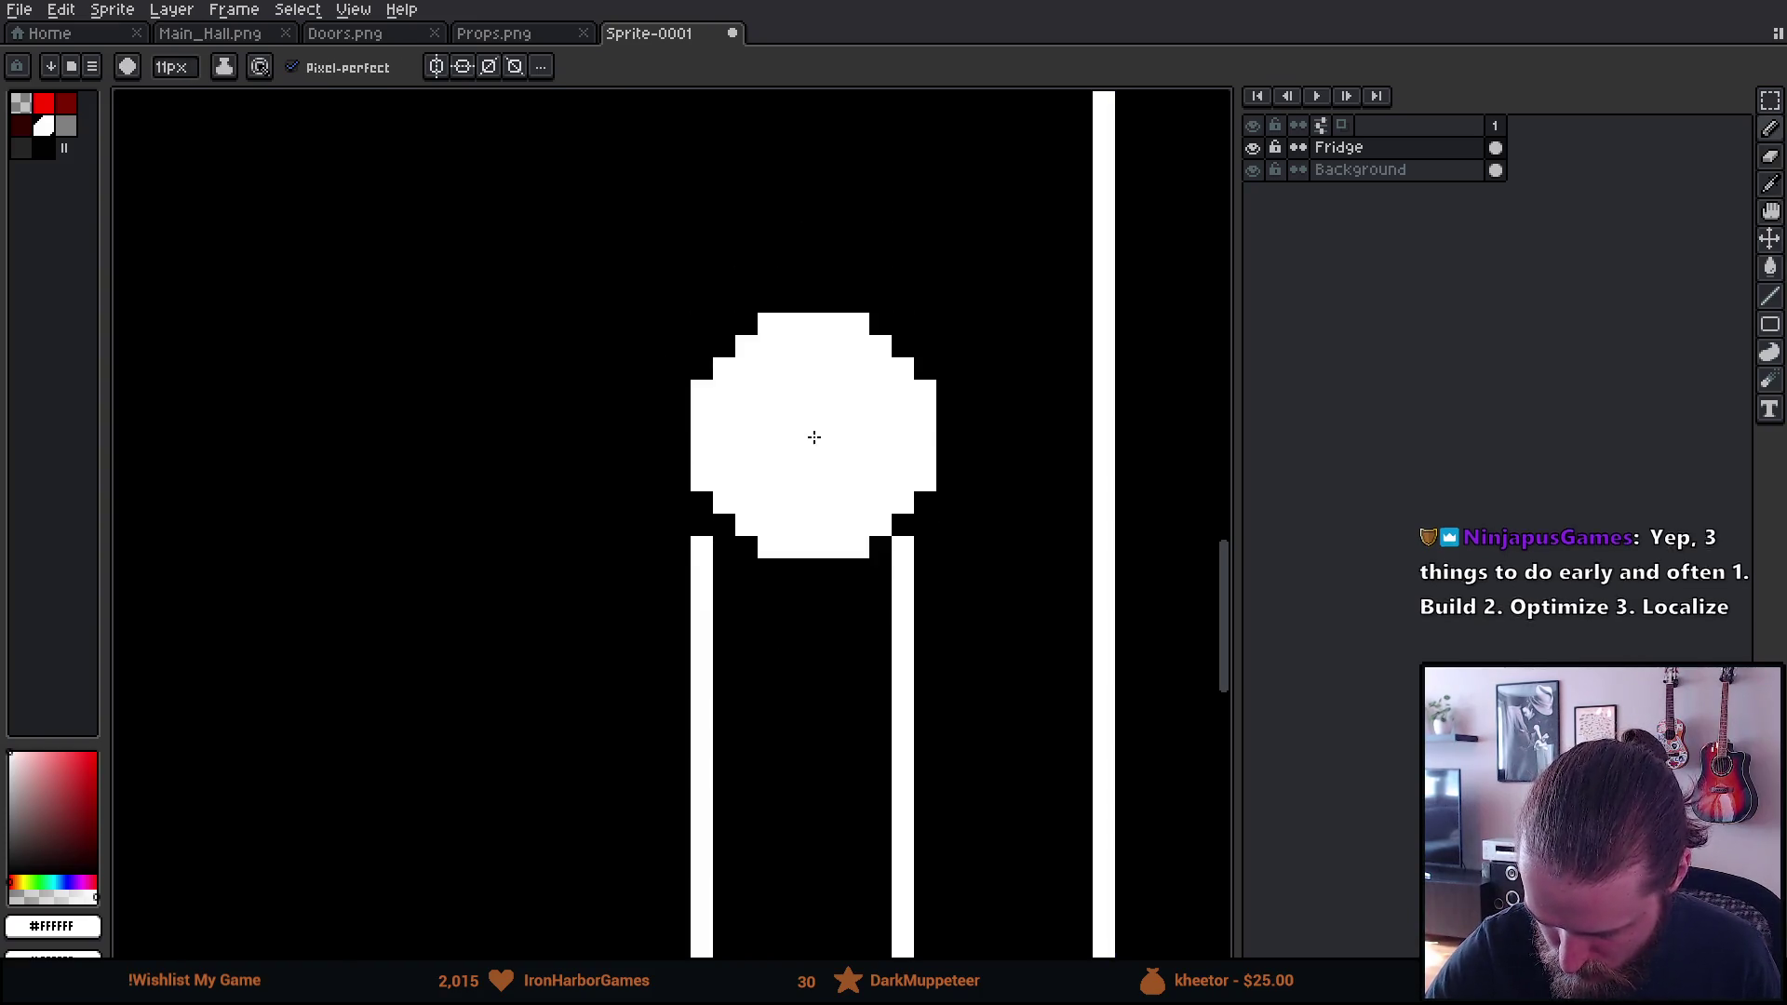
{"action": "scroll", "coordinate": [800, 454], "scroll_direction": "down", "scroll_amount": 1}
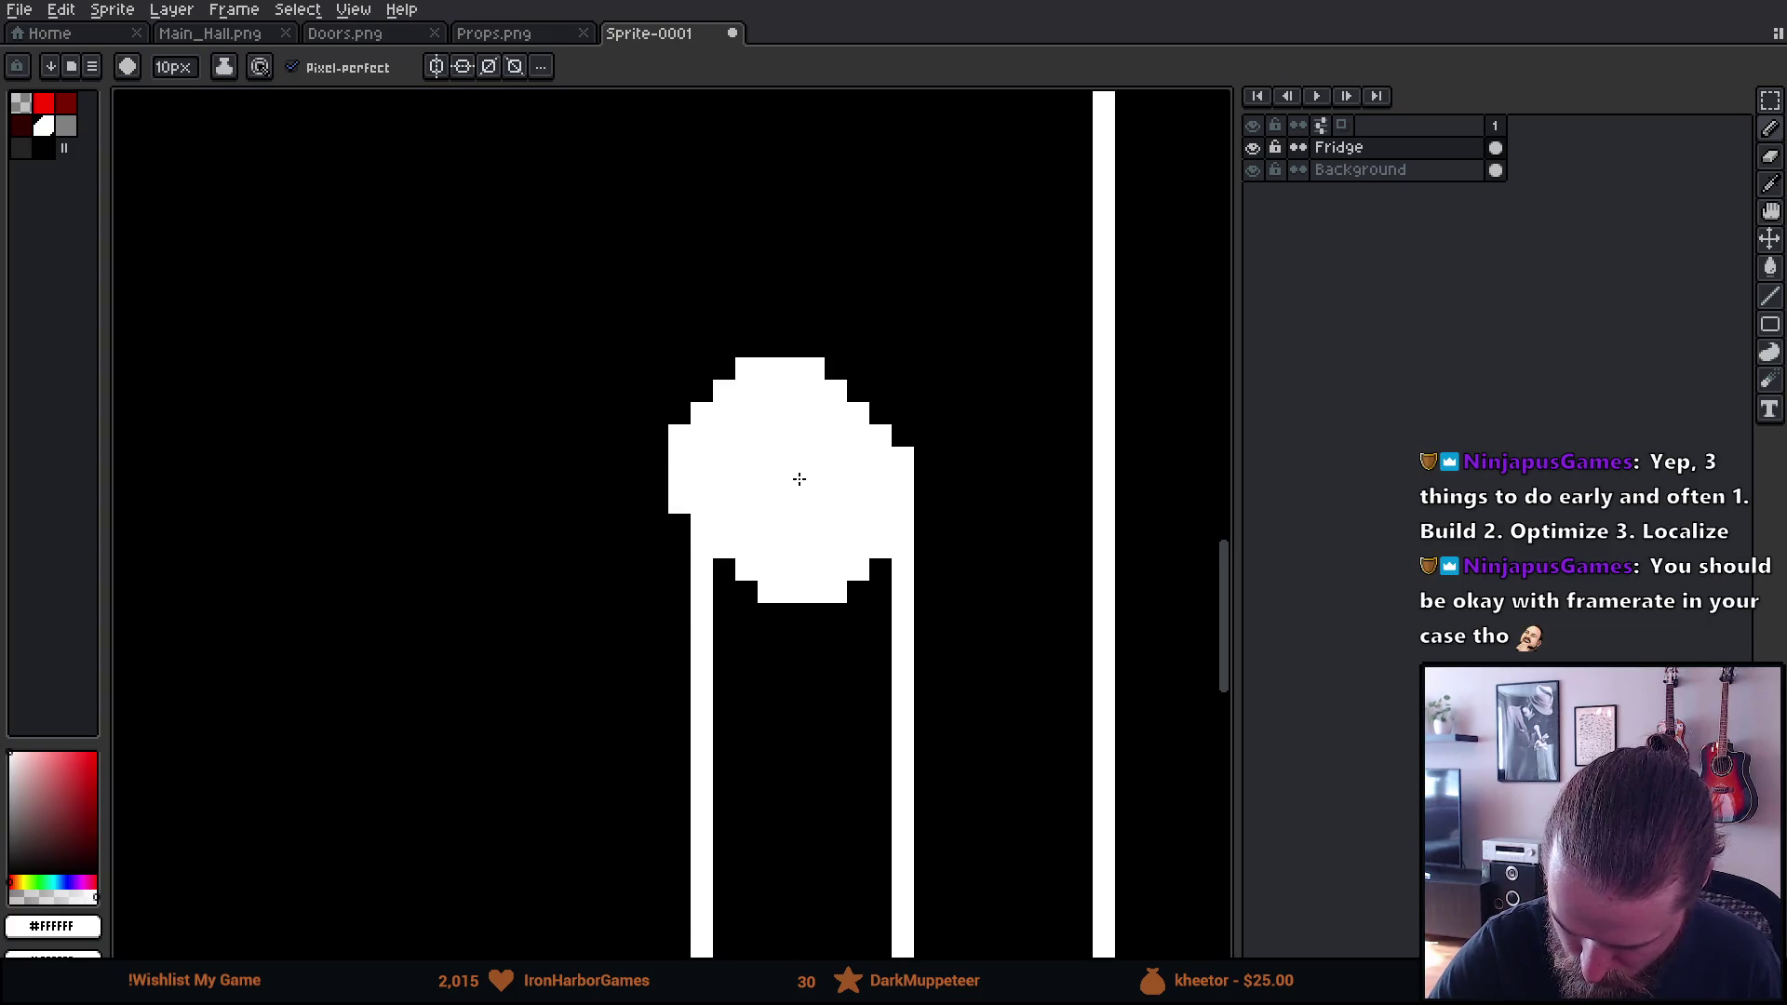
{"action": "mouse_move", "coordinate": [769, 461]}
{"action": "left_mouse_down"}
{"action": "mouse_move", "coordinate": [720, 421]}
{"action": "mouse_move", "coordinate": [682, 423]}
{"action": "left_mouse_up"}
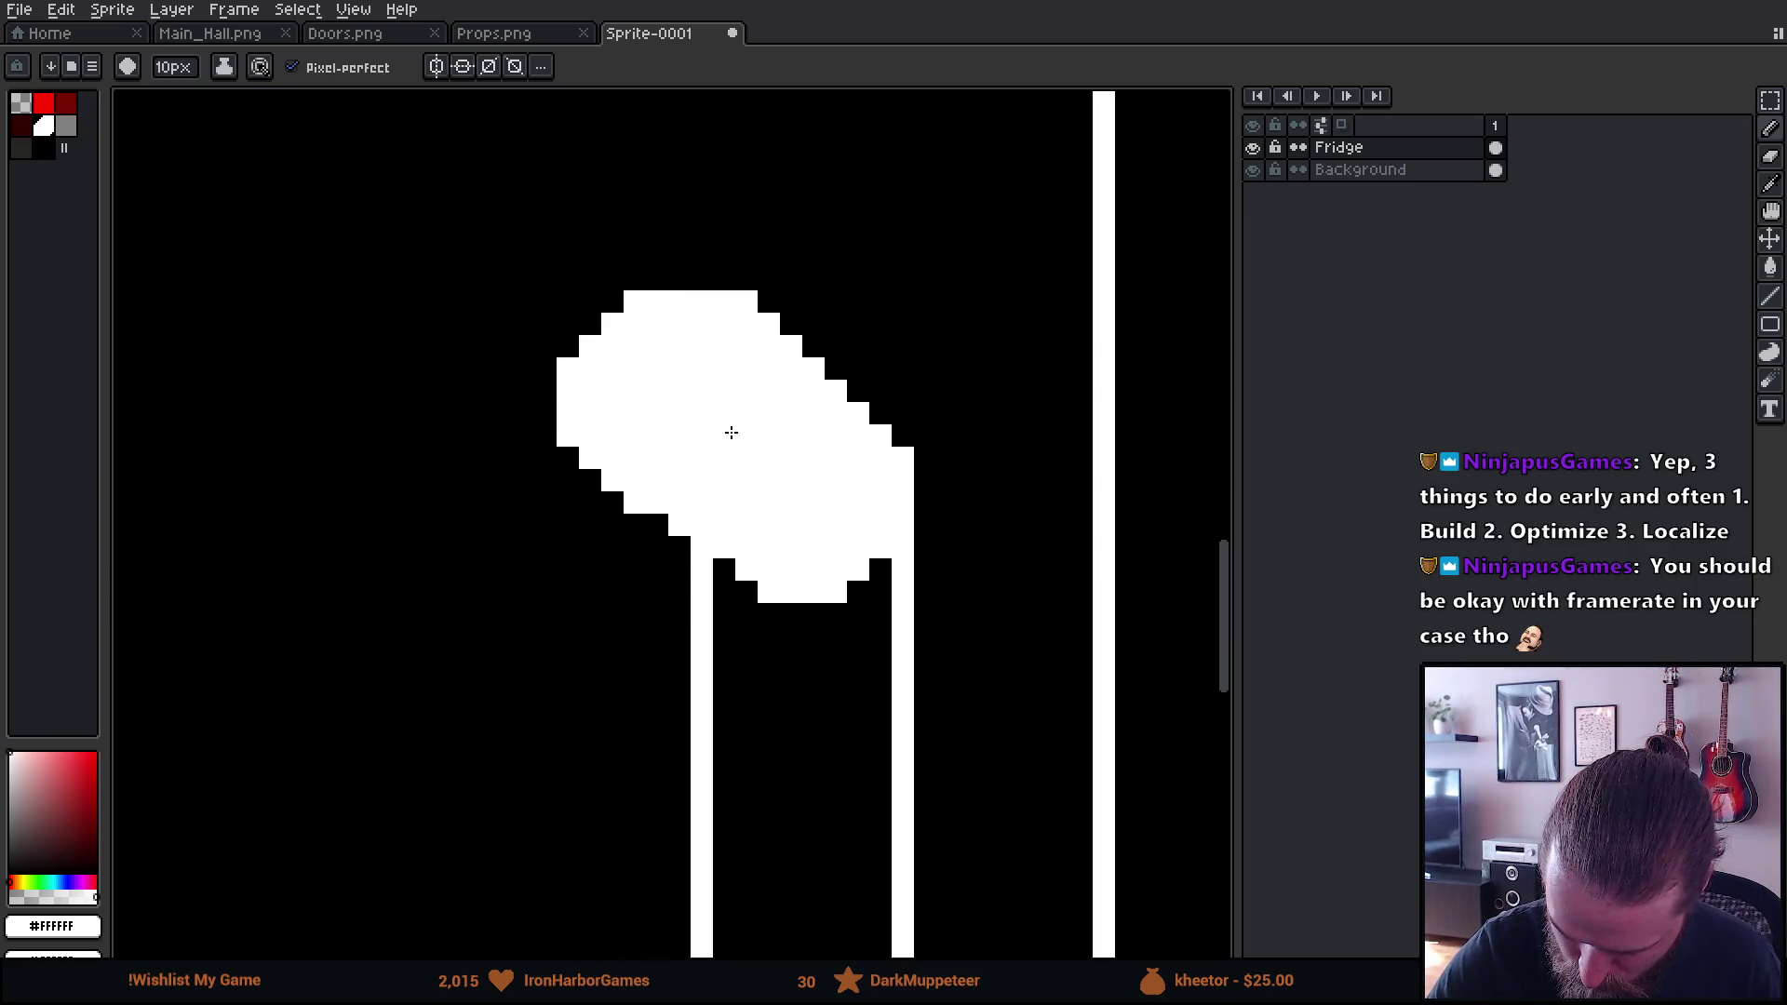
Erase the inside of the white head to hollow it out
{"action": "key", "text": "e"}
{"action": "left_click_drag", "start_coordinate": [828, 494], "coordinate": [806, 585]}
{"action": "key", "text": "ctrl+z"}
{"action": "scroll", "coordinate": [894, 521], "scroll_direction": "up", "scroll_amount": 4}
{"action": "mouse_move", "coordinate": [847, 498]}
{"action": "left_mouse_down"}
{"action": "mouse_move", "coordinate": [917, 517]}
{"action": "mouse_move", "coordinate": [782, 498]}
{"action": "mouse_move", "coordinate": [781, 527]}
{"action": "mouse_move", "coordinate": [822, 499]}
{"action": "mouse_move", "coordinate": [686, 351]}
{"action": "mouse_move", "coordinate": [710, 359]}
{"action": "mouse_move", "coordinate": [629, 384]}
{"action": "mouse_move", "coordinate": [643, 424]}
{"action": "mouse_move", "coordinate": [716, 426]}
{"action": "mouse_move", "coordinate": [731, 456]}
{"action": "left_mouse_up"}
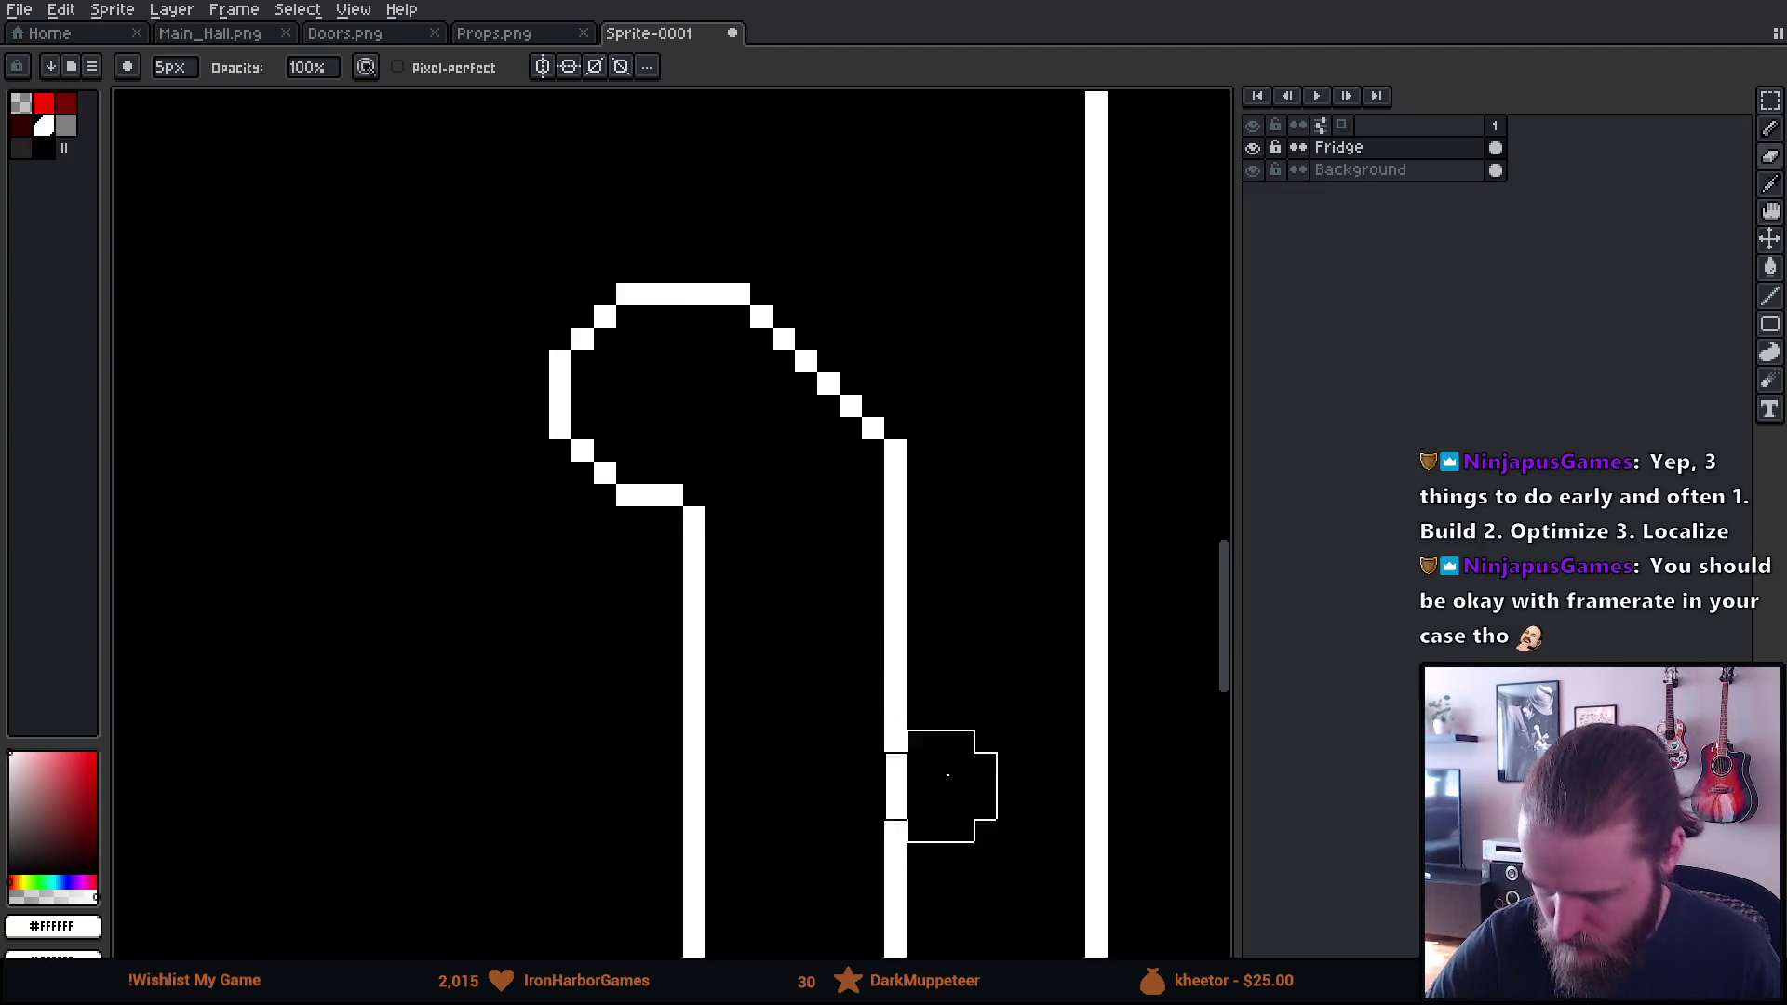
Separate the head's left end from the inner line and add pixels where the diagonal meets the right line
{"action": "scroll", "coordinate": [968, 754], "scroll_direction": "down", "scroll_amount": 3}
{"action": "scroll", "coordinate": [1024, 773], "scroll_direction": "down", "scroll_amount": 2}
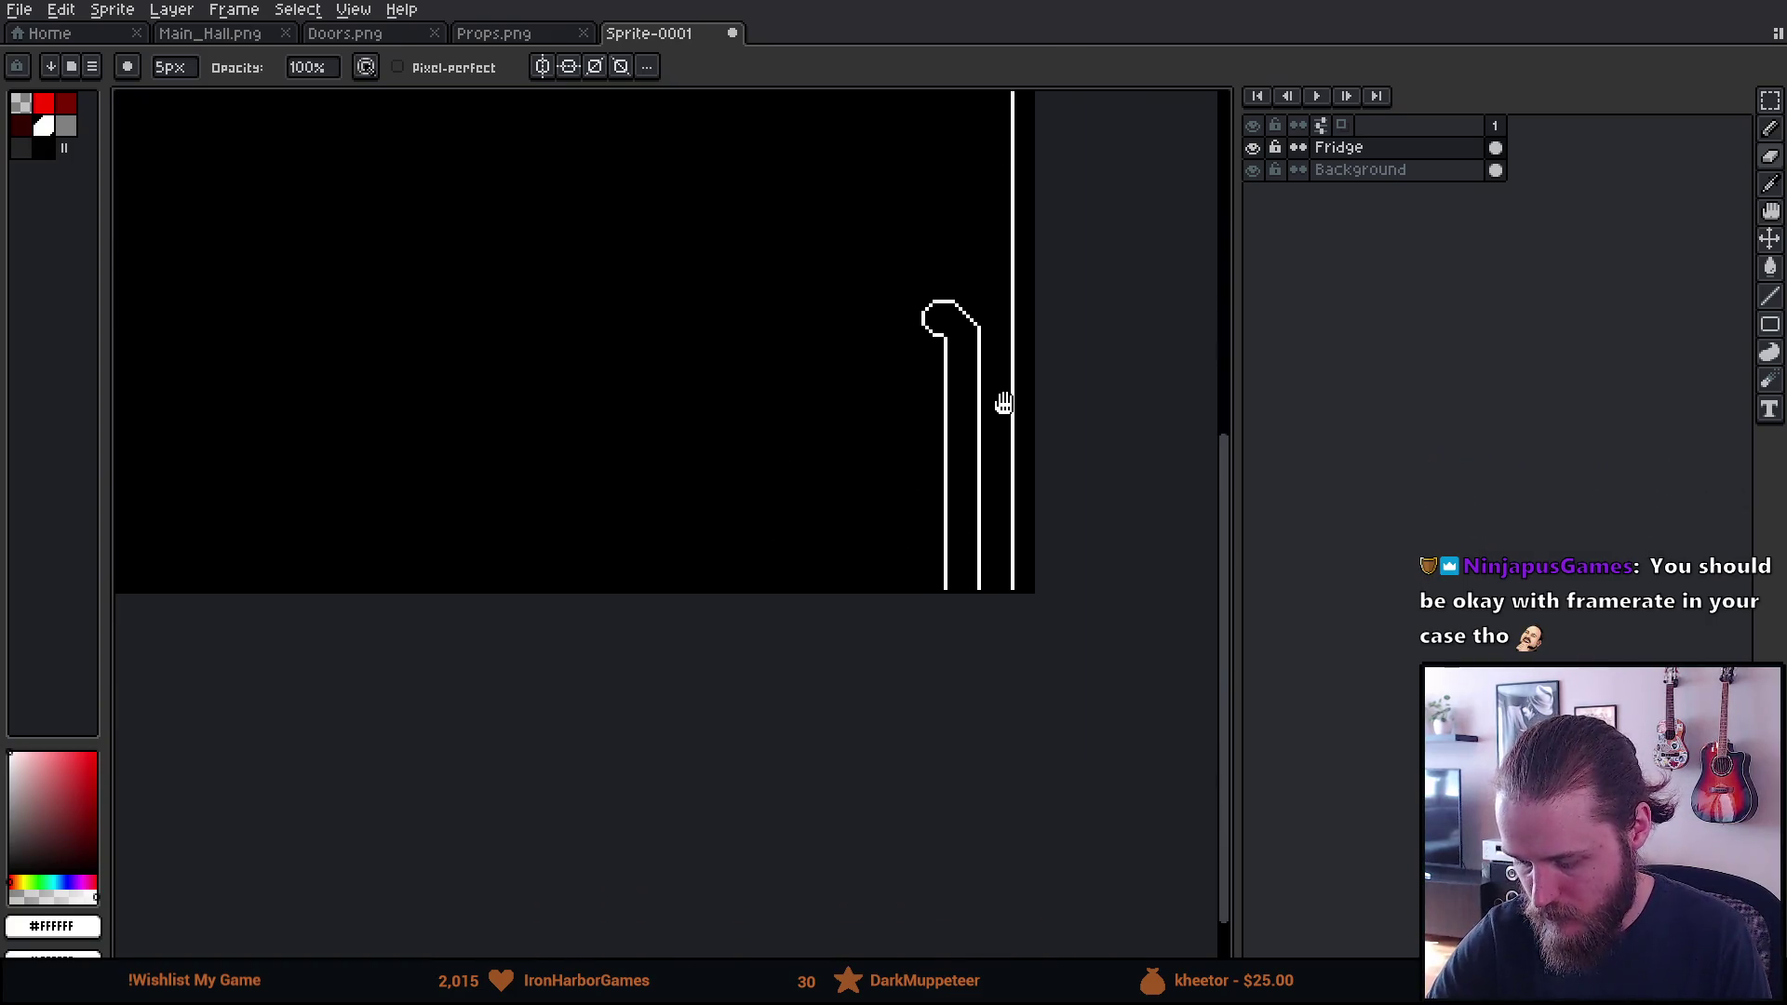
{"action": "scroll", "coordinate": [958, 602], "scroll_direction": "up", "scroll_amount": 2}
{"action": "scroll", "coordinate": [879, 538], "scroll_direction": "up", "scroll_amount": 3}
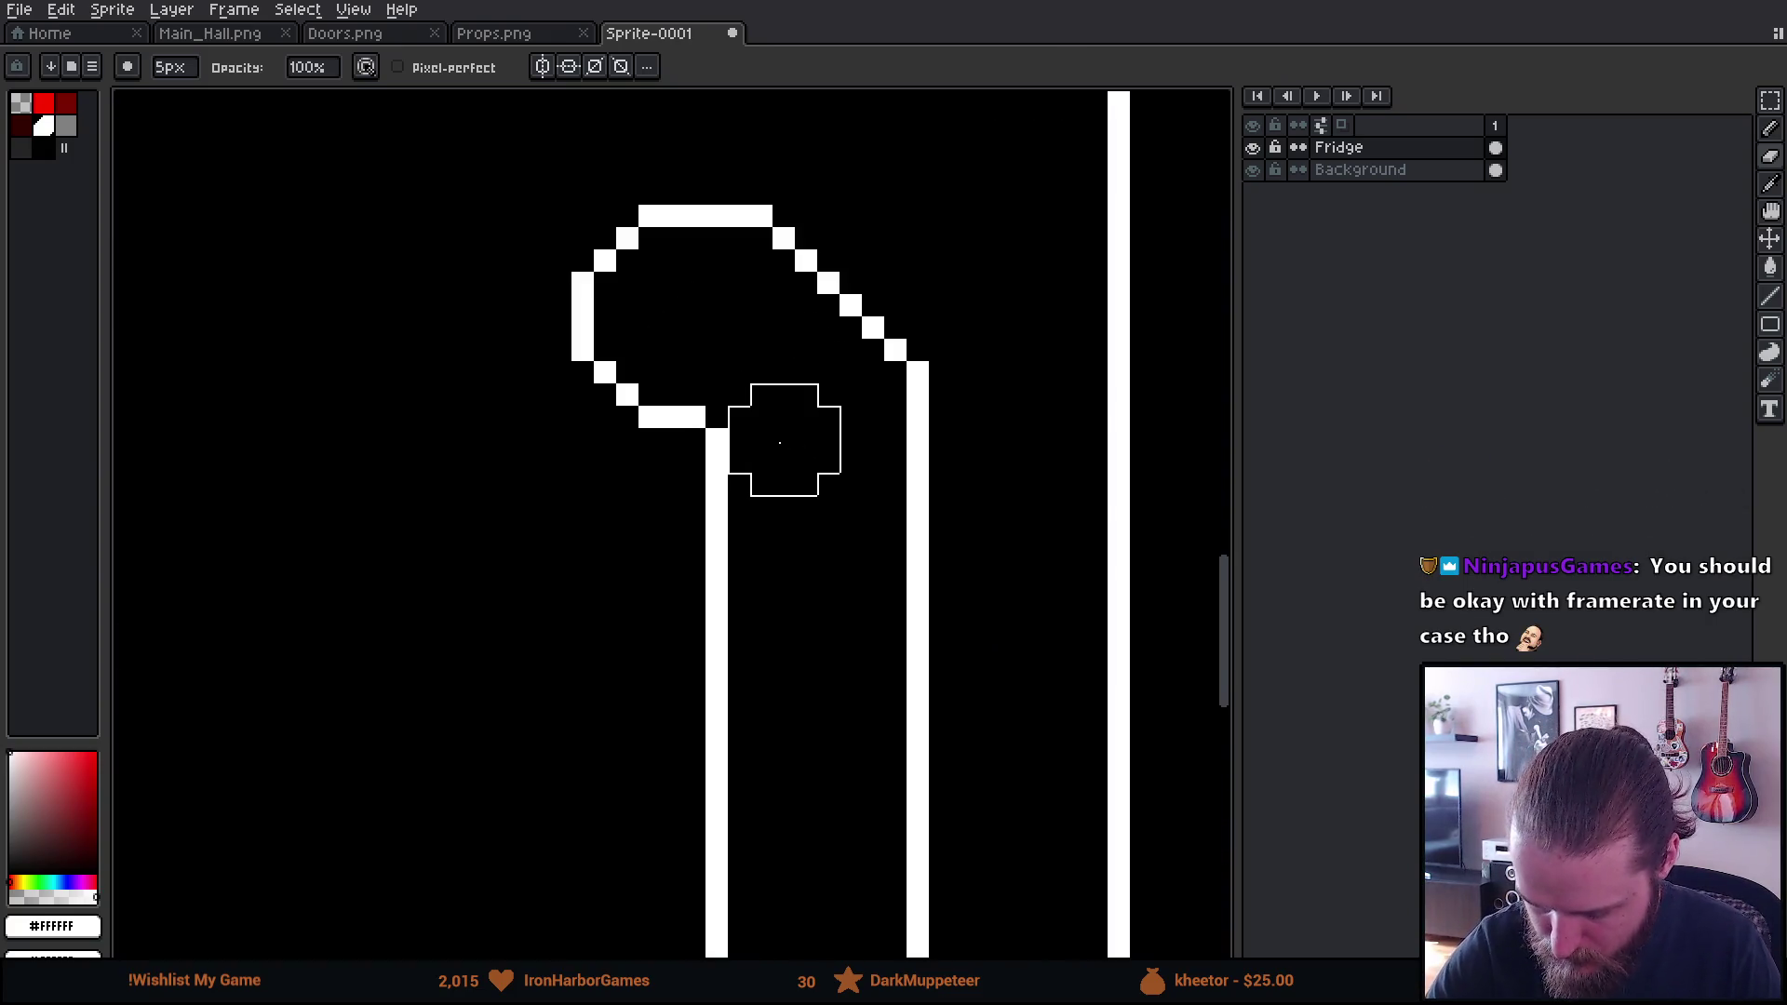
{"action": "left_click_drag", "start_coordinate": [781, 438], "coordinate": [730, 411]}
{"action": "key", "text": "b"}
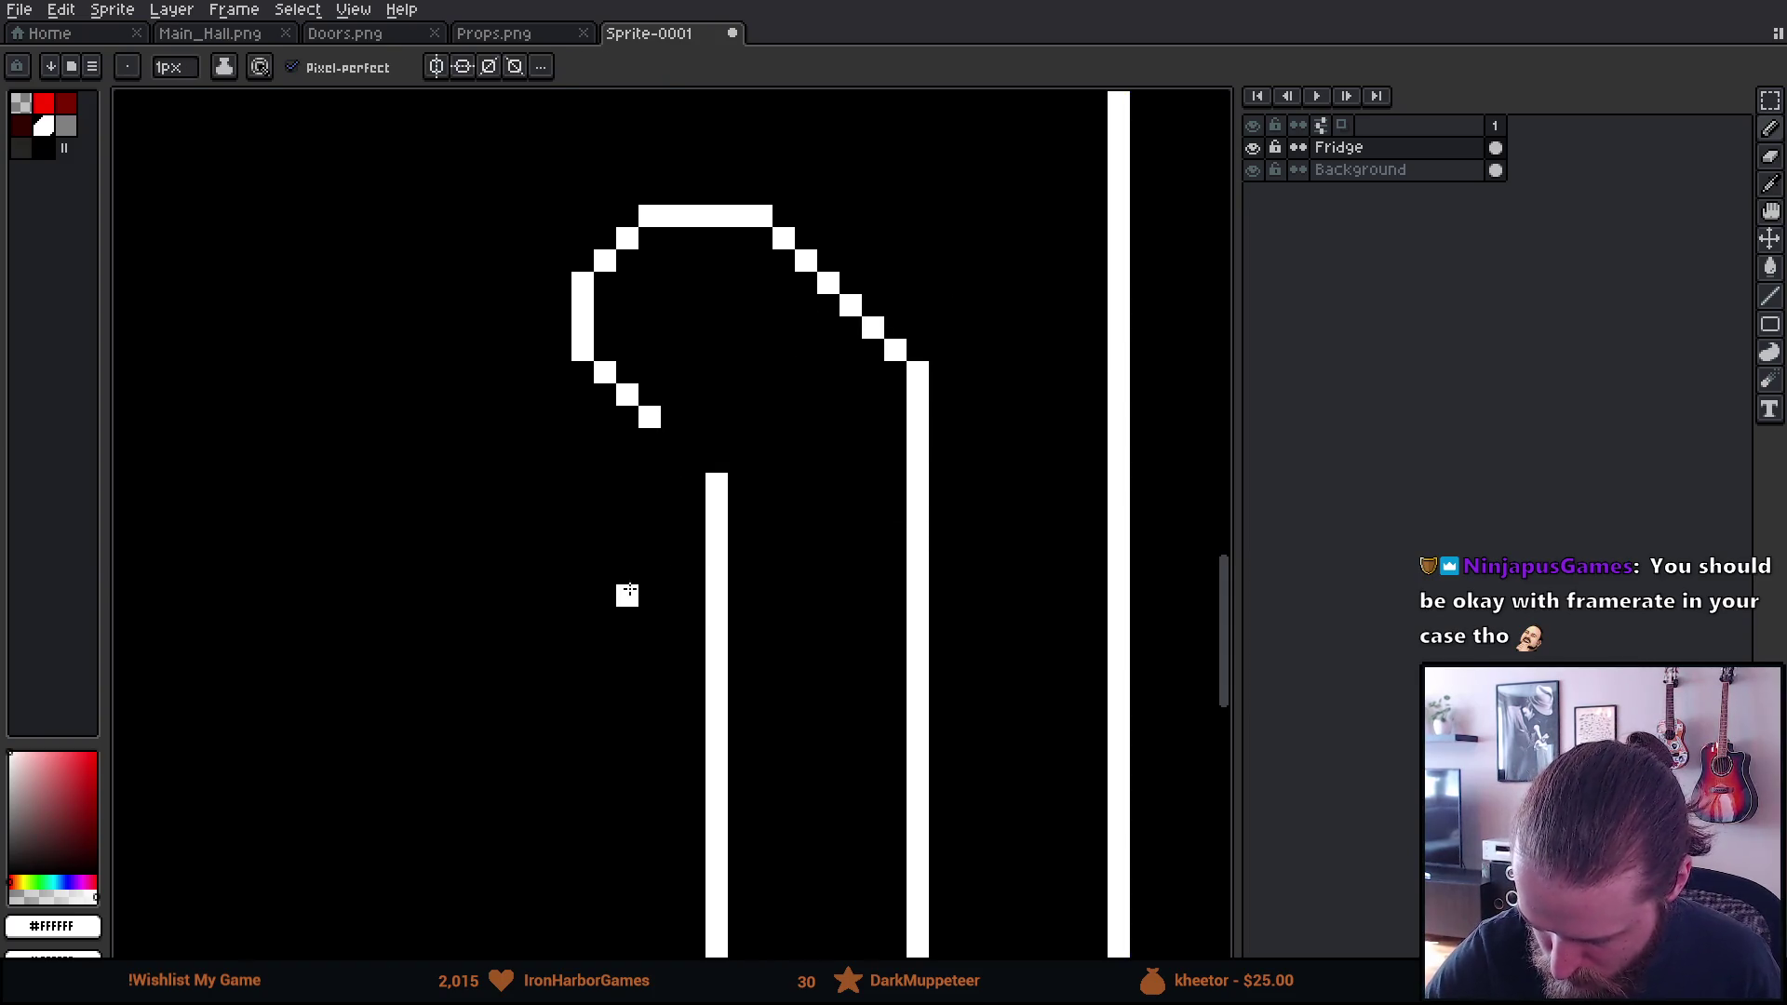
{"action": "mouse_move", "coordinate": [873, 350]}
{"action": "left_mouse_down"}
{"action": "mouse_move", "coordinate": [895, 395]}
{"action": "mouse_move", "coordinate": [918, 395]}
{"action": "mouse_move", "coordinate": [918, 361]}
{"action": "mouse_move", "coordinate": [896, 350]}
{"action": "left_mouse_up"}
Erase the top two pixels of the left line
{"action": "key", "text": "e"}
{"action": "key", "text": "b"}
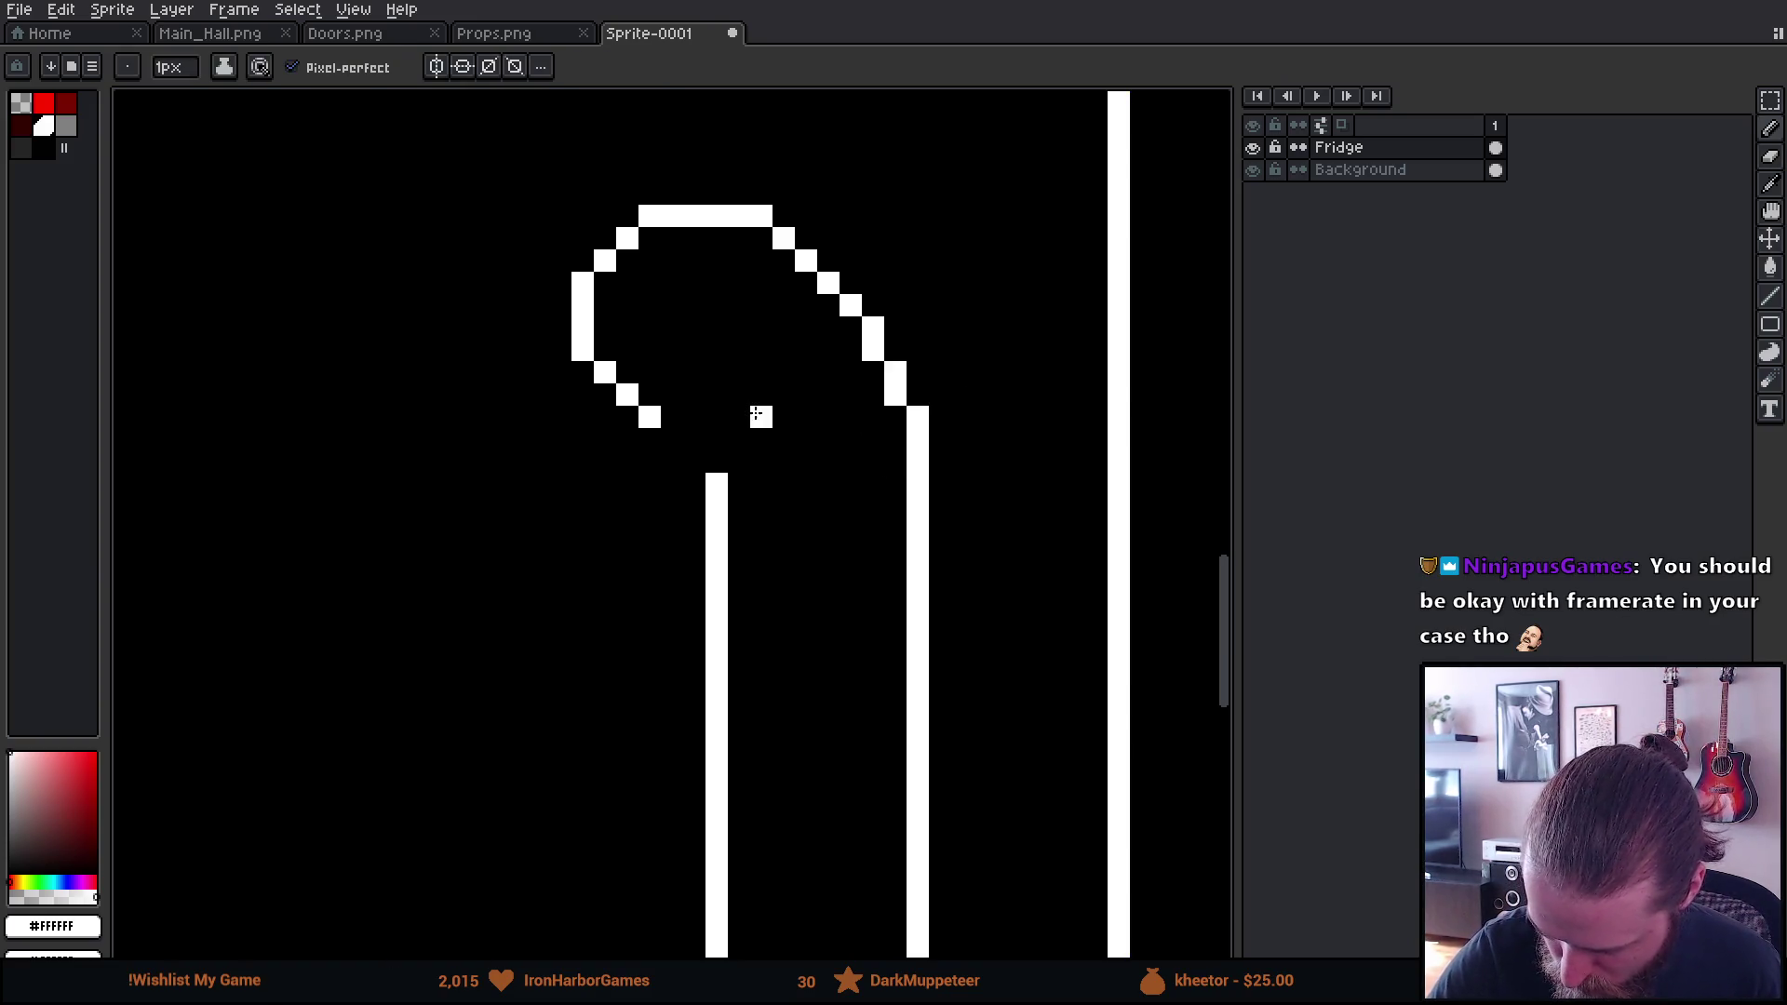
{"action": "key", "text": "e"}
{"action": "mouse_move", "coordinate": [718, 500]}
{"action": "left_mouse_down"}
{"action": "mouse_move", "coordinate": [671, 439]}
{"action": "mouse_move", "coordinate": [671, 462]}
{"action": "left_mouse_up"}
{"action": "key", "text": "b"}
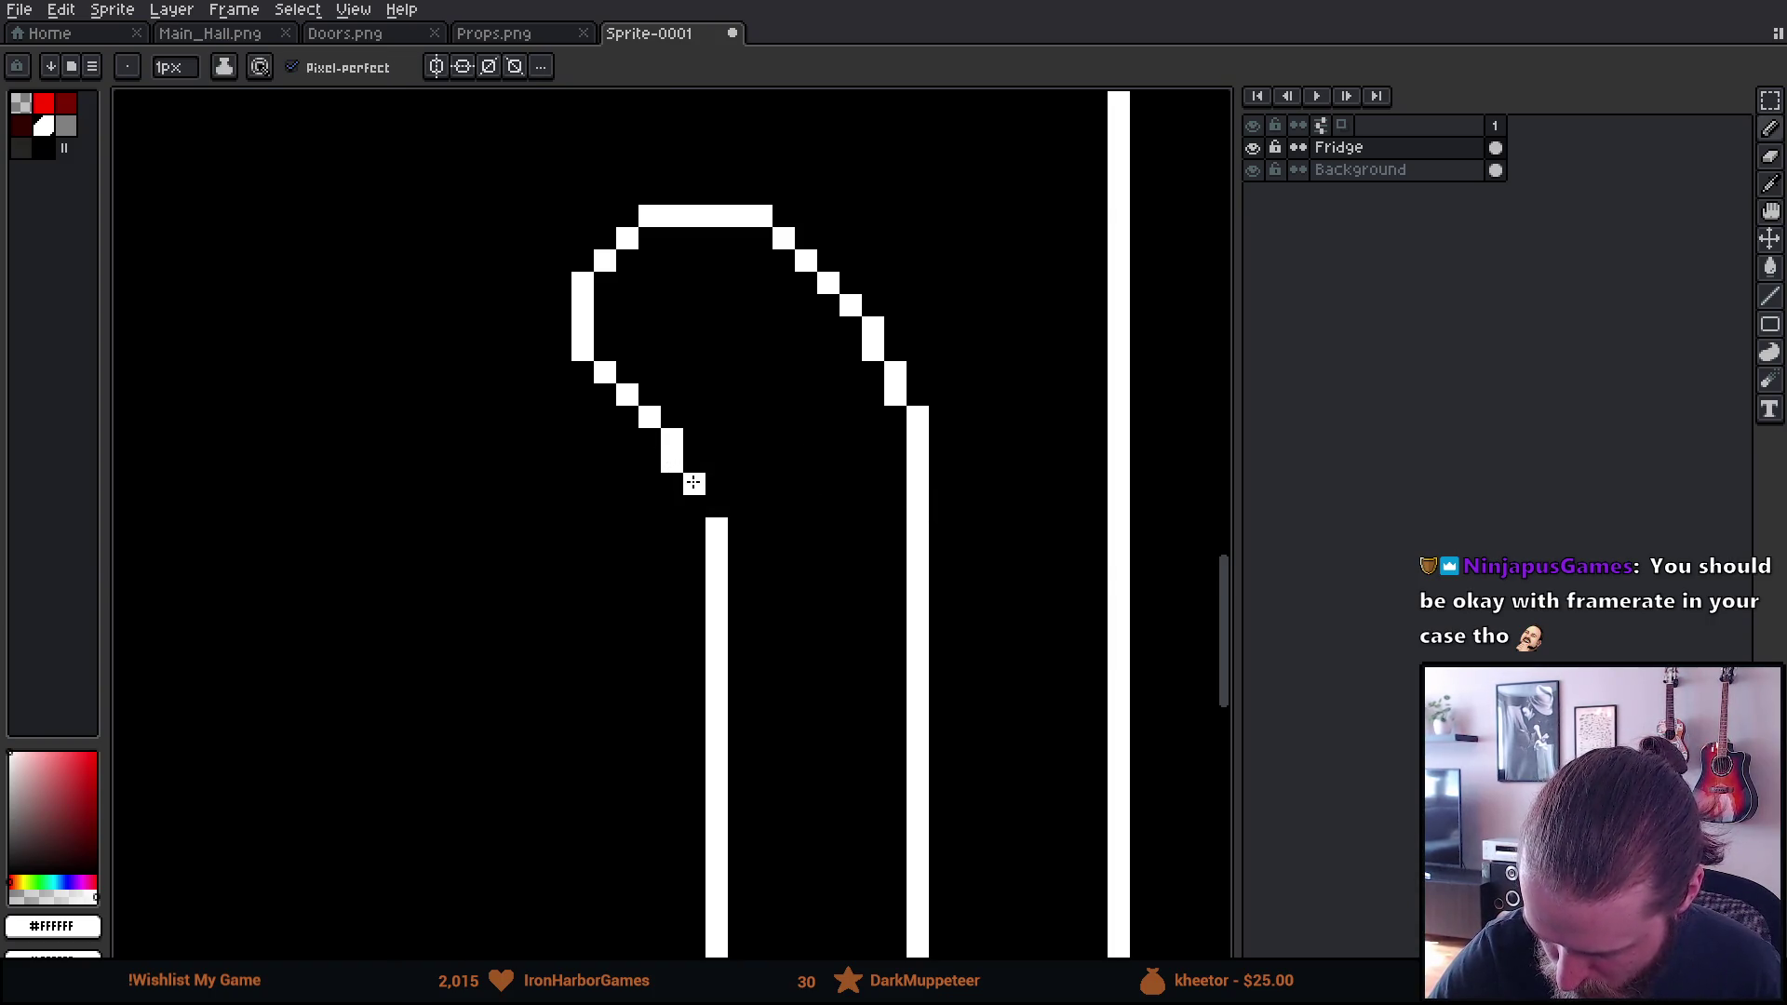
Fill in pixels along the top-right curve and erase a stray pixel on the top bar
{"action": "scroll", "coordinate": [1013, 698], "scroll_direction": "down", "scroll_amount": 4}
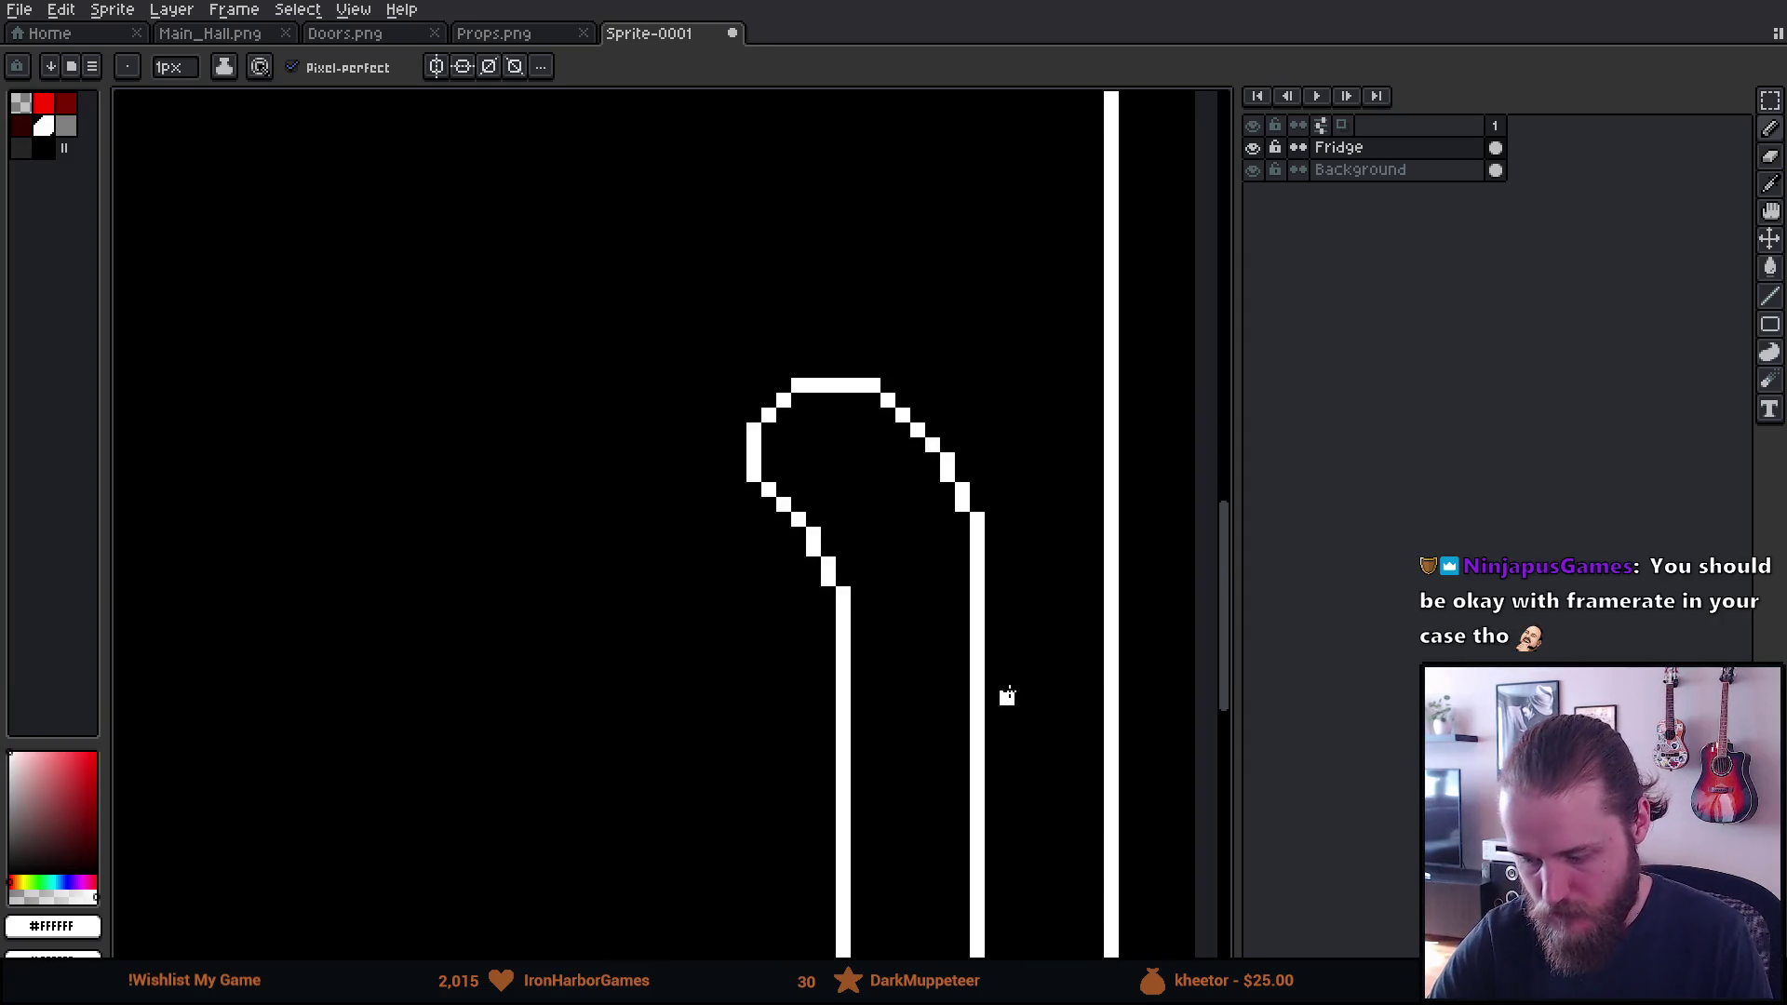
{"action": "scroll", "coordinate": [1032, 728], "scroll_direction": "down", "scroll_amount": 3}
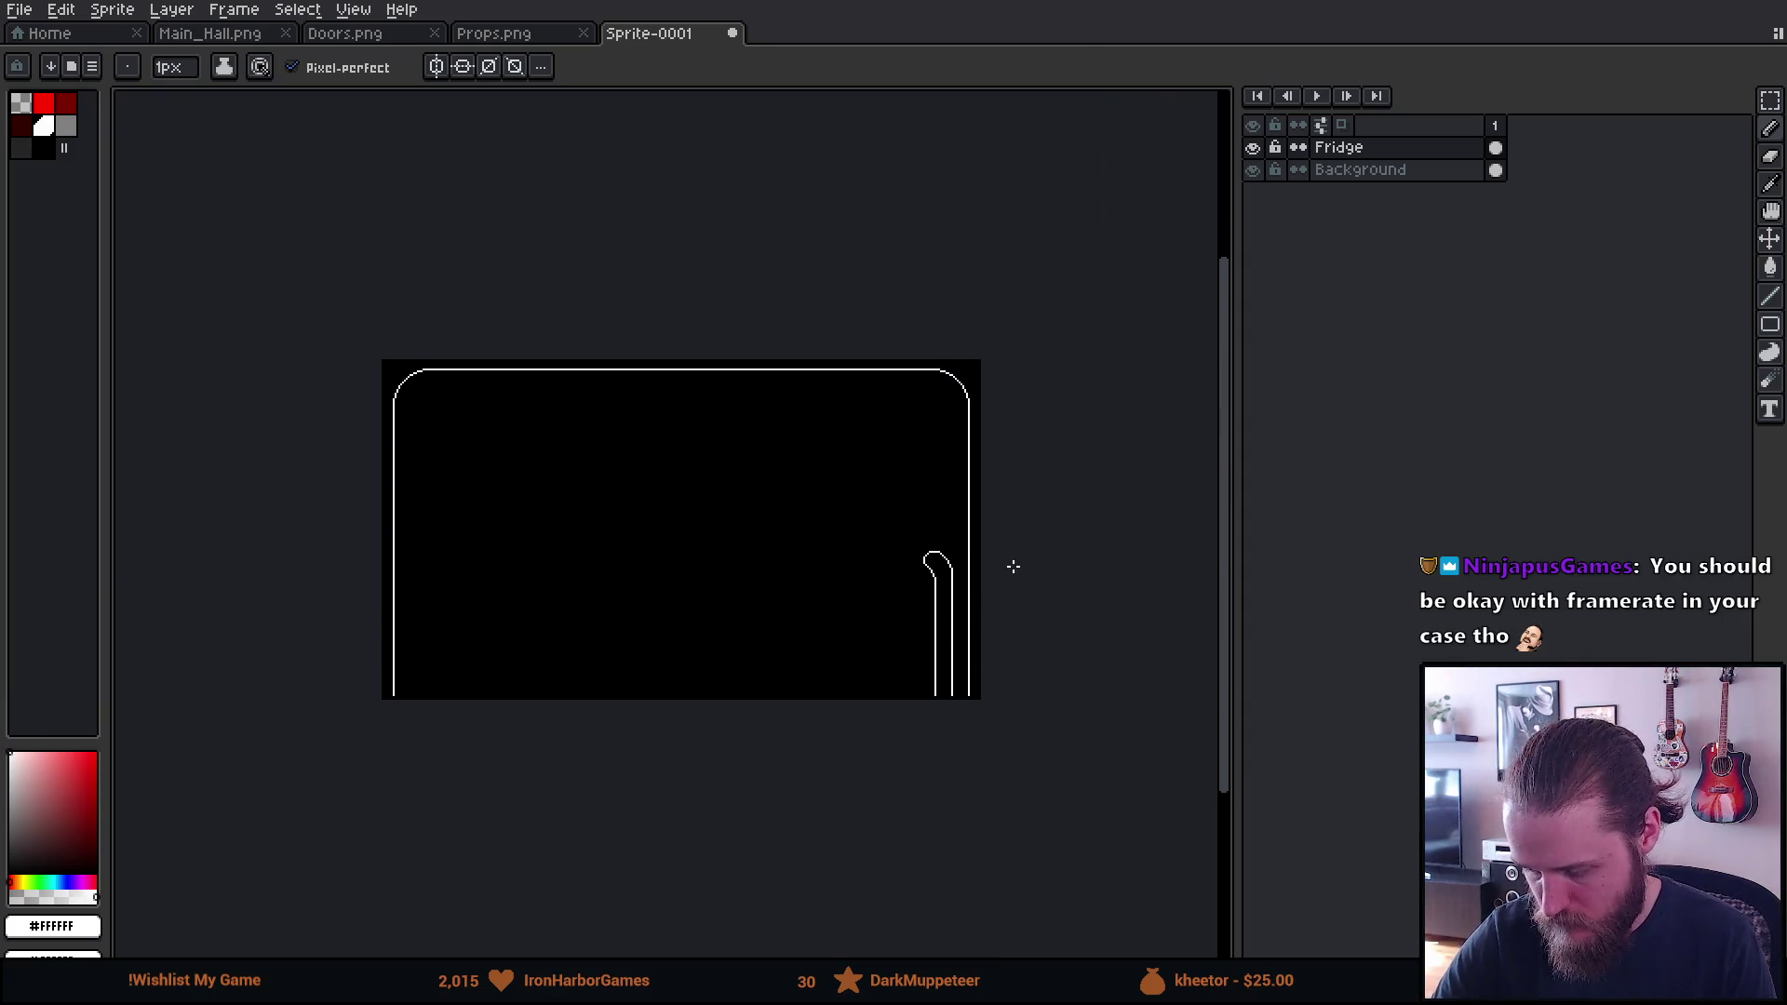
{"action": "scroll", "coordinate": [1013, 566], "scroll_direction": "up", "scroll_amount": 5}
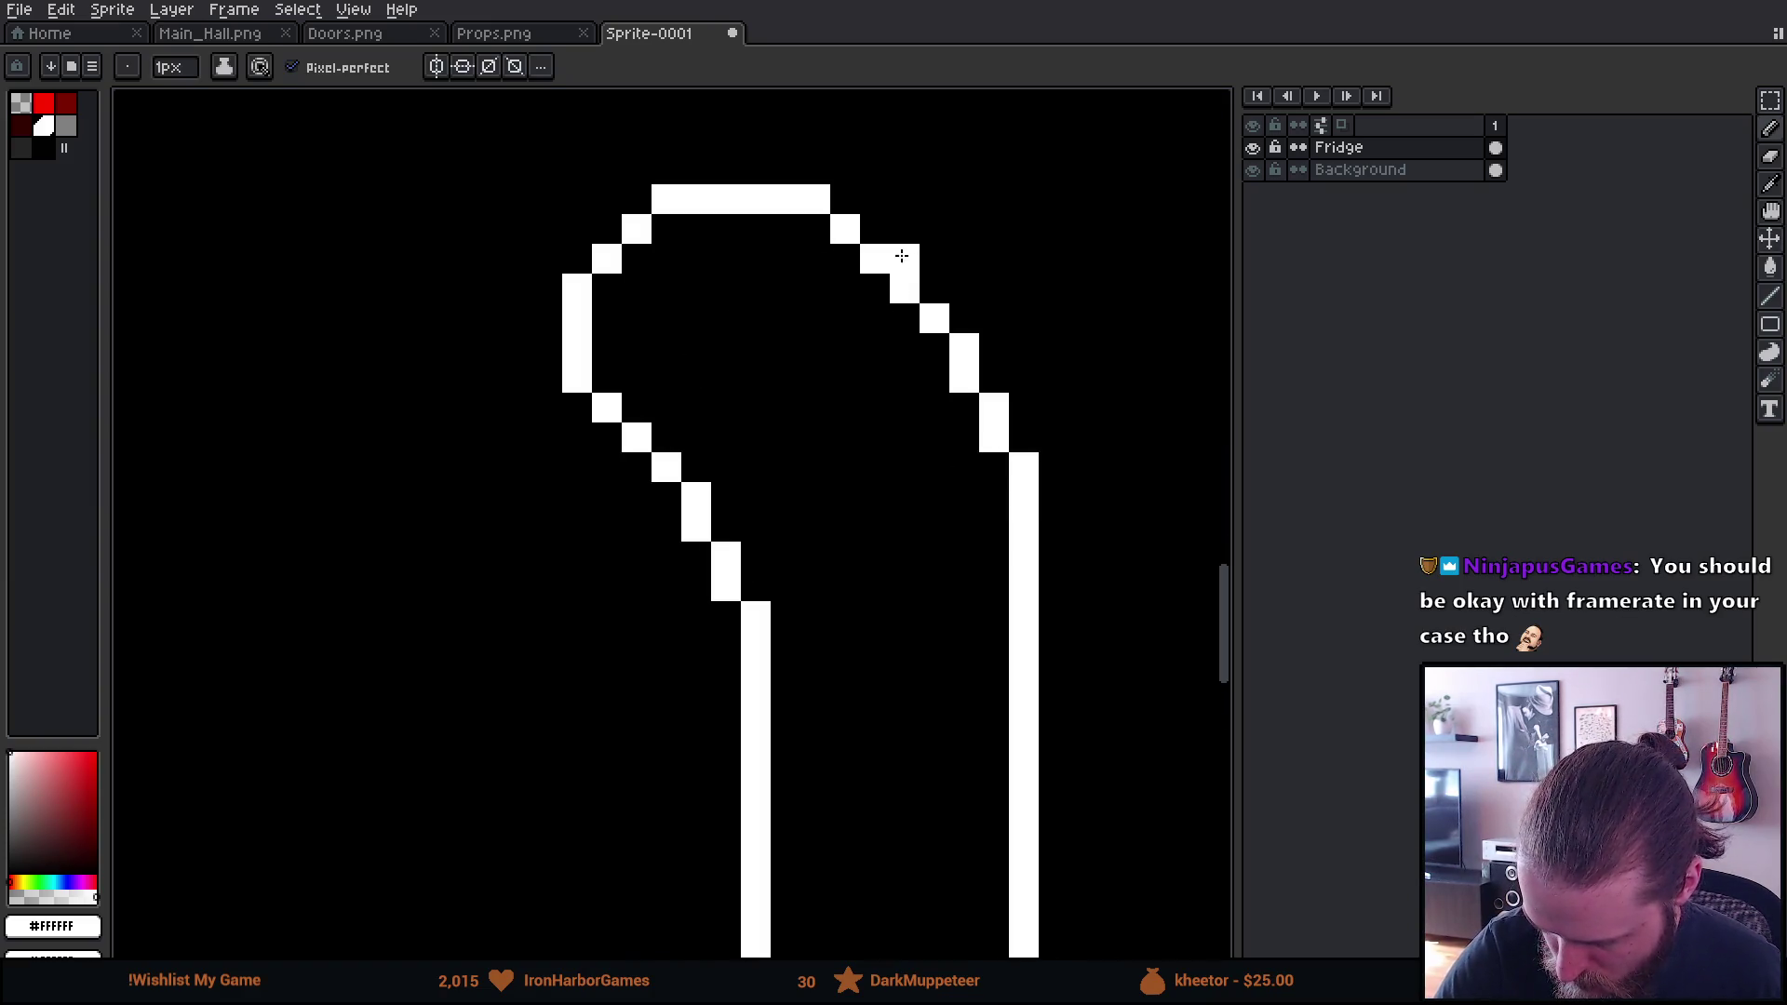
{"action": "mouse_move", "coordinate": [845, 259]}
{"action": "left_mouse_down"}
{"action": "mouse_move", "coordinate": [786, 229]}
{"action": "mouse_move", "coordinate": [815, 199]}
{"action": "left_mouse_up"}
{"action": "key", "text": "e"}
{"action": "left_click", "coordinate": [845, 229]}
Try moving the head content, then undo the head drawing
{"action": "scroll", "coordinate": [1024, 744], "scroll_direction": "down", "scroll_amount": 2}
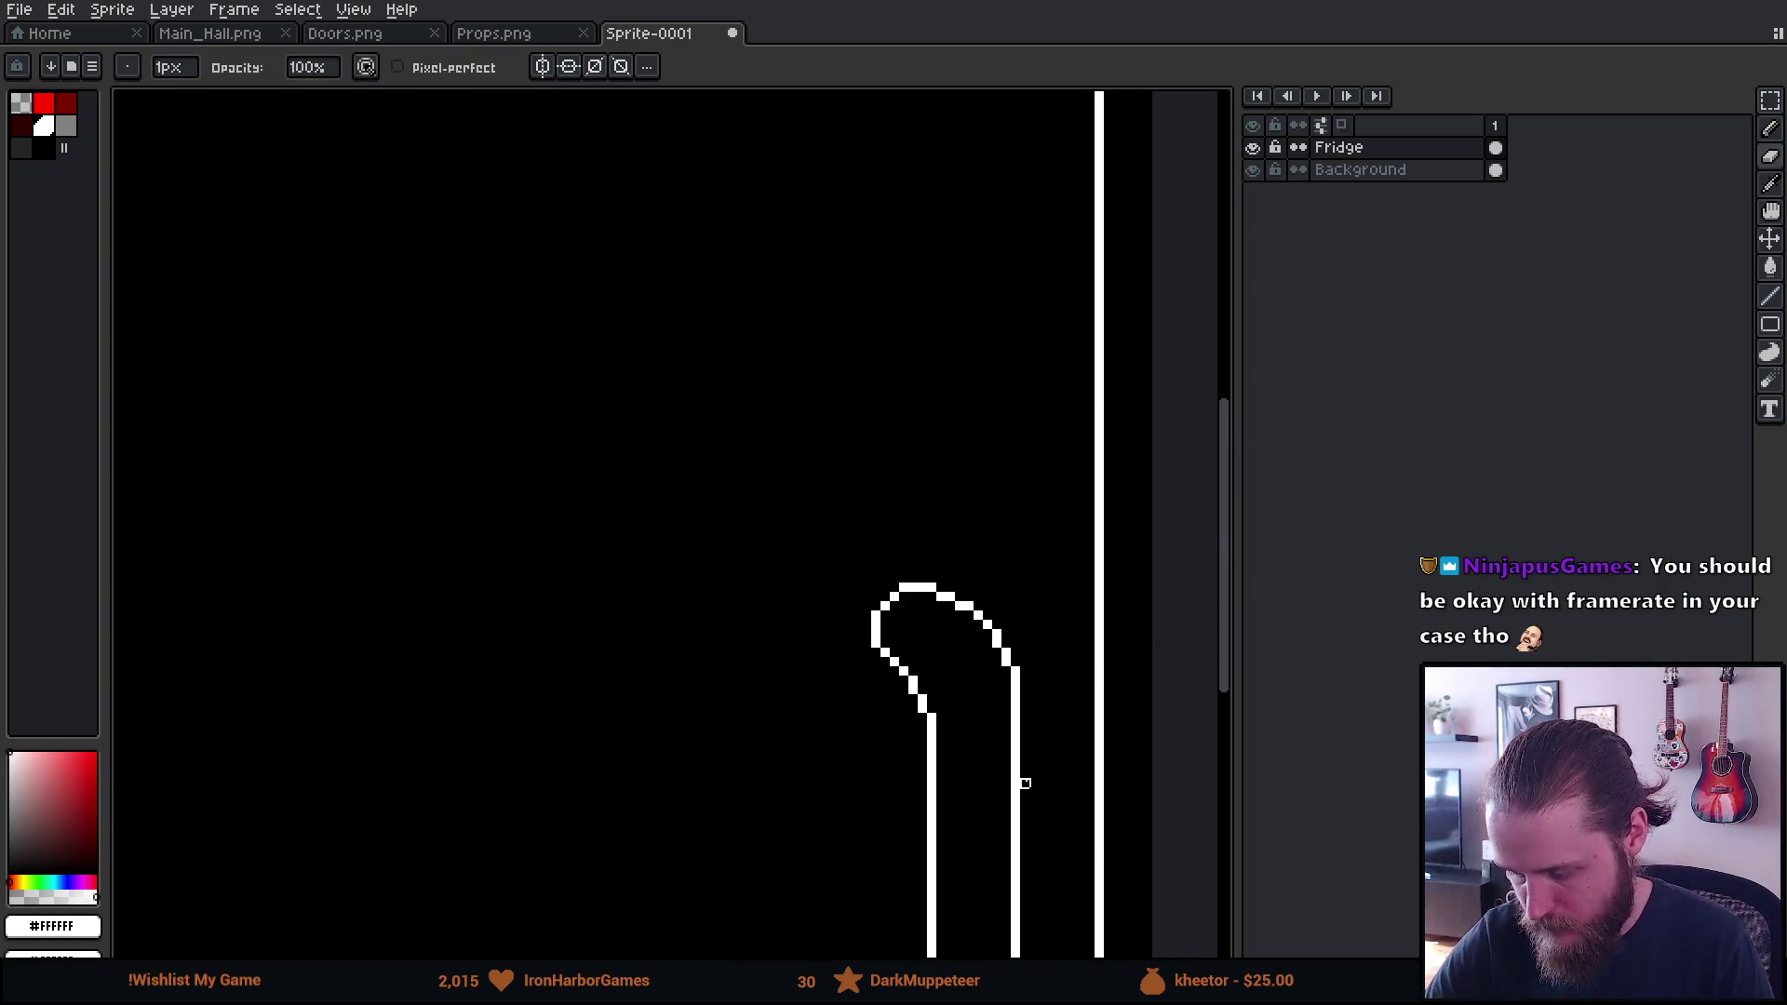
{"action": "scroll", "coordinate": [1025, 782], "scroll_direction": "down", "scroll_amount": 3}
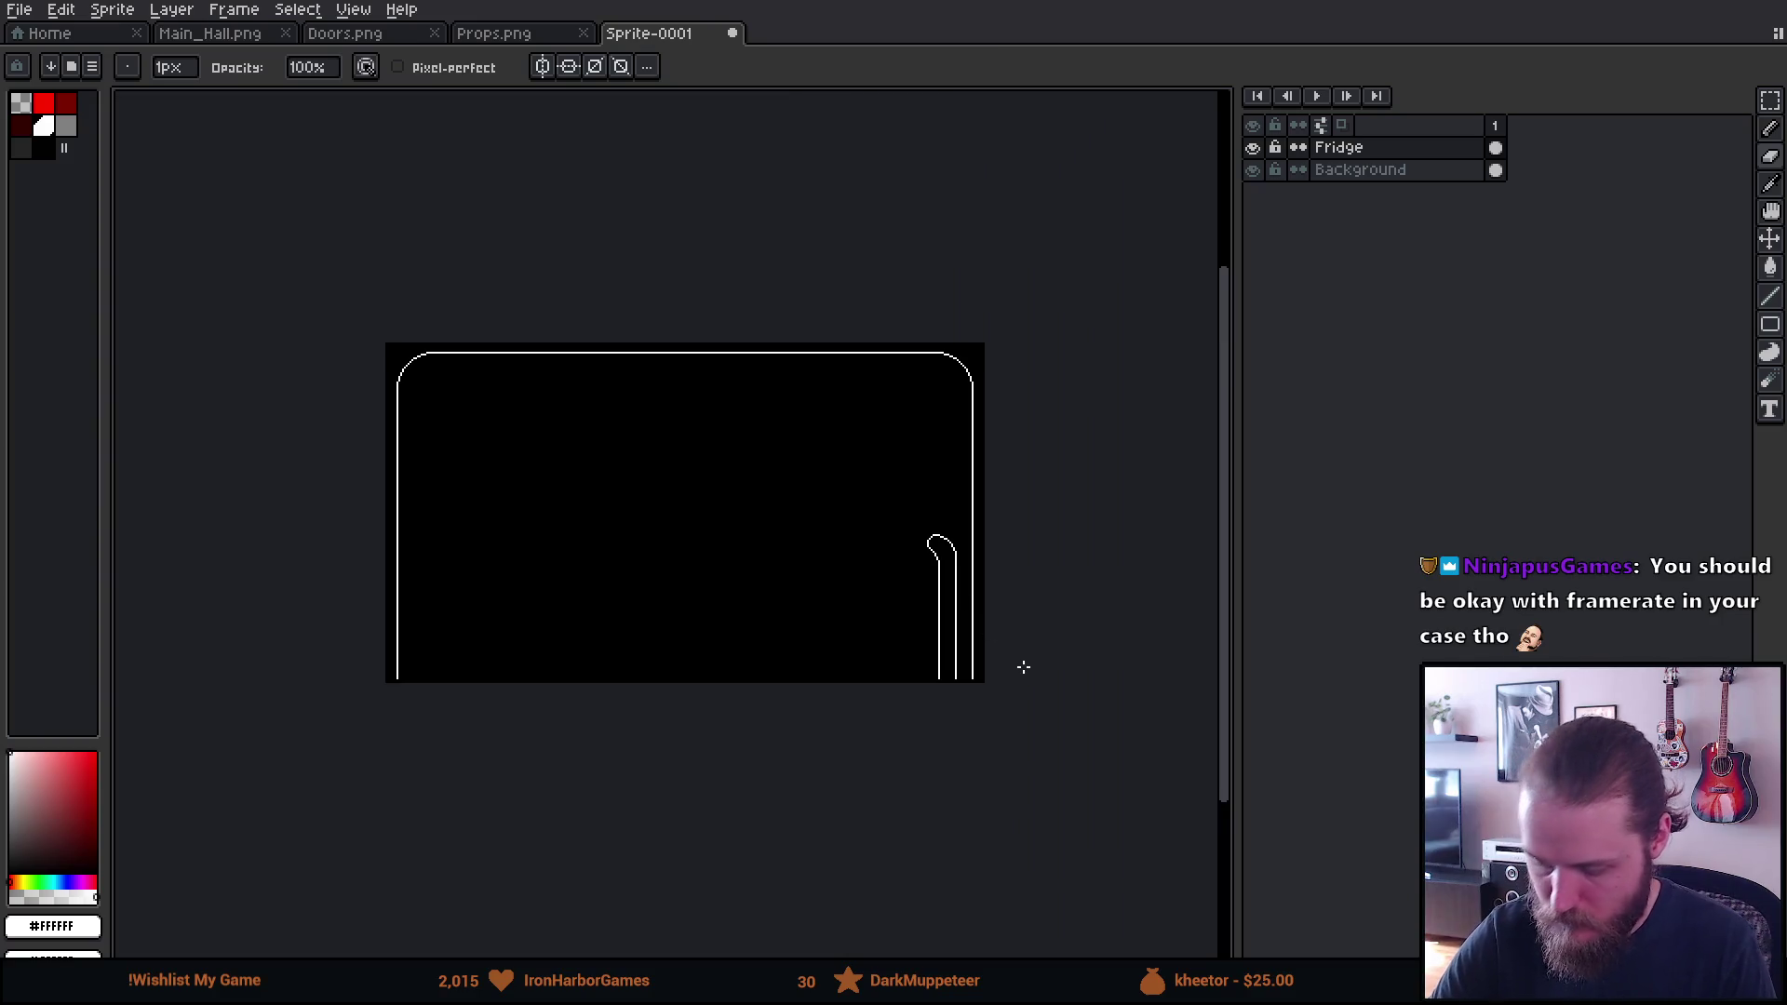
{"action": "scroll", "coordinate": [1018, 674], "scroll_direction": "up", "scroll_amount": 5}
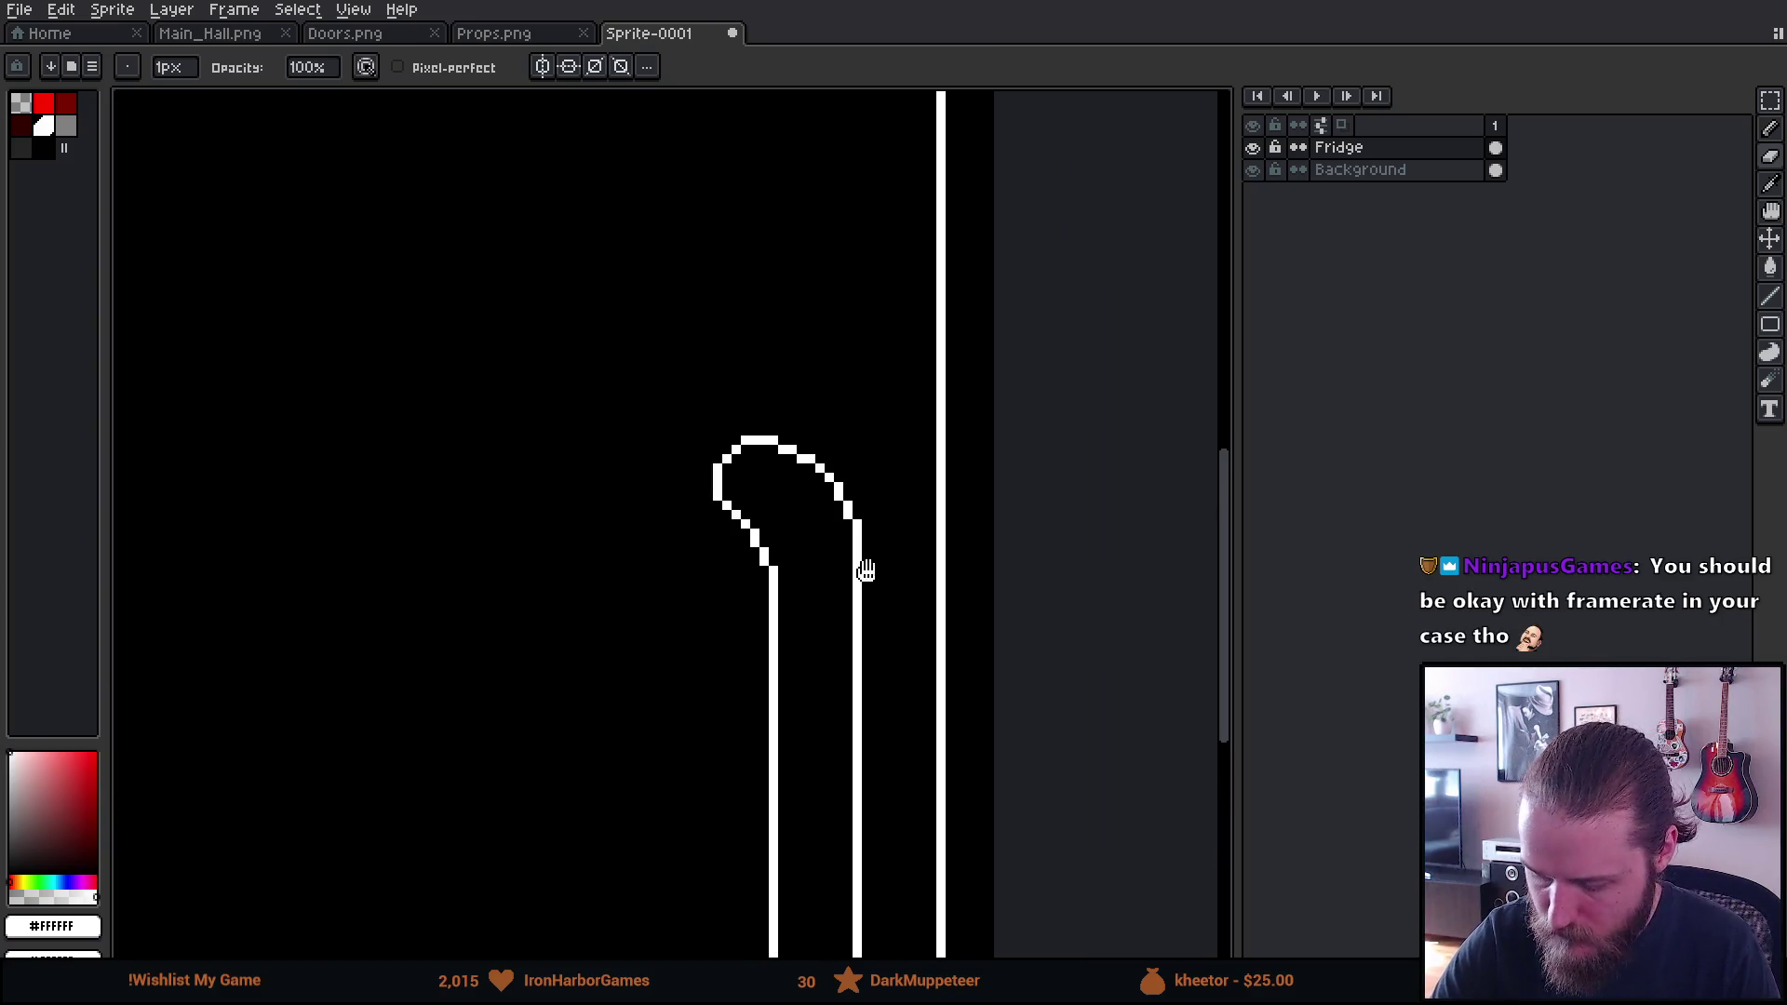
{"action": "key", "text": "v"}
{"action": "mouse_move", "coordinate": [838, 537]}
{"action": "left_mouse_down"}
{"action": "mouse_move", "coordinate": [882, 522]}
{"action": "mouse_move", "coordinate": [875, 472]}
{"action": "left_mouse_up"}
{"action": "key", "text": "ctrl+z"}
{"action": "key", "text": "ctrl+z"}
{"action": "key", "text": "ctrl+z"}
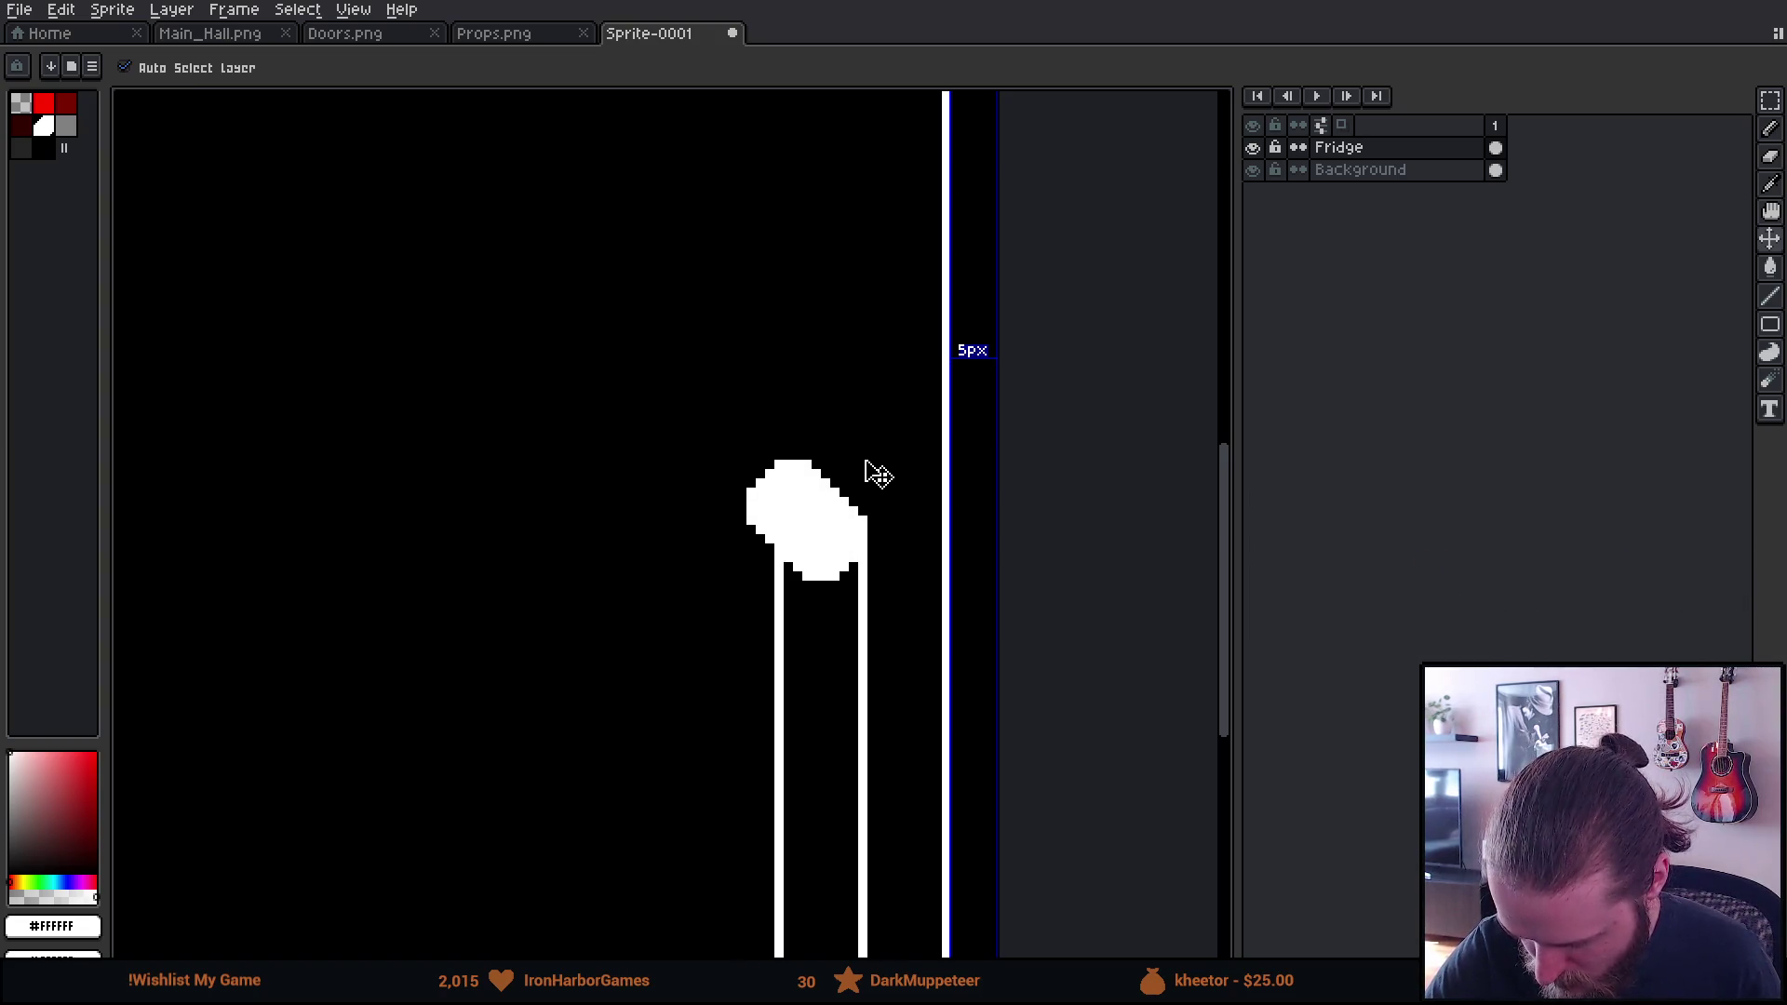
Shrink the brush to 10 pixels and erase the excess white above the handle
{"action": "key", "text": "b"}
{"action": "key", "text": "plus"}
{"action": "key", "text": "plus"}
{"action": "key", "text": "plus"}
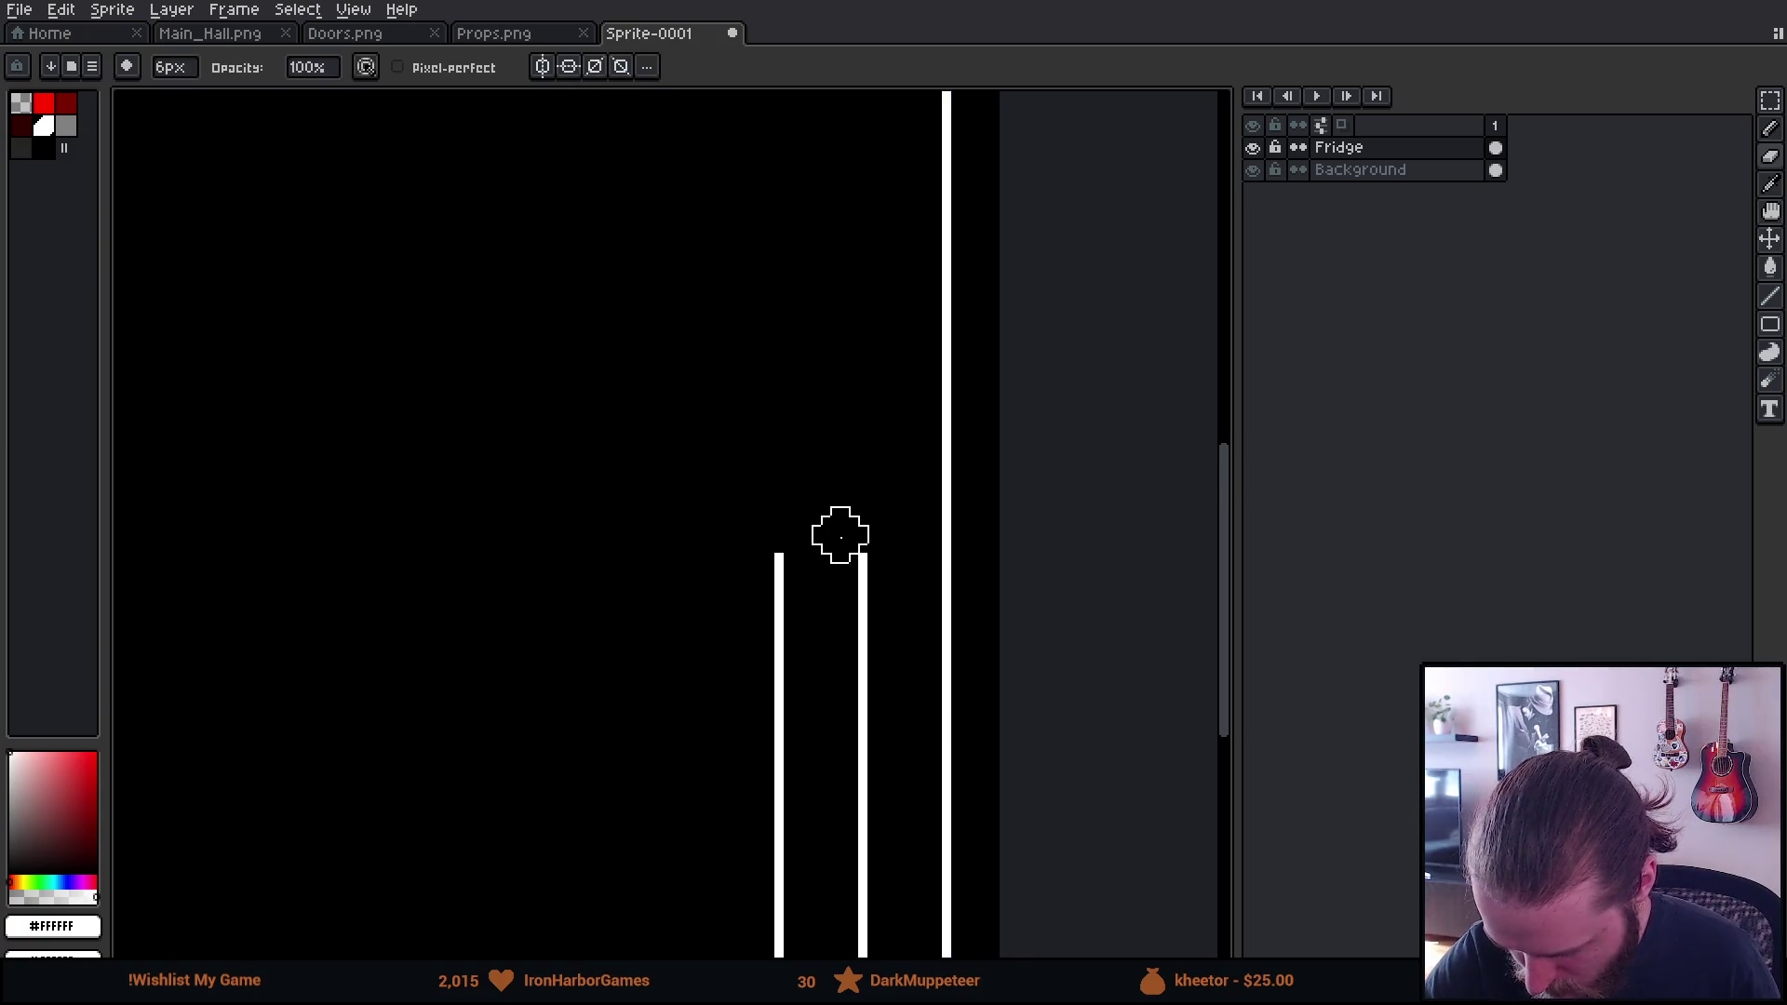
{"action": "key", "text": "minus"}
{"action": "key", "text": "minus"}
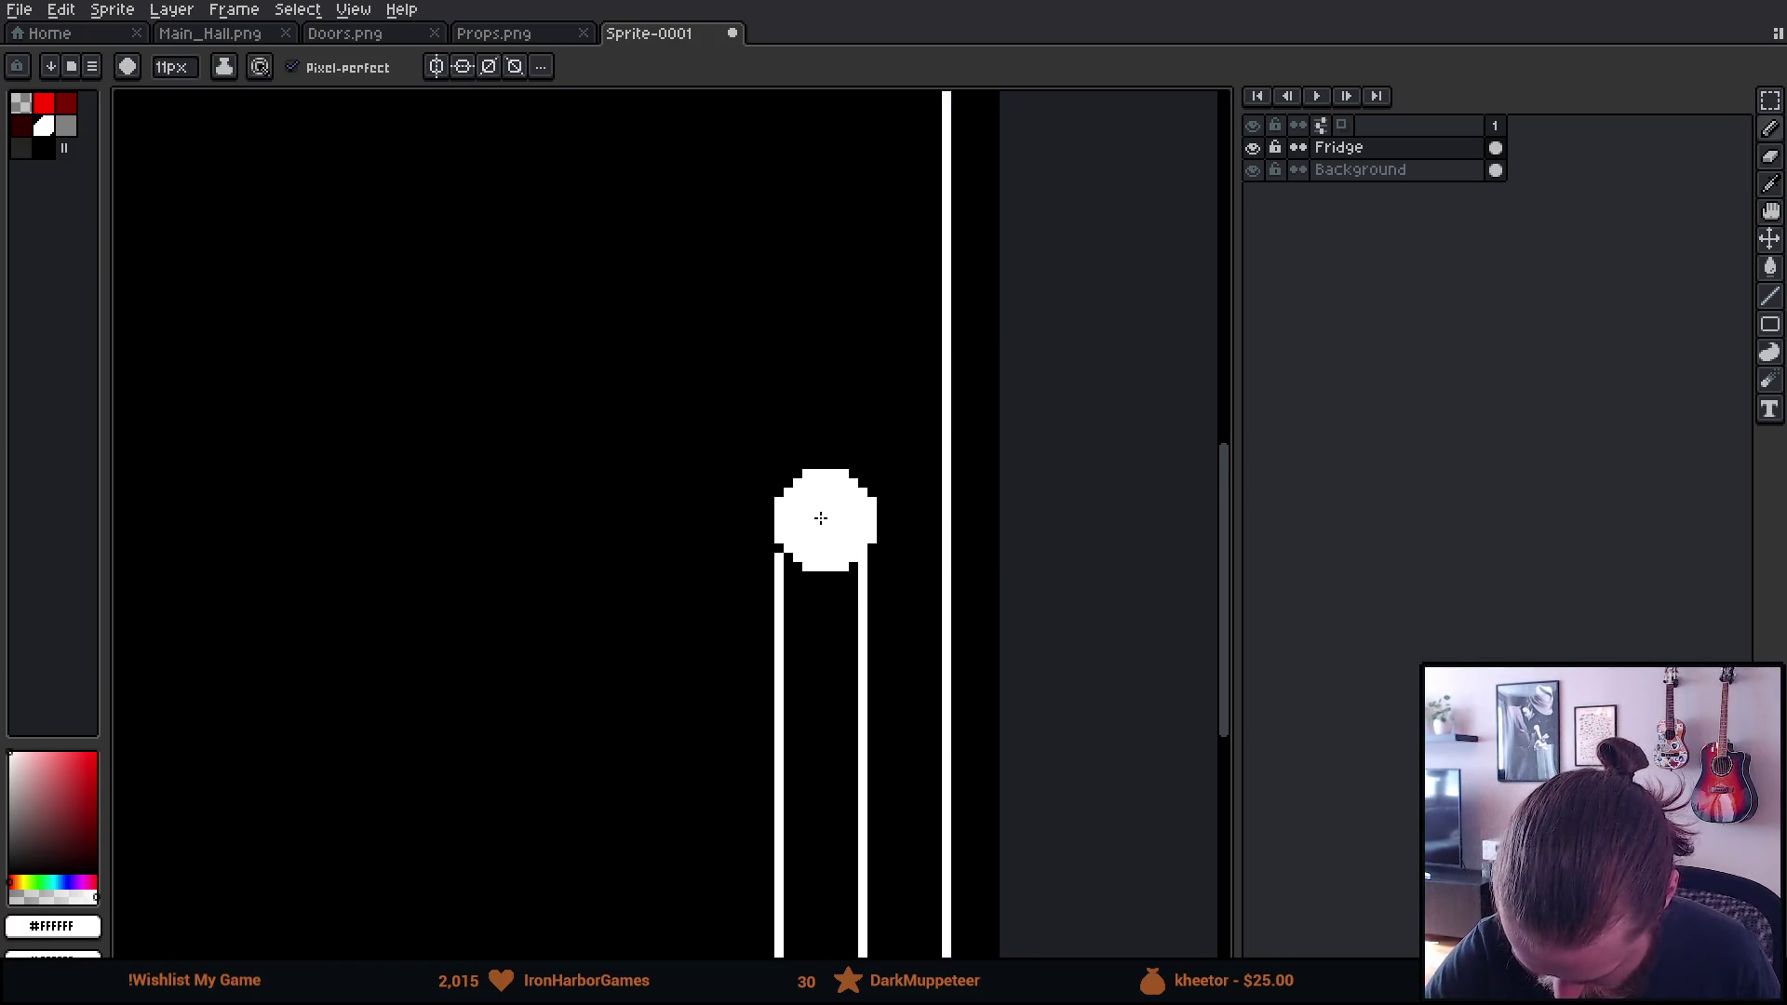
{"action": "key", "text": "minus"}
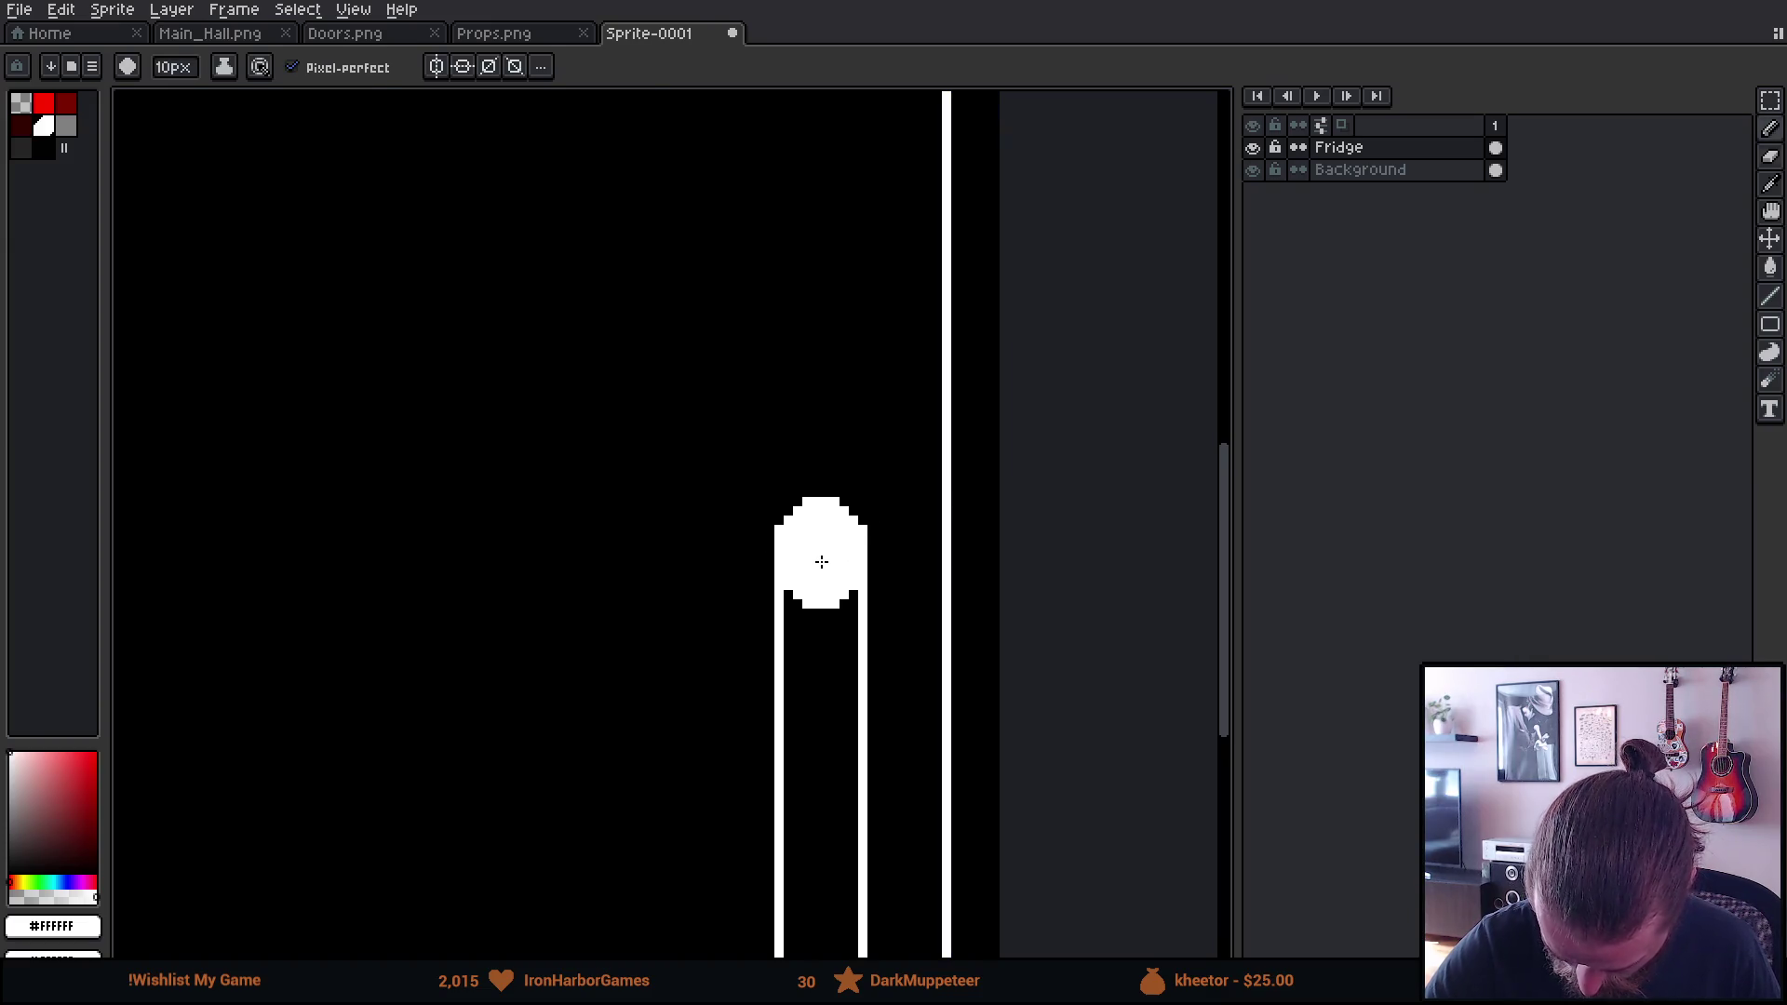
{"action": "key", "text": "e"}
{"action": "left_click_drag", "start_coordinate": [812, 563], "coordinate": [813, 535]}
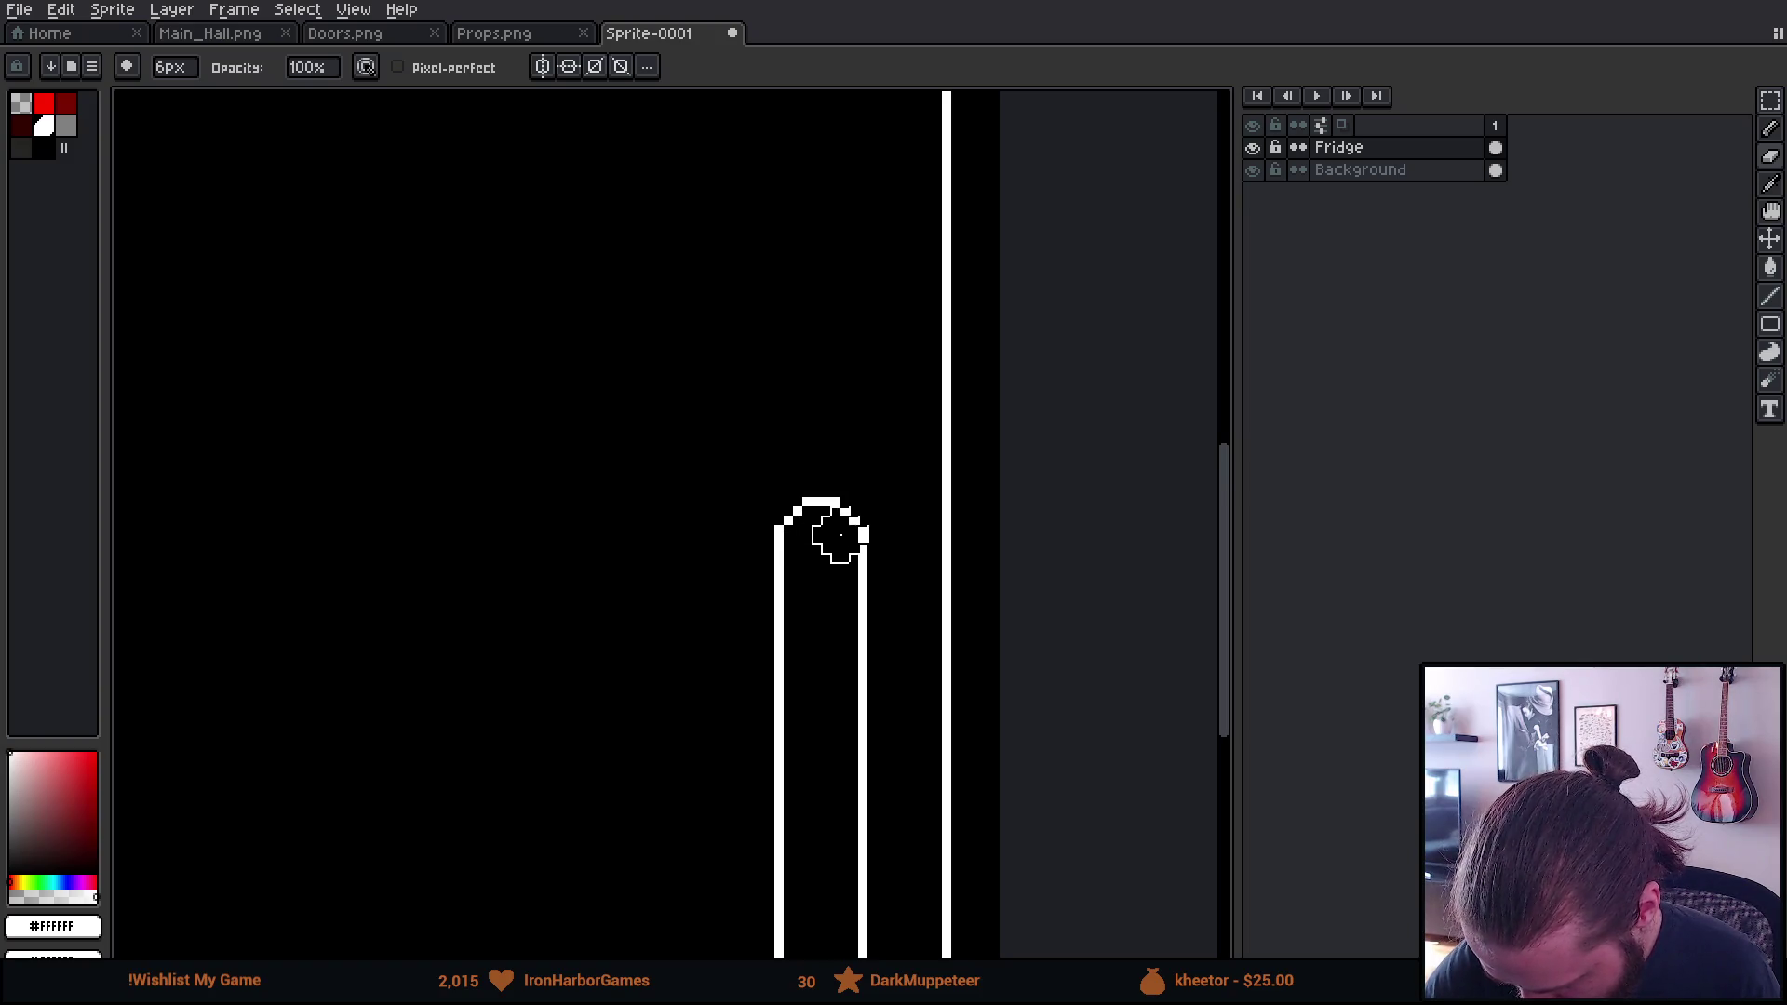
Try a white pixel at the arch's top-left, then undo it
{"action": "key", "text": "i"}
{"action": "scroll", "coordinate": [787, 538], "scroll_direction": "down", "scroll_amount": 2}
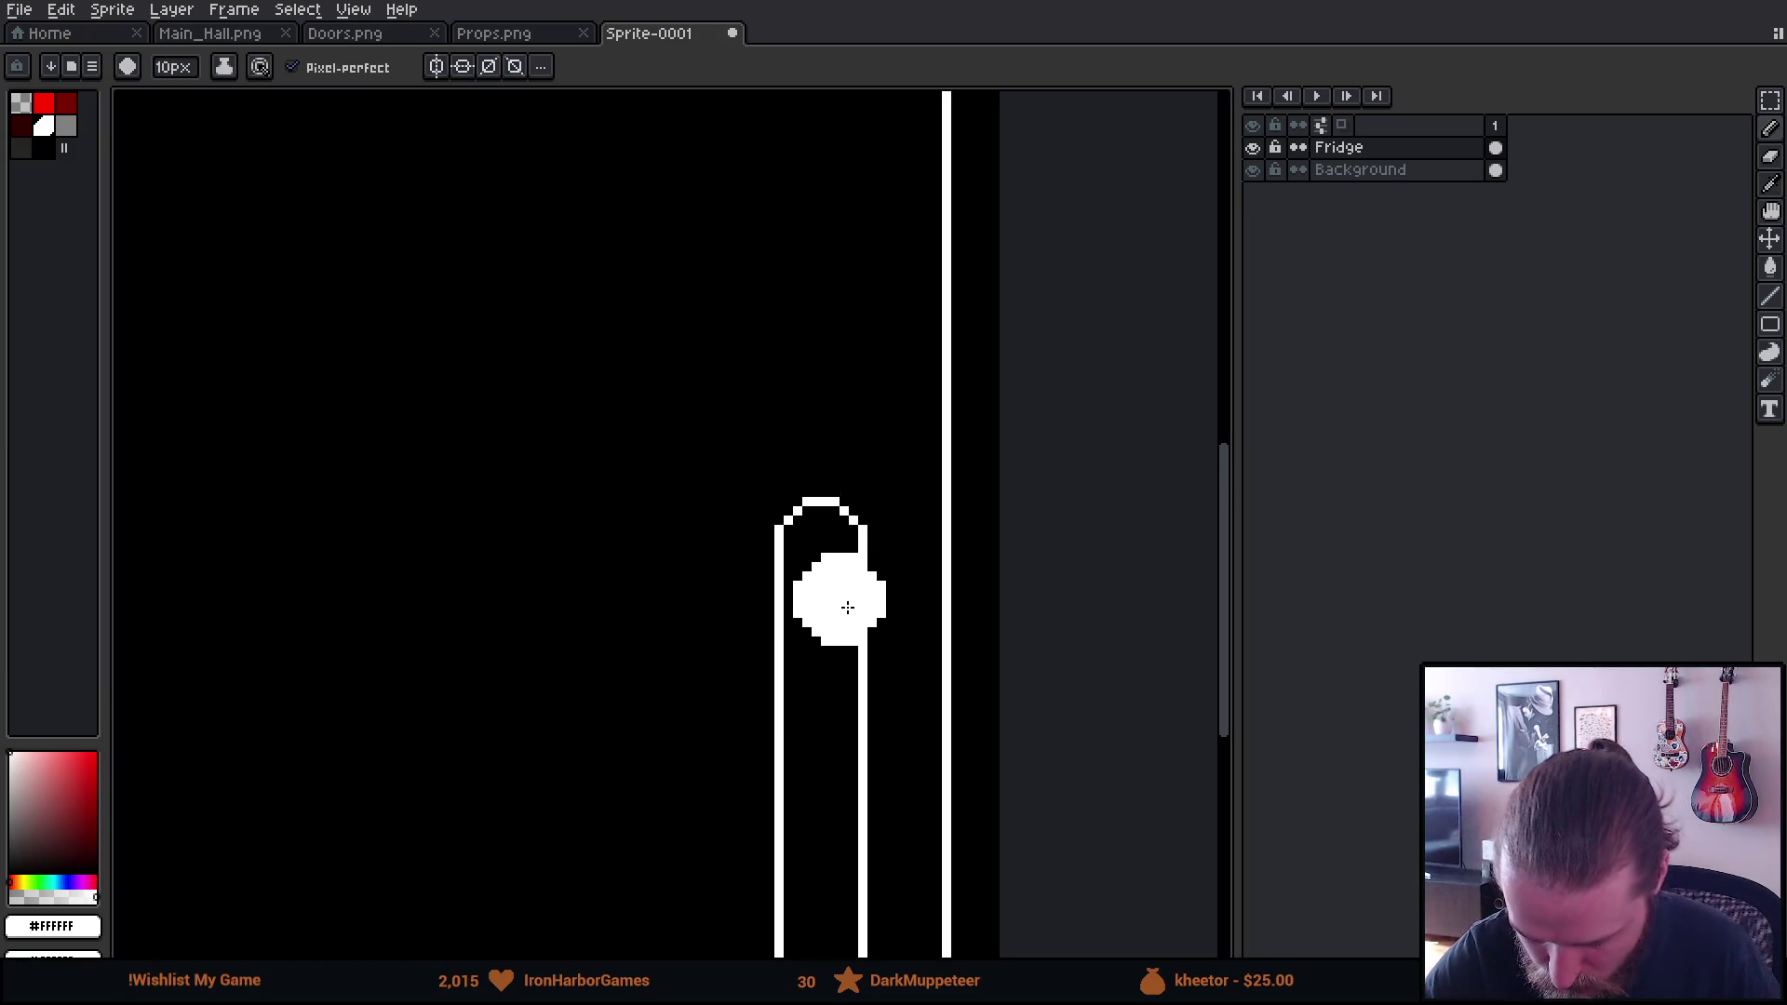
{"action": "scroll", "coordinate": [830, 543], "scroll_direction": "up", "scroll_amount": 4}
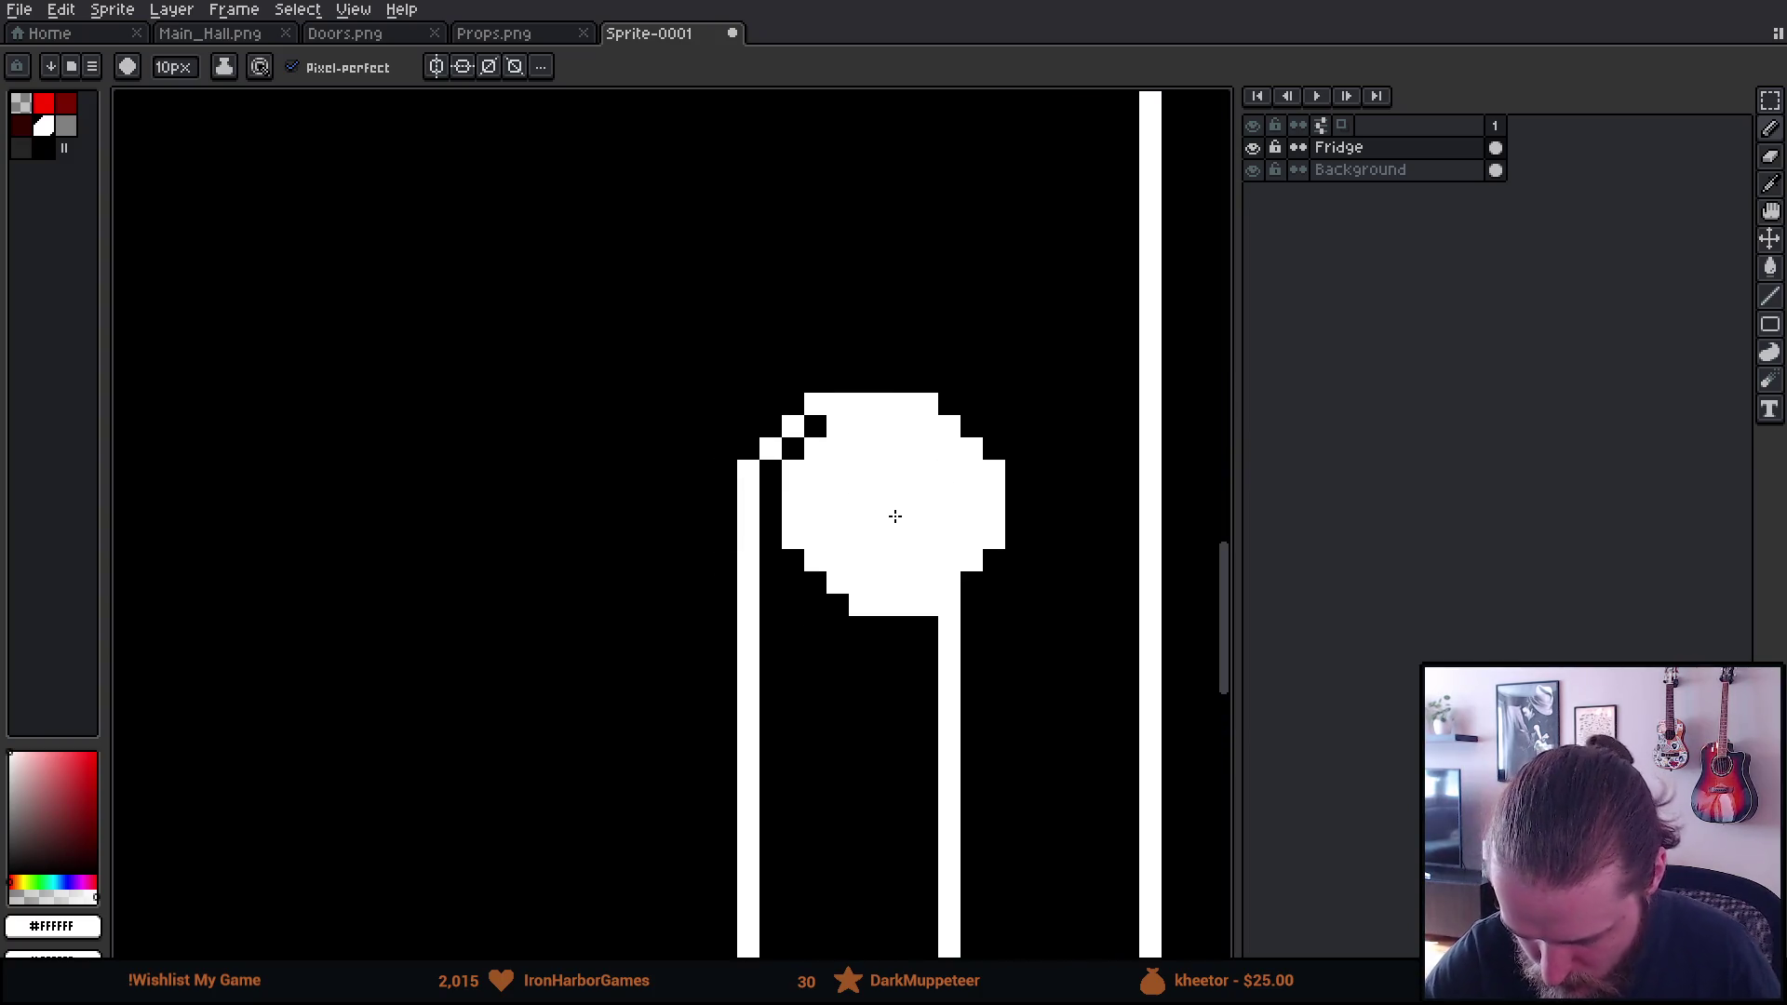
{"action": "scroll", "coordinate": [838, 507], "scroll_direction": "down", "scroll_amount": 9}
{"action": "left_click", "coordinate": [793, 404]}
{"action": "key", "text": "ctrl+z"}
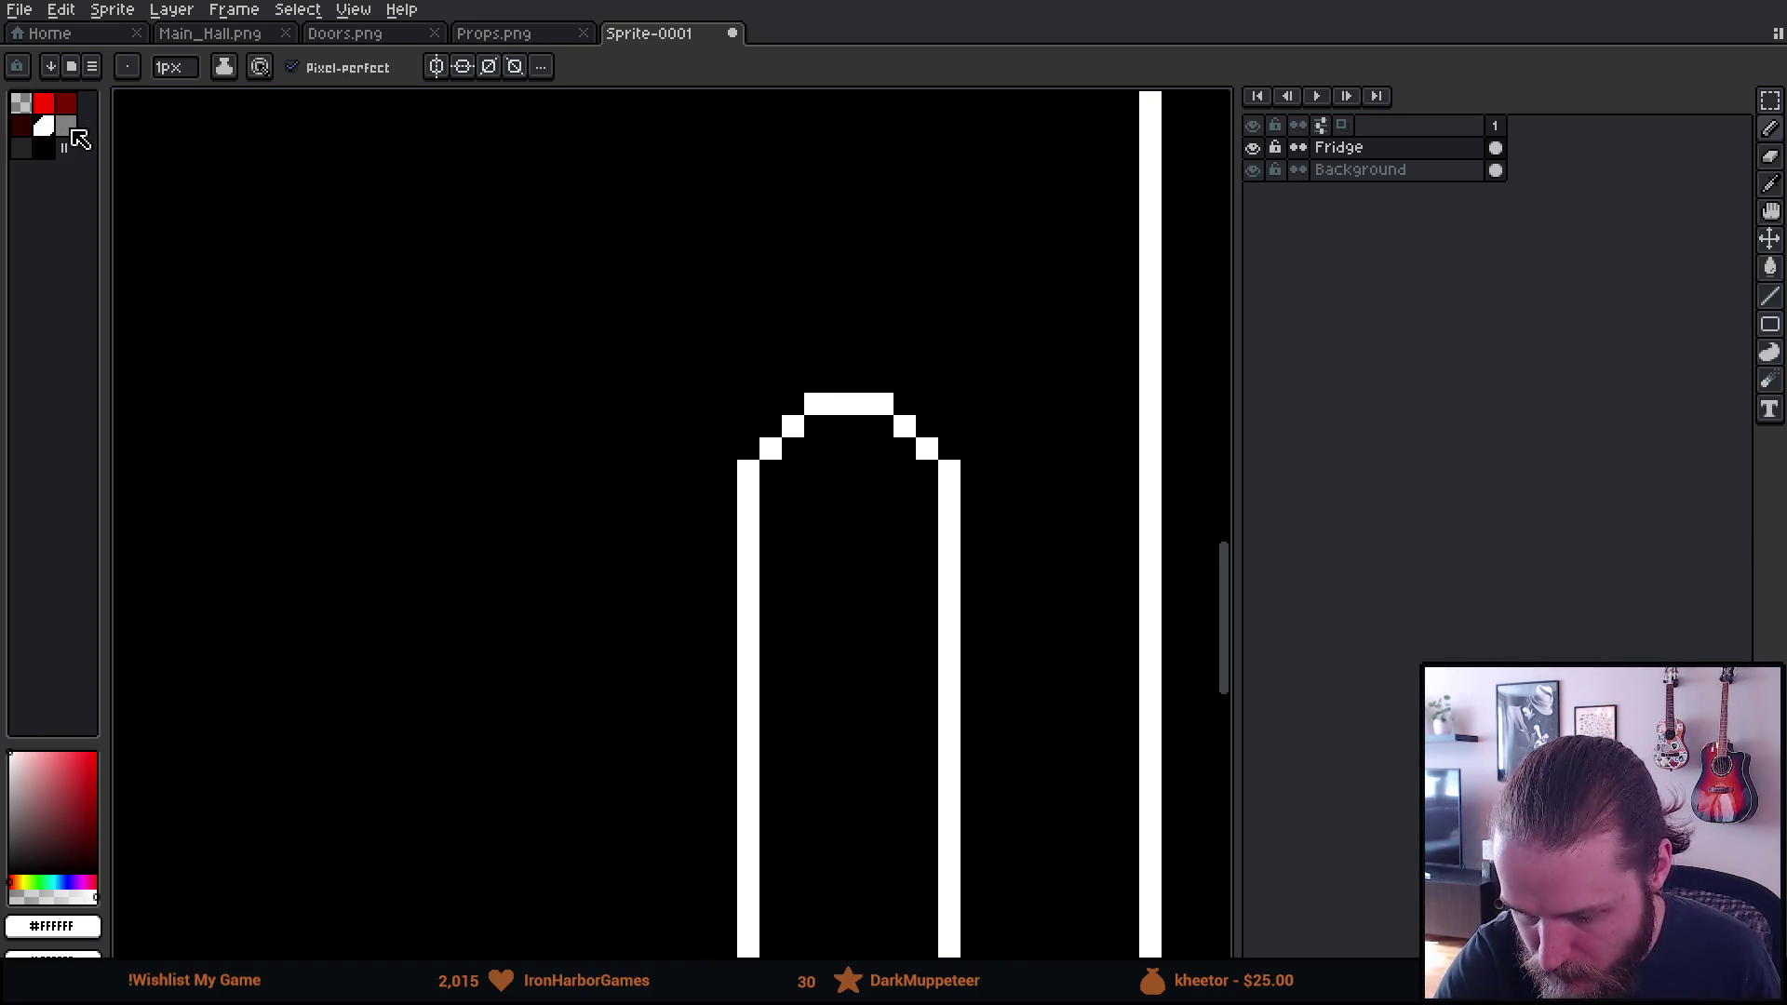
In grey, draw a pixel curve from left of the arch top down and back right
{"action": "left_click", "coordinate": [72, 126]}
{"action": "left_click_drag", "start_coordinate": [726, 403], "coordinate": [736, 407]}
{"action": "left_click", "coordinate": [704, 426]}
{"action": "left_click", "coordinate": [681, 449]}
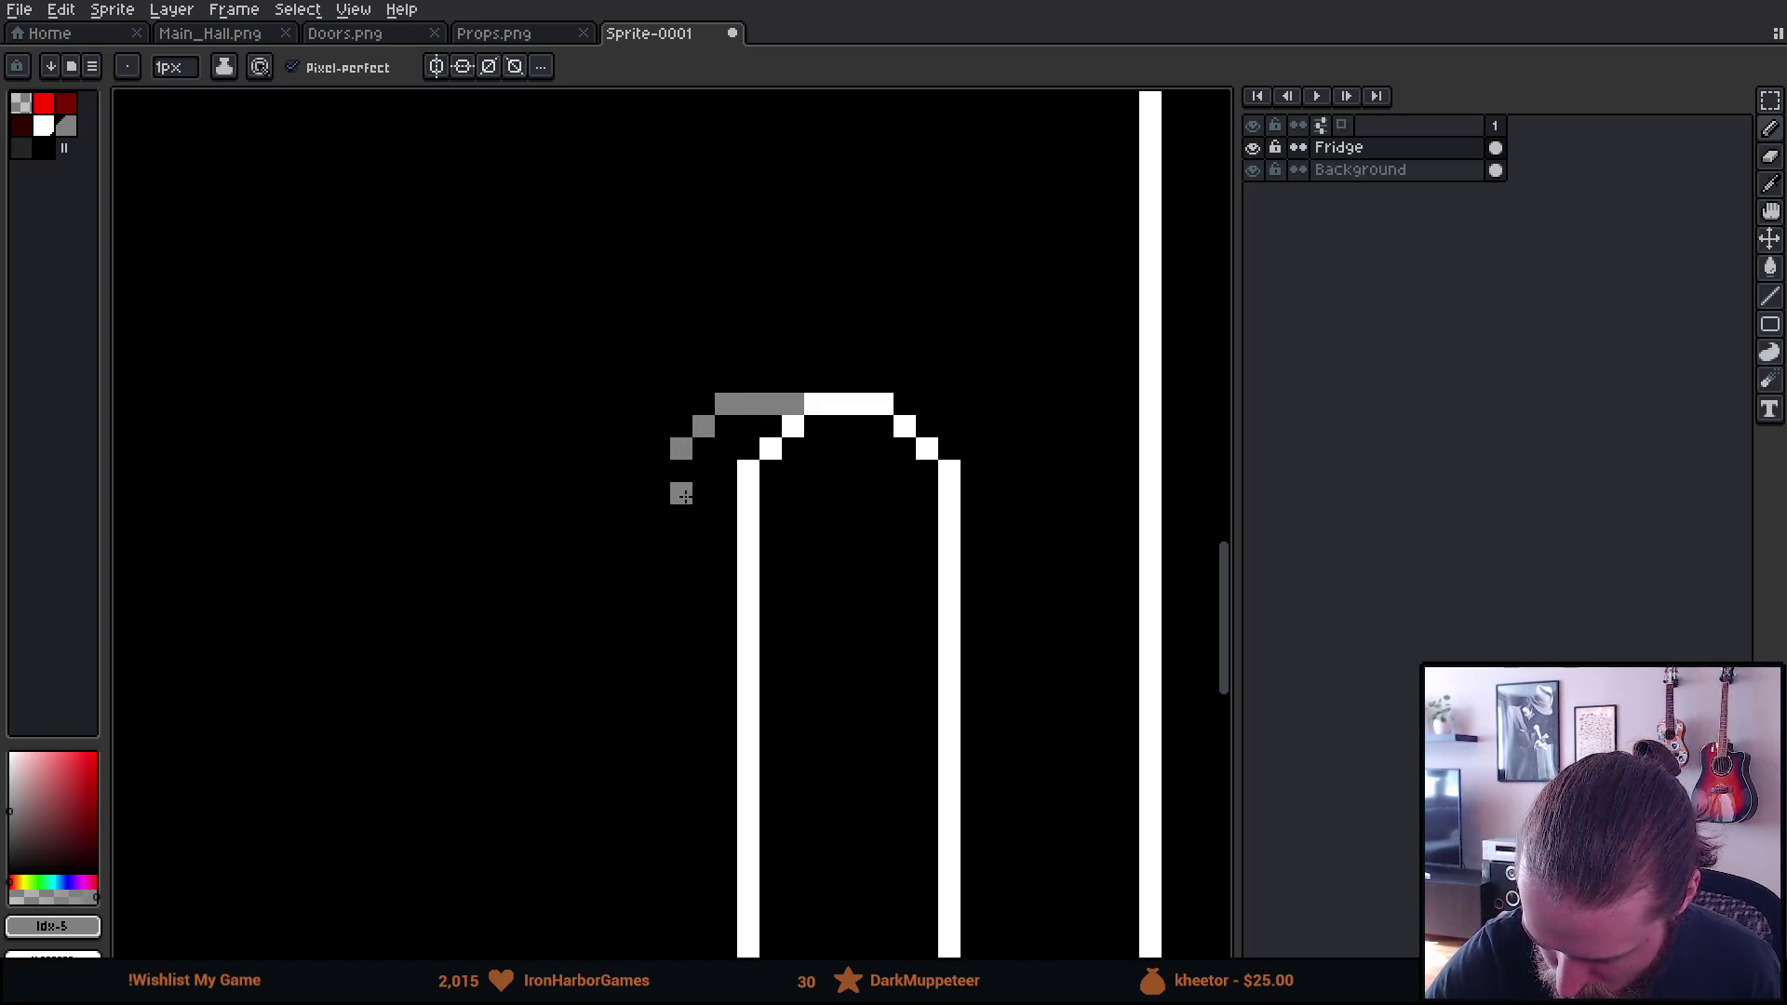
{"action": "left_click", "coordinate": [659, 471]}
{"action": "left_click", "coordinate": [659, 493]}
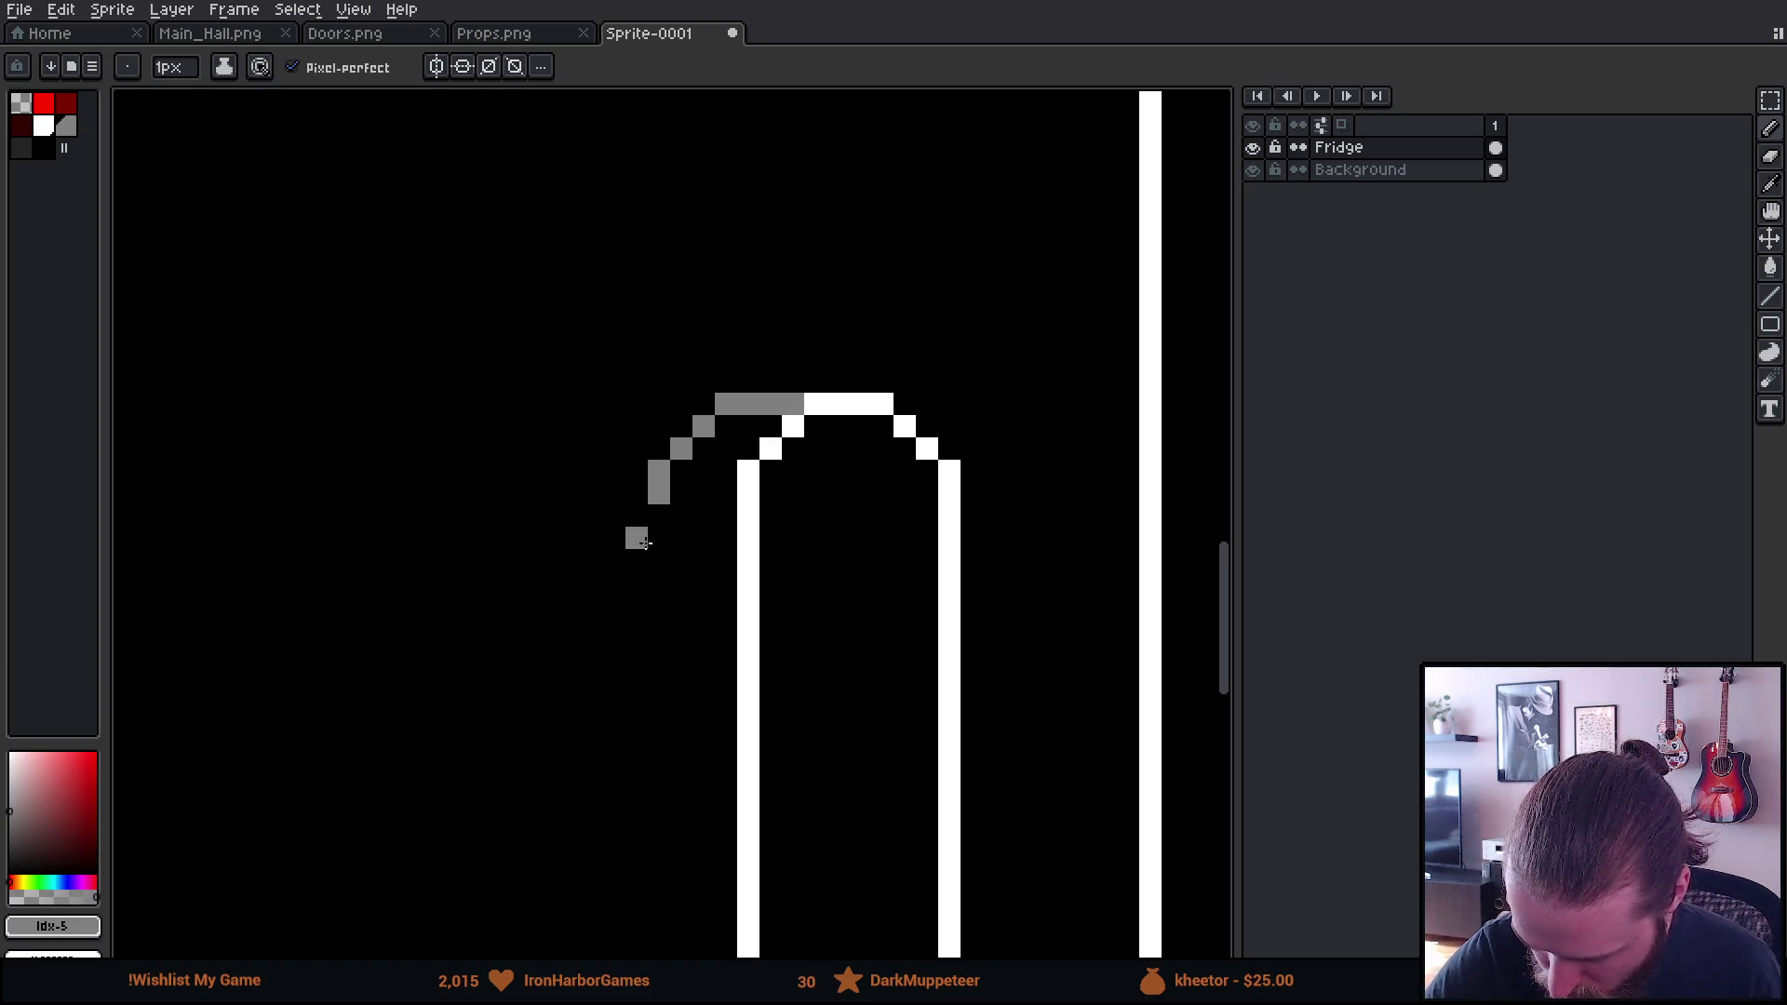
{"action": "left_click_drag", "start_coordinate": [659, 518], "coordinate": [703, 584]}
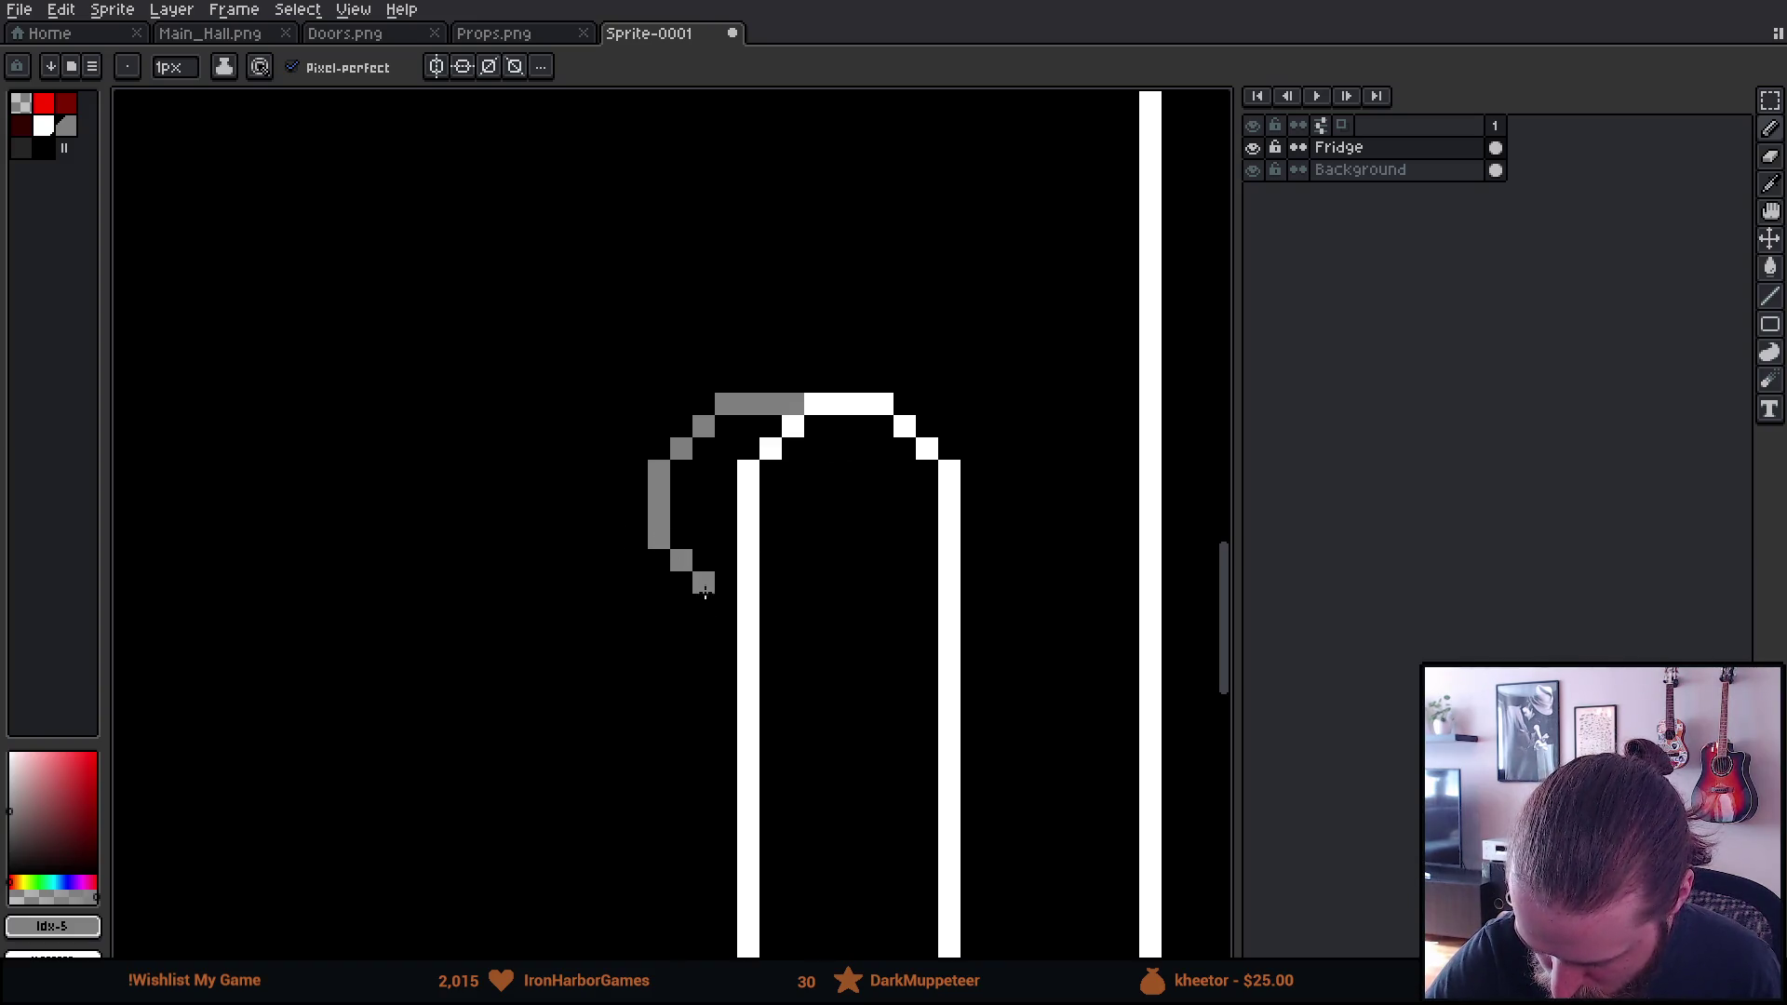
Select the grey curve with the rectangular marquee and shift it one pixel left
{"action": "scroll", "coordinate": [969, 782], "scroll_direction": "down", "scroll_amount": 5}
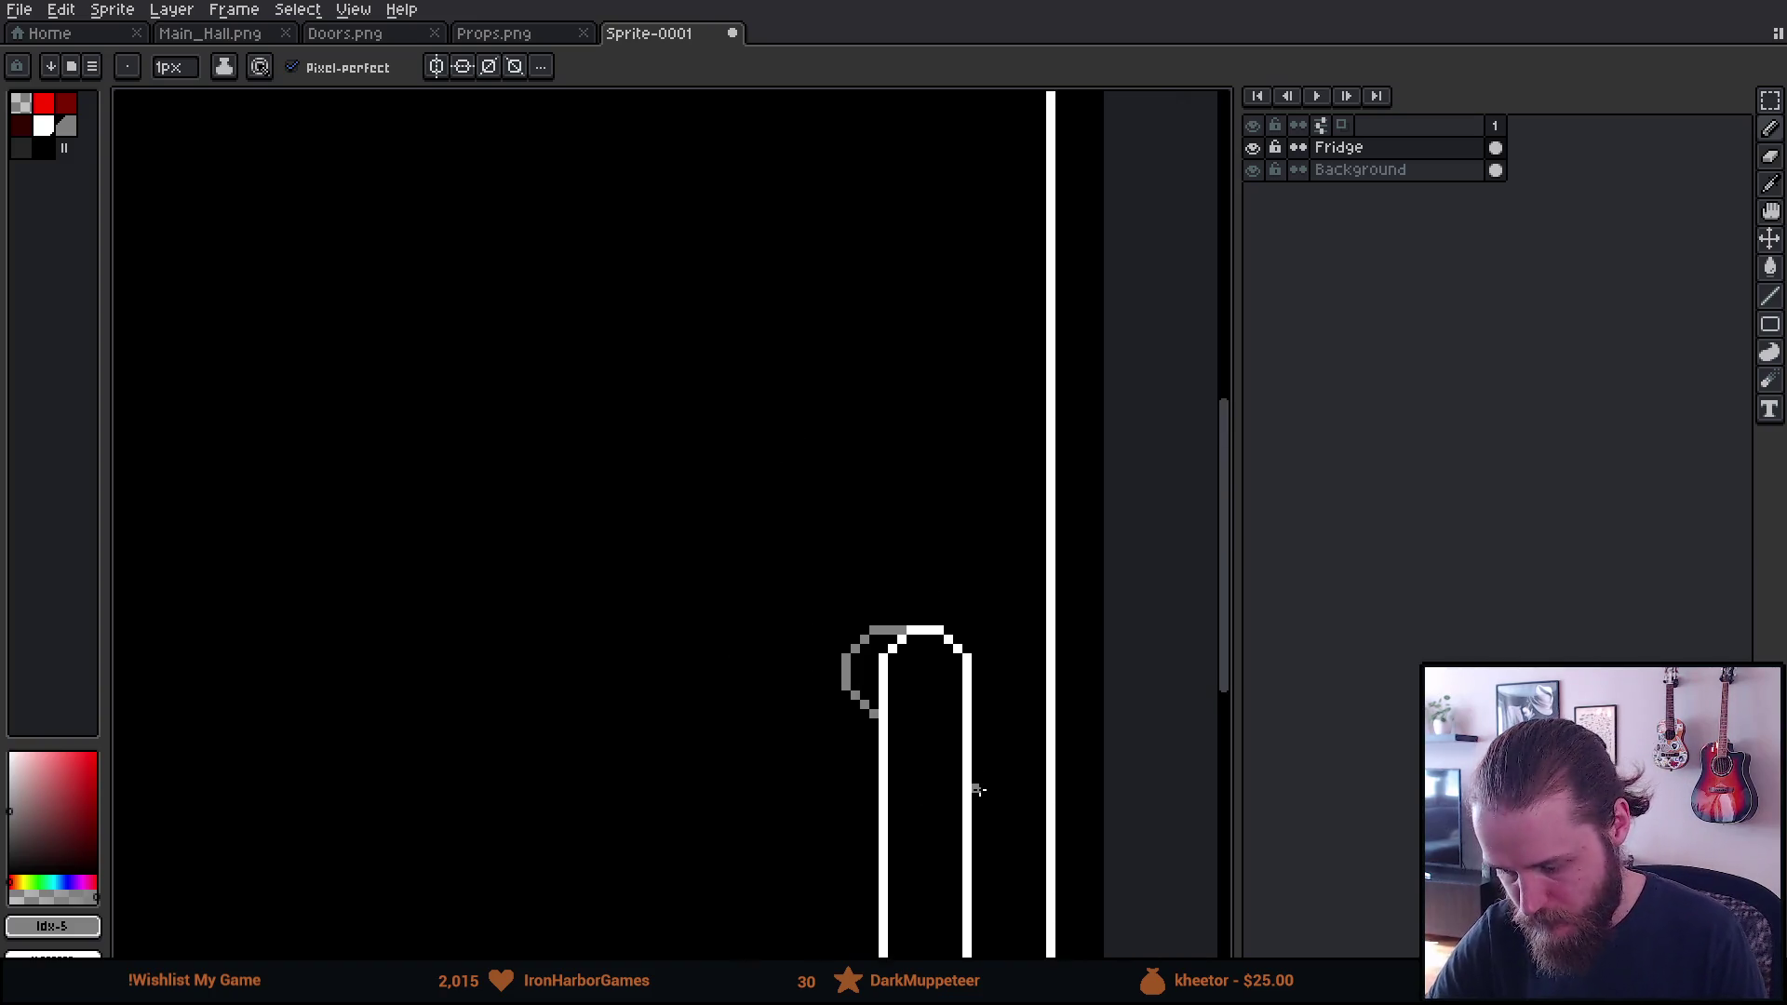
{"action": "scroll", "coordinate": [1008, 761], "scroll_direction": "down", "scroll_amount": 2}
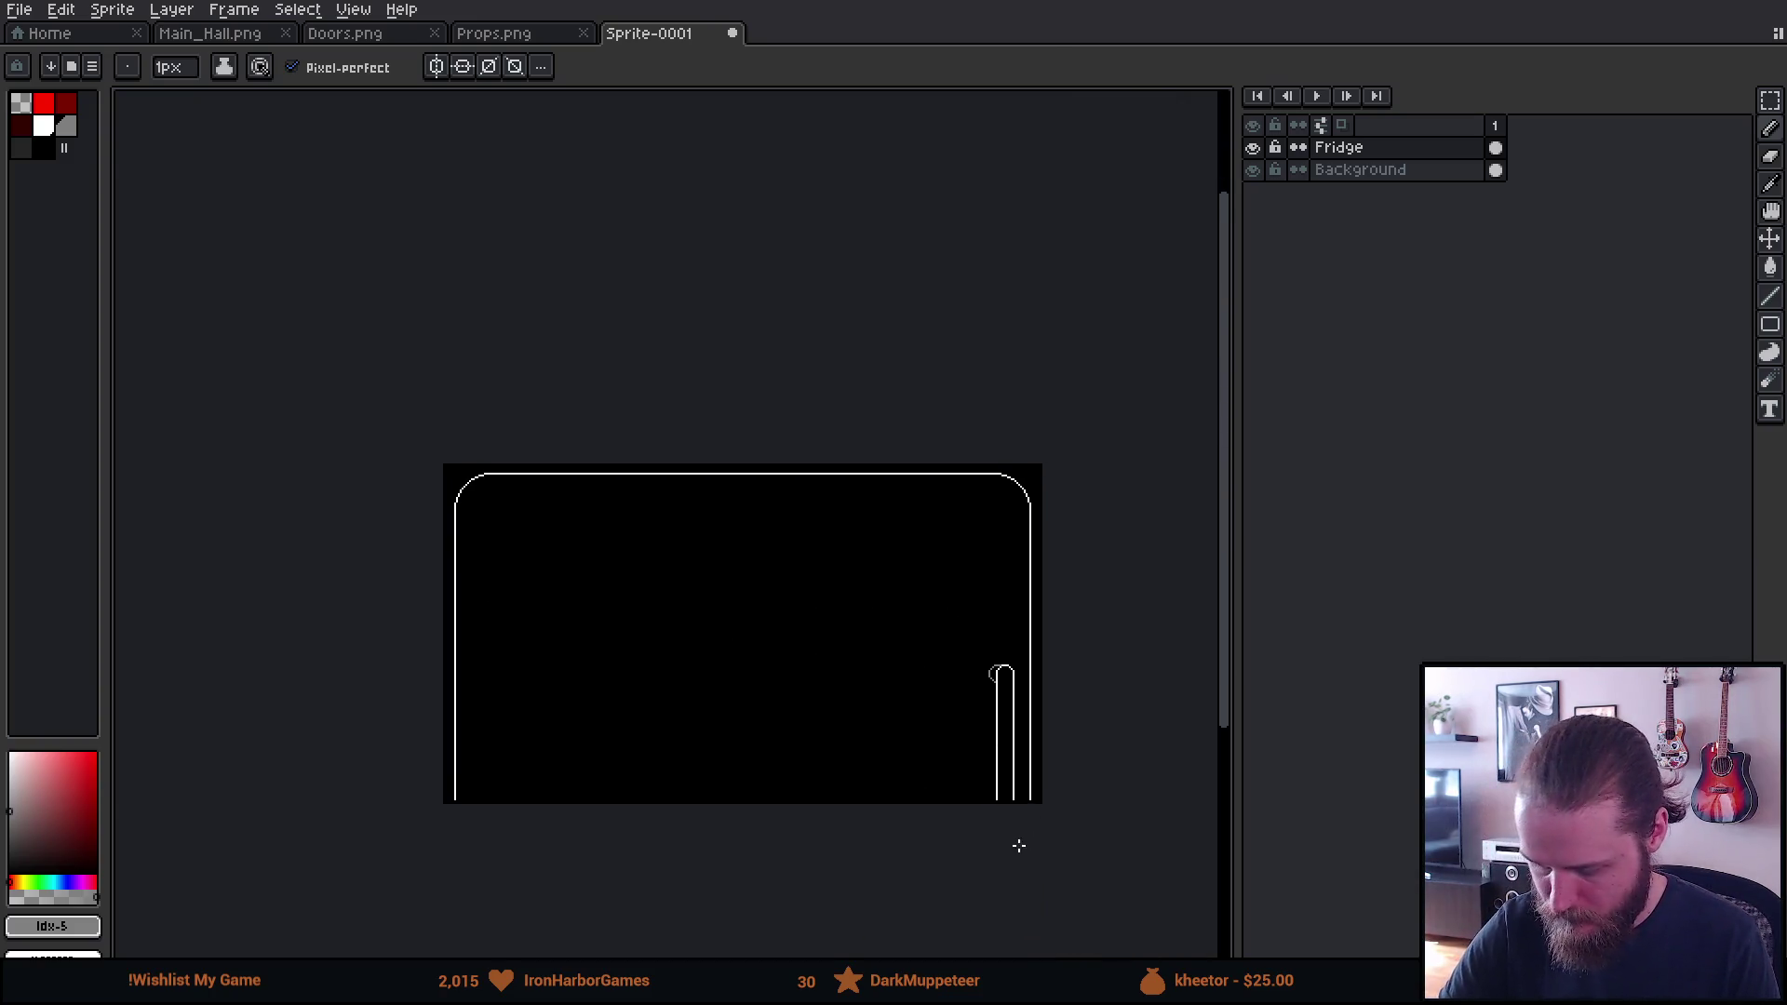
{"action": "scroll", "coordinate": [987, 800], "scroll_direction": "up", "scroll_amount": 2}
{"action": "left_click_drag", "start_coordinate": [979, 786], "coordinate": [1035, 797]}
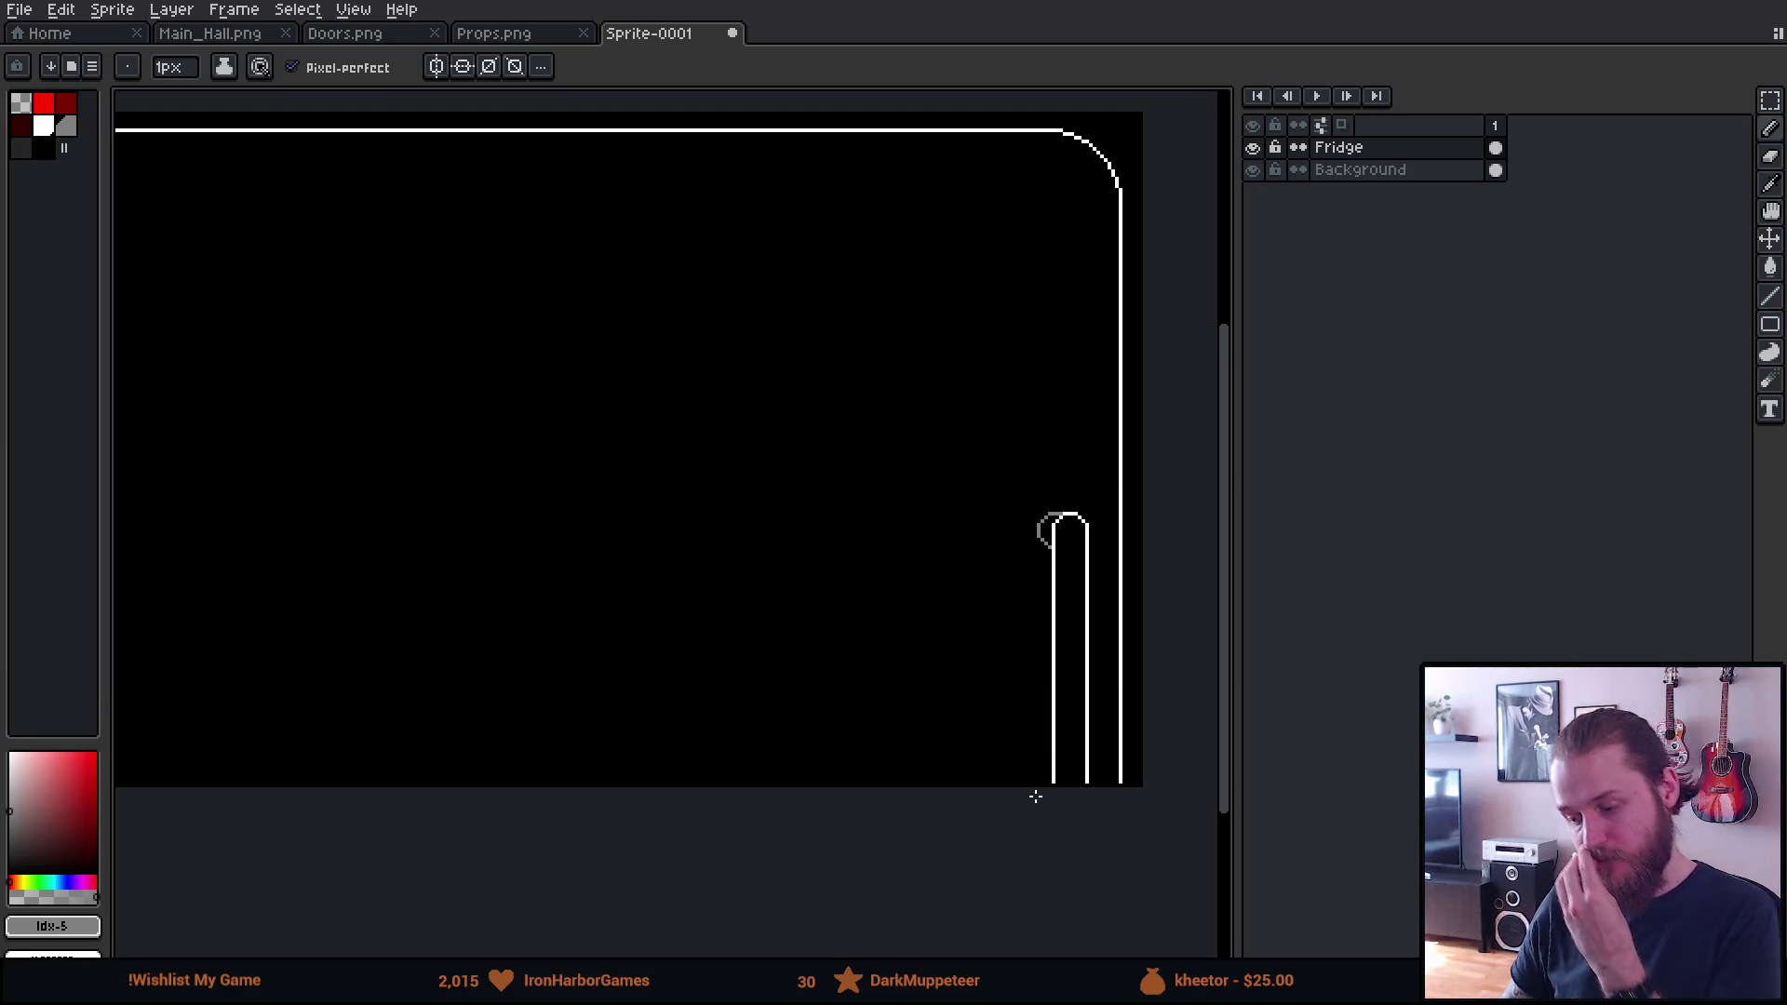
{"action": "scroll", "coordinate": [1109, 599], "scroll_direction": "up", "scroll_amount": 5}
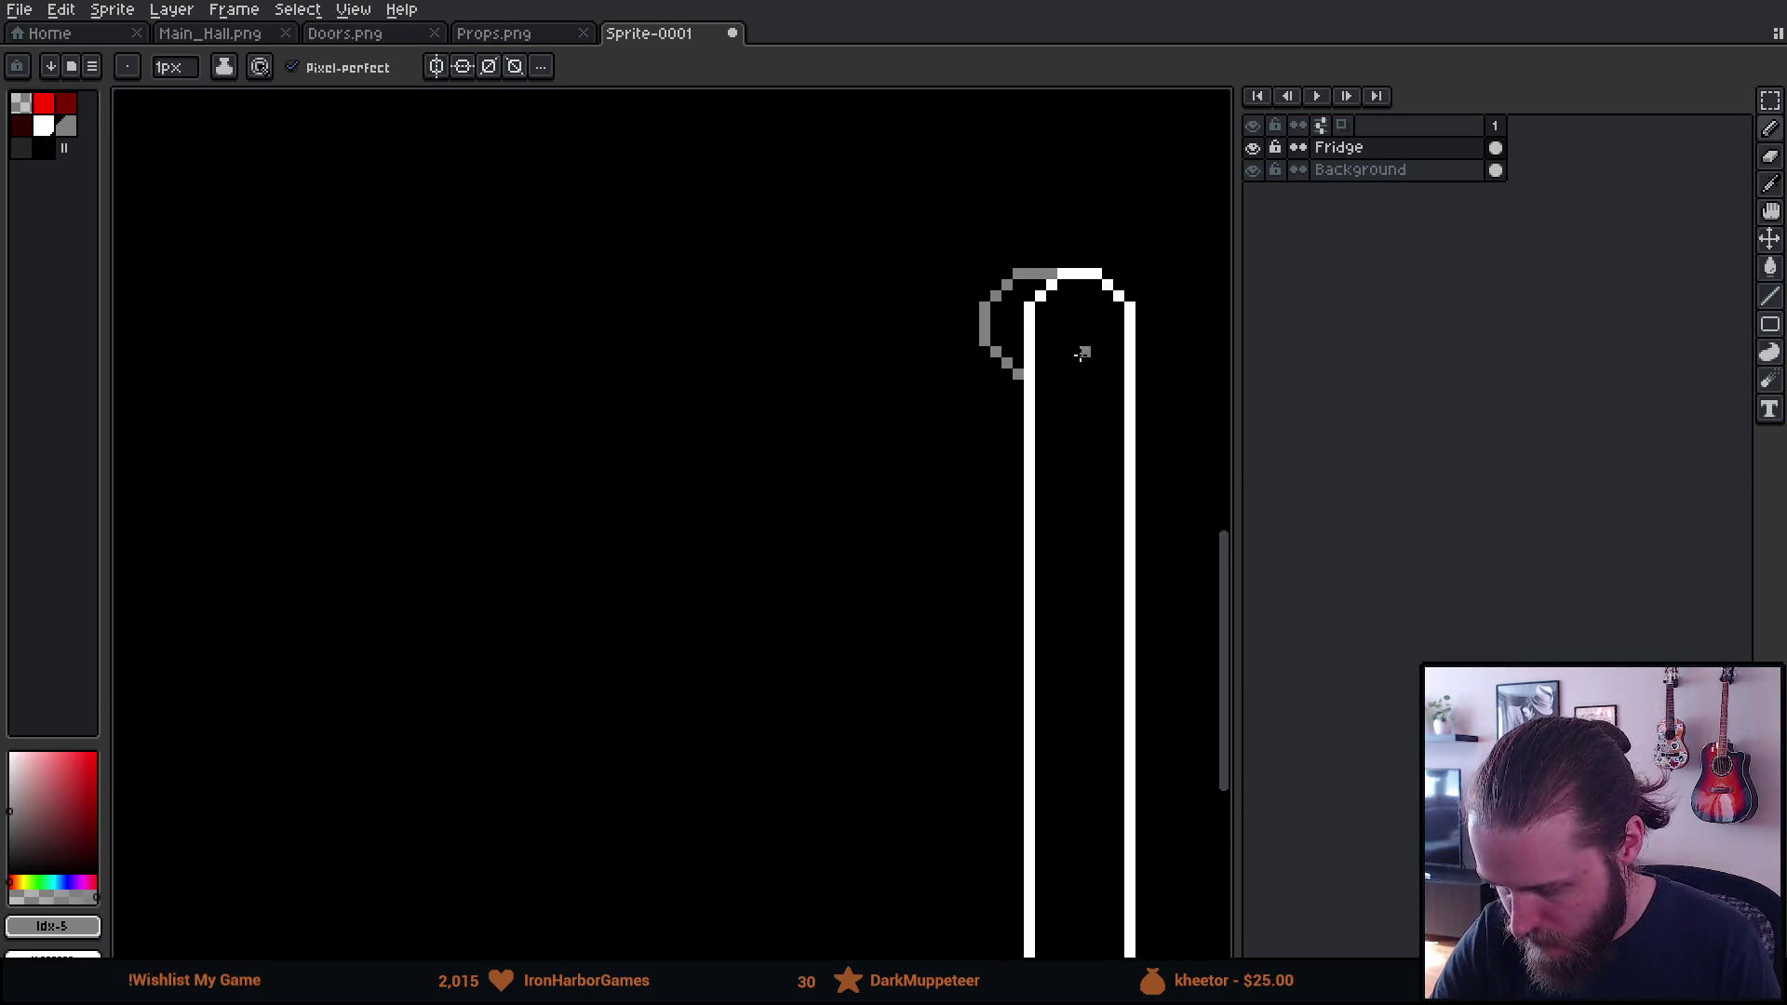
{"action": "left_click_drag", "start_coordinate": [1041, 321], "coordinate": [925, 540]}
{"action": "key", "text": "m"}
{"action": "mouse_move", "coordinate": [687, 344]}
{"action": "left_mouse_down"}
{"action": "mouse_move", "coordinate": [770, 586]}
{"action": "mouse_move", "coordinate": [850, 709]}
{"action": "left_mouse_up"}
{"action": "left_click", "coordinate": [823, 533]}
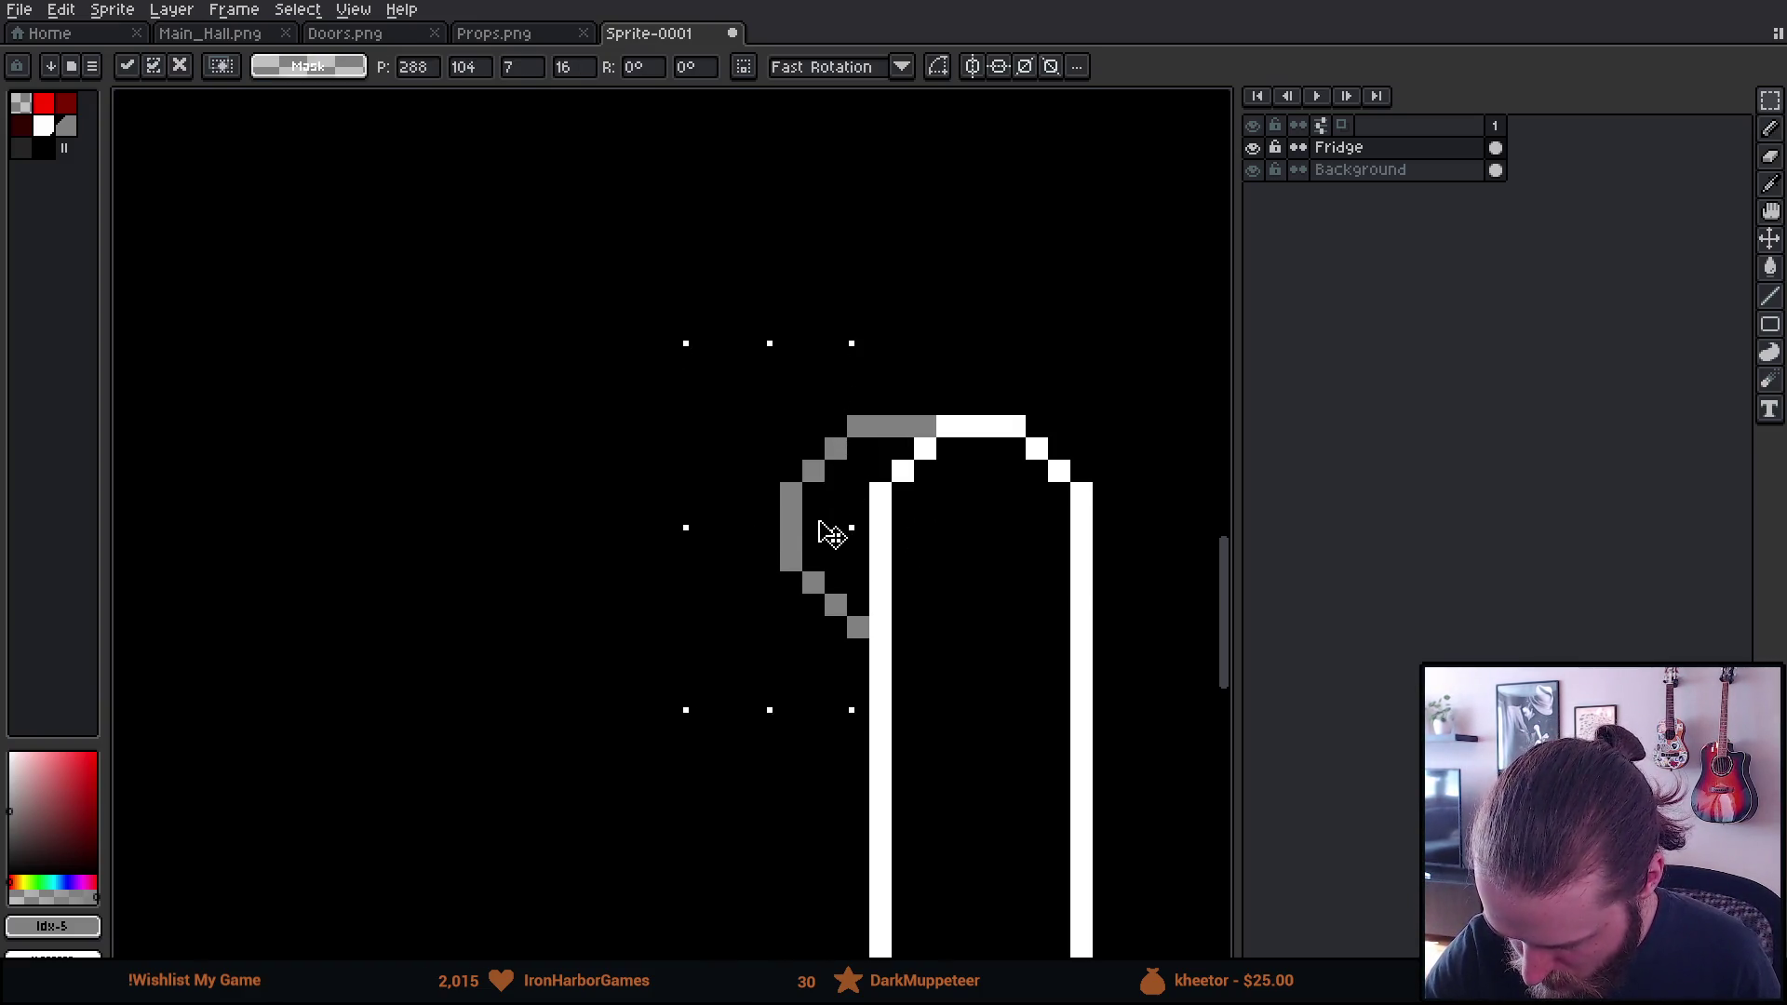
{"action": "left_click_drag", "start_coordinate": [824, 533], "coordinate": [801, 534]}
{"action": "key", "text": "ctrl+d"}
Fill the gap at the curve's bottom and extend its top row by one pixel
{"action": "key", "text": "b"}
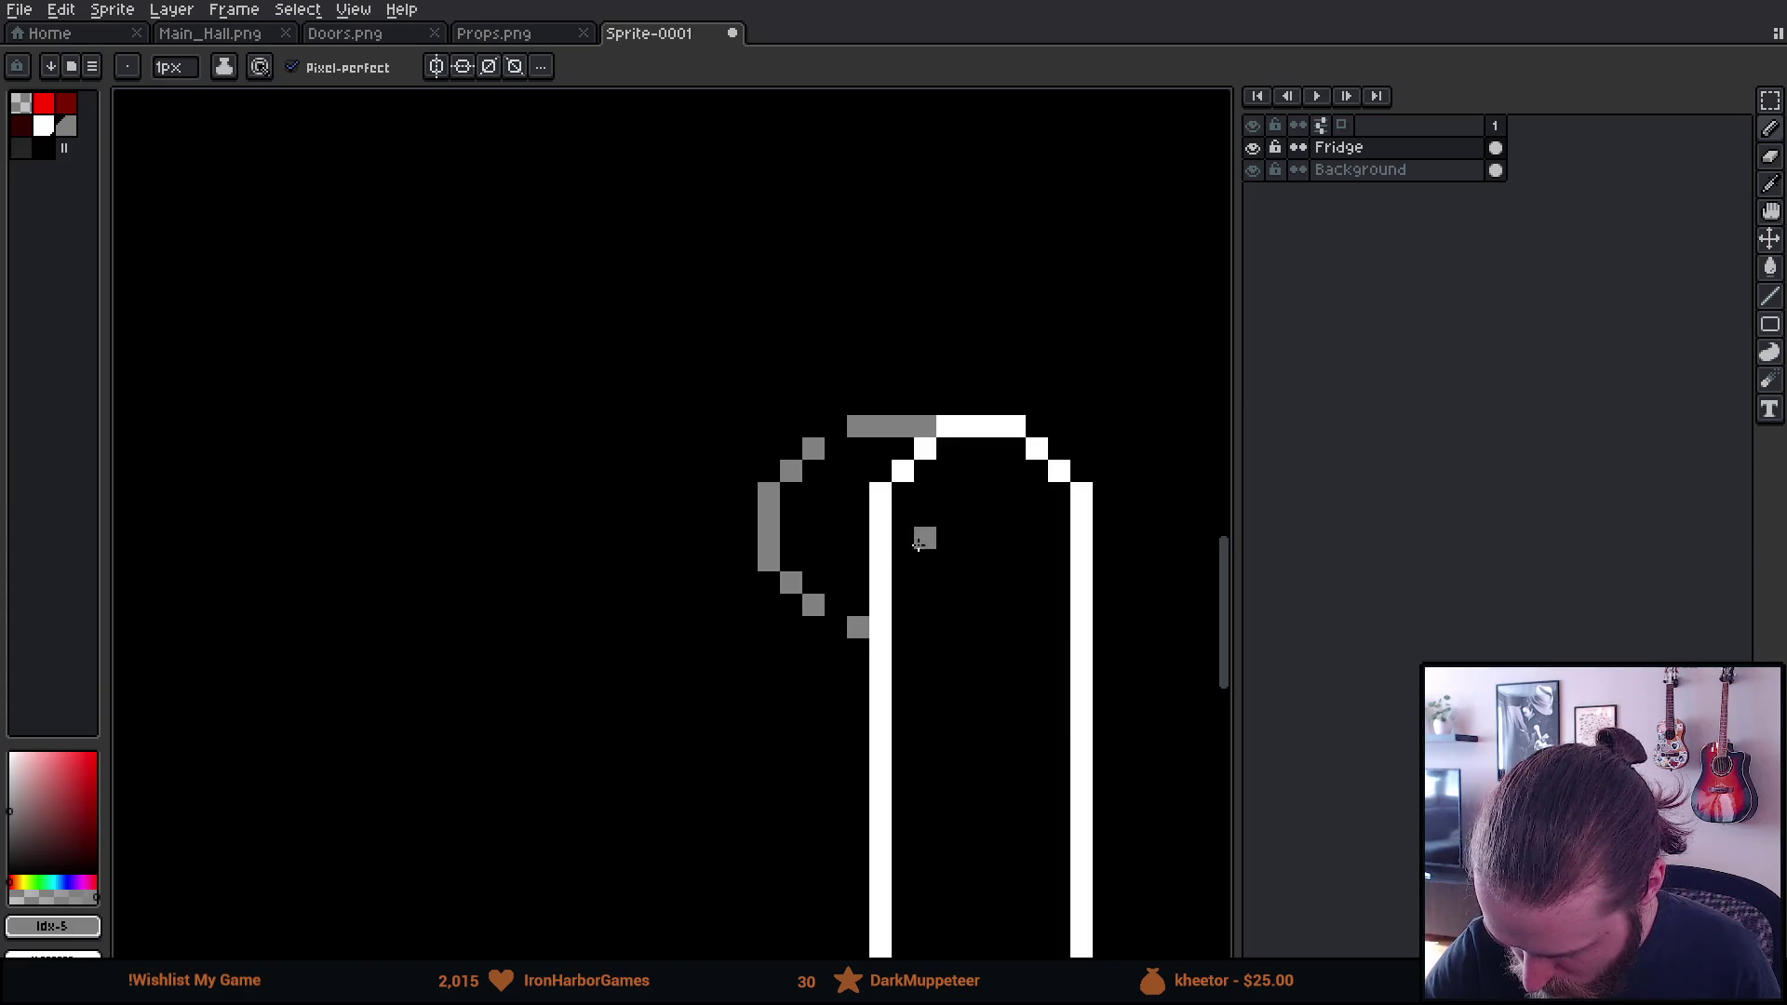
{"action": "left_click", "coordinate": [836, 628]}
{"action": "left_click", "coordinate": [836, 426]}
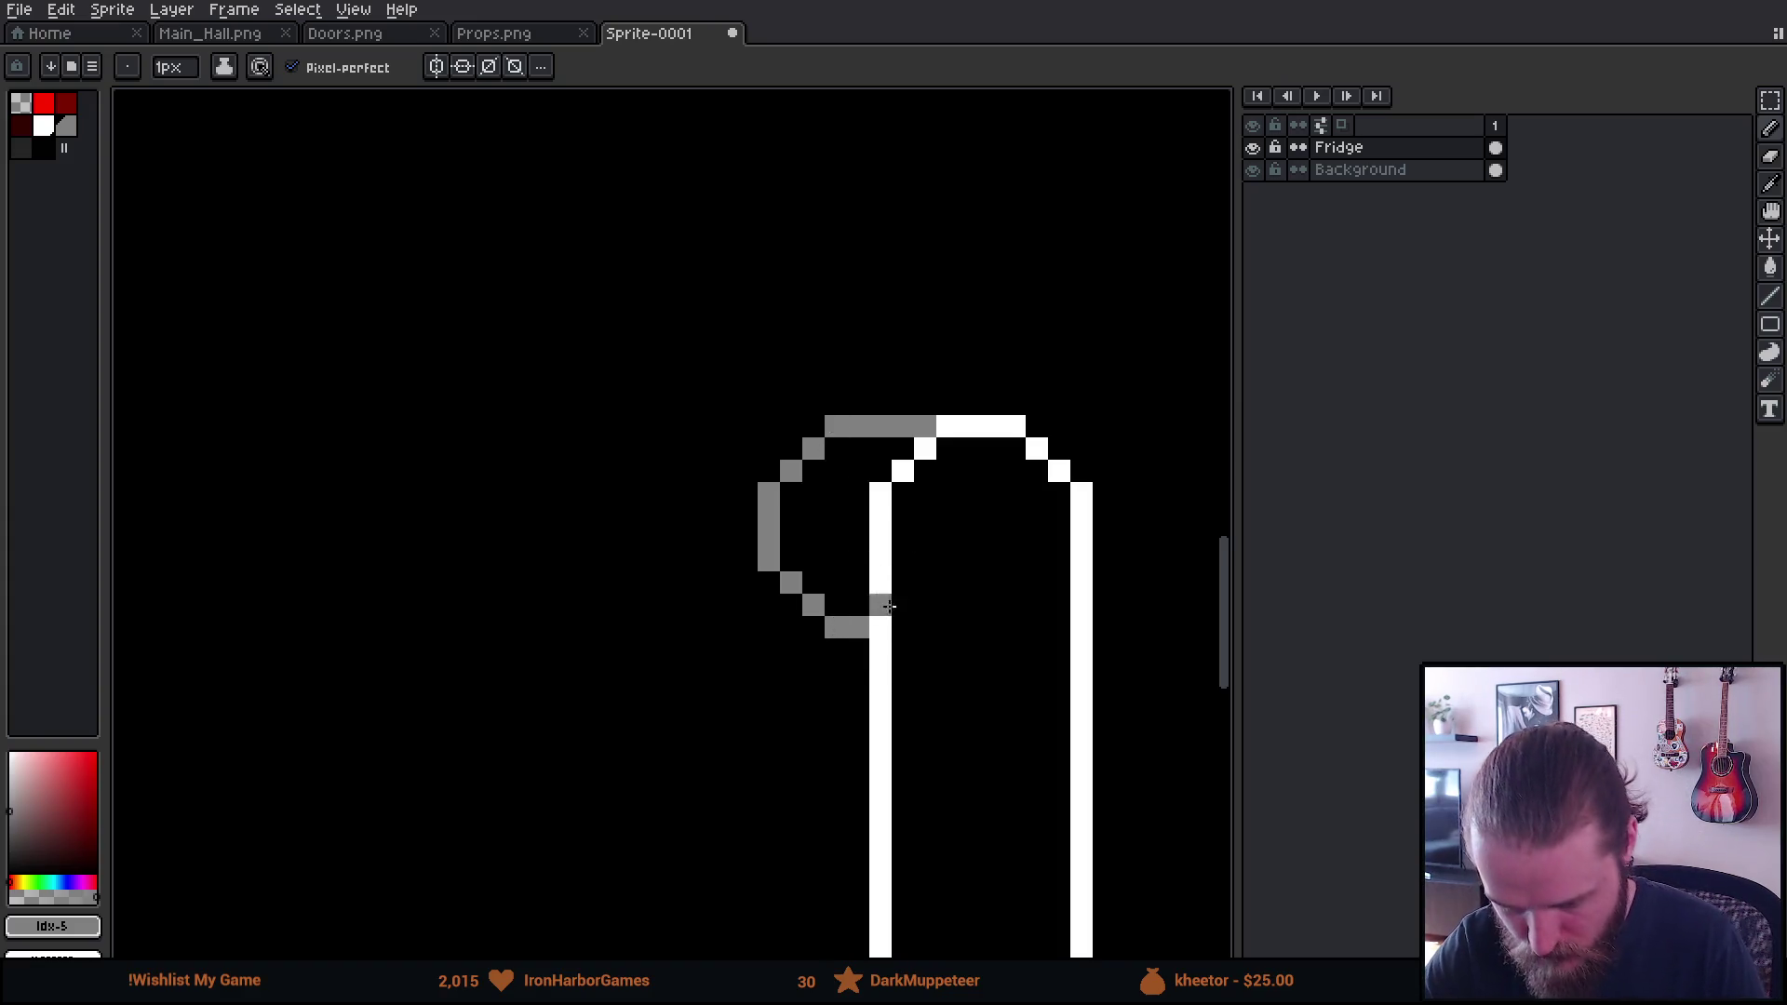
{"action": "scroll", "coordinate": [931, 614], "scroll_direction": "down", "scroll_amount": 8}
{"action": "scroll", "coordinate": [1007, 798], "scroll_direction": "up", "scroll_amount": 3}
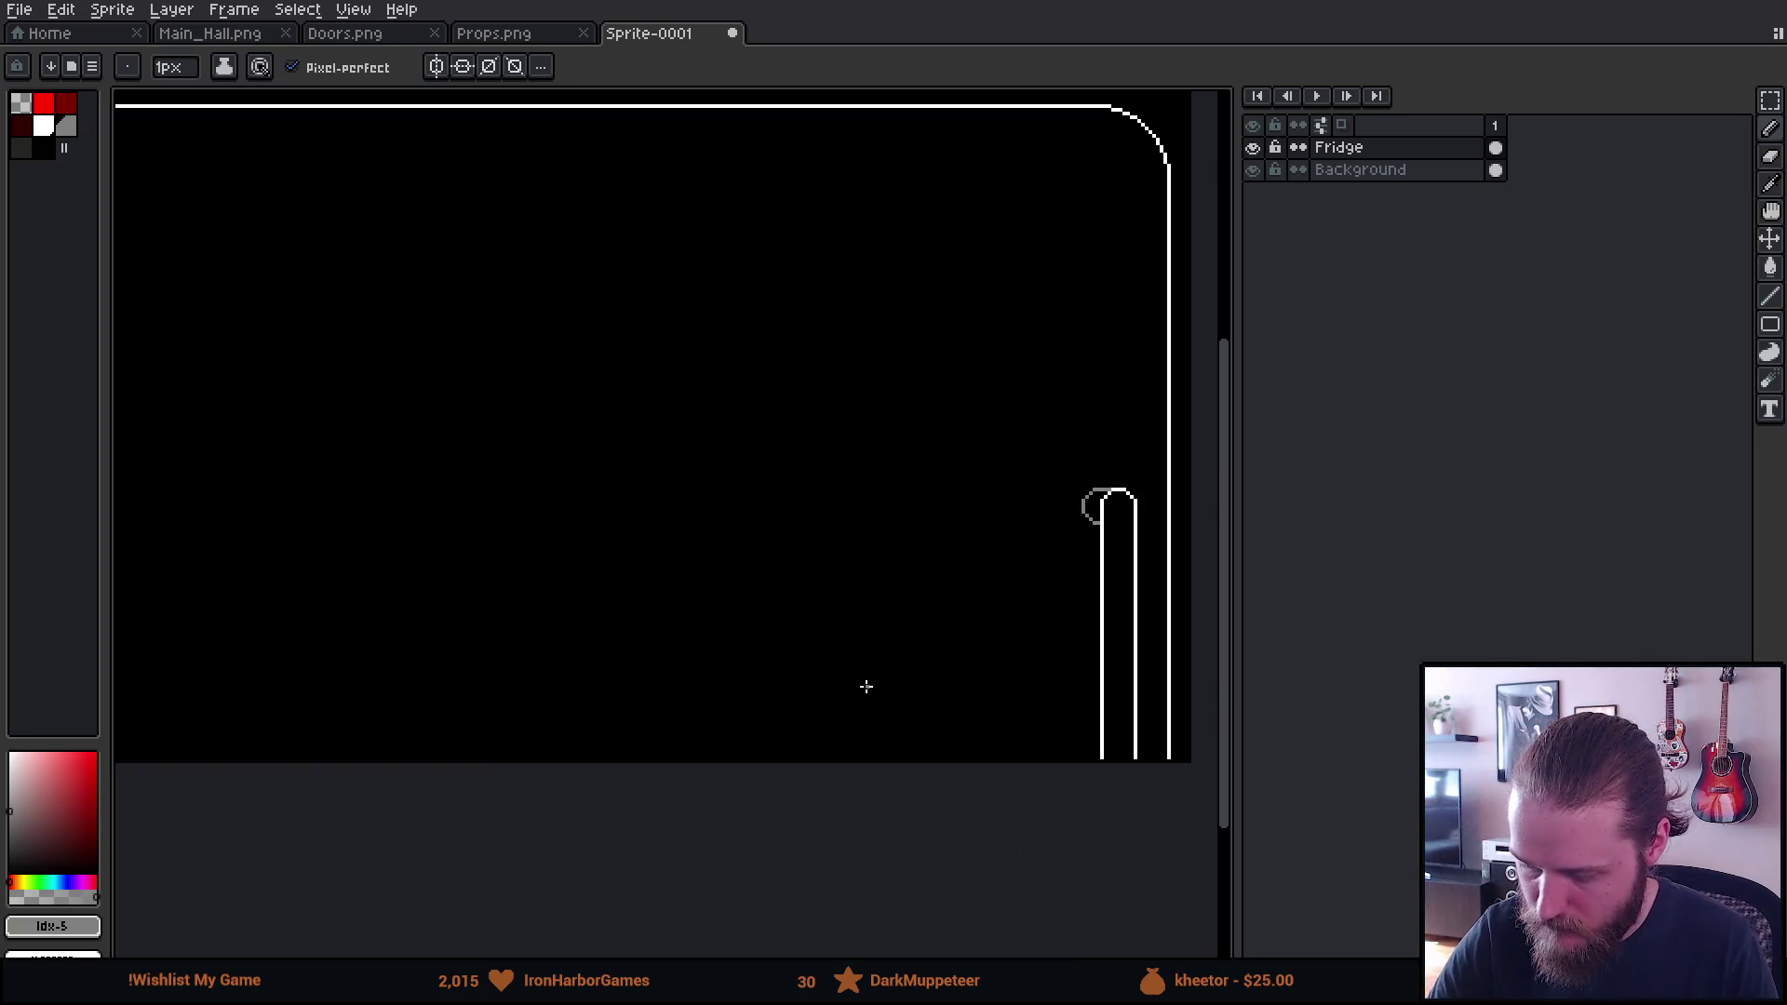
{"action": "left_click_drag", "start_coordinate": [866, 686], "coordinate": [1045, 742]}
Pan along the fridge top until its rounded top-left corner is visible
{"action": "left_click_drag", "start_coordinate": [618, 726], "coordinate": [878, 726]}
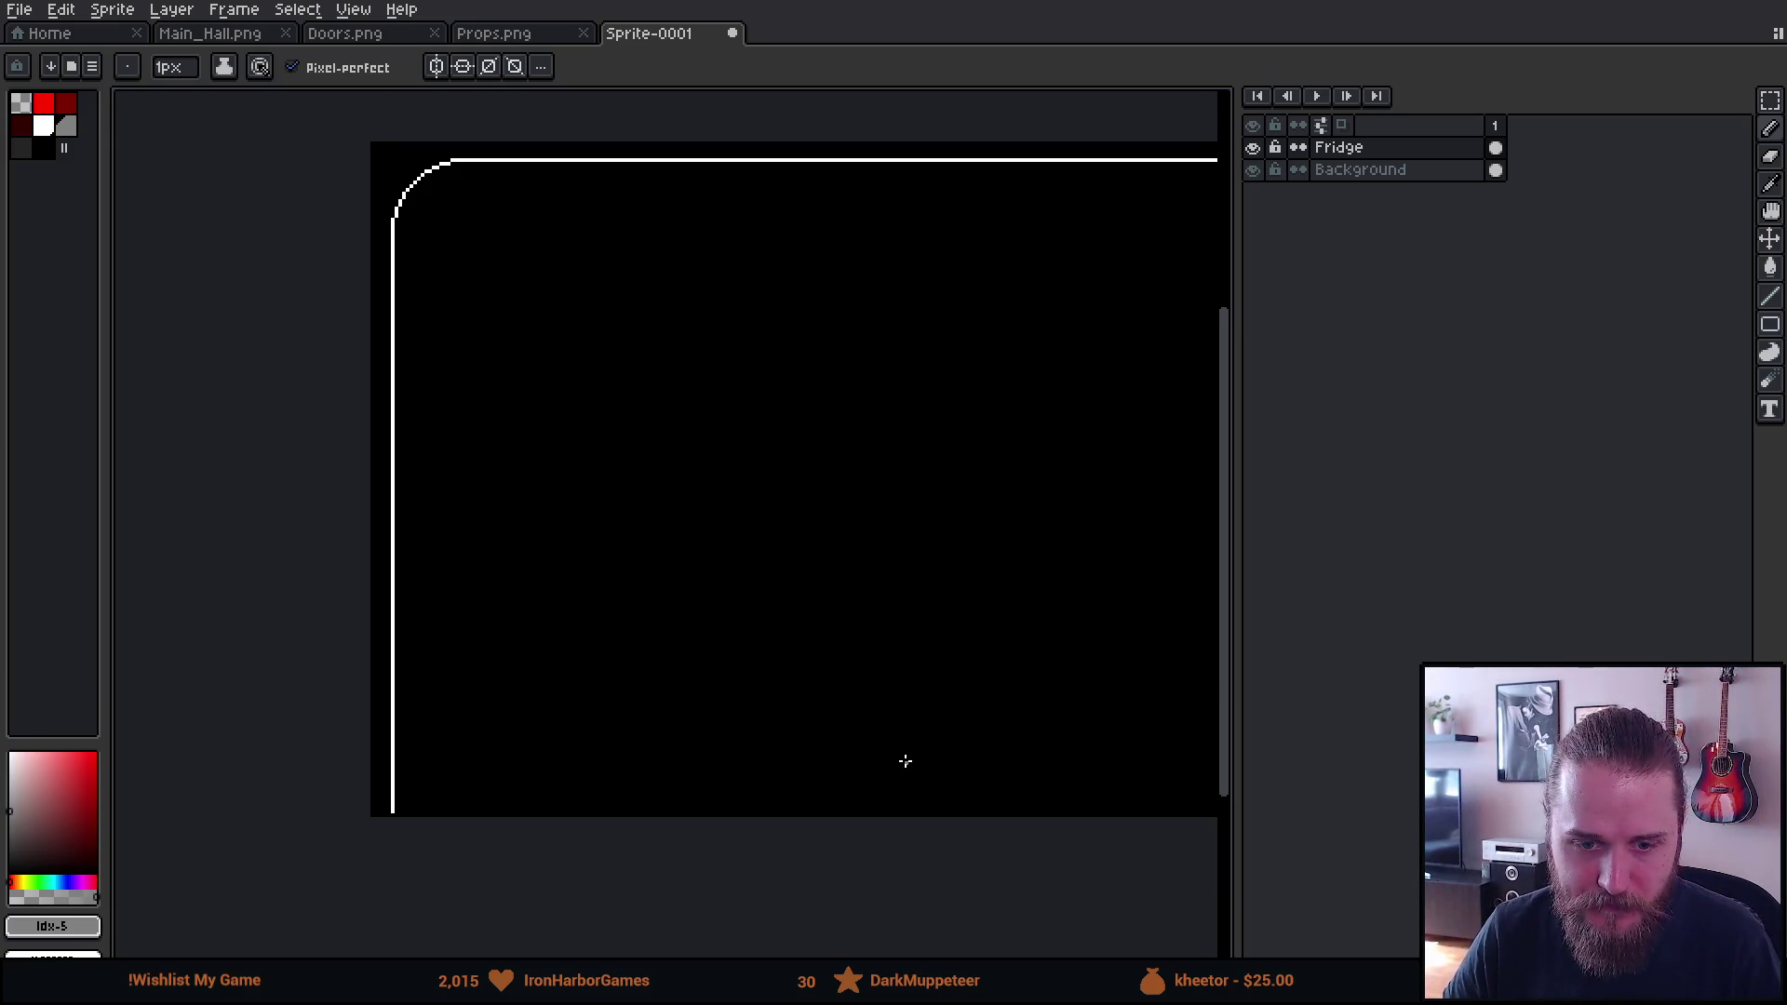
{"action": "mouse_move", "coordinate": [896, 417]}
{"action": "left_mouse_down"}
{"action": "mouse_move", "coordinate": [667, 571]}
{"action": "mouse_move", "coordinate": [769, 466]}
{"action": "mouse_move", "coordinate": [738, 511]}
{"action": "mouse_move", "coordinate": [563, 431]}
{"action": "mouse_move", "coordinate": [396, 427]}
{"action": "mouse_move", "coordinate": [634, 654]}
{"action": "mouse_move", "coordinate": [785, 658]}
{"action": "mouse_move", "coordinate": [534, 794]}
{"action": "mouse_move", "coordinate": [782, 706]}
{"action": "mouse_move", "coordinate": [658, 754]}
{"action": "mouse_move", "coordinate": [547, 611]}
{"action": "left_mouse_up"}
{"action": "mouse_move", "coordinate": [331, 494]}
{"action": "left_mouse_down"}
{"action": "mouse_move", "coordinate": [522, 558]}
{"action": "mouse_move", "coordinate": [611, 543]}
{"action": "left_mouse_up"}
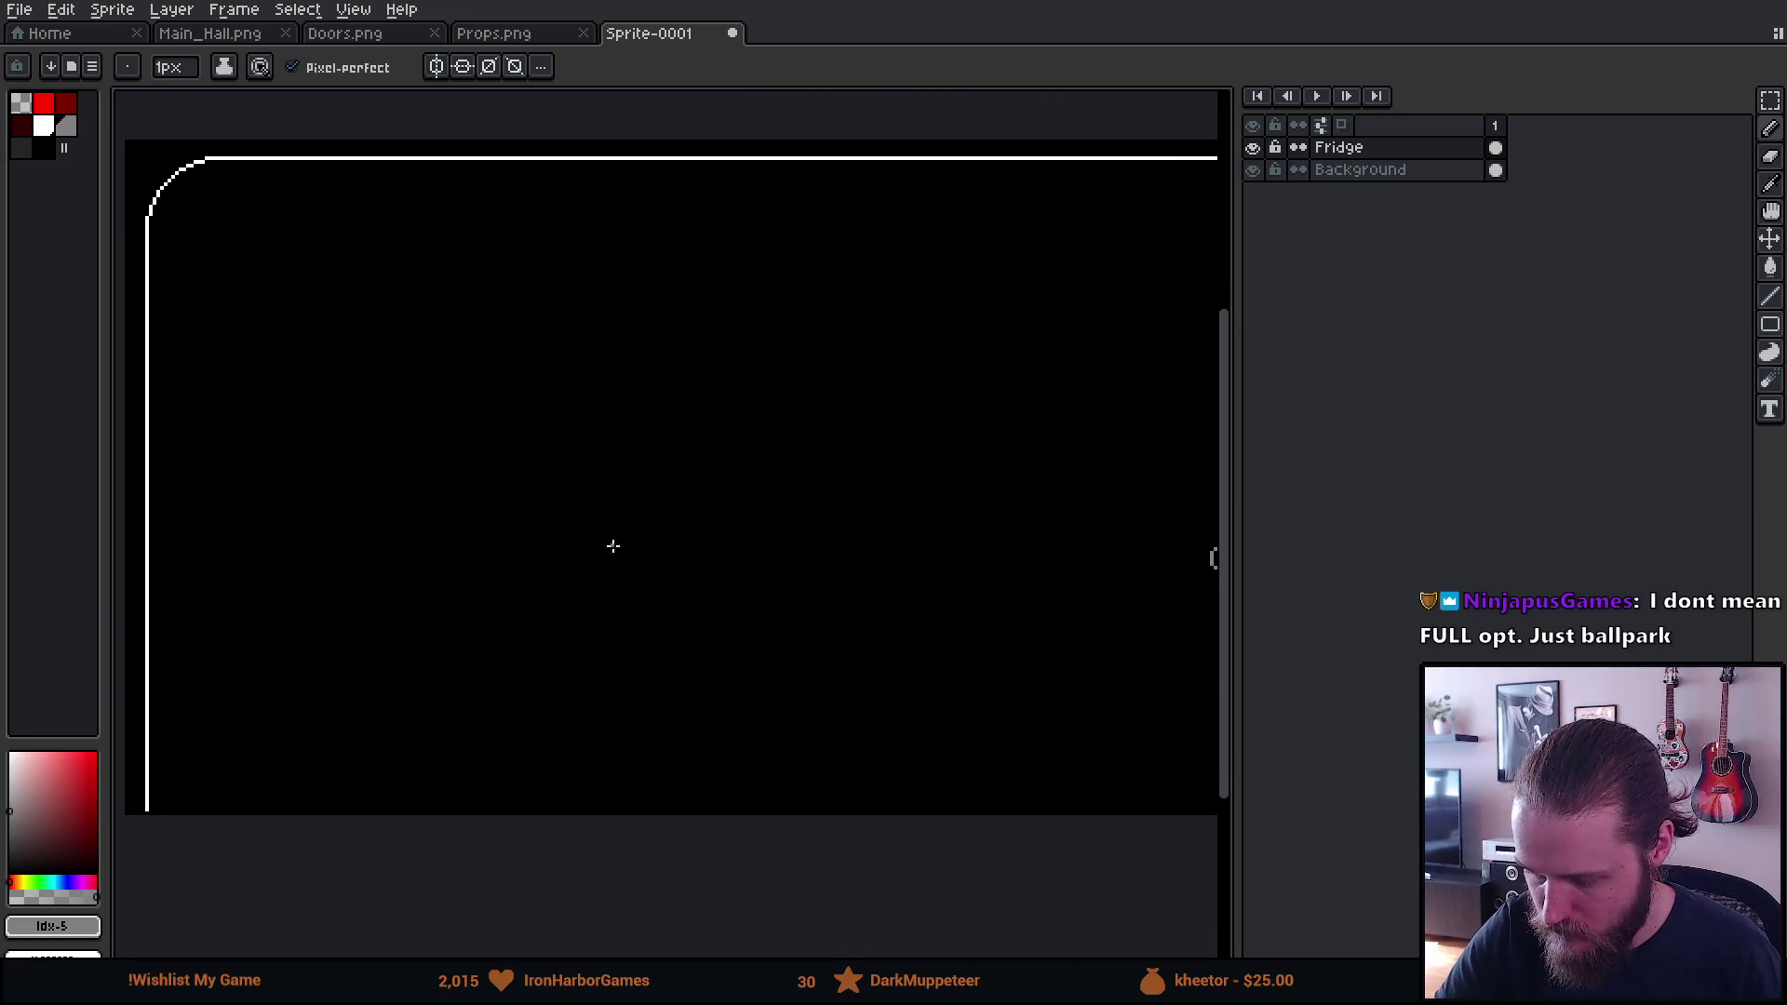
Add a new layer above Fridge and rename it 'Magnets'
{"action": "key", "text": "shift+n"}
{"action": "double_click", "coordinate": [1355, 148]}
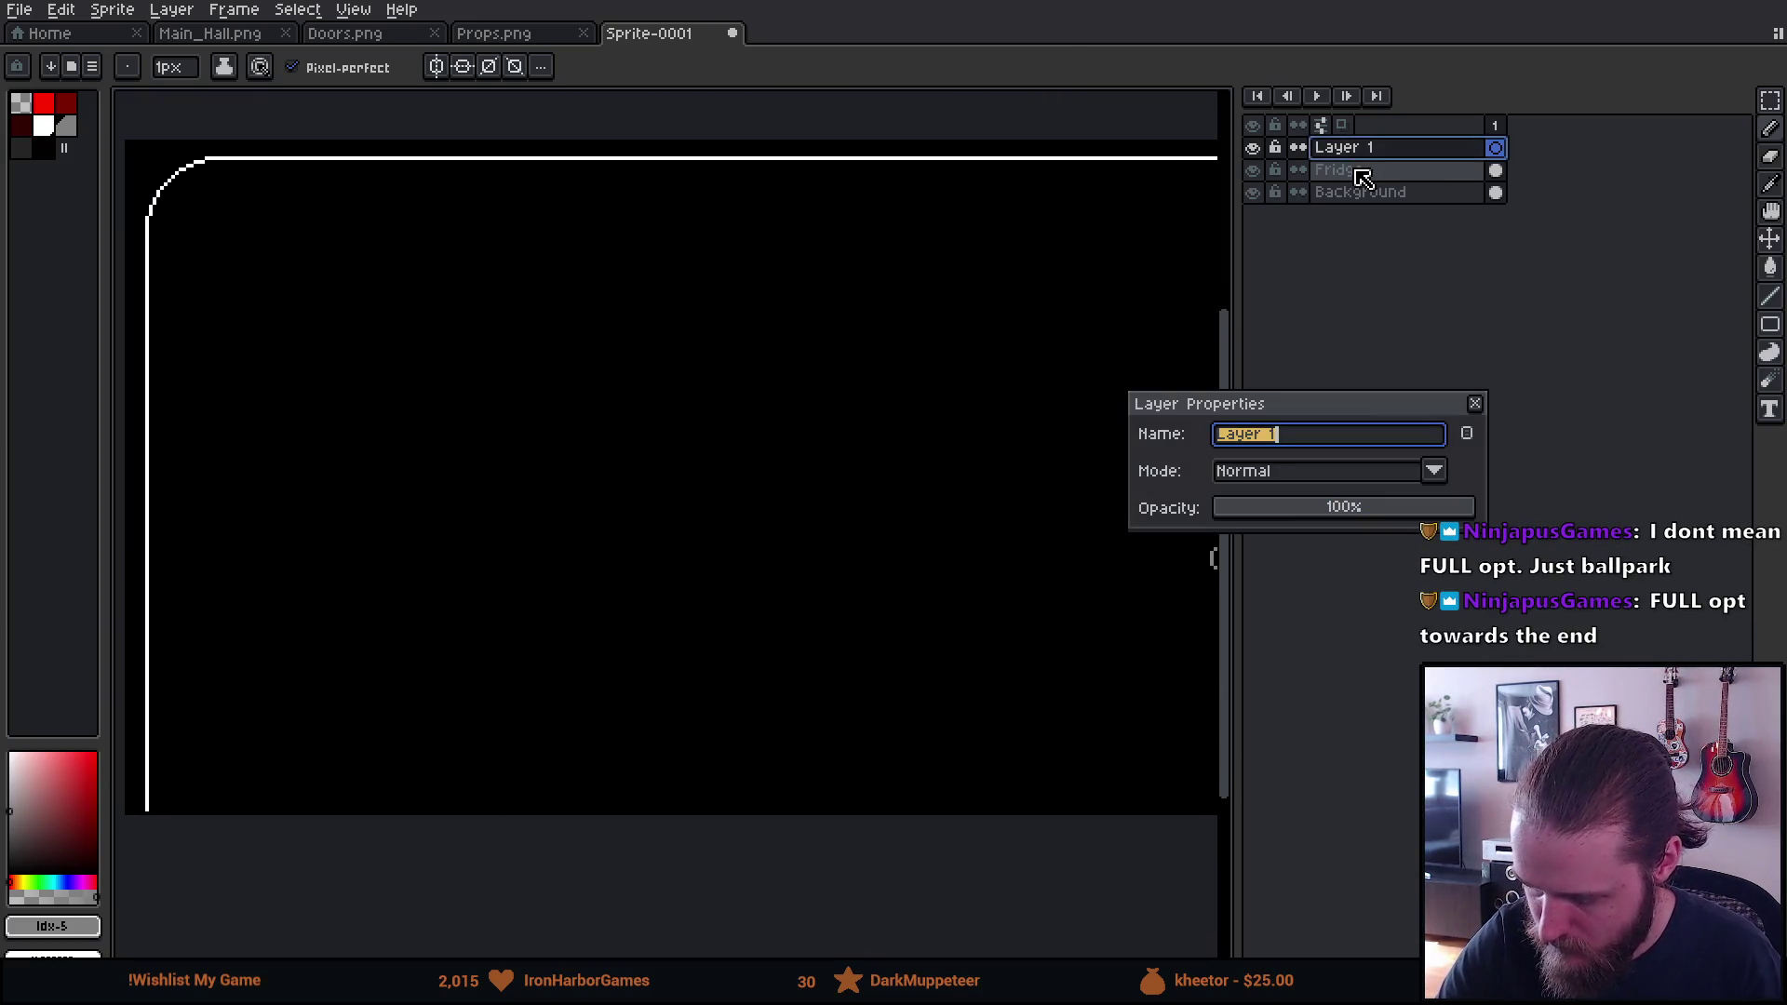
{"action": "type", "text": "Magnets"}
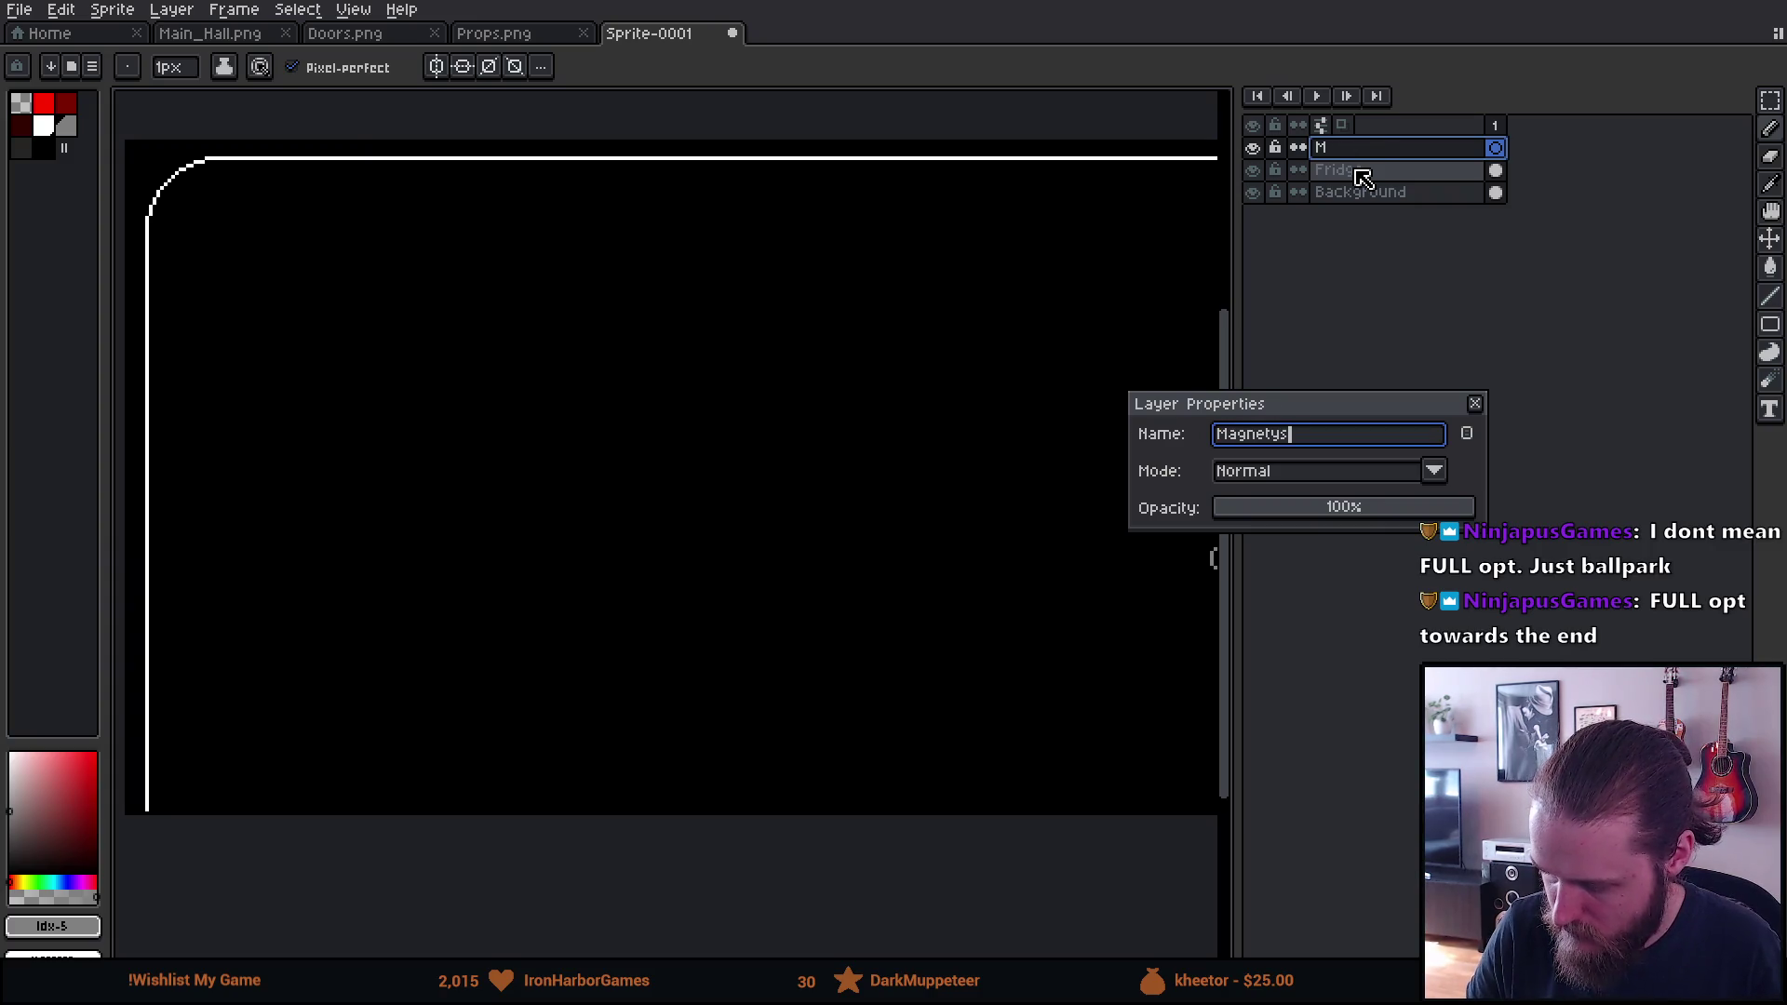
{"action": "key", "text": "Return"}
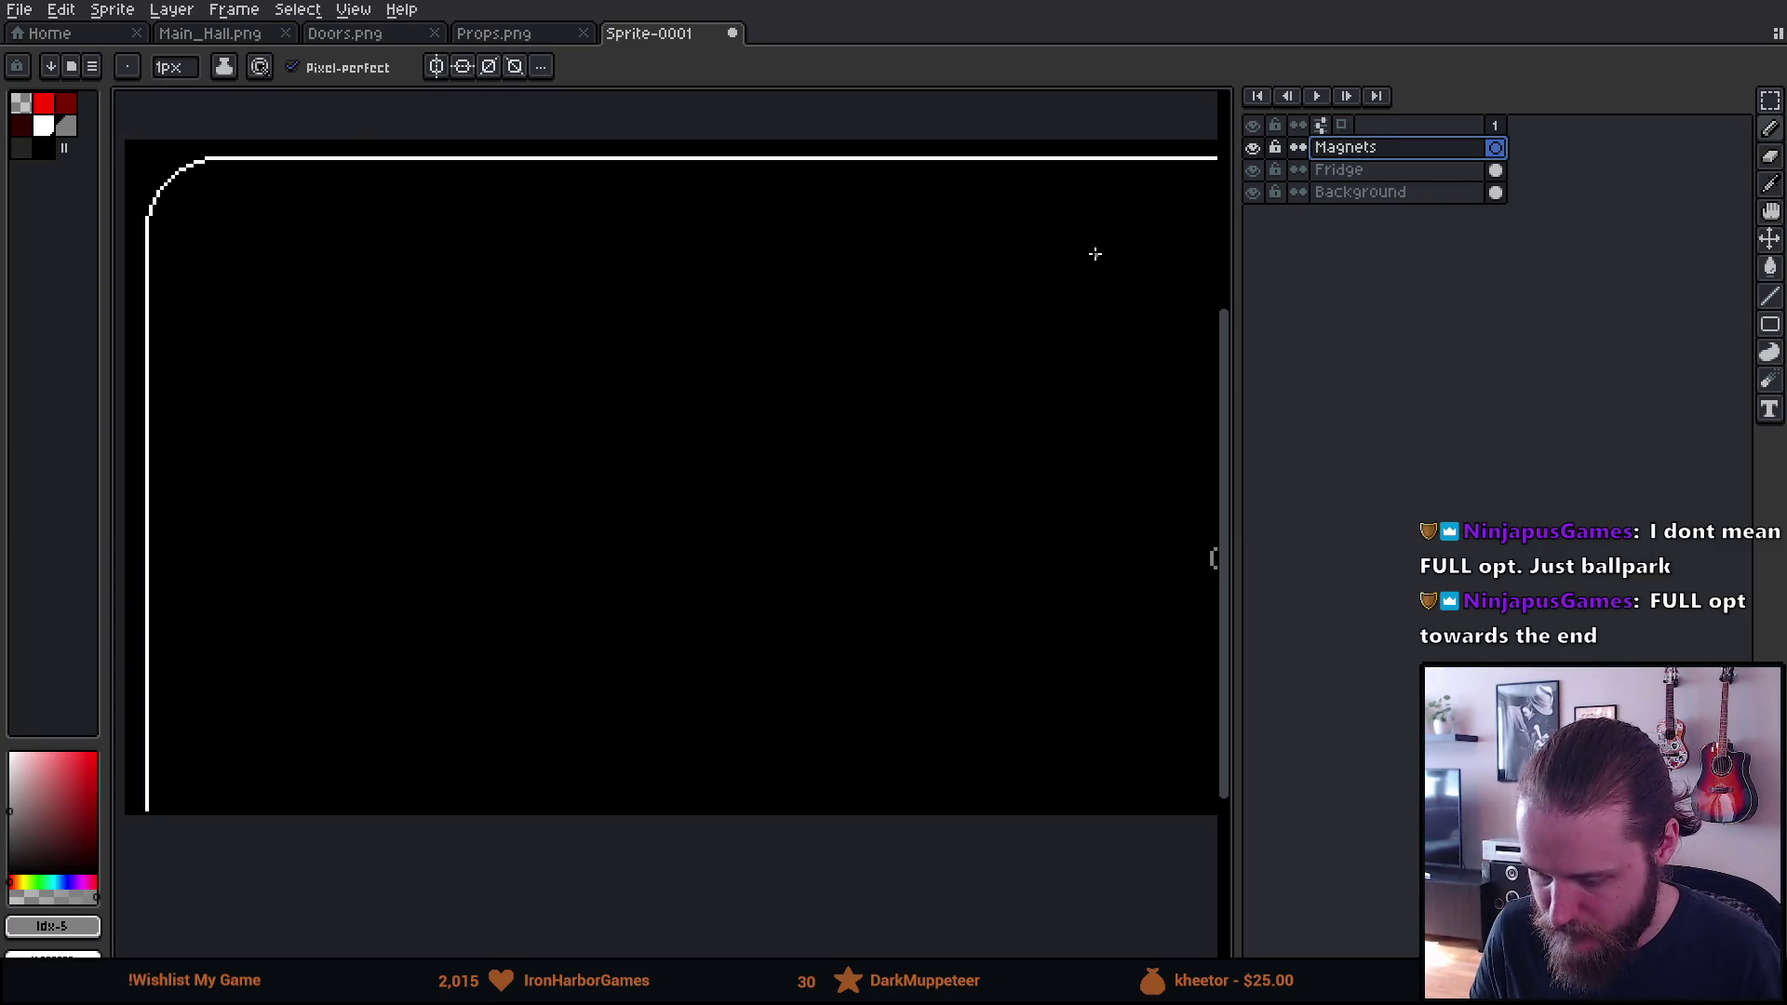
{"action": "scroll", "coordinate": [1095, 253], "scroll_direction": "down", "scroll_amount": 3}
{"action": "scroll", "coordinate": [1095, 252], "scroll_direction": "up", "scroll_amount": 1}
{"action": "left_click_drag", "start_coordinate": [1098, 252], "coordinate": [953, 264]}
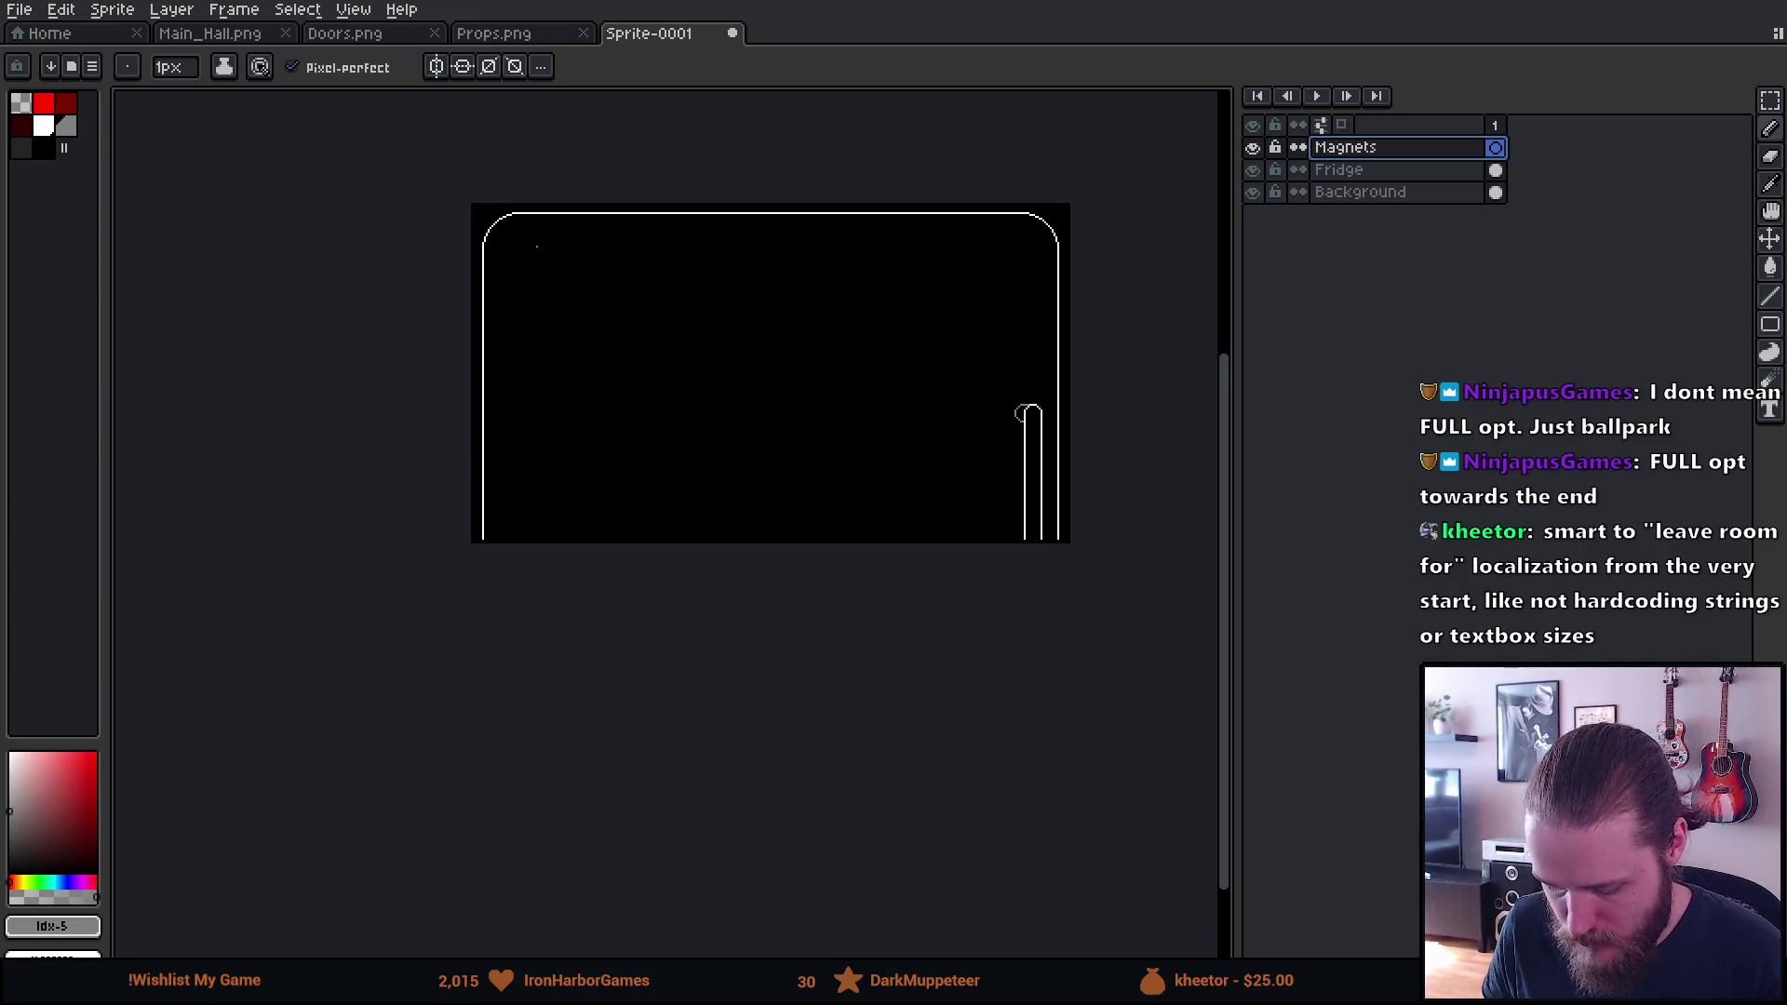
{"action": "key", "text": "shift+u"}
{"action": "left_click_drag", "start_coordinate": [548, 273], "coordinate": [598, 348]}
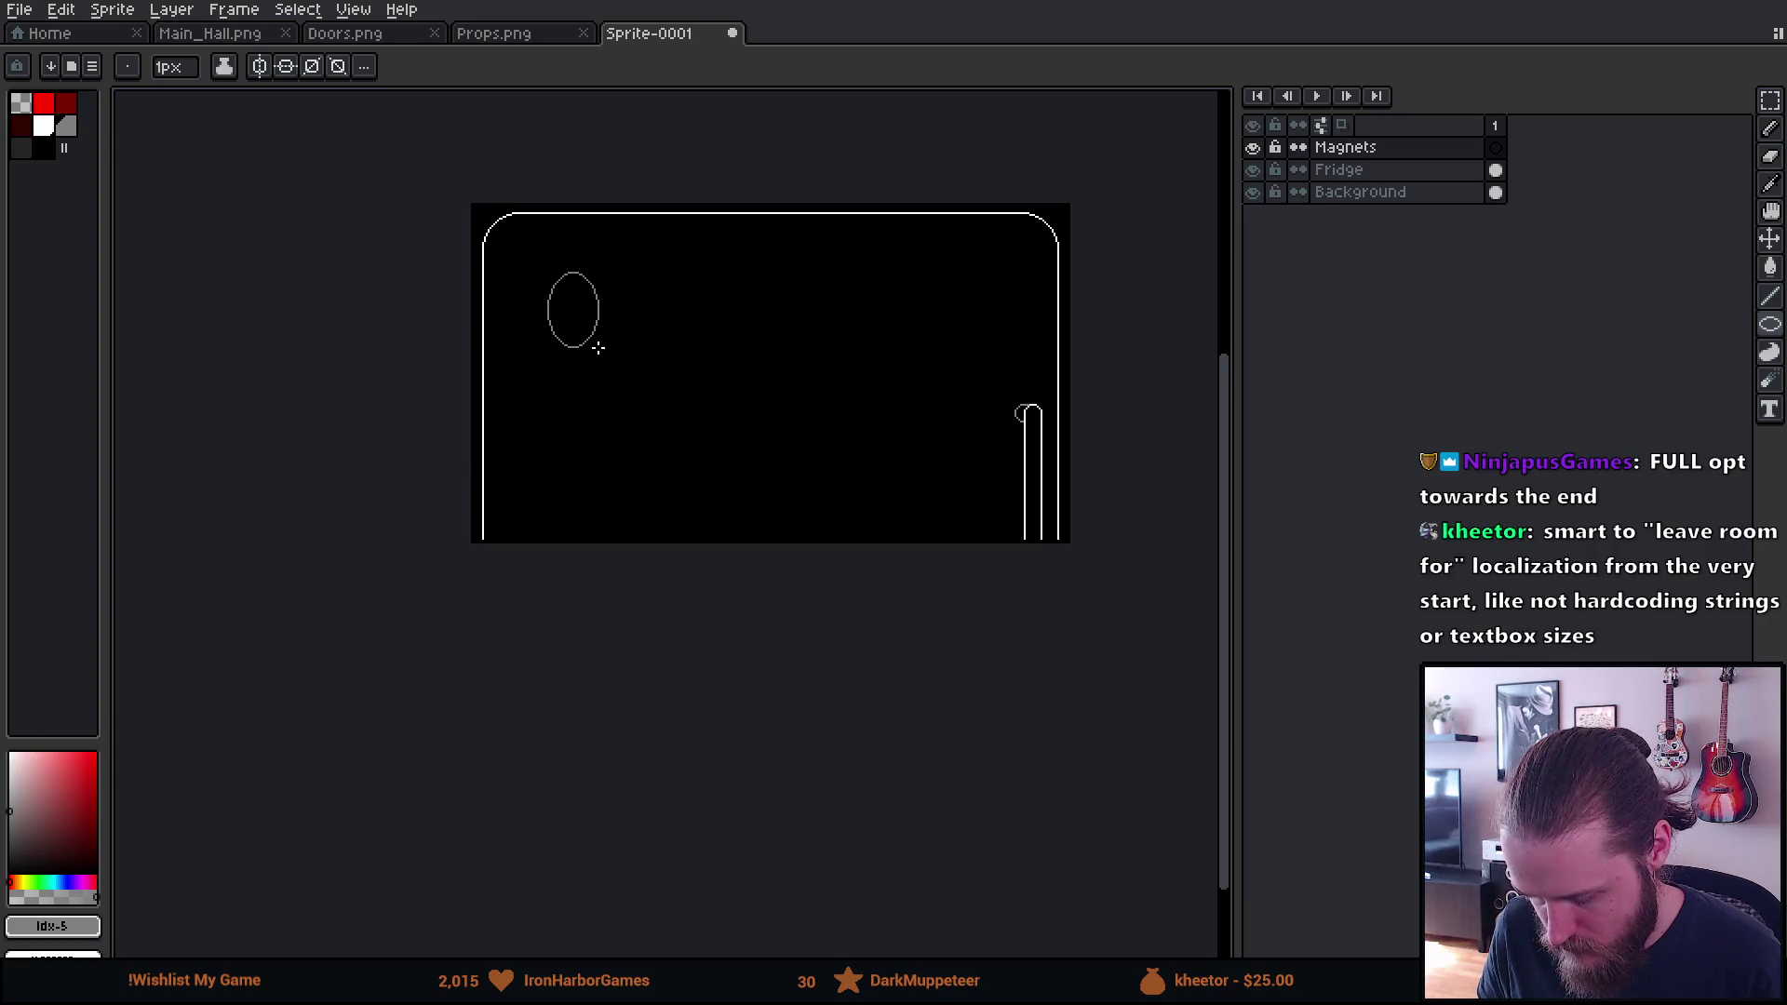
{"action": "key", "text": "u"}
{"action": "mouse_move", "coordinate": [547, 277]}
{"action": "left_mouse_down"}
{"action": "mouse_move", "coordinate": [586, 368]}
{"action": "mouse_move", "coordinate": [628, 349]}
{"action": "left_mouse_up"}
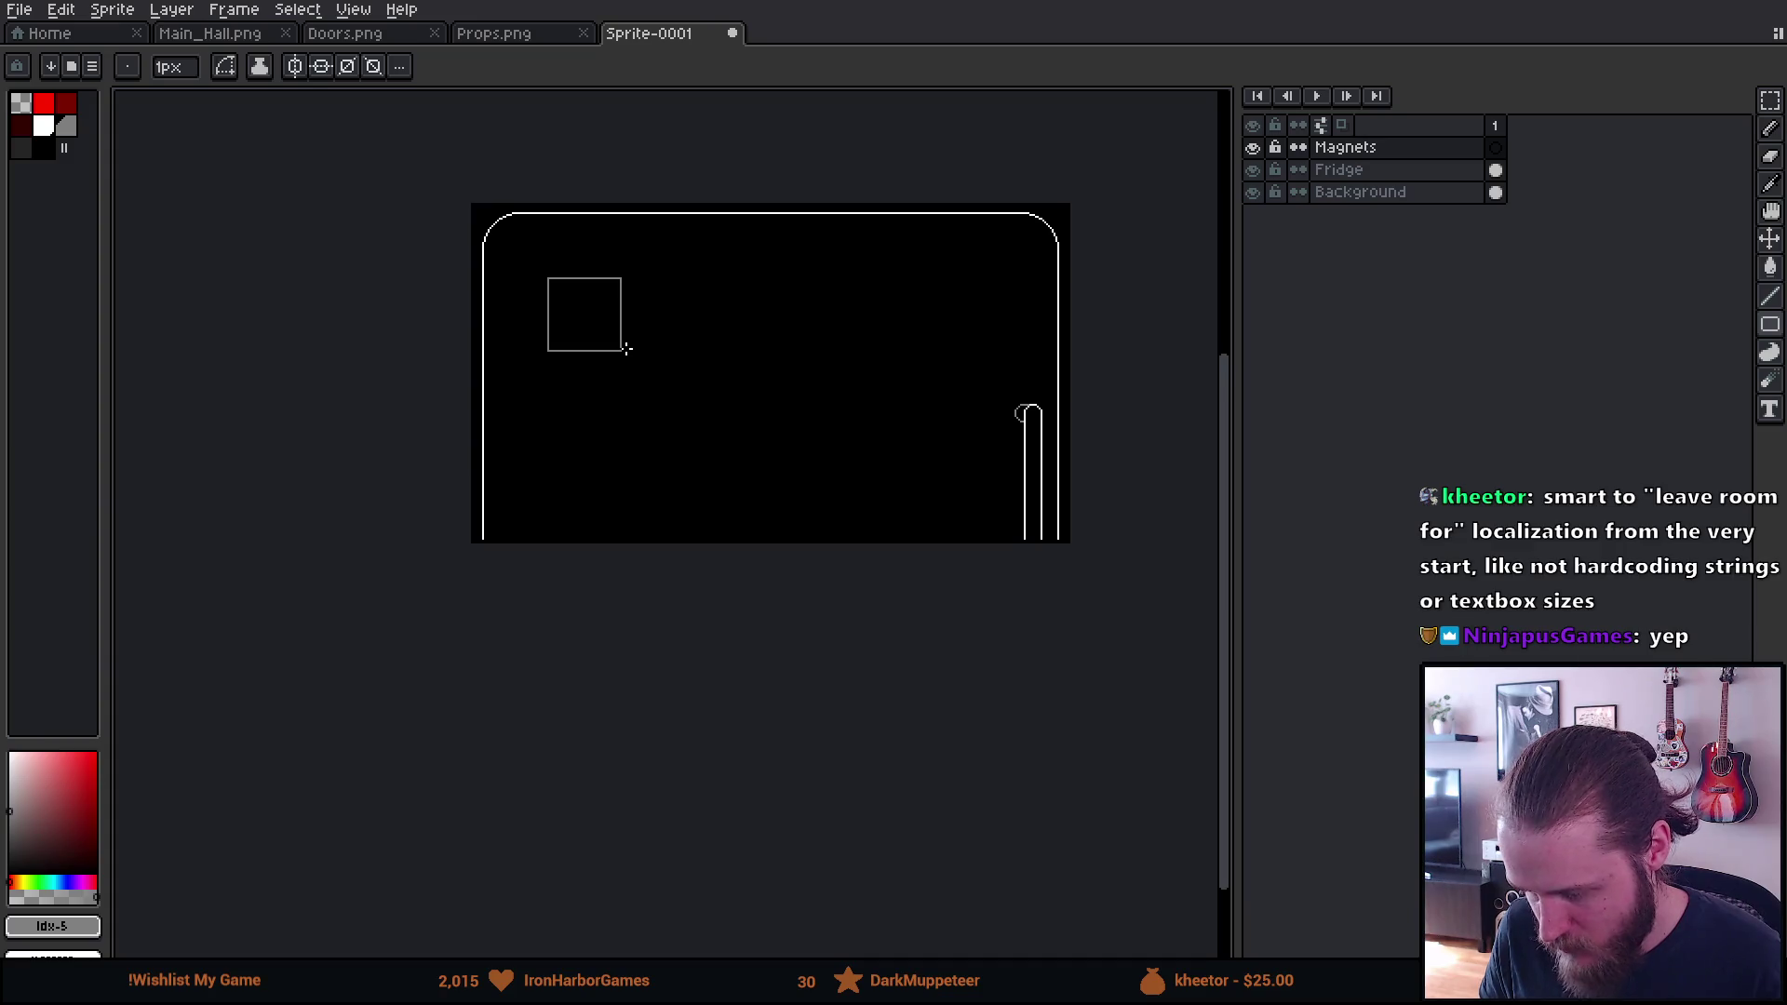
{"action": "left_click_drag", "start_coordinate": [628, 349], "coordinate": [626, 348]}
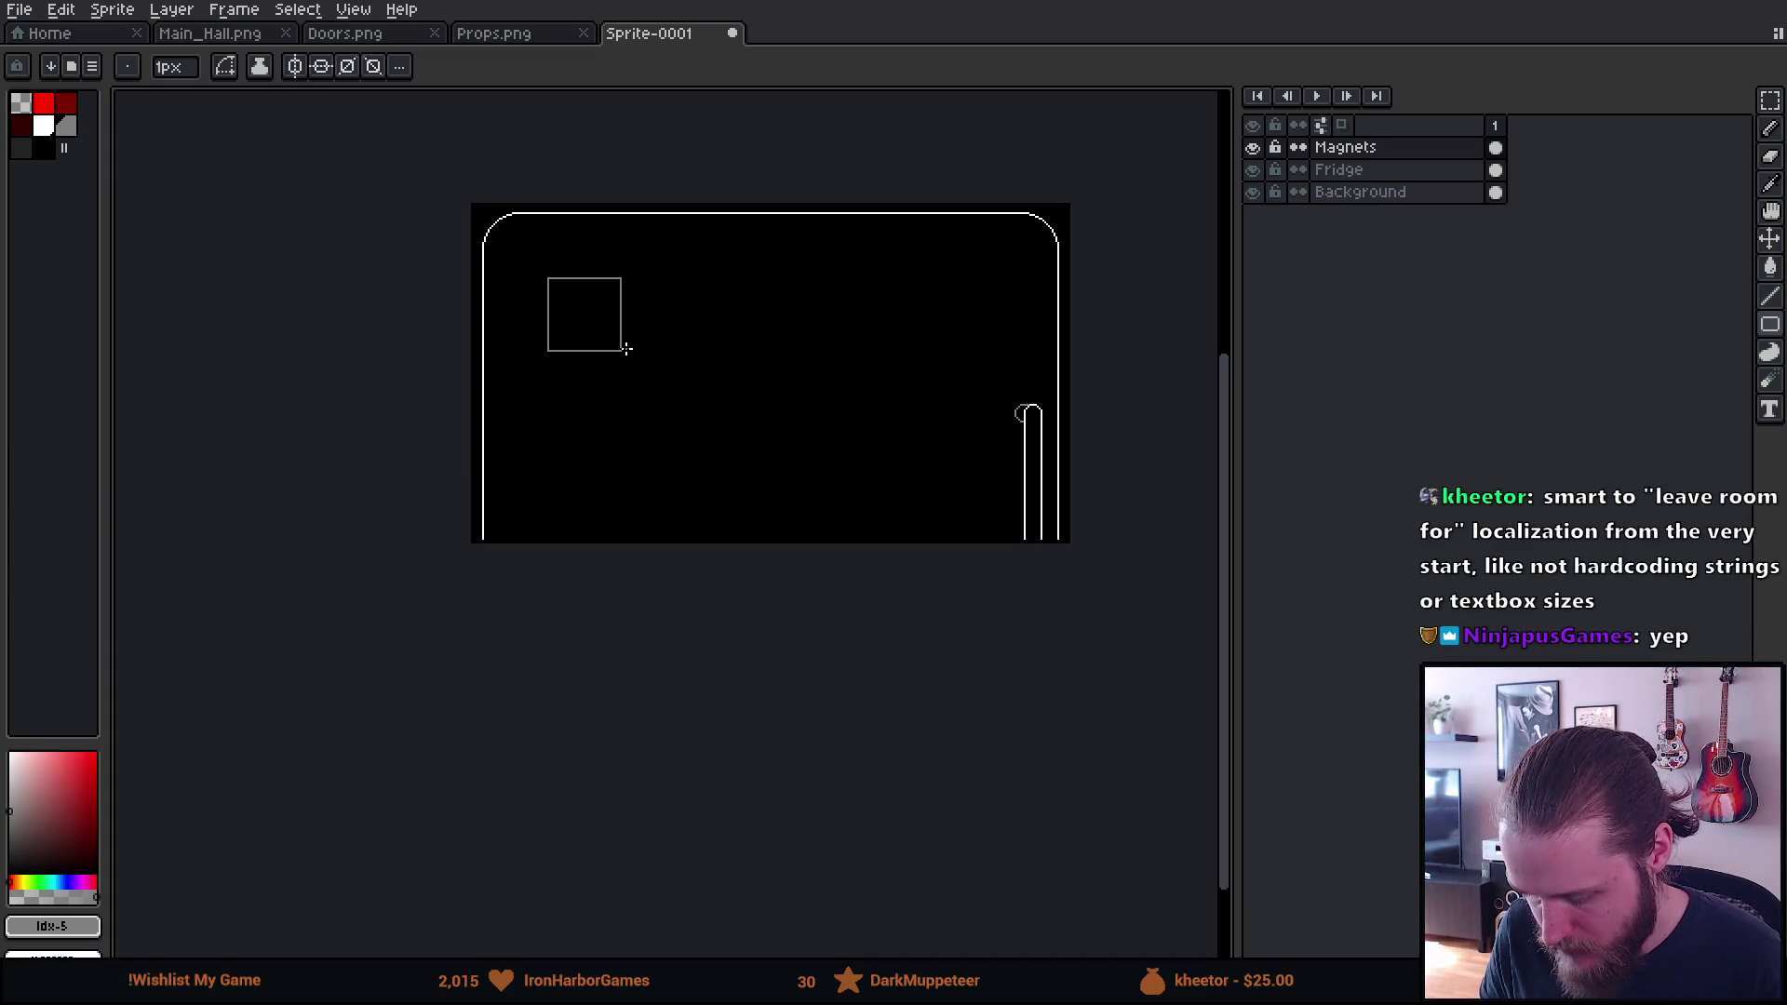
{"action": "scroll", "coordinate": [607, 312], "scroll_direction": "up", "scroll_amount": 1}
{"action": "scroll", "coordinate": [605, 311], "scroll_direction": "up", "scroll_amount": 1}
{"action": "key", "text": "ctrl+z"}
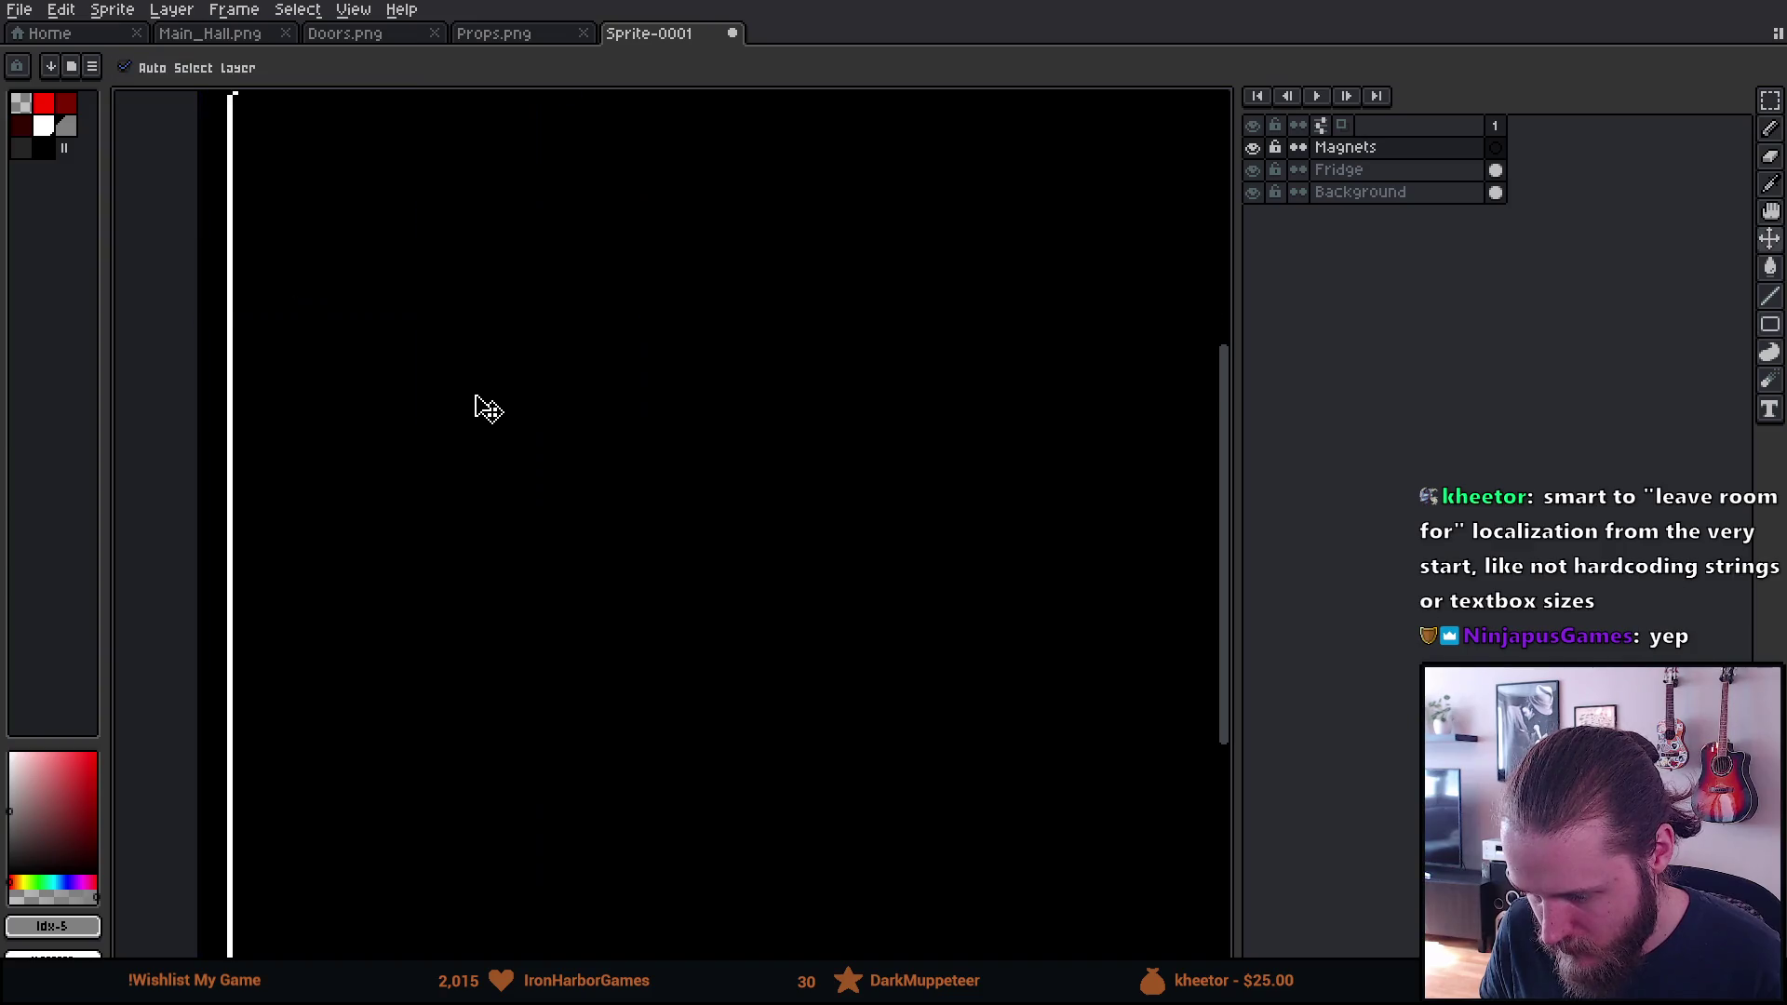
{"action": "mouse_move", "coordinate": [475, 347]}
{"action": "left_mouse_down"}
{"action": "mouse_move", "coordinate": [499, 411]}
{"action": "mouse_move", "coordinate": [550, 461]}
{"action": "left_mouse_up"}
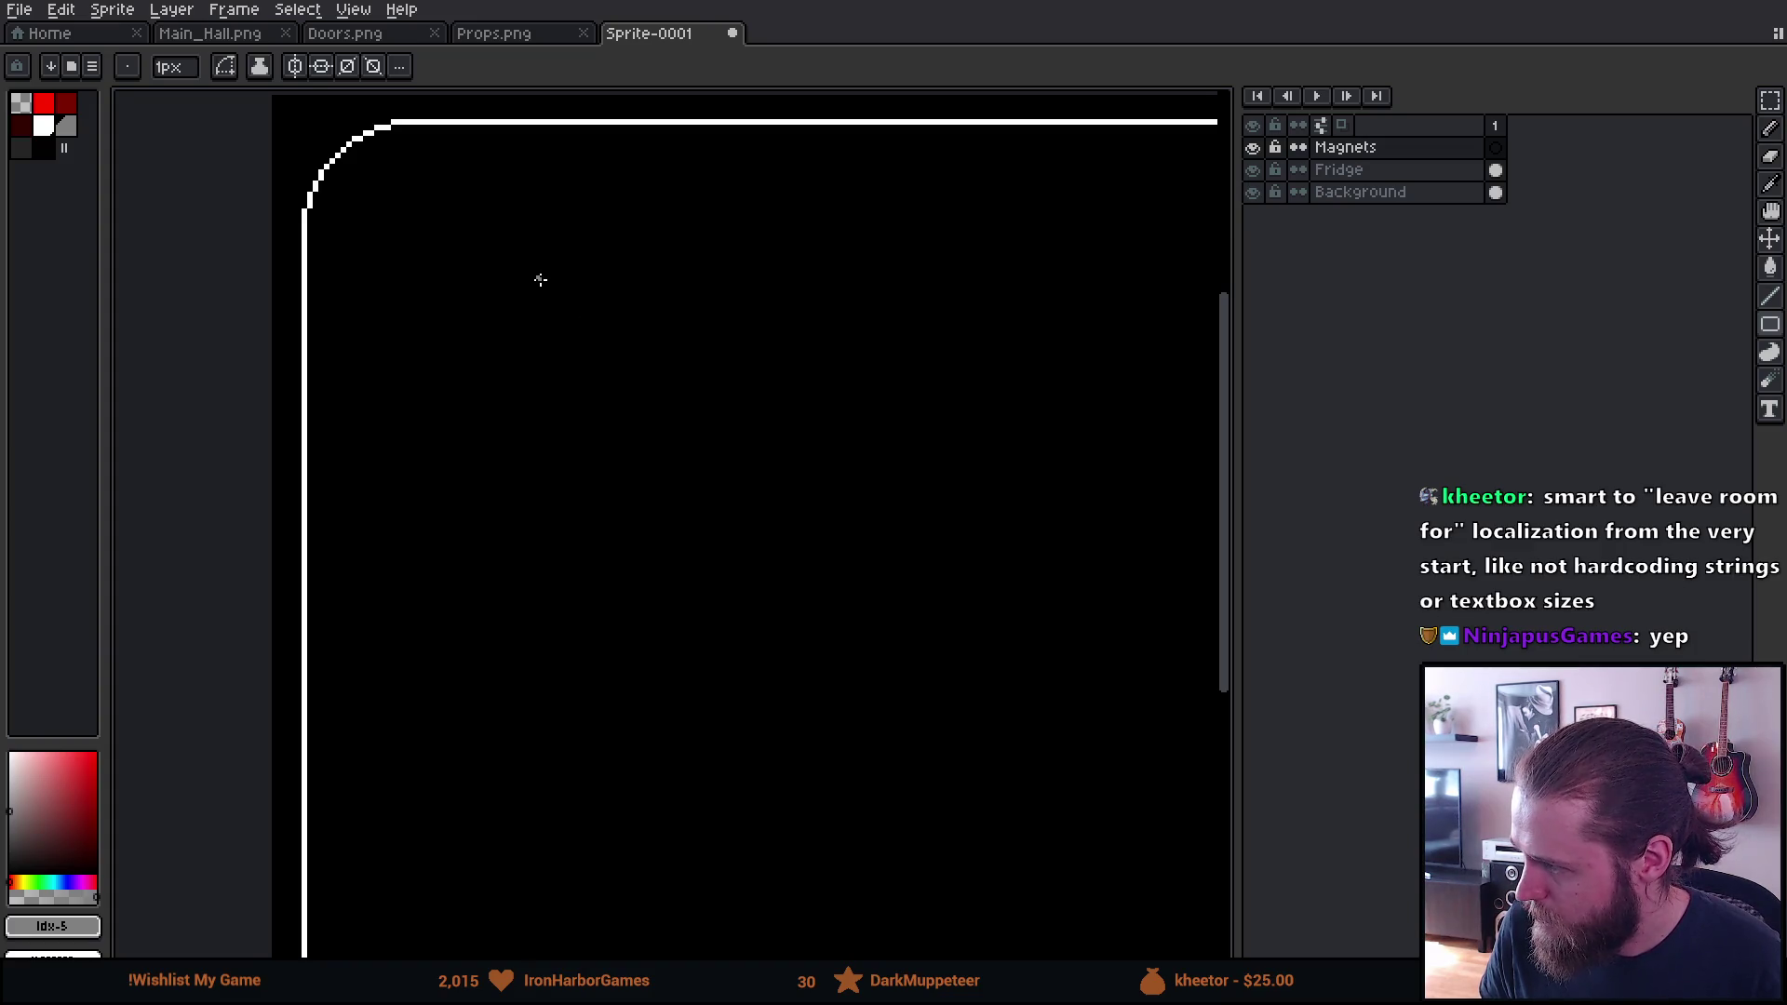
{"action": "left_click_drag", "start_coordinate": [539, 276], "coordinate": [602, 299]}
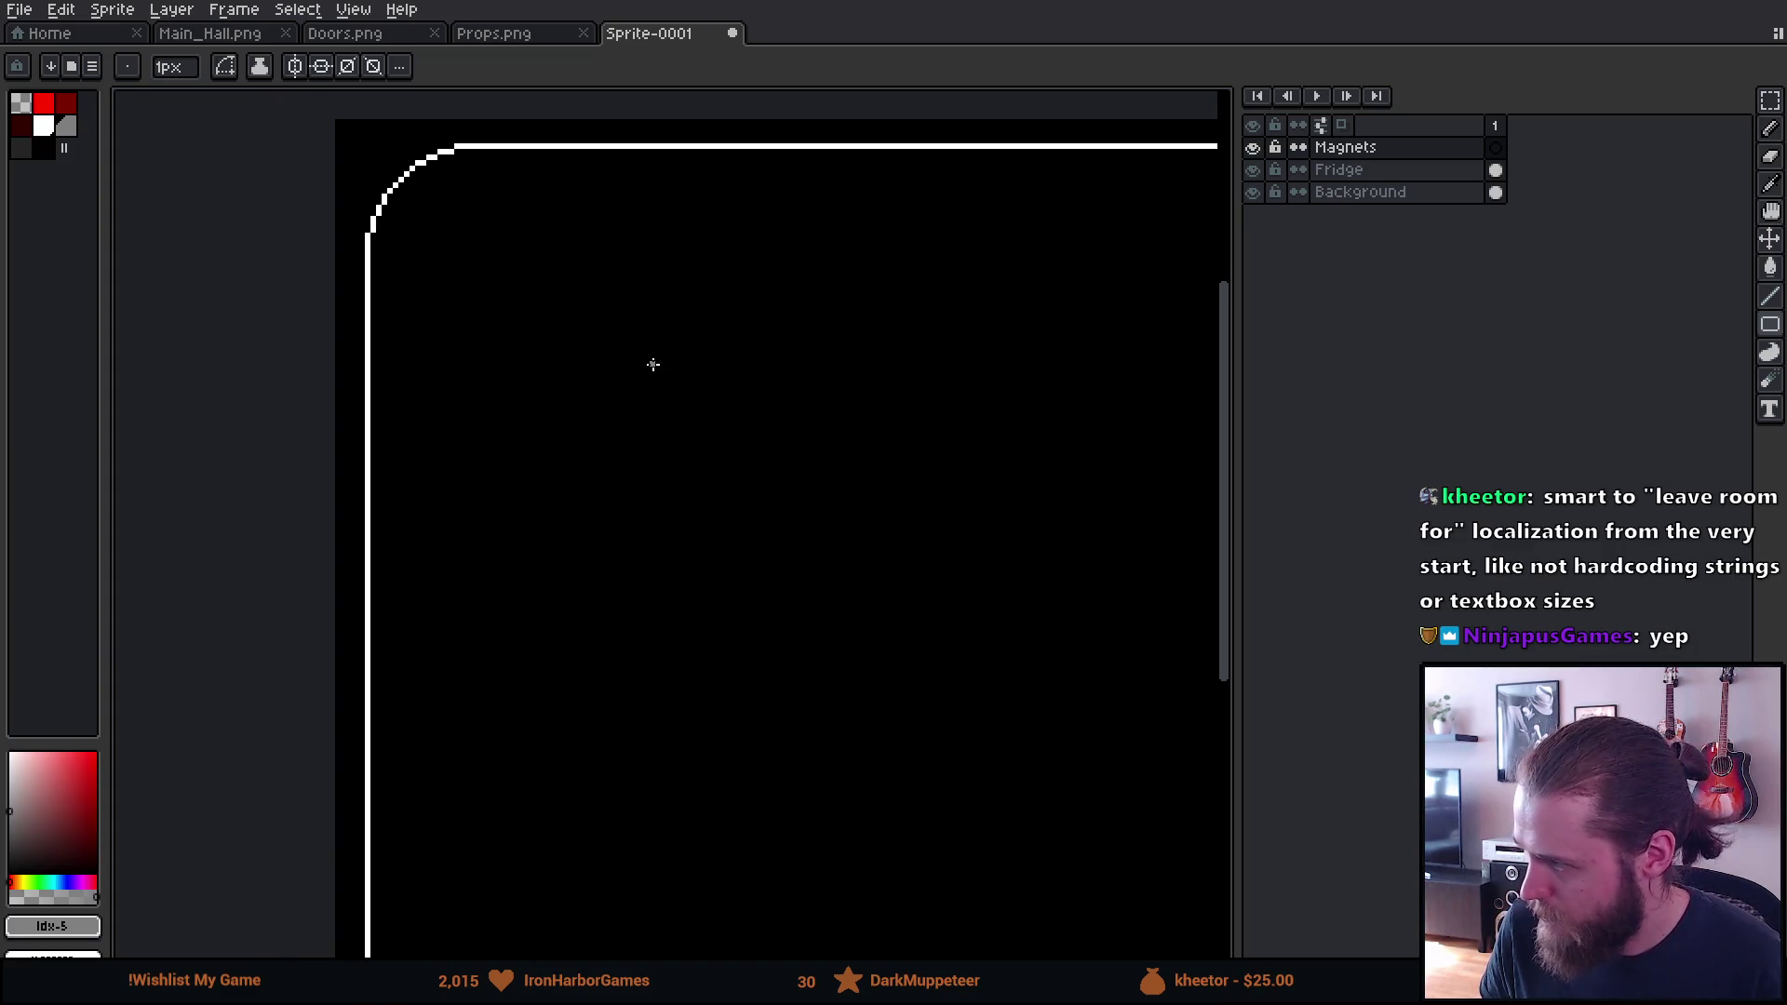
{"action": "scroll", "coordinate": [652, 364], "scroll_direction": "up", "scroll_amount": 1}
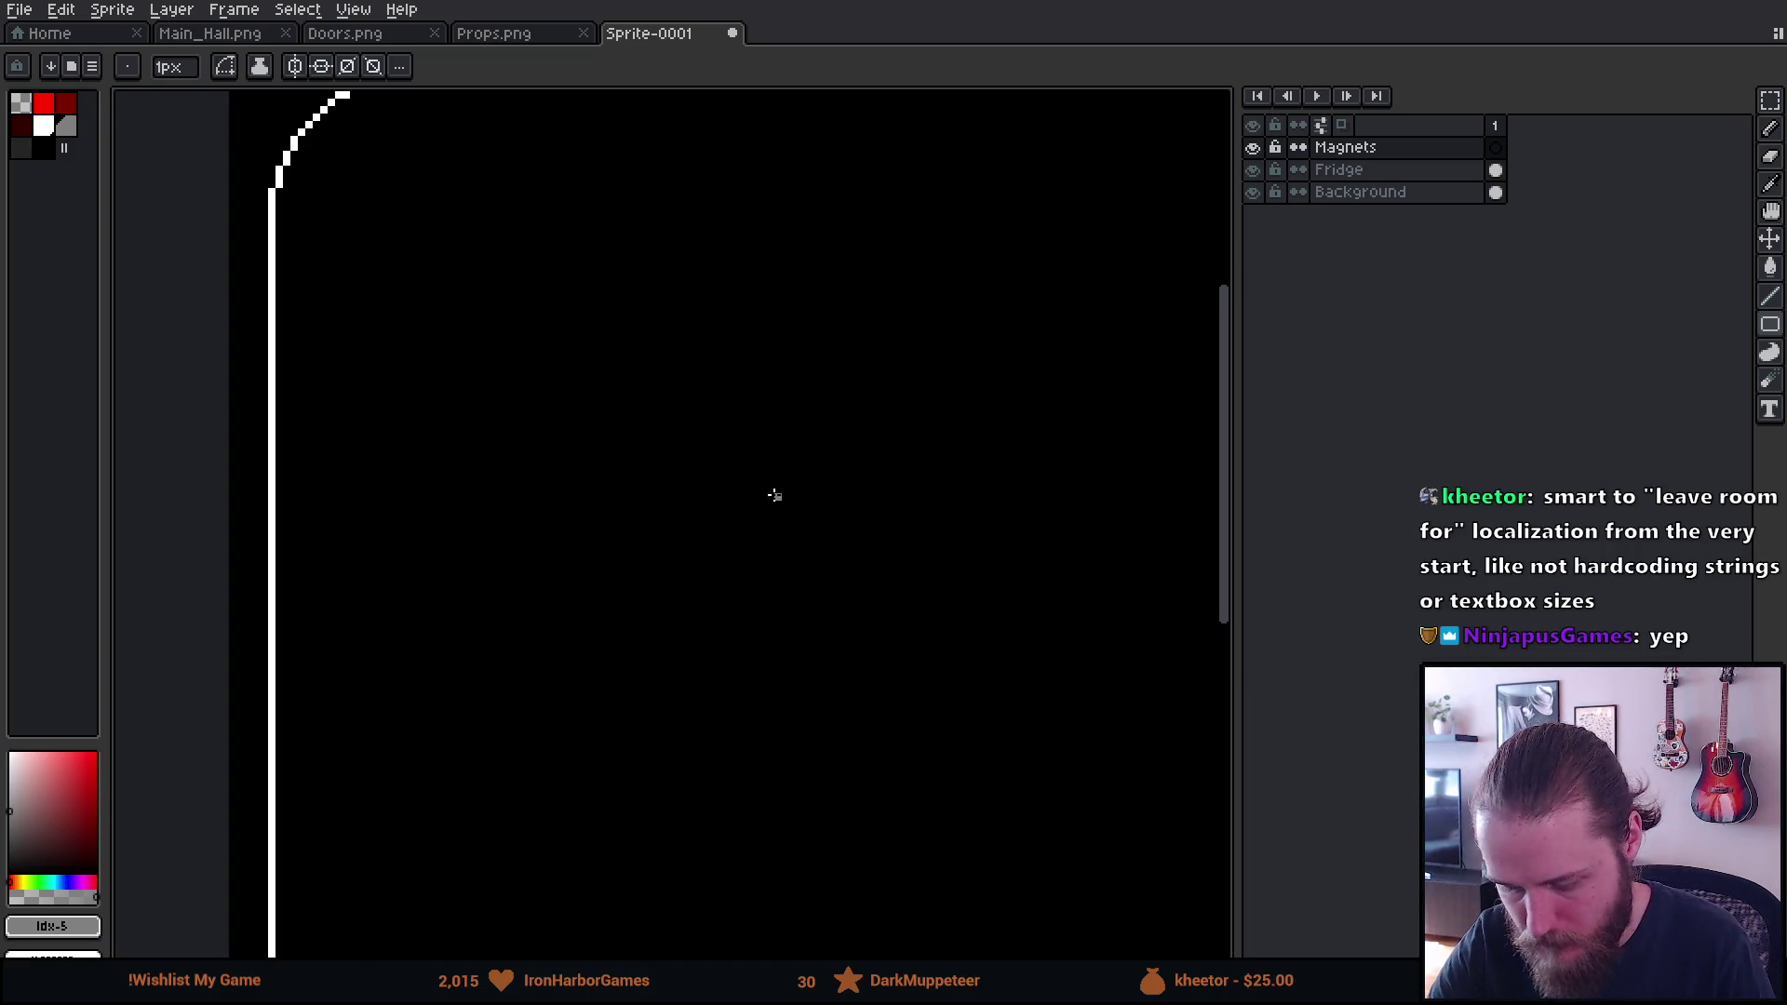
{"action": "scroll", "coordinate": [658, 618], "scroll_direction": "down", "scroll_amount": 1}
{"action": "scroll", "coordinate": [643, 618], "scroll_direction": "up", "scroll_amount": 3}
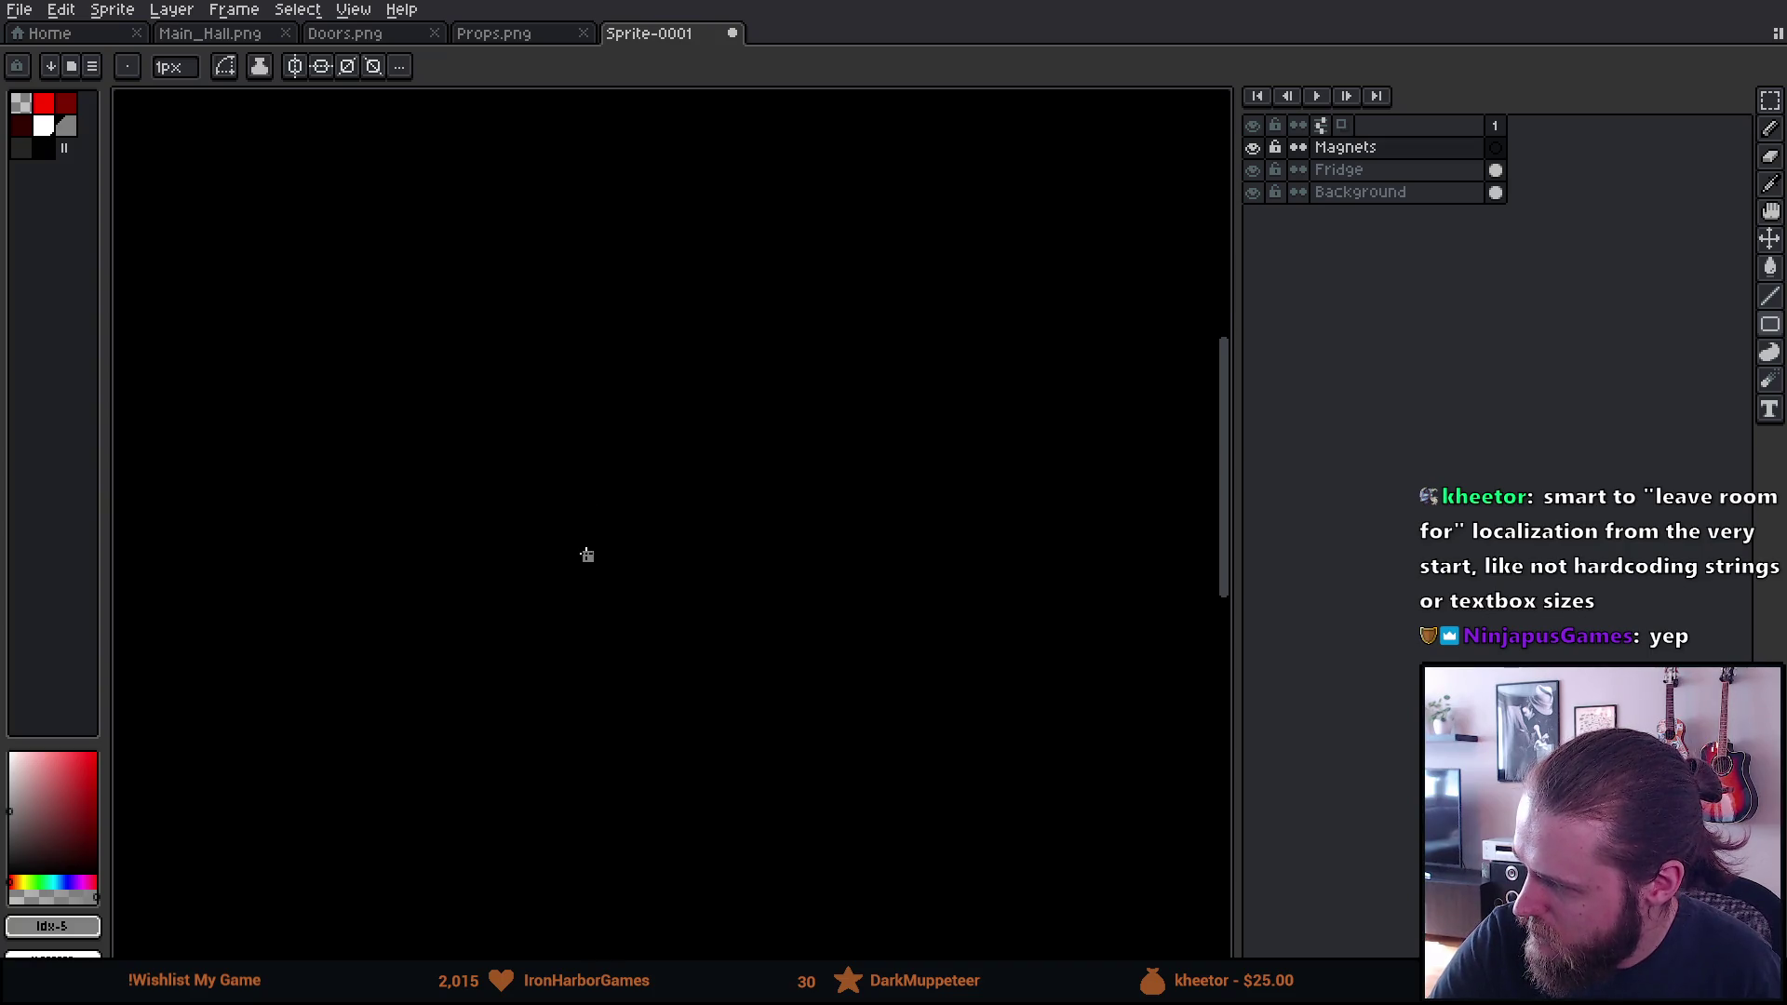
{"action": "left_click", "coordinate": [515, 652]}
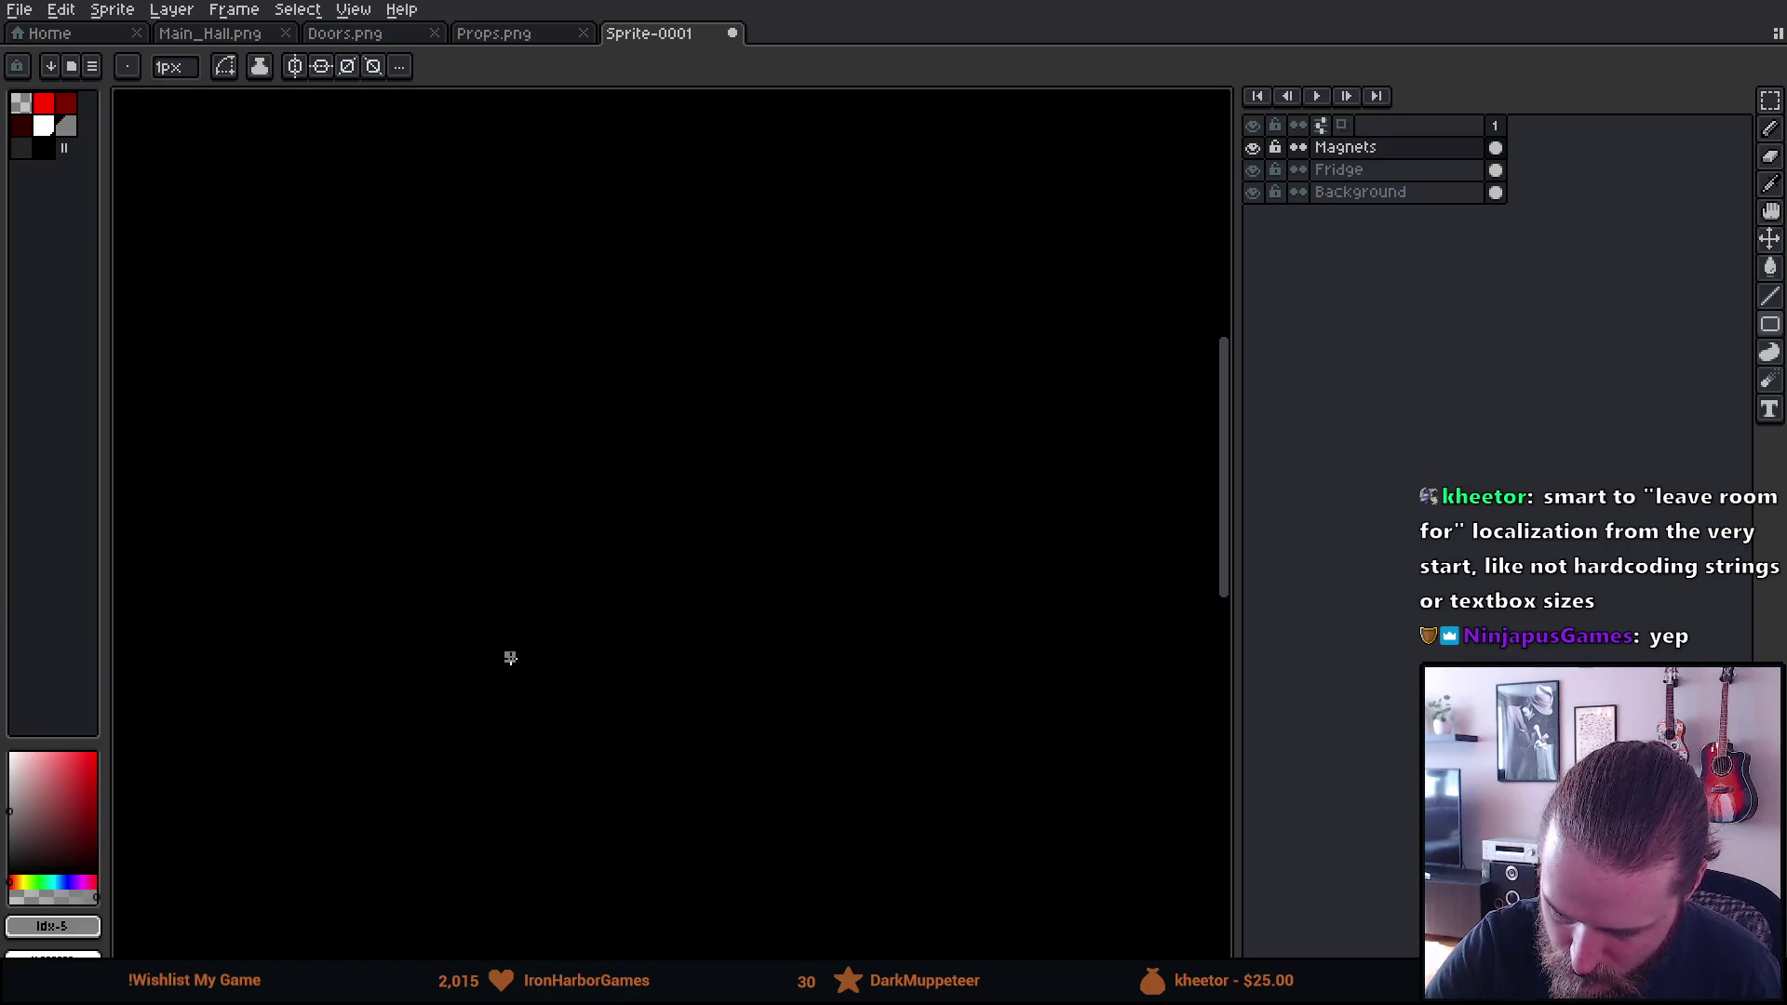
Pick white and draw two level horizontal lines with the pencil
{"action": "left_click", "coordinate": [43, 126]}
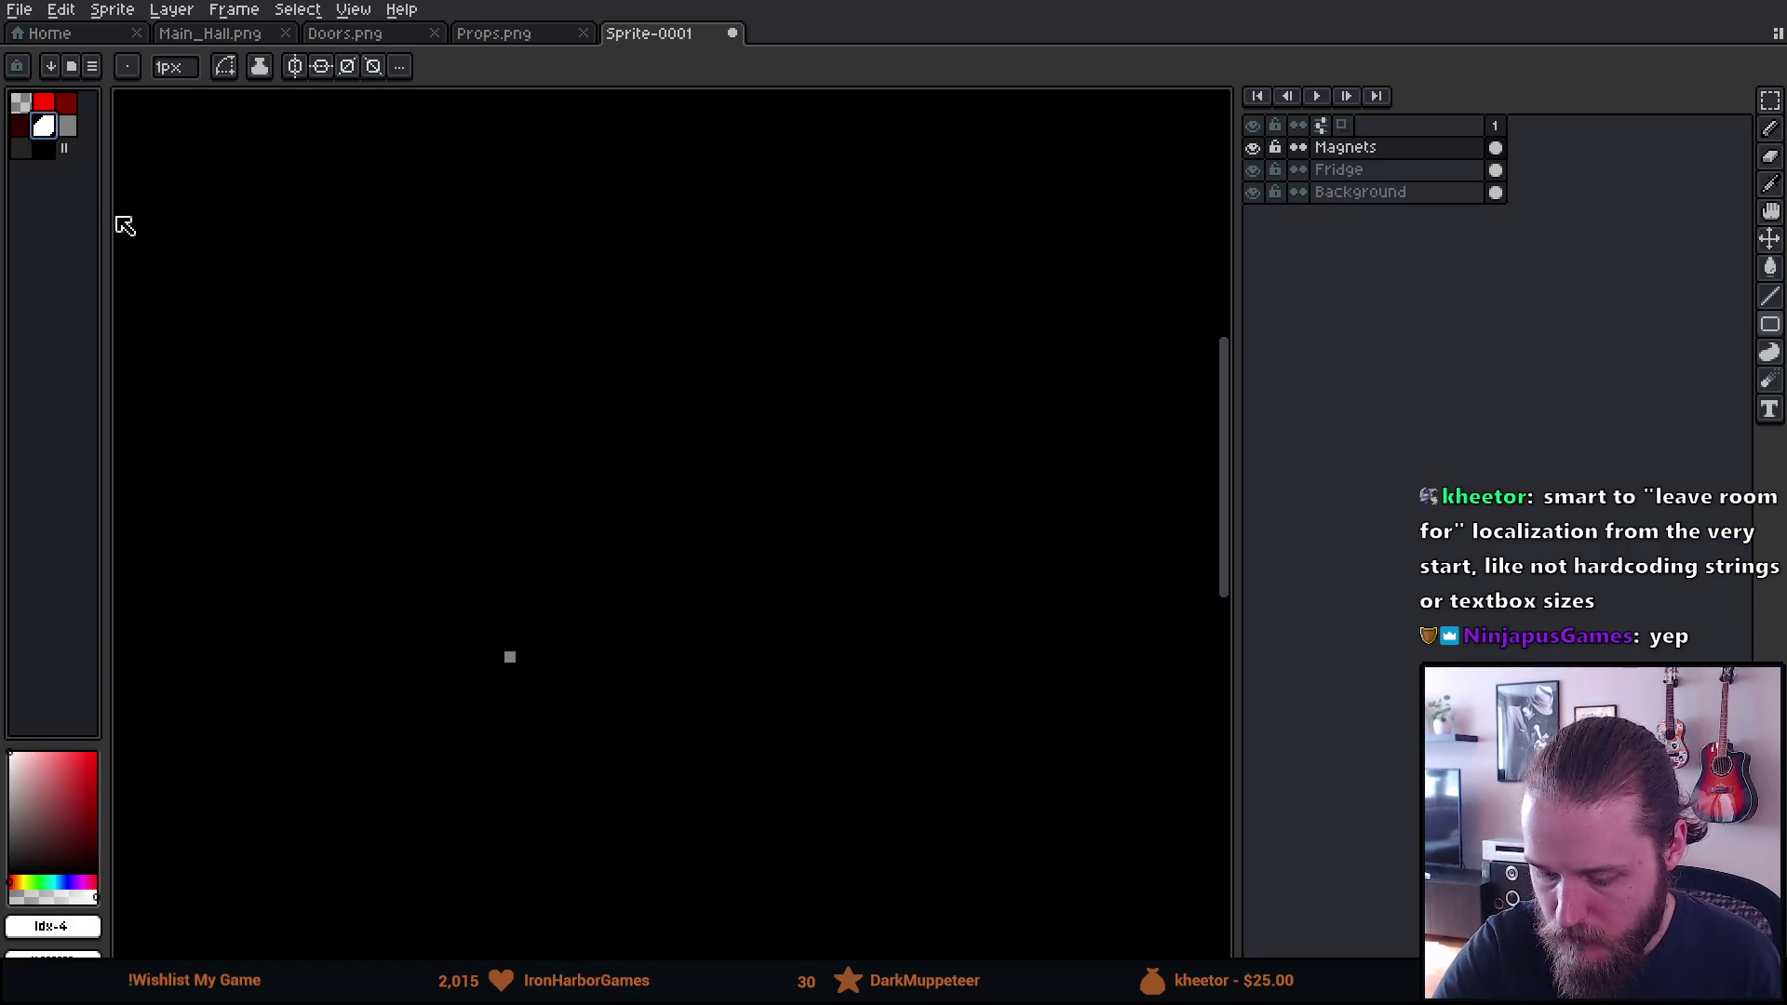
{"action": "left_click_drag", "start_coordinate": [104, 211], "coordinate": [139, 208]}
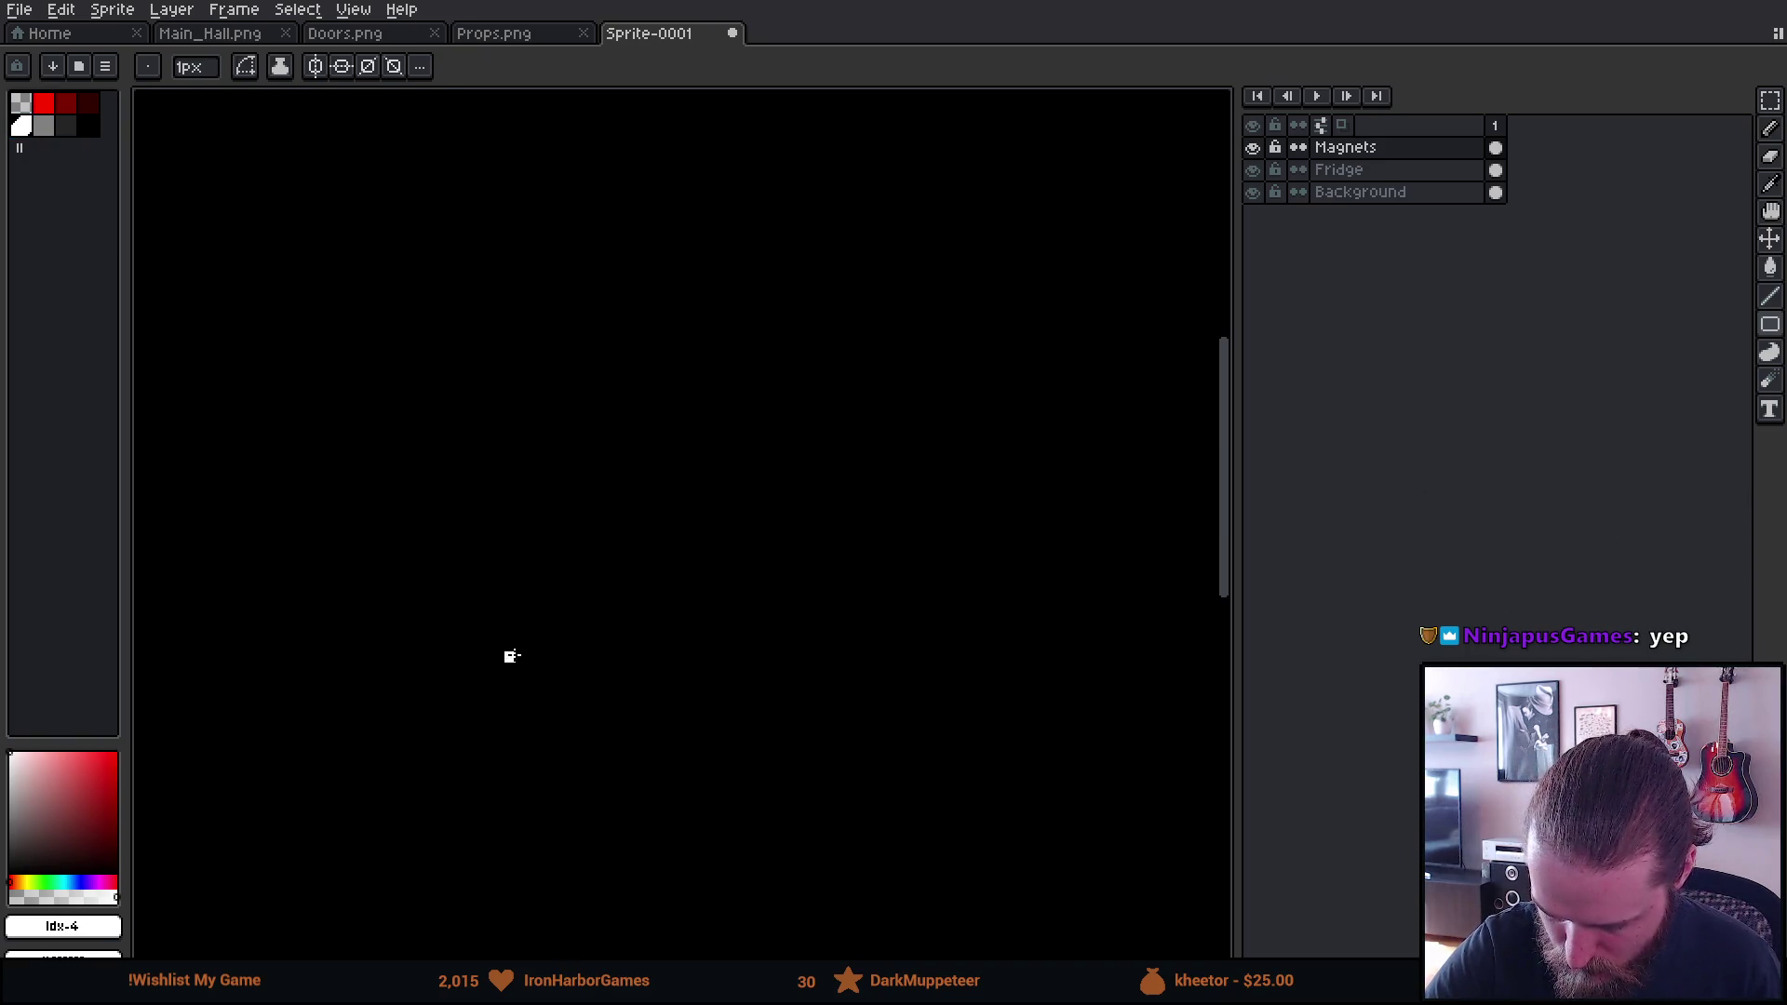
{"action": "key", "text": "b"}
{"action": "left_click_drag", "start_coordinate": [511, 656], "coordinate": [582, 657]}
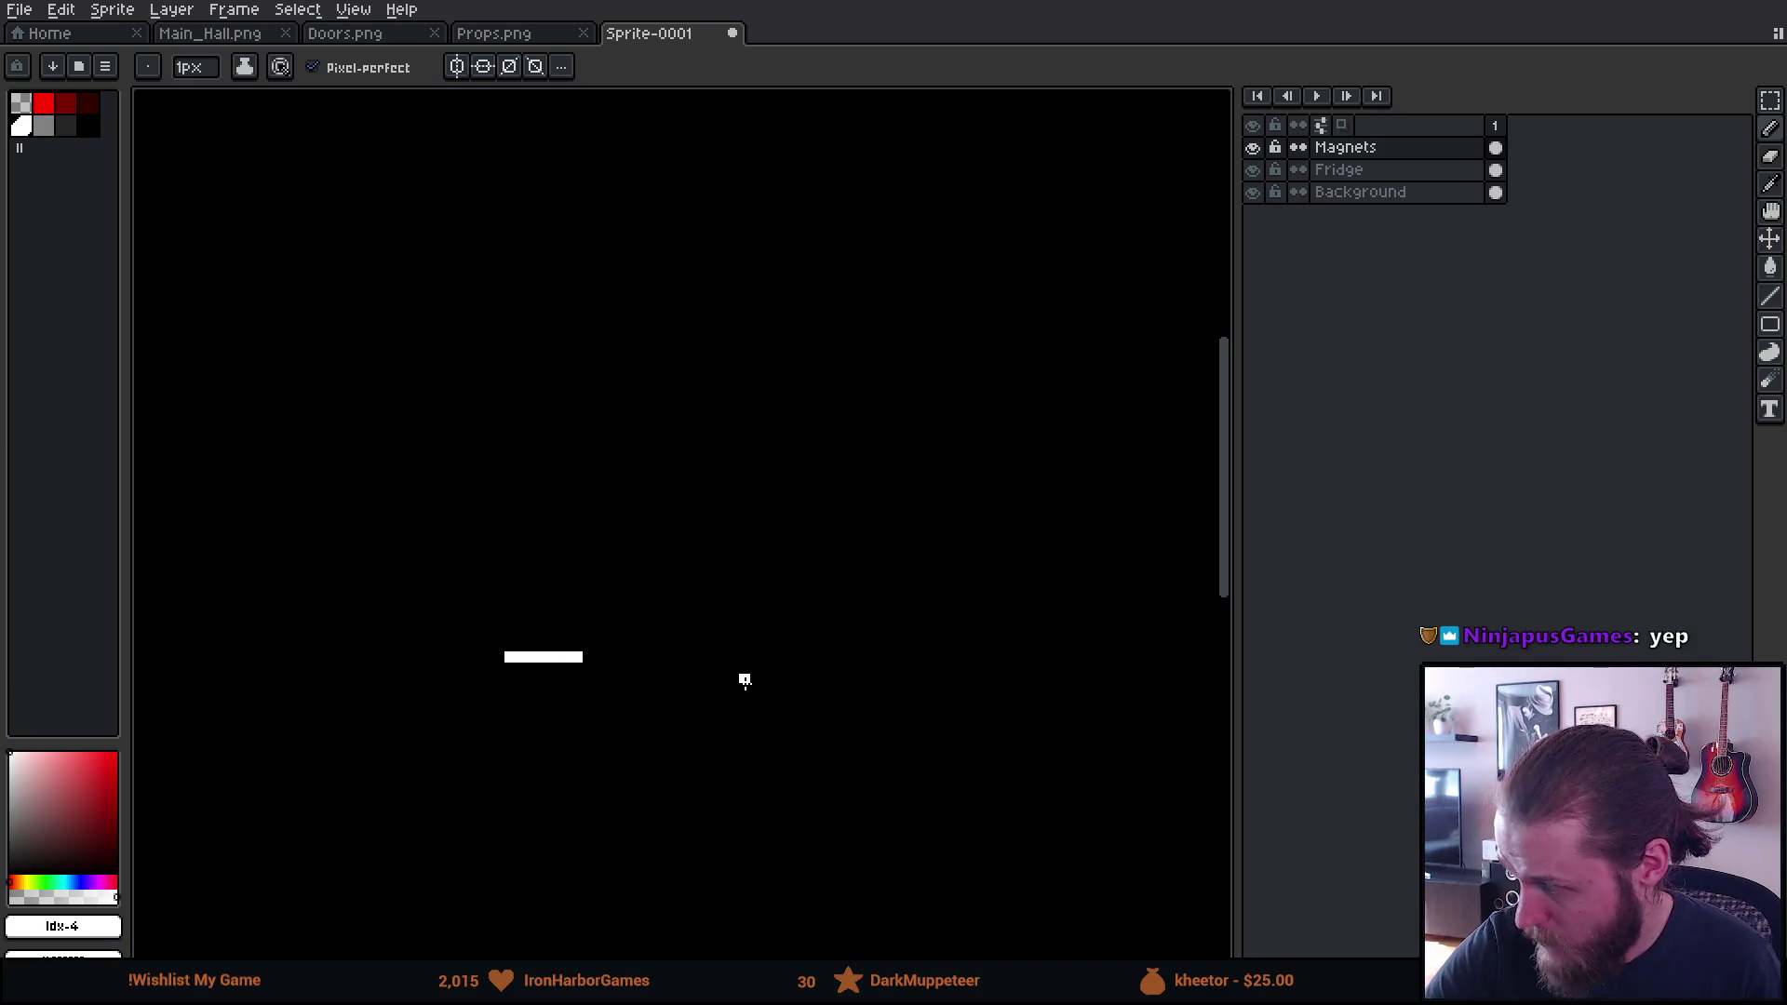
{"action": "mouse_move", "coordinate": [743, 657]}
{"action": "left_mouse_down"}
{"action": "mouse_move", "coordinate": [826, 663]}
{"action": "mouse_move", "coordinate": [850, 639]}
{"action": "mouse_move", "coordinate": [715, 739]}
{"action": "left_mouse_up"}
Add a stepped 1-pixel diagonal rising from the left line, then enable vertical symmetry
{"action": "key", "text": "e"}
{"action": "key", "text": "ctrl+z"}
{"action": "key", "text": "b"}
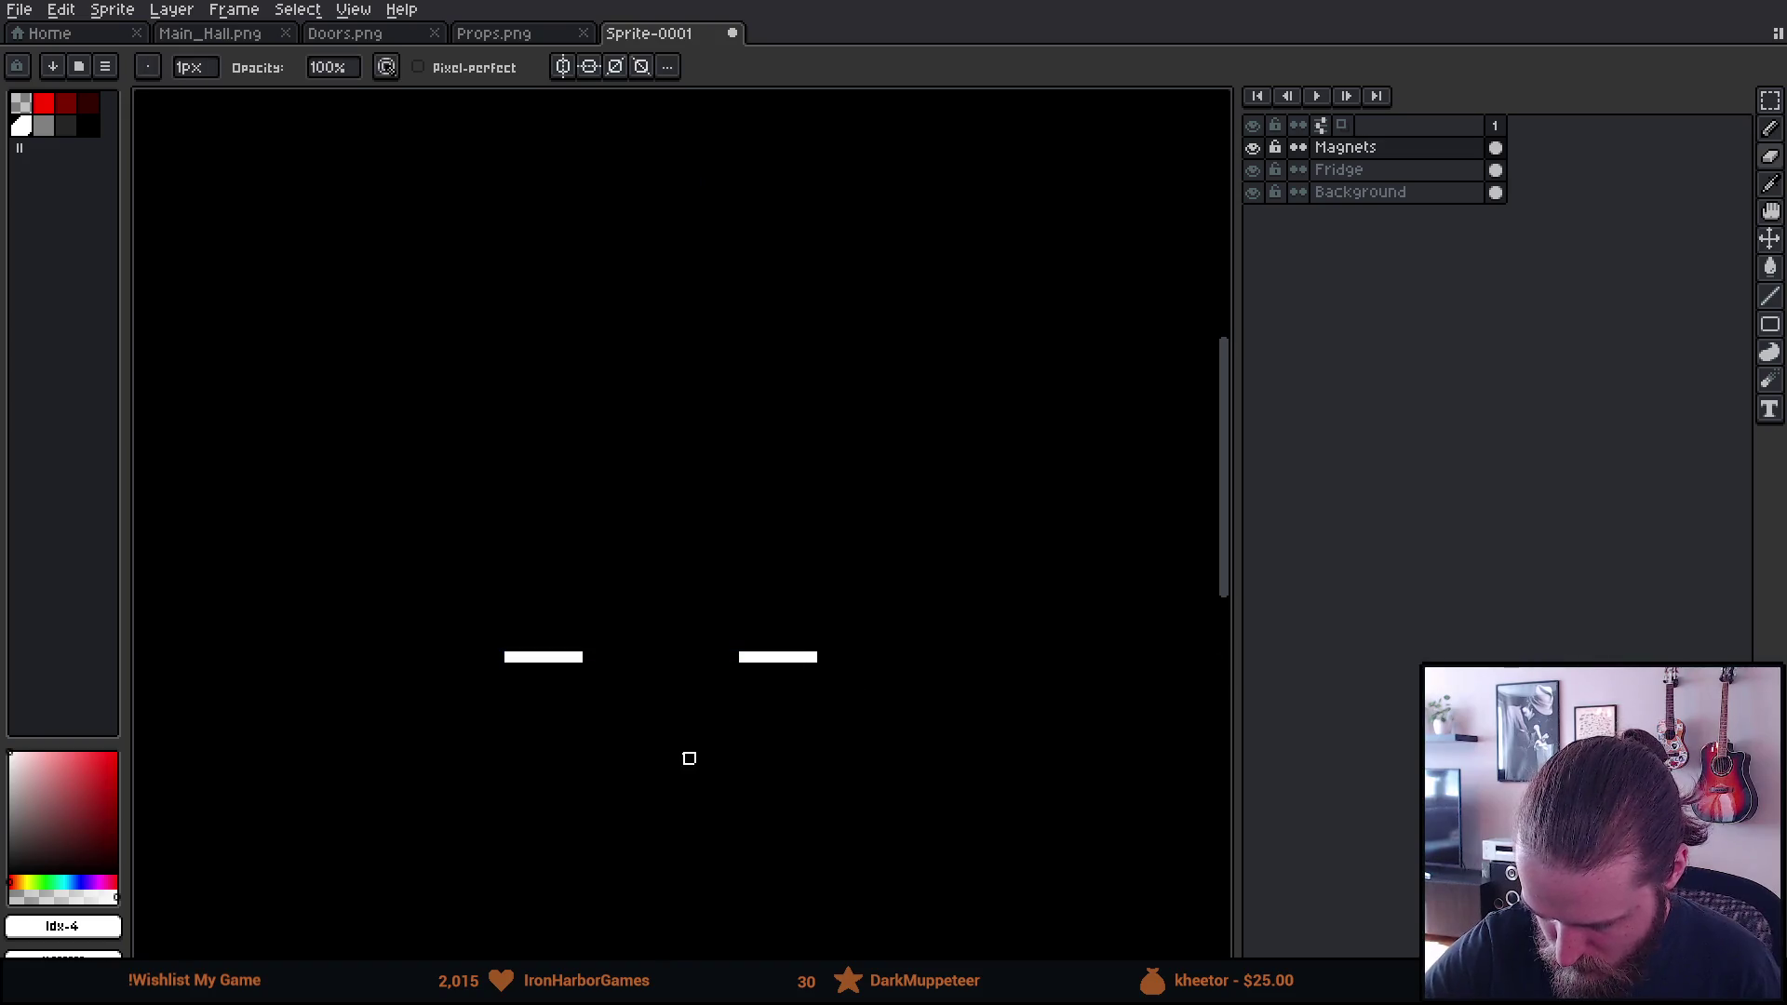
{"action": "key", "text": "e"}
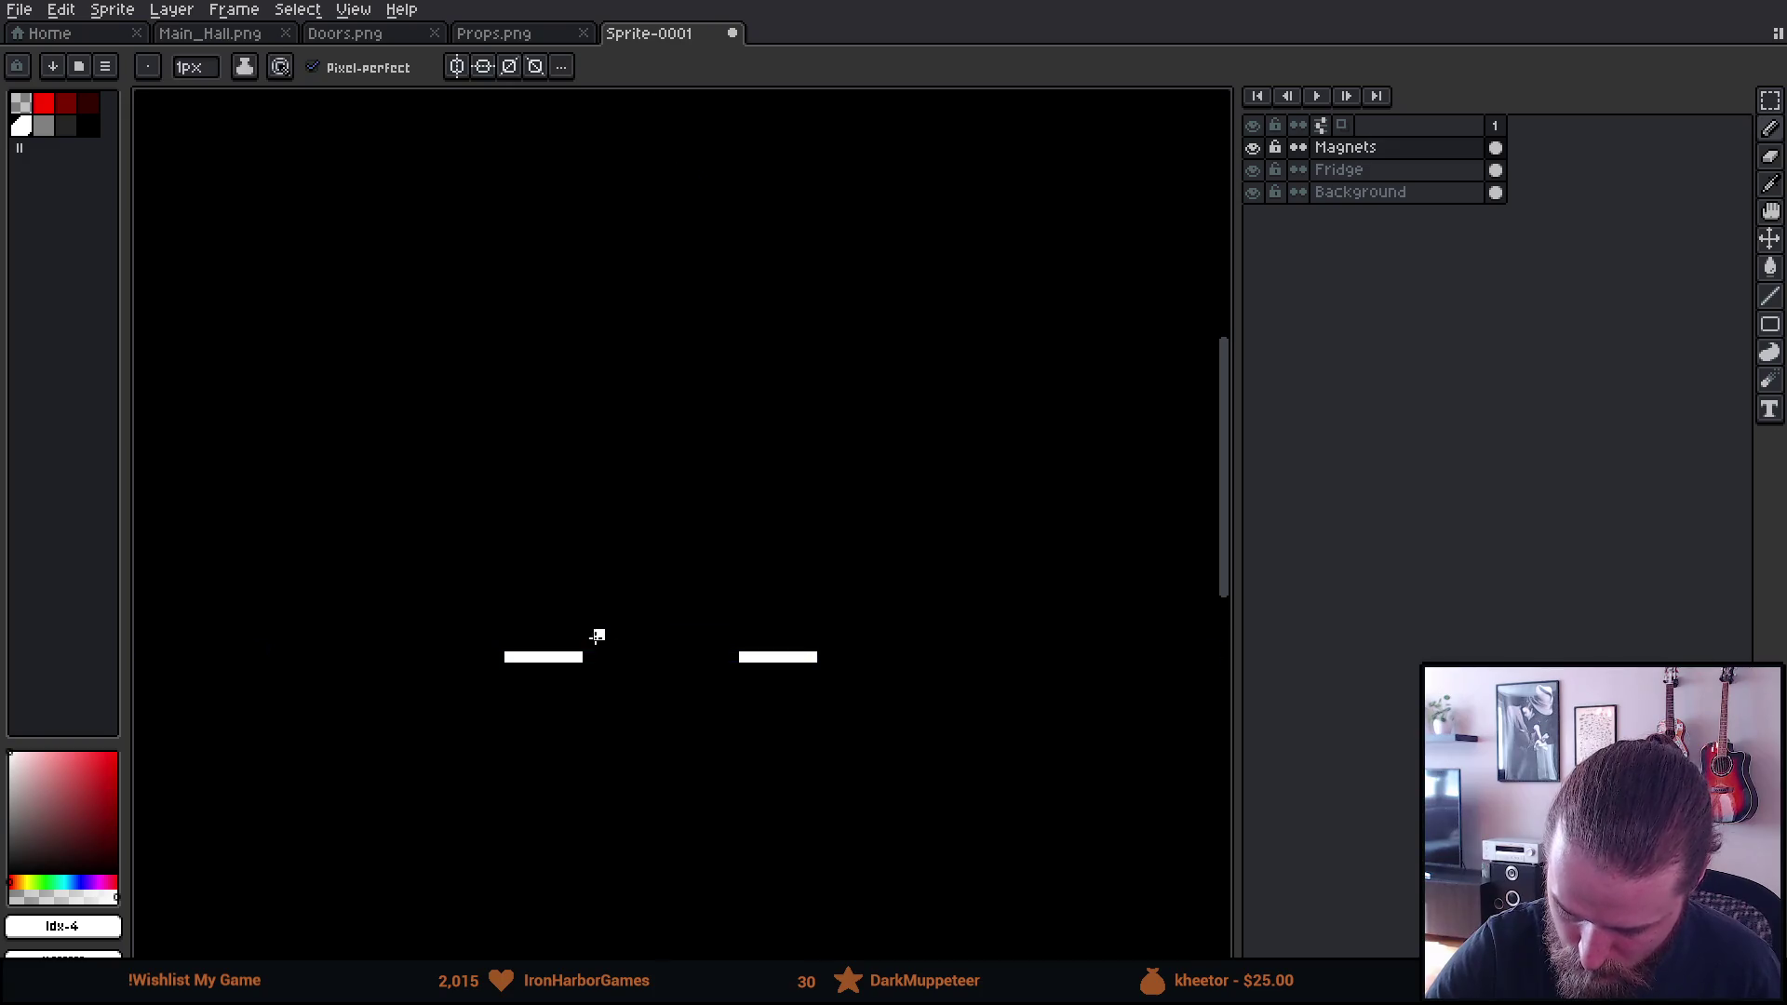
{"action": "left_click", "coordinate": [598, 622]}
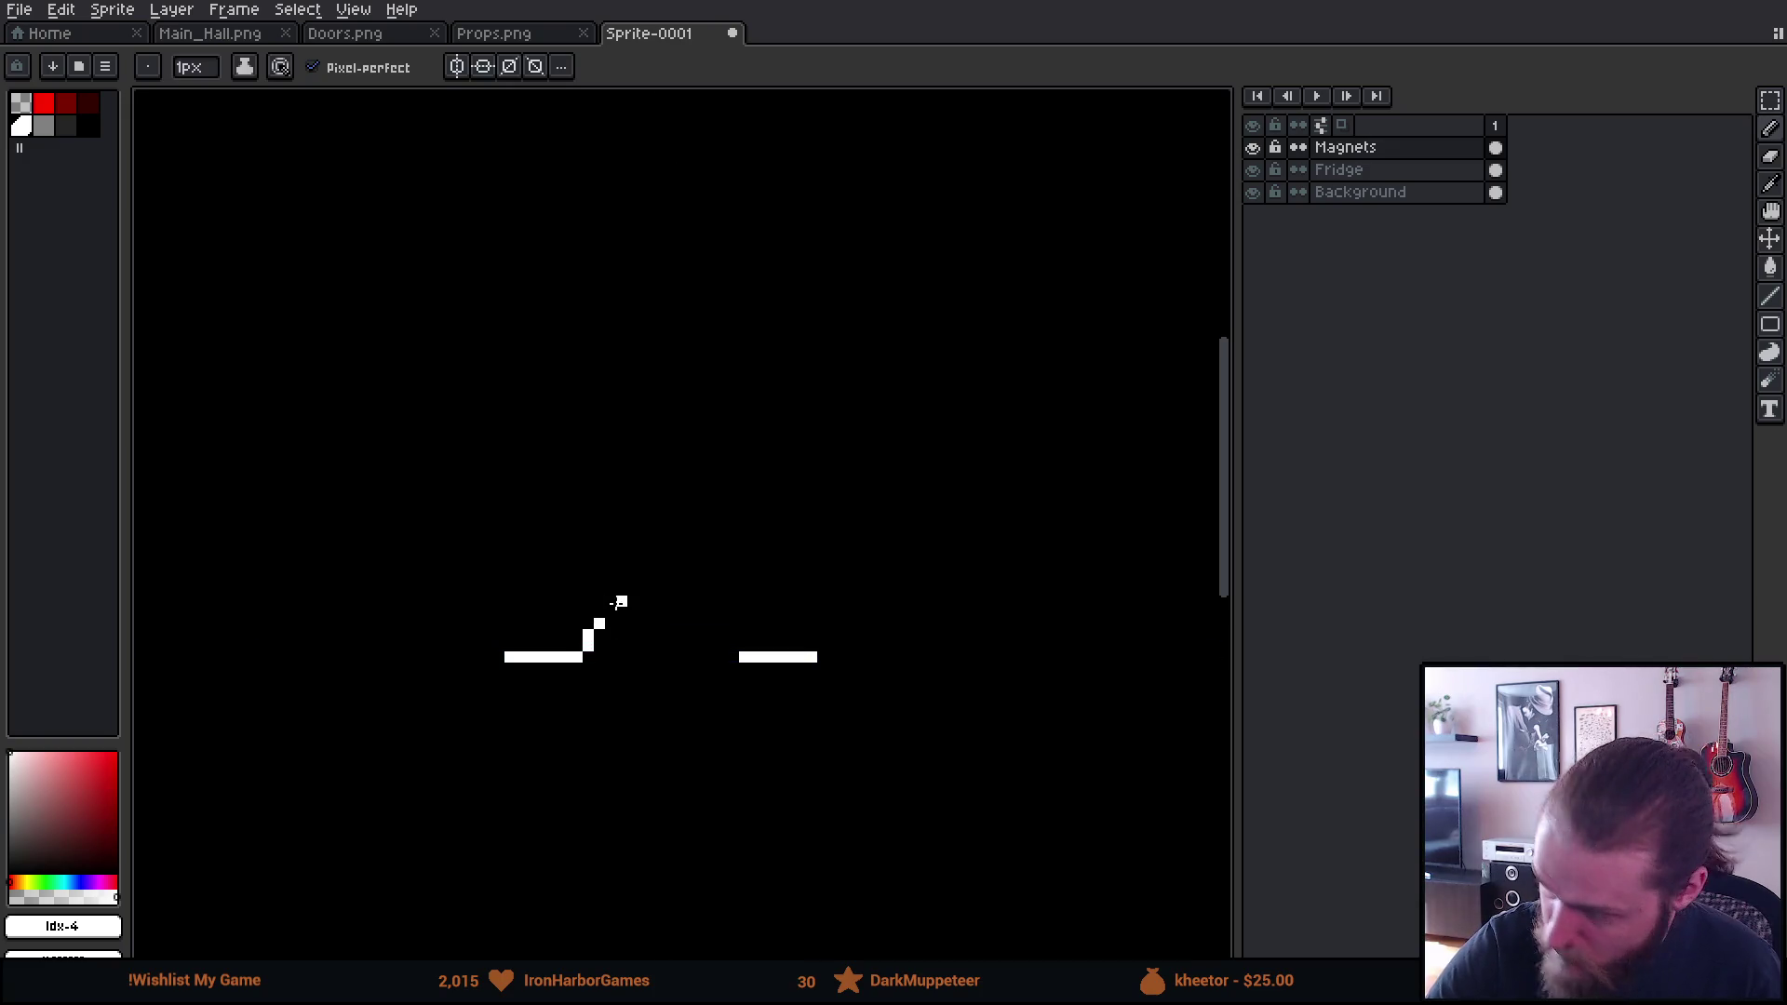
{"action": "left_click_drag", "start_coordinate": [600, 612], "coordinate": [611, 577]}
{"action": "key", "text": "ctrl+z"}
{"action": "key", "text": "ctrl+y"}
{"action": "key", "text": "ctrl+y"}
{"action": "key", "text": "ctrl+z"}
{"action": "key", "text": "ctrl+z"}
{"action": "key", "text": "ctrl+y"}
{"action": "key", "text": "ctrl+y"}
{"action": "key", "text": "ctrl+z"}
{"action": "key", "text": "ctrl+z"}
{"action": "left_click", "coordinate": [615, 590]}
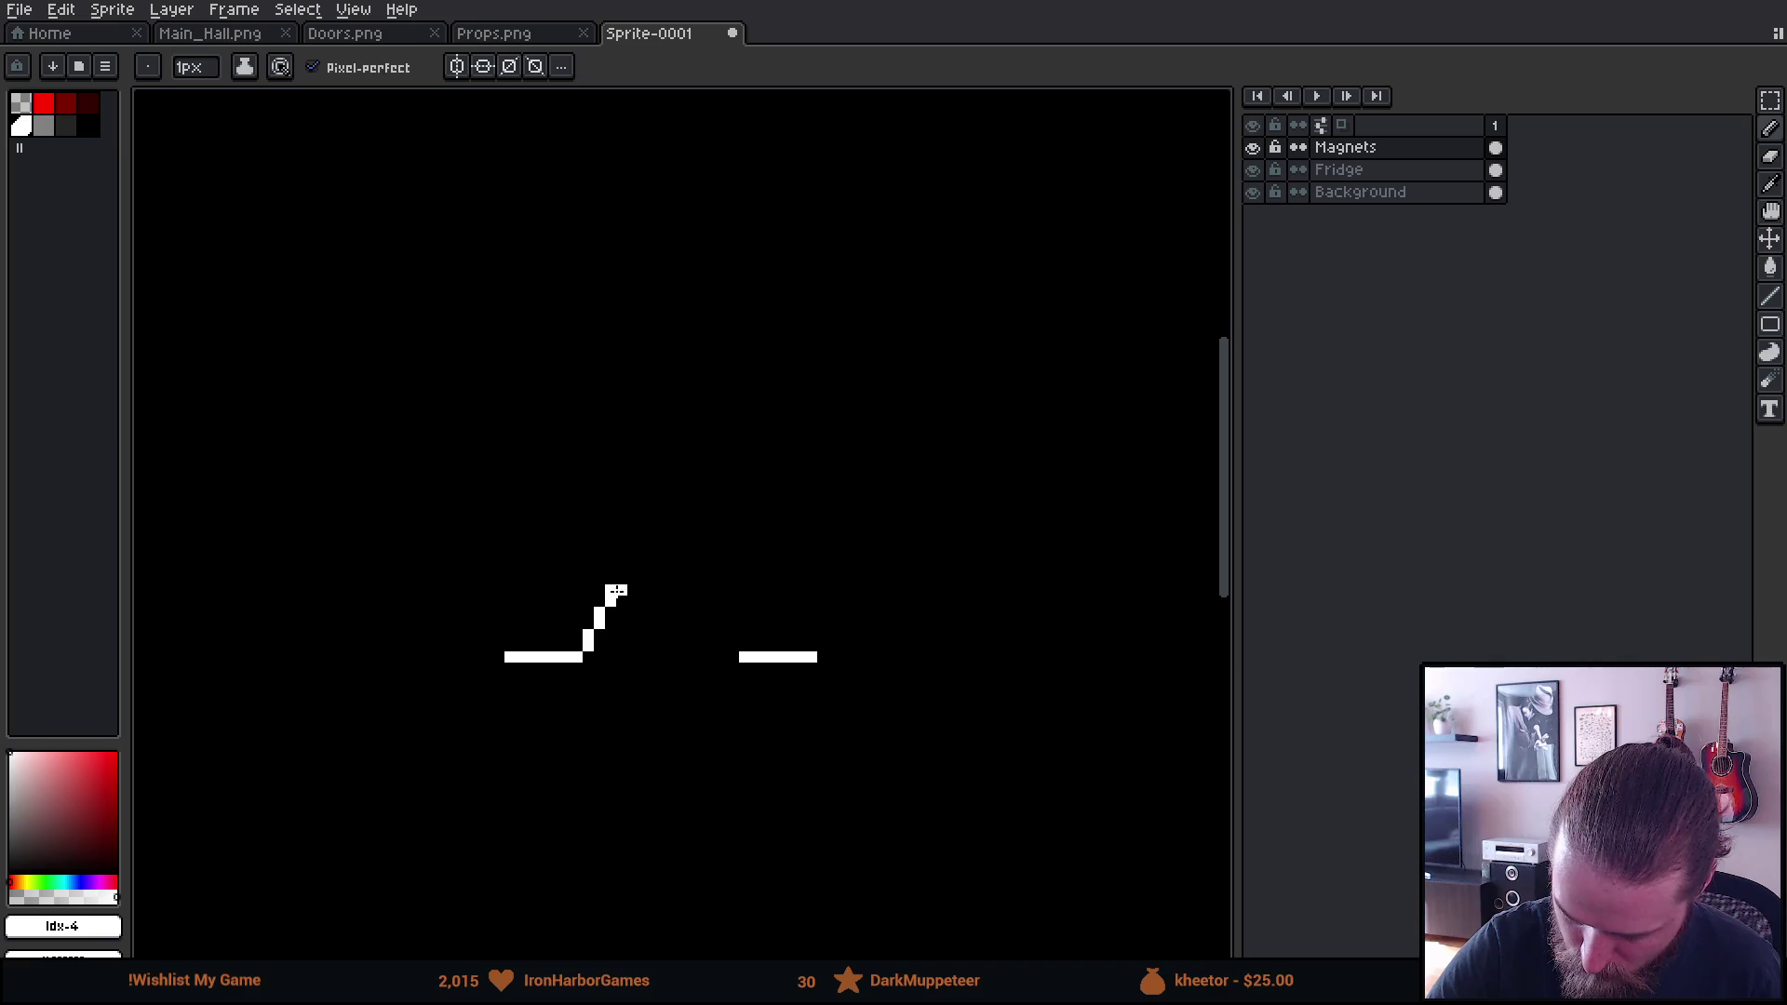
{"action": "left_click", "coordinate": [457, 66]}
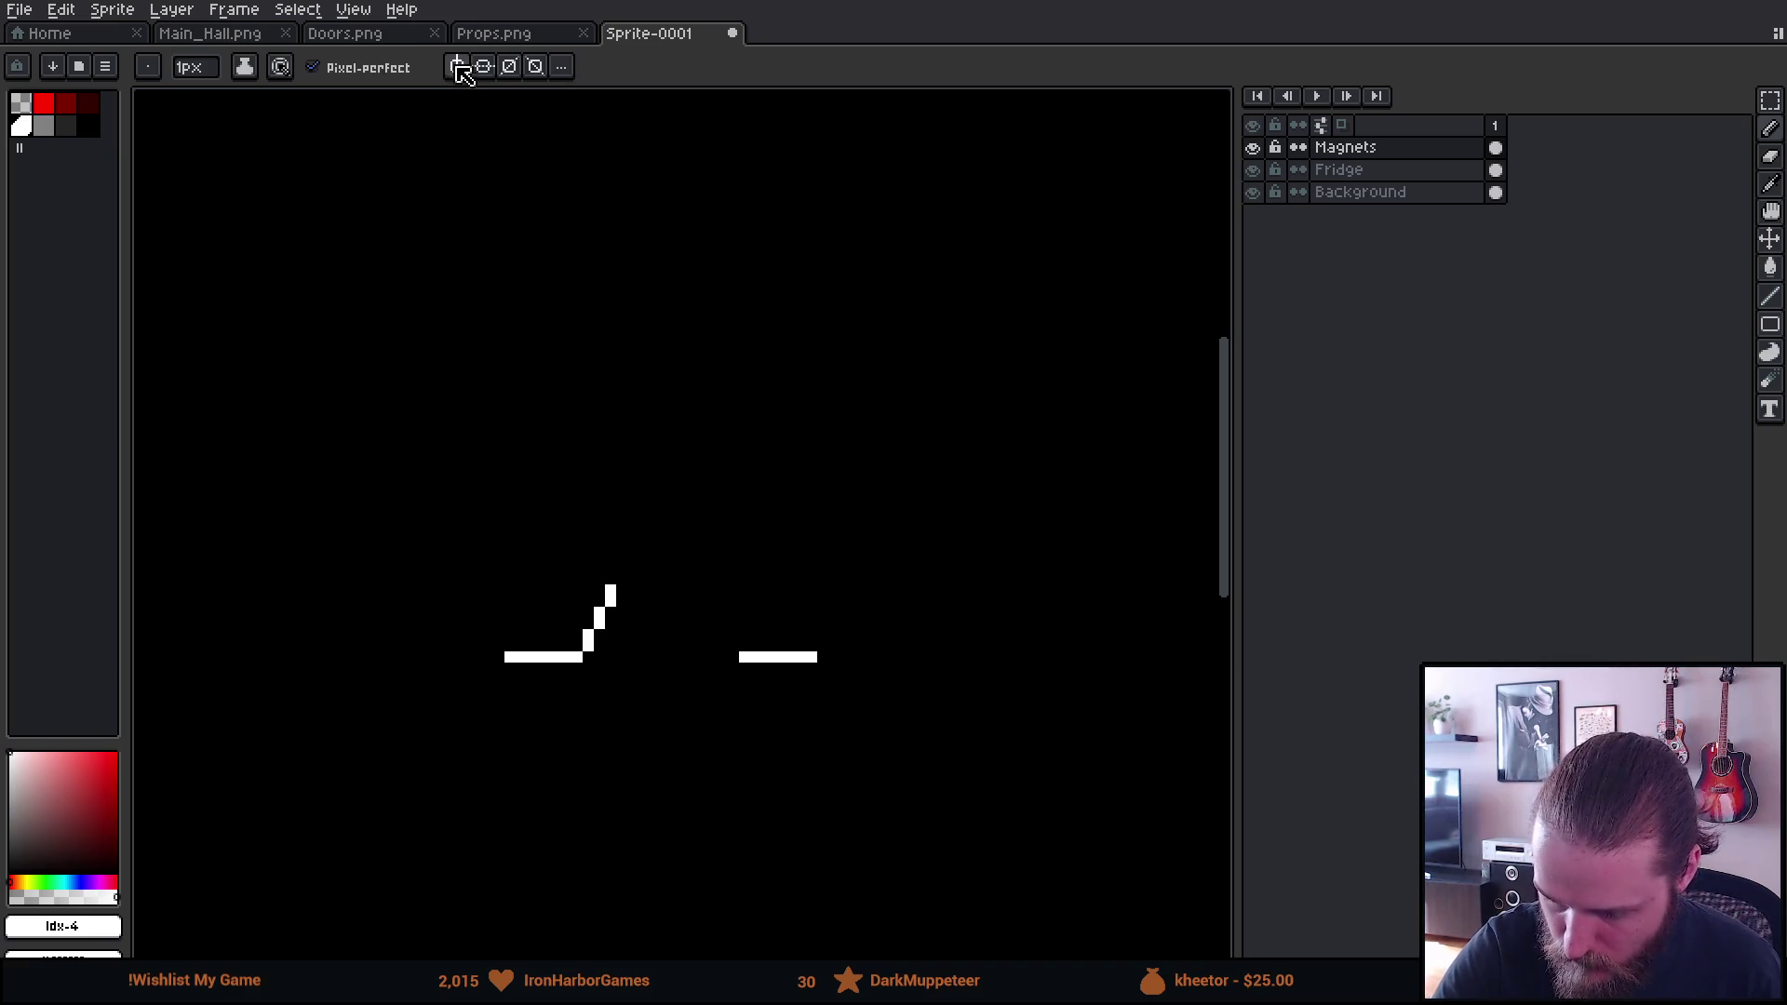
Bring the symmetry axis into view and shift it slightly right
{"action": "scroll", "coordinate": [814, 622], "scroll_direction": "down", "scroll_amount": 3}
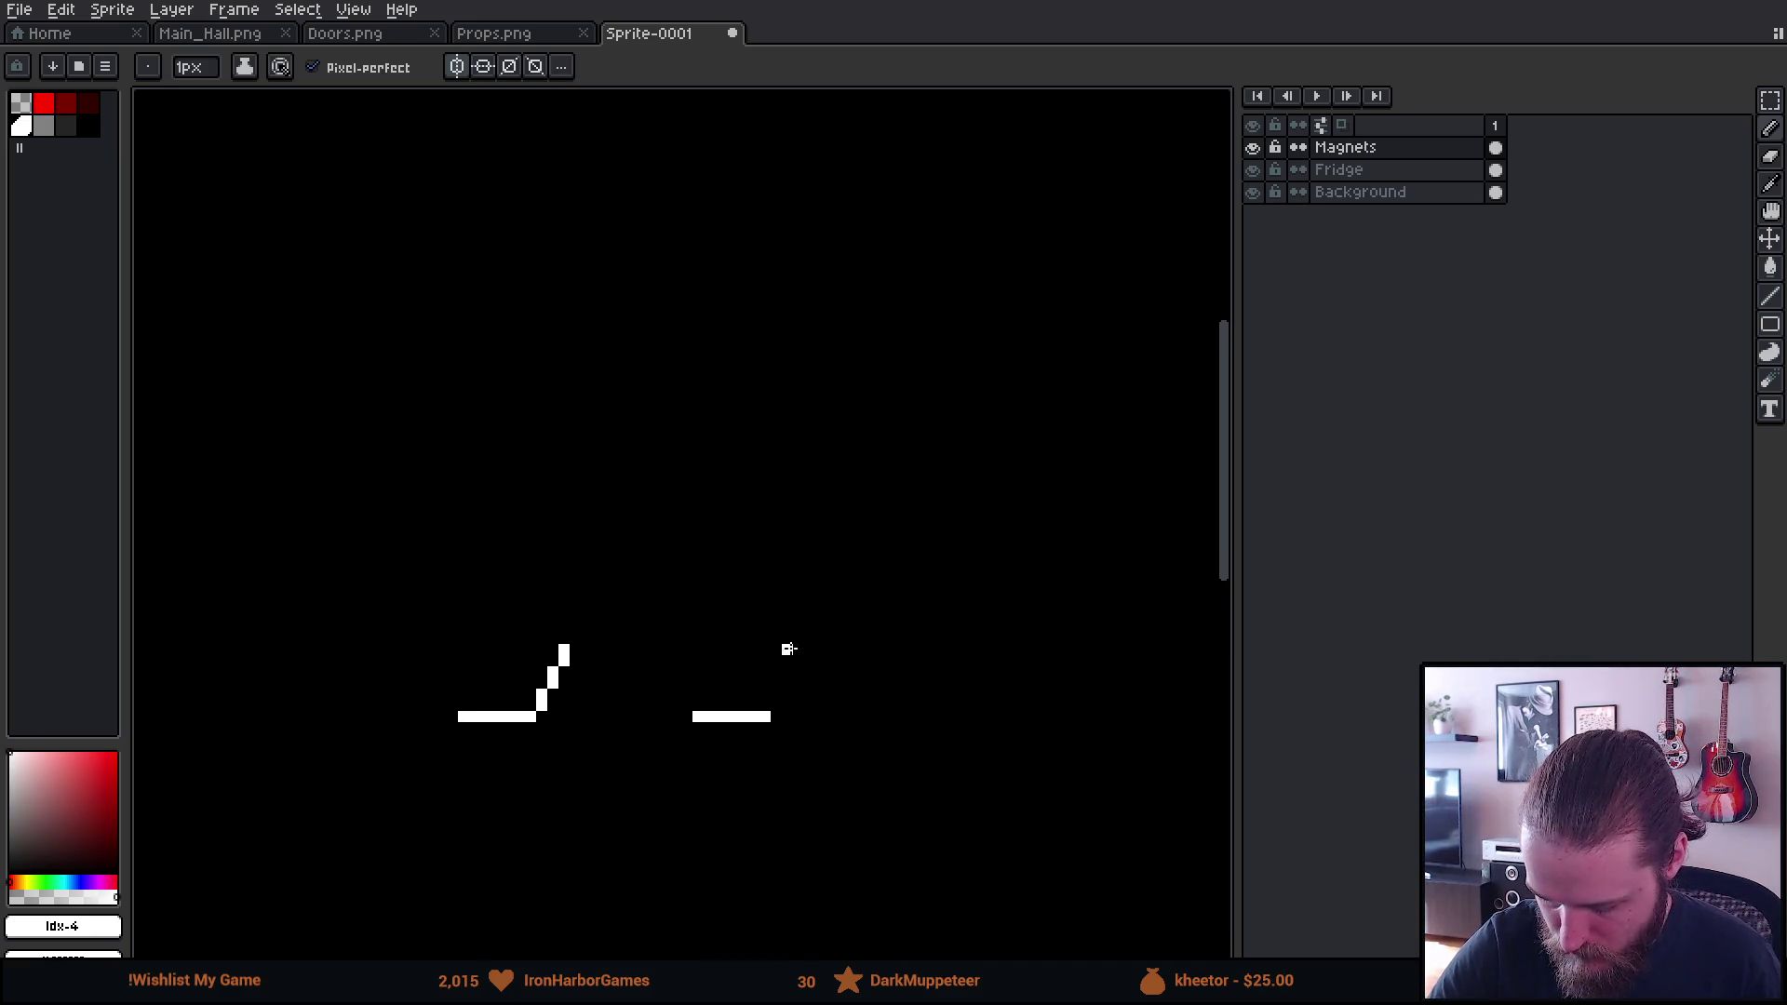
{"action": "scroll", "coordinate": [971, 676], "scroll_direction": "down", "scroll_amount": 2}
{"action": "left_click_drag", "start_coordinate": [1037, 726], "coordinate": [634, 686]}
{"action": "scroll", "coordinate": [849, 571], "scroll_direction": "up", "scroll_amount": 1}
{"action": "scroll", "coordinate": [848, 571], "scroll_direction": "up", "scroll_amount": 1}
{"action": "mouse_move", "coordinate": [819, 581]}
{"action": "left_mouse_down"}
{"action": "mouse_move", "coordinate": [706, 670]}
{"action": "mouse_move", "coordinate": [690, 630]}
{"action": "left_mouse_up"}
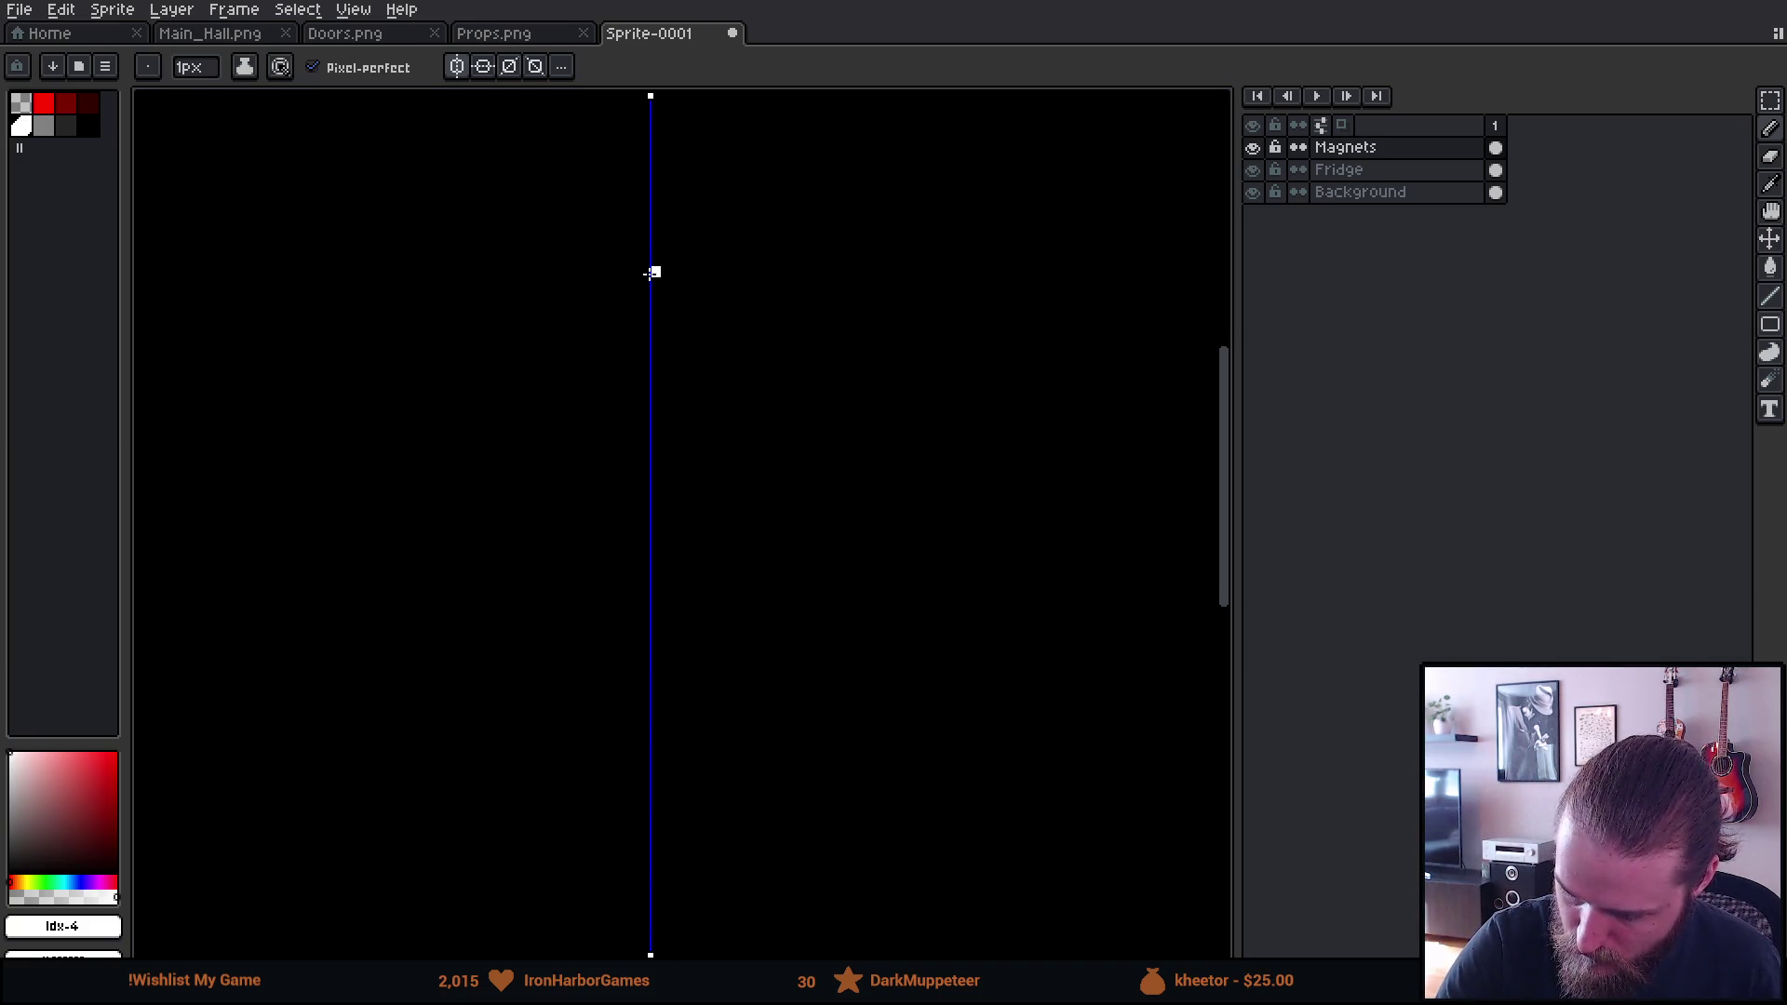
{"action": "left_click_drag", "start_coordinate": [652, 93], "coordinate": [657, 93]}
Draw the mirrored spire, ledge and pod with a bottom line
{"action": "left_click_drag", "start_coordinate": [657, 348], "coordinate": [657, 363]}
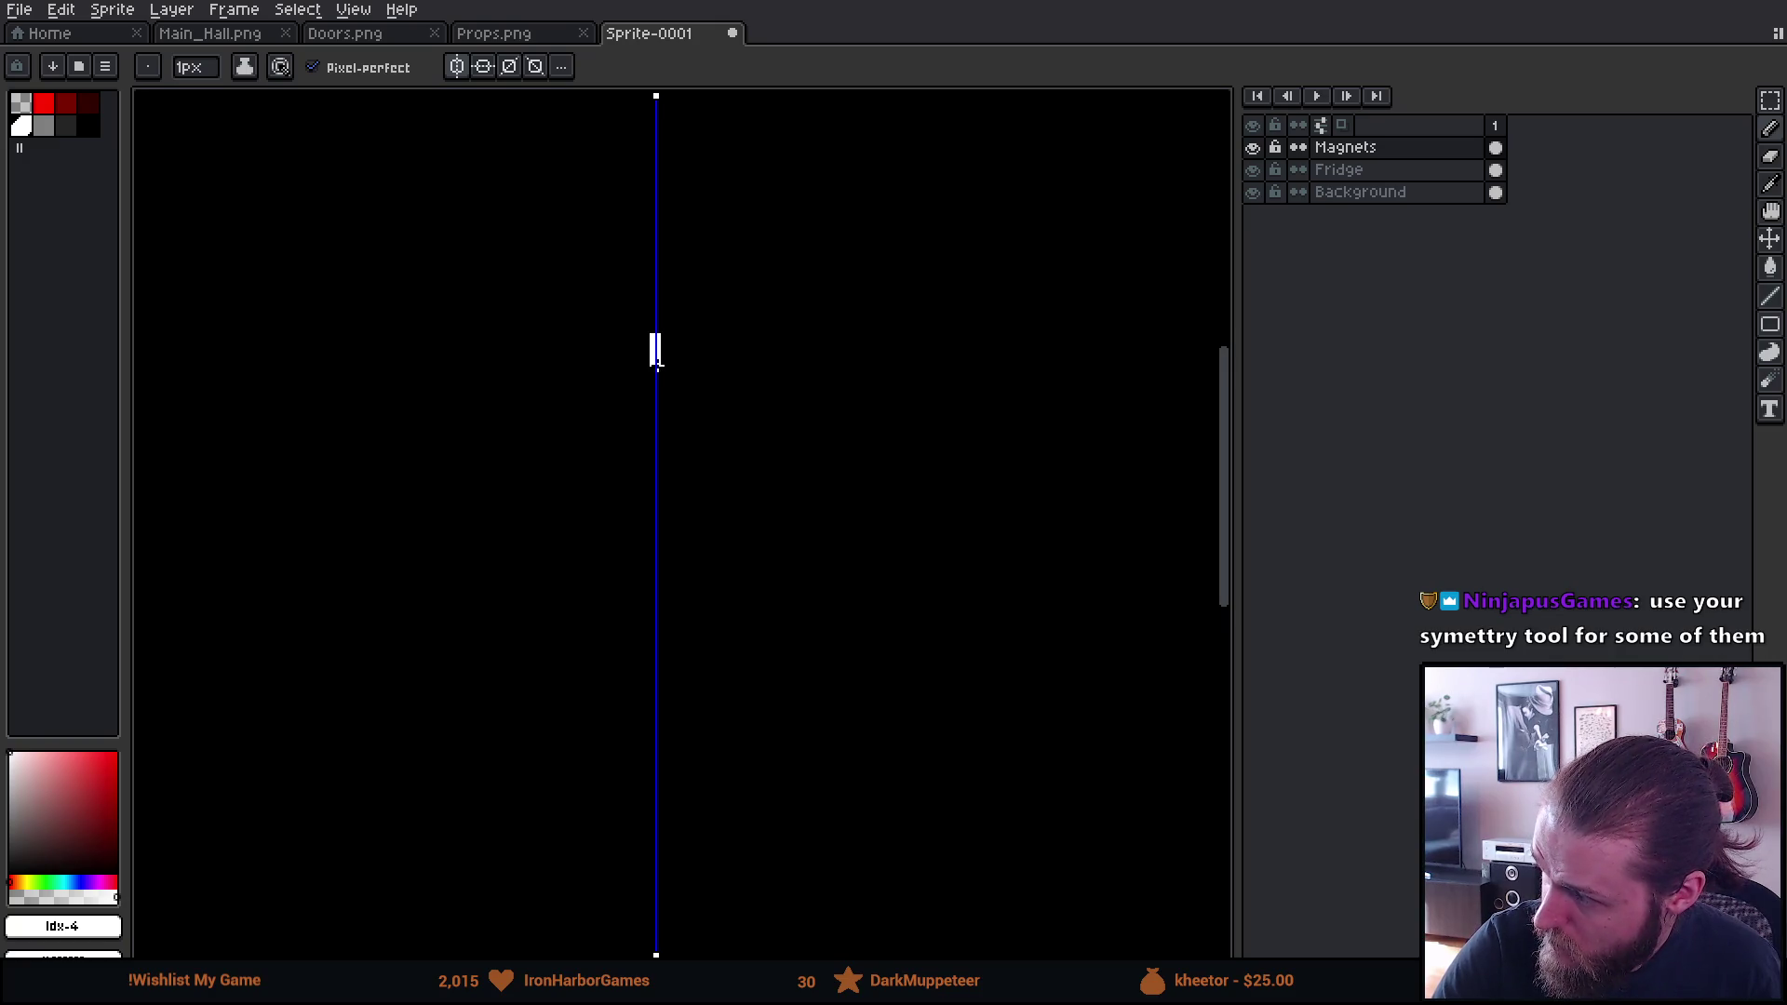
{"action": "mouse_move", "coordinate": [658, 372]}
{"action": "left_mouse_down"}
{"action": "mouse_move", "coordinate": [642, 382]}
{"action": "mouse_move", "coordinate": [659, 381]}
{"action": "left_mouse_up"}
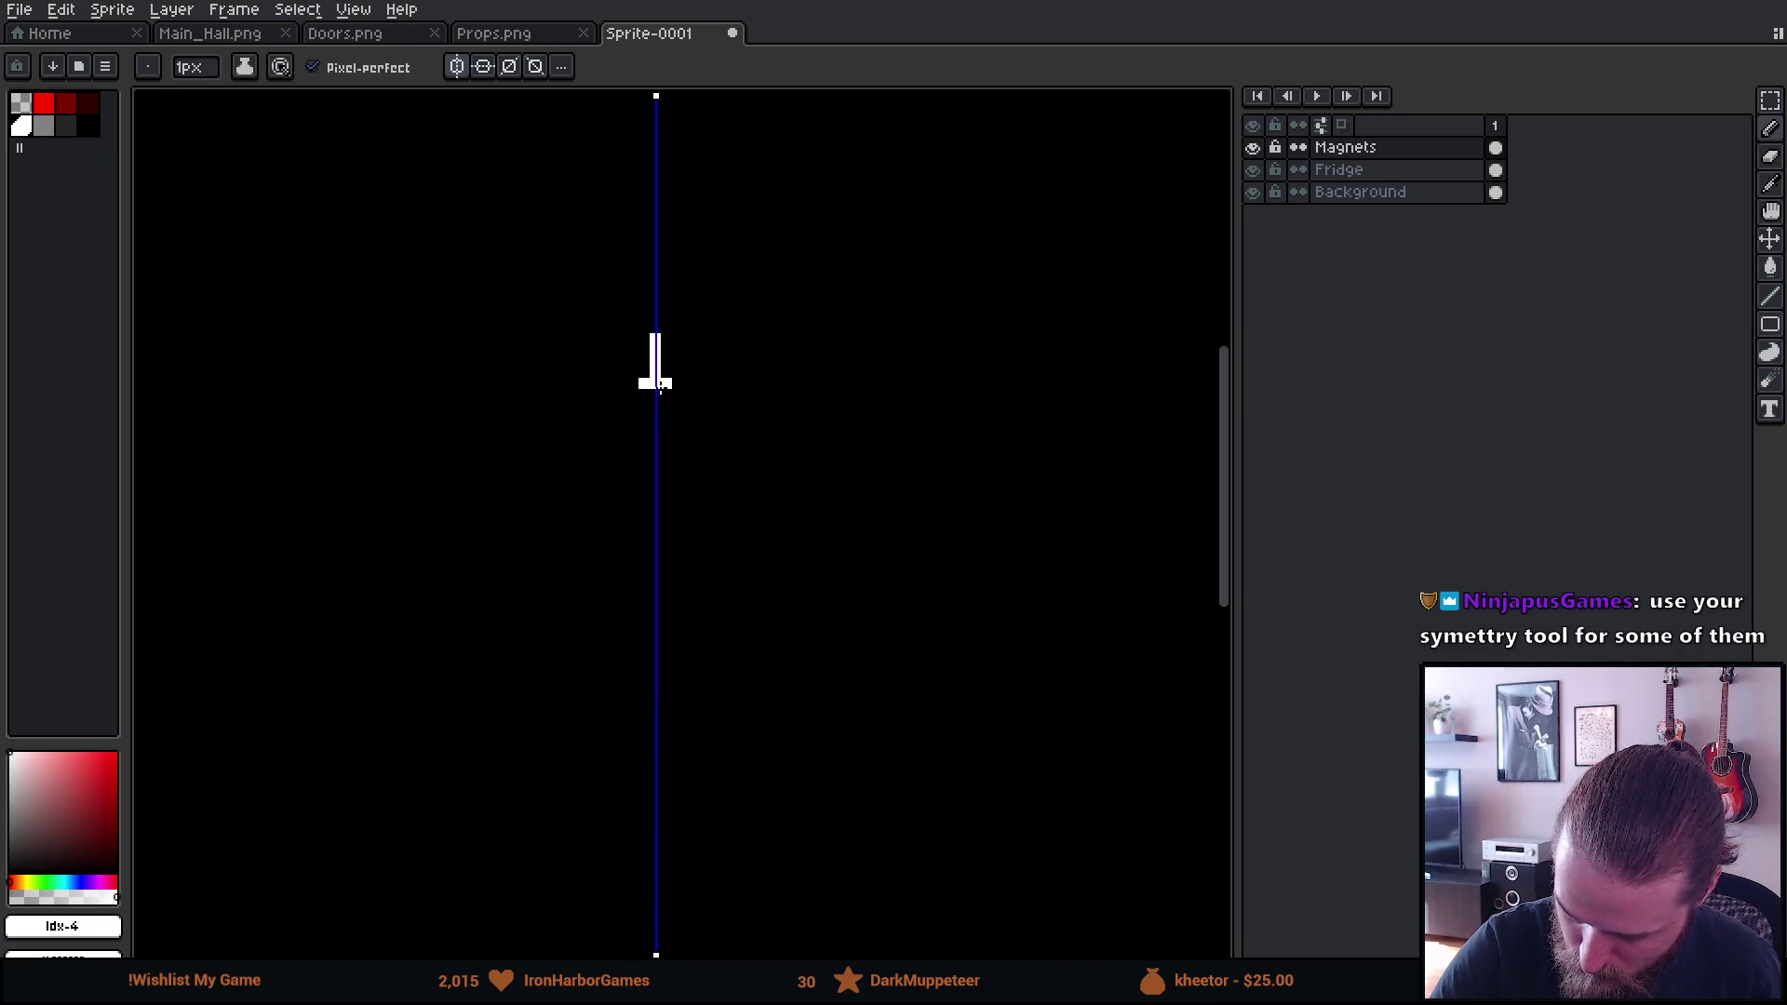
{"action": "left_click_drag", "start_coordinate": [633, 395], "coordinate": [633, 405]}
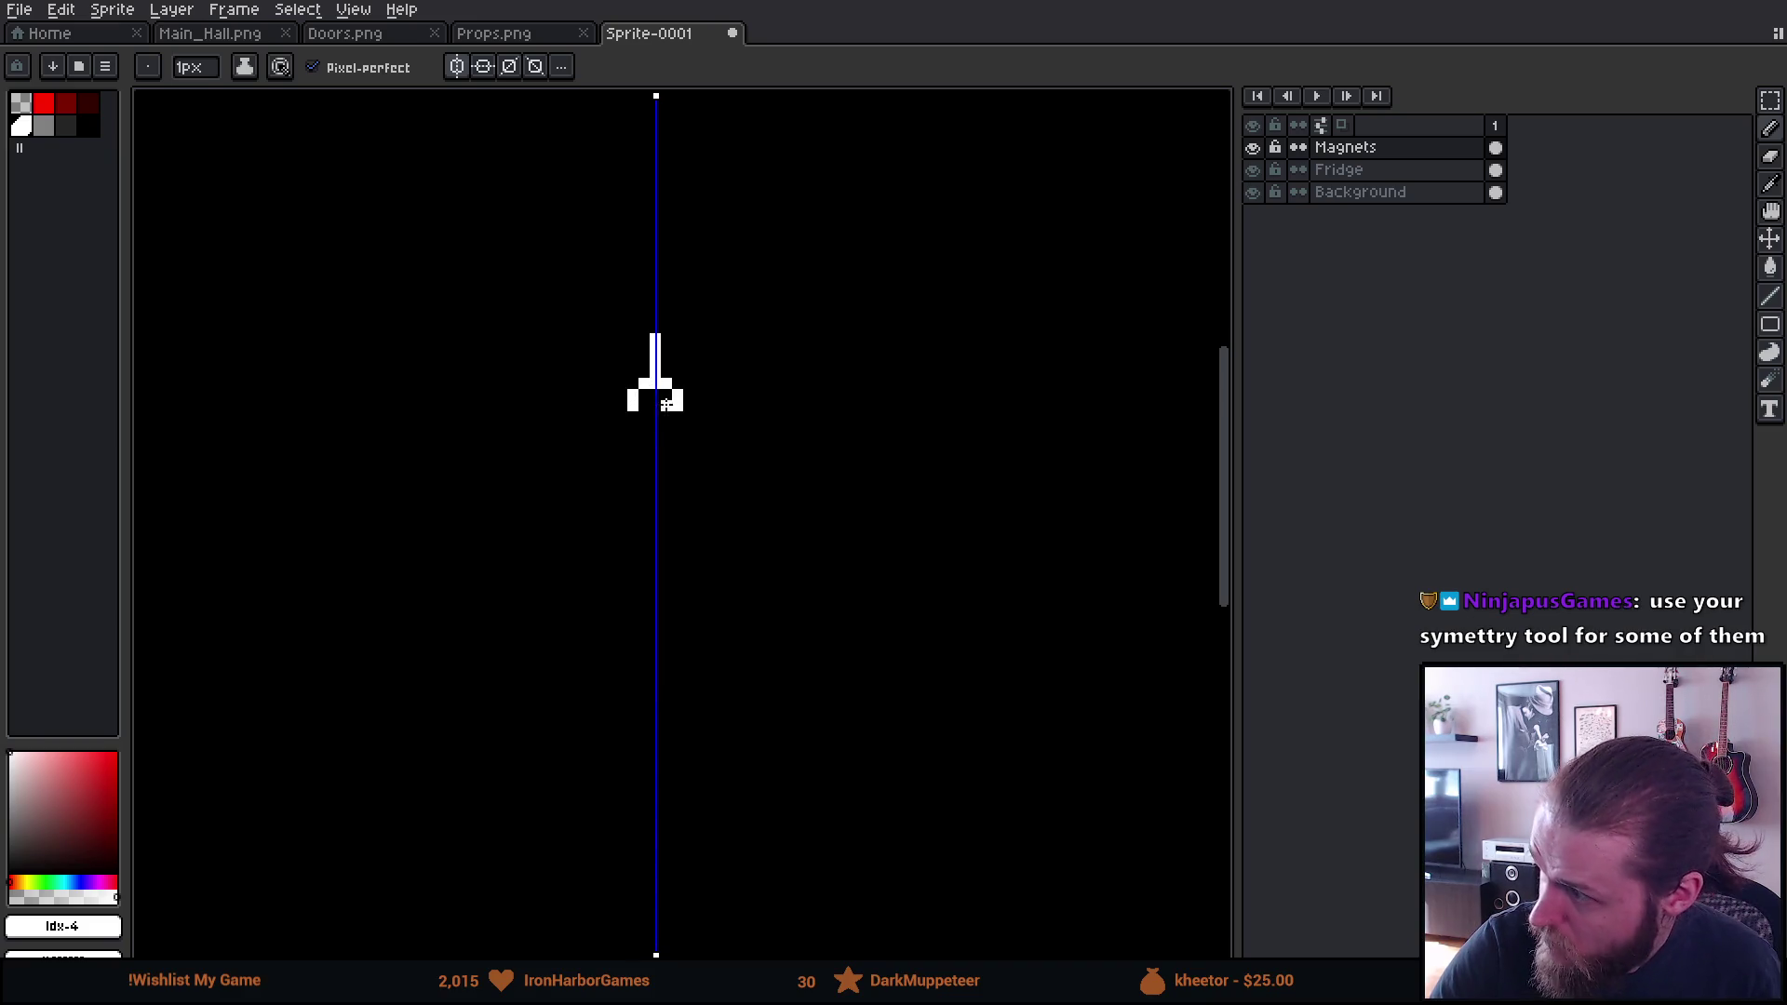
{"action": "left_click", "coordinate": [633, 419]}
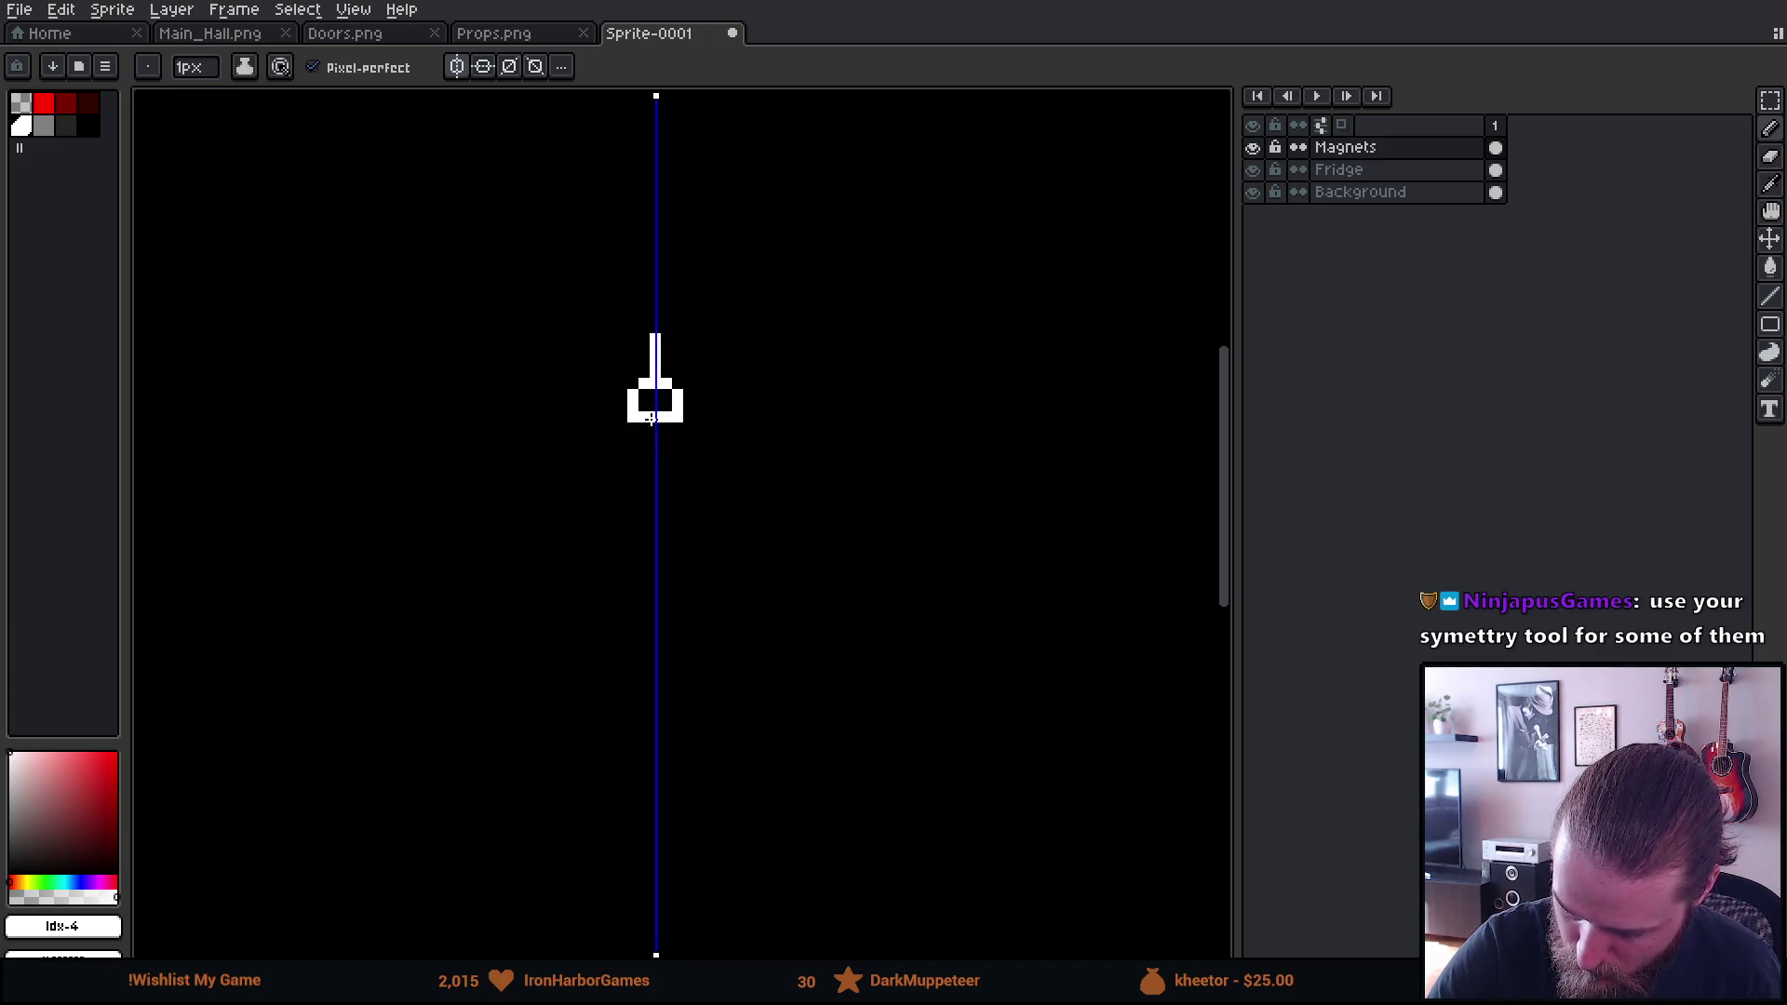
{"action": "left_click_drag", "start_coordinate": [622, 417], "coordinate": [622, 439]}
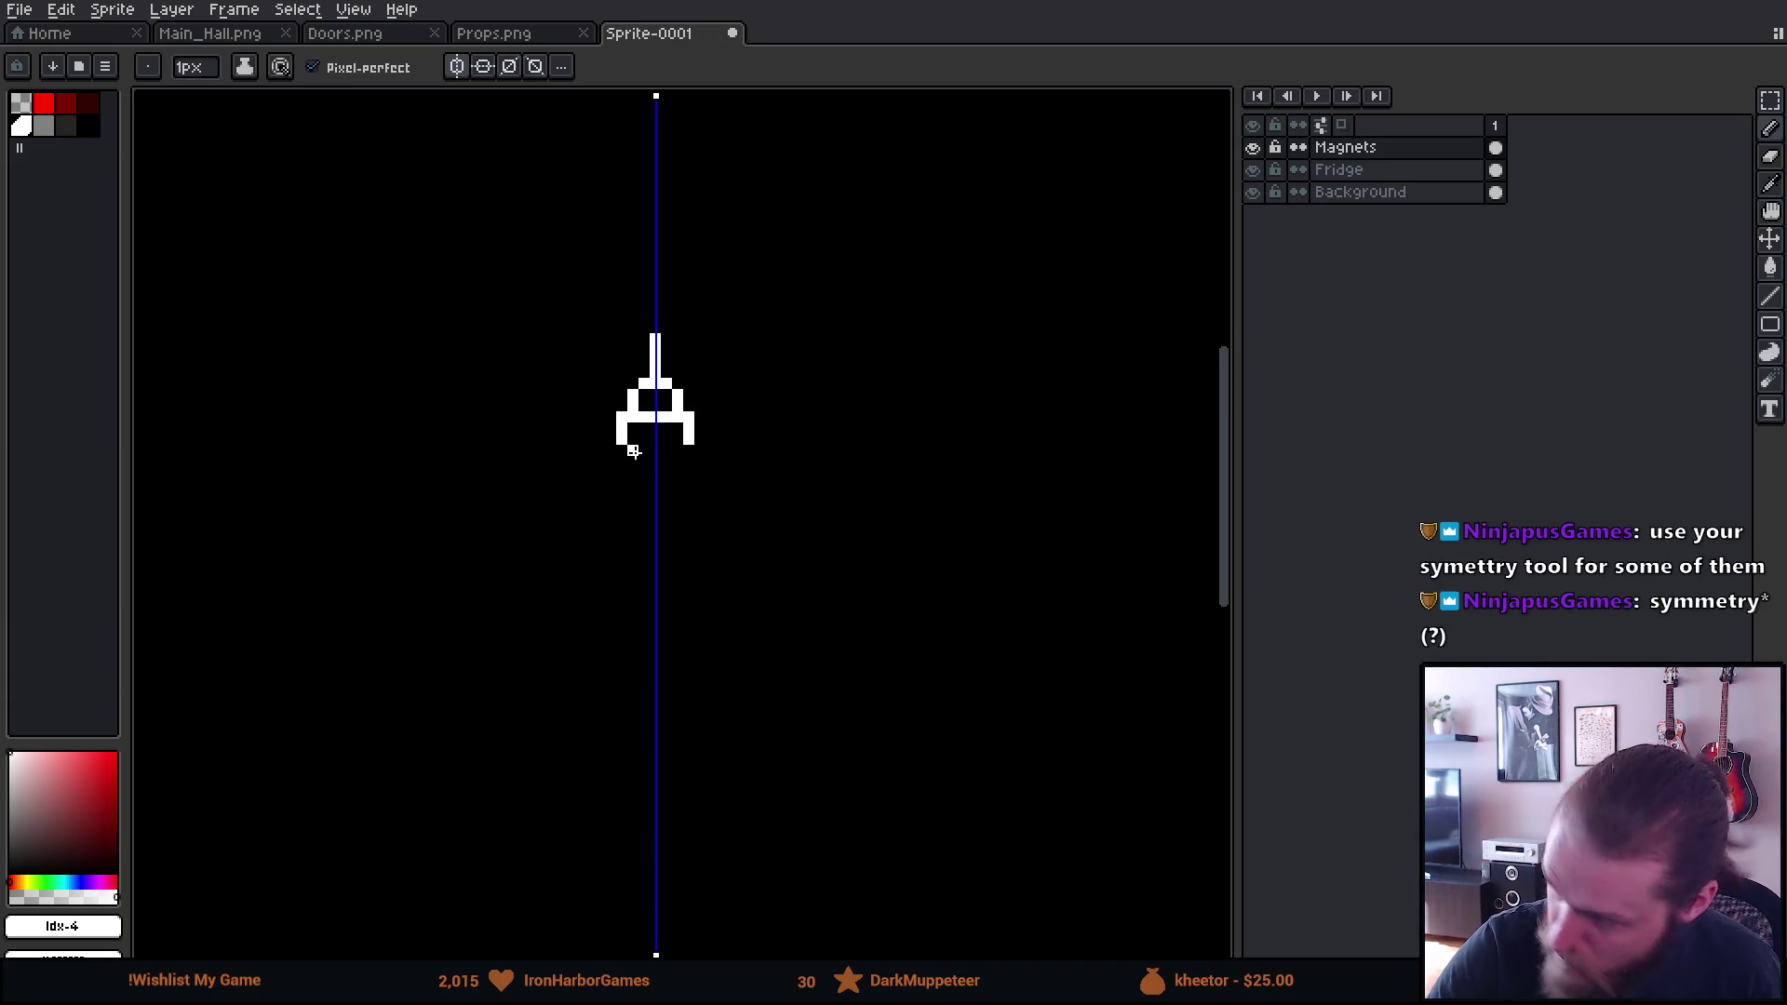
{"action": "left_click_drag", "start_coordinate": [638, 451], "coordinate": [684, 451]}
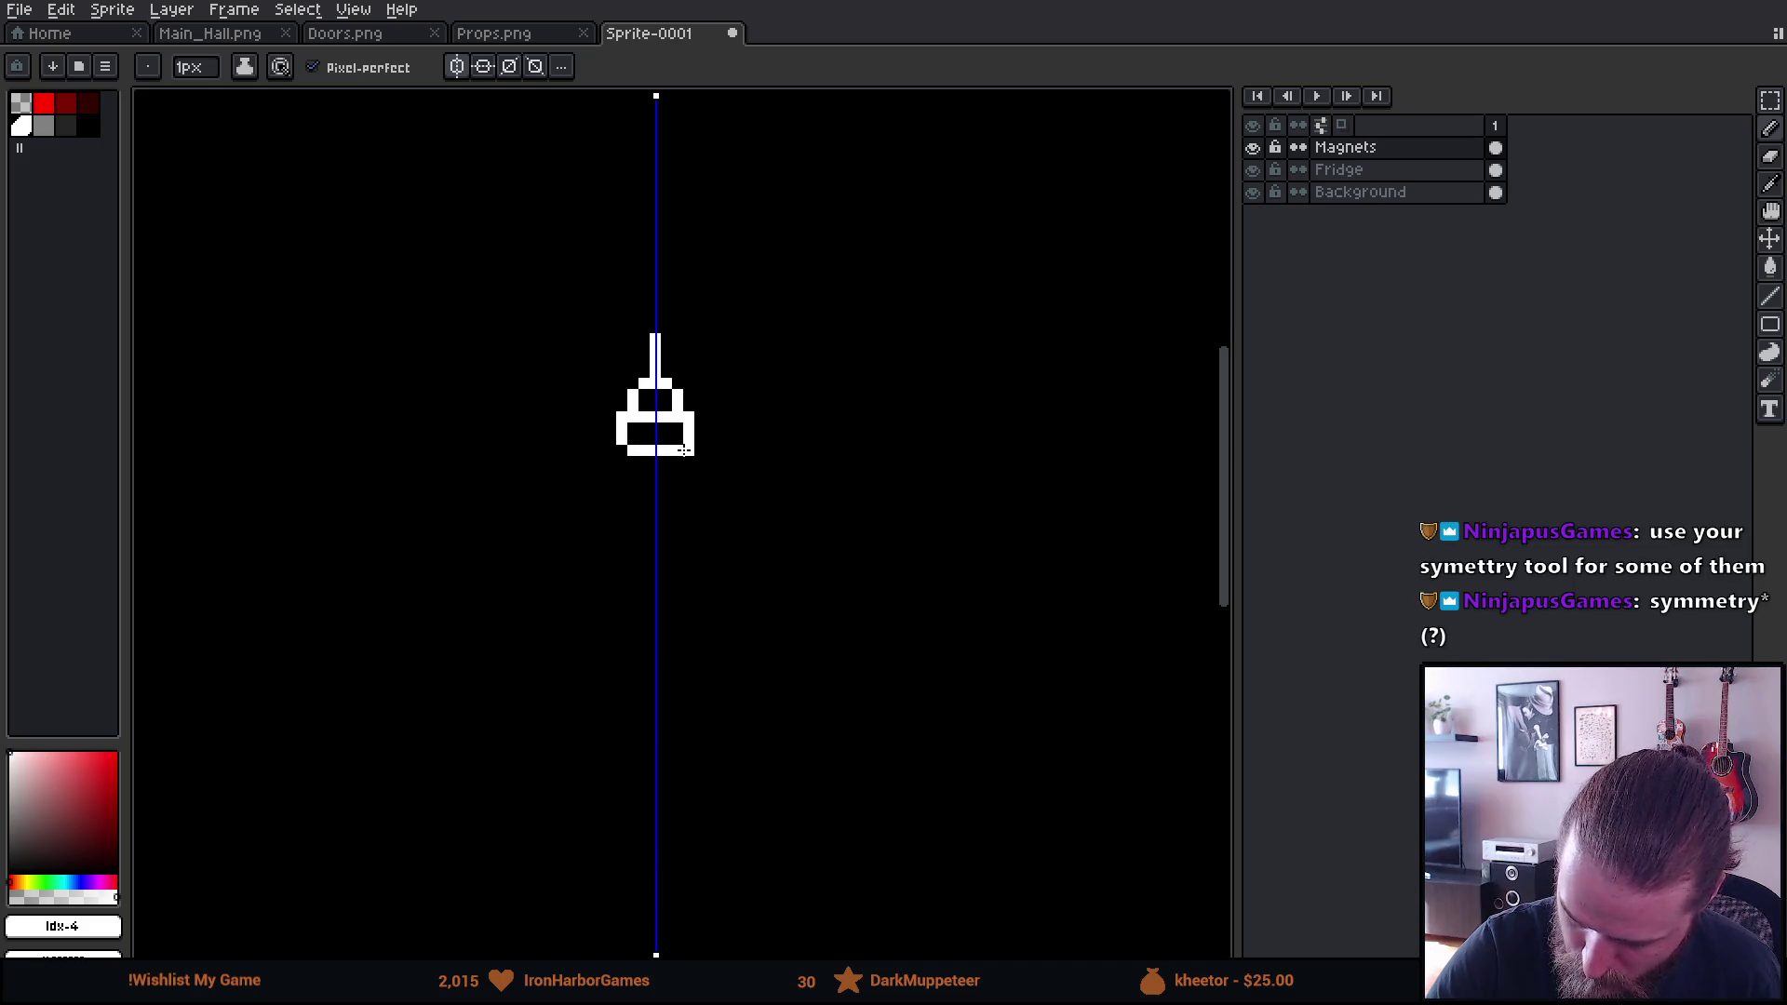
Draw mirrored shaft lines below the pod, undoing the overlong part
{"action": "mouse_move", "coordinate": [800, 598]}
{"action": "left_mouse_down"}
{"action": "mouse_move", "coordinate": [832, 459]}
{"action": "mouse_move", "coordinate": [863, 491]}
{"action": "left_mouse_up"}
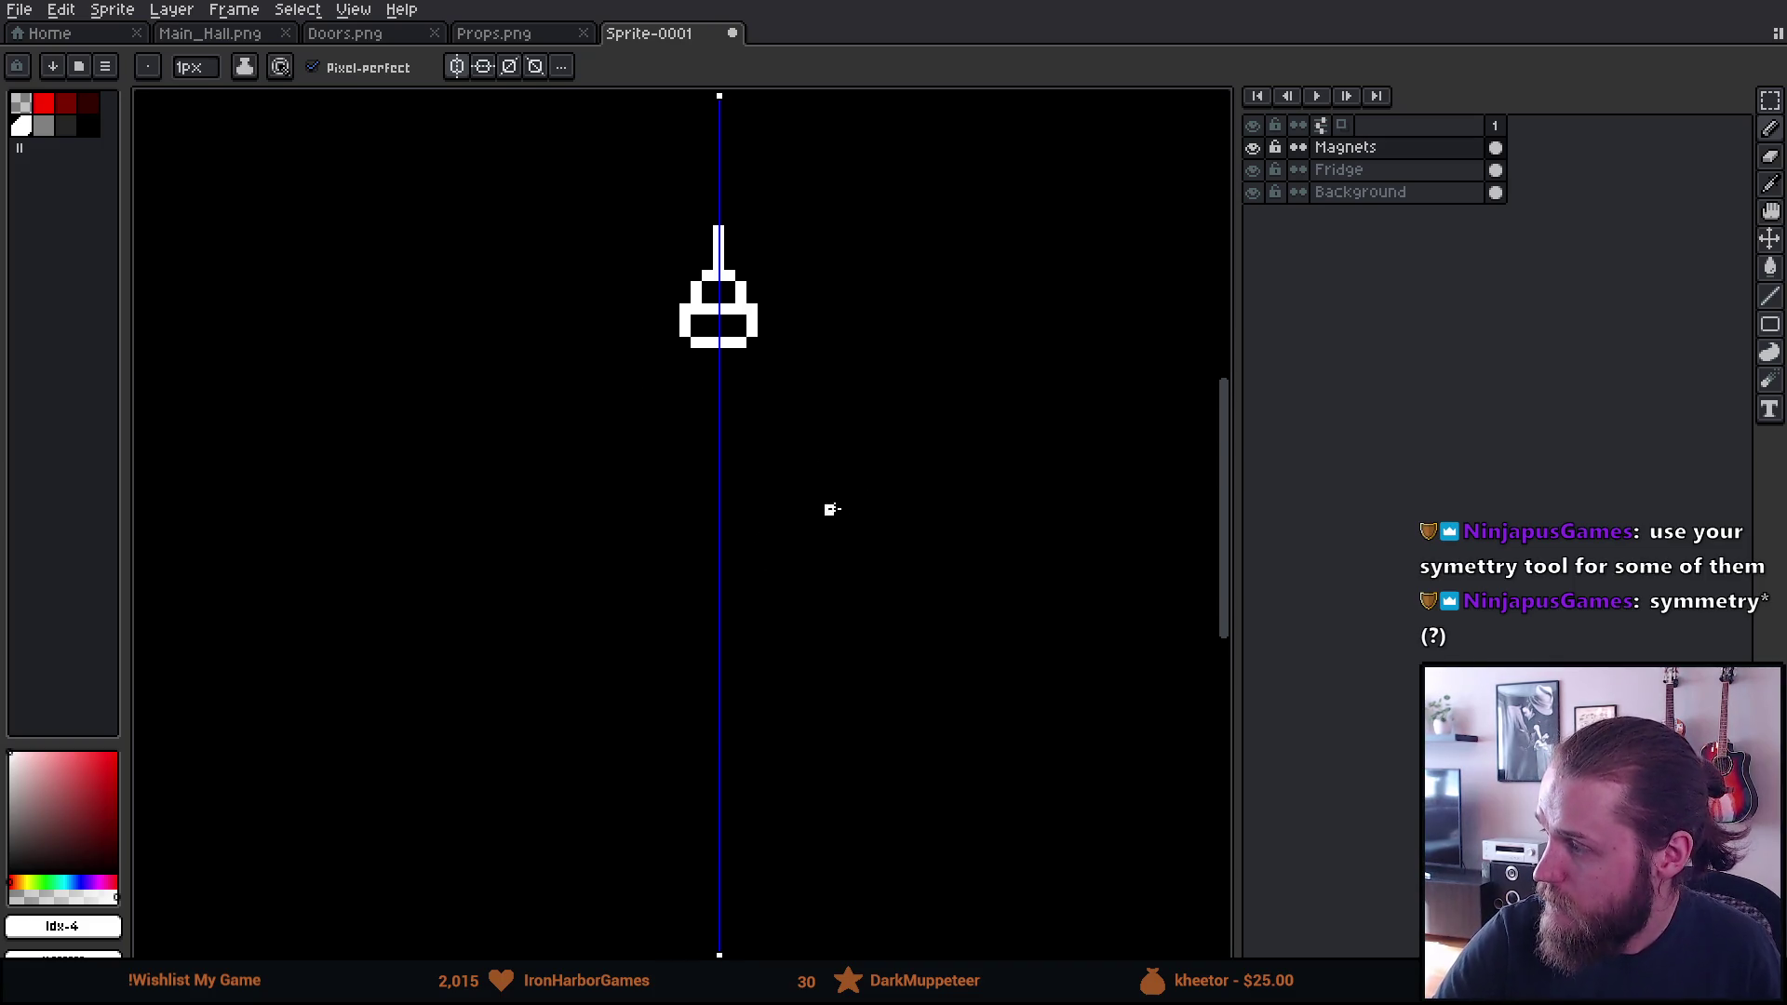
{"action": "left_click_drag", "start_coordinate": [794, 539], "coordinate": [806, 519]}
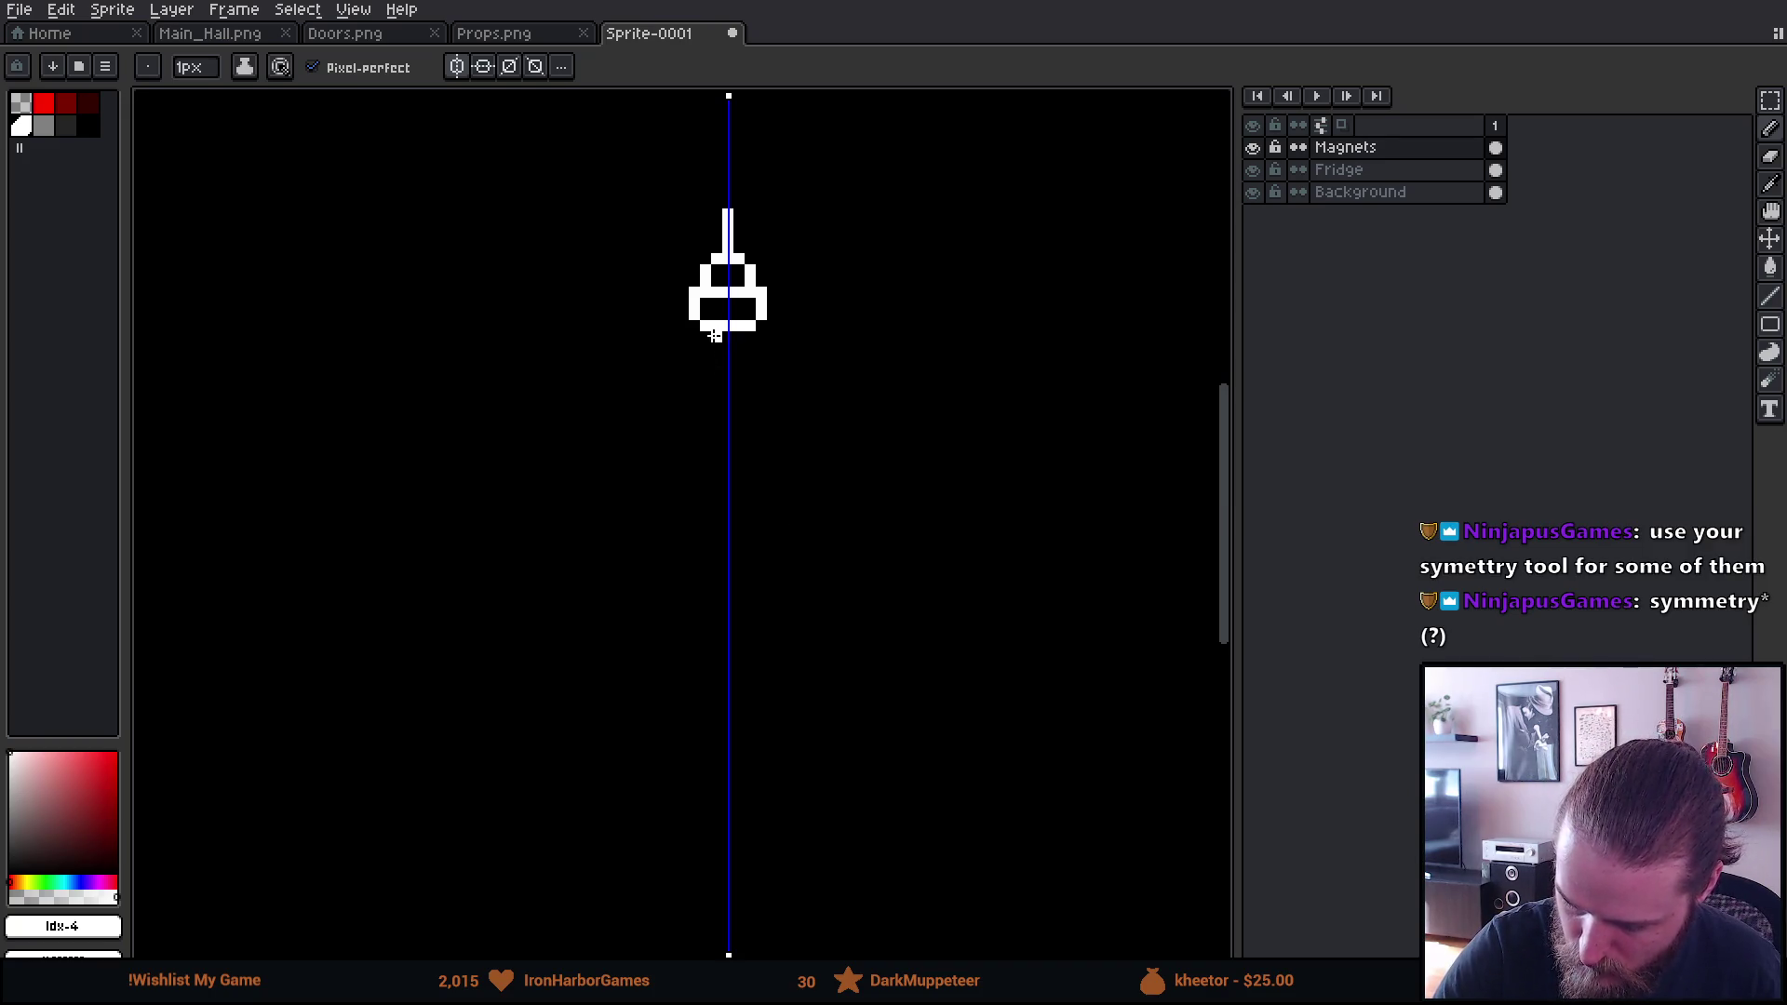
{"action": "left_click_drag", "start_coordinate": [716, 342], "coordinate": [716, 352]}
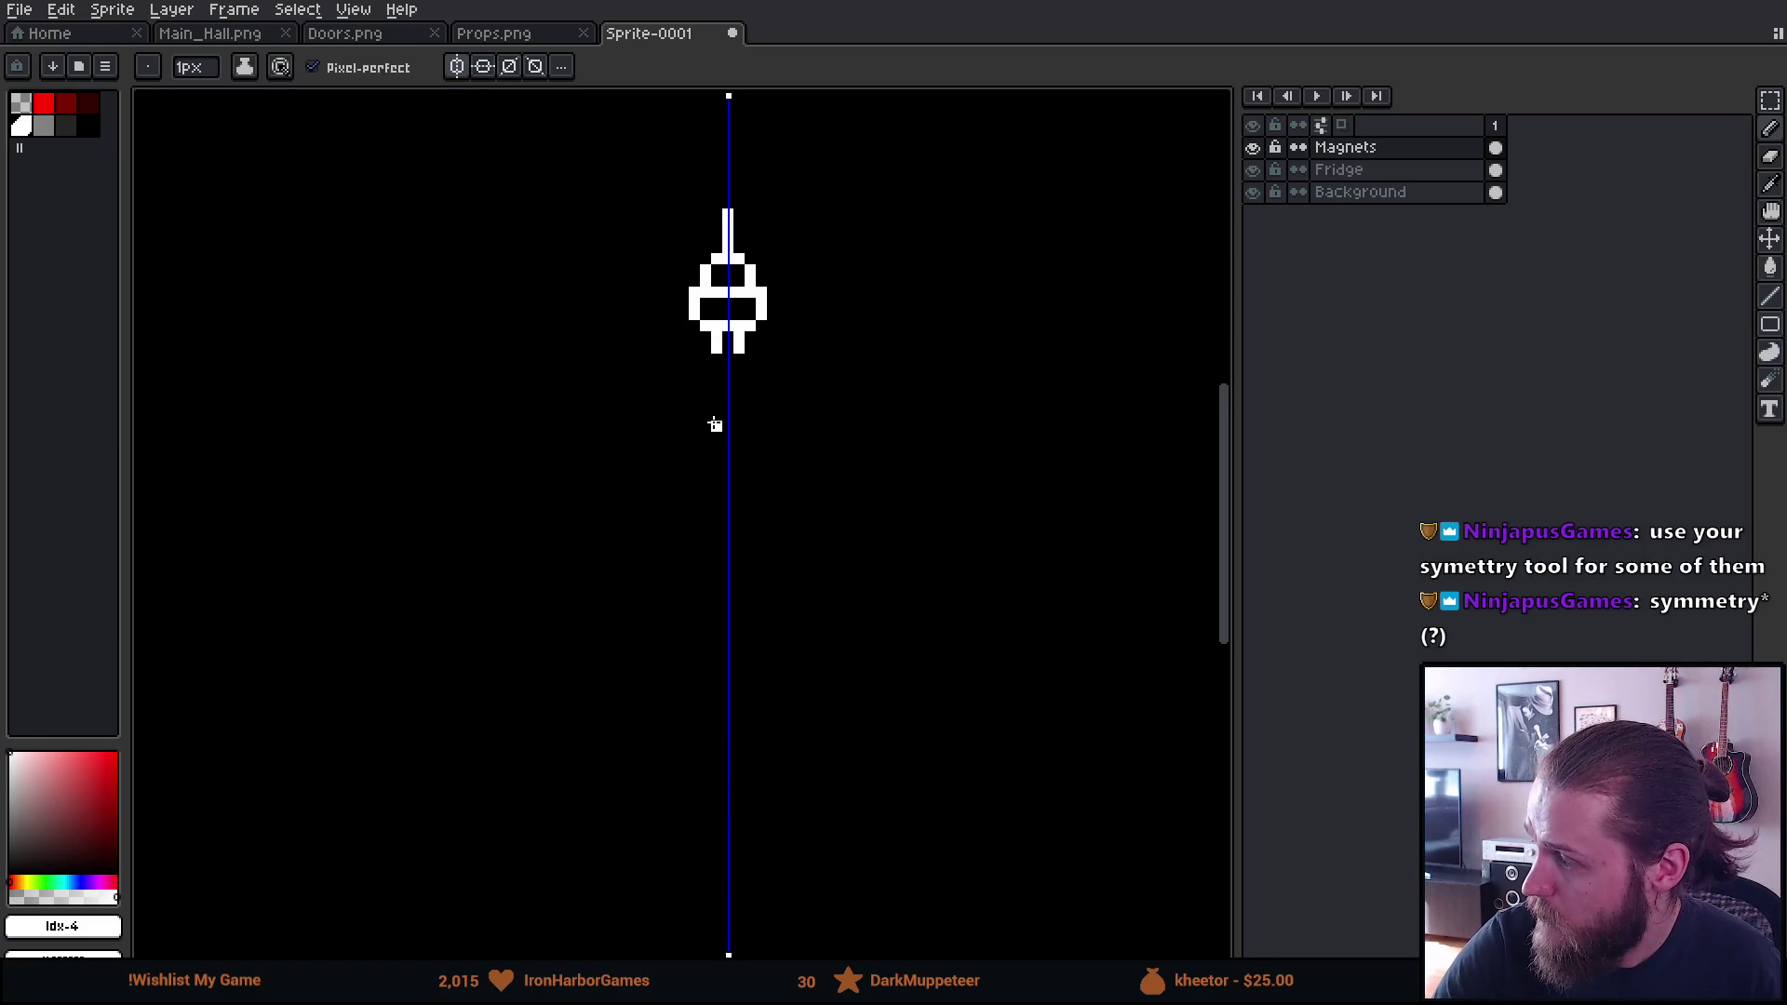
{"action": "left_click", "coordinate": [716, 359]}
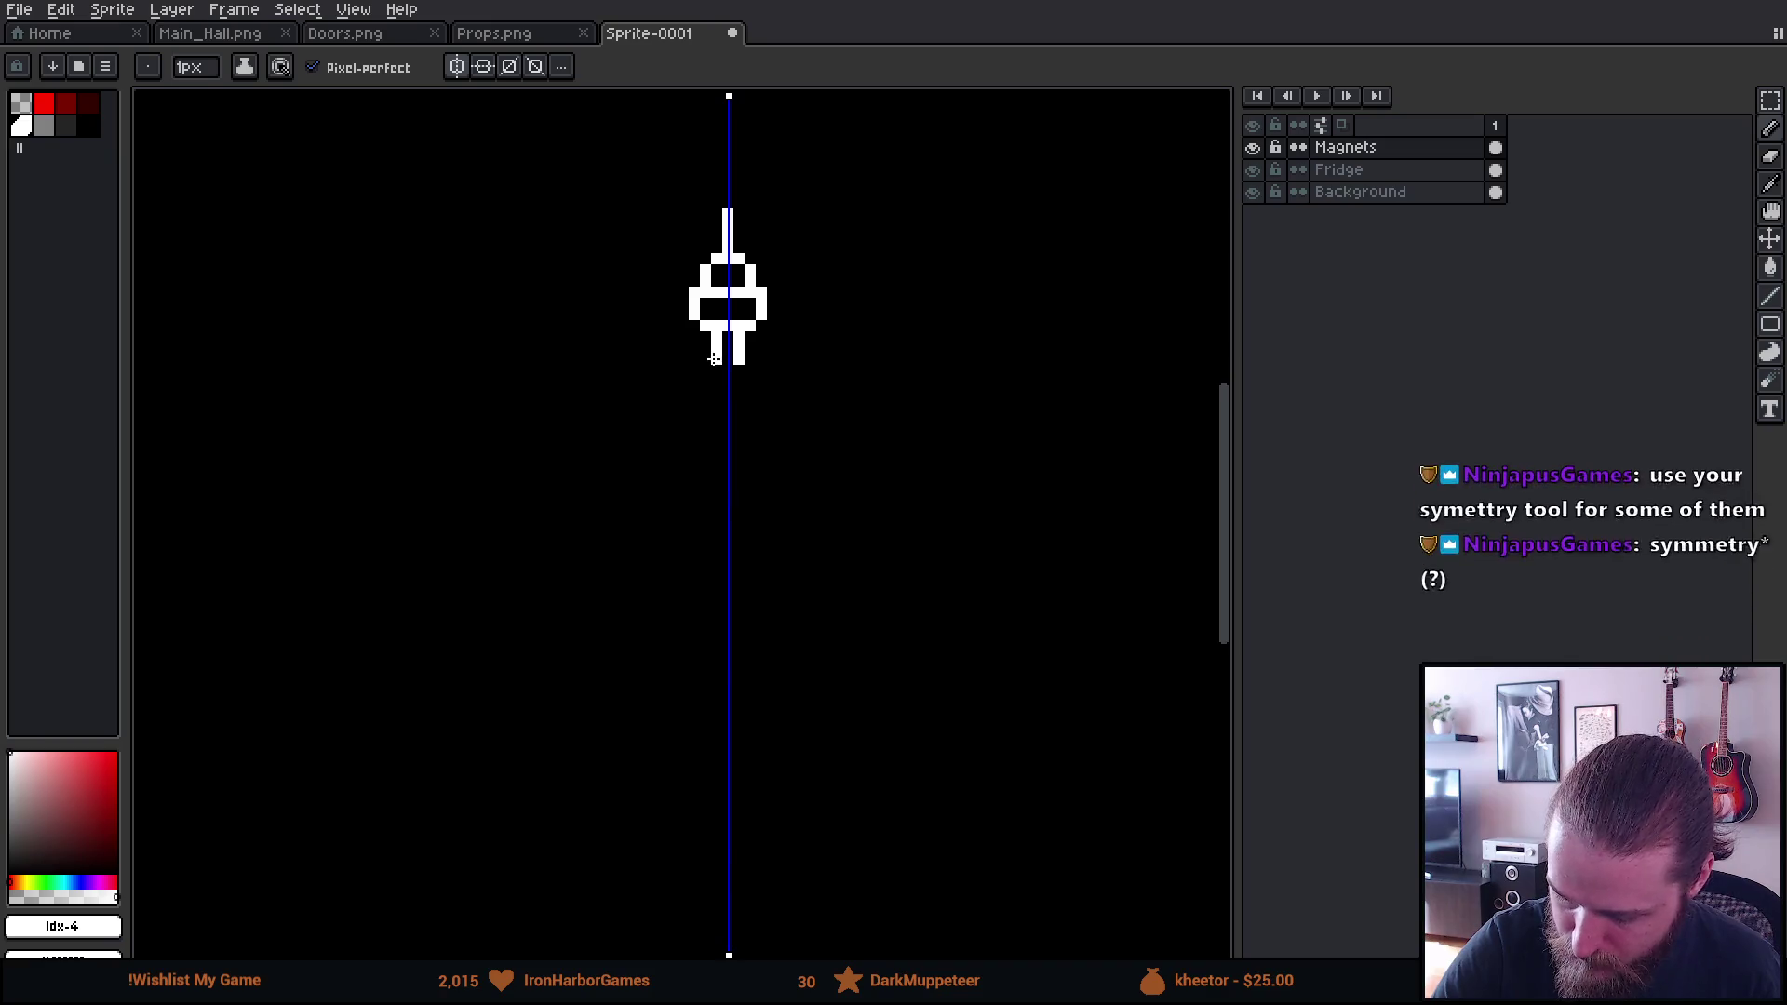
{"action": "mouse_move", "coordinate": [705, 371]}
{"action": "left_mouse_down"}
{"action": "mouse_move", "coordinate": [705, 425]}
{"action": "mouse_move", "coordinate": [724, 430]}
{"action": "left_mouse_up"}
{"action": "key", "text": "ctrl+z"}
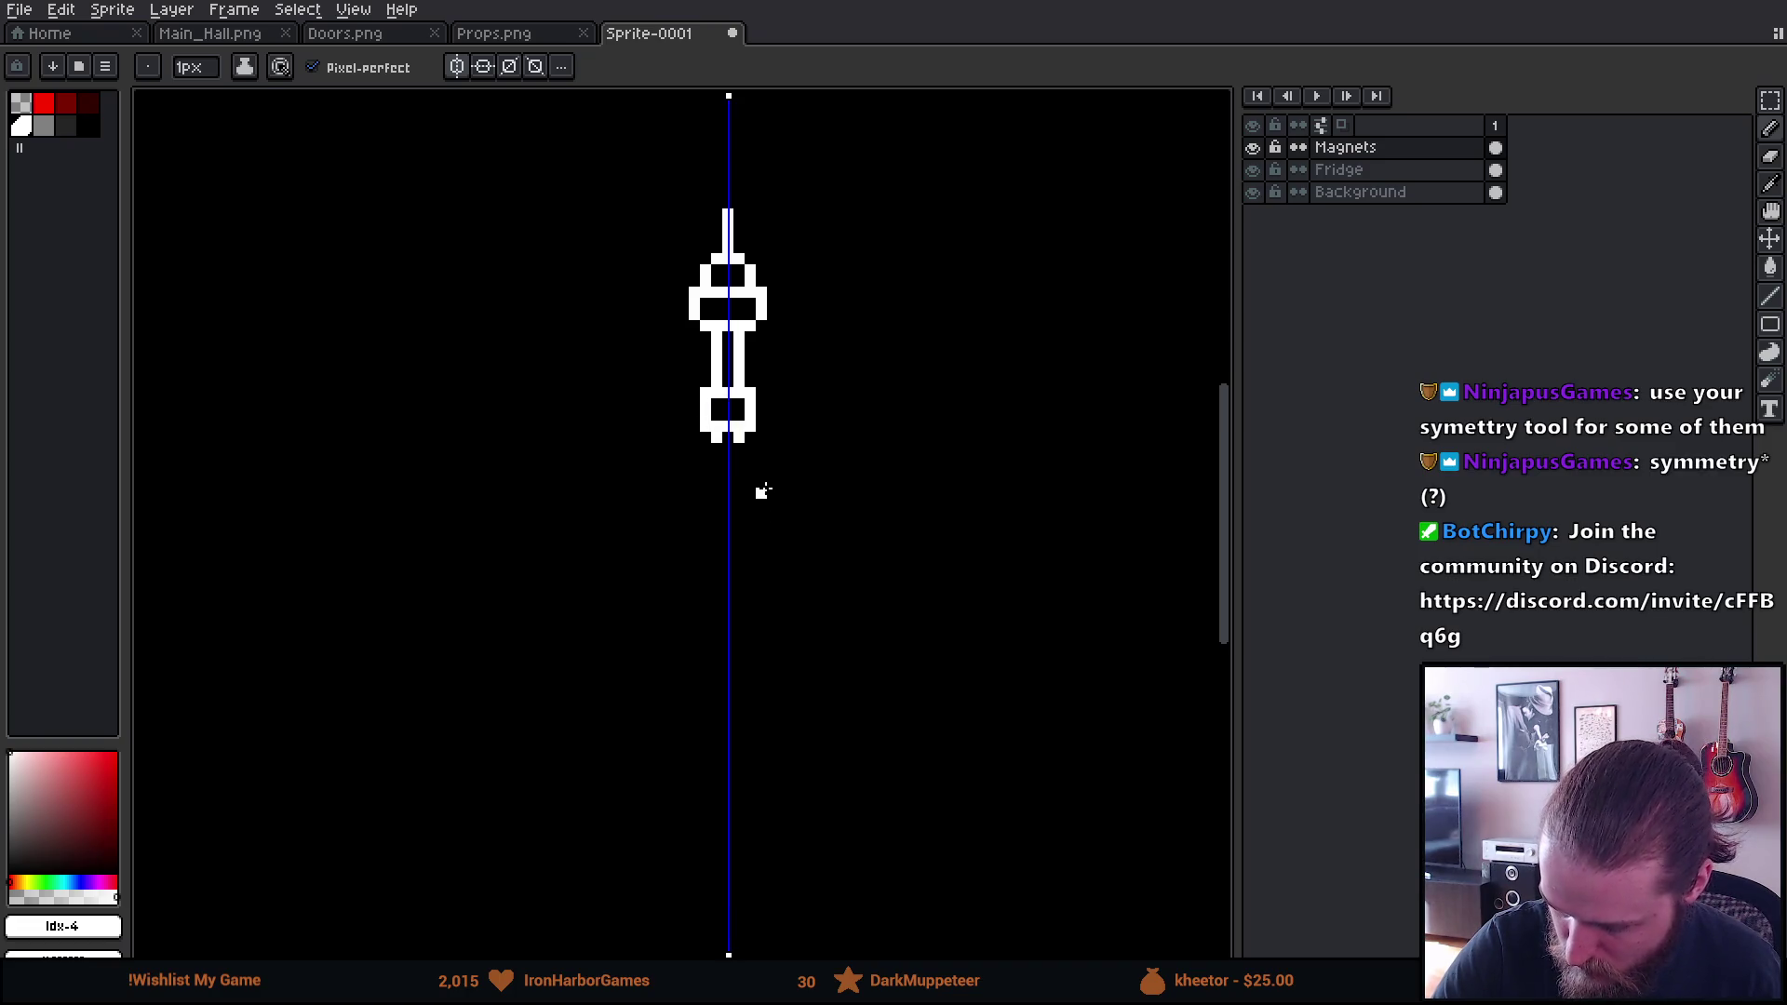
Erase the stubs and box beneath the tower's shaft
{"action": "key", "text": "e"}
{"action": "left_click", "coordinate": [717, 438]}
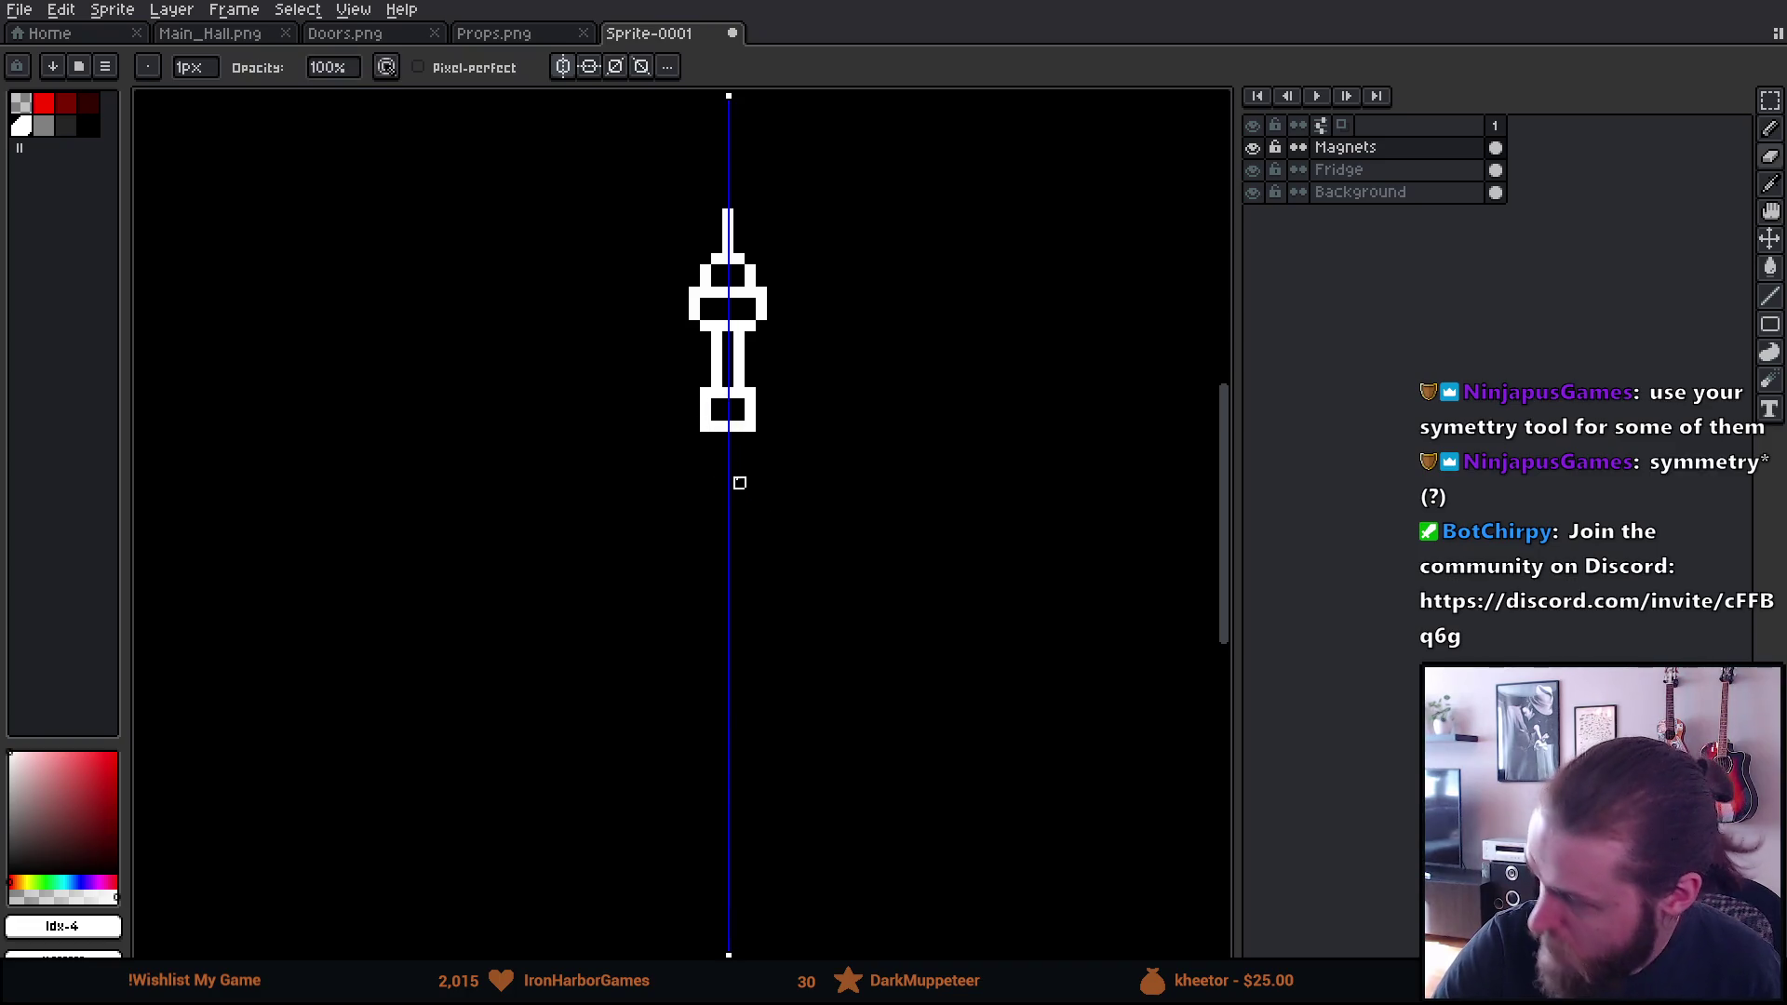
{"action": "left_click_drag", "start_coordinate": [678, 475], "coordinate": [707, 439]}
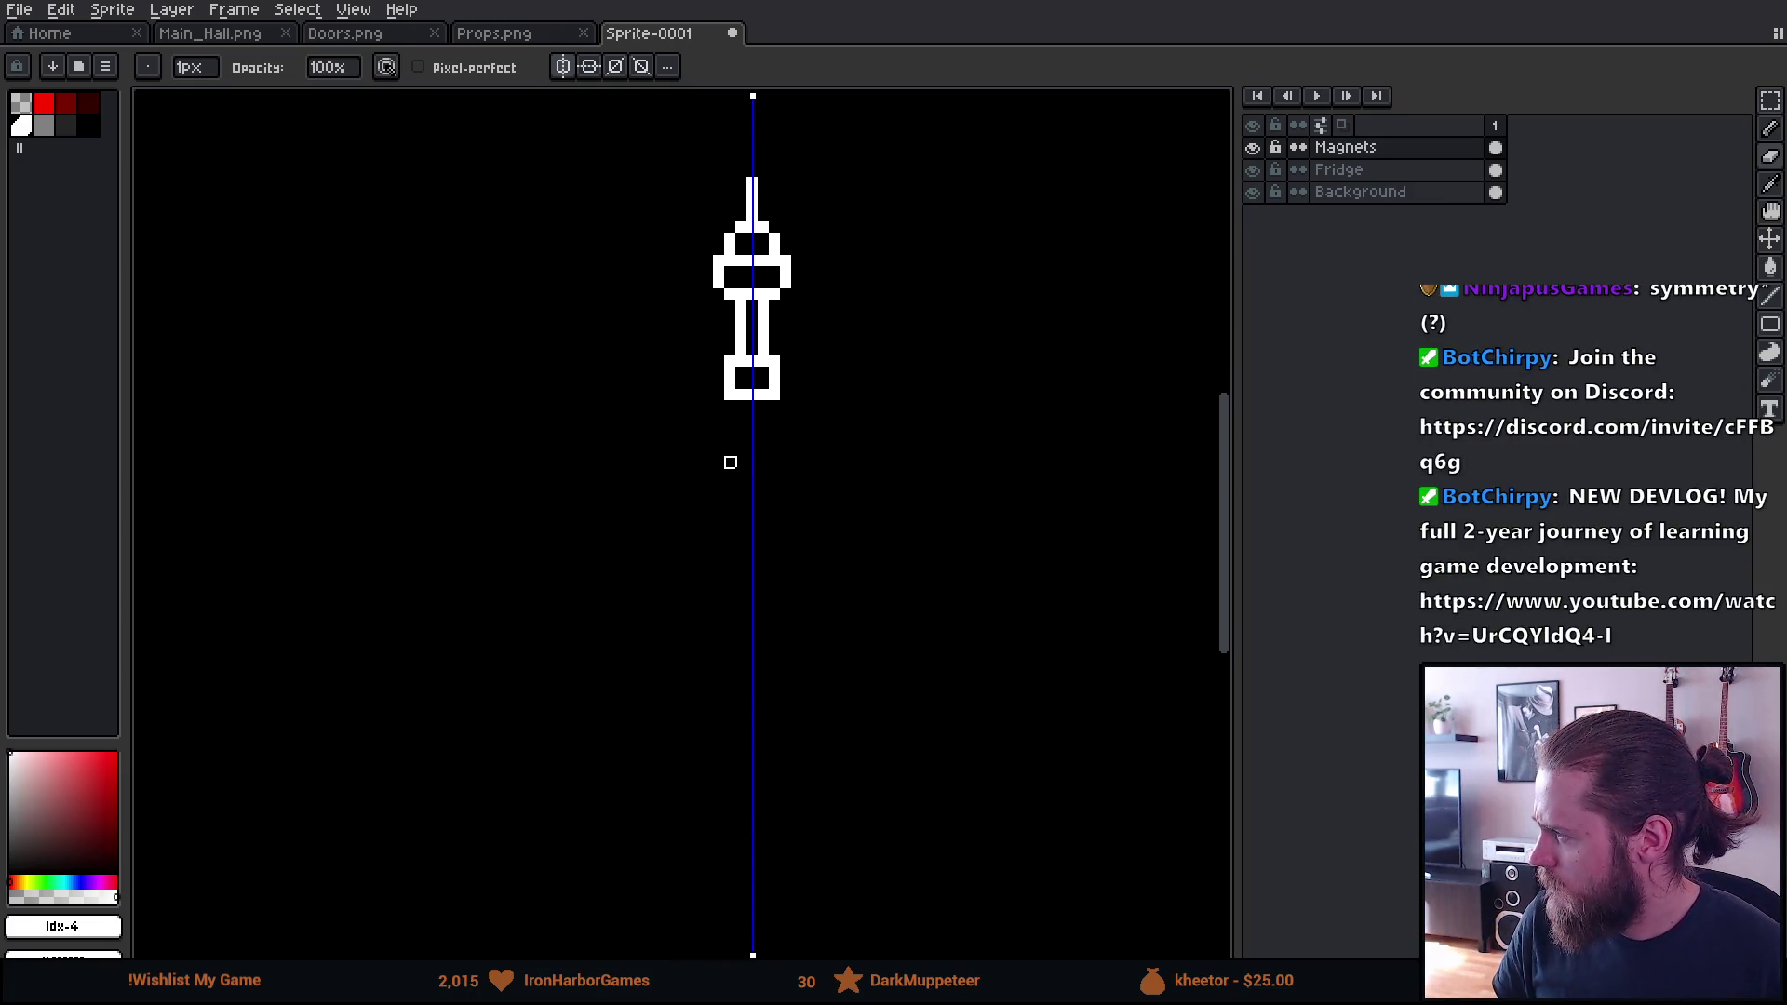
{"action": "left_click_drag", "start_coordinate": [730, 487], "coordinate": [786, 483]}
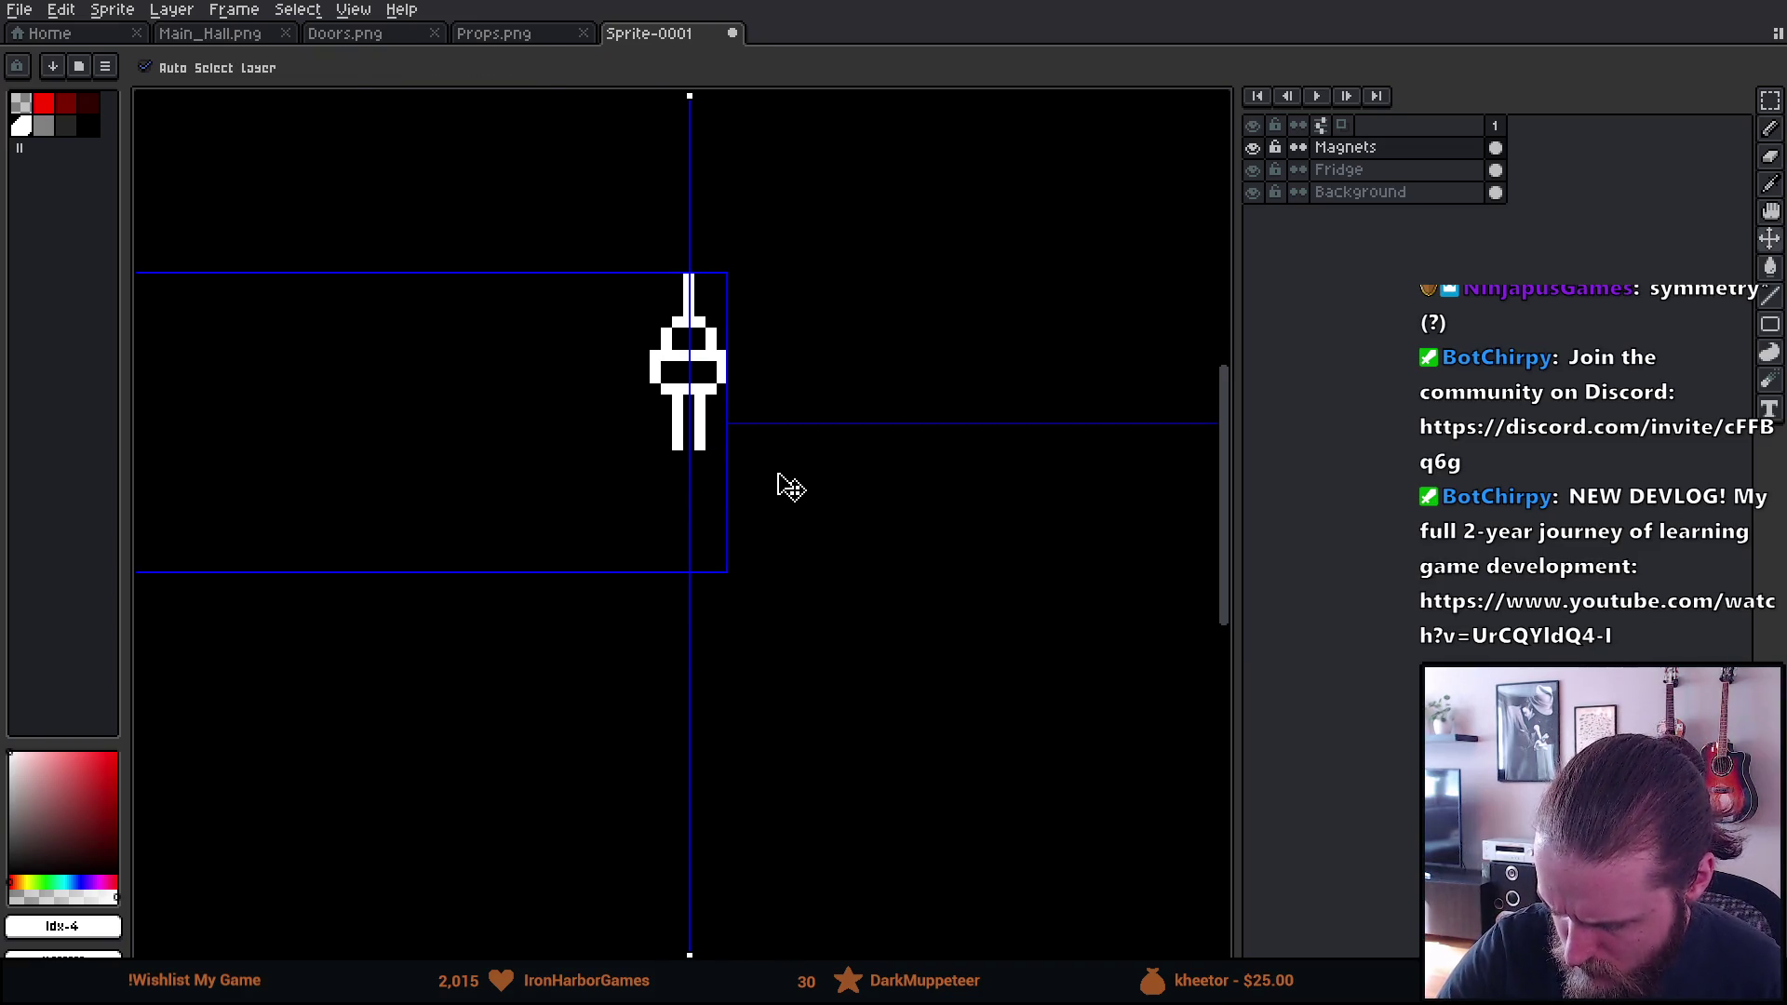
Draw longer mirrored legs below the tower, undoing and redoing the attempt
{"action": "key", "text": "b"}
{"action": "left_click_drag", "start_coordinate": [666, 454], "coordinate": [653, 602]}
{"action": "left_click_drag", "start_coordinate": [741, 731], "coordinate": [730, 676]}
{"action": "key", "text": "ctrl+z"}
{"action": "key", "text": "ctrl+z"}
{"action": "key", "text": "ctrl+z"}
{"action": "key", "text": "ctrl+z"}
{"action": "key", "text": "b"}
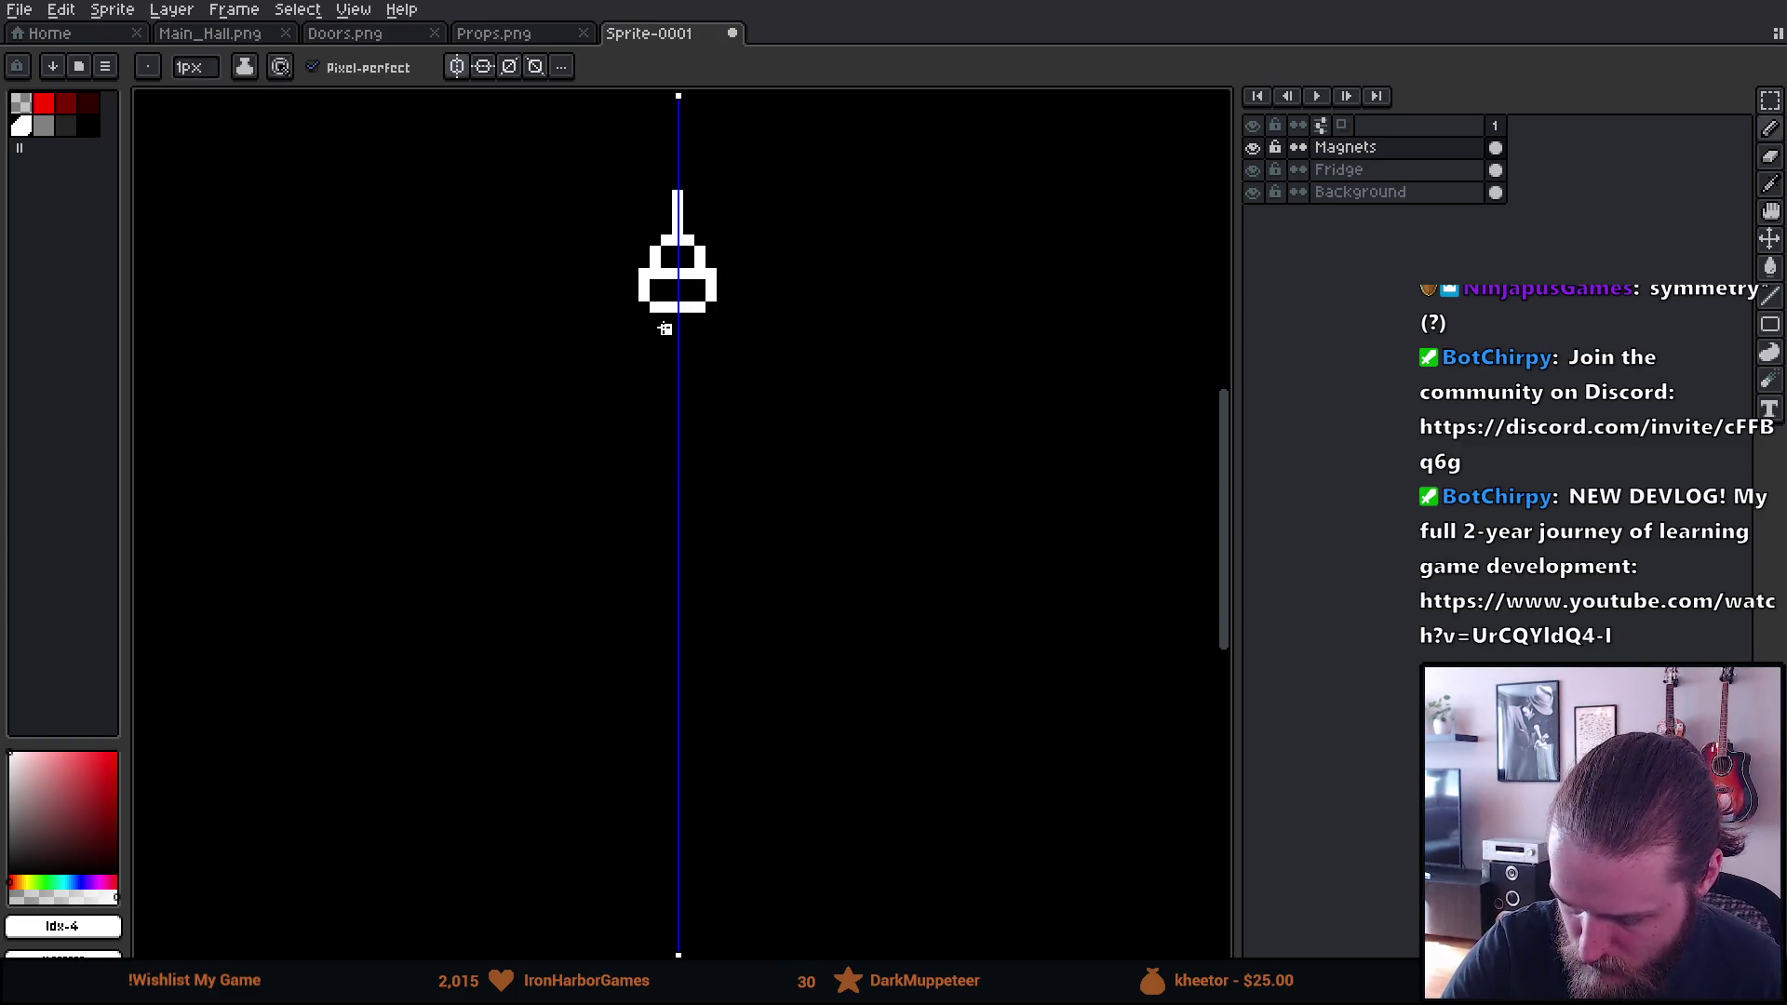
{"action": "key", "text": "ctrl+y"}
{"action": "key", "text": "ctrl+y"}
{"action": "key", "text": "ctrl+y"}
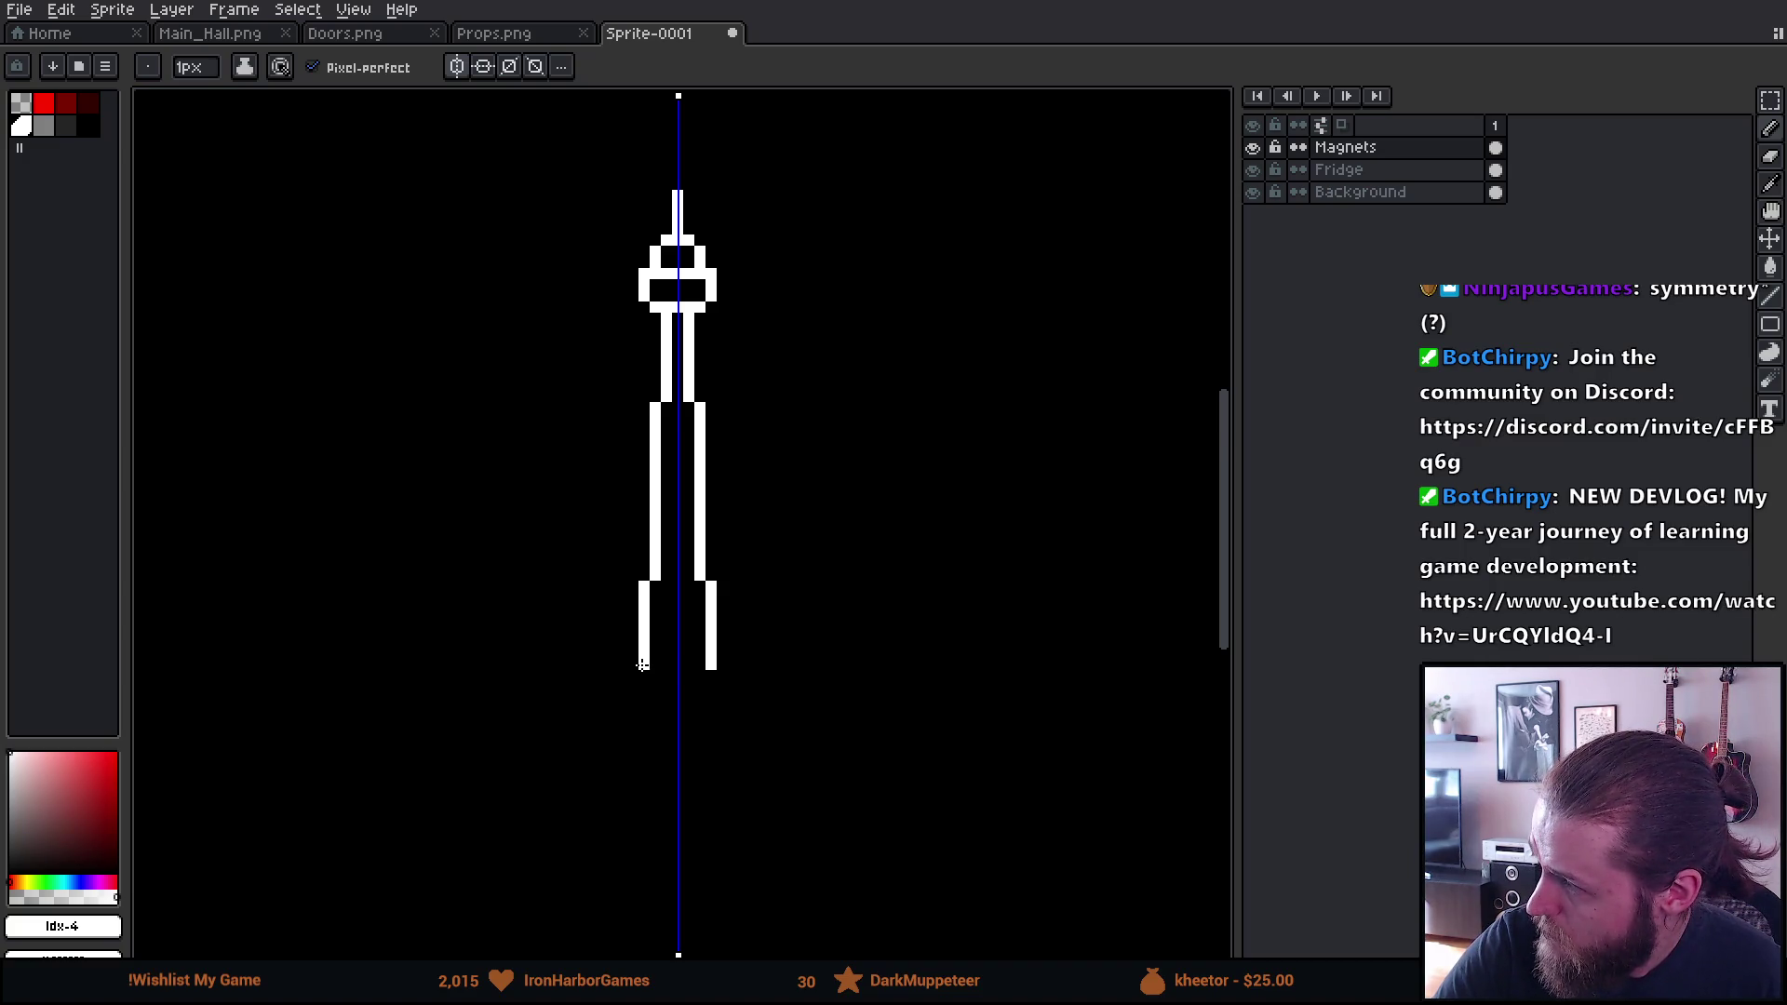
{"action": "key", "text": "ctrl+z"}
{"action": "key", "text": "ctrl+z"}
{"action": "key", "text": "ctrl+z"}
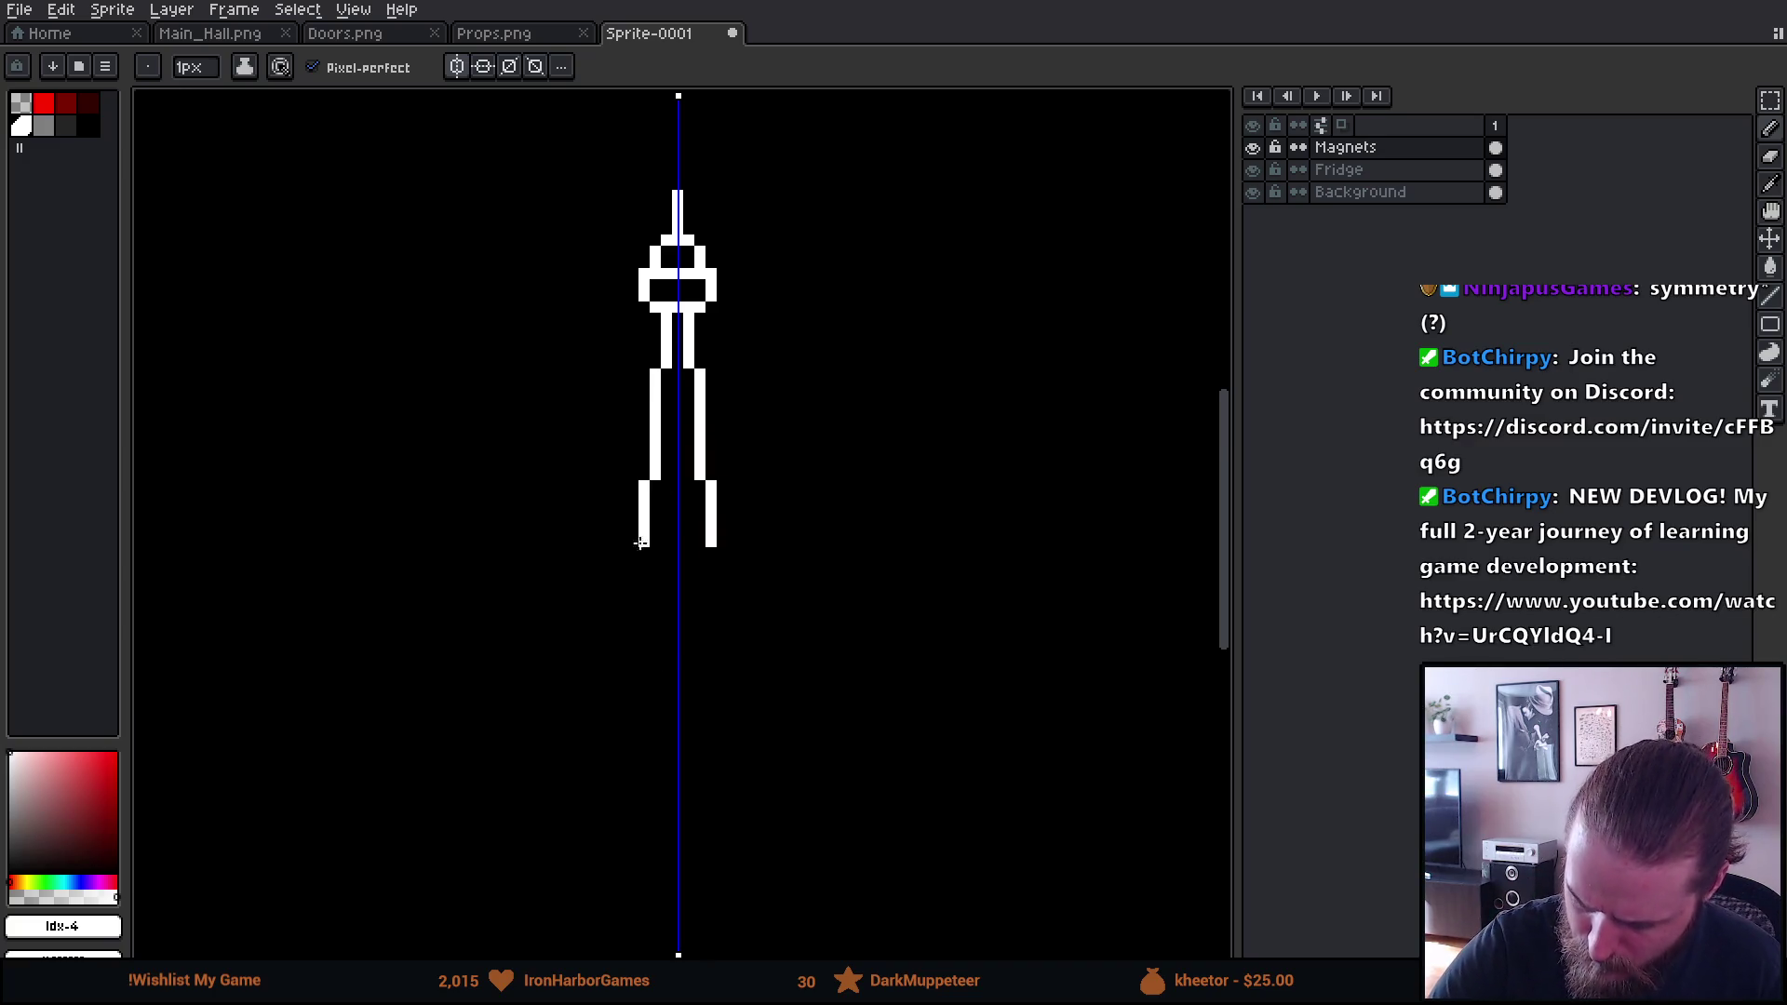
Extend the splayed legs further down, leaving the bottom open without a base line
{"action": "left_click", "coordinate": [634, 597], "text": "shift"}
{"action": "left_click_drag", "start_coordinate": [634, 601], "coordinate": [633, 606]}
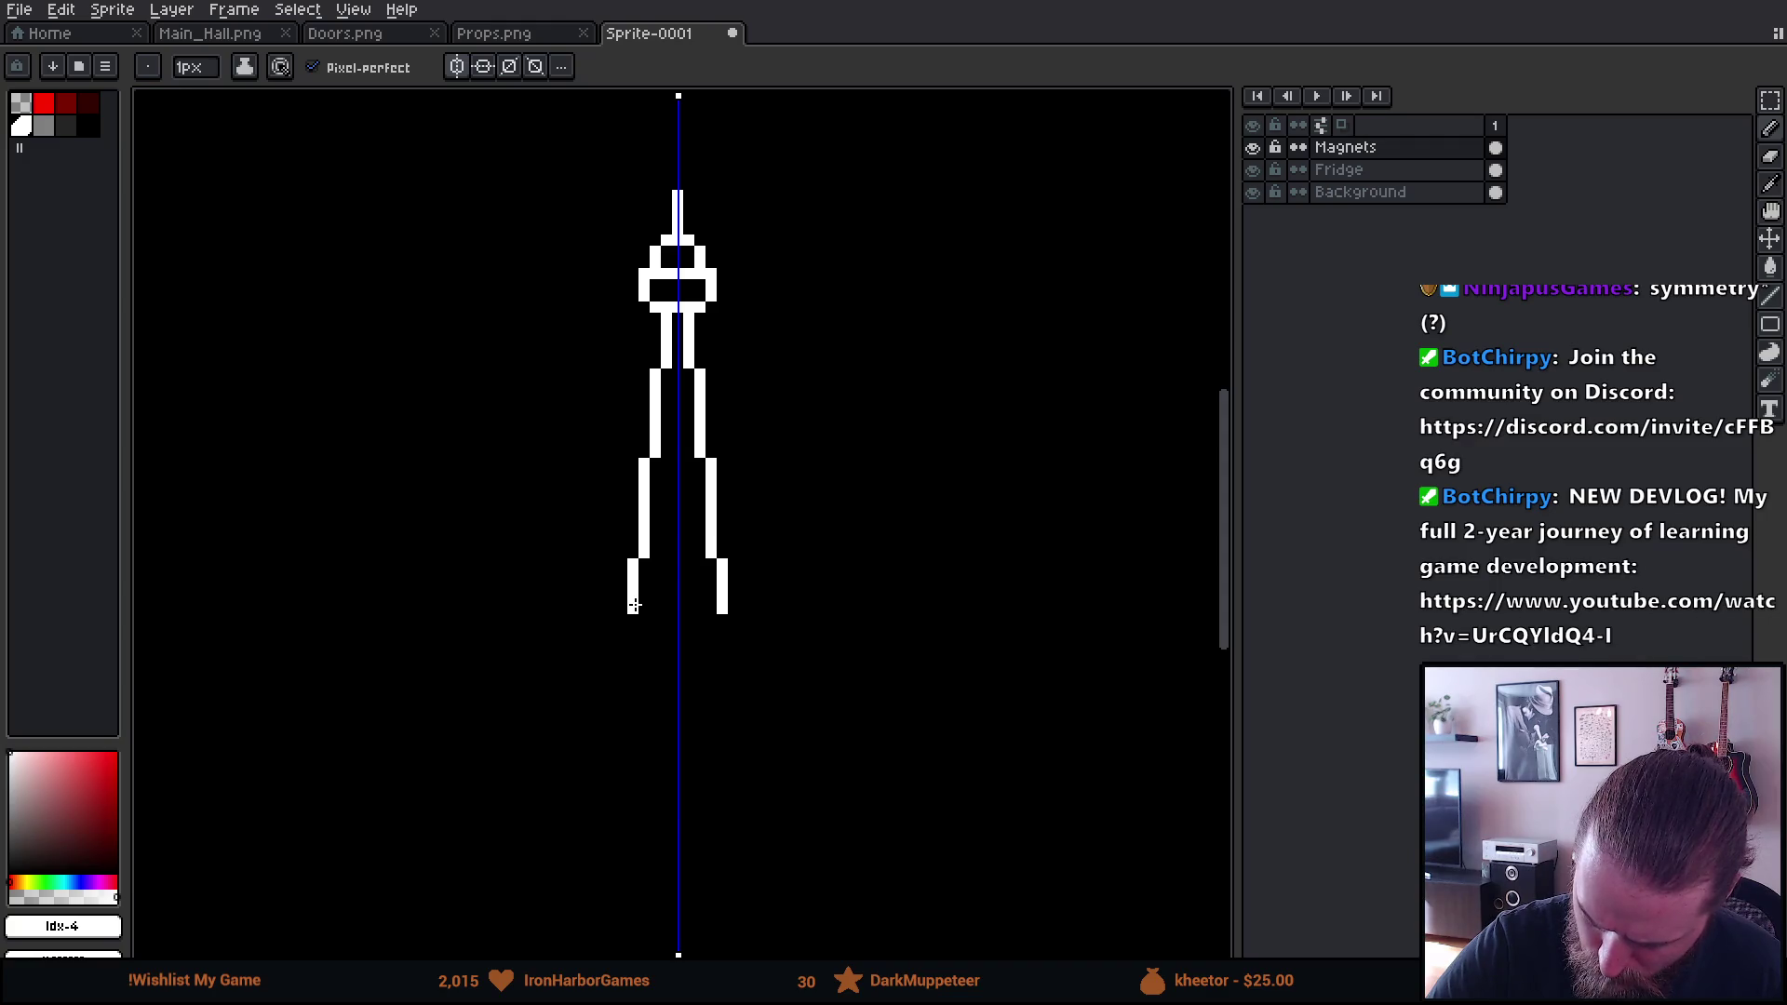
{"action": "mouse_move", "coordinate": [913, 712]}
{"action": "left_mouse_down"}
{"action": "mouse_move", "coordinate": [970, 519]}
{"action": "mouse_move", "coordinate": [916, 643]}
{"action": "left_mouse_up"}
{"action": "left_click_drag", "start_coordinate": [682, 578], "coordinate": [785, 579]}
{"action": "mouse_move", "coordinate": [850, 766]}
{"action": "left_mouse_down"}
{"action": "mouse_move", "coordinate": [806, 798]}
{"action": "mouse_move", "coordinate": [841, 763]}
{"action": "left_mouse_up"}
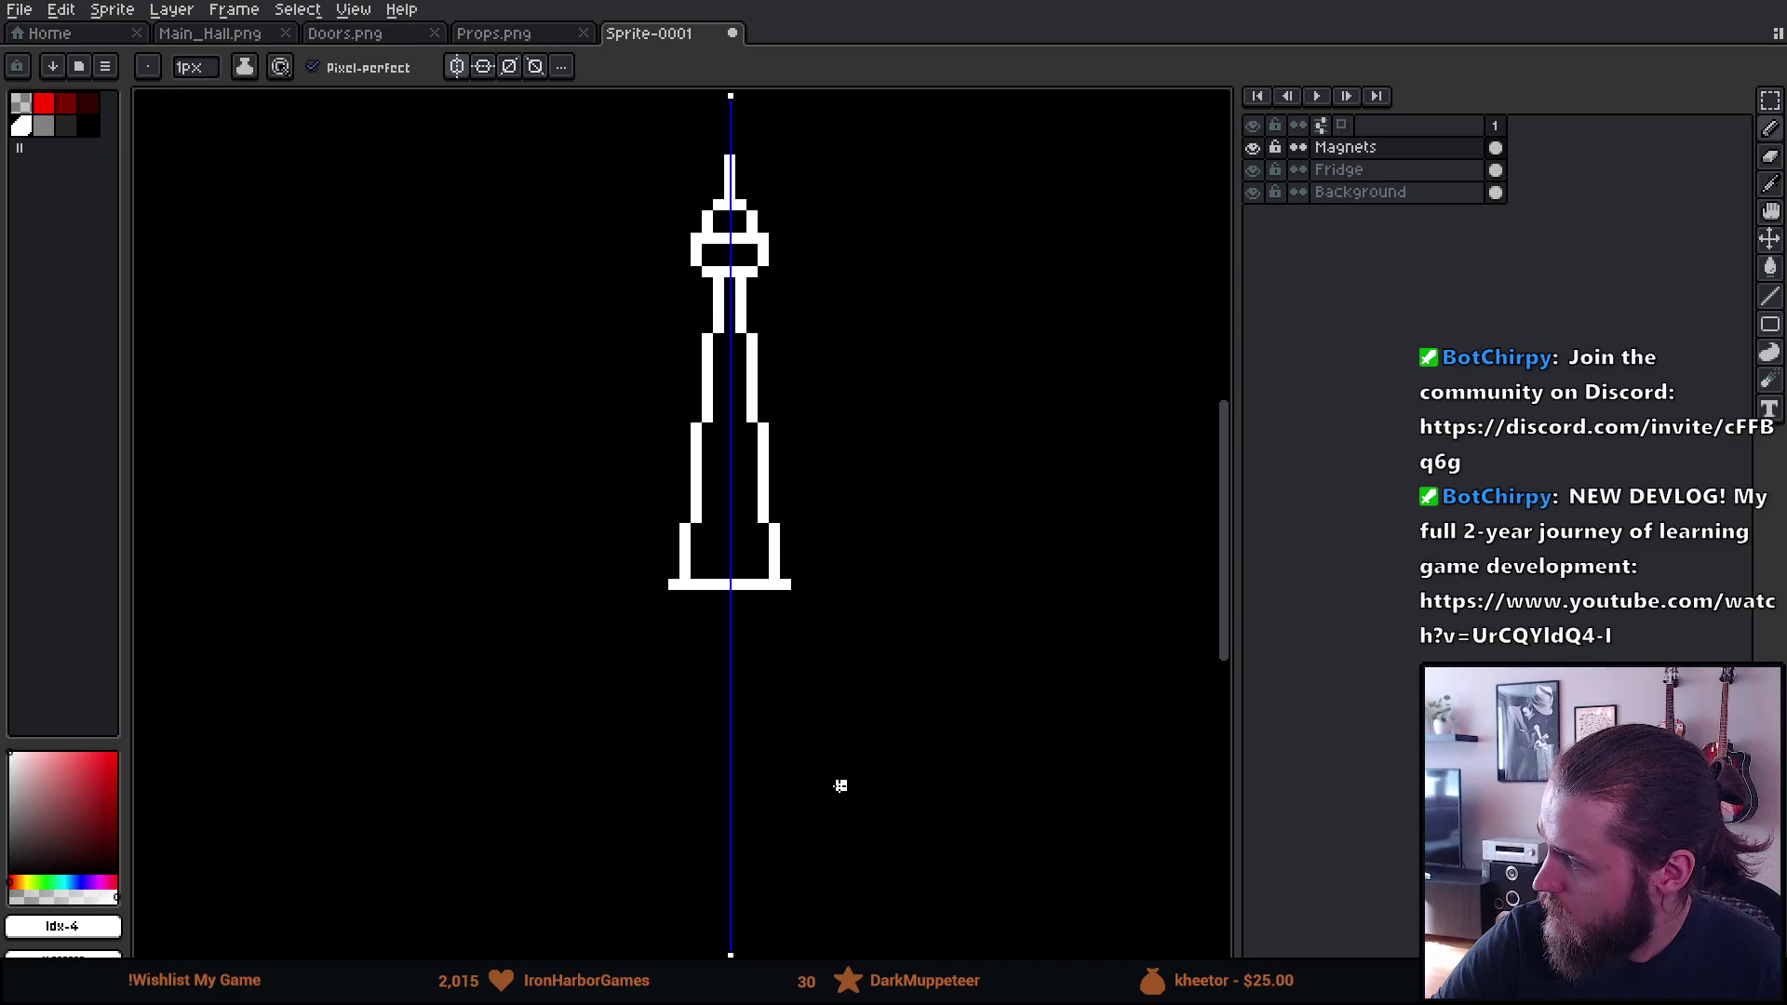
{"action": "key", "text": "ctrl+z"}
{"action": "key", "text": "ctrl+z"}
{"action": "key", "text": "ctrl+z"}
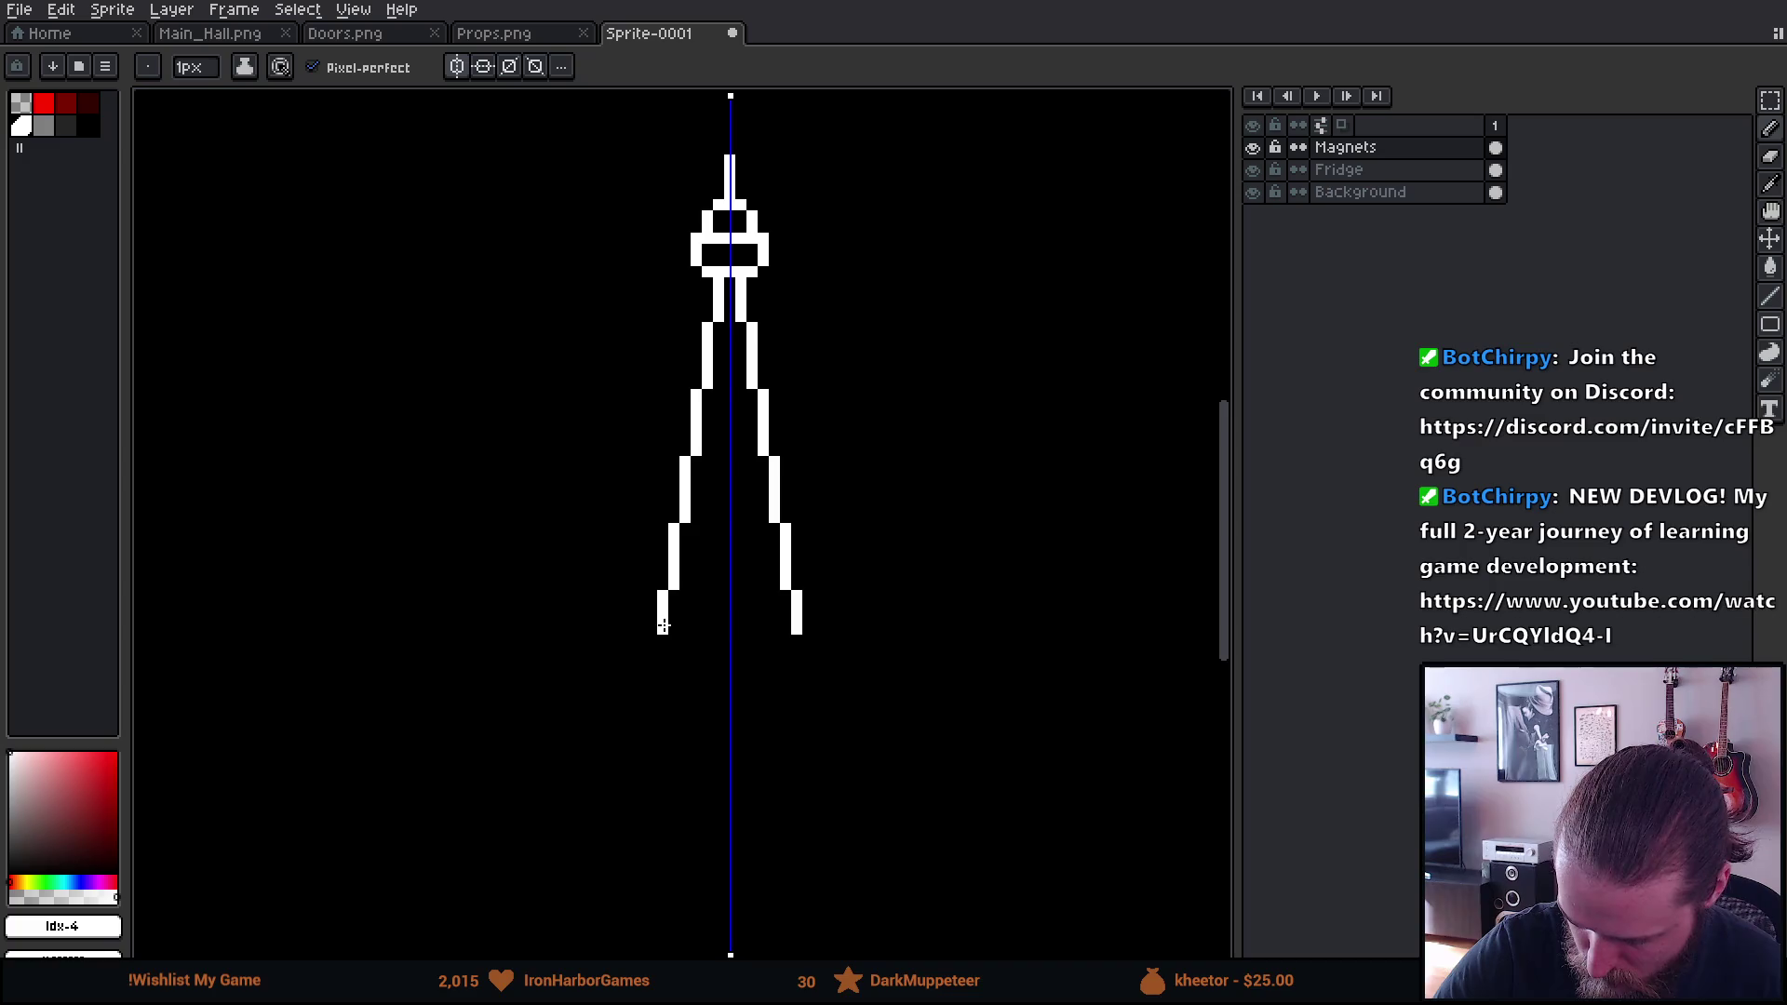
{"action": "scroll", "coordinate": [766, 683], "scroll_direction": "right", "scroll_amount": 1}
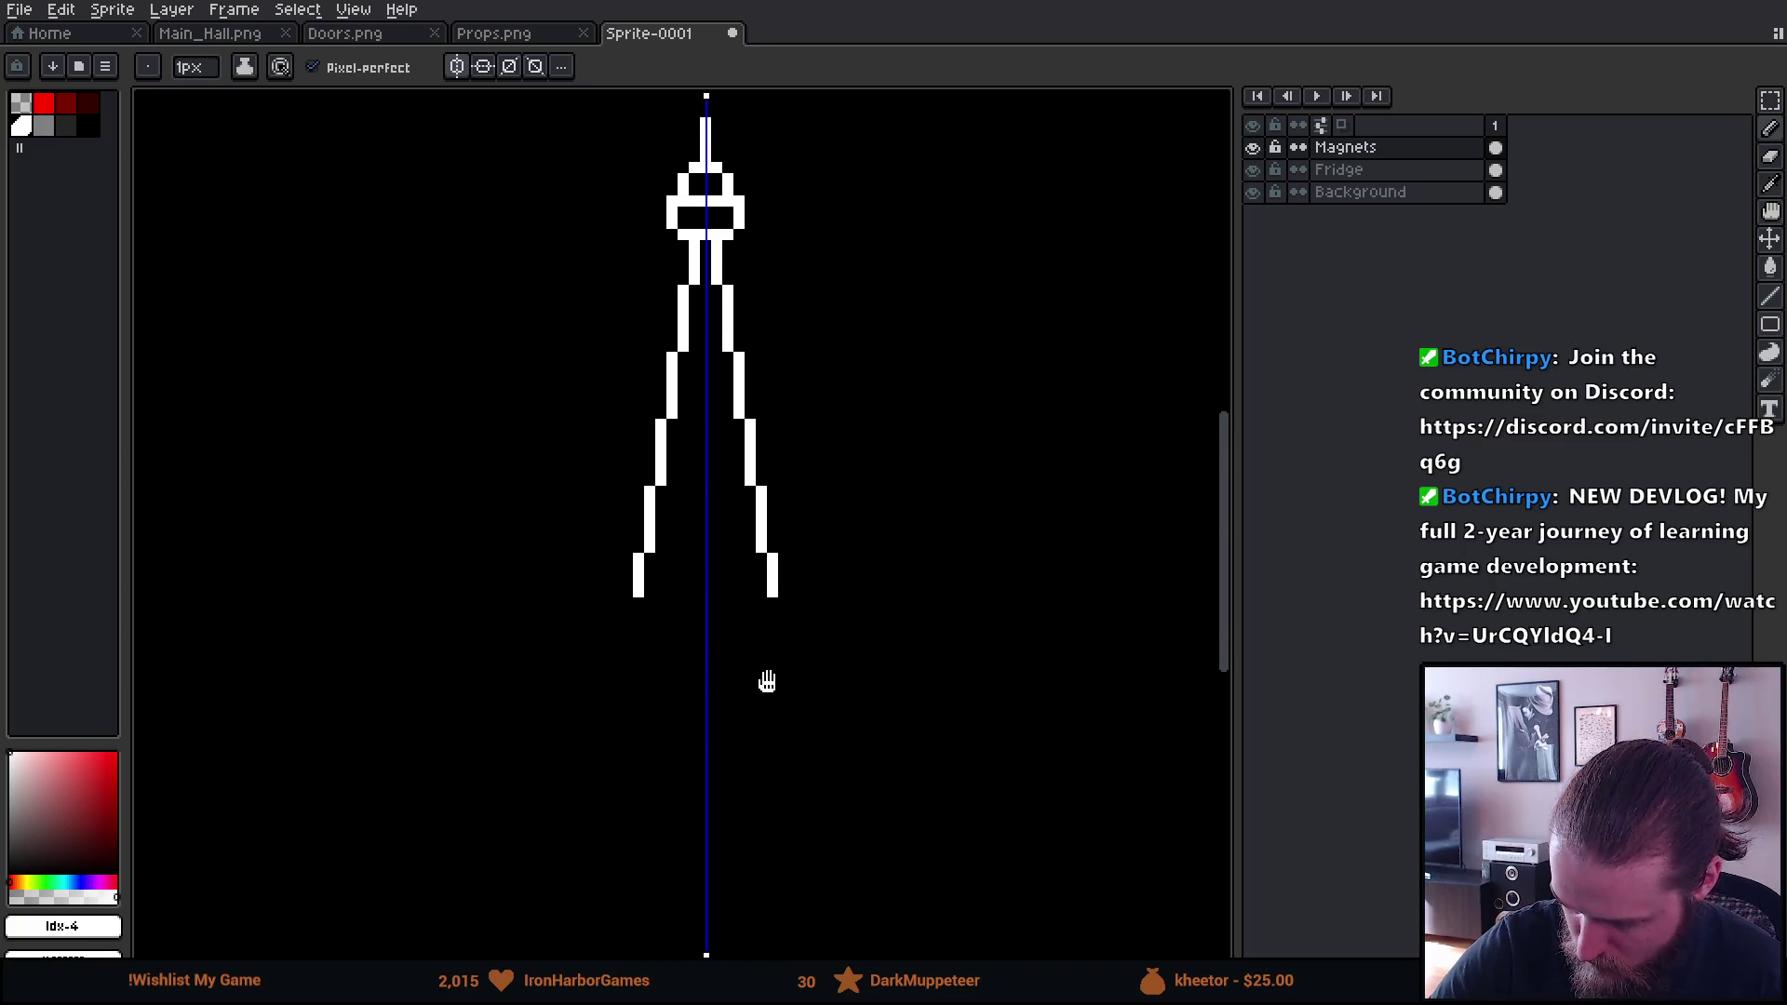
Draw a base line across the leg bottoms, extend each leg one pixel, and close the rectangular base
{"action": "scroll", "coordinate": [652, 605], "scroll_direction": "down", "scroll_amount": 2}
{"action": "left_click_drag", "start_coordinate": [633, 579], "coordinate": [712, 579]}
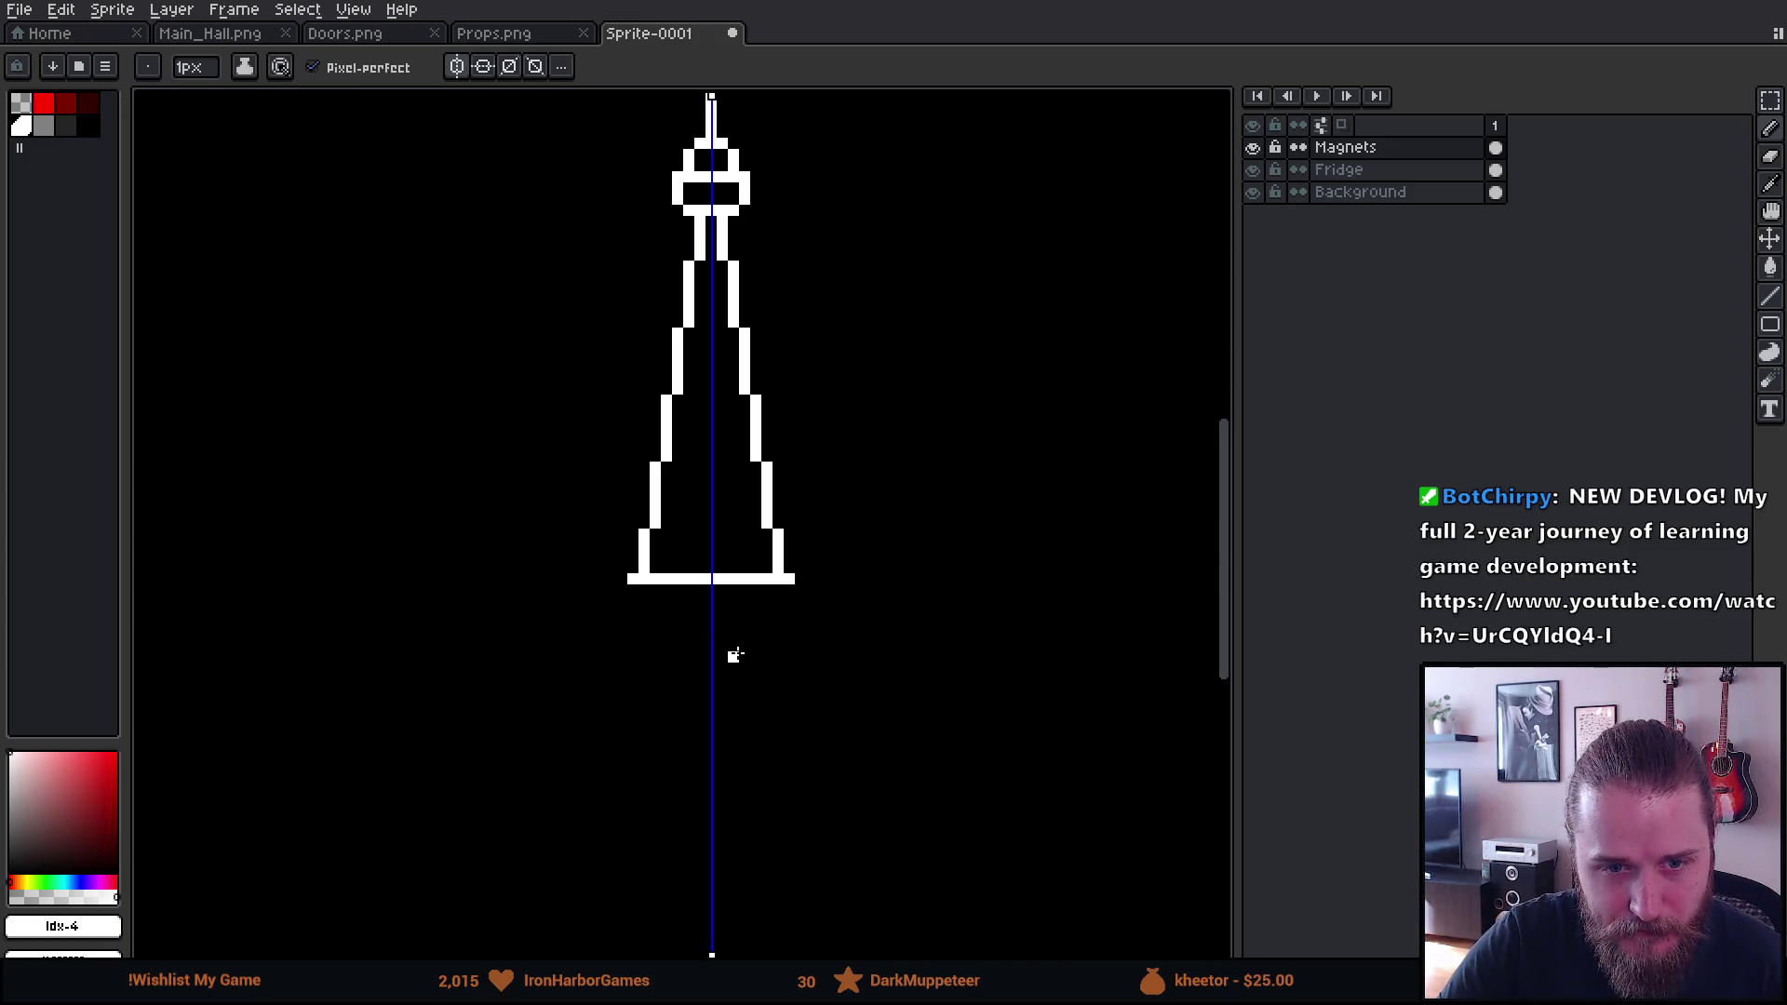
{"action": "scroll", "coordinate": [722, 652], "scroll_direction": "down", "scroll_amount": 2}
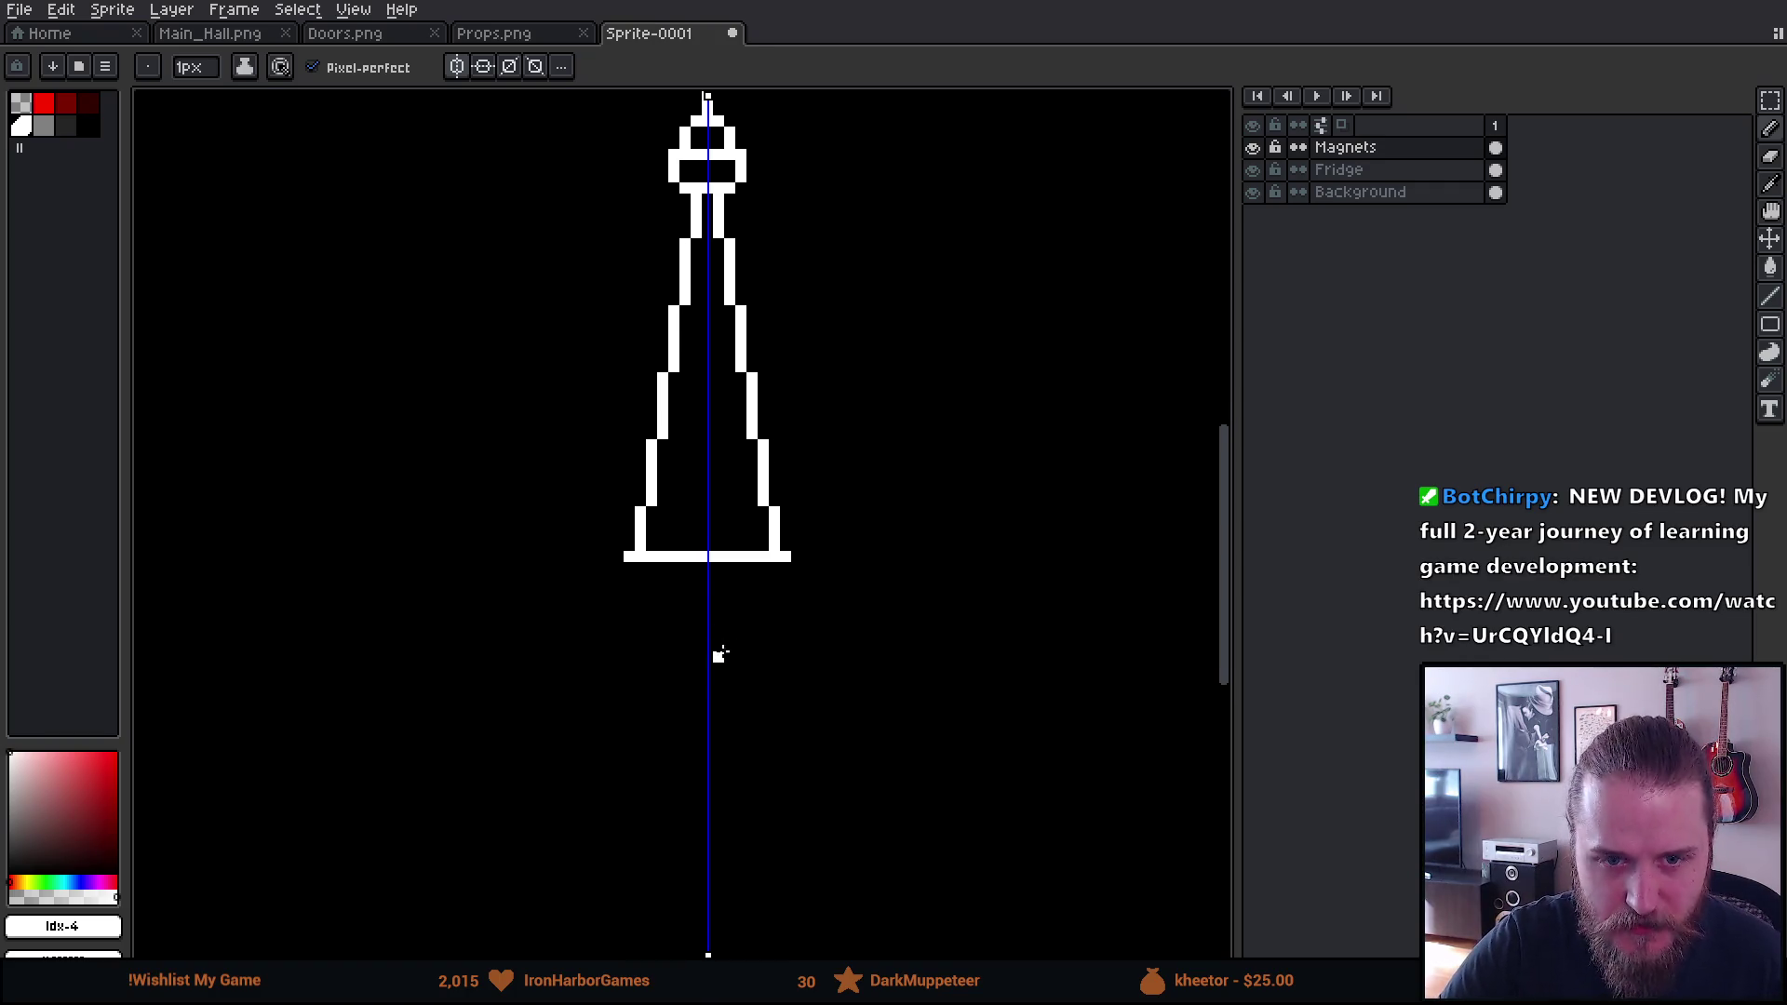
{"action": "scroll", "coordinate": [718, 656], "scroll_direction": "down", "scroll_amount": 3}
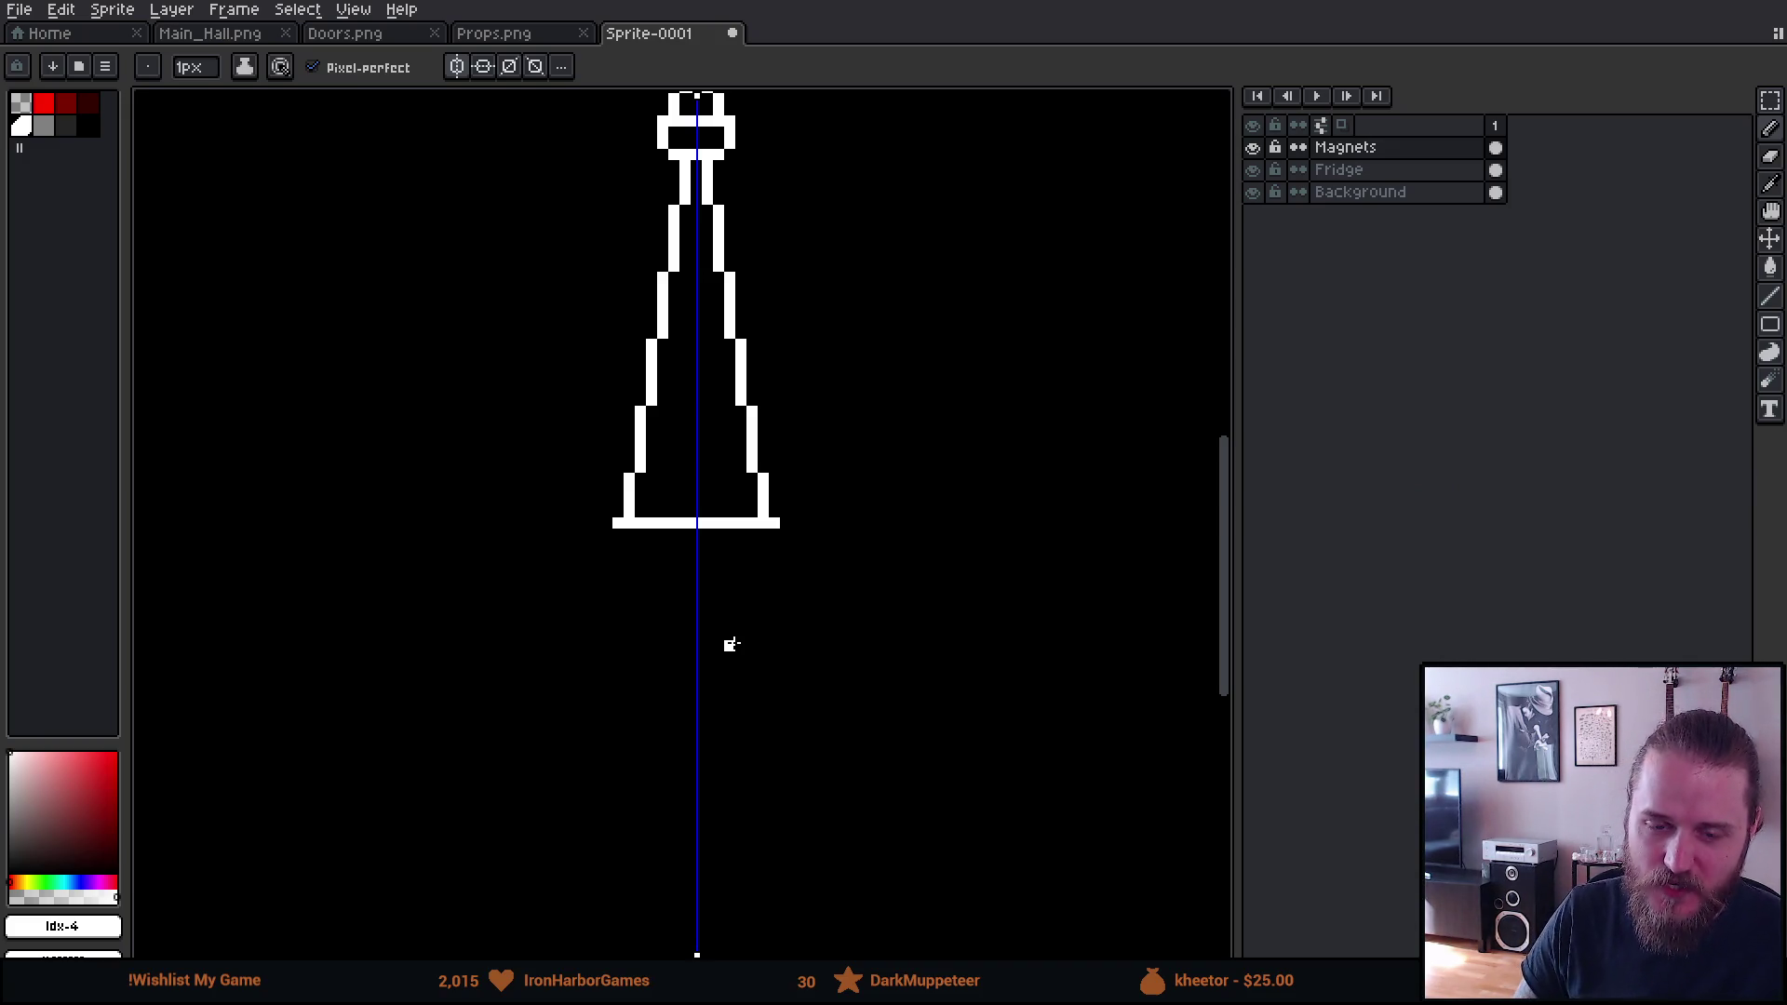
{"action": "scroll", "coordinate": [732, 644], "scroll_direction": "down", "scroll_amount": 5}
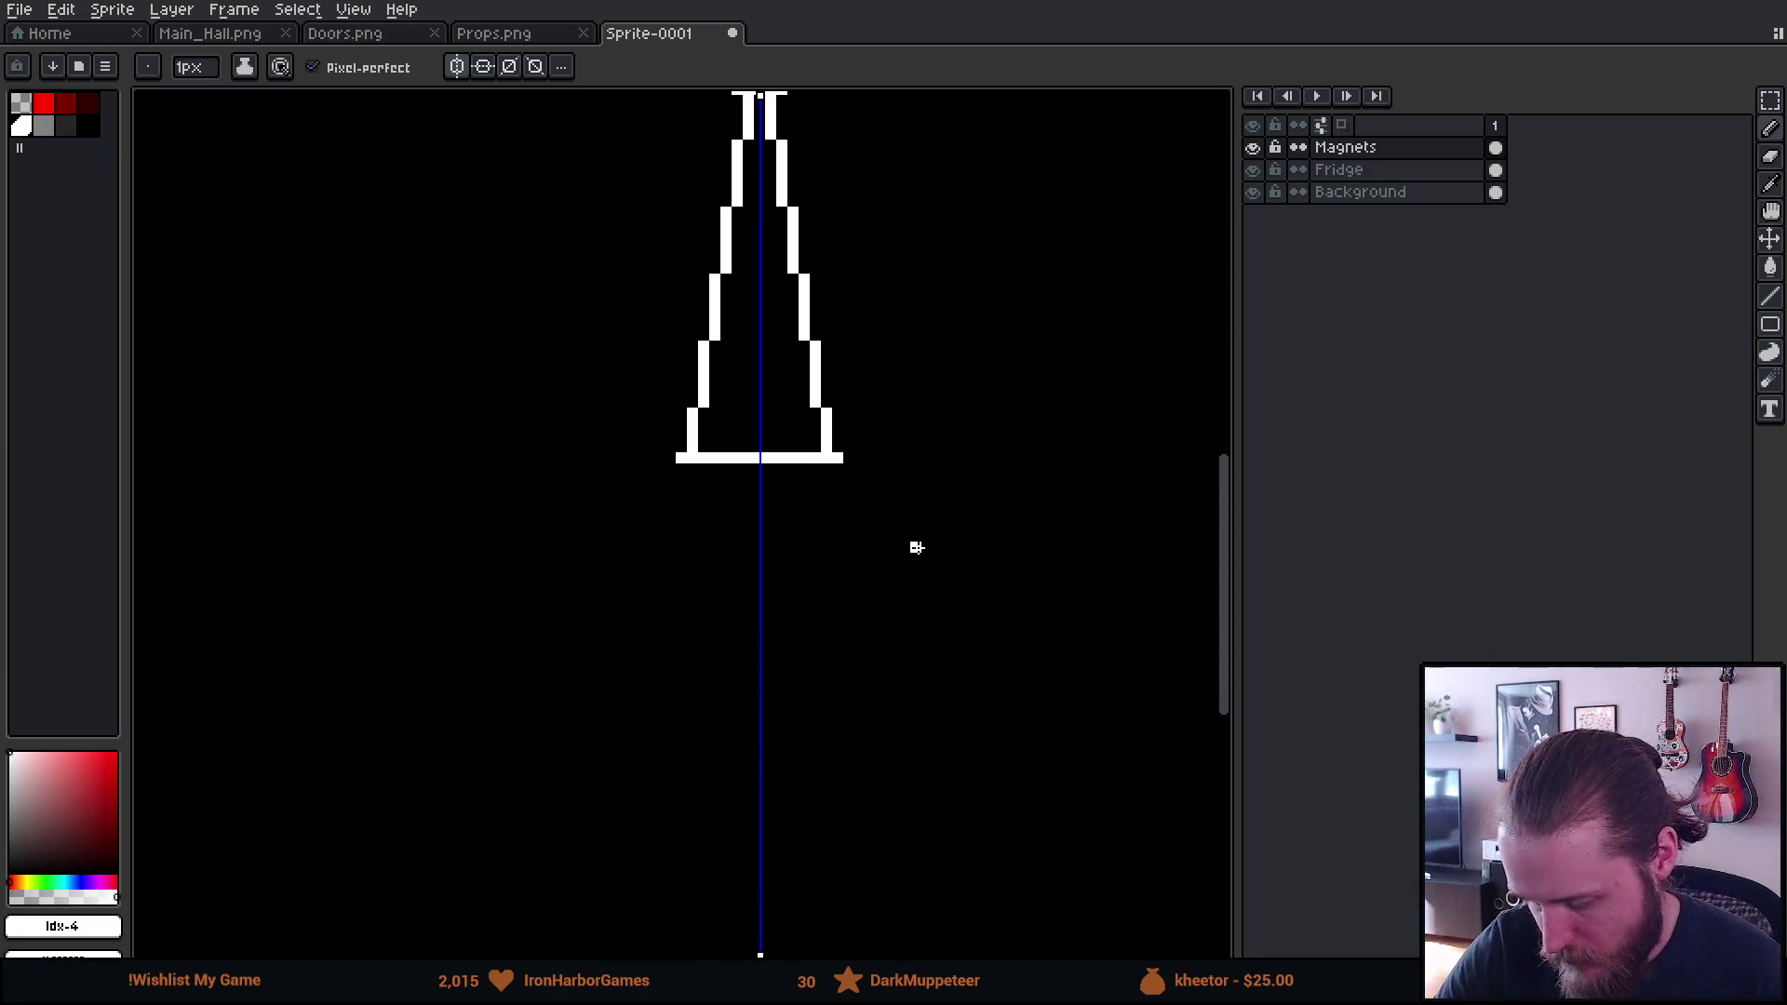
{"action": "left_click", "coordinate": [681, 480]}
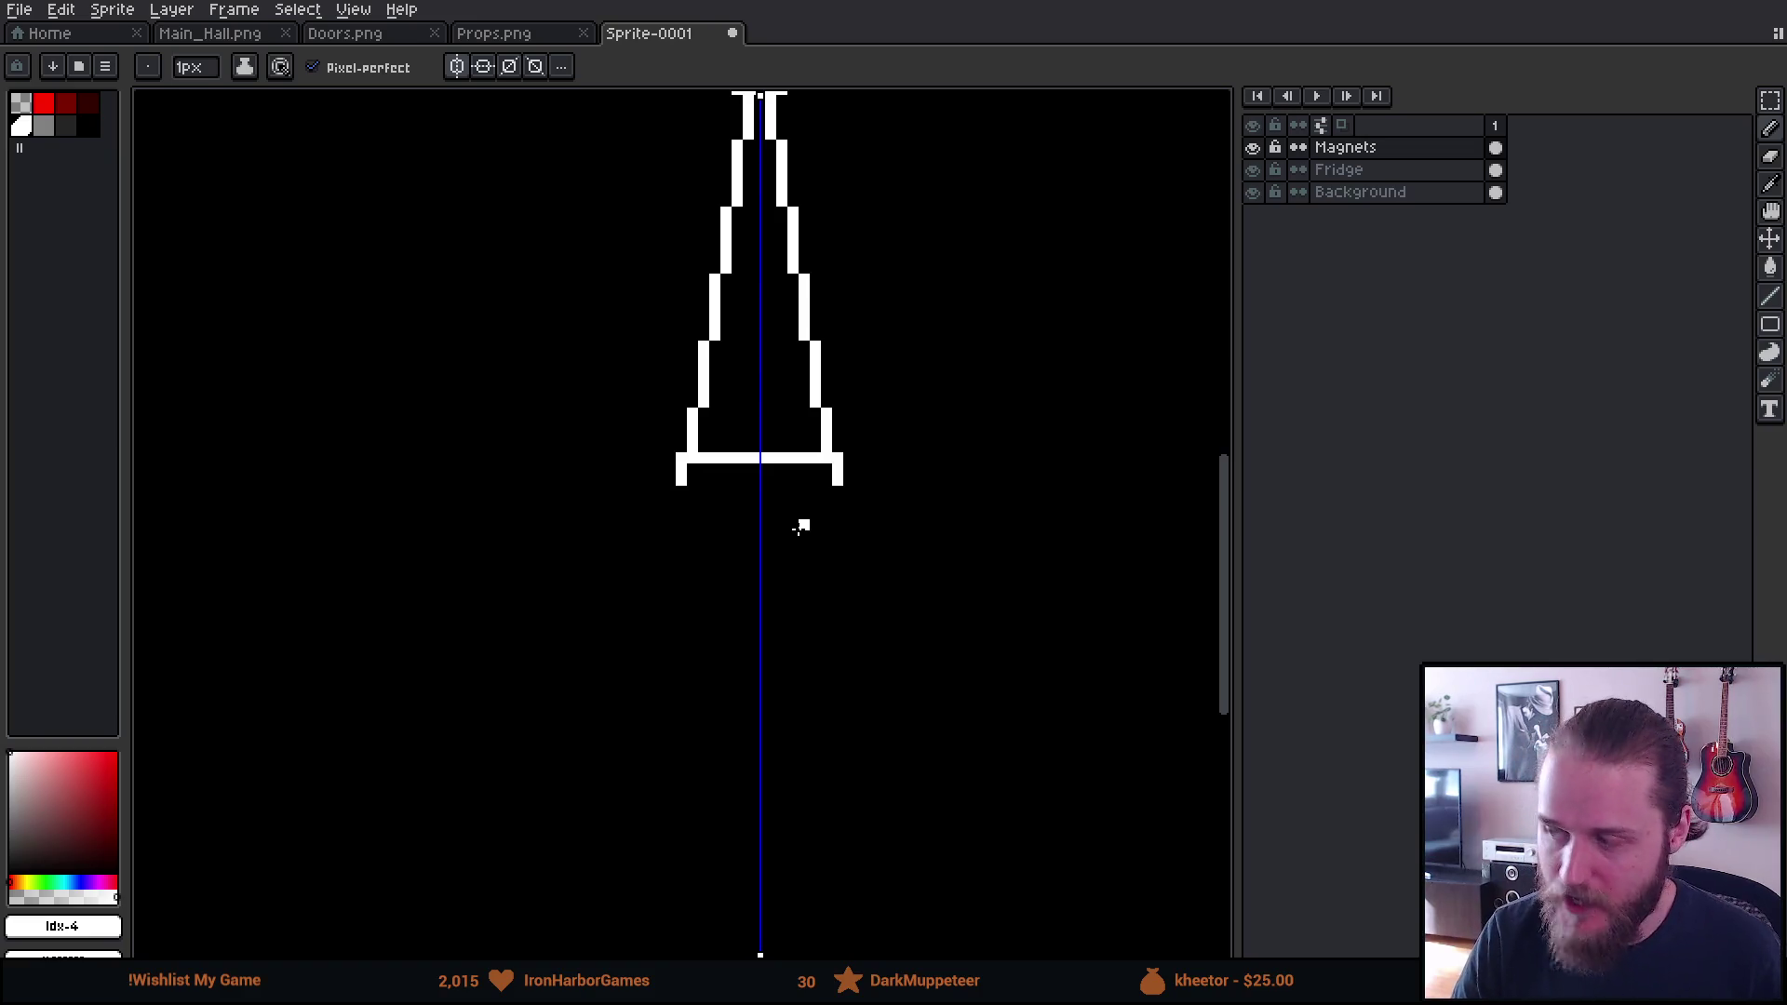
{"action": "scroll", "coordinate": [817, 634], "scroll_direction": "up", "scroll_amount": 1}
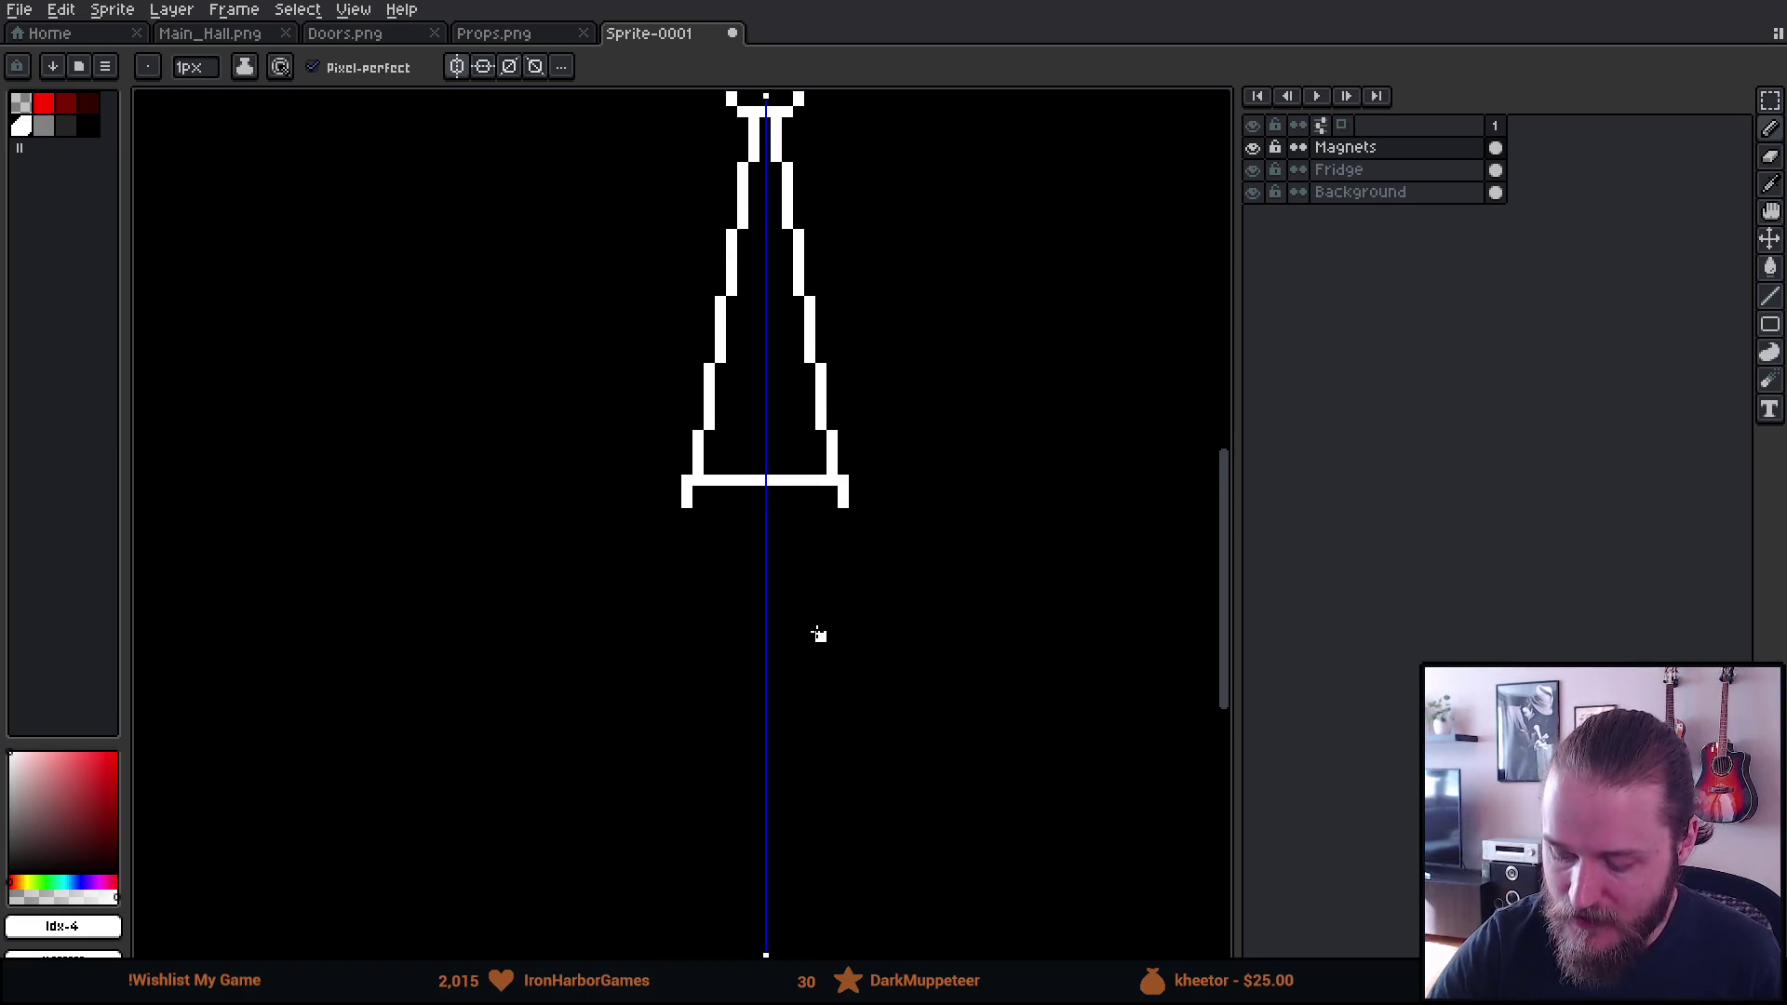
{"action": "left_click", "coordinate": [687, 513]}
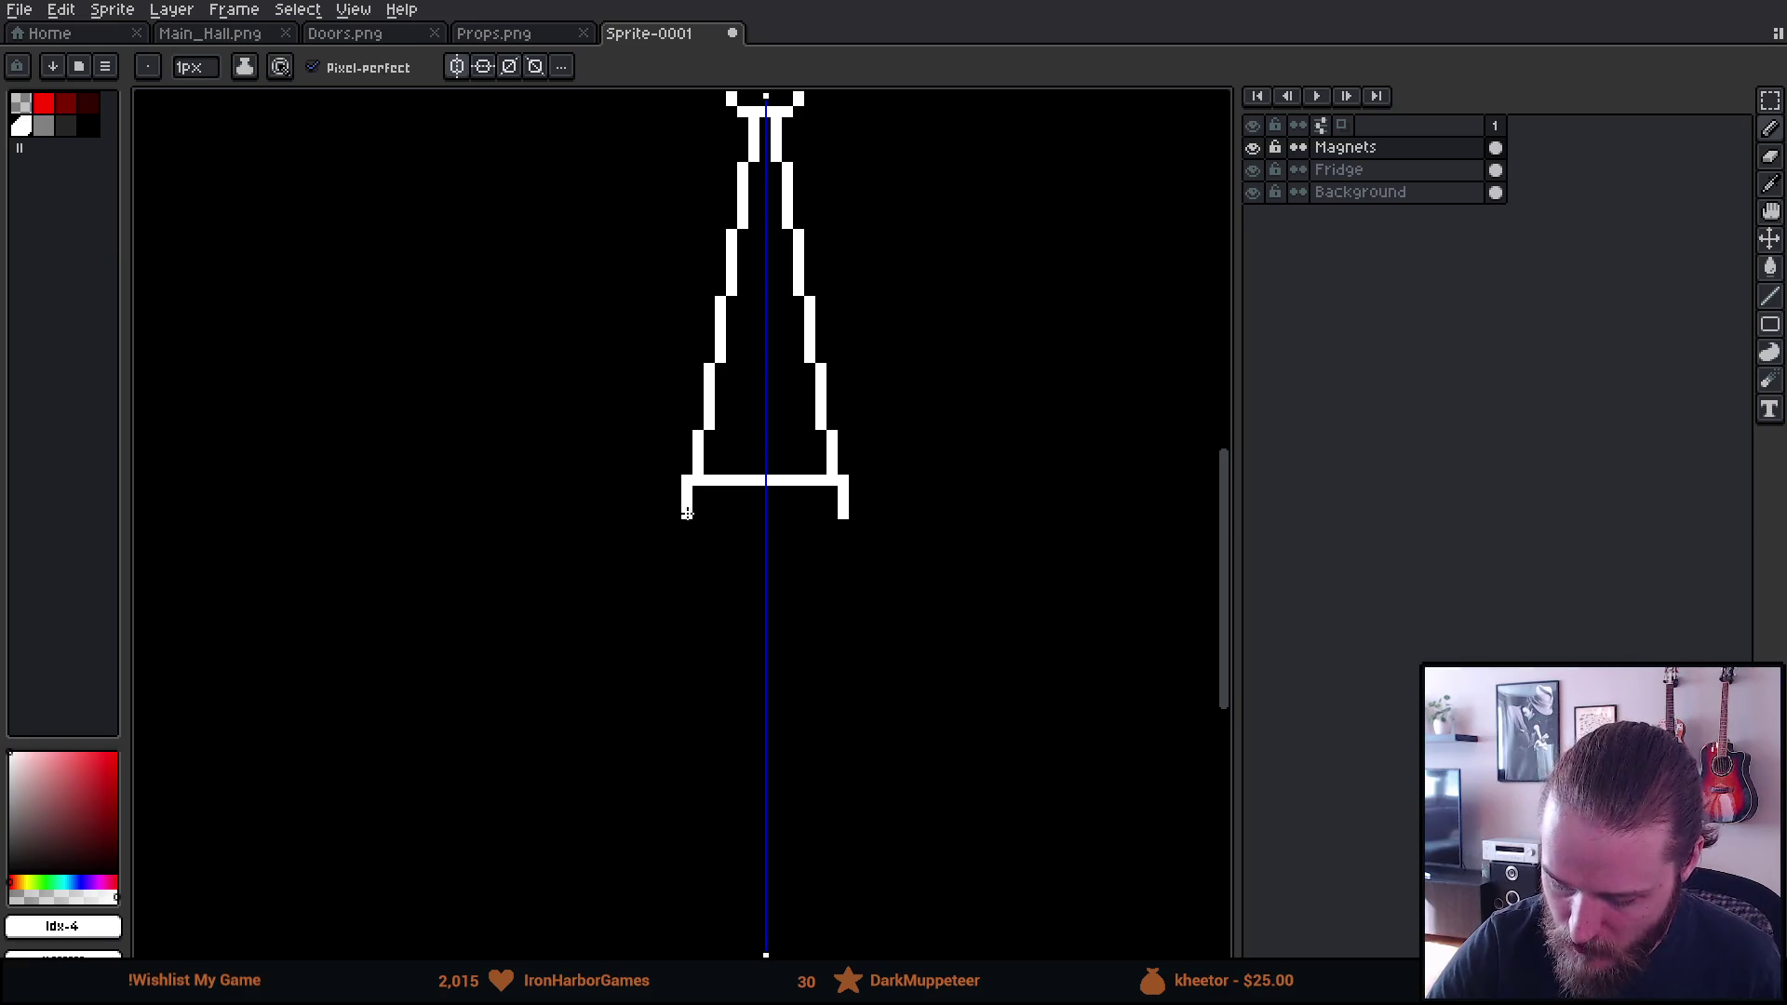
{"action": "left_click", "coordinate": [842, 515], "text": "shift"}
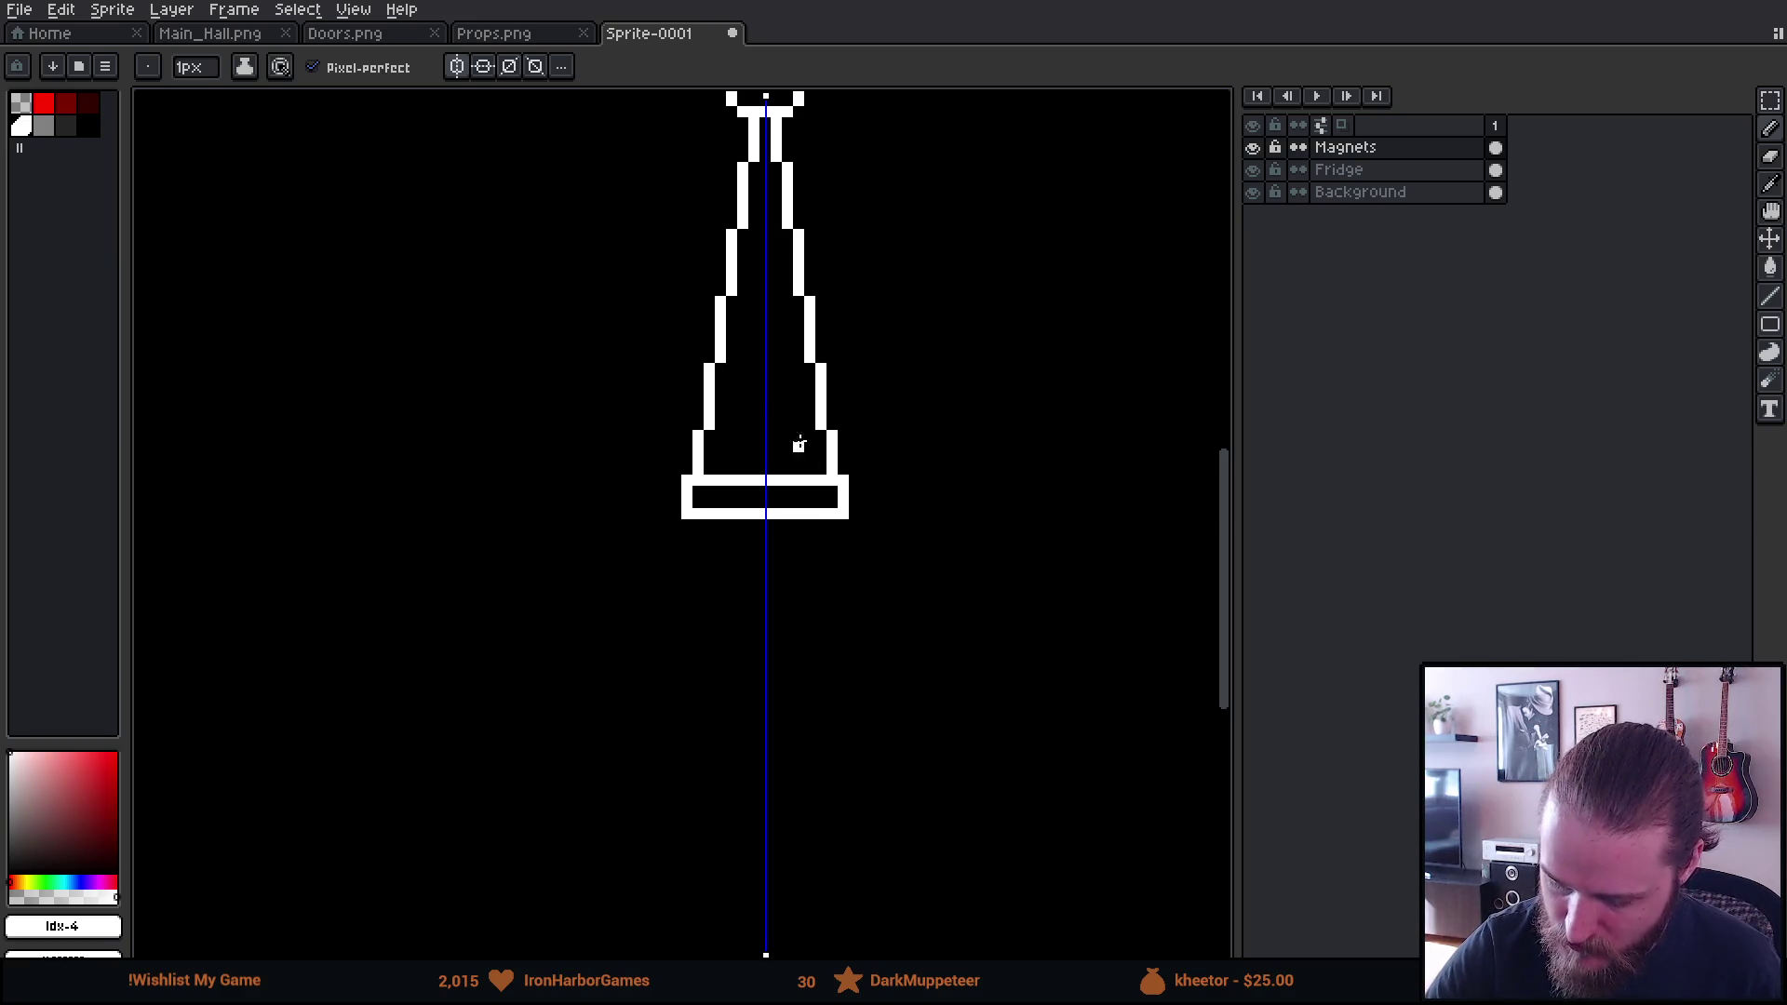
Draw mirrored inner vertical lines rising inside the tower's legs
{"action": "left_click_drag", "start_coordinate": [745, 473], "coordinate": [755, 416]}
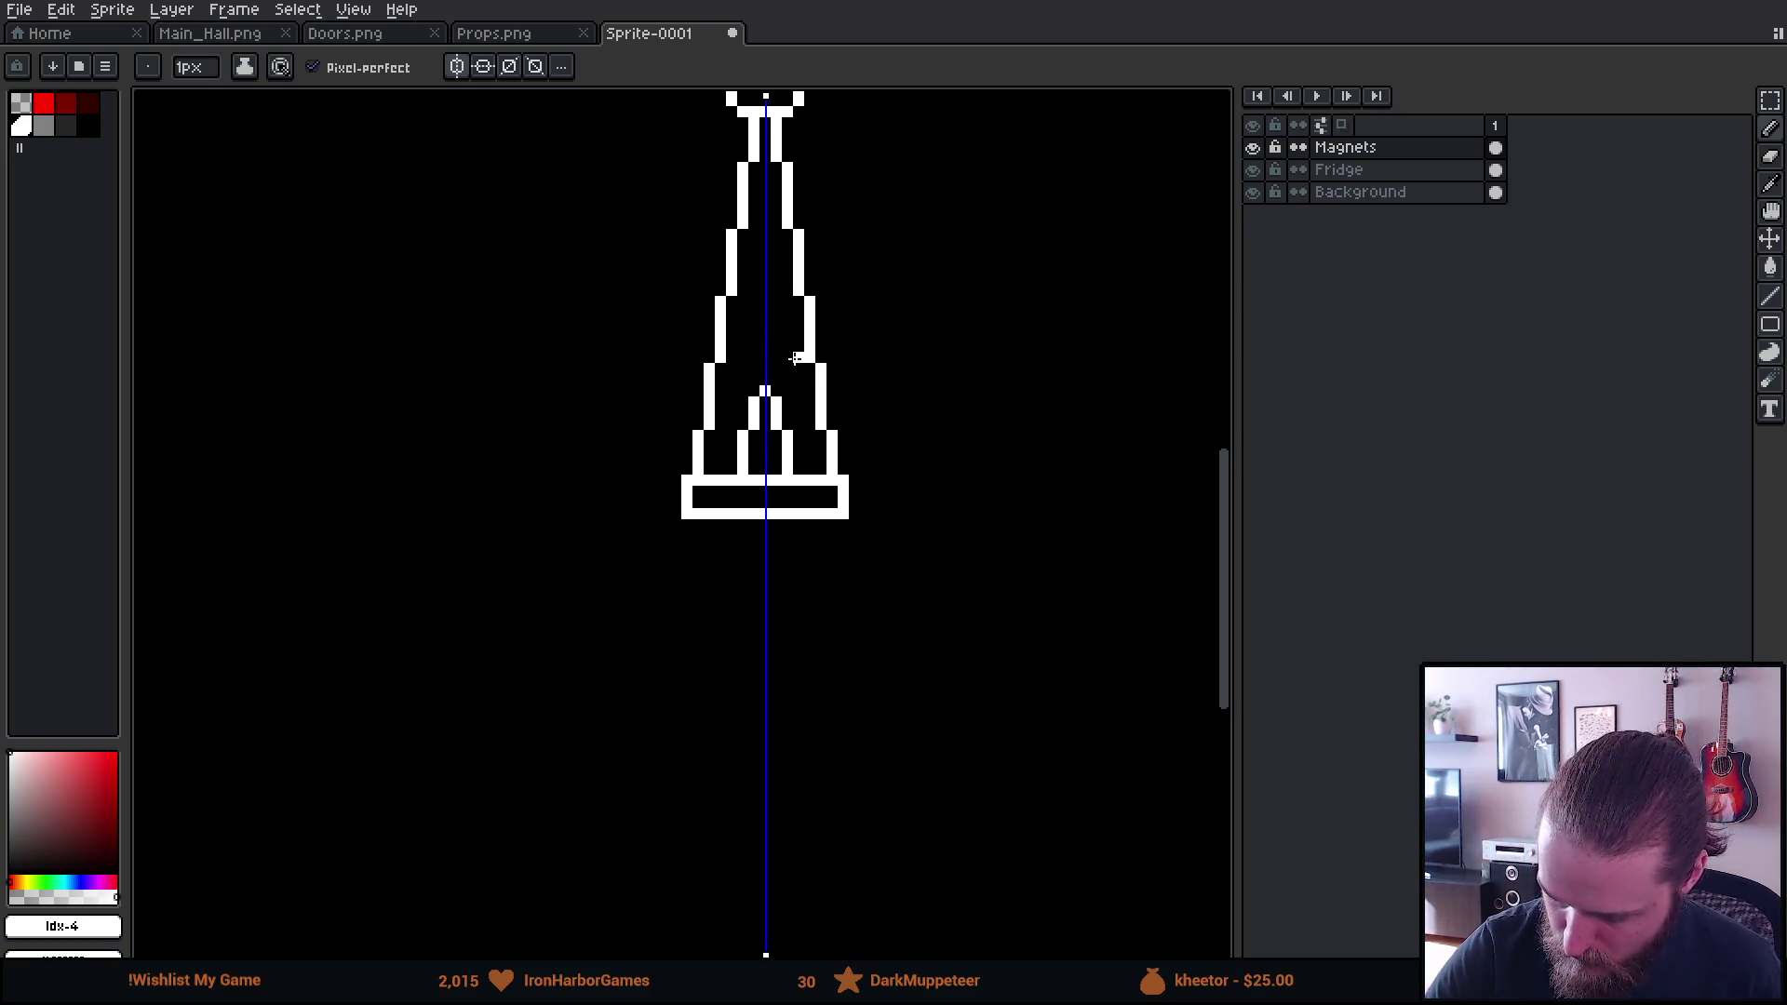
{"action": "key", "text": "b"}
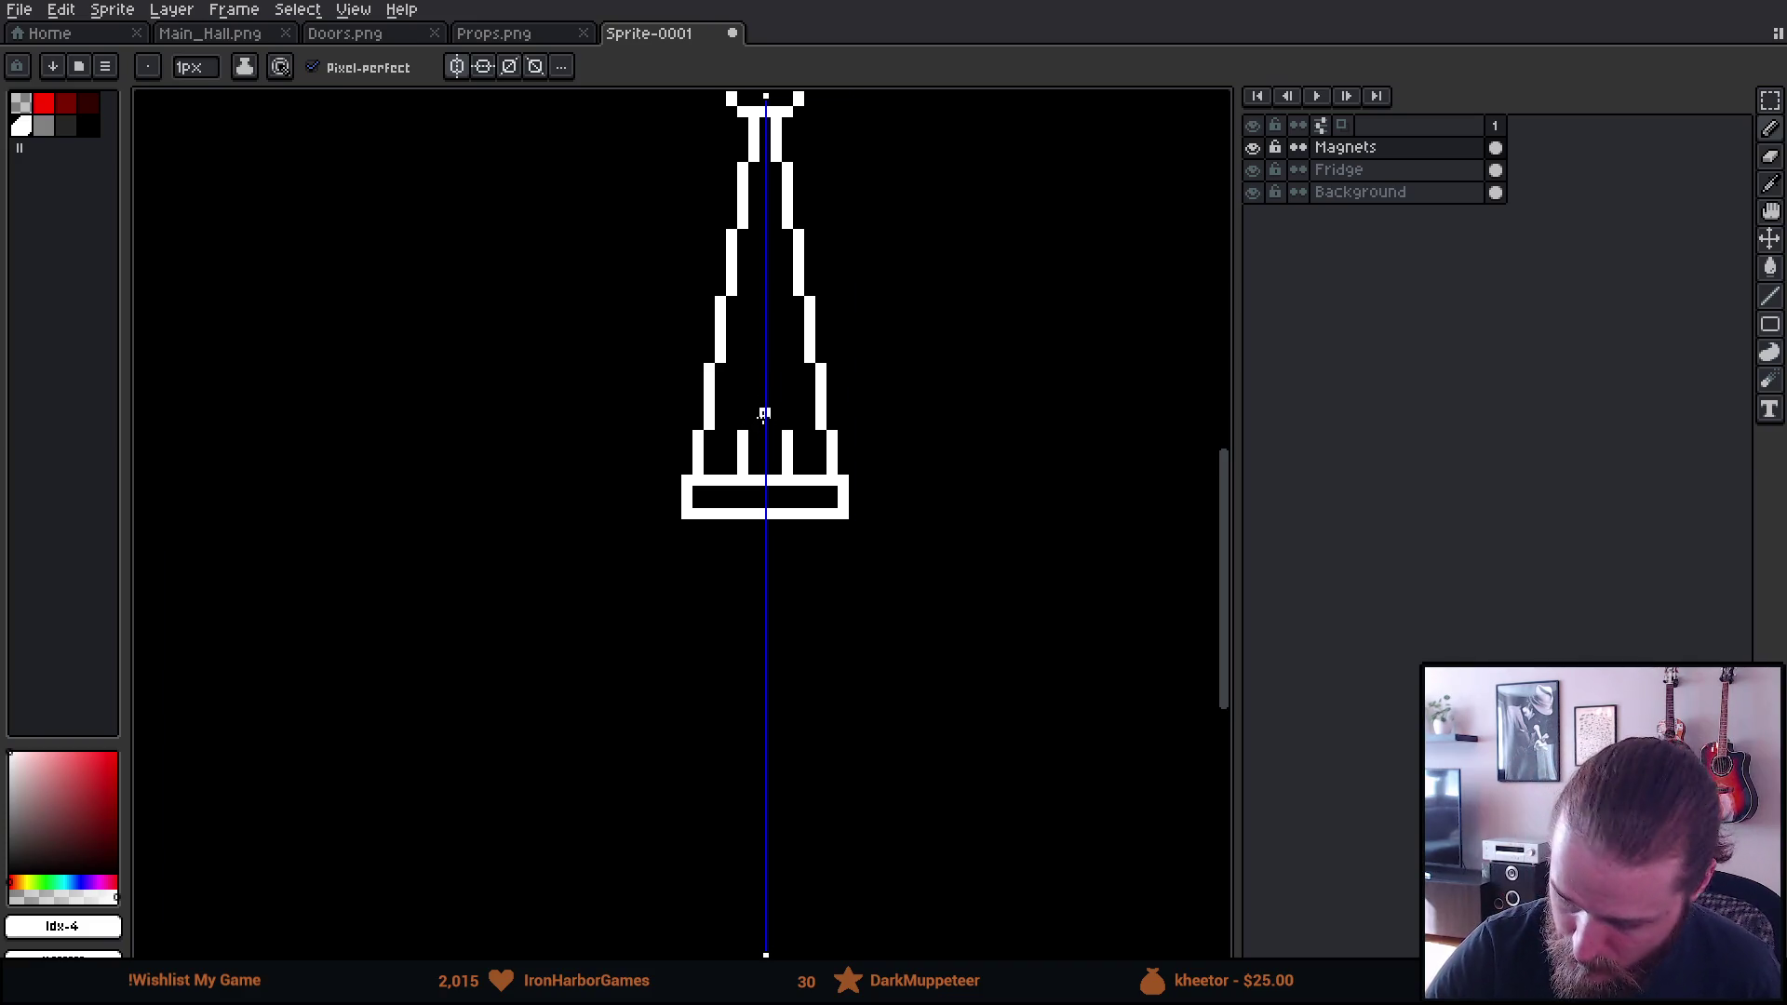
{"action": "left_click_drag", "start_coordinate": [755, 424], "coordinate": [757, 379]}
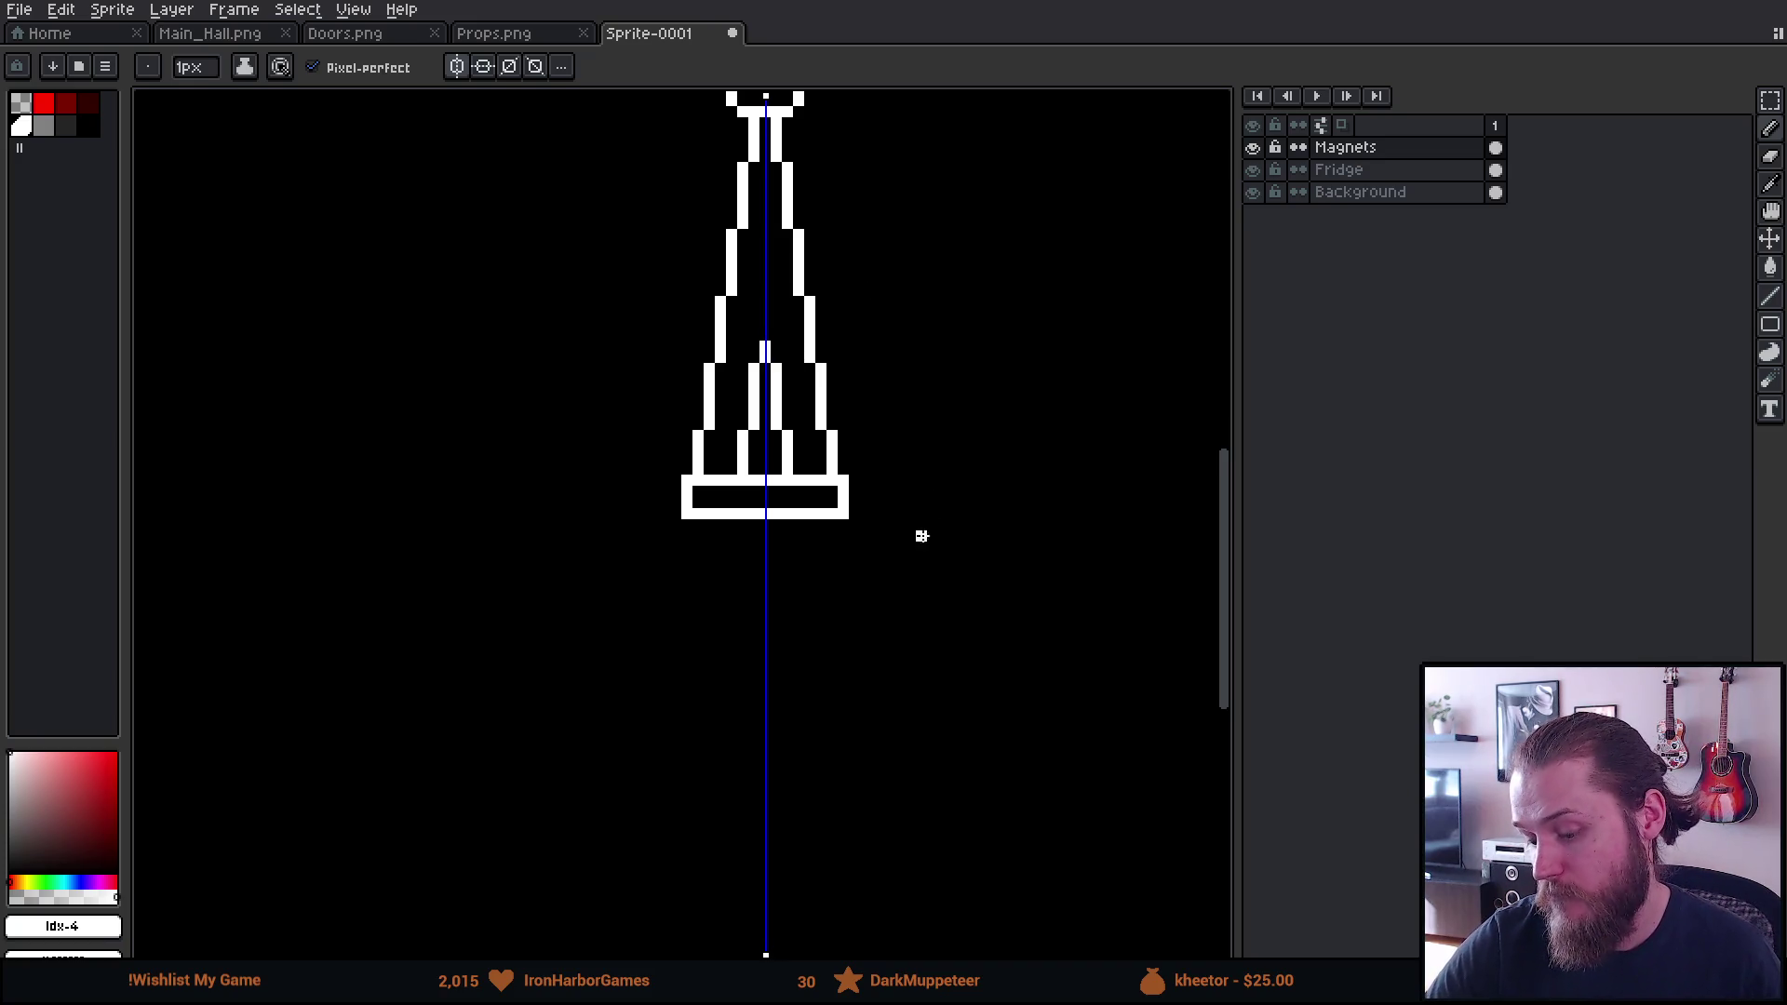
Delete the fridge frame outline that was accidentally pasted
{"action": "mouse_move", "coordinate": [889, 555]}
{"action": "left_mouse_down"}
{"action": "mouse_move", "coordinate": [849, 834]}
{"action": "mouse_move", "coordinate": [902, 546]}
{"action": "mouse_move", "coordinate": [844, 715]}
{"action": "left_mouse_up"}
{"action": "key", "text": "ctrl+v"}
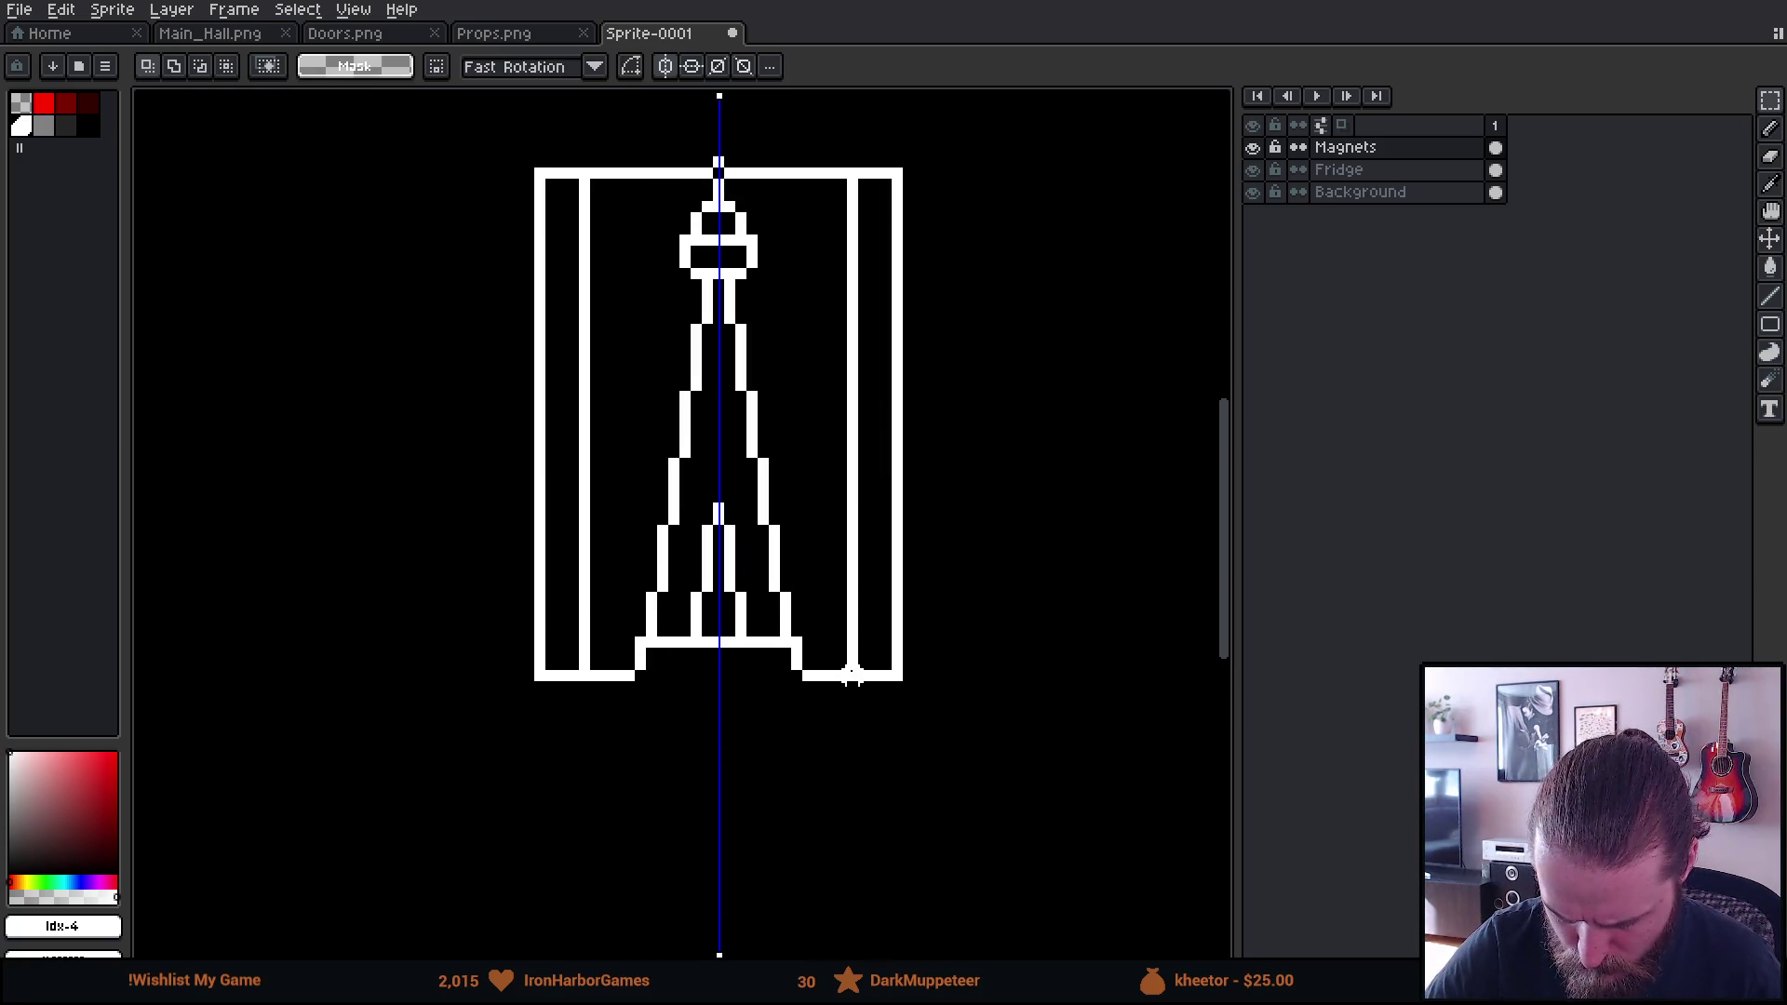
{"action": "key", "text": "Delete"}
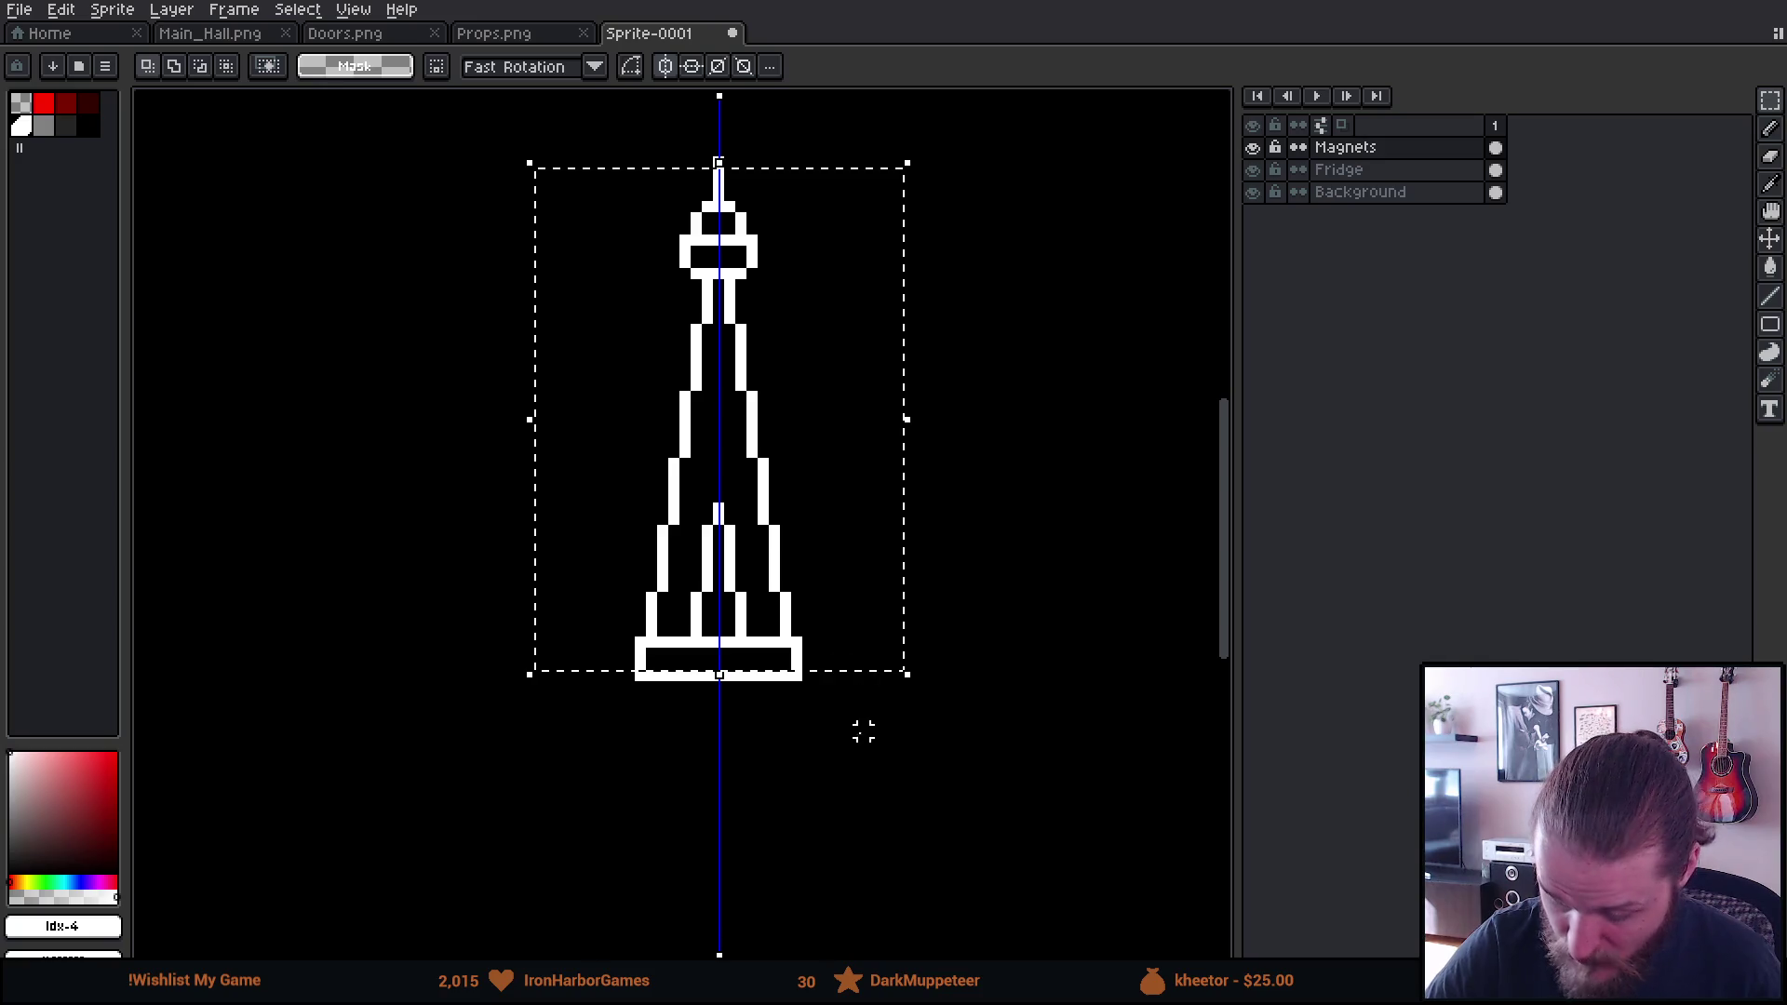
Clear the leftover selection and drag the symmetry axis into the empty space right of the tower
{"action": "key", "text": "ctrl+d"}
{"action": "scroll", "coordinate": [950, 752], "scroll_direction": "down", "scroll_amount": 1}
{"action": "scroll", "coordinate": [950, 752], "scroll_direction": "down", "scroll_amount": 4}
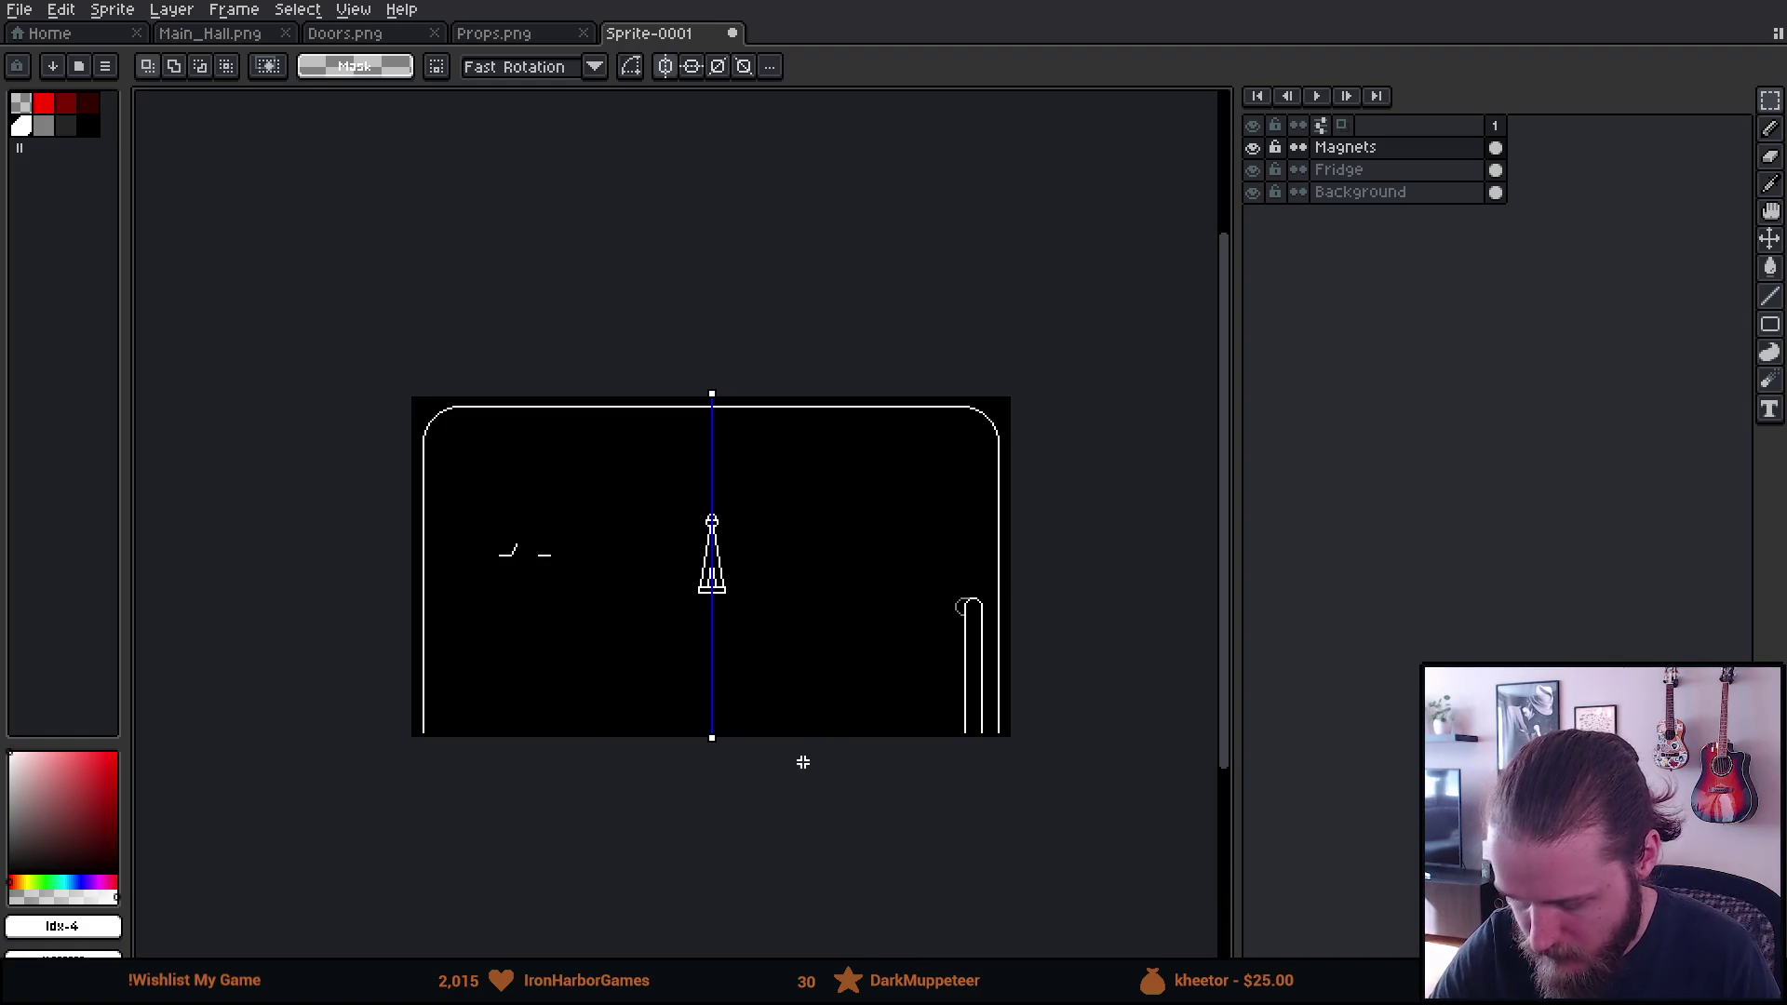
{"action": "scroll", "coordinate": [803, 762], "scroll_direction": "up", "scroll_amount": 5}
{"action": "left_click_drag", "start_coordinate": [792, 657], "coordinate": [583, 608]}
{"action": "mouse_move", "coordinate": [489, 94]}
{"action": "left_mouse_down"}
{"action": "mouse_move", "coordinate": [869, 148]}
{"action": "mouse_move", "coordinate": [829, 159]}
{"action": "mouse_move", "coordinate": [834, 144]}
{"action": "left_mouse_up"}
{"action": "left_click_drag", "start_coordinate": [911, 280], "coordinate": [811, 351]}
Return to the Pencil and zoom back in around the new axis position
{"action": "key", "text": "b"}
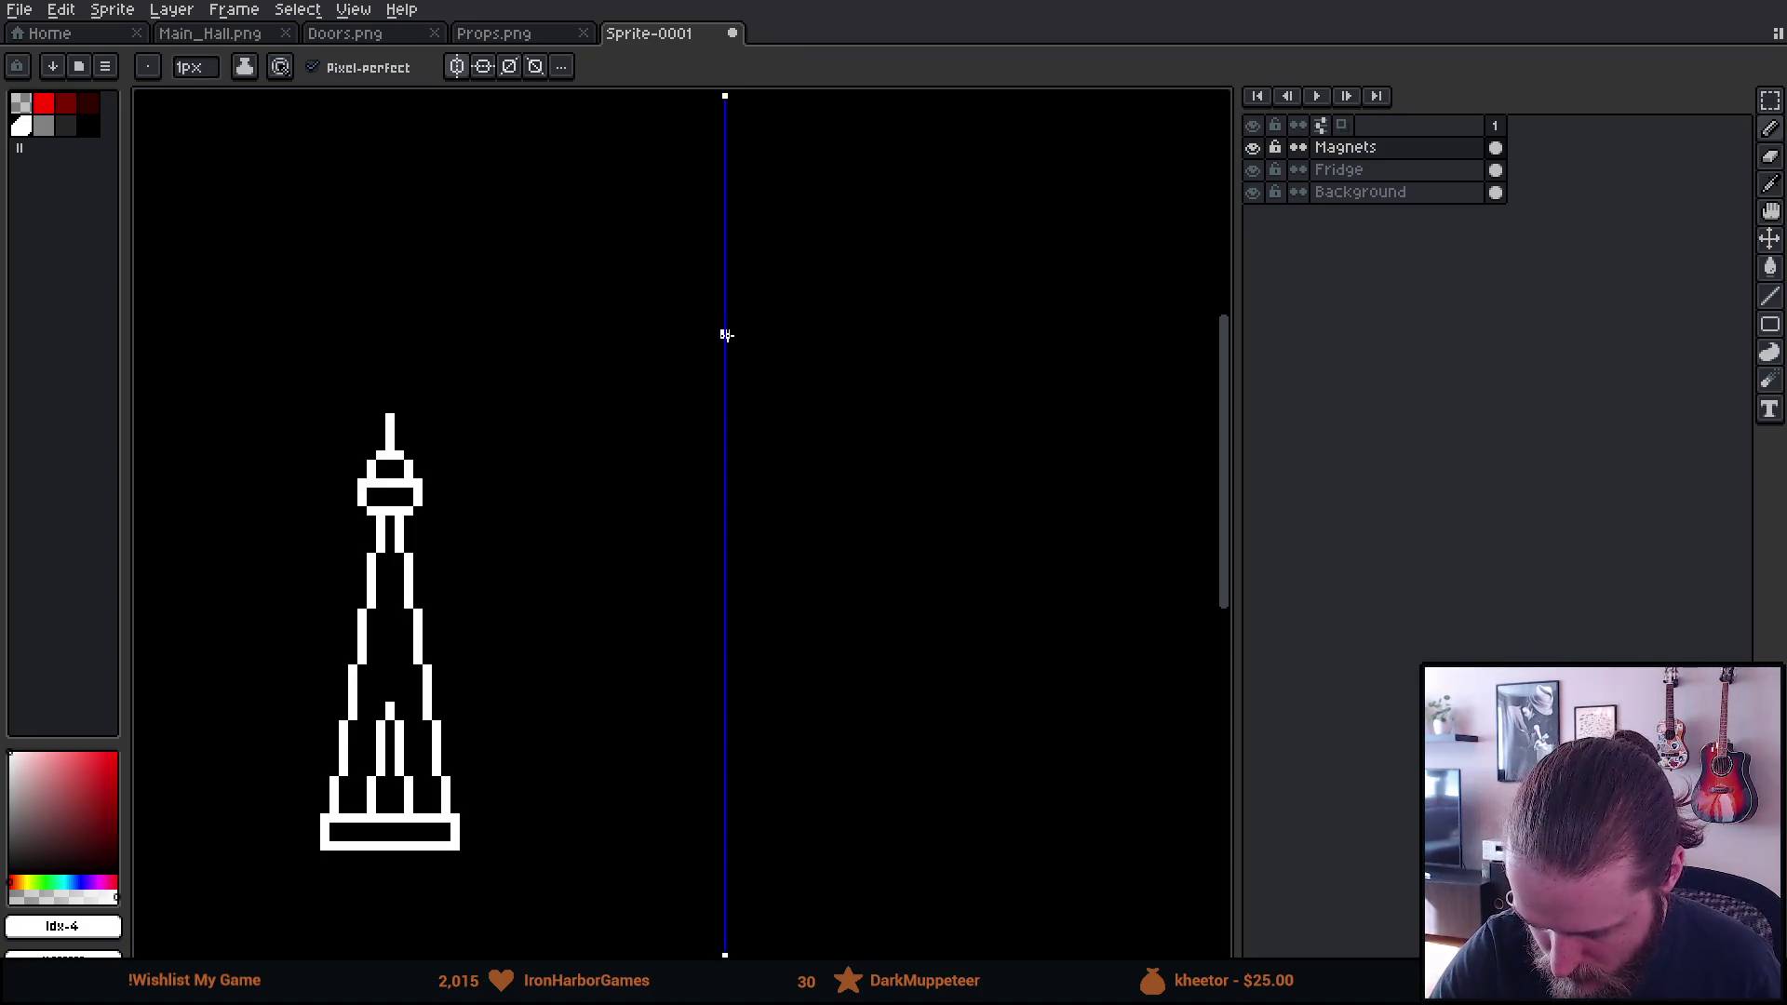
{"action": "scroll", "coordinate": [756, 437], "scroll_direction": "down", "scroll_amount": 2}
{"action": "scroll", "coordinate": [774, 479], "scroll_direction": "up", "scroll_amount": 1}
{"action": "scroll", "coordinate": [810, 465], "scroll_direction": "left", "scroll_amount": 2}
{"action": "scroll", "coordinate": [838, 459], "scroll_direction": "up", "scroll_amount": 1}
{"action": "scroll", "coordinate": [846, 507], "scroll_direction": "left", "scroll_amount": 3}
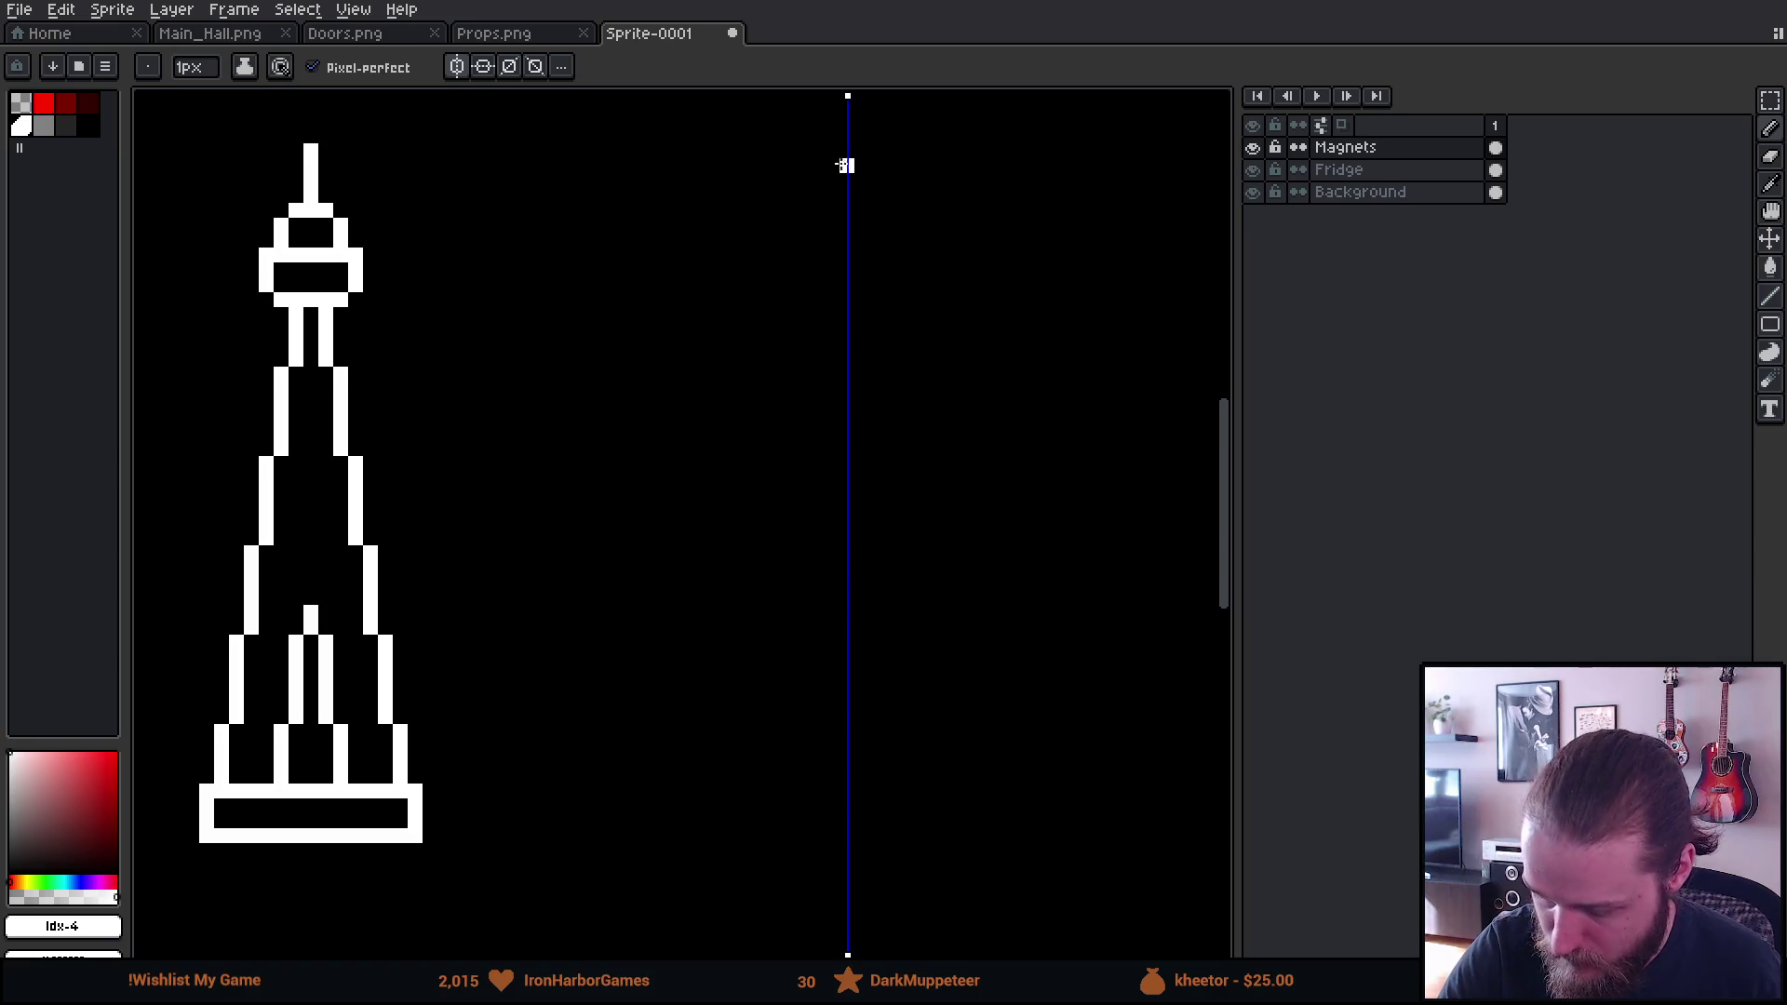
Pencil the Eiffel Tower's mirrored spire and narrow top block on the symmetry axis
{"action": "left_click_drag", "start_coordinate": [847, 176], "coordinate": [844, 193]}
{"action": "key", "text": "ctrl+z"}
{"action": "left_click", "coordinate": [834, 211]}
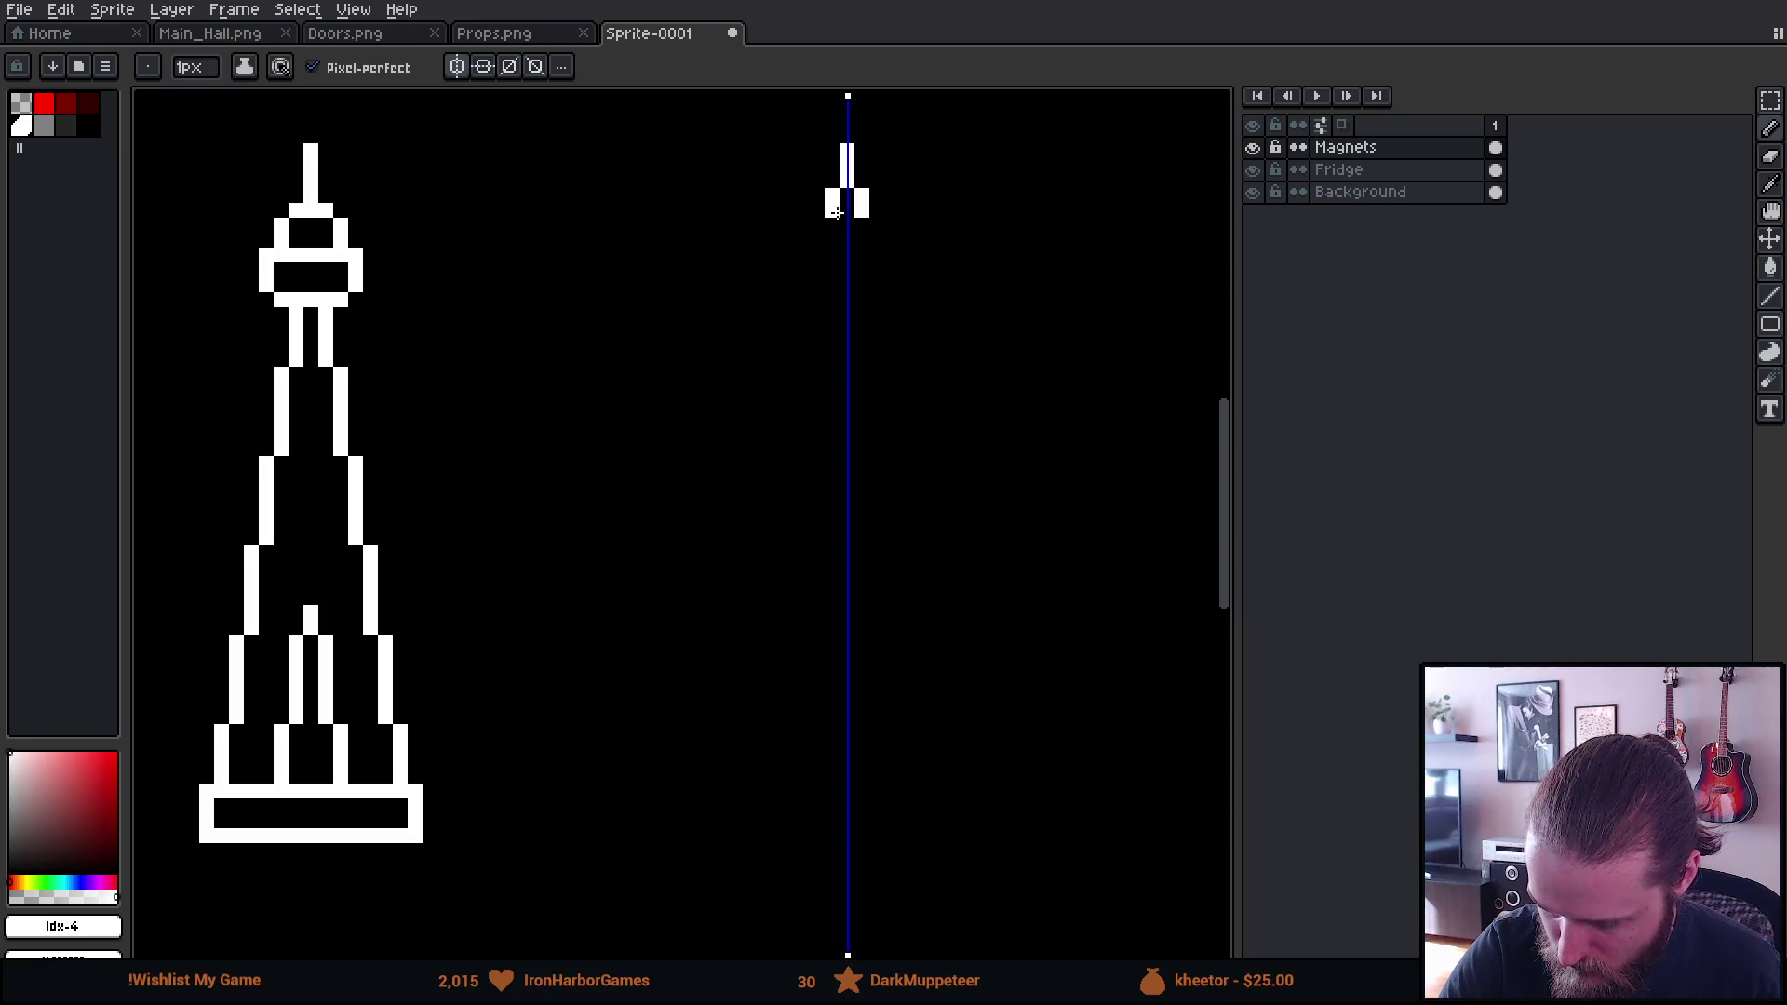
{"action": "left_click", "coordinate": [846, 210]}
{"action": "left_click_drag", "start_coordinate": [833, 226], "coordinate": [835, 240]}
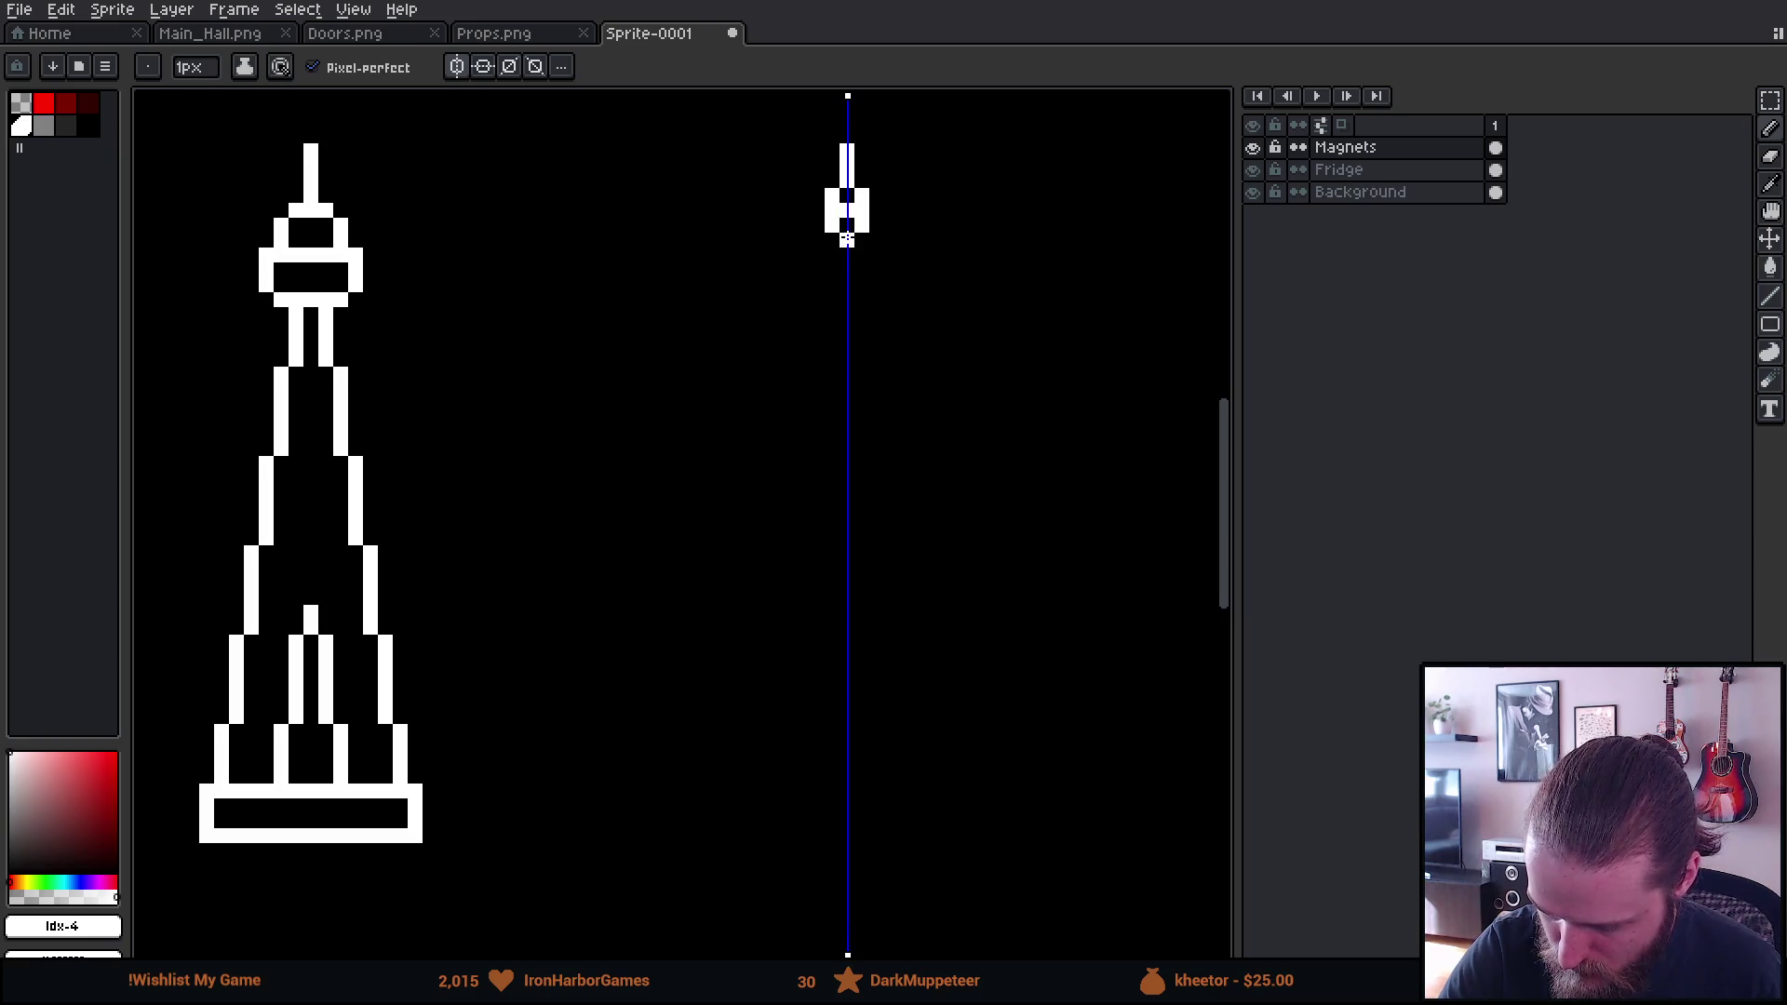
{"action": "left_click", "coordinate": [832, 255]}
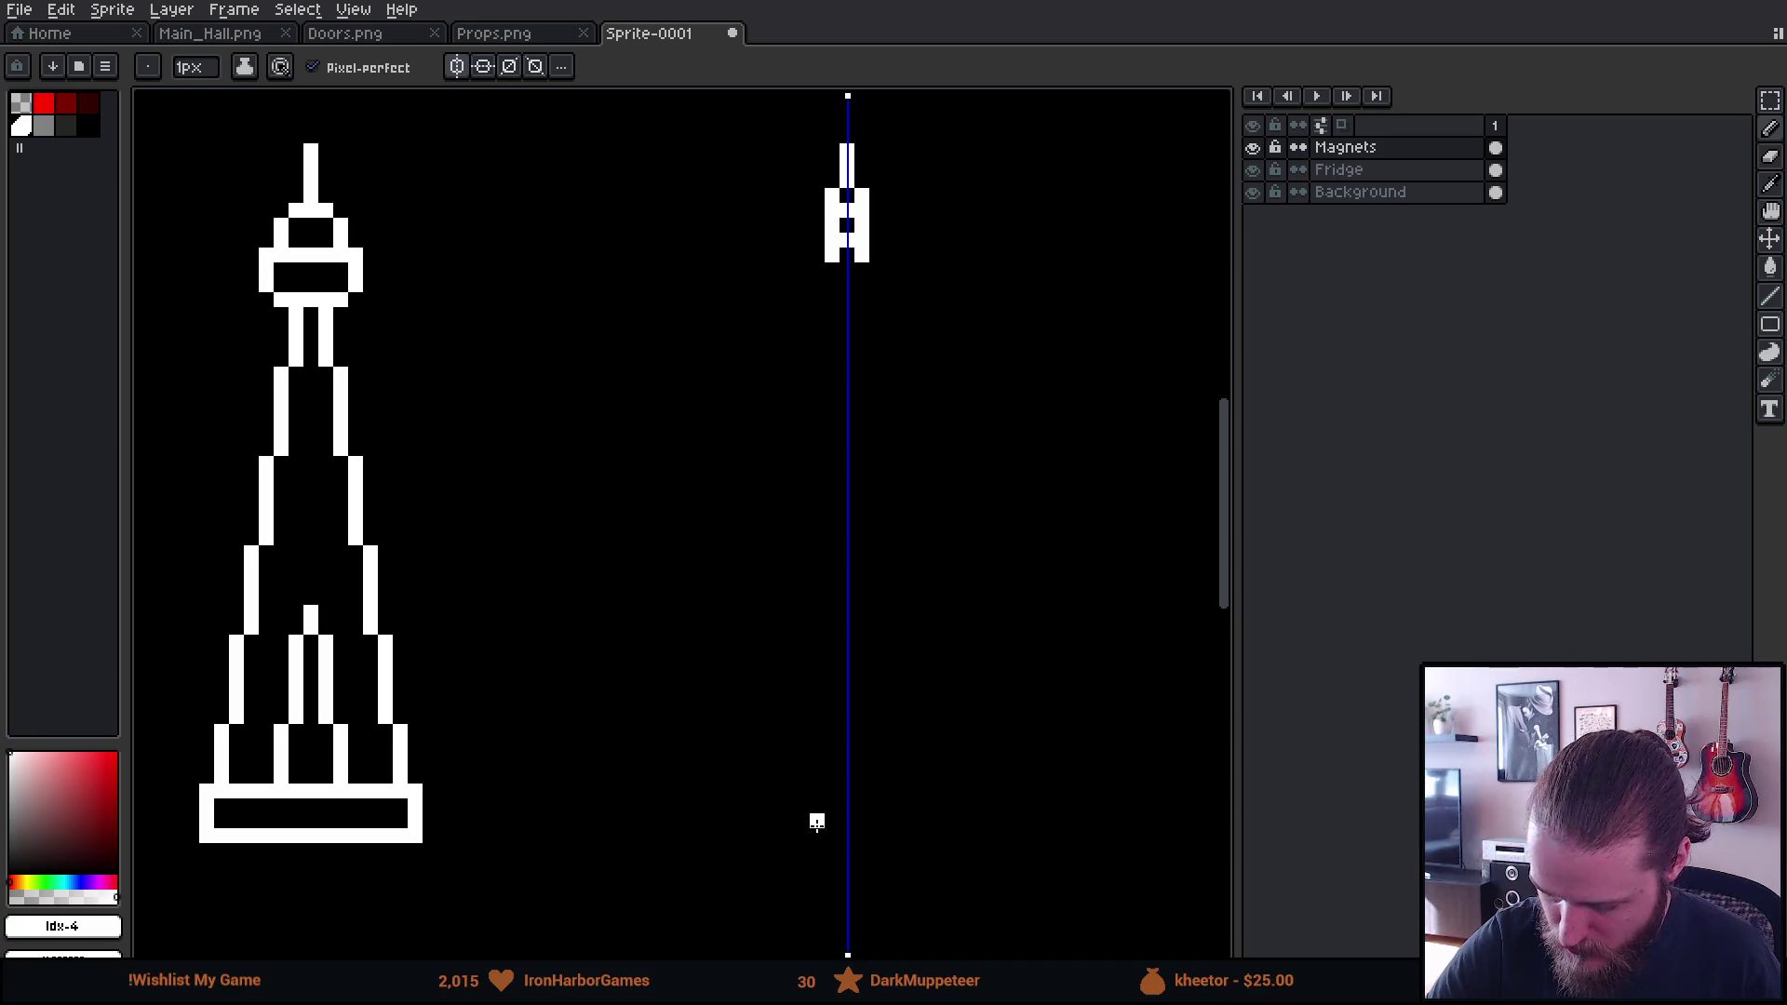
Draw the arched base, a small bar and a platform piece, then extend the stepped upper sides
{"action": "left_click_drag", "start_coordinate": [818, 821], "coordinate": [875, 823]}
{"action": "left_click_drag", "start_coordinate": [829, 672], "coordinate": [872, 687]}
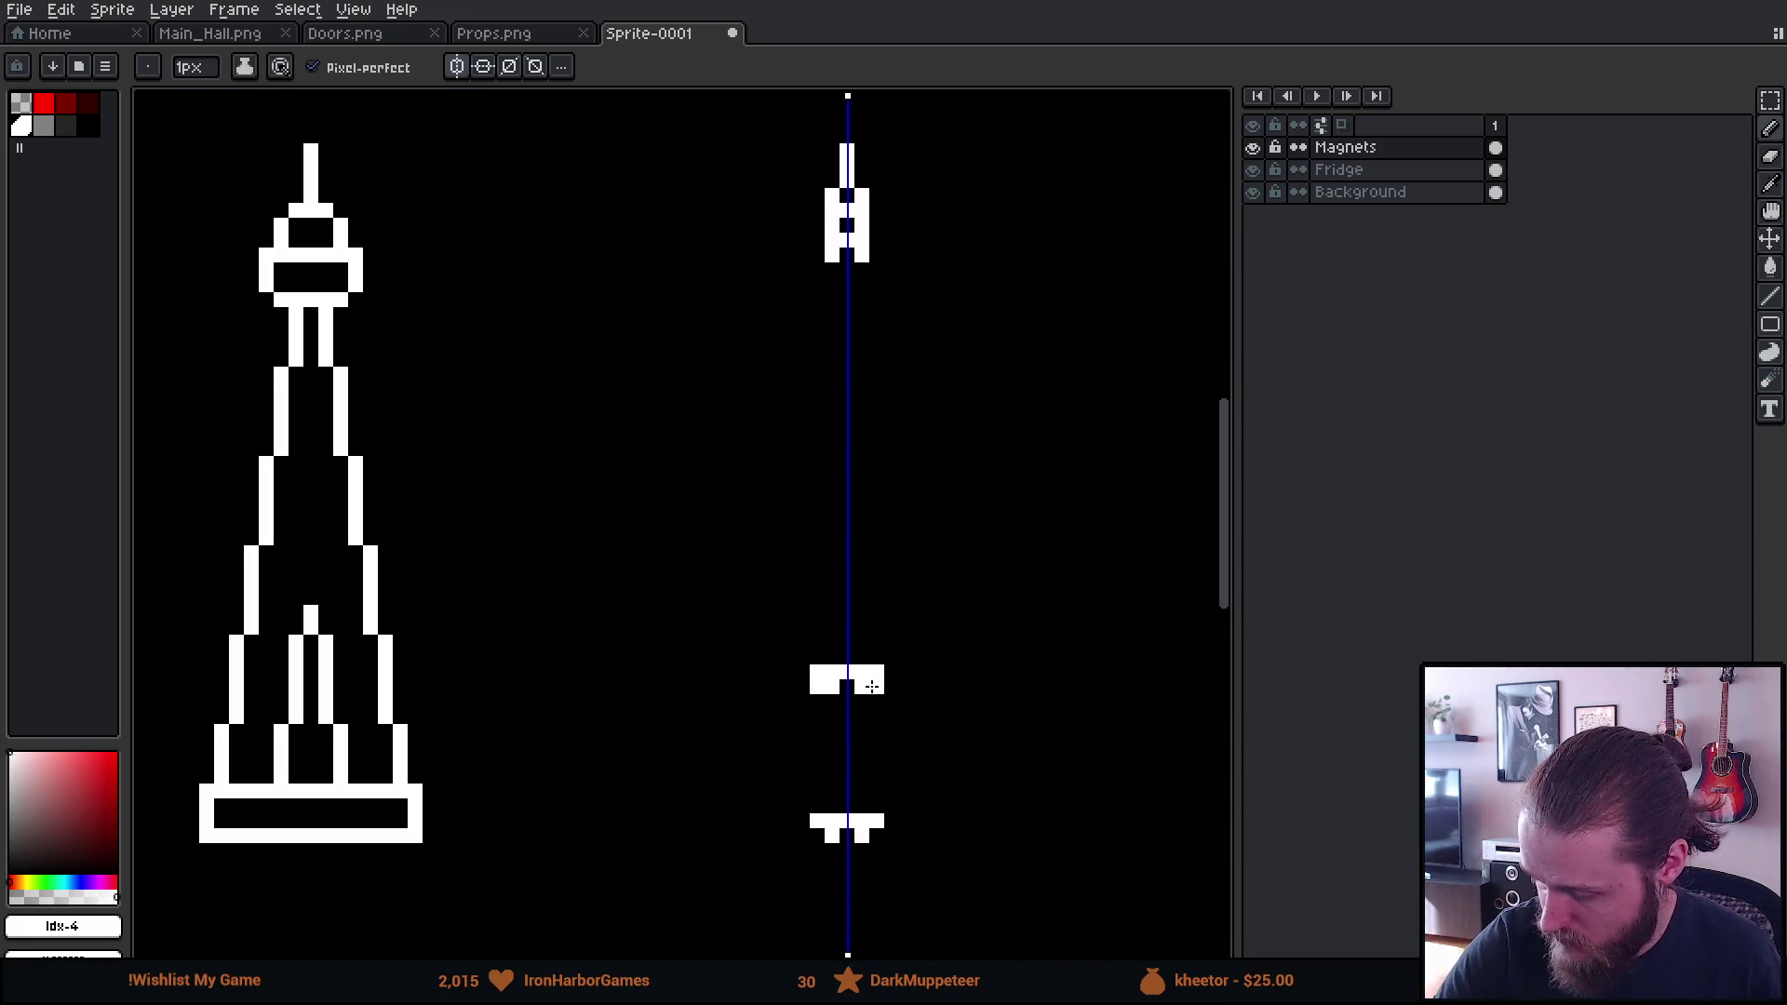
{"action": "left_click_drag", "start_coordinate": [829, 550], "coordinate": [887, 554]}
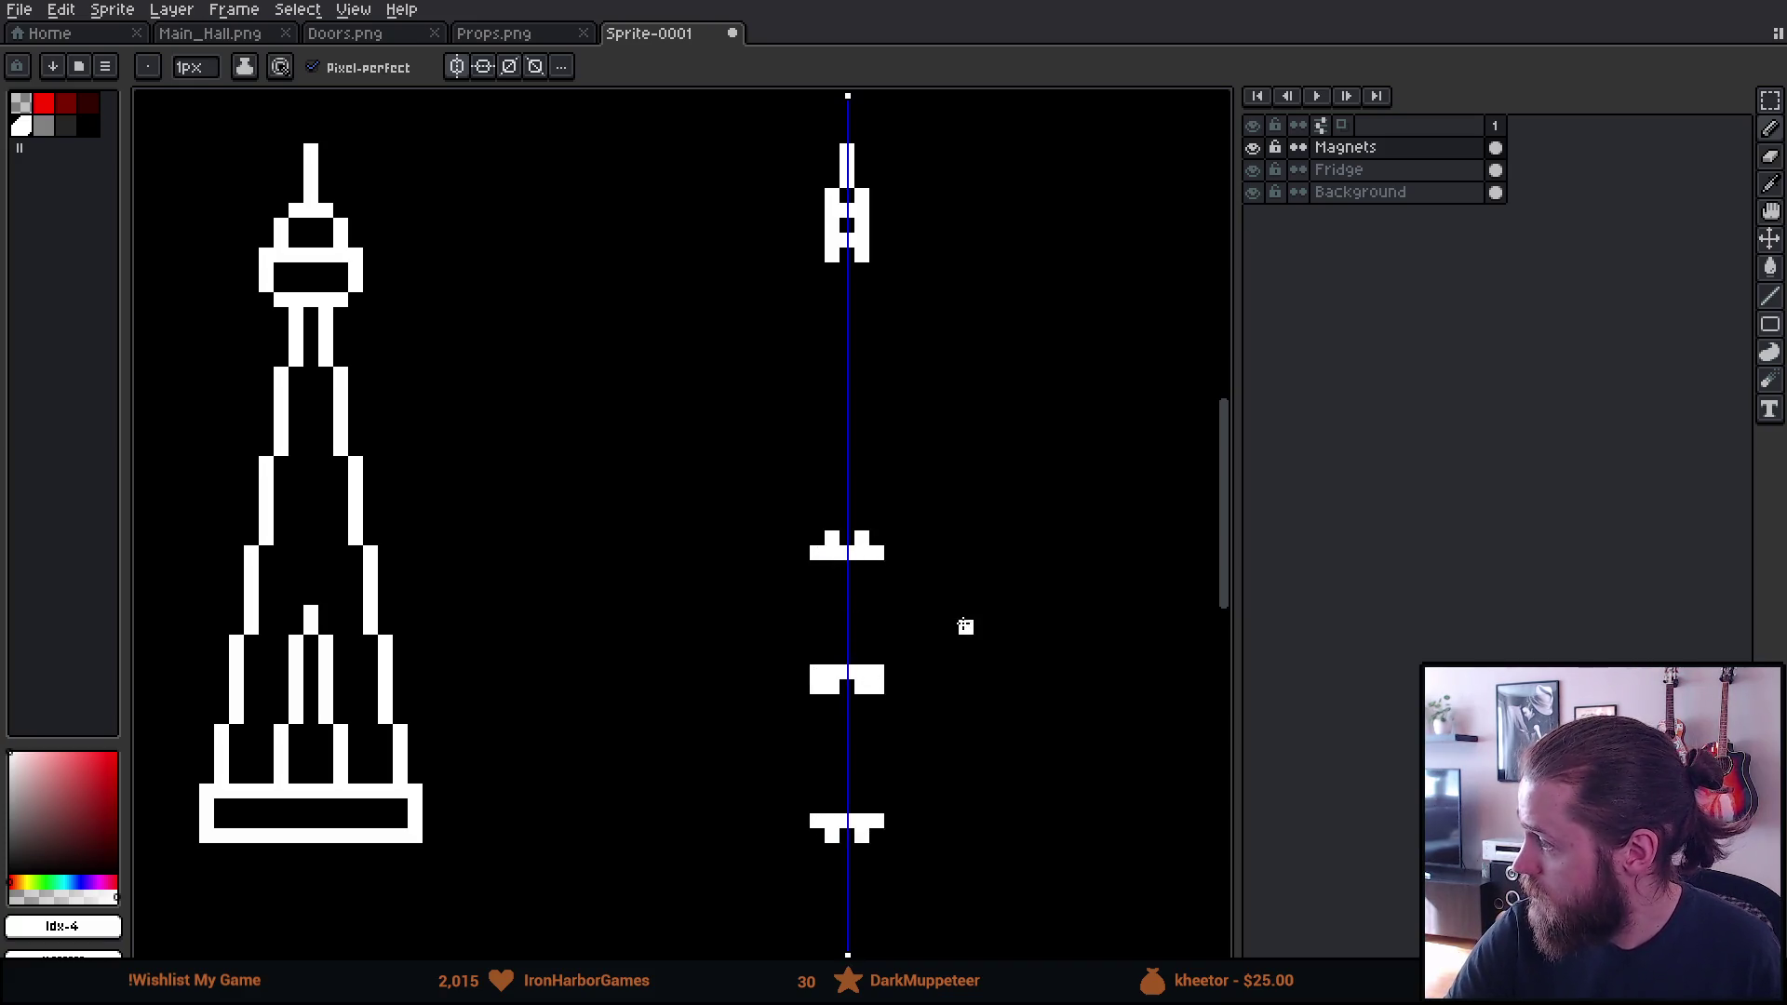
{"action": "key", "text": "ctrl+z"}
{"action": "key", "text": "ctrl+z"}
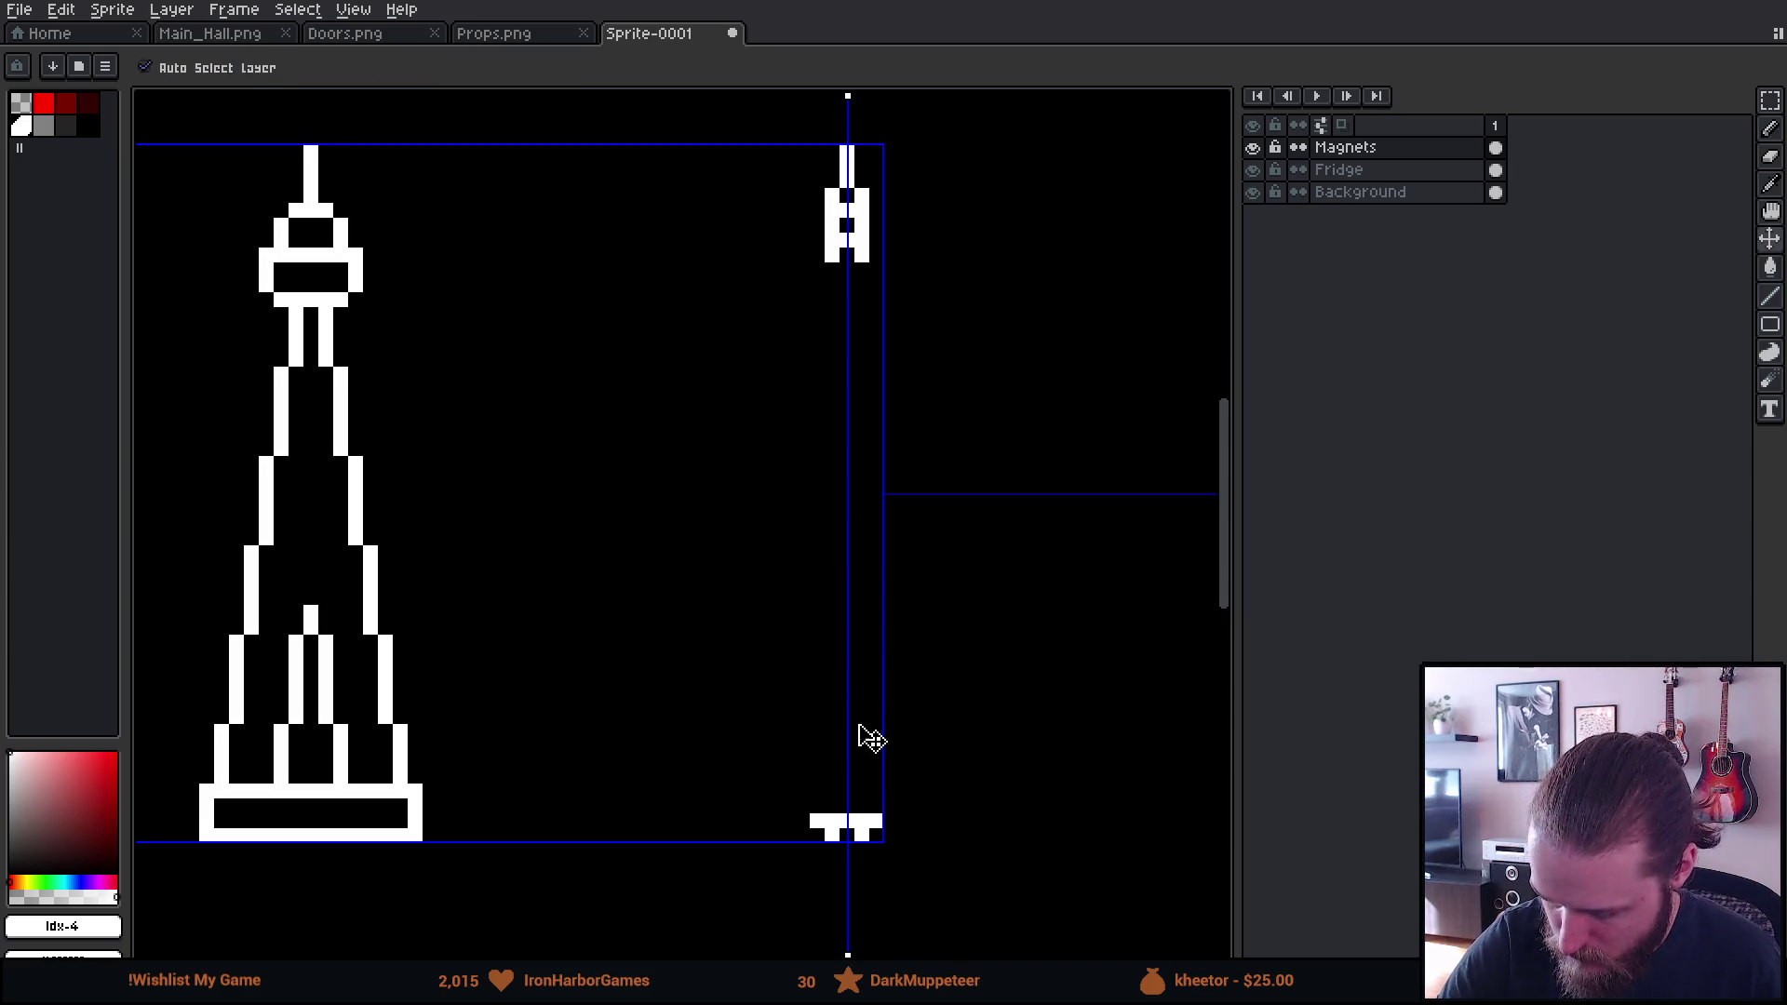
{"action": "left_click_drag", "start_coordinate": [862, 716], "coordinate": [870, 717]}
{"action": "left_click_drag", "start_coordinate": [831, 612], "coordinate": [866, 605]}
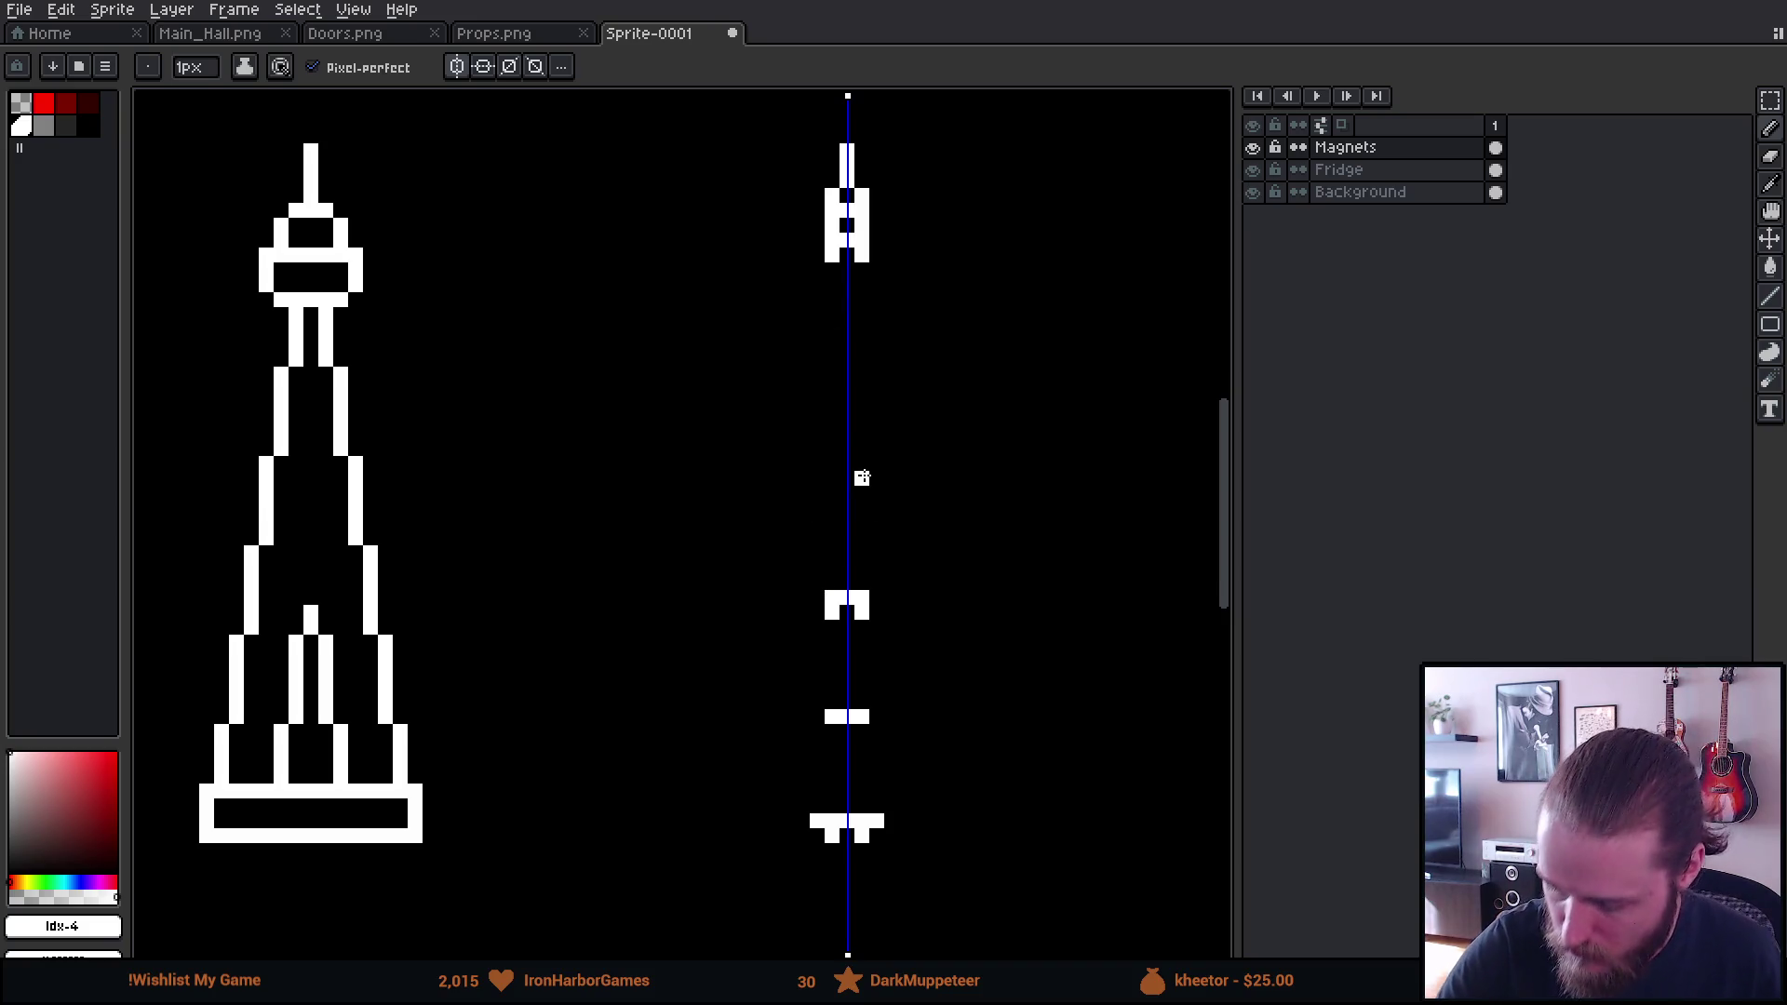
{"action": "left_click", "coordinate": [832, 270]}
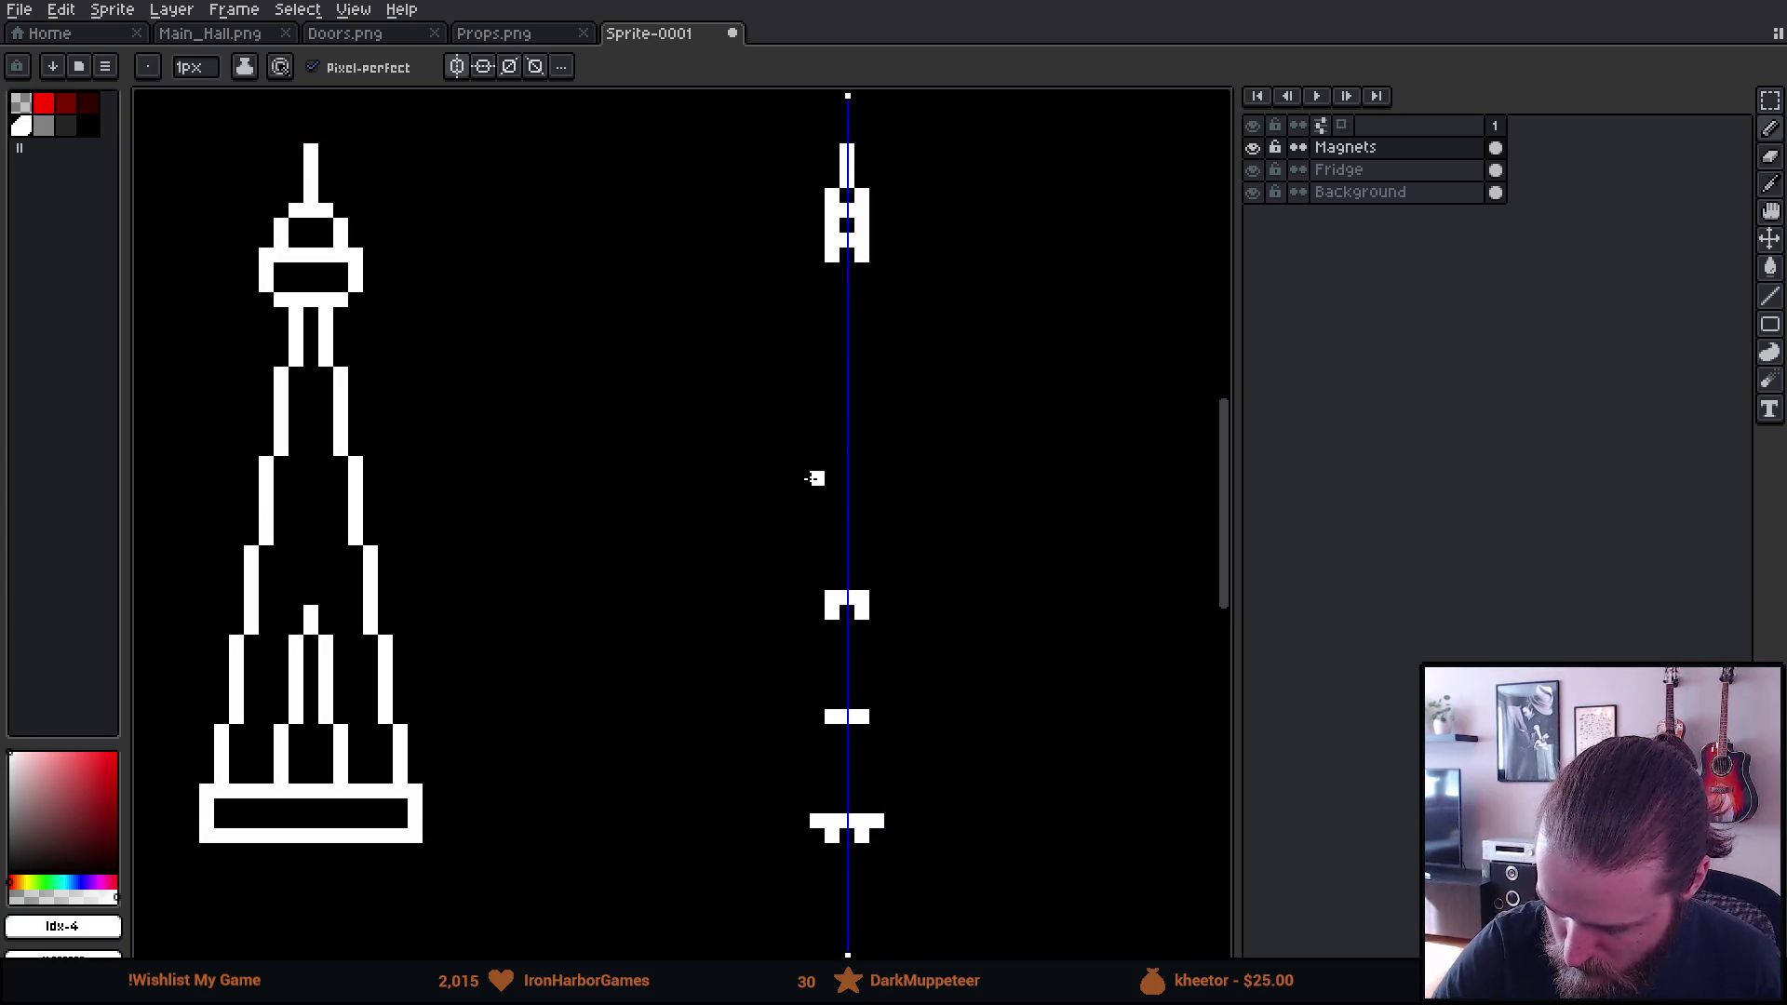
{"action": "left_click", "coordinate": [804, 559], "text": "shift"}
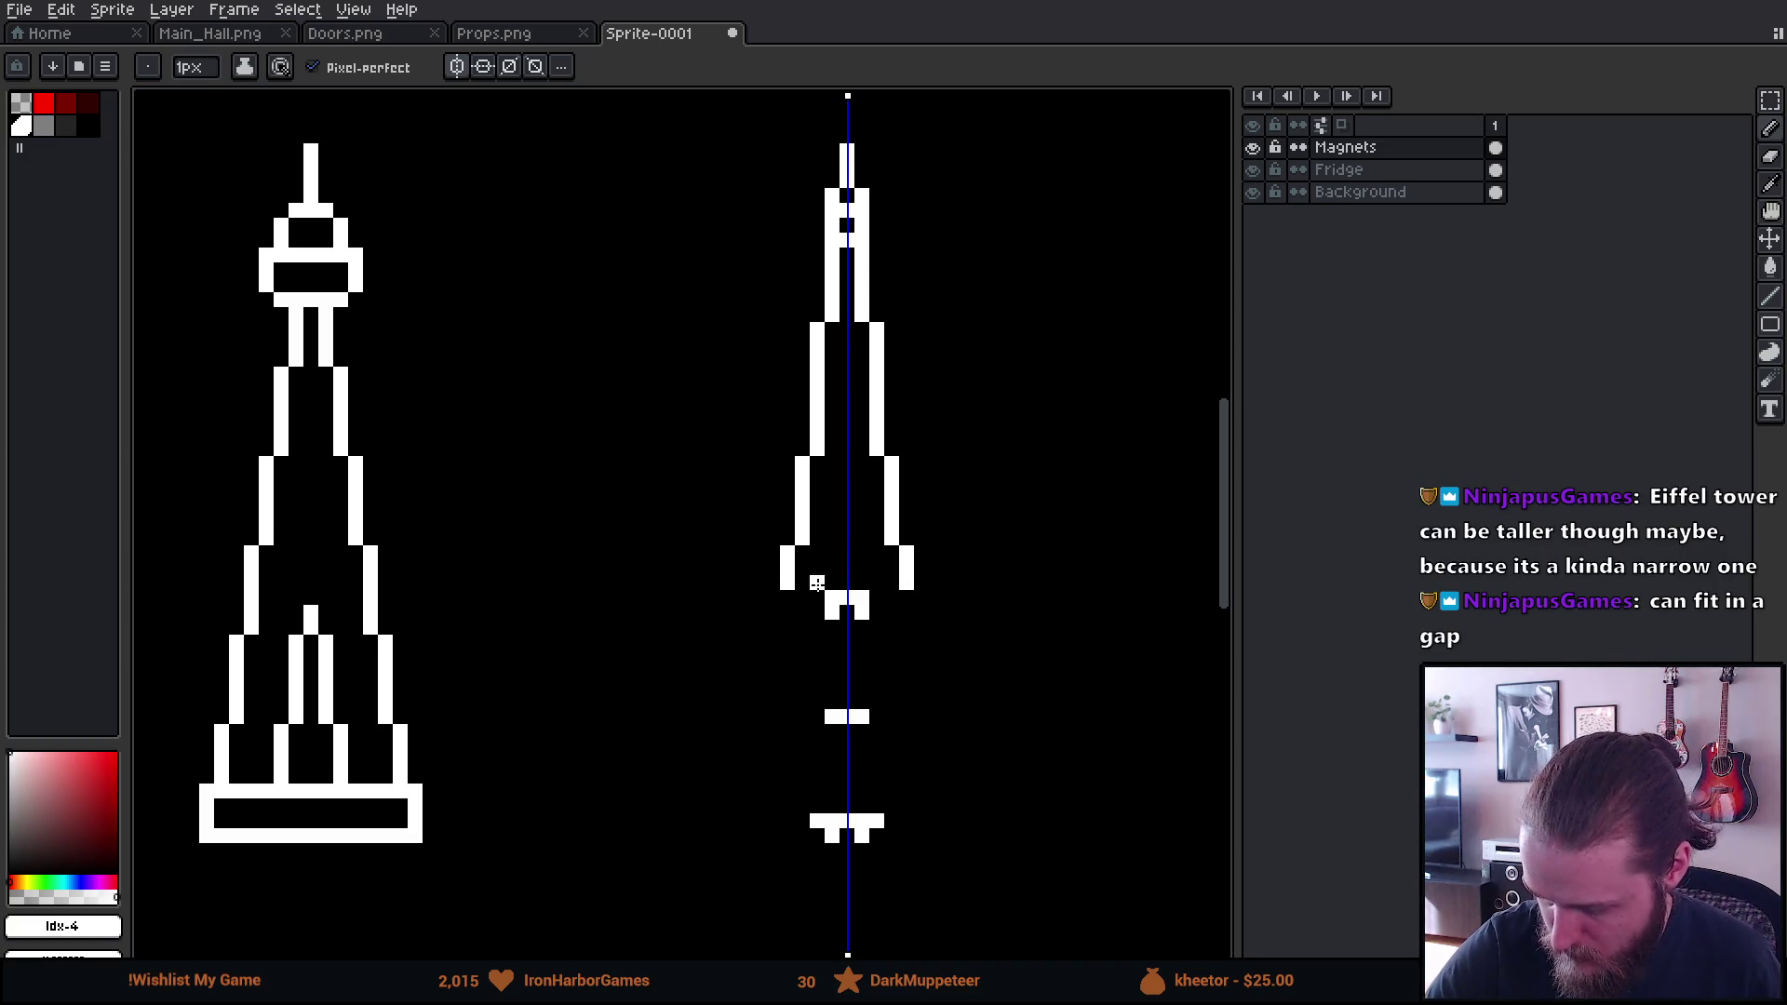
Draw the mirrored base line, erase its inner notch, and widen the lower horizontal bar
{"action": "left_click", "coordinate": [773, 598]}
{"action": "mouse_move", "coordinate": [772, 599]}
{"action": "left_mouse_down"}
{"action": "mouse_move", "coordinate": [922, 599]}
{"action": "mouse_move", "coordinate": [921, 626]}
{"action": "mouse_move", "coordinate": [821, 626]}
{"action": "mouse_move", "coordinate": [846, 551]}
{"action": "left_mouse_up"}
{"action": "key", "text": "e"}
{"action": "left_click", "coordinate": [863, 613]}
{"action": "key", "text": "b"}
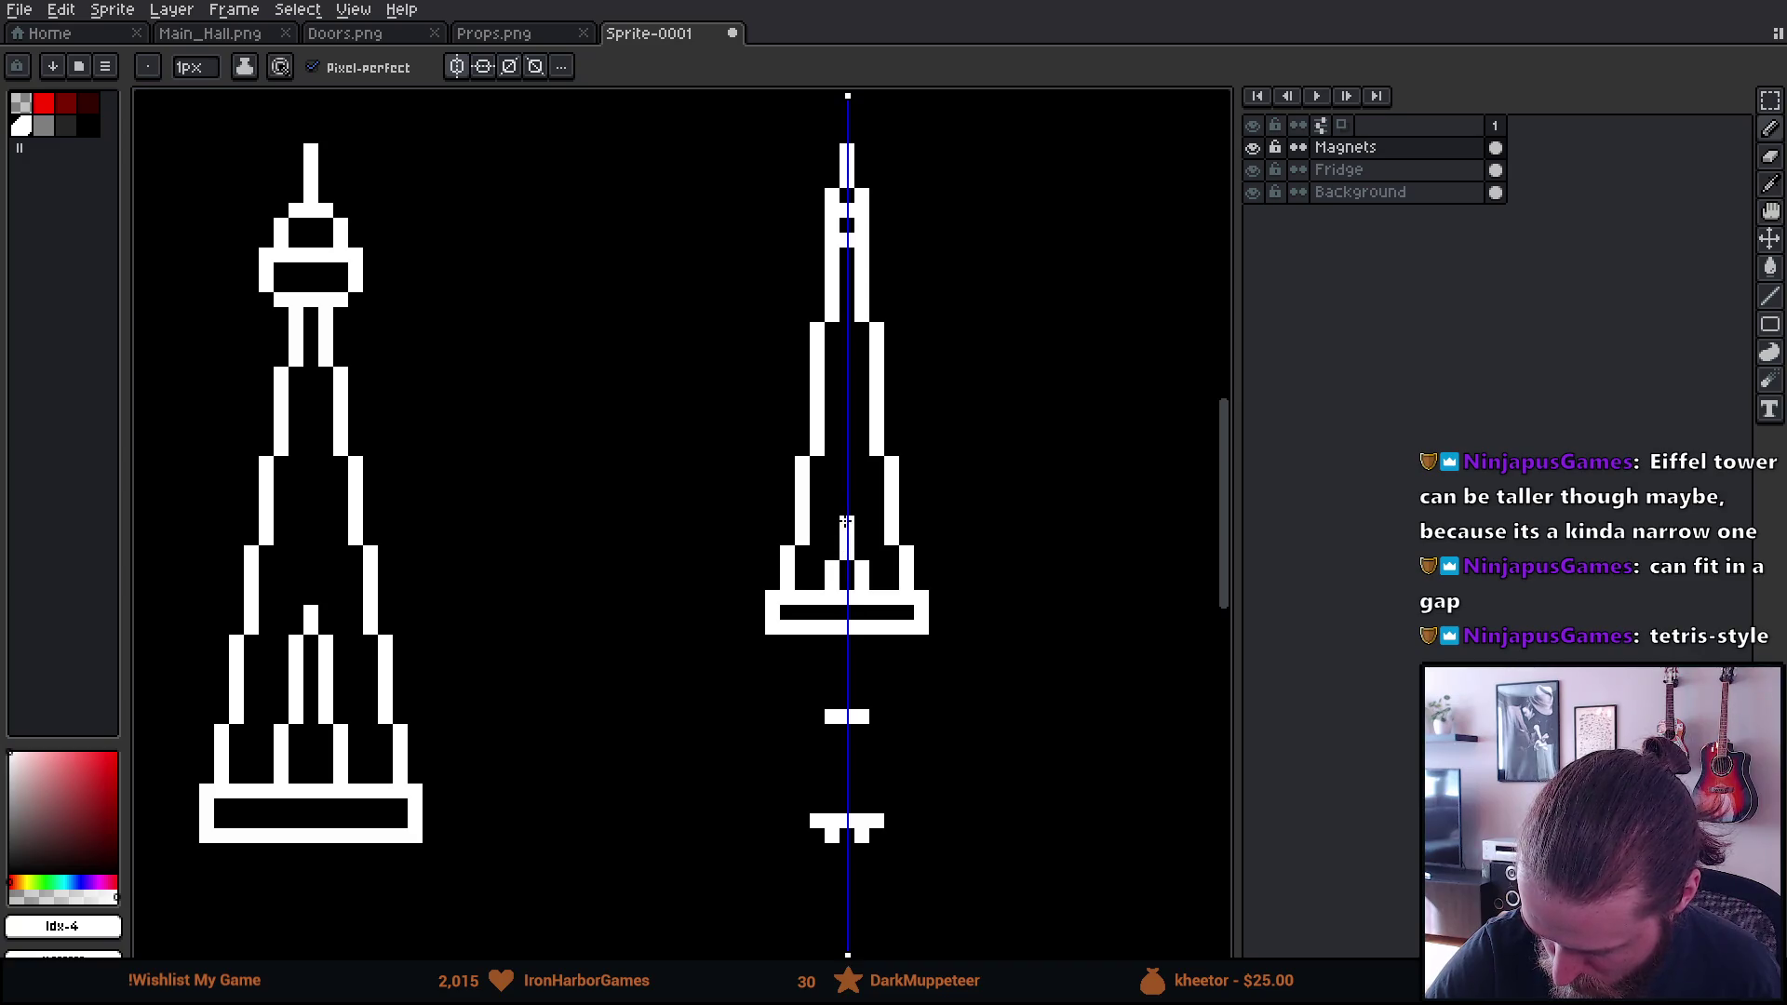
{"action": "mouse_move", "coordinate": [890, 628]}
{"action": "left_mouse_down"}
{"action": "mouse_move", "coordinate": [949, 639]}
{"action": "mouse_move", "coordinate": [953, 695]}
{"action": "mouse_move", "coordinate": [978, 662]}
{"action": "mouse_move", "coordinate": [961, 543]}
{"action": "left_mouse_up"}
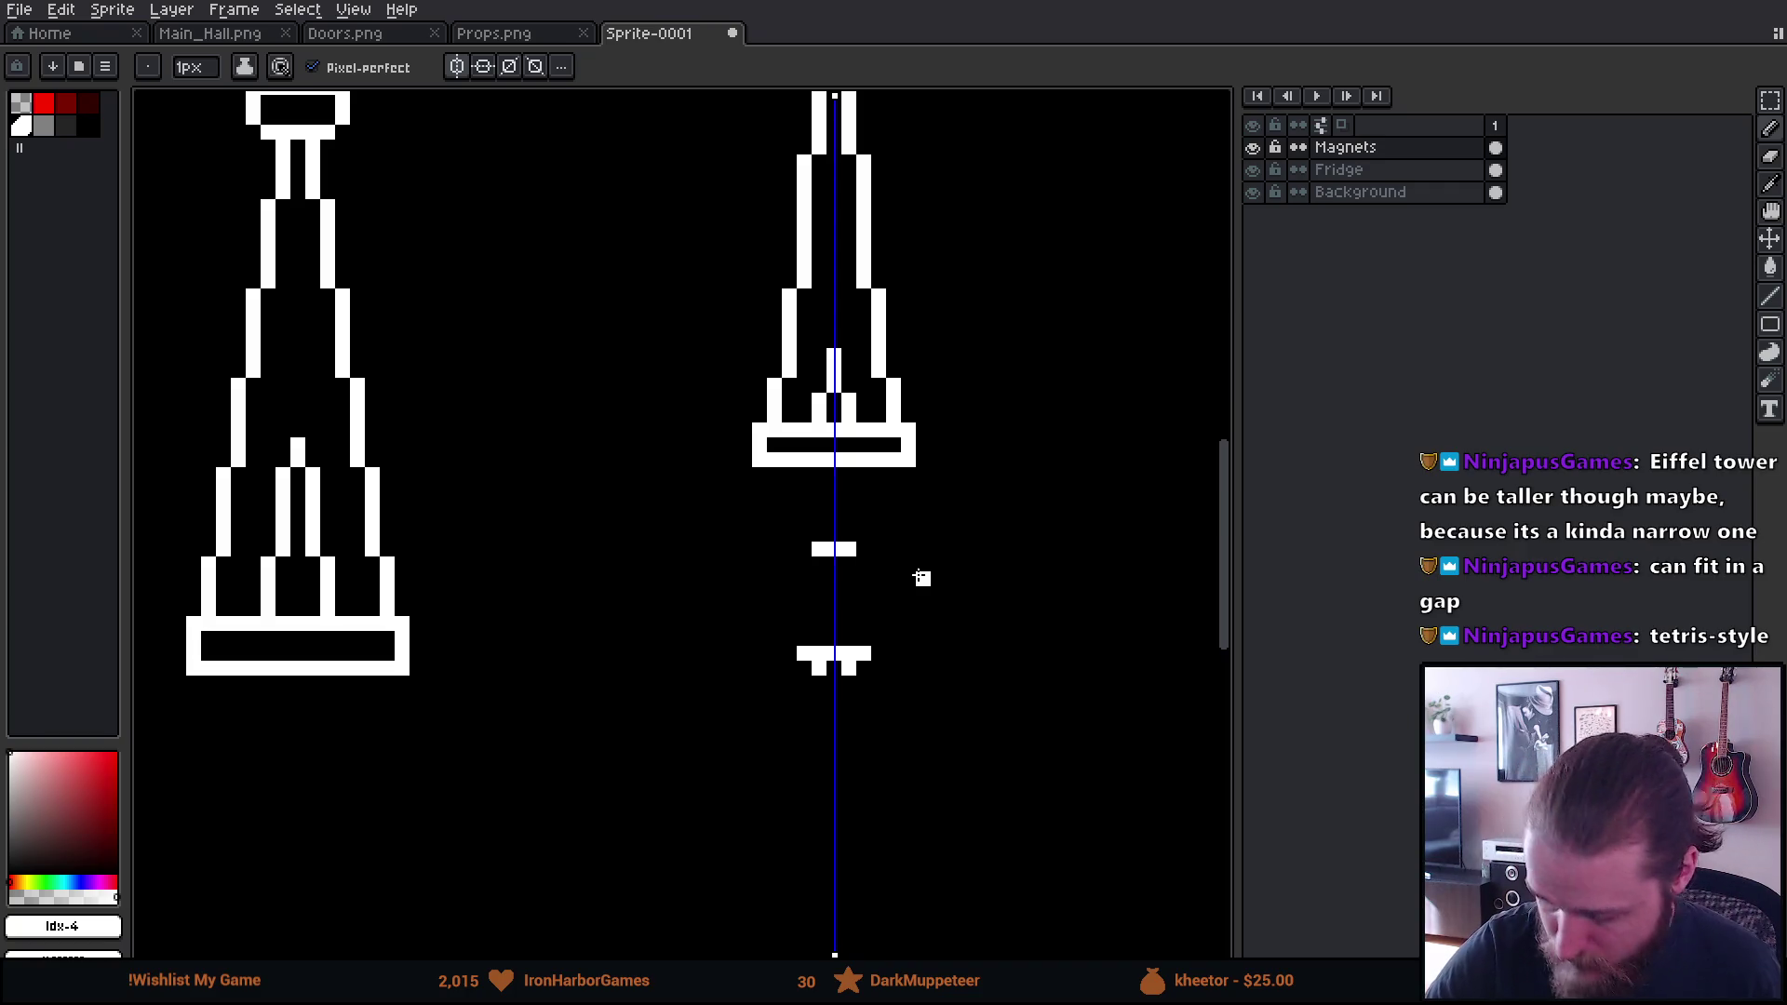
{"action": "mouse_move", "coordinate": [817, 549]}
{"action": "left_mouse_down"}
{"action": "mouse_move", "coordinate": [732, 550]}
{"action": "mouse_move", "coordinate": [726, 569]}
{"action": "mouse_move", "coordinate": [954, 578]}
{"action": "mouse_move", "coordinate": [934, 578]}
{"action": "left_mouse_up"}
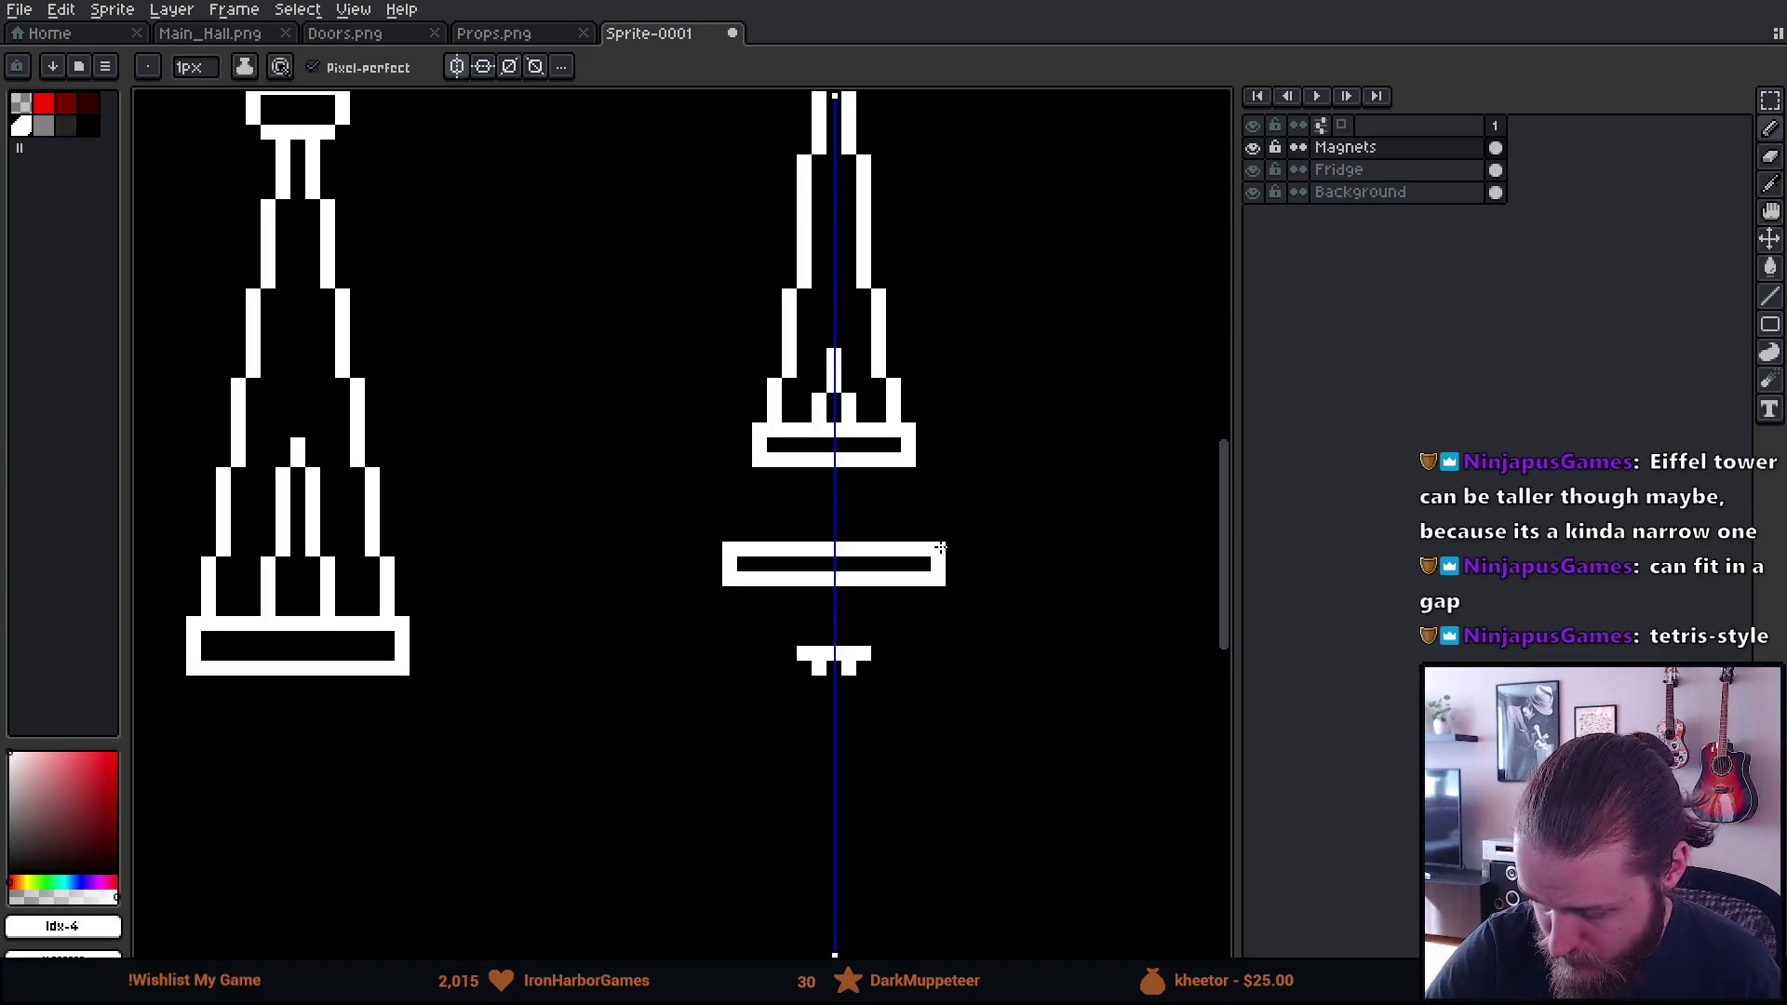
Draw mirrored diagonal legs from the upper platform down to the lower bar
{"action": "scroll", "coordinate": [927, 540], "scroll_direction": "up", "scroll_amount": 1}
{"action": "left_click", "coordinate": [752, 505]}
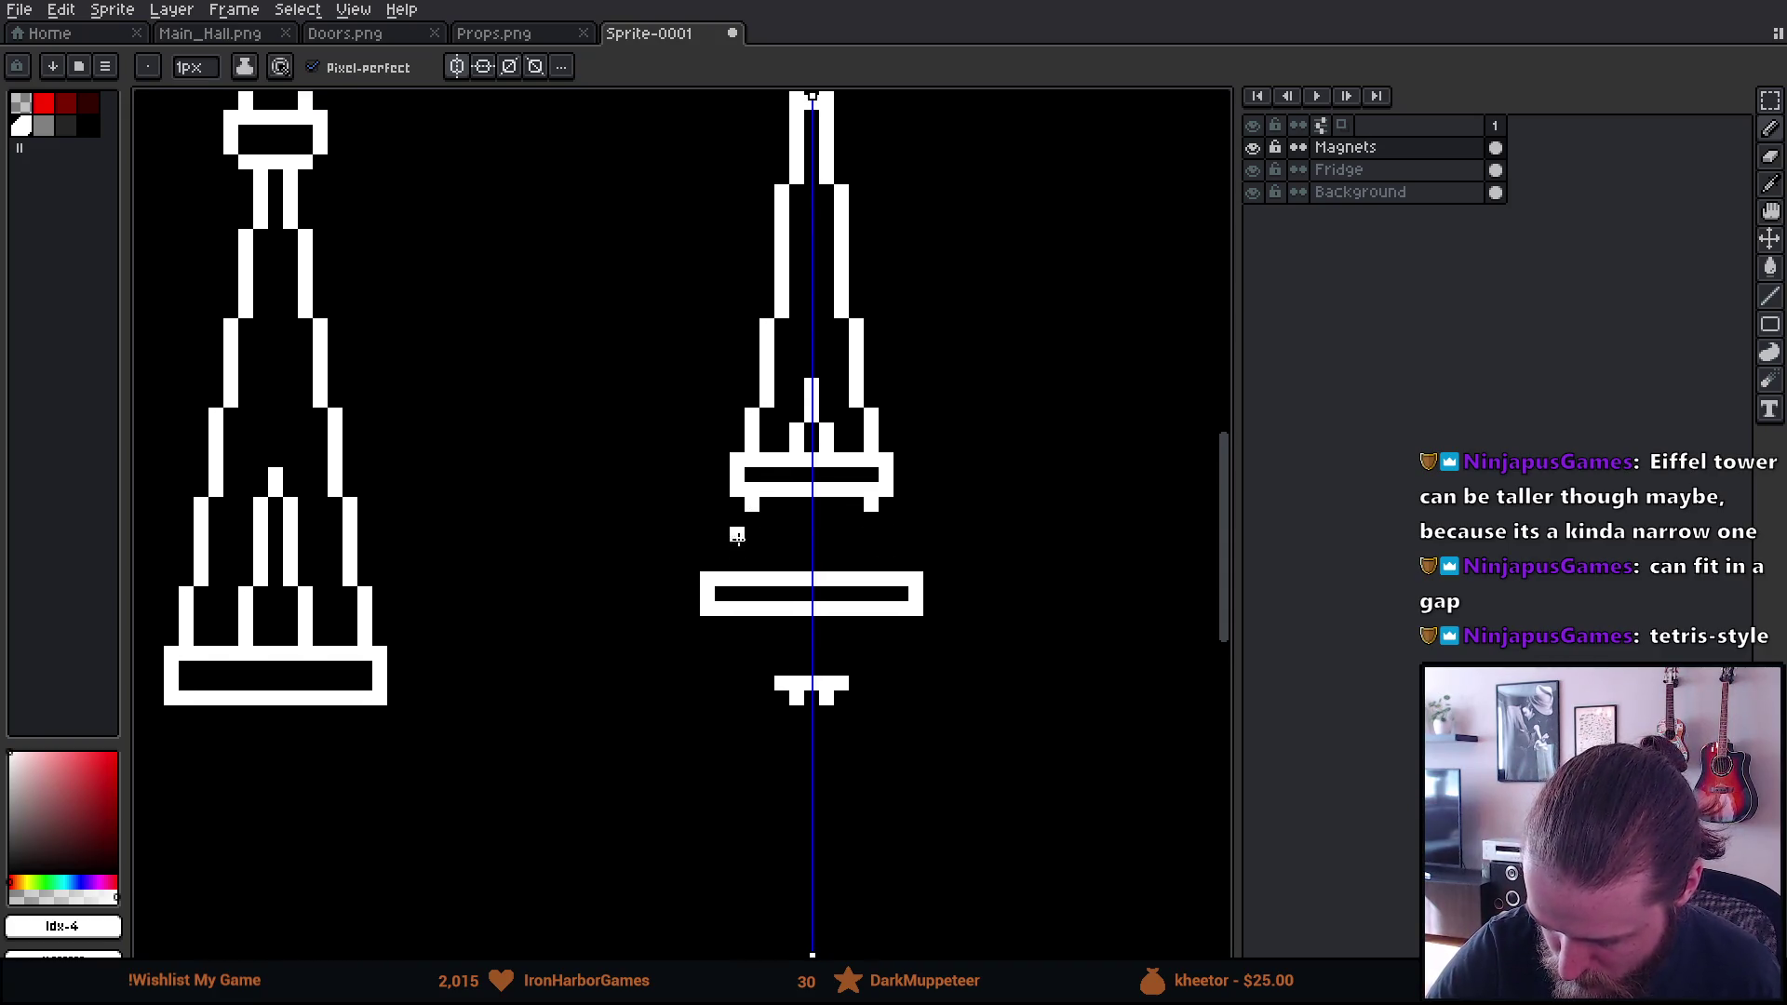
{"action": "left_click_drag", "start_coordinate": [737, 537], "coordinate": [723, 563]}
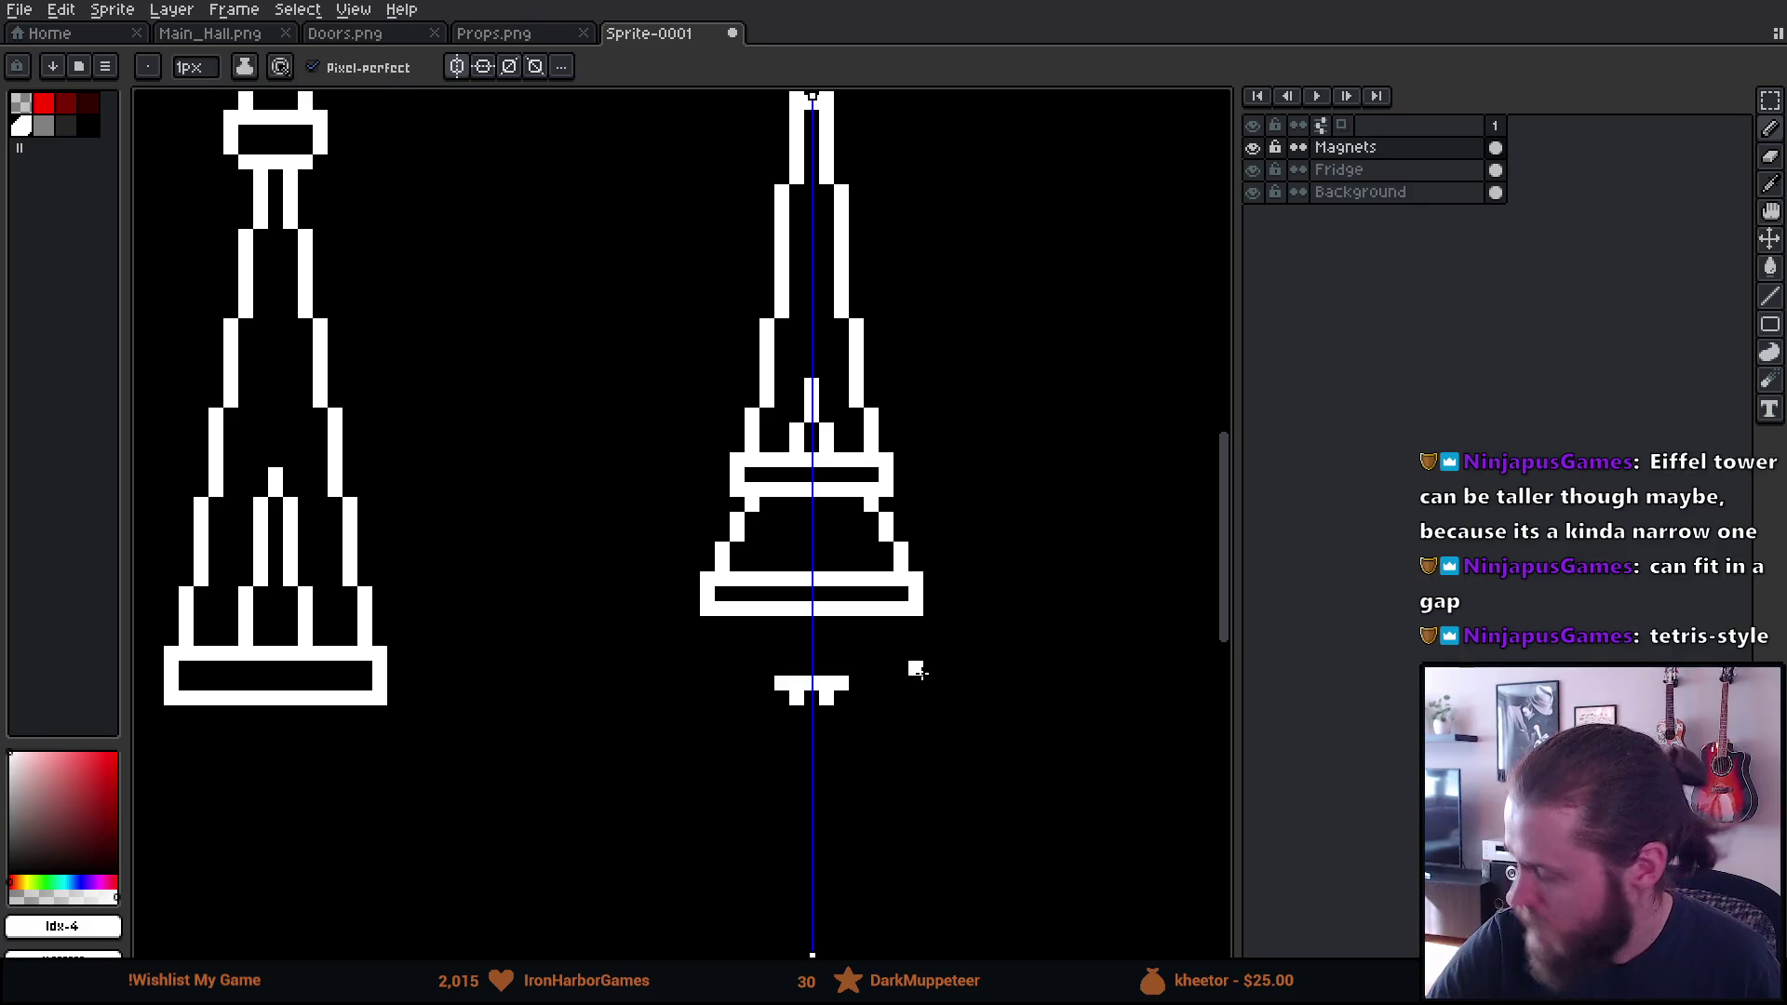
{"action": "key", "text": "ctrl+z"}
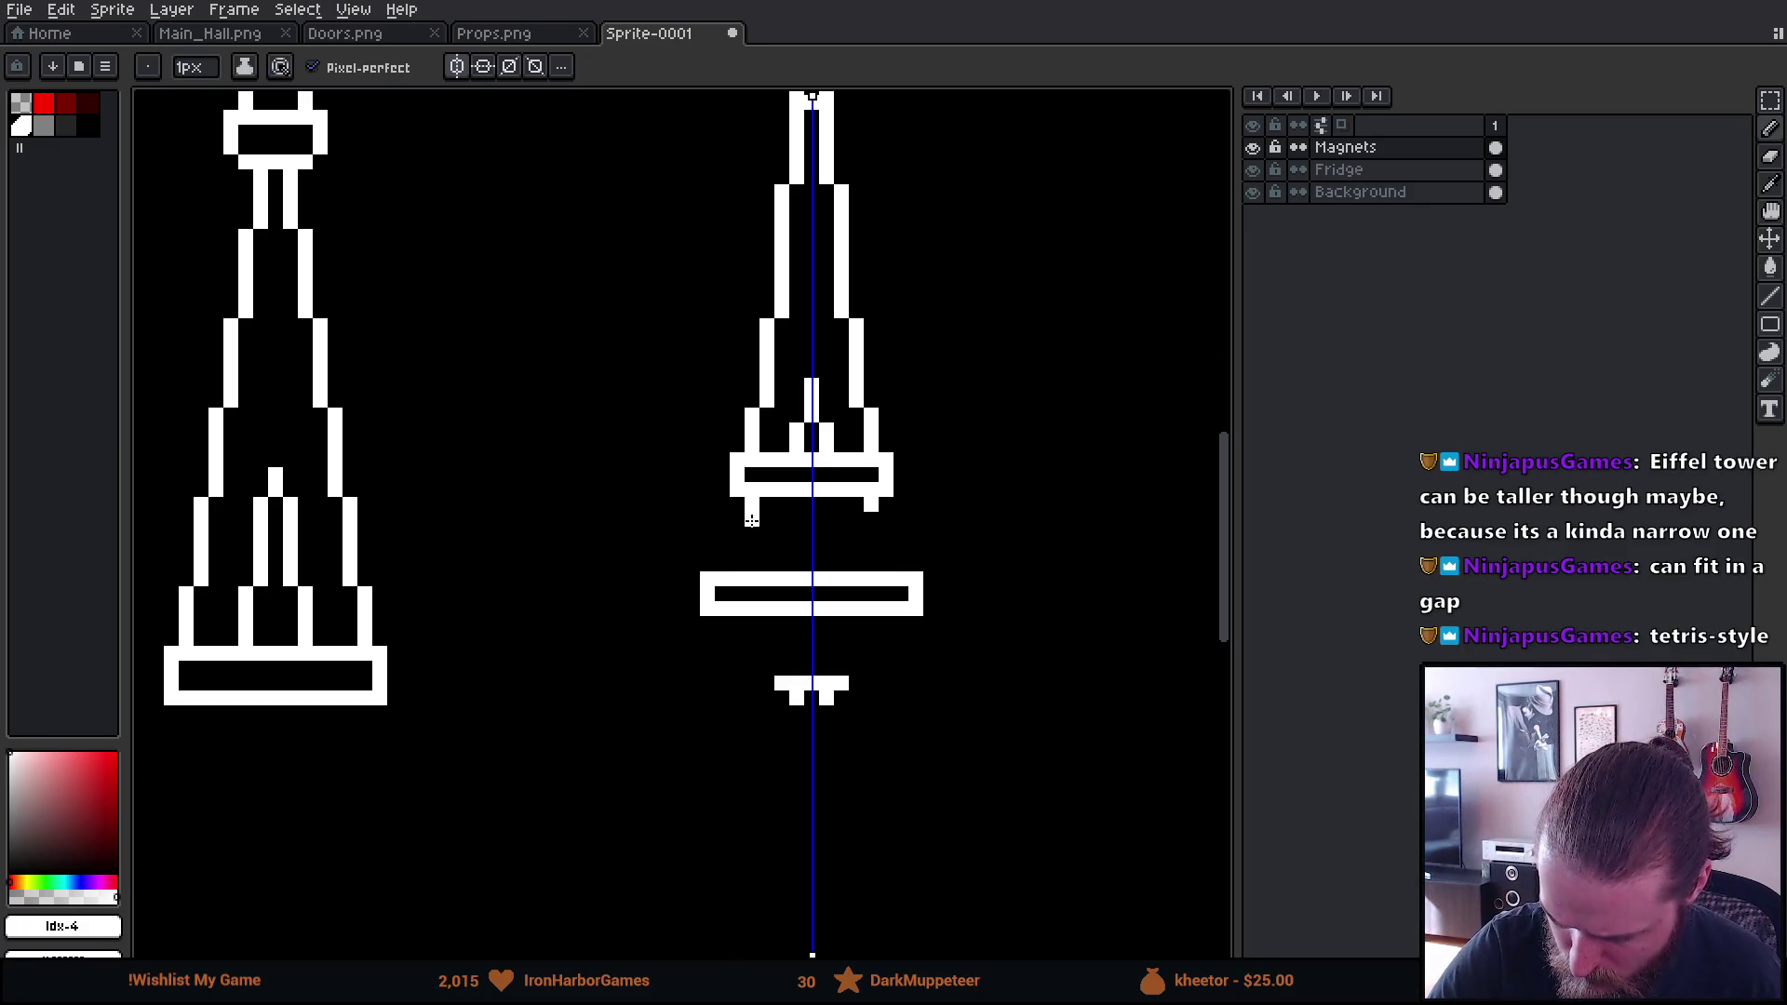
{"action": "left_click_drag", "start_coordinate": [737, 536], "coordinate": [725, 563]}
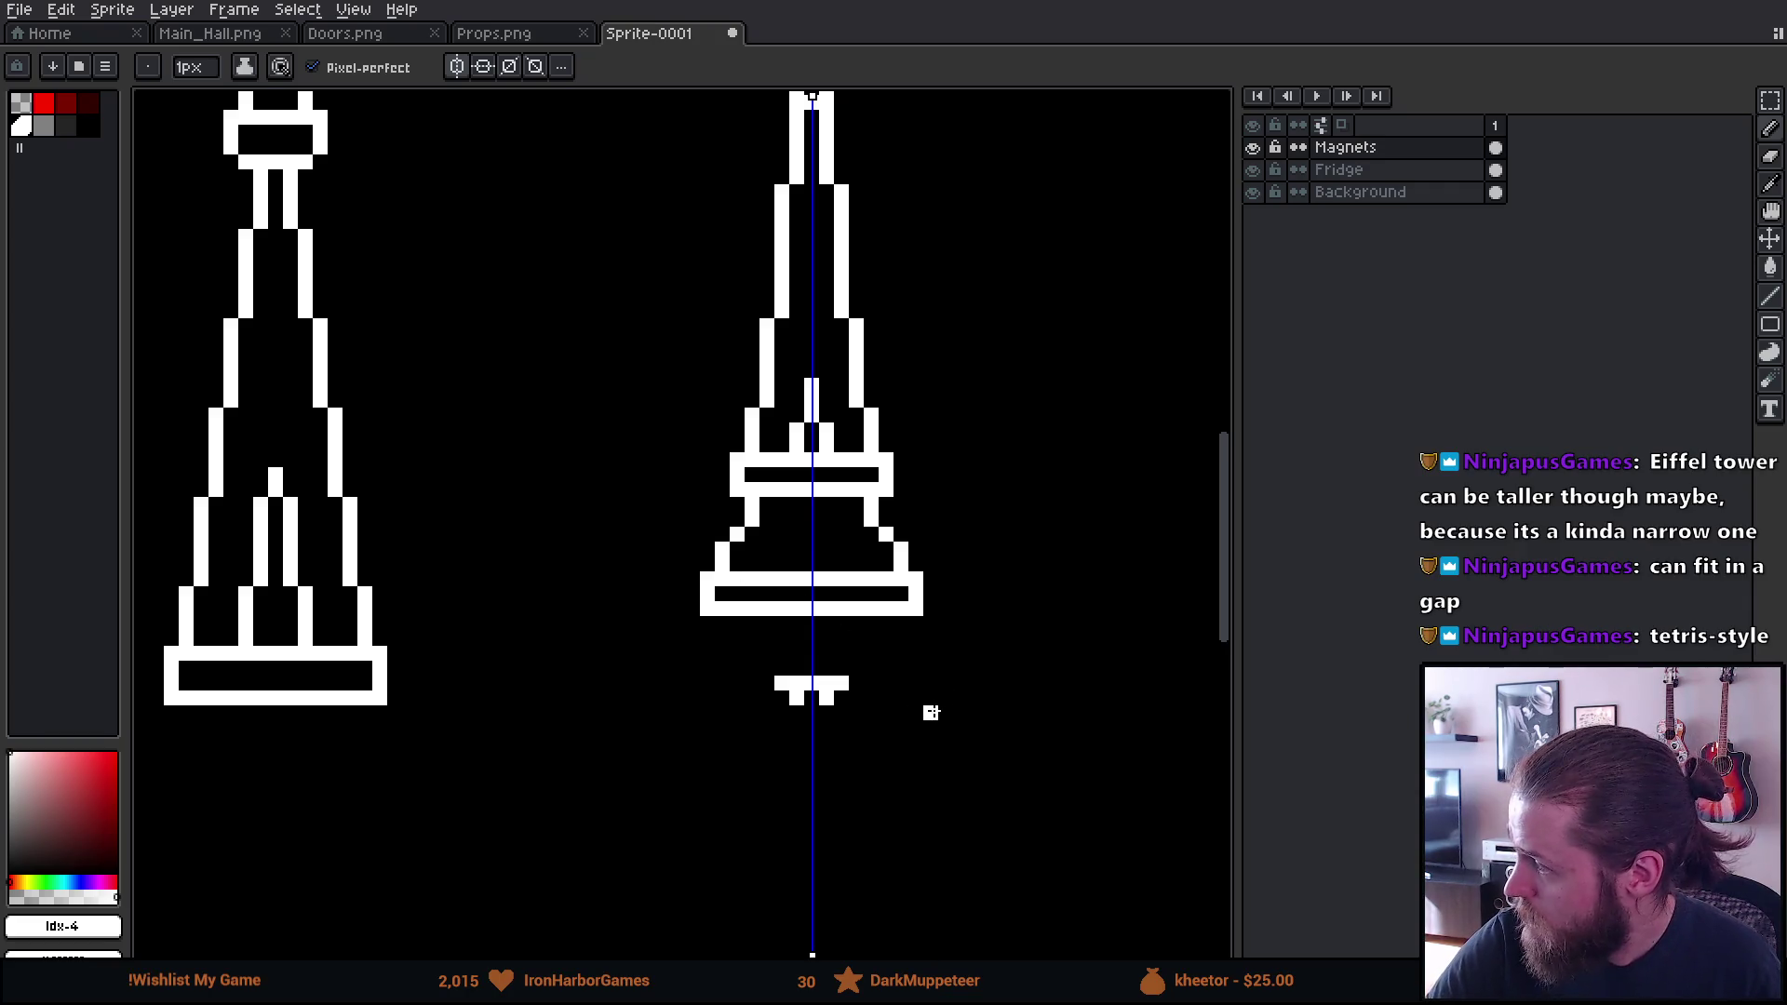
Nudge the lower section into place with the Rectangular Marquee and fill gaps in the diagonal legs
{"action": "key", "text": "m"}
{"action": "mouse_move", "coordinate": [617, 534]}
{"action": "left_mouse_down"}
{"action": "mouse_move", "coordinate": [938, 551]}
{"action": "mouse_move", "coordinate": [1005, 653]}
{"action": "mouse_move", "coordinate": [934, 634]}
{"action": "mouse_move", "coordinate": [946, 571]}
{"action": "mouse_move", "coordinate": [937, 606]}
{"action": "left_mouse_up"}
{"action": "key", "text": "ctrl+d"}
{"action": "key", "text": "b"}
{"action": "left_click", "coordinate": [889, 549]}
{"action": "mouse_move", "coordinate": [958, 704]}
{"action": "left_mouse_down"}
{"action": "mouse_move", "coordinate": [910, 850]}
{"action": "mouse_move", "coordinate": [958, 718]}
{"action": "mouse_move", "coordinate": [943, 722]}
{"action": "mouse_move", "coordinate": [866, 590]}
{"action": "mouse_move", "coordinate": [878, 578]}
{"action": "left_mouse_up"}
Reposition the tower's lower block and redraw the lower-left wall one pixel inward
{"action": "key", "text": "v"}
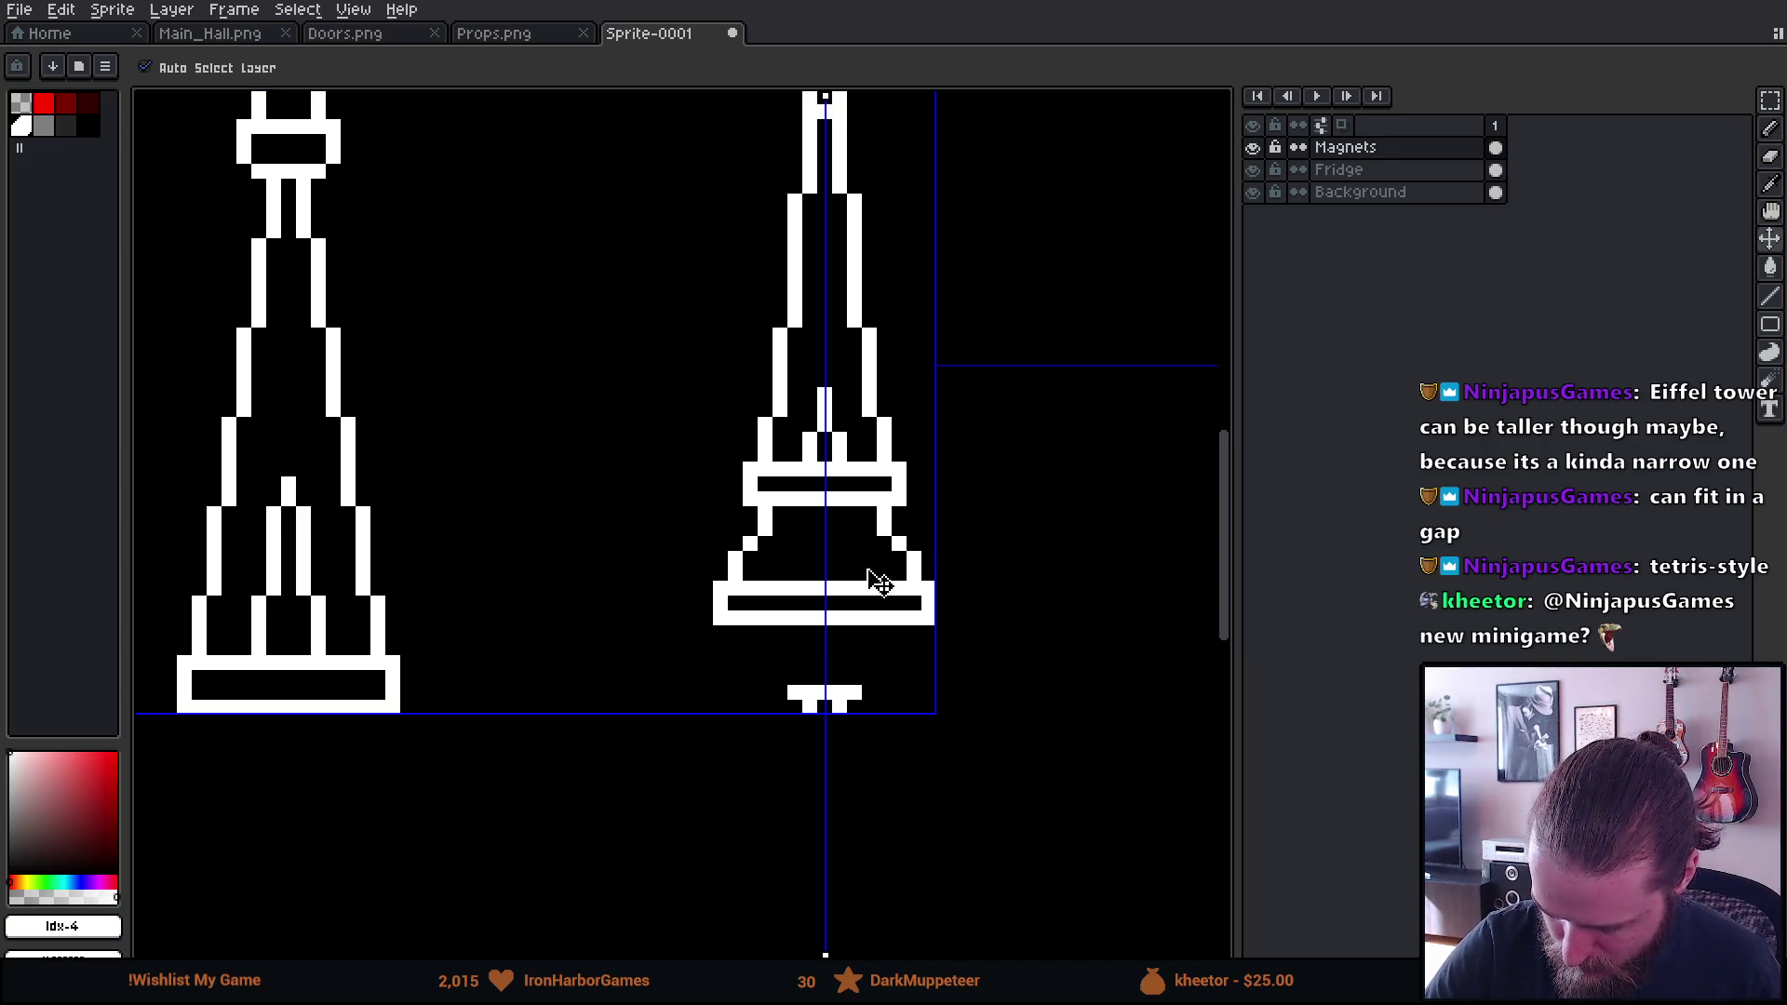
{"action": "key", "text": "m"}
{"action": "mouse_move", "coordinate": [752, 544]}
{"action": "left_mouse_down"}
{"action": "mouse_move", "coordinate": [818, 578]}
{"action": "mouse_move", "coordinate": [786, 582]}
{"action": "mouse_move", "coordinate": [808, 640]}
{"action": "left_mouse_up"}
{"action": "key", "text": "ctrl+d"}
{"action": "key", "text": "b"}
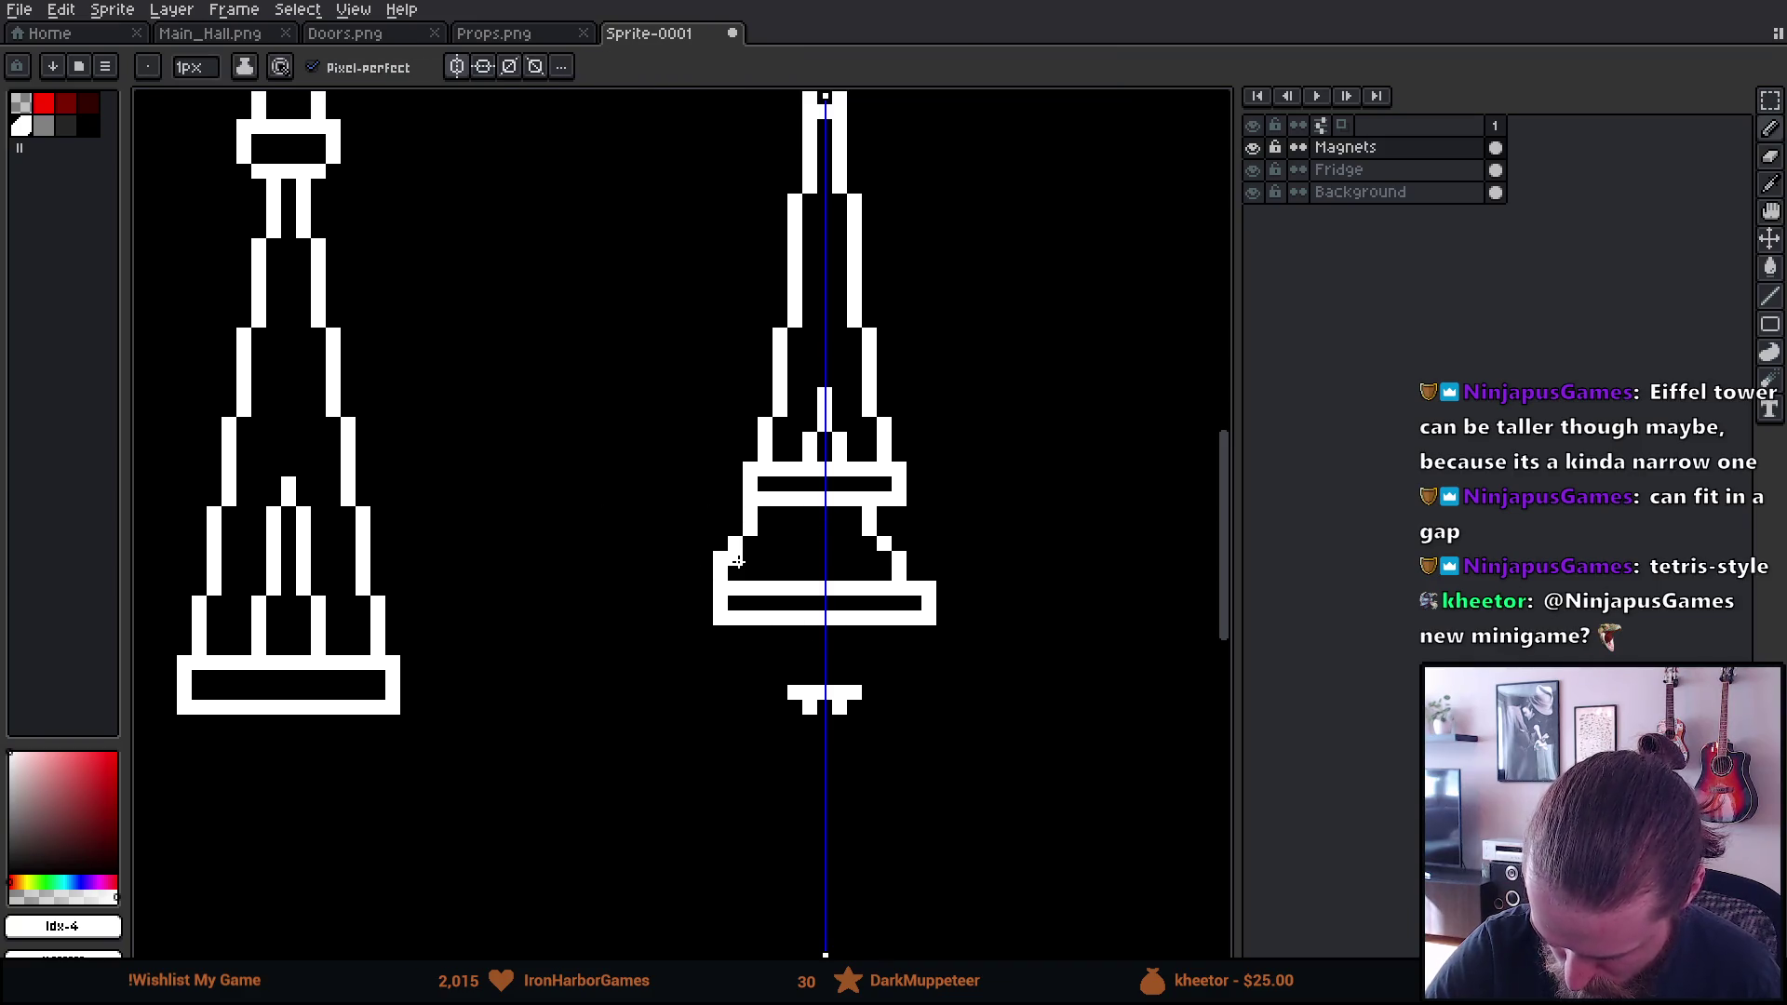
{"action": "mouse_move", "coordinate": [738, 563]}
{"action": "left_mouse_down"}
{"action": "mouse_move", "coordinate": [721, 557]}
{"action": "mouse_move", "coordinate": [749, 544]}
{"action": "left_mouse_up"}
Erase the lower stair pixels and the stubs around the platforms
{"action": "key", "text": "e"}
{"action": "mouse_move", "coordinate": [915, 558]}
{"action": "left_mouse_down"}
{"action": "mouse_move", "coordinate": [914, 574]}
{"action": "mouse_move", "coordinate": [889, 531]}
{"action": "mouse_move", "coordinate": [884, 545]}
{"action": "left_mouse_up"}
{"action": "left_click_drag", "start_coordinate": [750, 530], "coordinate": [780, 530]}
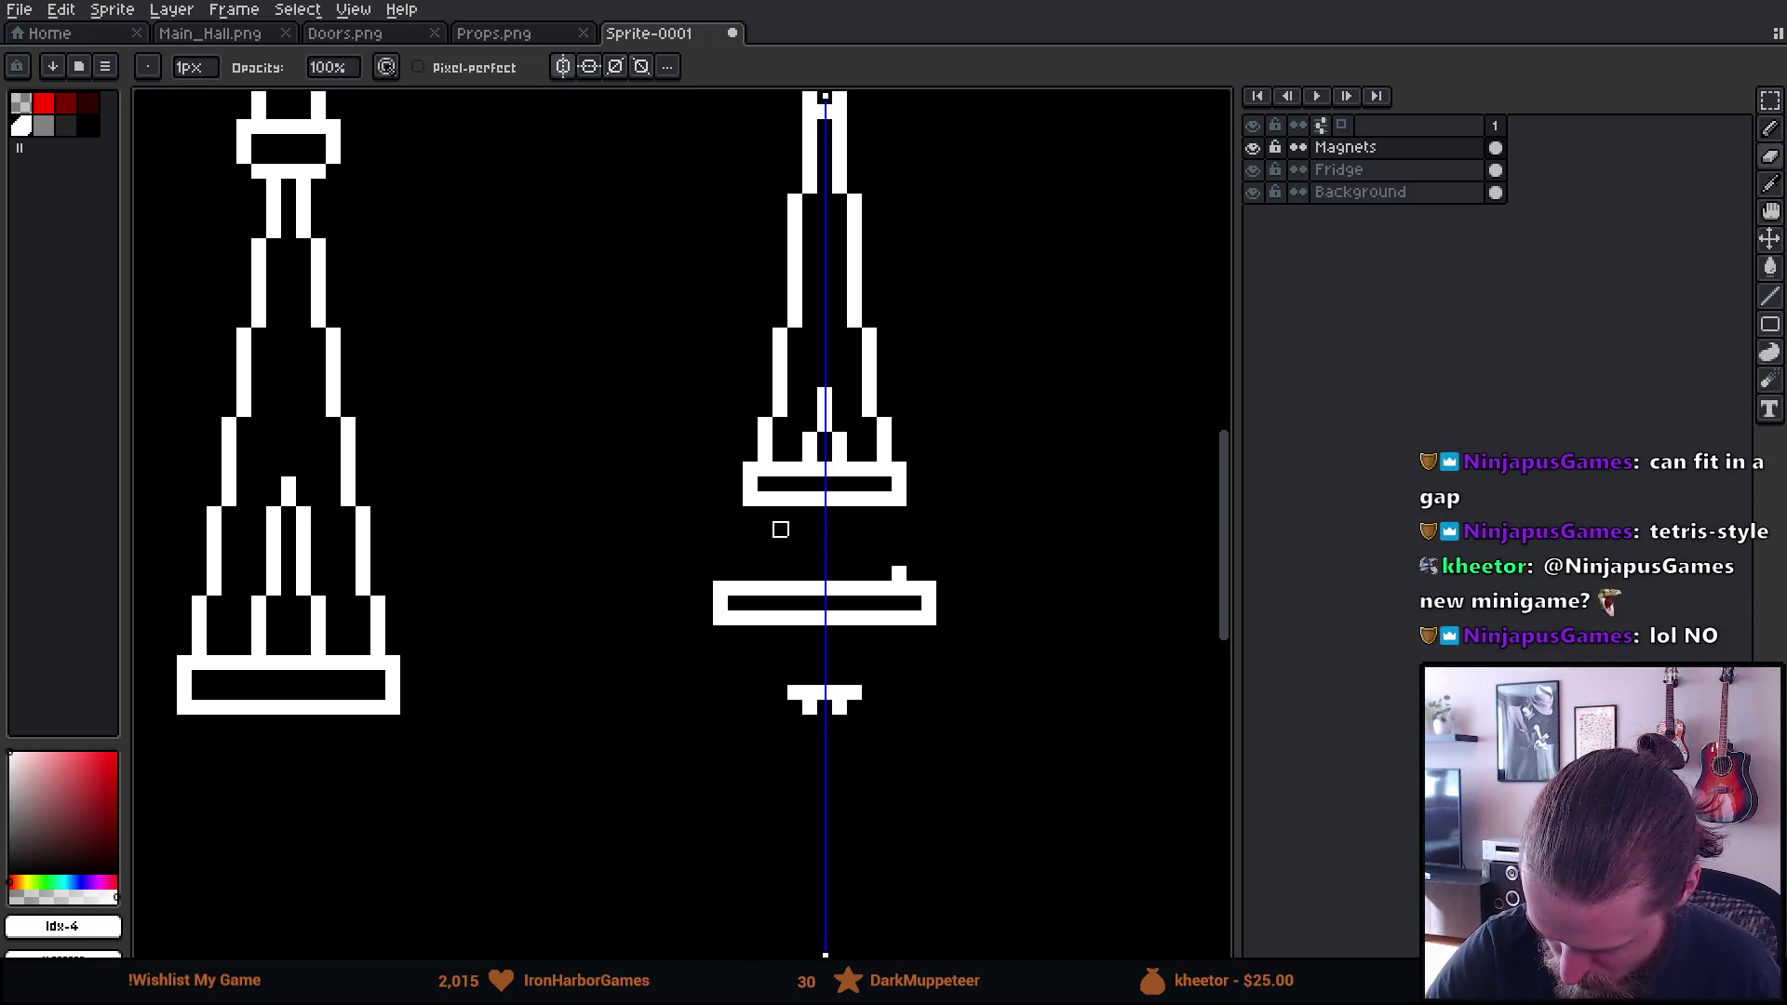
{"action": "left_click_drag", "start_coordinate": [914, 545], "coordinate": [899, 573]}
{"action": "key", "text": "b"}
Draw short mirrored legs under the upper platform and vertical columns inside the lower section
{"action": "left_click_drag", "start_coordinate": [899, 511], "coordinate": [928, 572]}
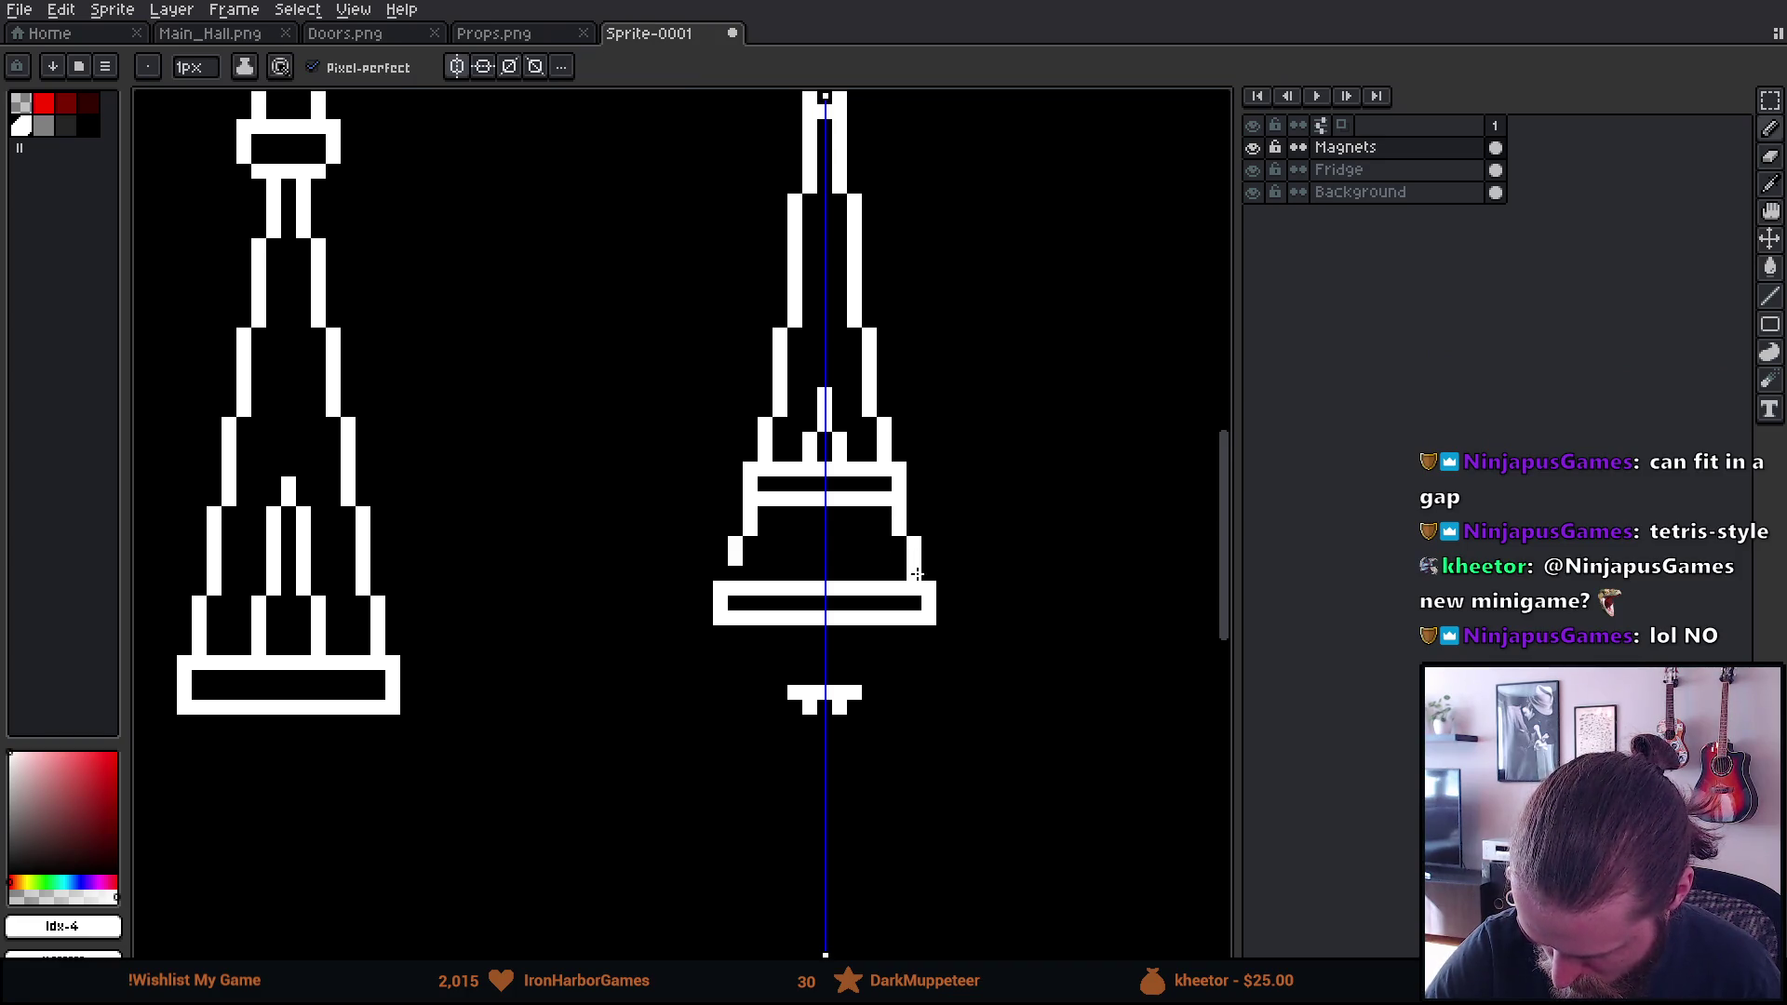
{"action": "scroll", "coordinate": [949, 735], "scroll_direction": "down", "scroll_amount": 3}
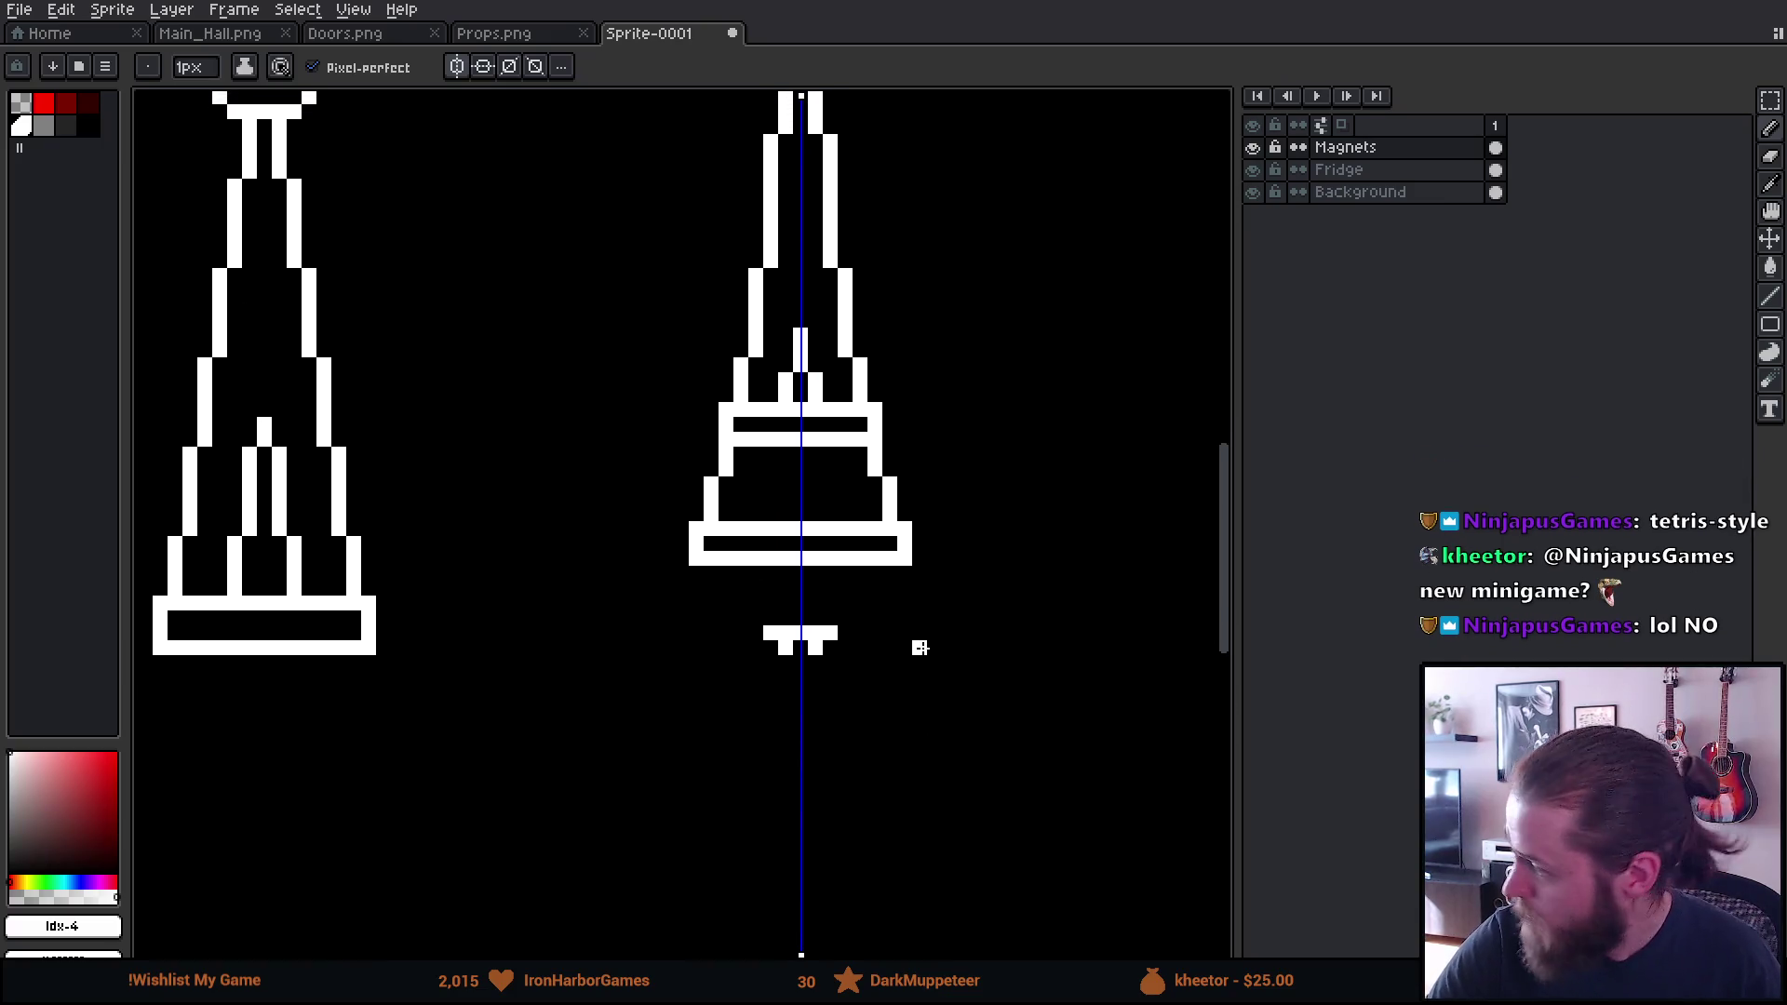
{"action": "left_click_drag", "start_coordinate": [757, 513], "coordinate": [771, 449]}
{"action": "left_click_drag", "start_coordinate": [935, 687], "coordinate": [986, 606]}
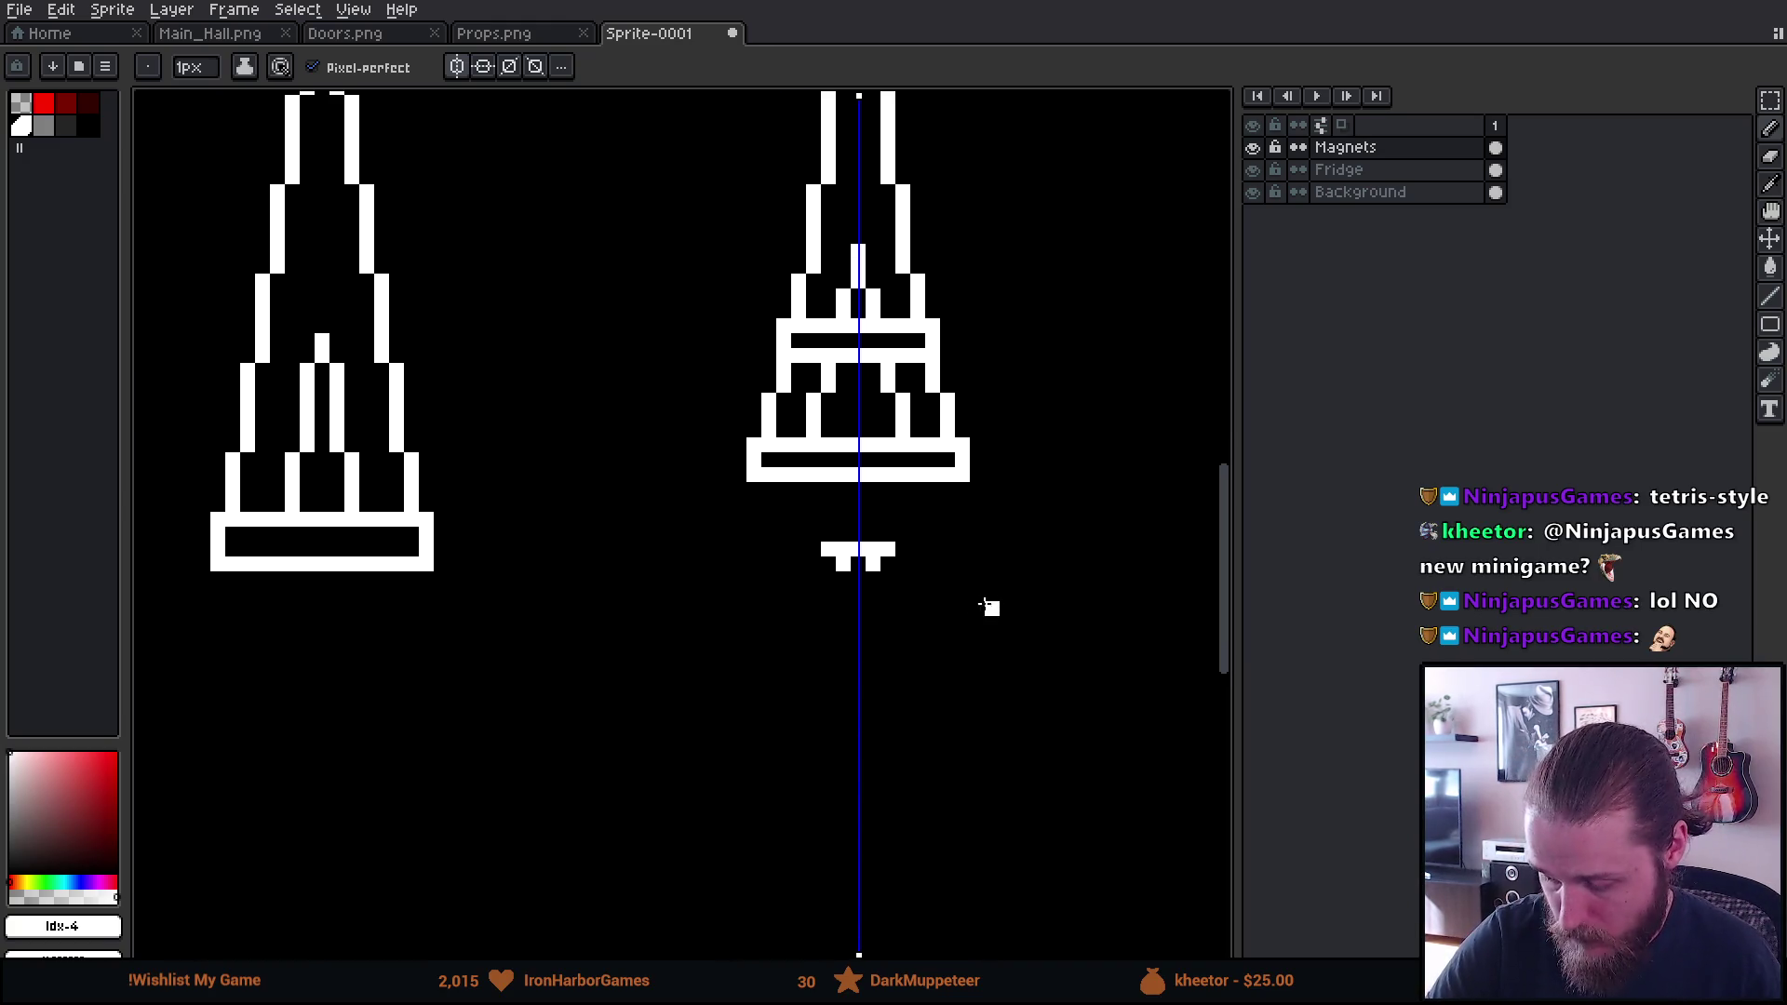
Erase the small T shape below the tower and sketch short legs under the base ends
{"action": "key", "text": "e"}
{"action": "mouse_move", "coordinate": [825, 571]}
{"action": "left_mouse_down"}
{"action": "mouse_move", "coordinate": [874, 562]}
{"action": "mouse_move", "coordinate": [773, 875]}
{"action": "mouse_move", "coordinate": [758, 846]}
{"action": "mouse_move", "coordinate": [885, 651]}
{"action": "mouse_move", "coordinate": [866, 614]}
{"action": "left_mouse_up"}
{"action": "key", "text": "b"}
{"action": "mouse_move", "coordinate": [732, 559]}
{"action": "left_mouse_down"}
{"action": "mouse_move", "coordinate": [730, 598]}
{"action": "mouse_move", "coordinate": [672, 633]}
{"action": "left_mouse_up"}
{"action": "key", "text": "ctrl+z"}
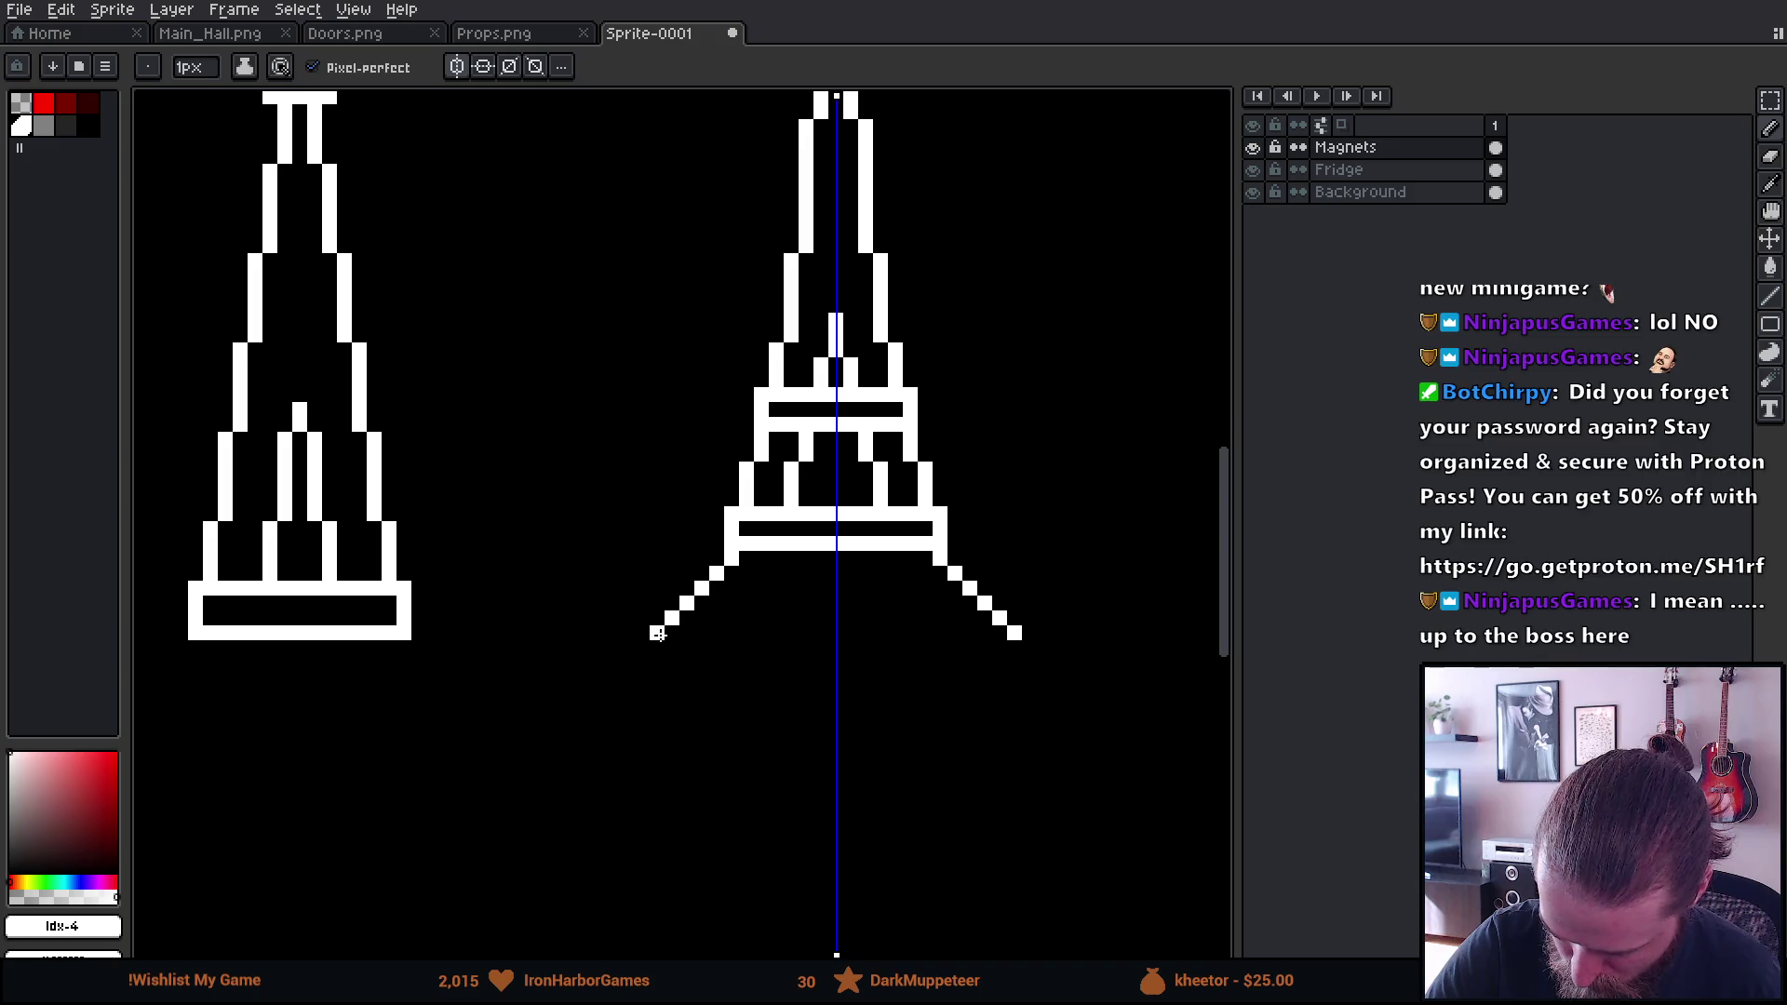
Redraw the mirrored diagonal legs longer, reaching further down below the base
{"action": "key", "text": "ctrl+z"}
{"action": "left_click_drag", "start_coordinate": [732, 566], "coordinate": [702, 632]}
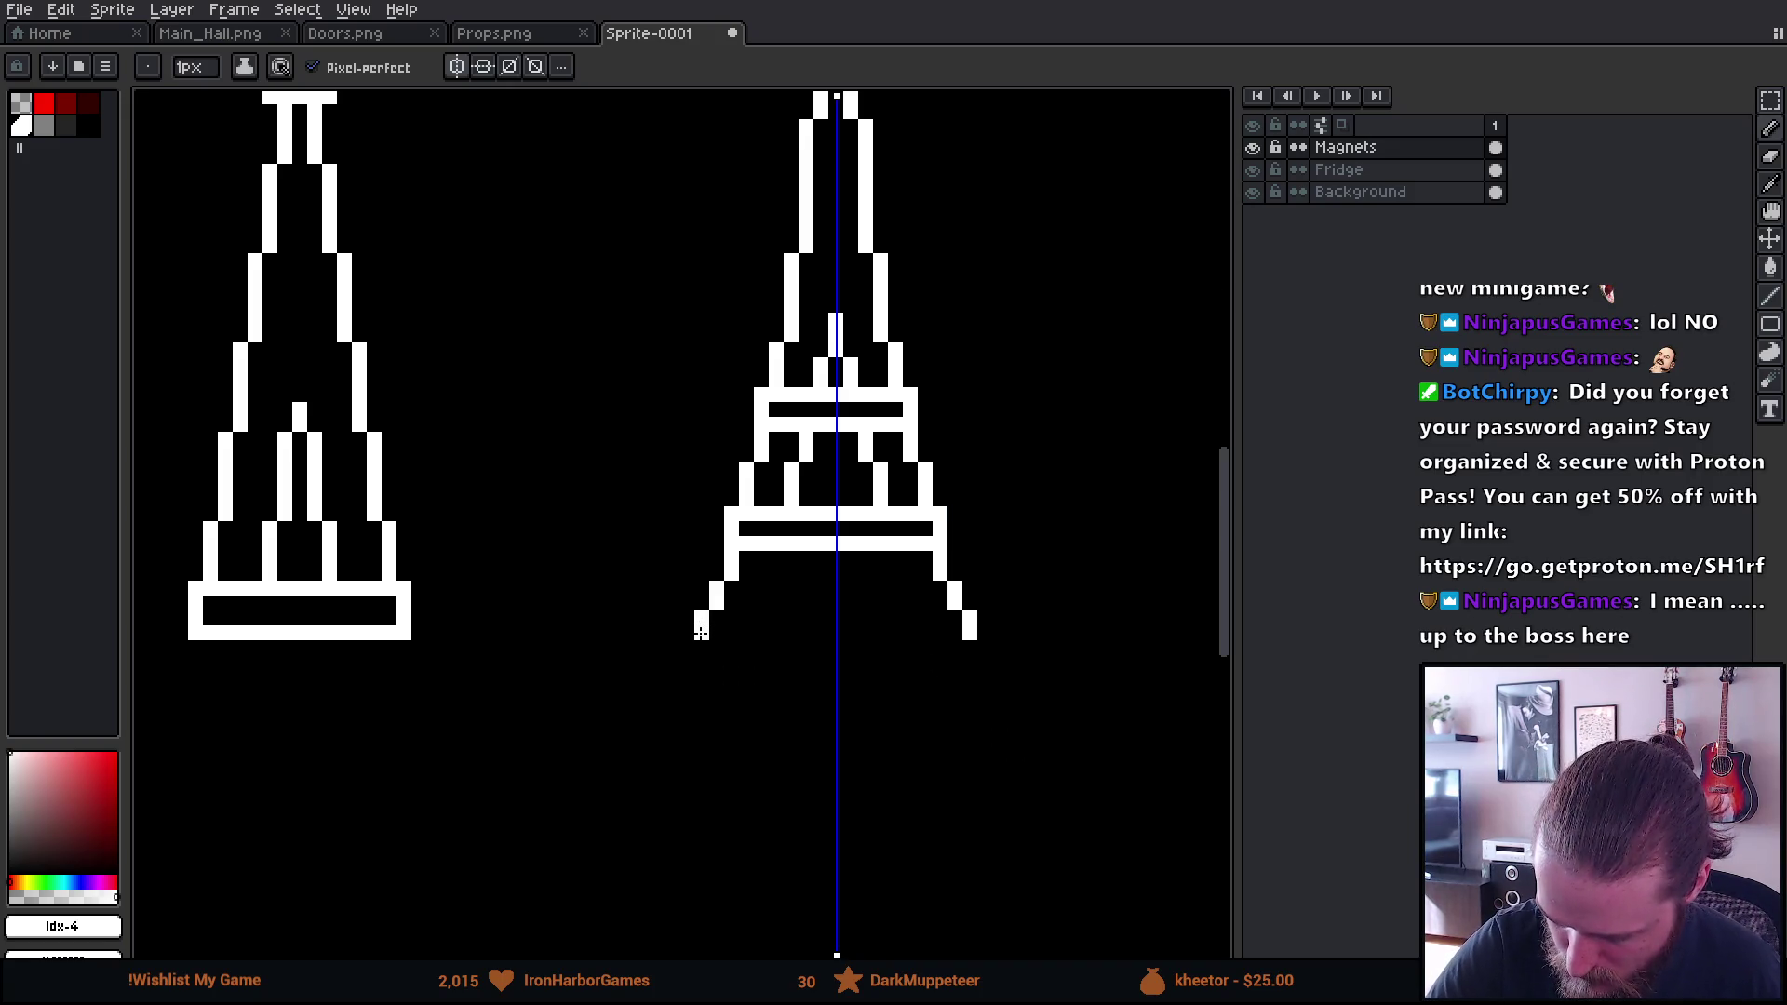
{"action": "mouse_move", "coordinate": [965, 706]}
{"action": "left_mouse_down"}
{"action": "mouse_move", "coordinate": [945, 736]}
{"action": "mouse_move", "coordinate": [940, 706]}
{"action": "left_mouse_up"}
{"action": "mouse_move", "coordinate": [703, 577]}
{"action": "left_mouse_down"}
{"action": "mouse_move", "coordinate": [663, 695]}
{"action": "mouse_move", "coordinate": [648, 680]}
{"action": "mouse_move", "coordinate": [741, 678]}
{"action": "mouse_move", "coordinate": [724, 648]}
{"action": "mouse_move", "coordinate": [753, 590]}
{"action": "left_mouse_up"}
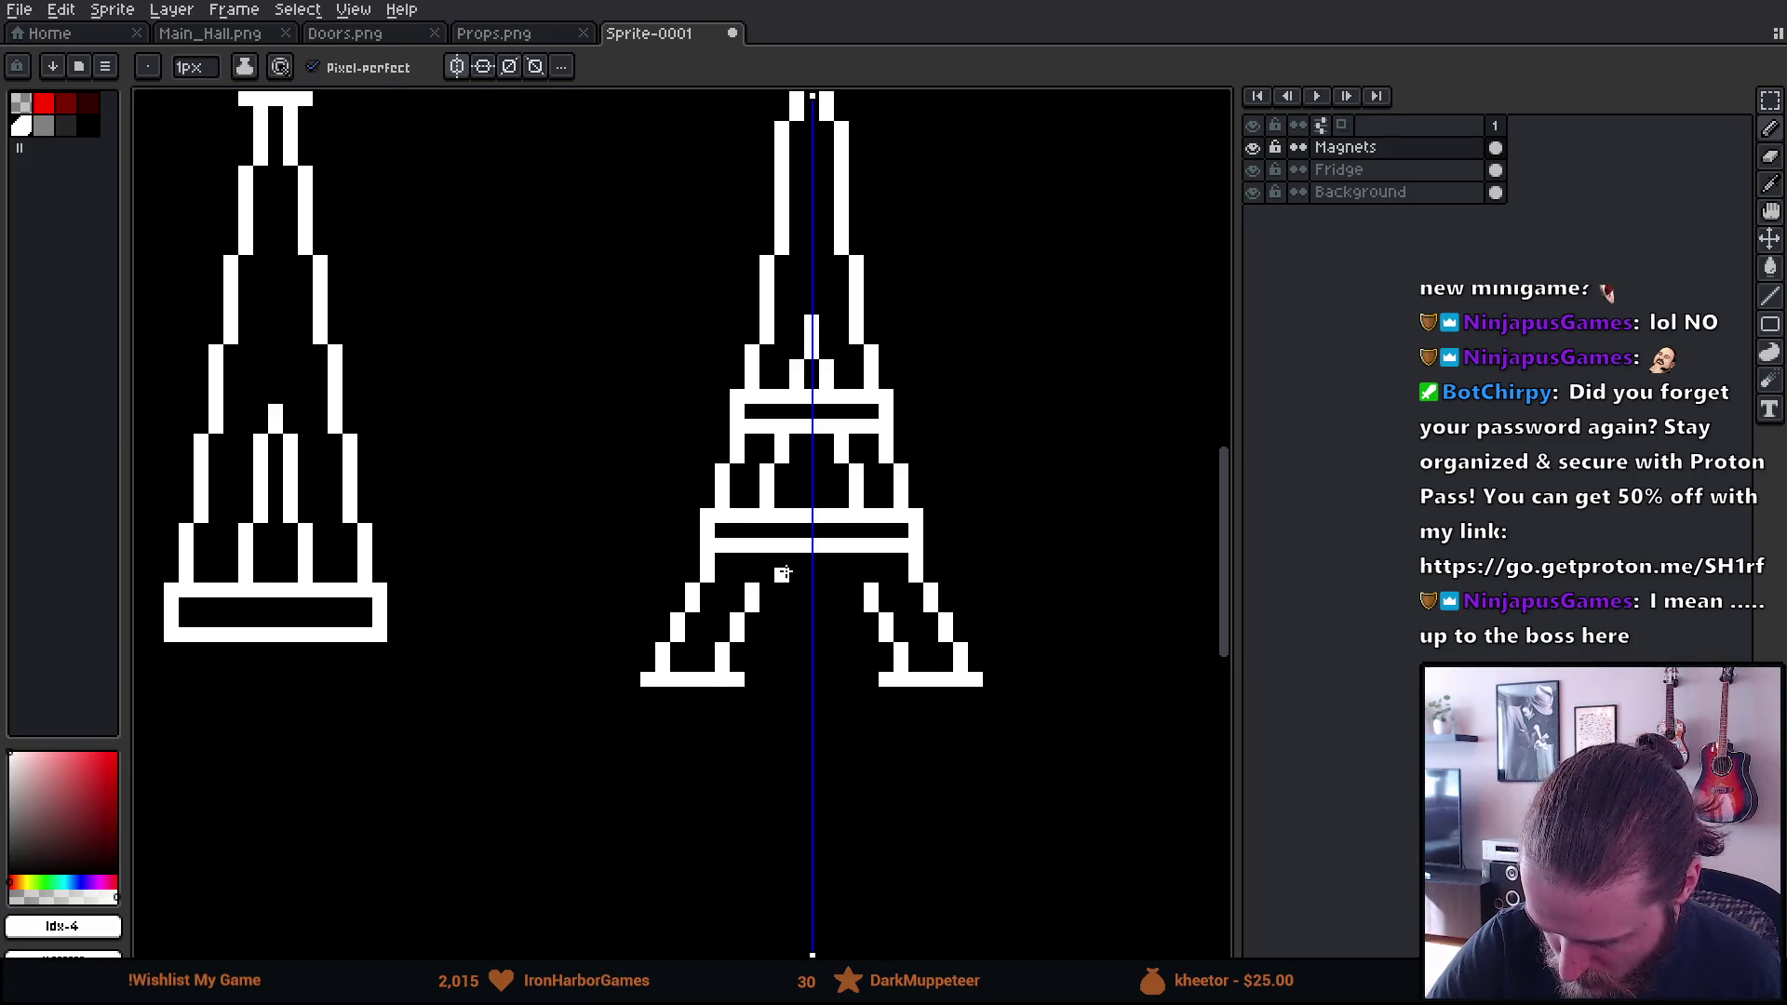
Trim the inner leg columns and draw the mirrored arch bar spanning between the legs
{"action": "key", "text": "e"}
{"action": "left_click", "coordinate": [752, 592]}
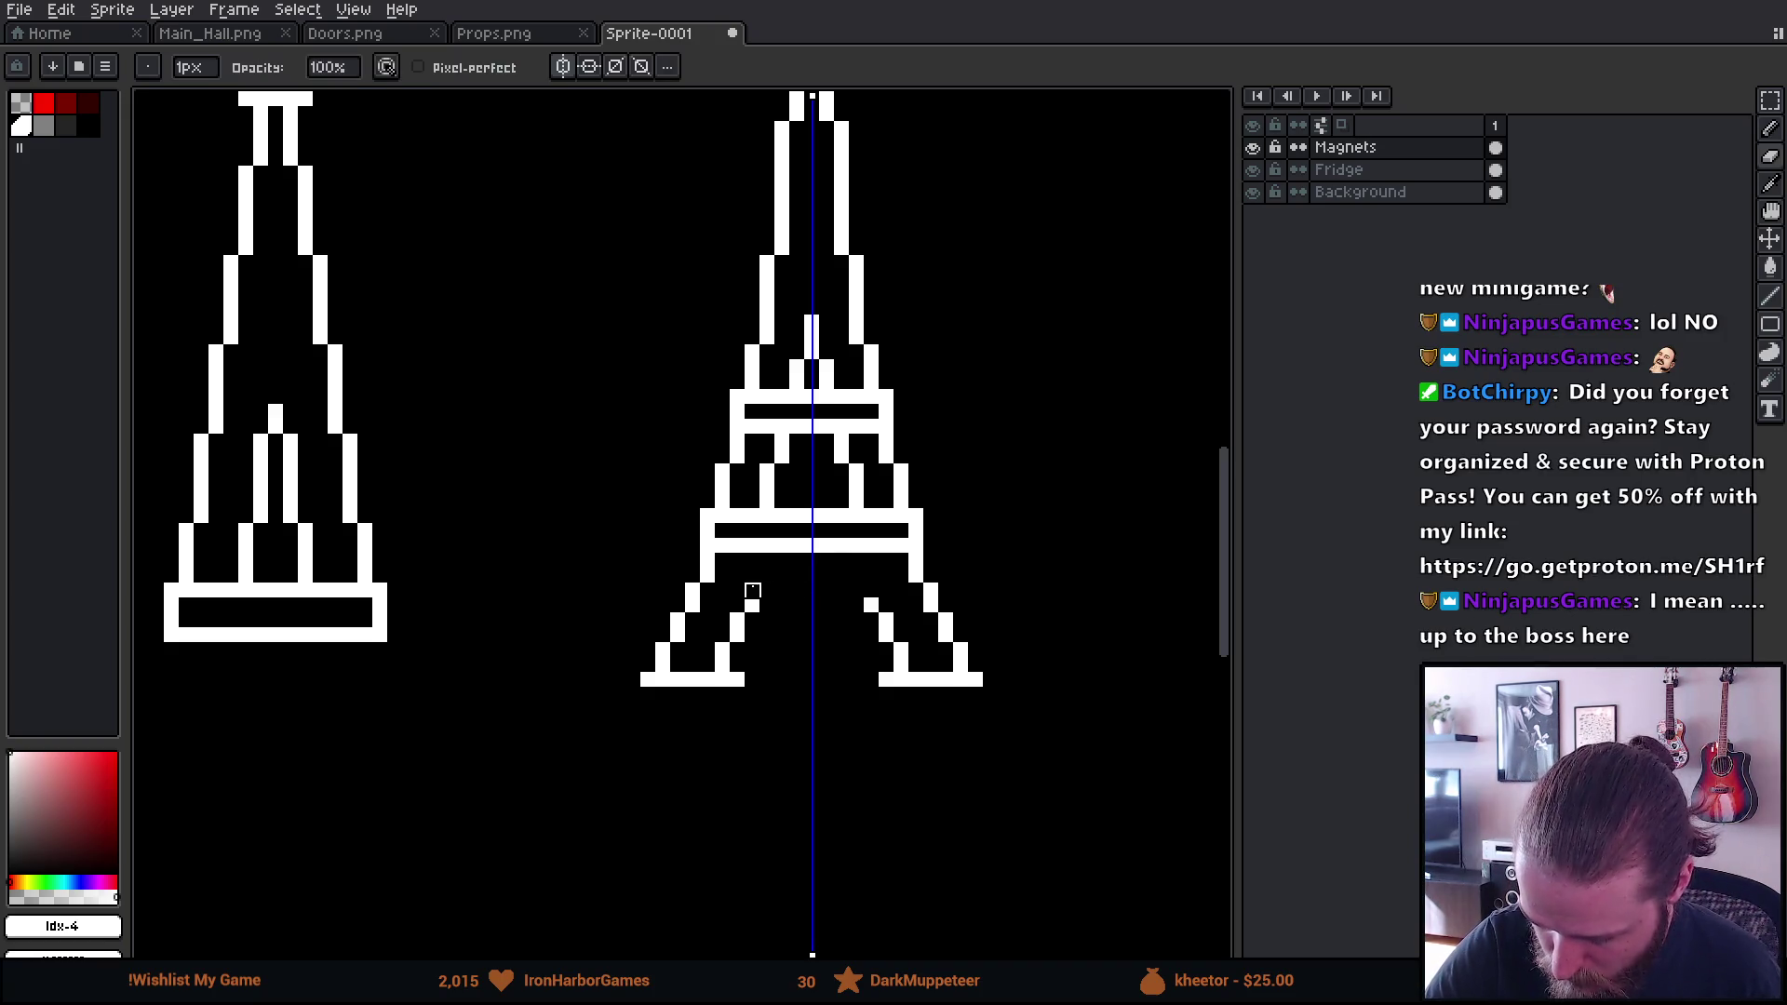
{"action": "key", "text": "b"}
{"action": "left_click_drag", "start_coordinate": [796, 576], "coordinate": [782, 576]}
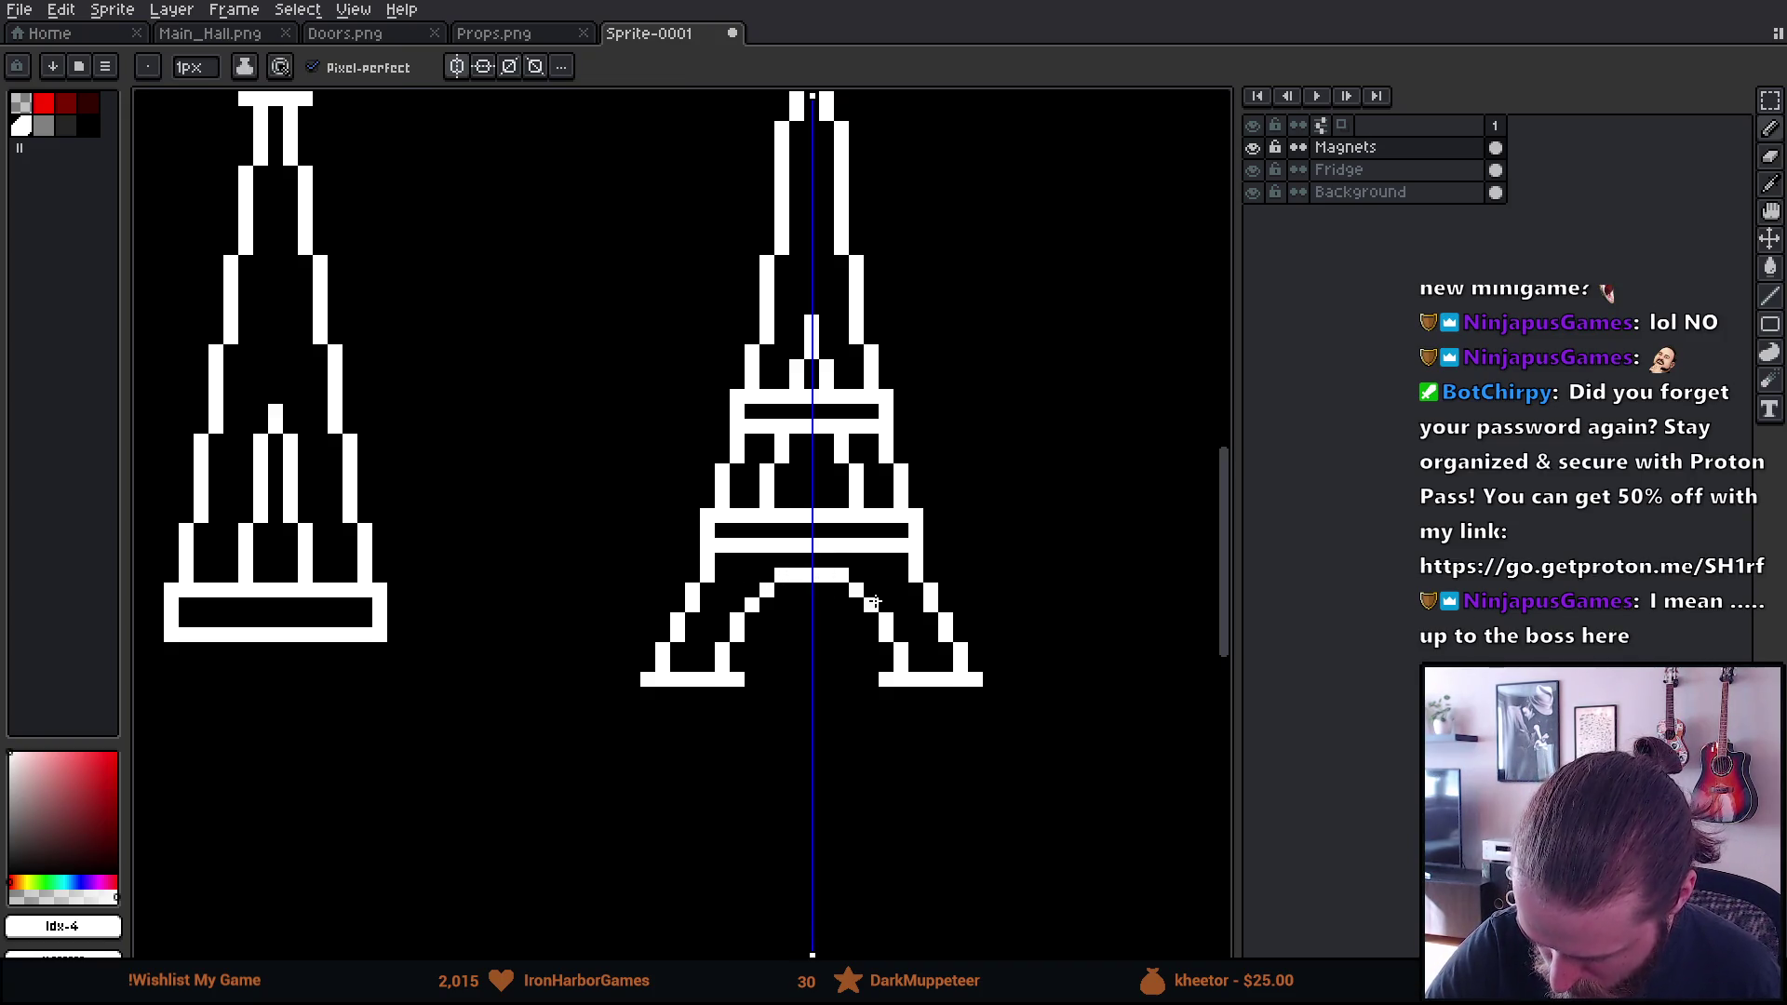
{"action": "left_click_drag", "start_coordinate": [1034, 734], "coordinate": [1017, 934]}
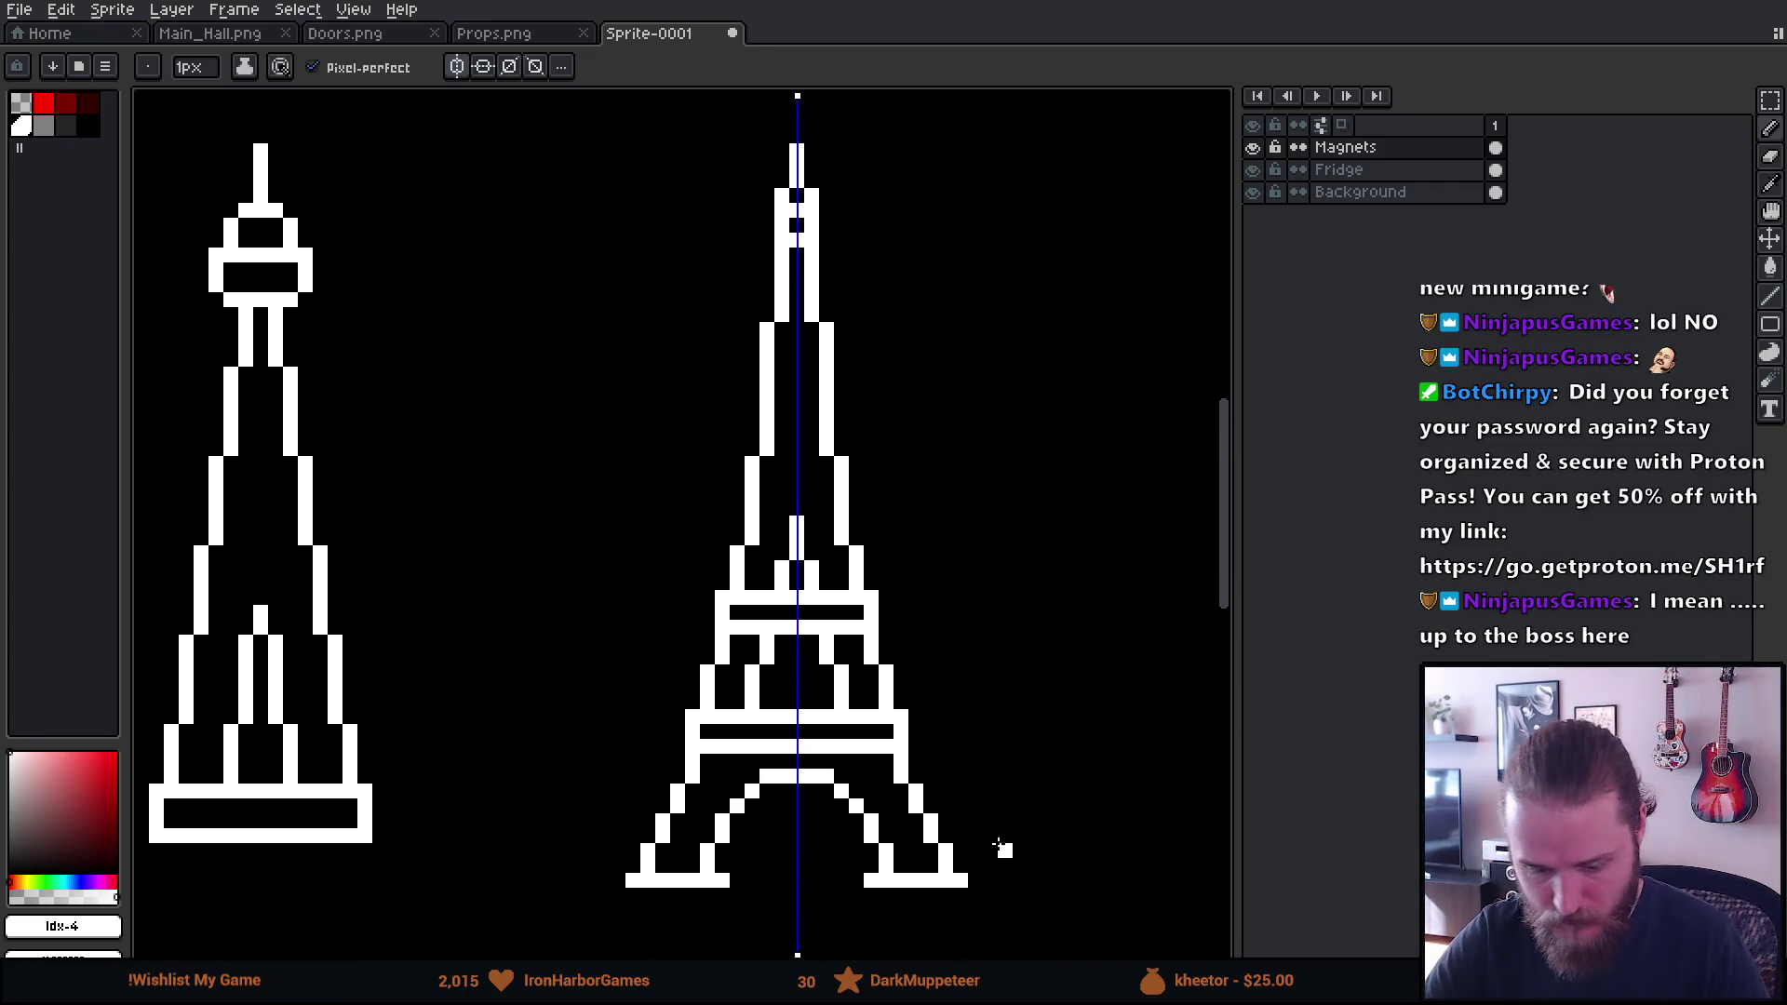
Erase the stray pixels and inner foot pixels below the Eiffel Tower
{"action": "scroll", "coordinate": [985, 830], "scroll_direction": "down", "scroll_amount": 2}
{"action": "scroll", "coordinate": [1028, 727], "scroll_direction": "down", "scroll_amount": 1}
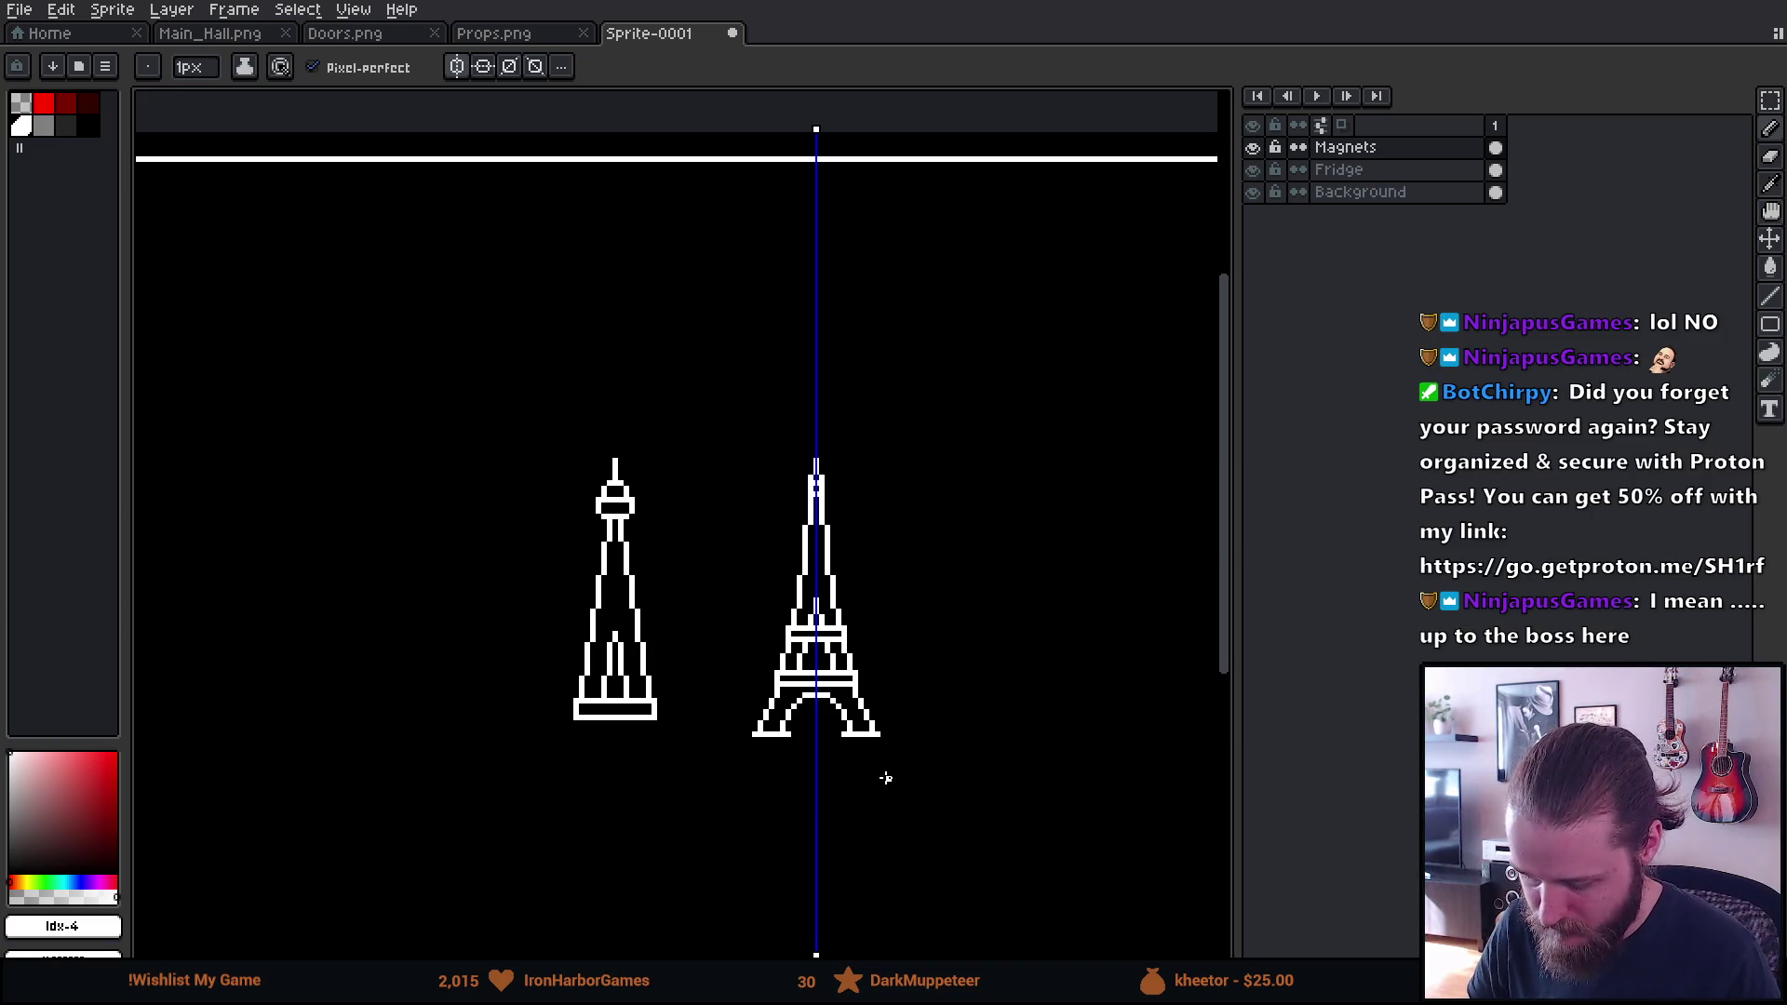
{"action": "scroll", "coordinate": [881, 776], "scroll_direction": "up", "scroll_amount": 2}
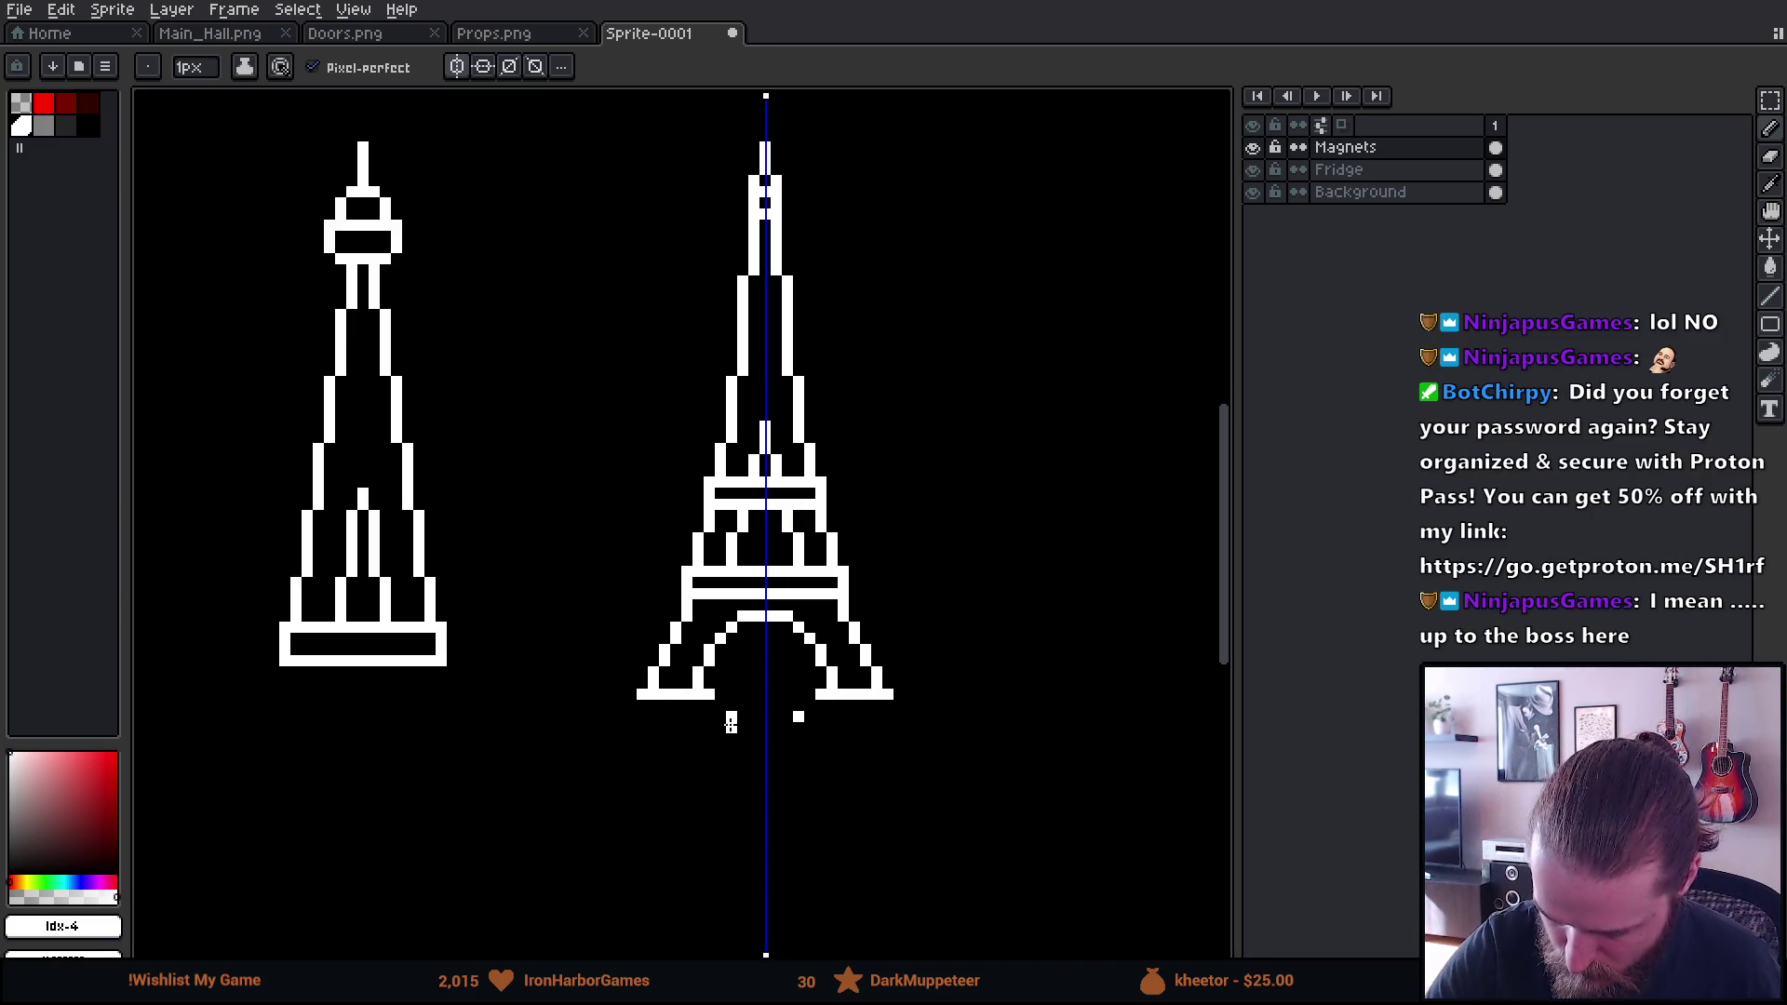
{"action": "key", "text": "e"}
{"action": "left_click", "coordinate": [731, 723]}
{"action": "left_click", "coordinate": [709, 695]}
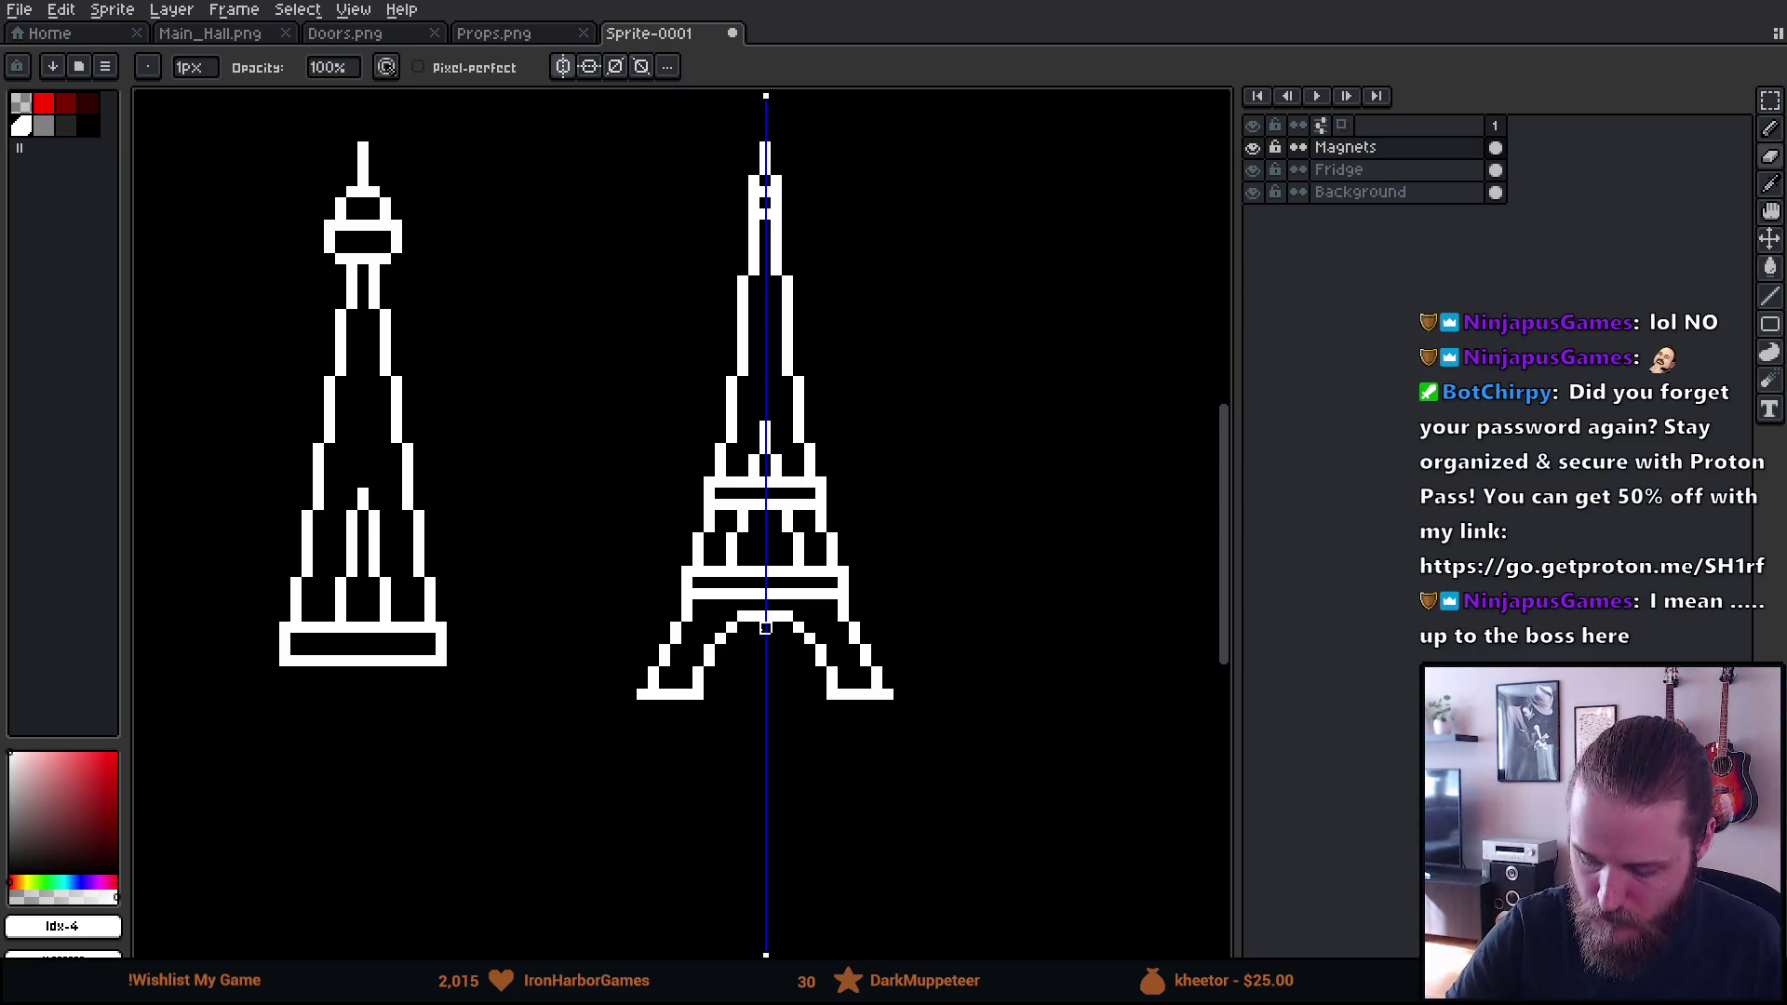
Erase the left tower entirely and recentre the view on the Eiffel Tower
{"action": "scroll", "coordinate": [897, 578], "scroll_direction": "up", "scroll_amount": 10}
{"action": "mouse_move", "coordinate": [314, 634]}
{"action": "left_mouse_down"}
{"action": "mouse_move", "coordinate": [339, 598]}
{"action": "mouse_move", "coordinate": [327, 311]}
{"action": "left_mouse_up"}
{"action": "left_click_drag", "start_coordinate": [960, 569], "coordinate": [860, 697]}
{"action": "key", "text": "b"}
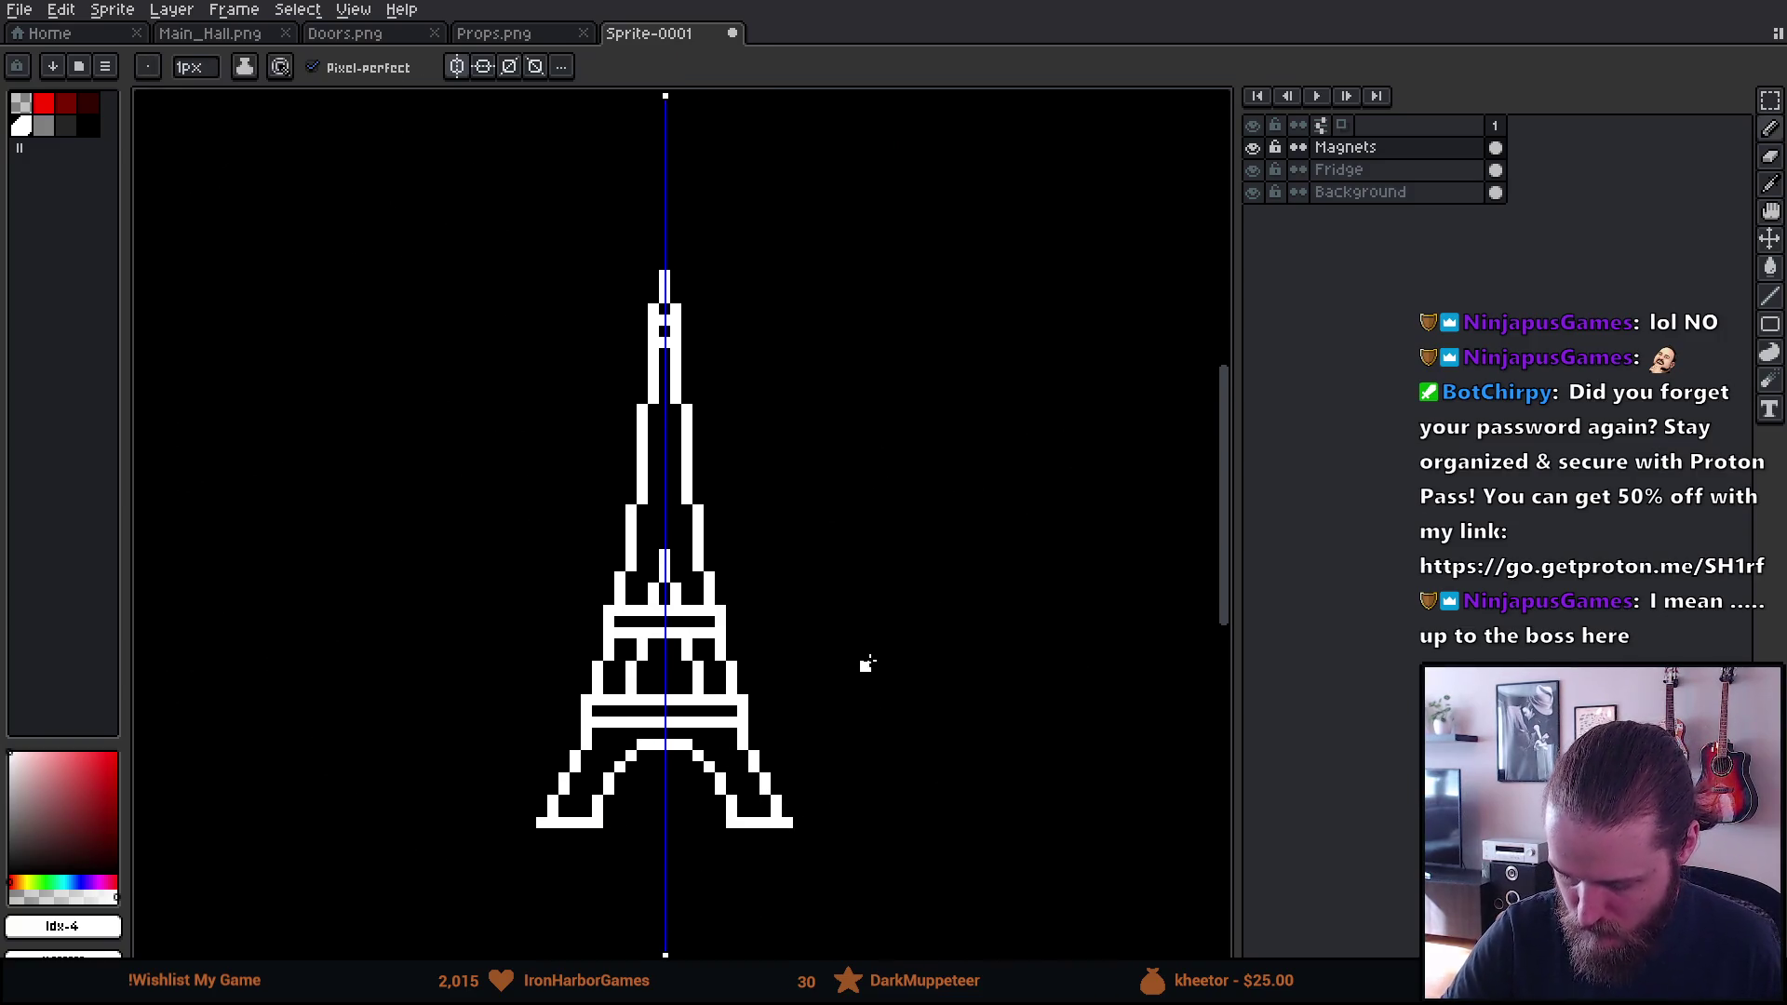
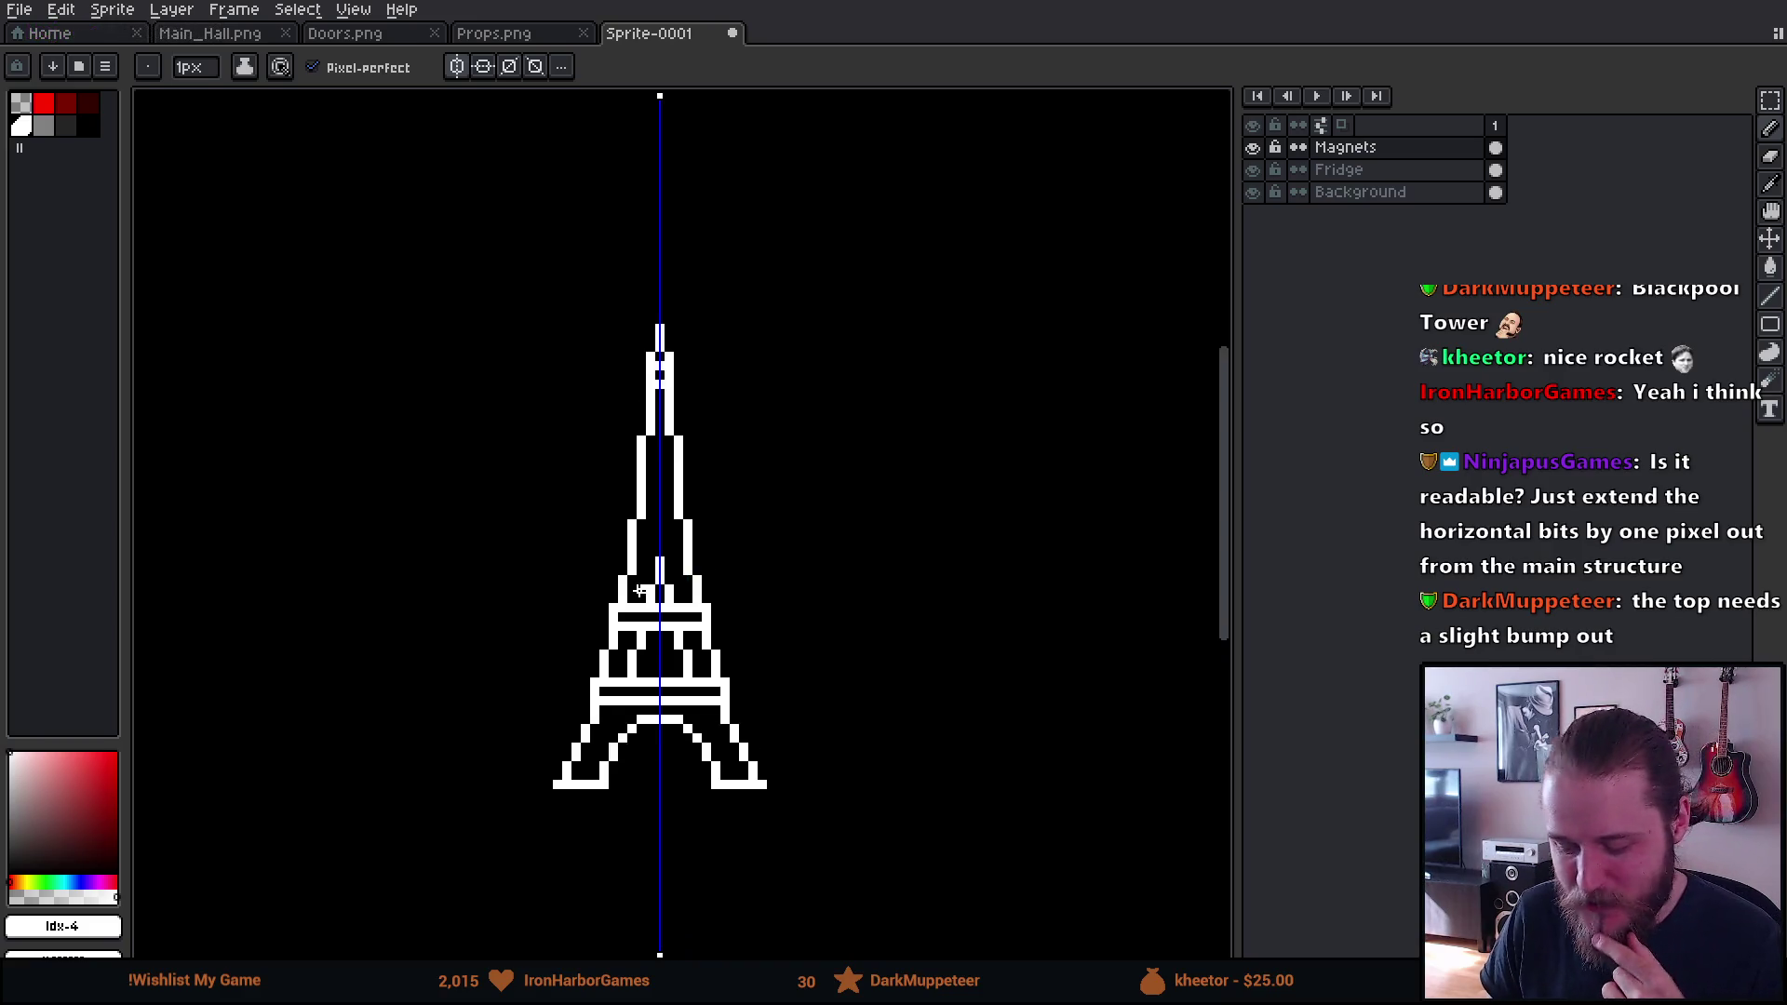
Turn off vertical symmetry so drawing is no longer mirrored
{"action": "scroll", "coordinate": [641, 590], "scroll_direction": "down", "scroll_amount": 5}
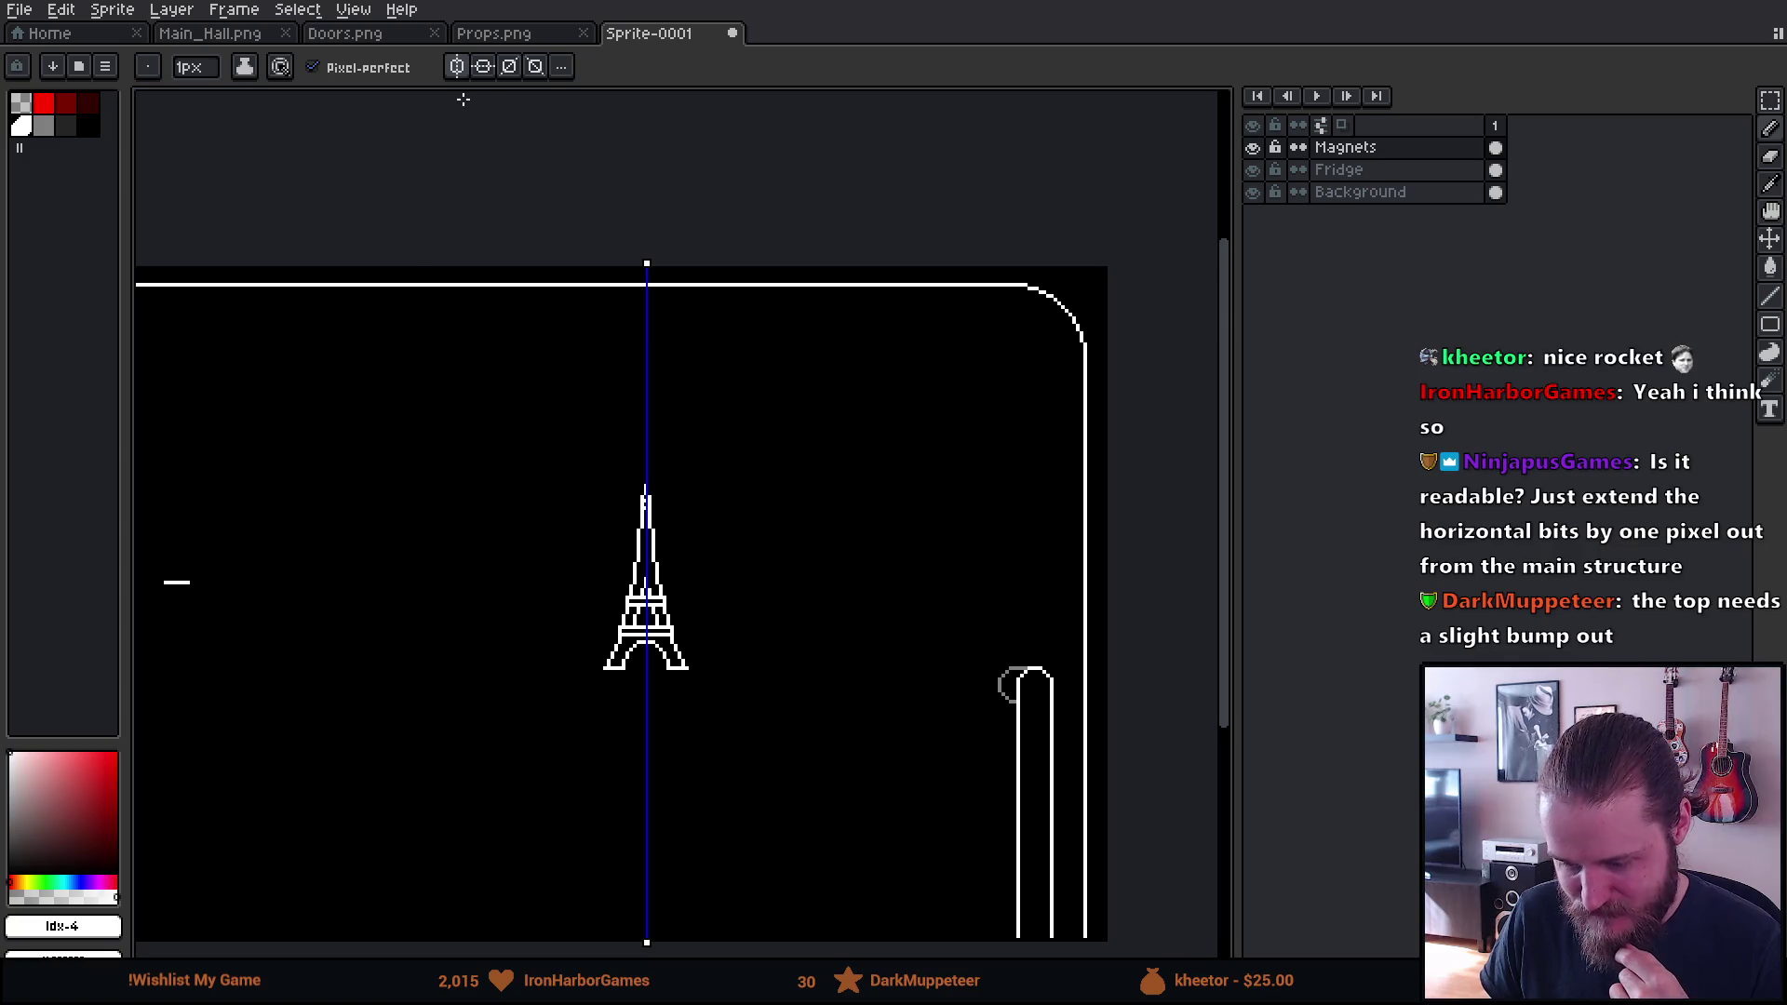
{"action": "left_click", "coordinate": [463, 68]}
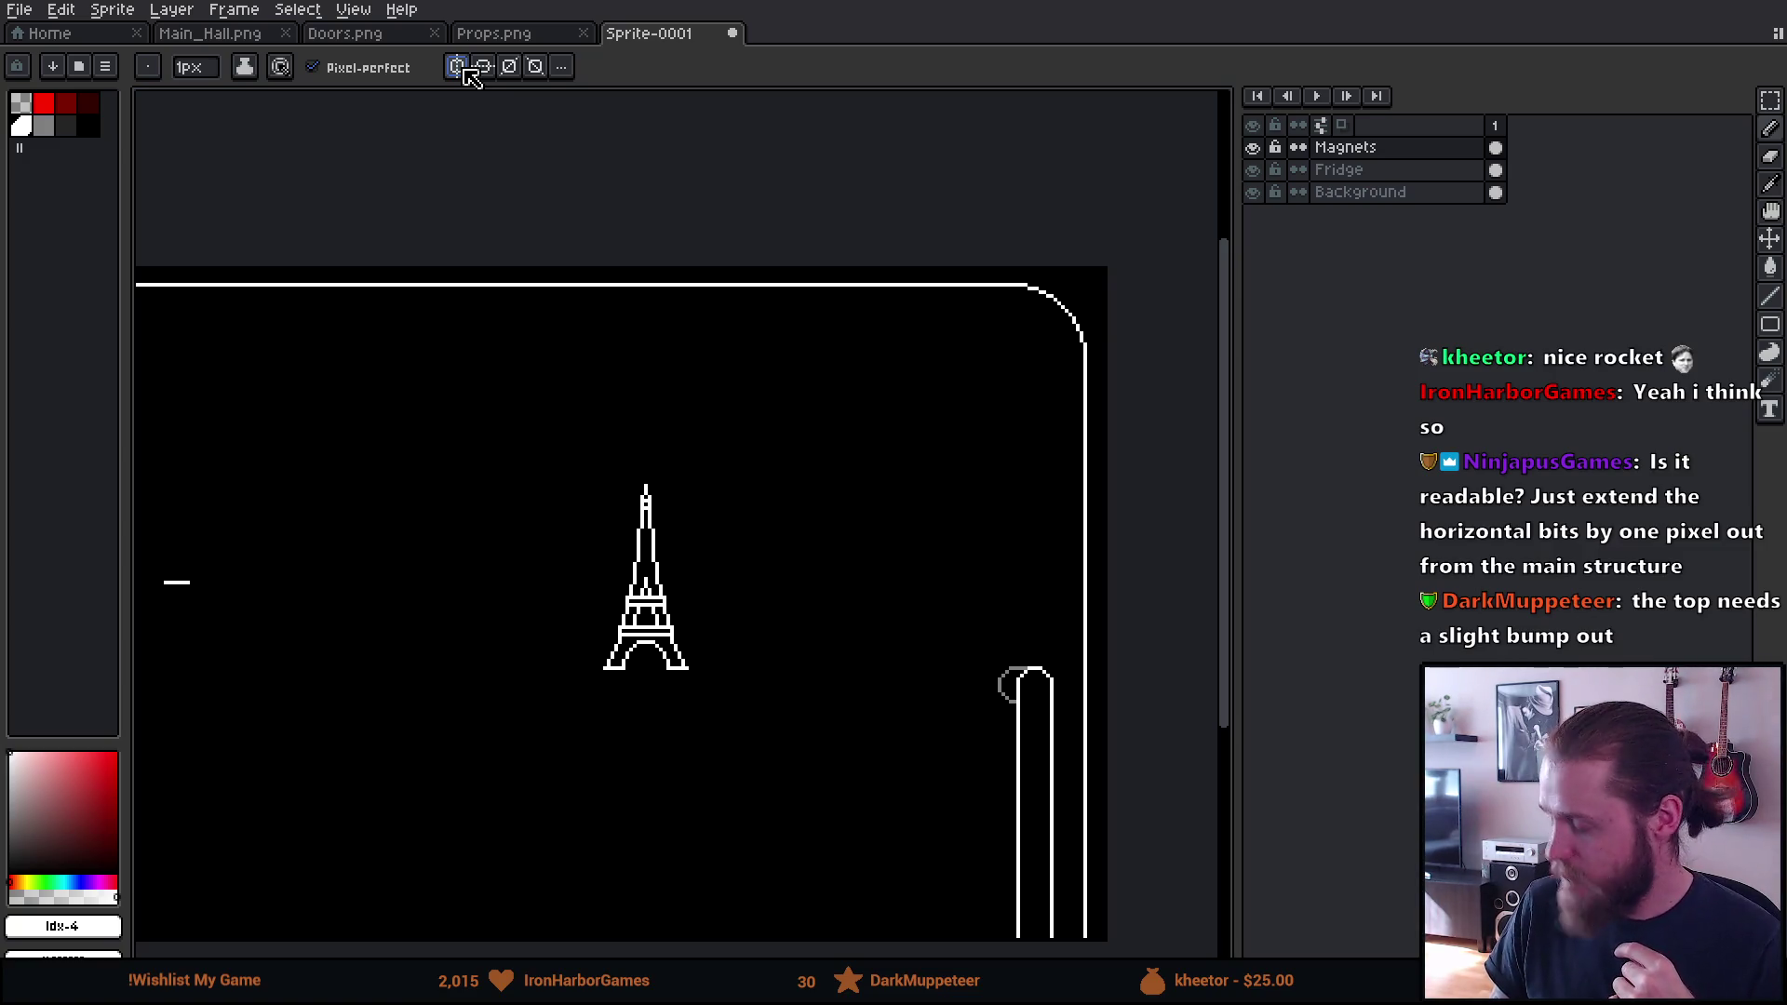
{"action": "scroll", "coordinate": [538, 435], "scroll_direction": "down", "scroll_amount": 3}
{"action": "scroll", "coordinate": [520, 429], "scroll_direction": "up", "scroll_amount": 2}
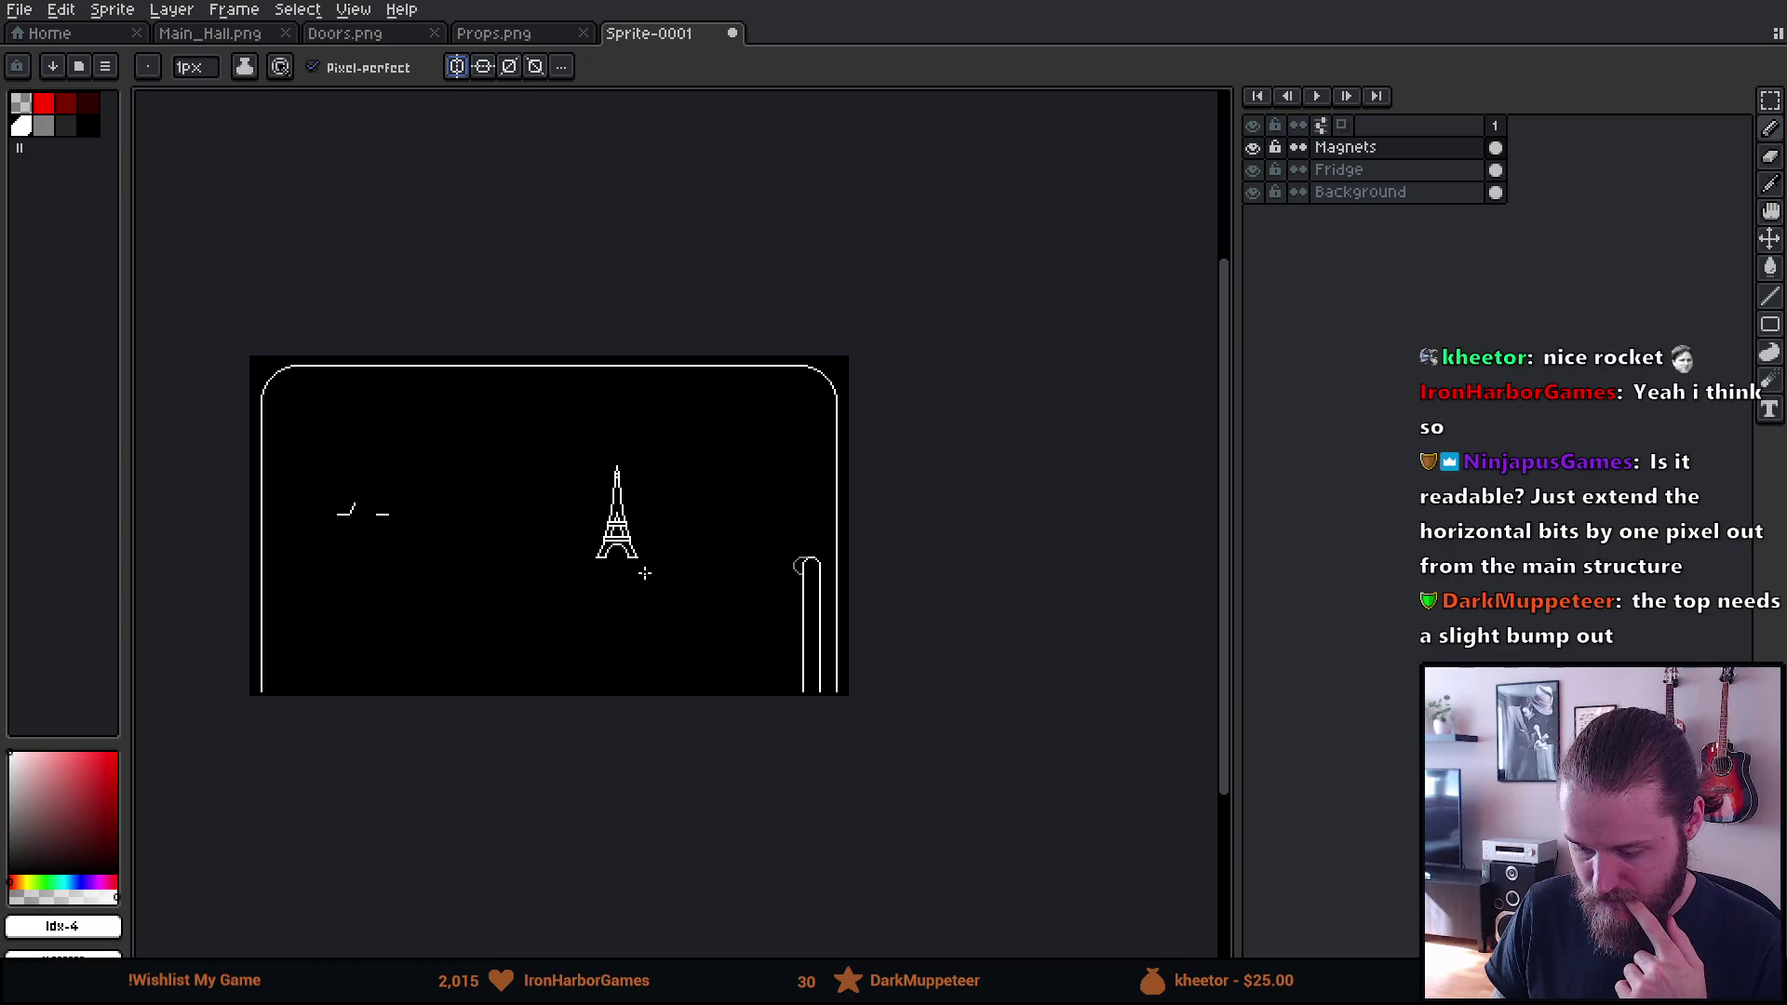
{"action": "scroll", "coordinate": [645, 574], "scroll_direction": "up", "scroll_amount": 1}
{"action": "scroll", "coordinate": [621, 531], "scroll_direction": "up", "scroll_amount": 1}
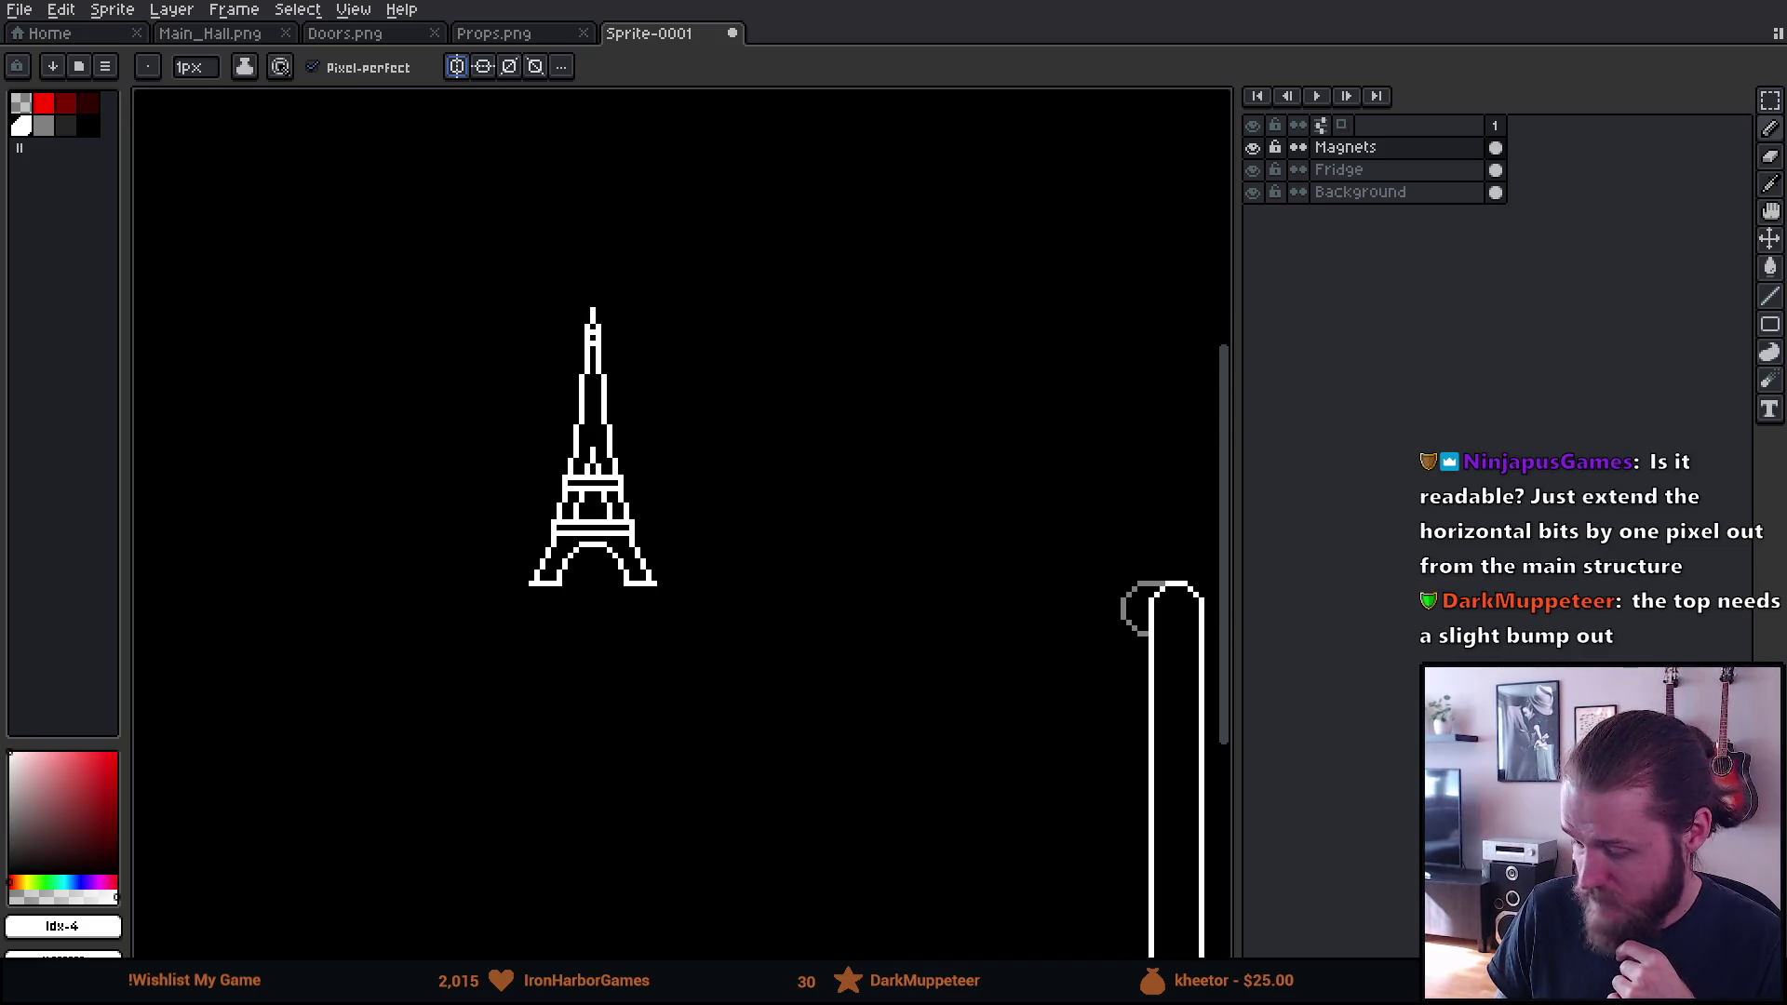
{"action": "scroll", "coordinate": [664, 342], "scroll_direction": "up", "scroll_amount": 2}
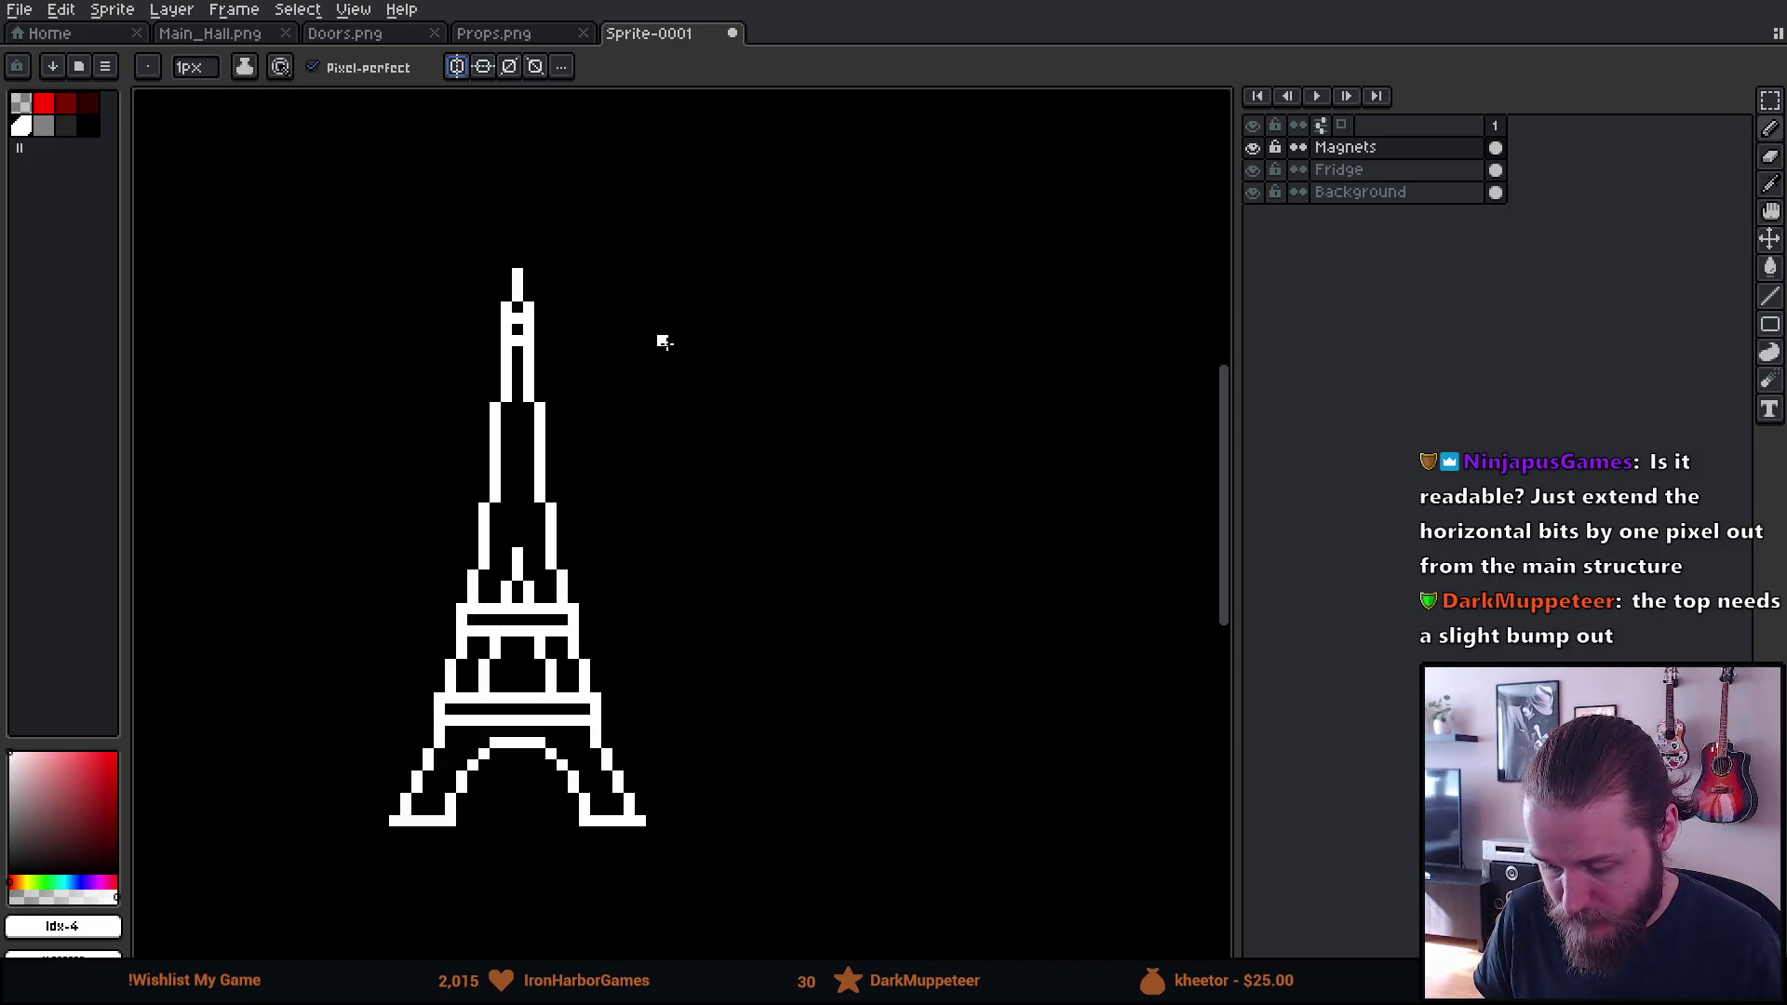
Widen the spire's crossbar by one pixel on each side
{"action": "left_click", "coordinate": [496, 340]}
{"action": "left_click", "coordinate": [540, 340]}
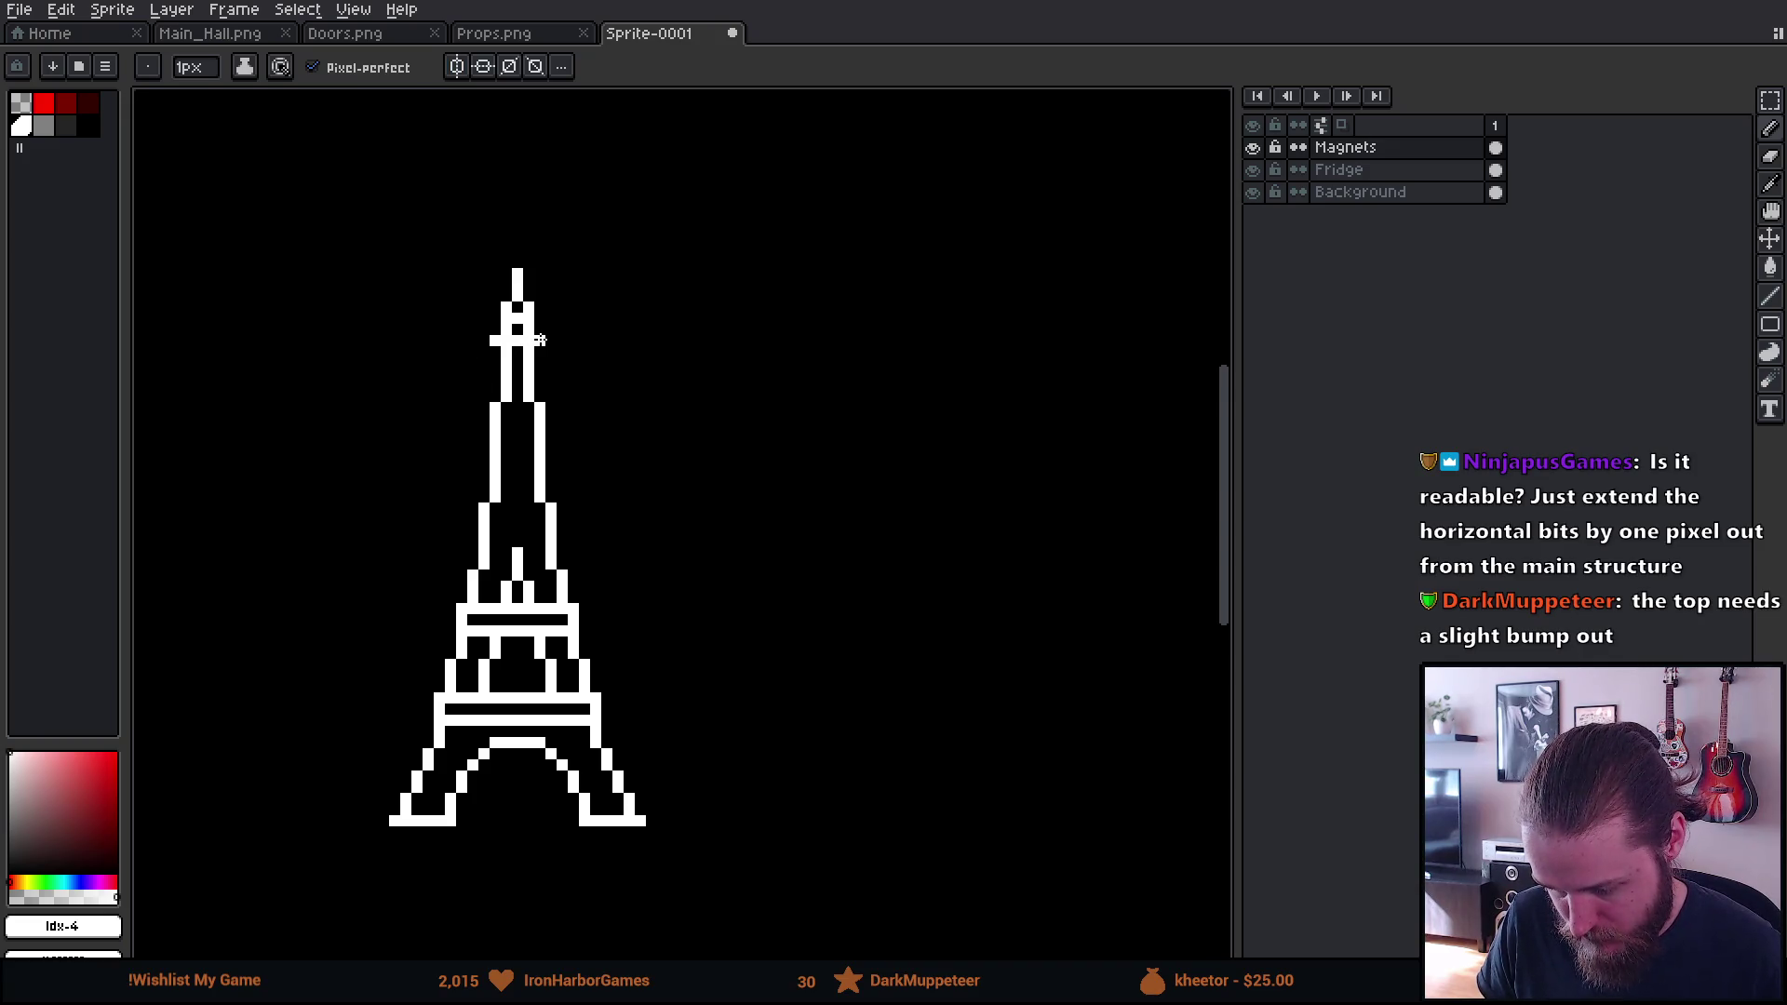
{"action": "scroll", "coordinate": [559, 468], "scroll_direction": "down", "scroll_amount": 3}
{"action": "scroll", "coordinate": [559, 467], "scroll_direction": "up", "scroll_amount": 2}
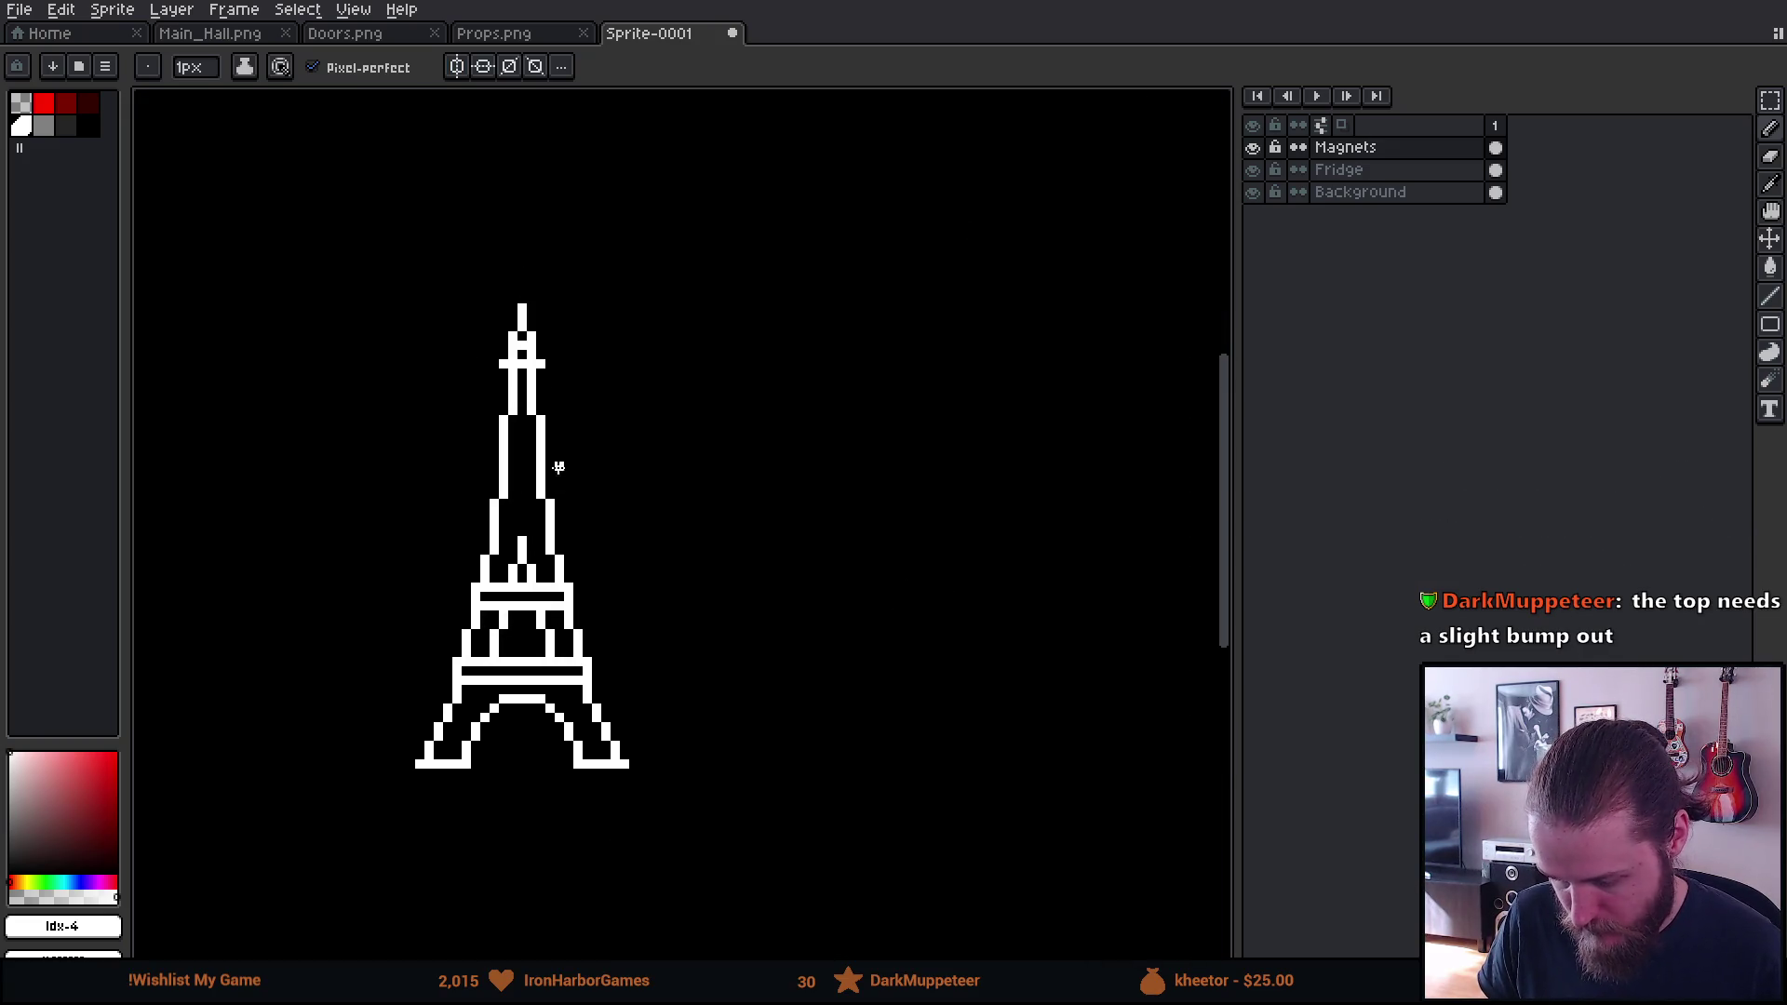
{"action": "scroll", "coordinate": [440, 661], "scroll_direction": "up", "scroll_amount": 1}
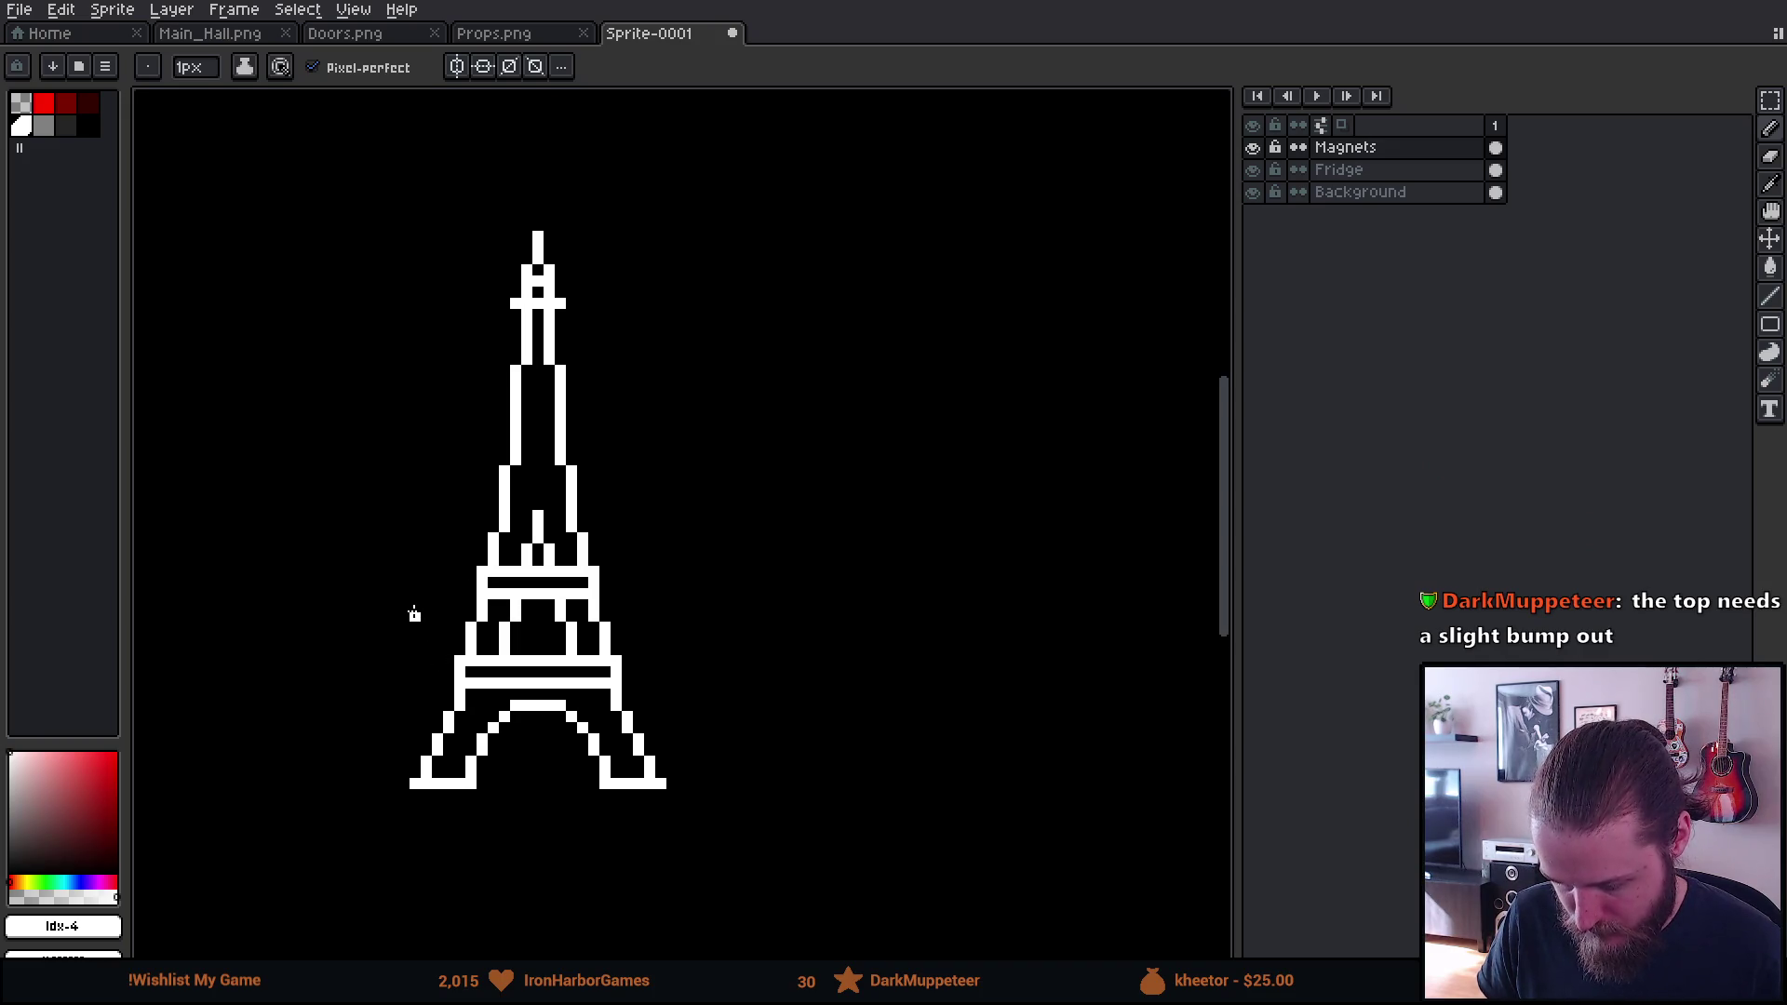
{"action": "key", "text": "m"}
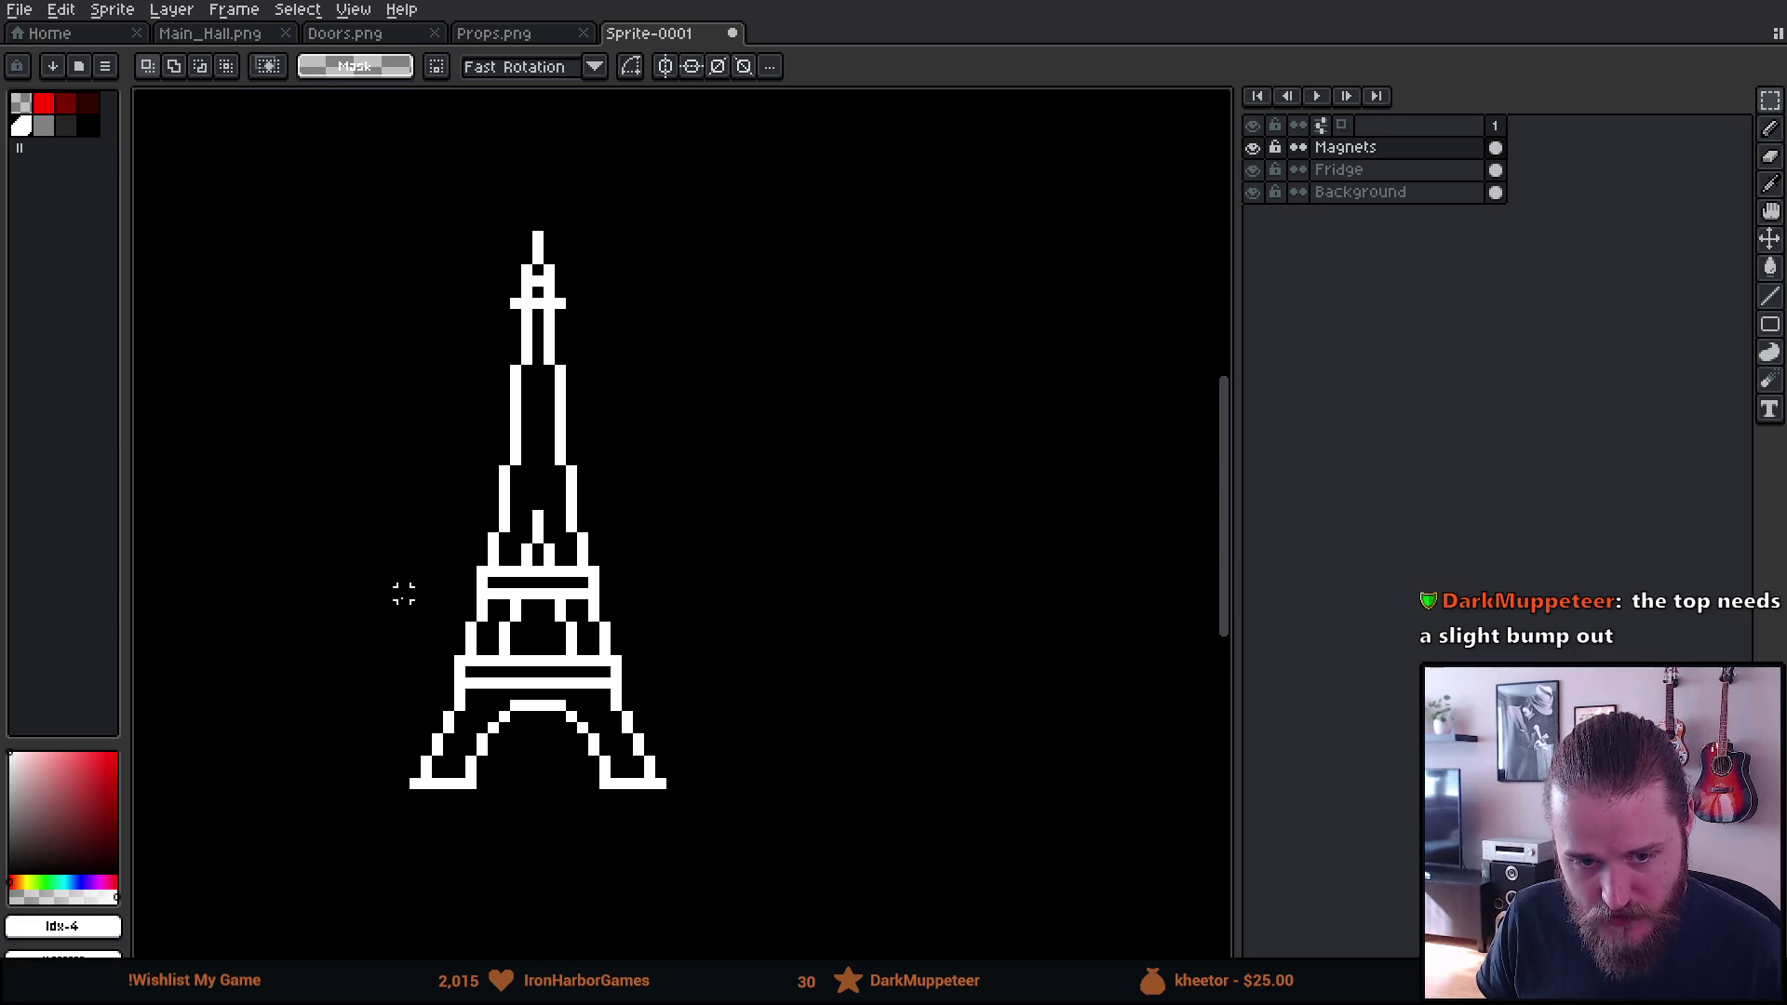
Extend the upper platform's white edges one pixel outward on both sides
{"action": "scroll", "coordinate": [403, 594], "scroll_direction": "up", "scroll_amount": 2}
{"action": "key", "text": "b"}
{"action": "left_click", "coordinate": [540, 566]}
{"action": "left_click", "coordinate": [540, 588]}
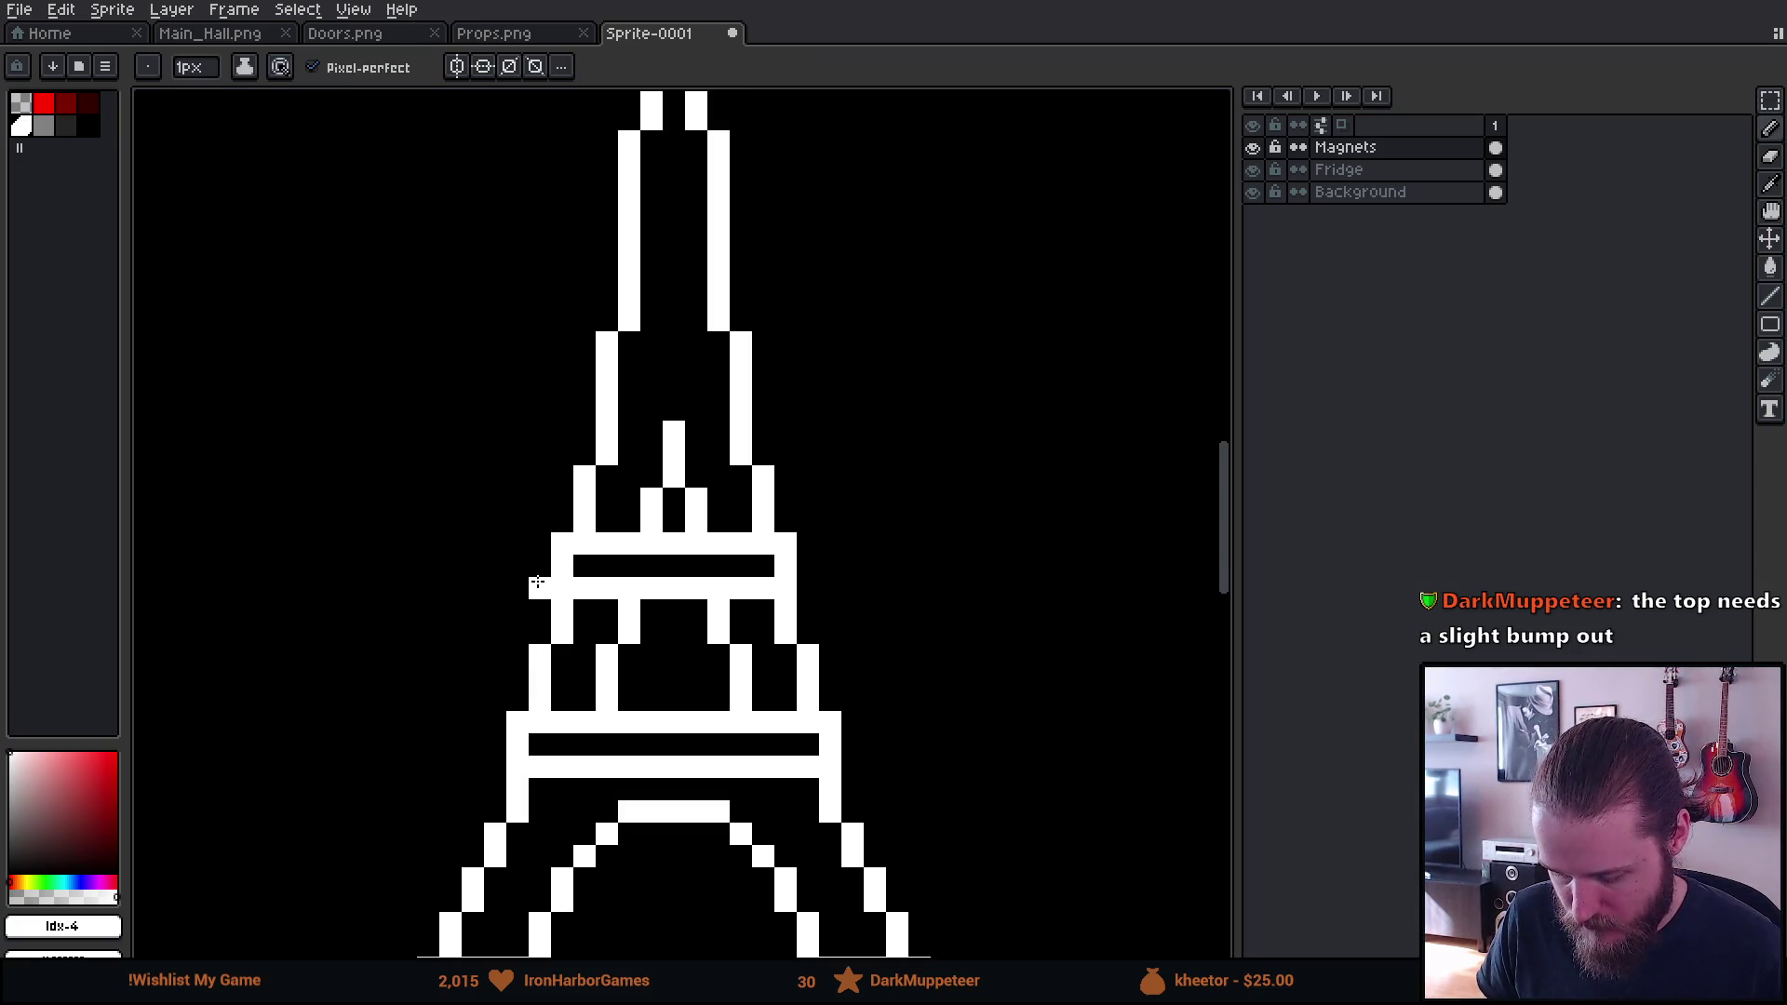
{"action": "left_click", "coordinate": [540, 543]}
{"action": "left_click", "coordinate": [808, 544]}
{"action": "left_click", "coordinate": [808, 566]}
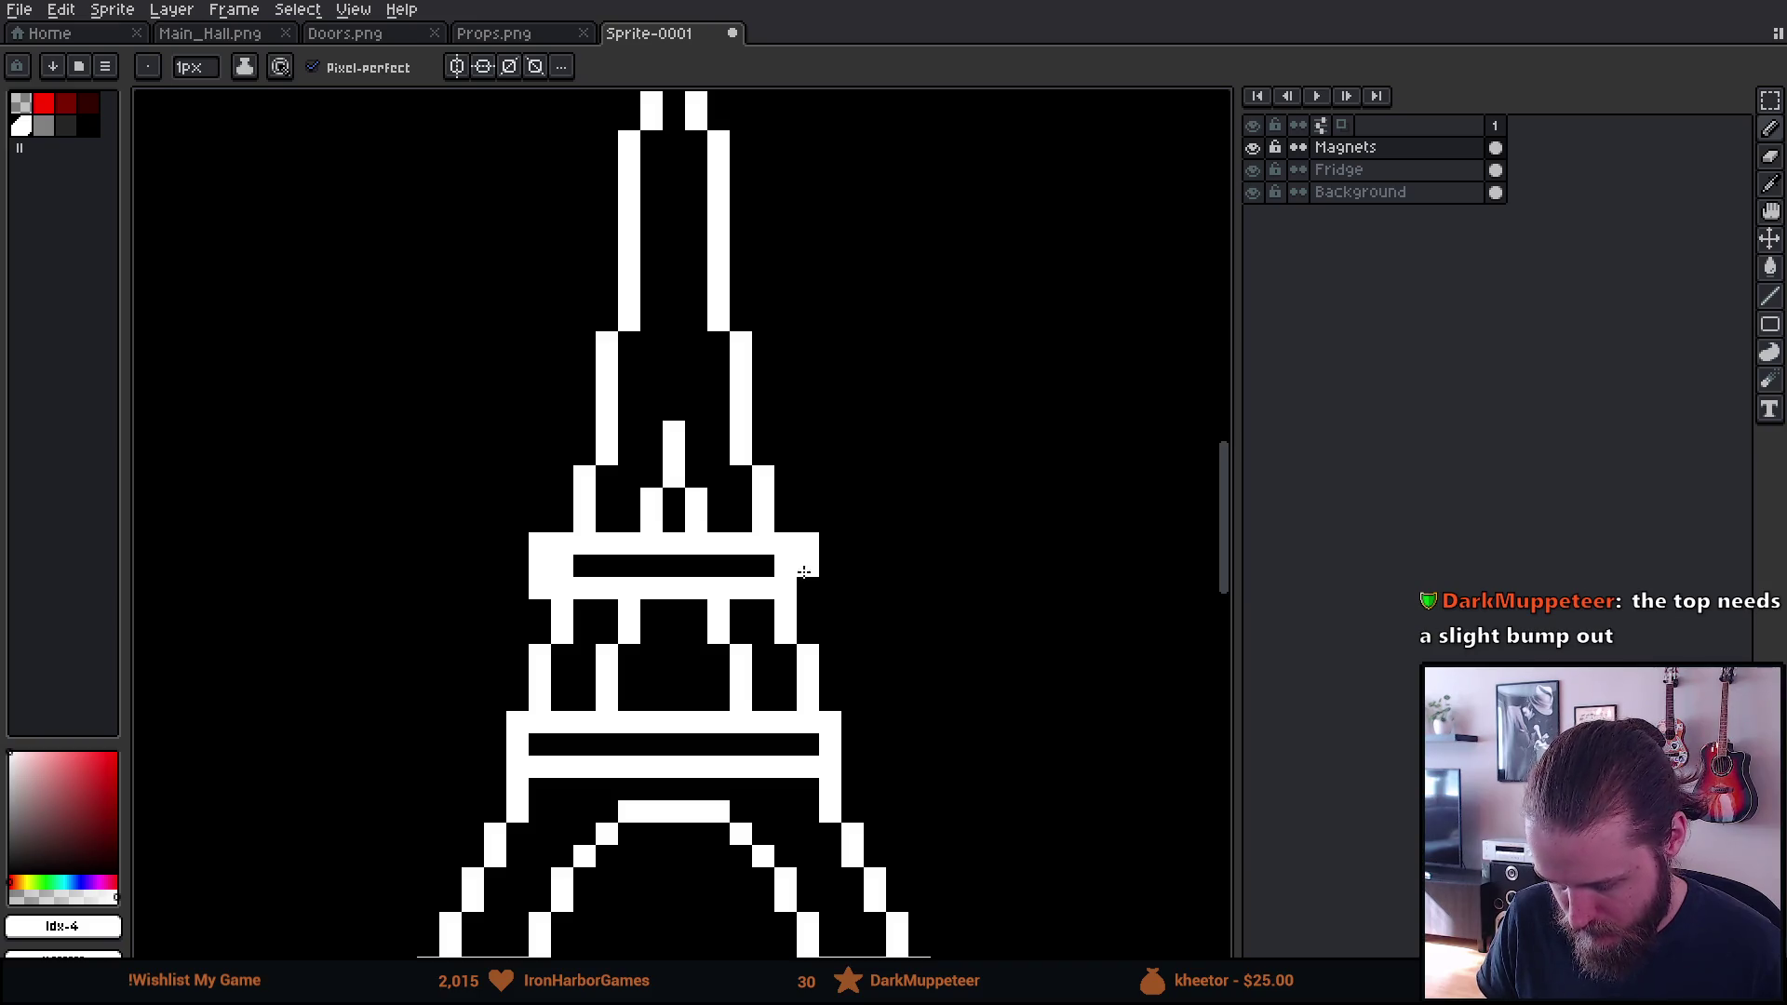
{"action": "left_click", "coordinate": [808, 588]}
Widen the upper platform's dark inner gap by one pixel at each end
{"action": "key", "text": "e"}
{"action": "key", "text": "minus"}
{"action": "key", "text": "minus"}
{"action": "key", "text": "minus"}
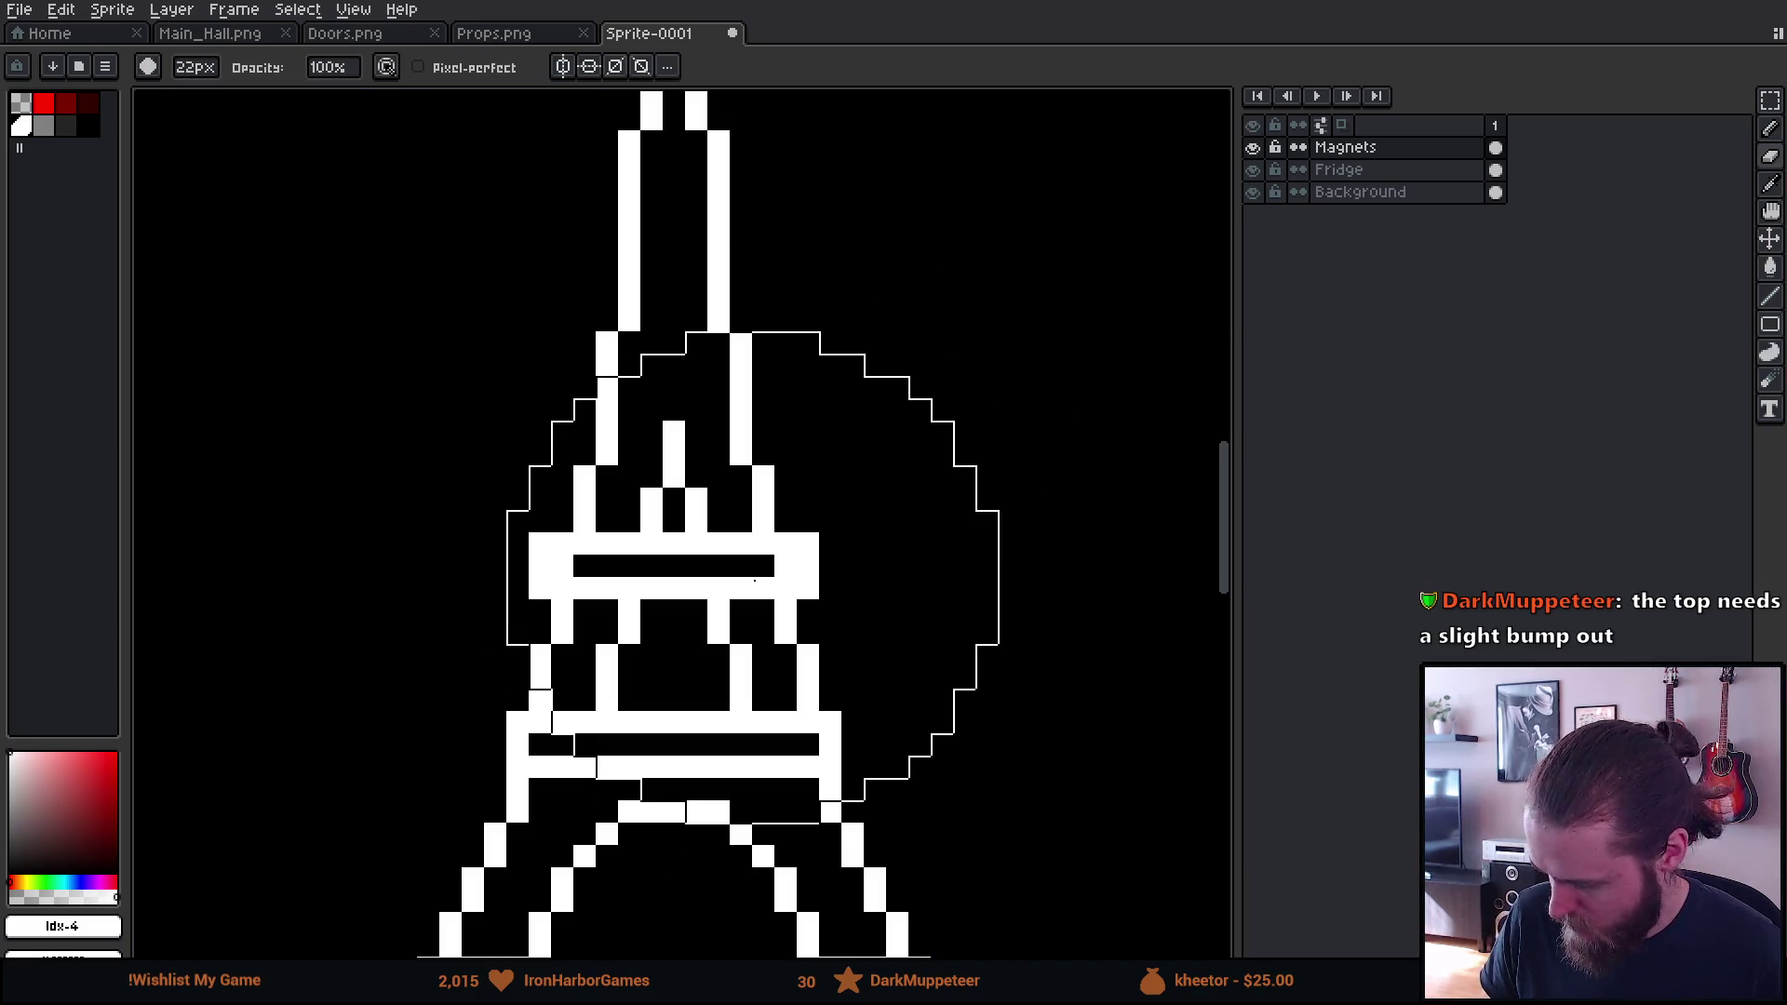
{"action": "key", "text": "b"}
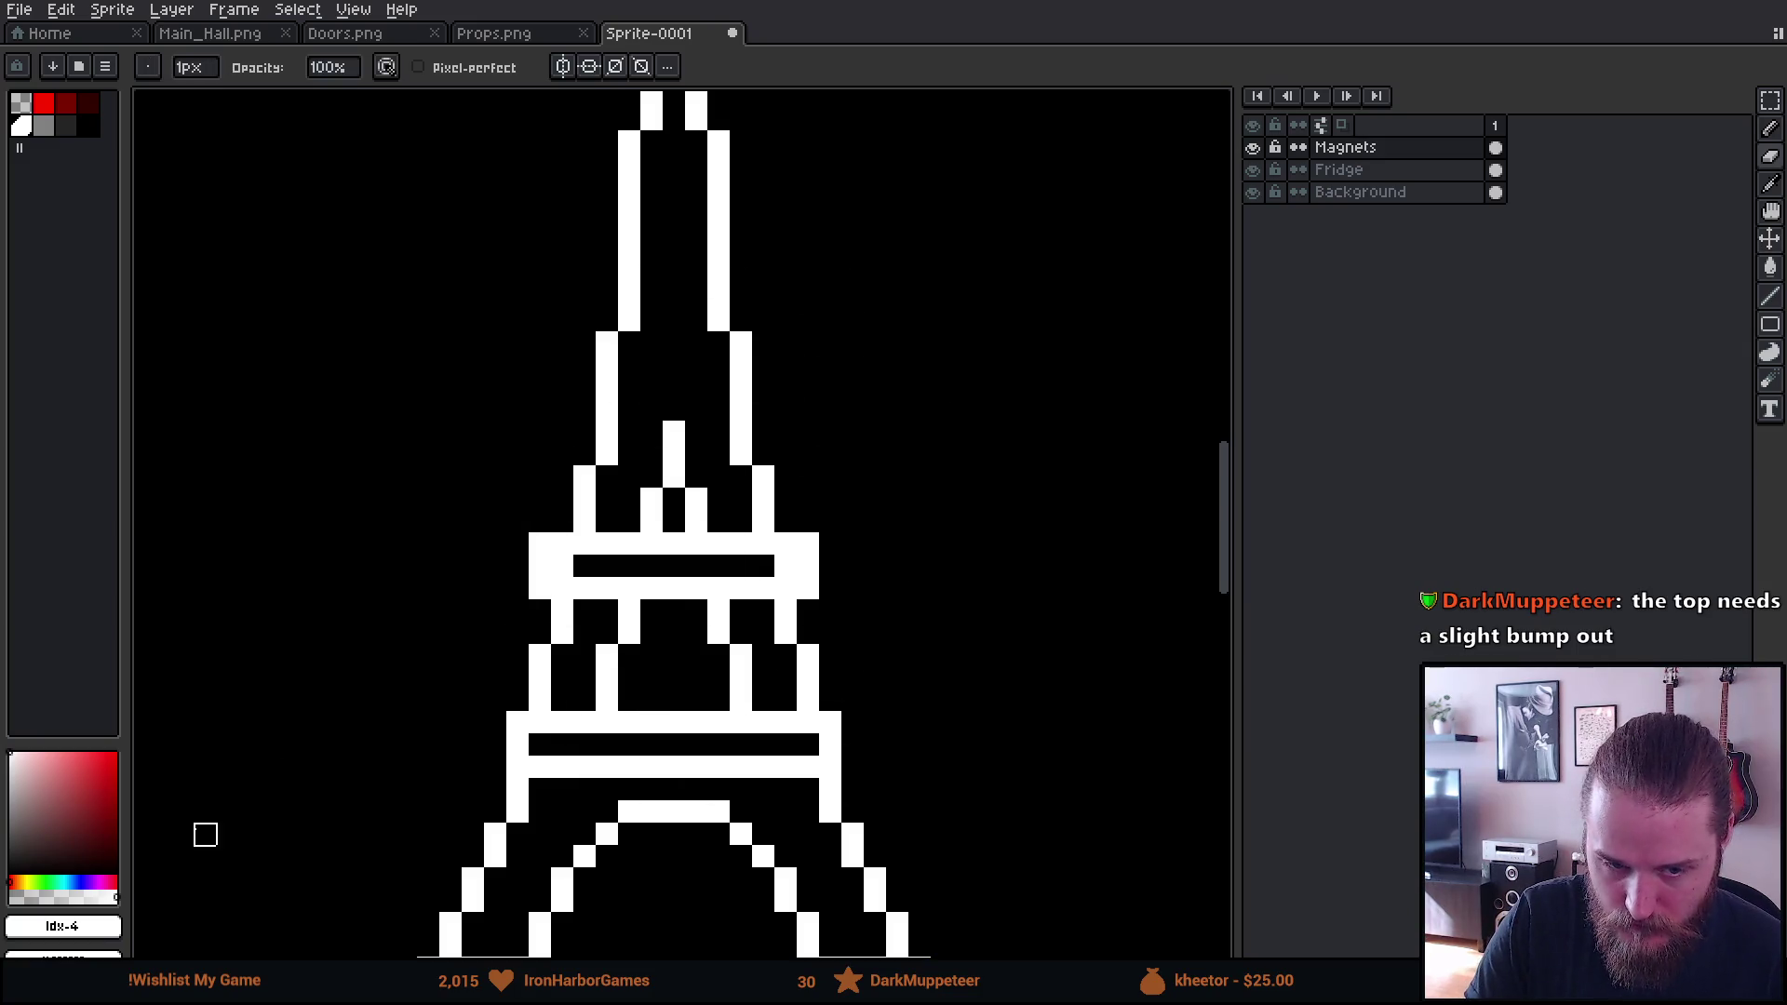
{"action": "right_click", "coordinate": [563, 566]}
{"action": "right_click", "coordinate": [786, 566]}
Extend the lower platform outward on both ends and widen its dark inner gap
{"action": "left_click_drag", "start_coordinate": [492, 728], "coordinate": [495, 768]}
{"action": "mouse_move", "coordinate": [875, 722]}
{"action": "left_mouse_down"}
{"action": "mouse_move", "coordinate": [851, 722]}
{"action": "mouse_move", "coordinate": [854, 770]}
{"action": "left_mouse_up"}
{"action": "left_click", "coordinate": [850, 745]}
{"action": "right_click", "coordinate": [831, 745]}
{"action": "right_click", "coordinate": [518, 745]}
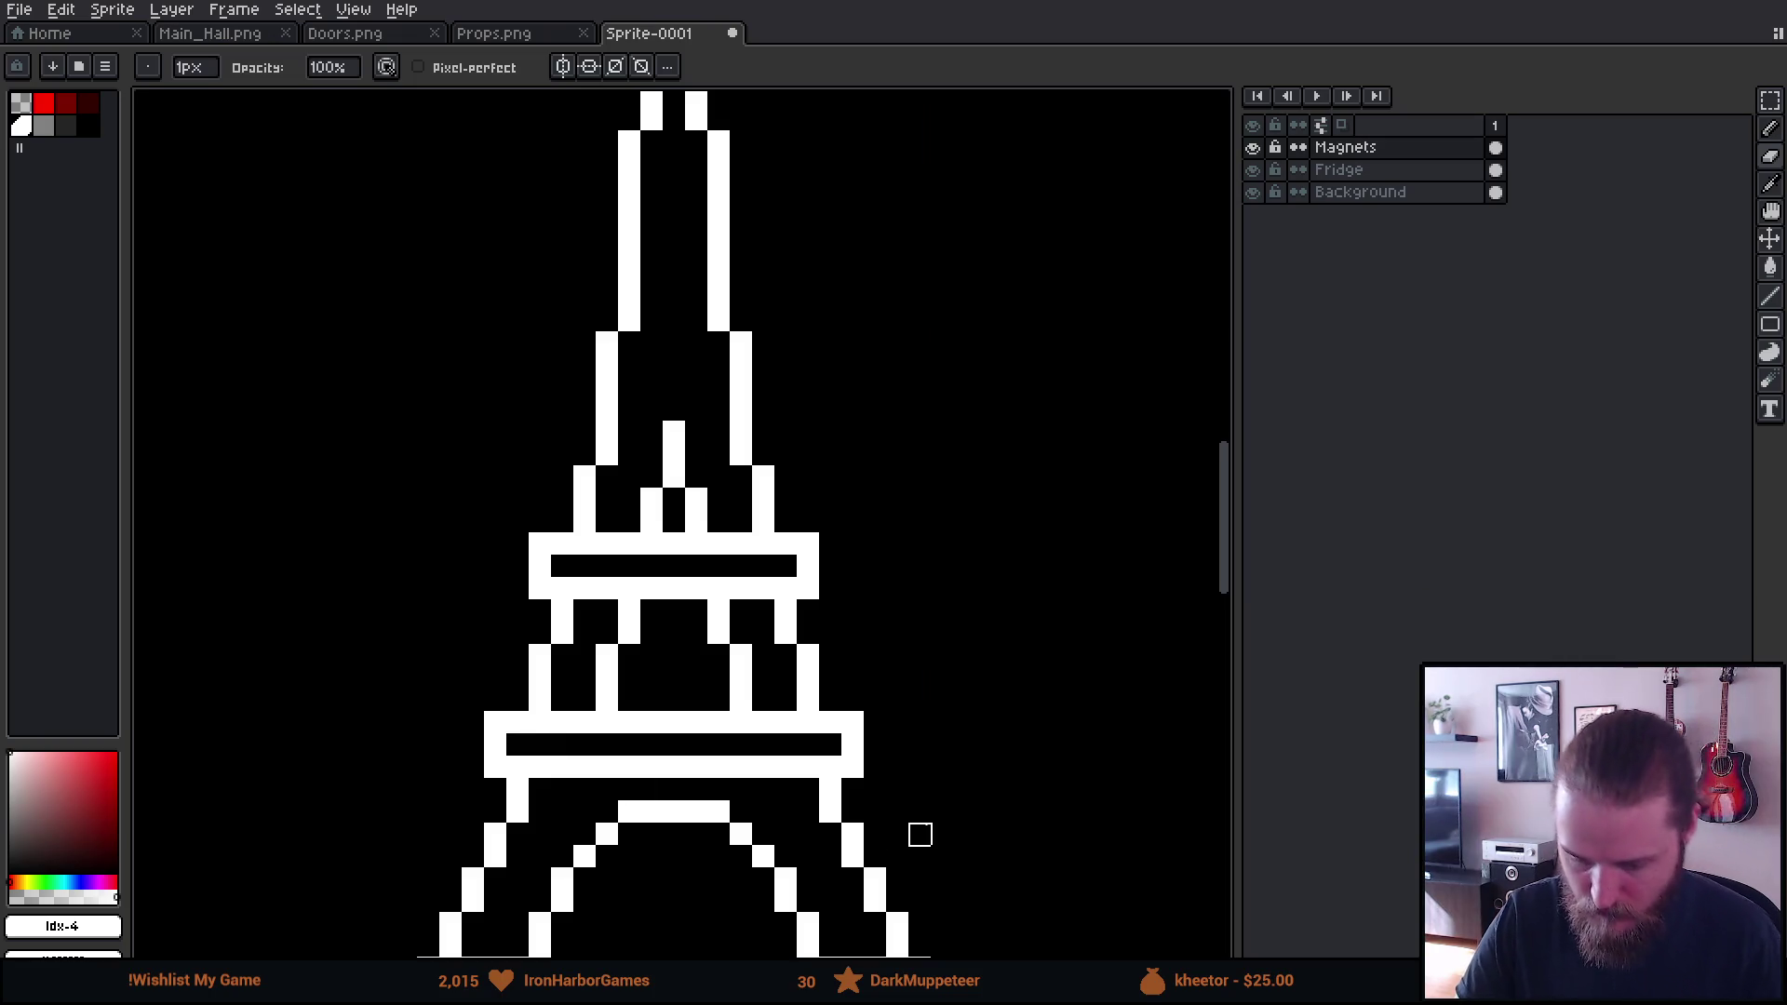
Add a white pixel block just below the spire tip
{"action": "scroll", "coordinate": [918, 813], "scroll_direction": "down", "scroll_amount": 3}
{"action": "scroll", "coordinate": [1000, 796], "scroll_direction": "down", "scroll_amount": 2}
{"action": "scroll", "coordinate": [1010, 806], "scroll_direction": "up", "scroll_amount": 2}
{"action": "left_click_drag", "start_coordinate": [1010, 831], "coordinate": [897, 750]}
{"action": "scroll", "coordinate": [905, 742], "scroll_direction": "up", "scroll_amount": 1}
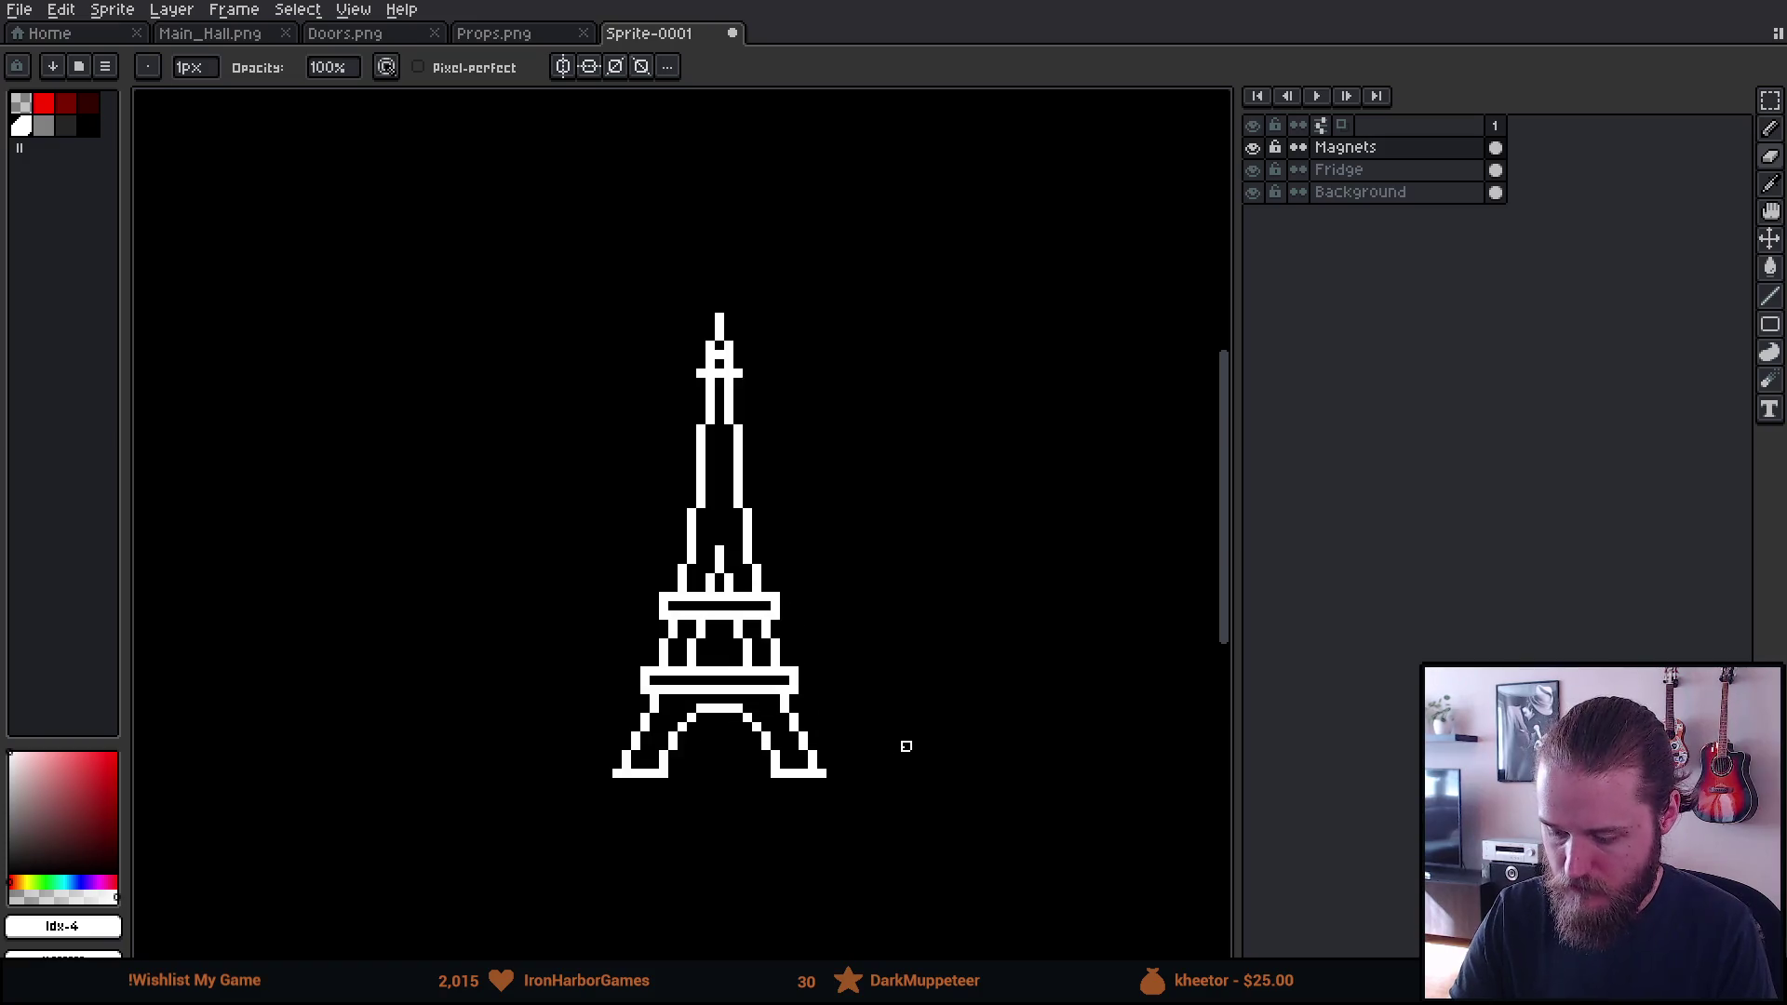
{"action": "scroll", "coordinate": [893, 722], "scroll_direction": "up", "scroll_amount": 1}
{"action": "left_click_drag", "start_coordinate": [851, 648], "coordinate": [878, 769]}
{"action": "key", "text": "b"}
{"action": "left_click", "coordinate": [690, 403]}
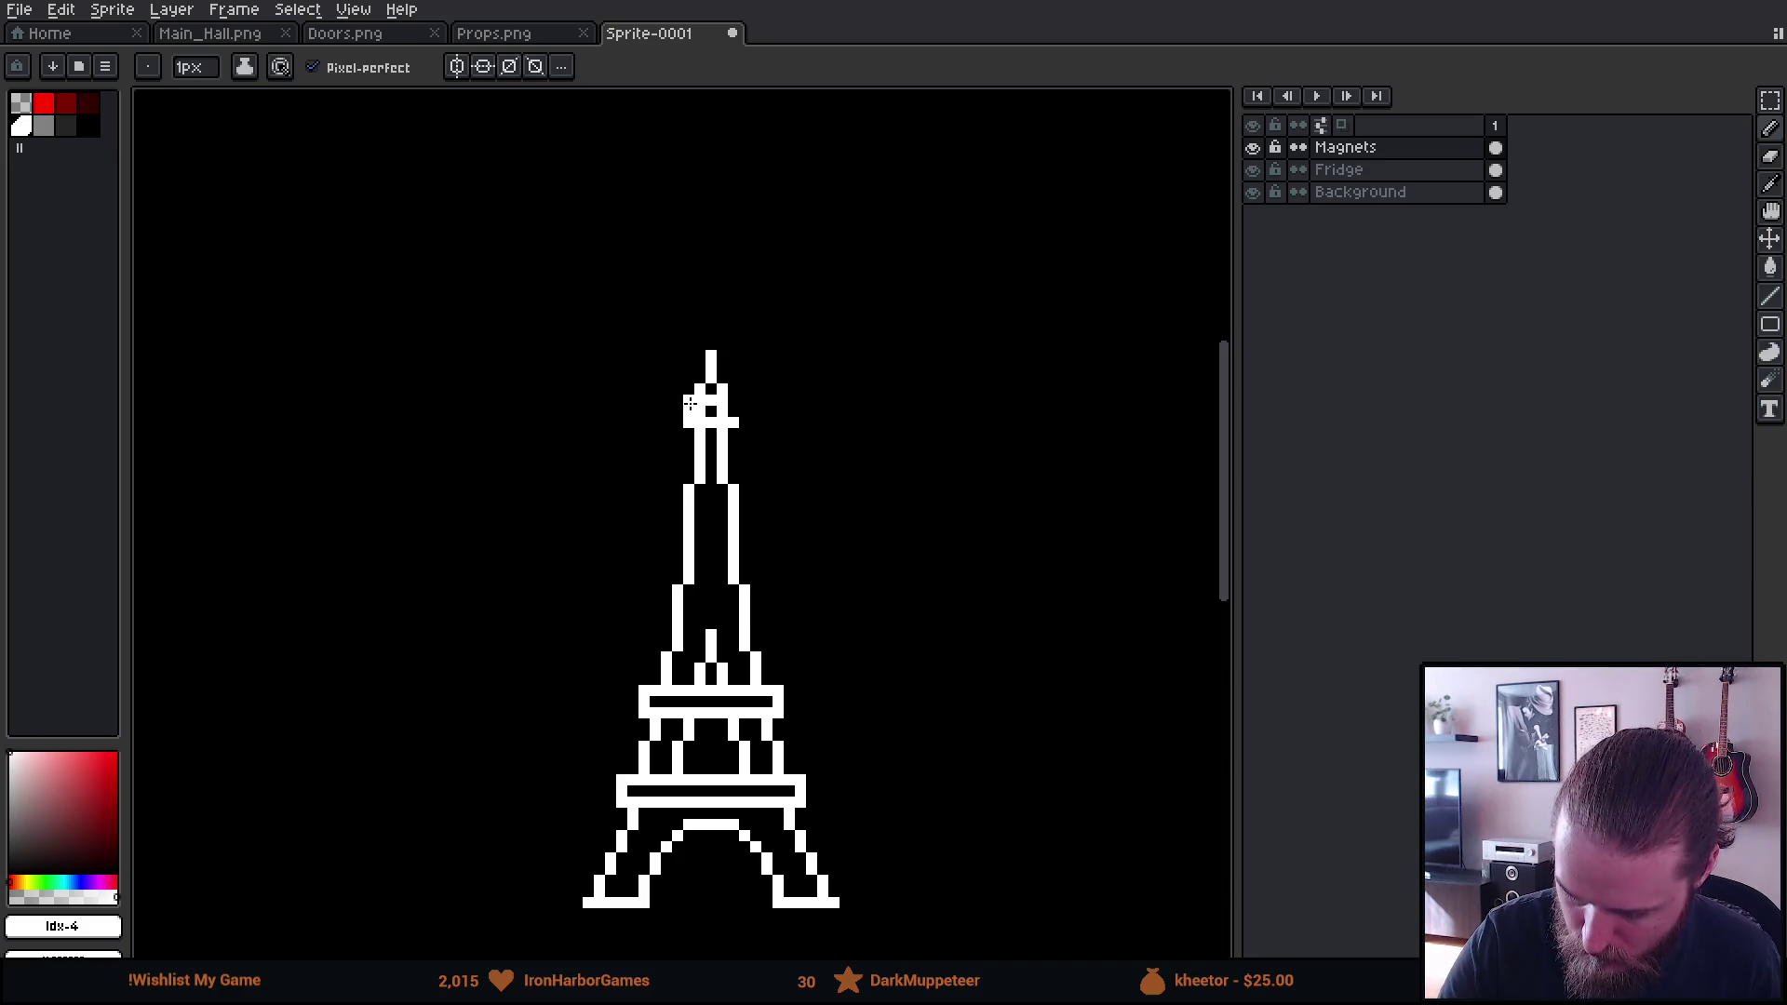
{"action": "left_click_drag", "start_coordinate": [735, 419], "coordinate": [736, 400]}
Clear a dark row through the spire's top block to form a hollow box
{"action": "key", "text": "e"}
{"action": "left_click", "coordinate": [699, 412]}
{"action": "left_click", "coordinate": [723, 412]}
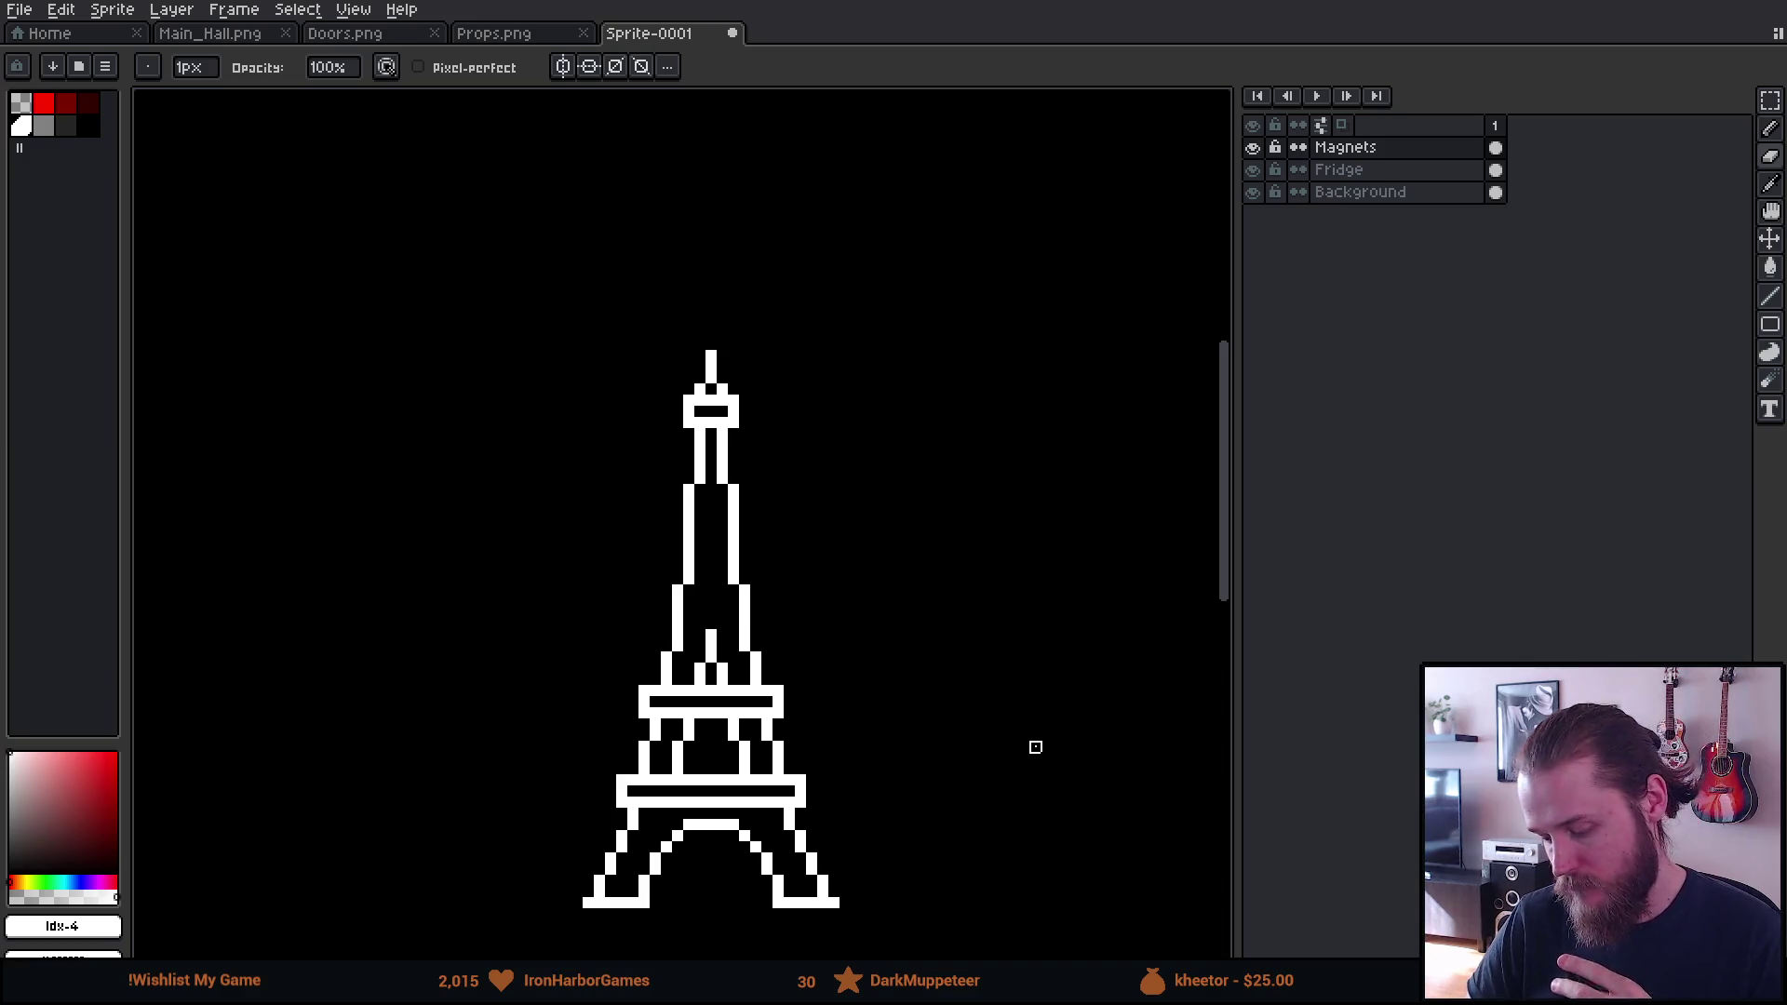
{"action": "scroll", "coordinate": [1035, 747], "scroll_direction": "down", "scroll_amount": 3}
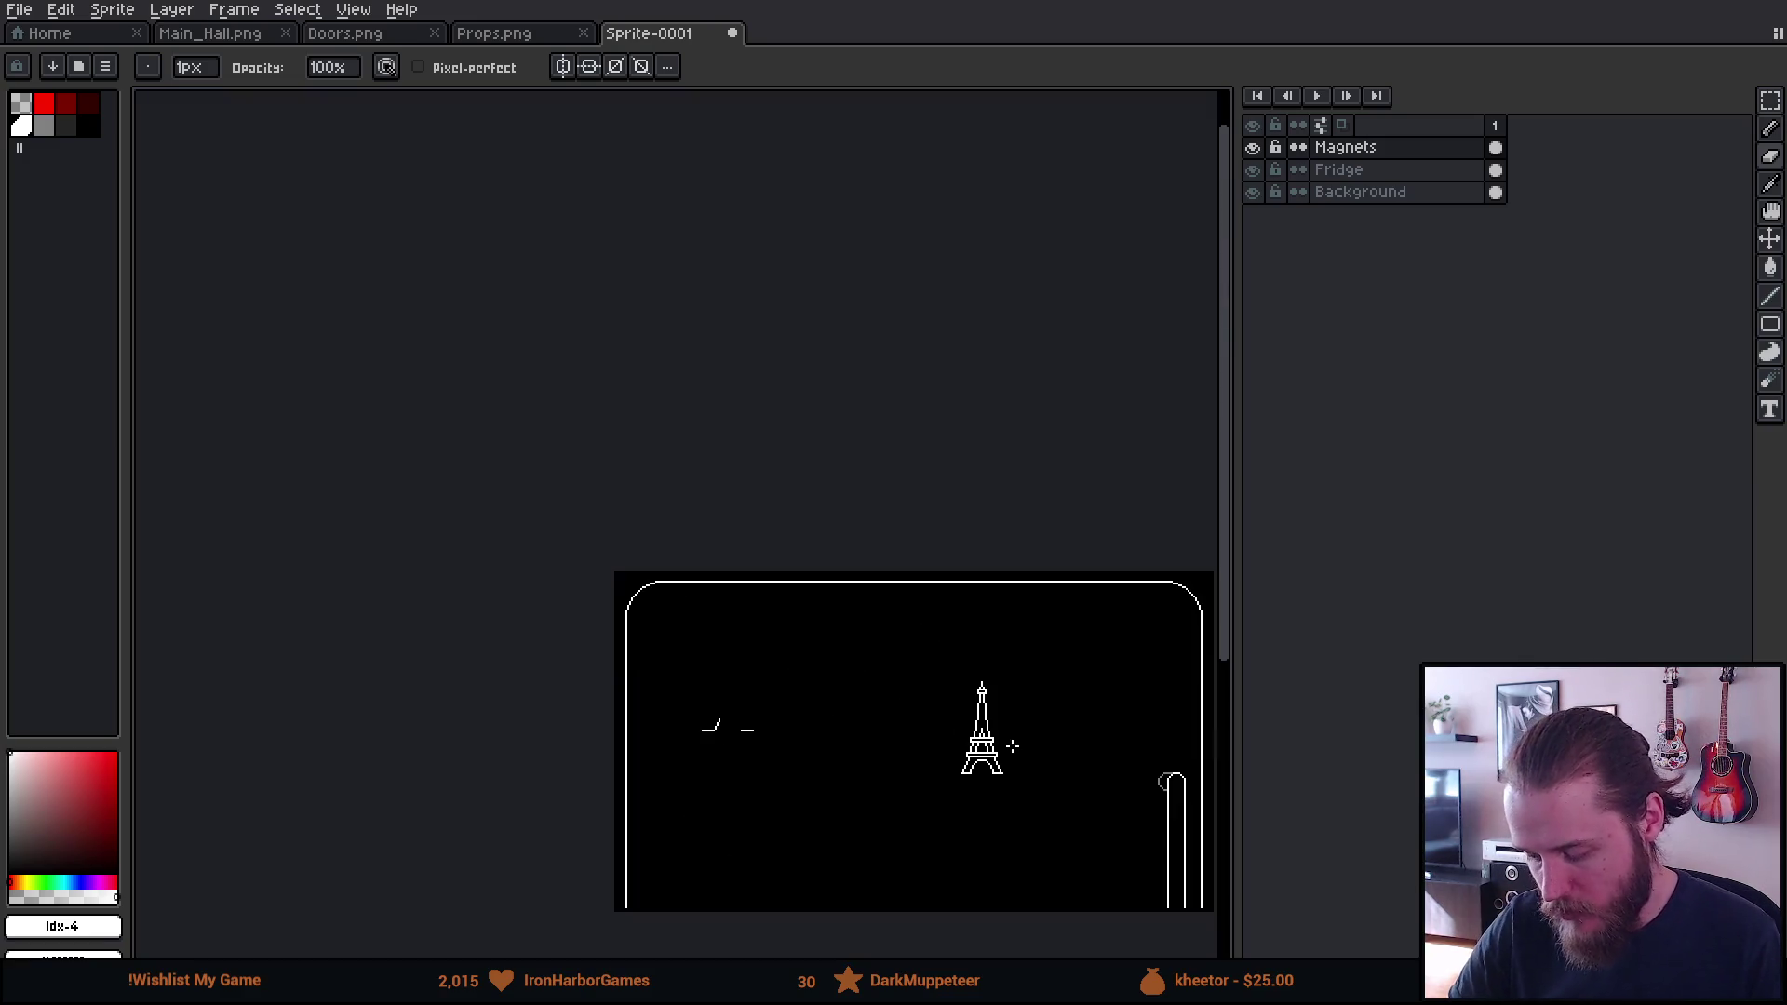
Select and delete the stray white marks to the left of the tower
{"action": "scroll", "coordinate": [1001, 689], "scroll_direction": "up", "scroll_amount": 1}
{"action": "mouse_move", "coordinate": [875, 694]}
{"action": "left_mouse_down"}
{"action": "mouse_move", "coordinate": [997, 742]}
{"action": "mouse_move", "coordinate": [981, 726]}
{"action": "left_mouse_up"}
{"action": "key", "text": "v"}
{"action": "mouse_move", "coordinate": [829, 623]}
{"action": "left_mouse_down"}
{"action": "mouse_move", "coordinate": [925, 438]}
{"action": "mouse_move", "coordinate": [1009, 343]}
{"action": "mouse_move", "coordinate": [981, 383]}
{"action": "left_mouse_up"}
{"action": "key", "text": "ctrl+d"}
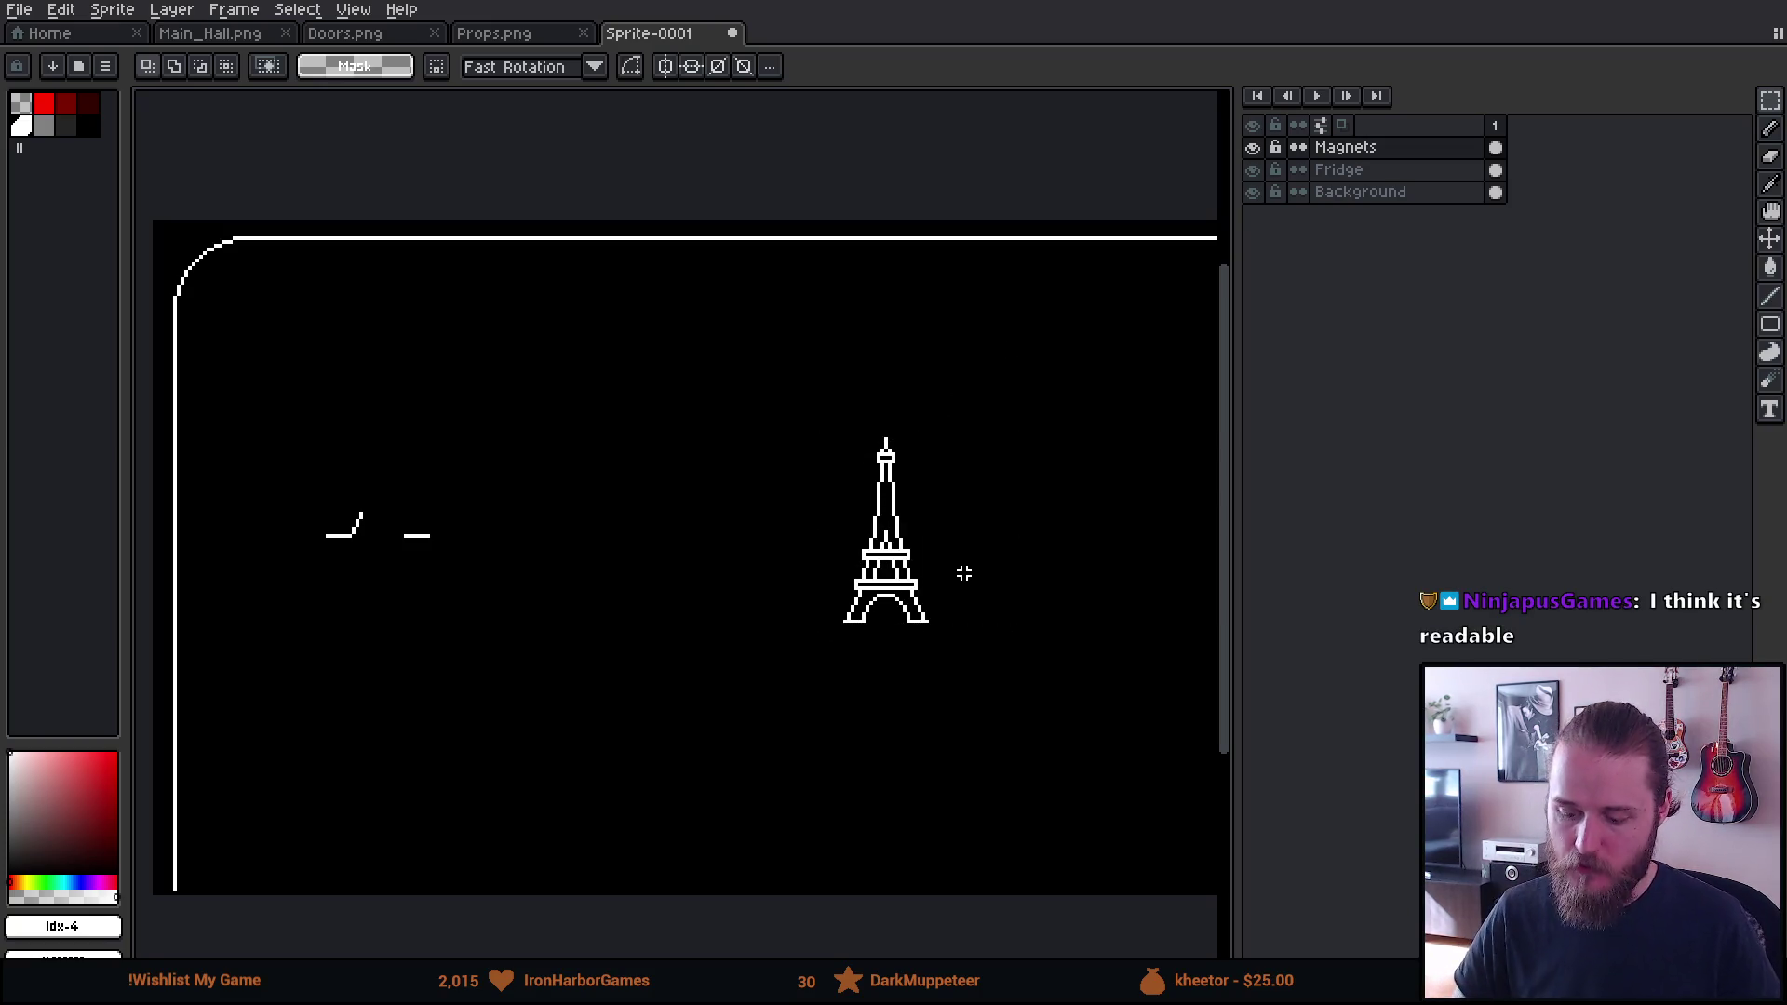
{"action": "left_click_drag", "start_coordinate": [295, 423], "coordinate": [435, 605]}
{"action": "key", "text": "Delete"}
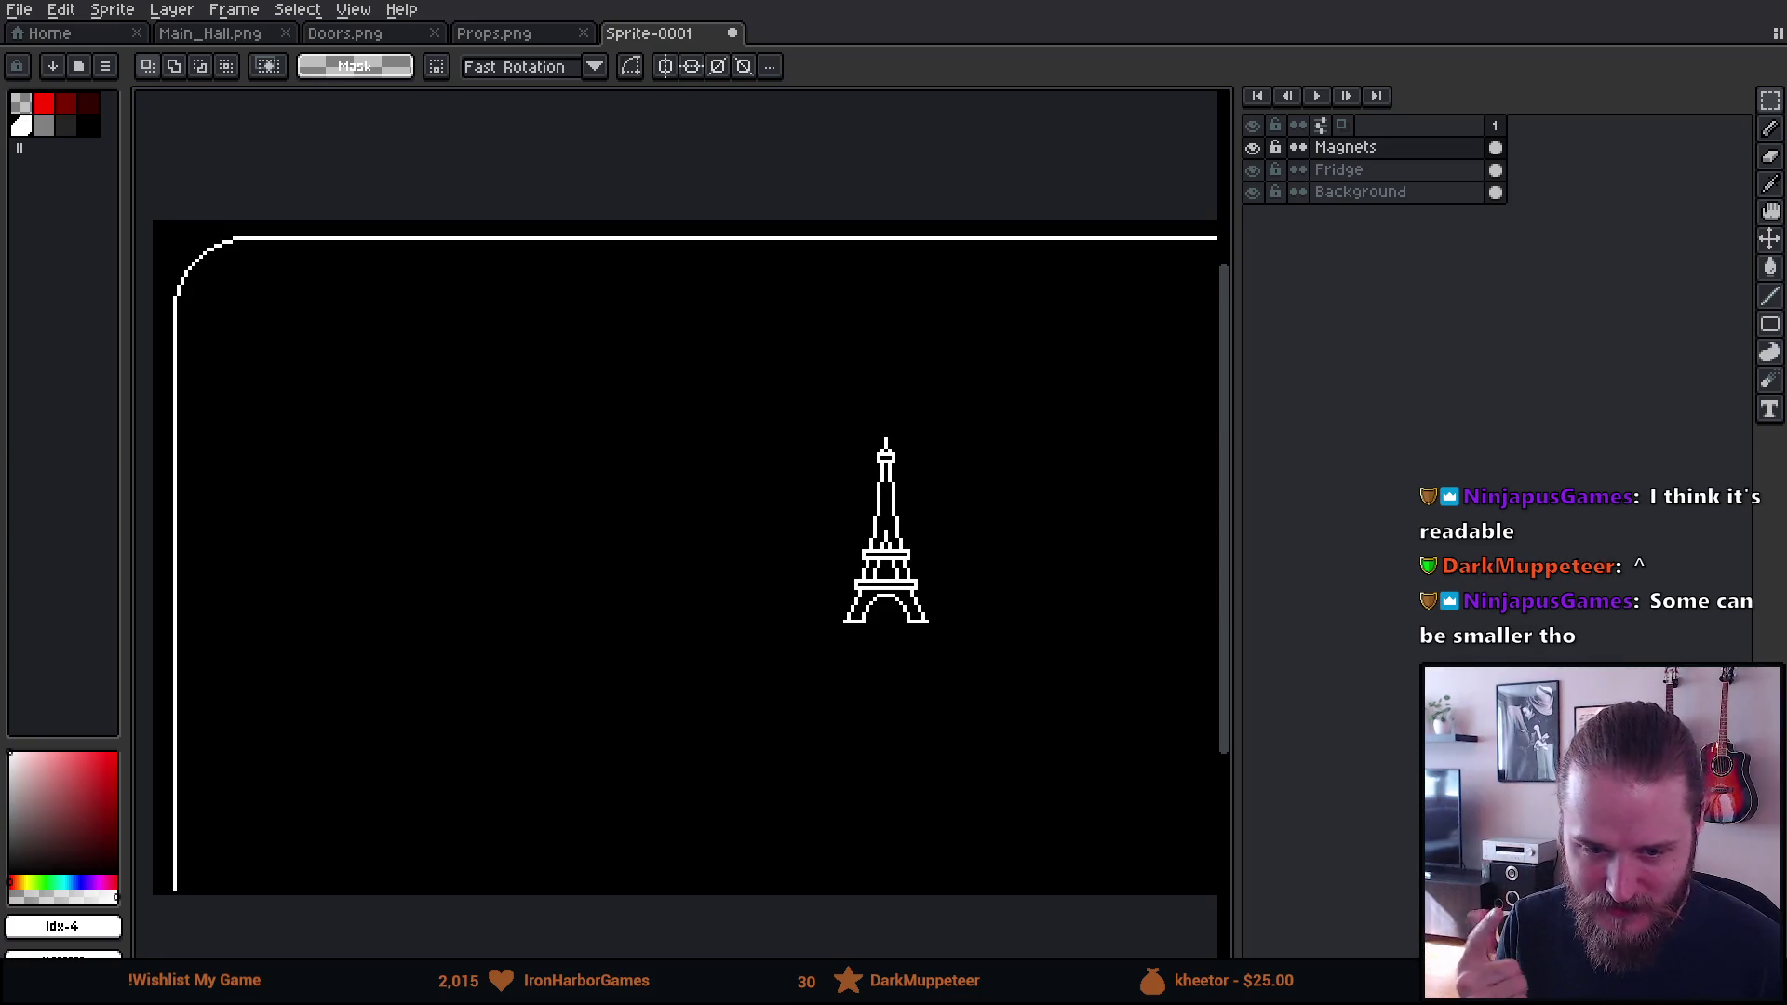
Pan and zoom in to center the tower on screen
{"action": "mouse_move", "coordinate": [877, 627]}
{"action": "left_mouse_down"}
{"action": "mouse_move", "coordinate": [854, 646]}
{"action": "mouse_move", "coordinate": [757, 646]}
{"action": "mouse_move", "coordinate": [894, 641]}
{"action": "left_mouse_up"}
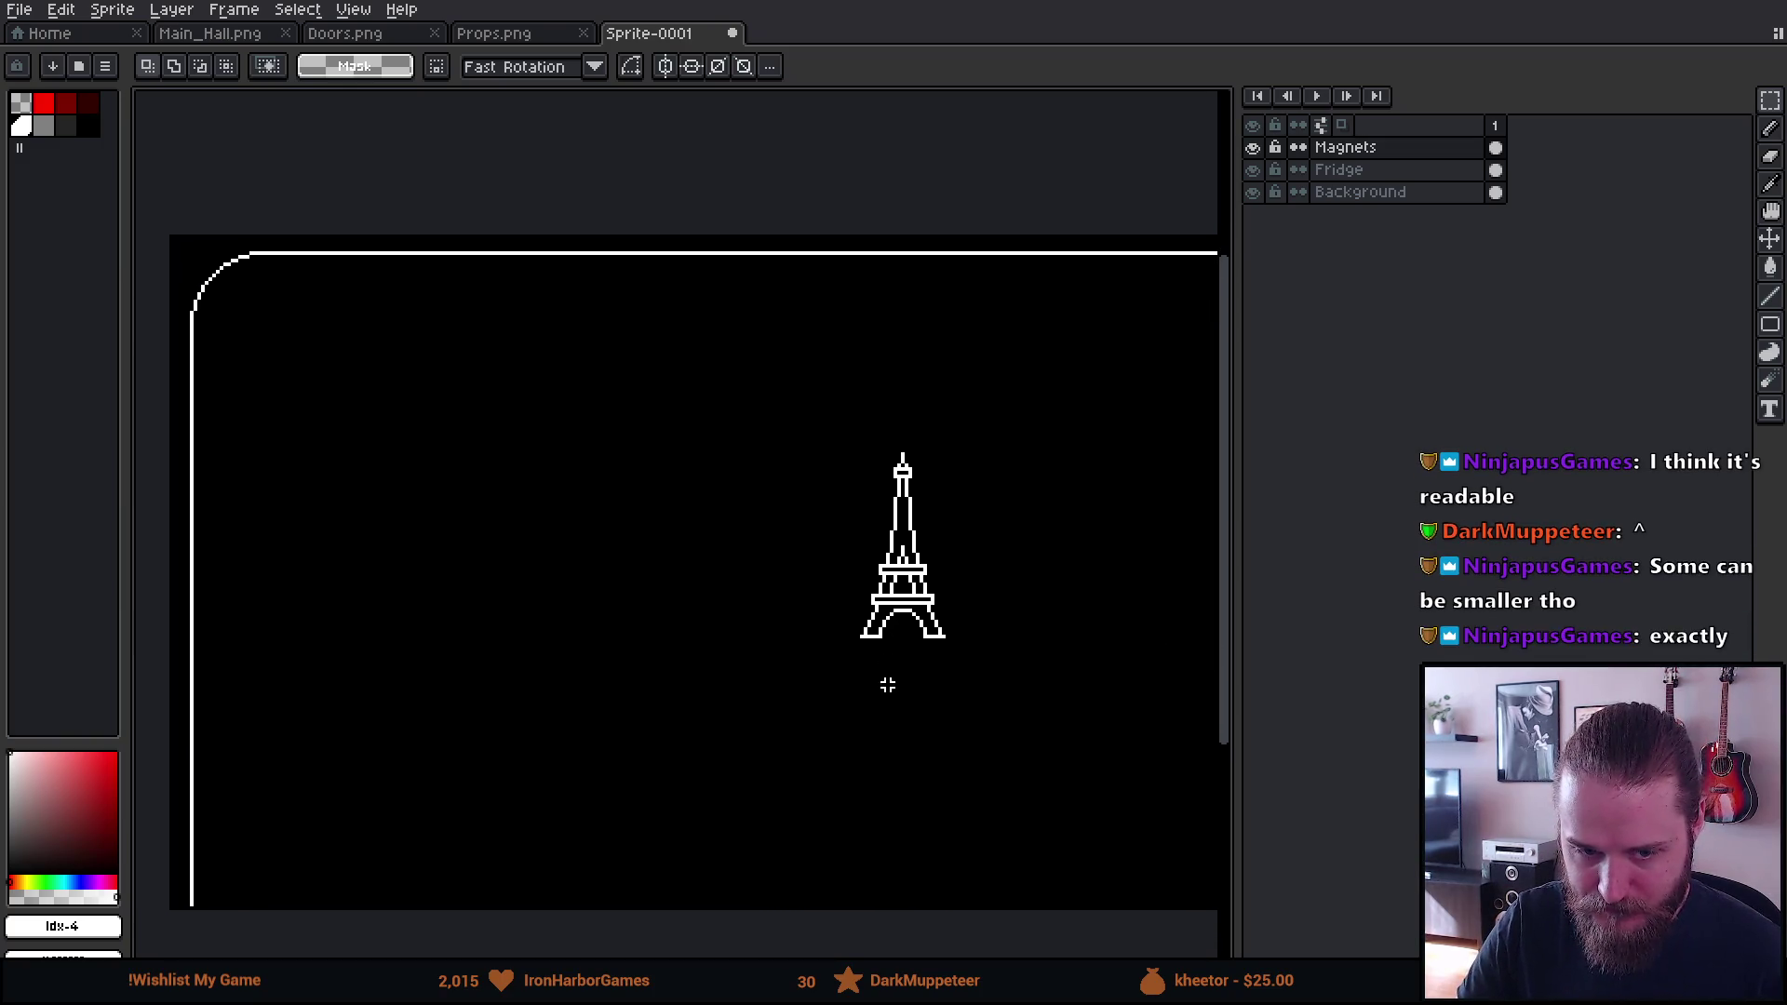
{"action": "mouse_move", "coordinate": [985, 778]}
{"action": "left_mouse_down"}
{"action": "mouse_move", "coordinate": [962, 774]}
{"action": "mouse_move", "coordinate": [983, 738]}
{"action": "left_mouse_up"}
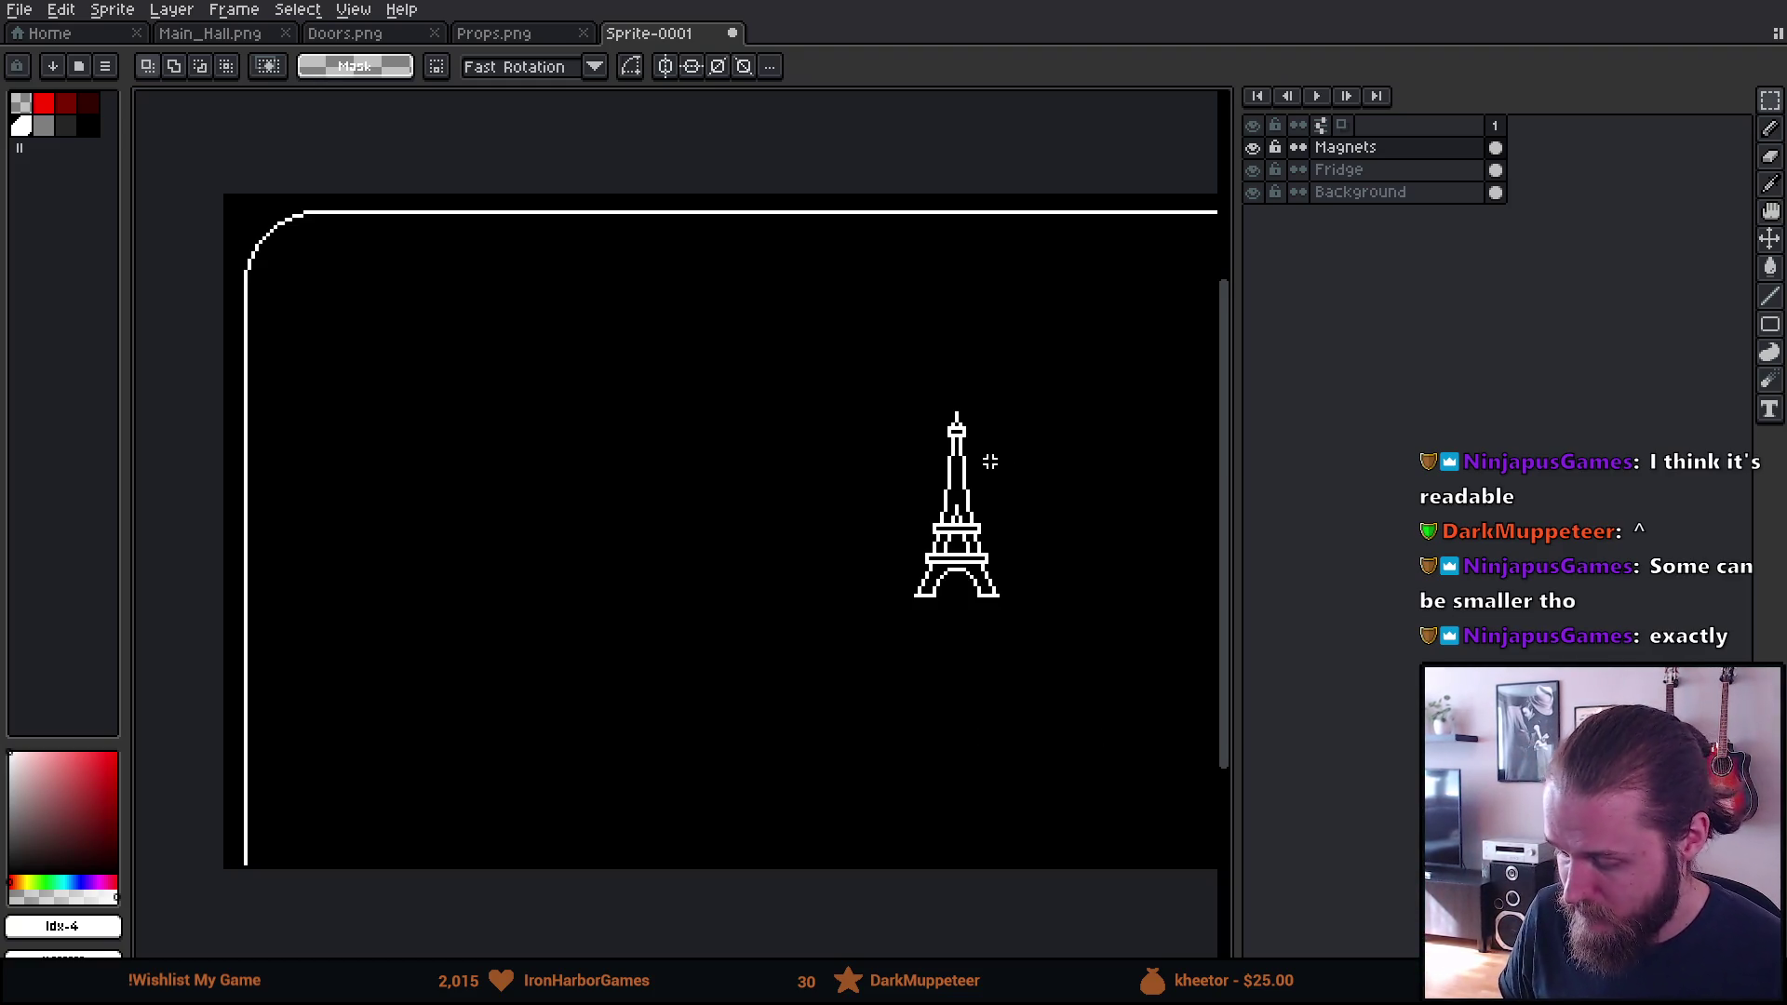
{"action": "scroll", "coordinate": [977, 473], "scroll_direction": "up", "scroll_amount": 1}
{"action": "scroll", "coordinate": [977, 473], "scroll_direction": "up", "scroll_amount": 1}
{"action": "left_click_drag", "start_coordinate": [997, 466], "coordinate": [826, 288]}
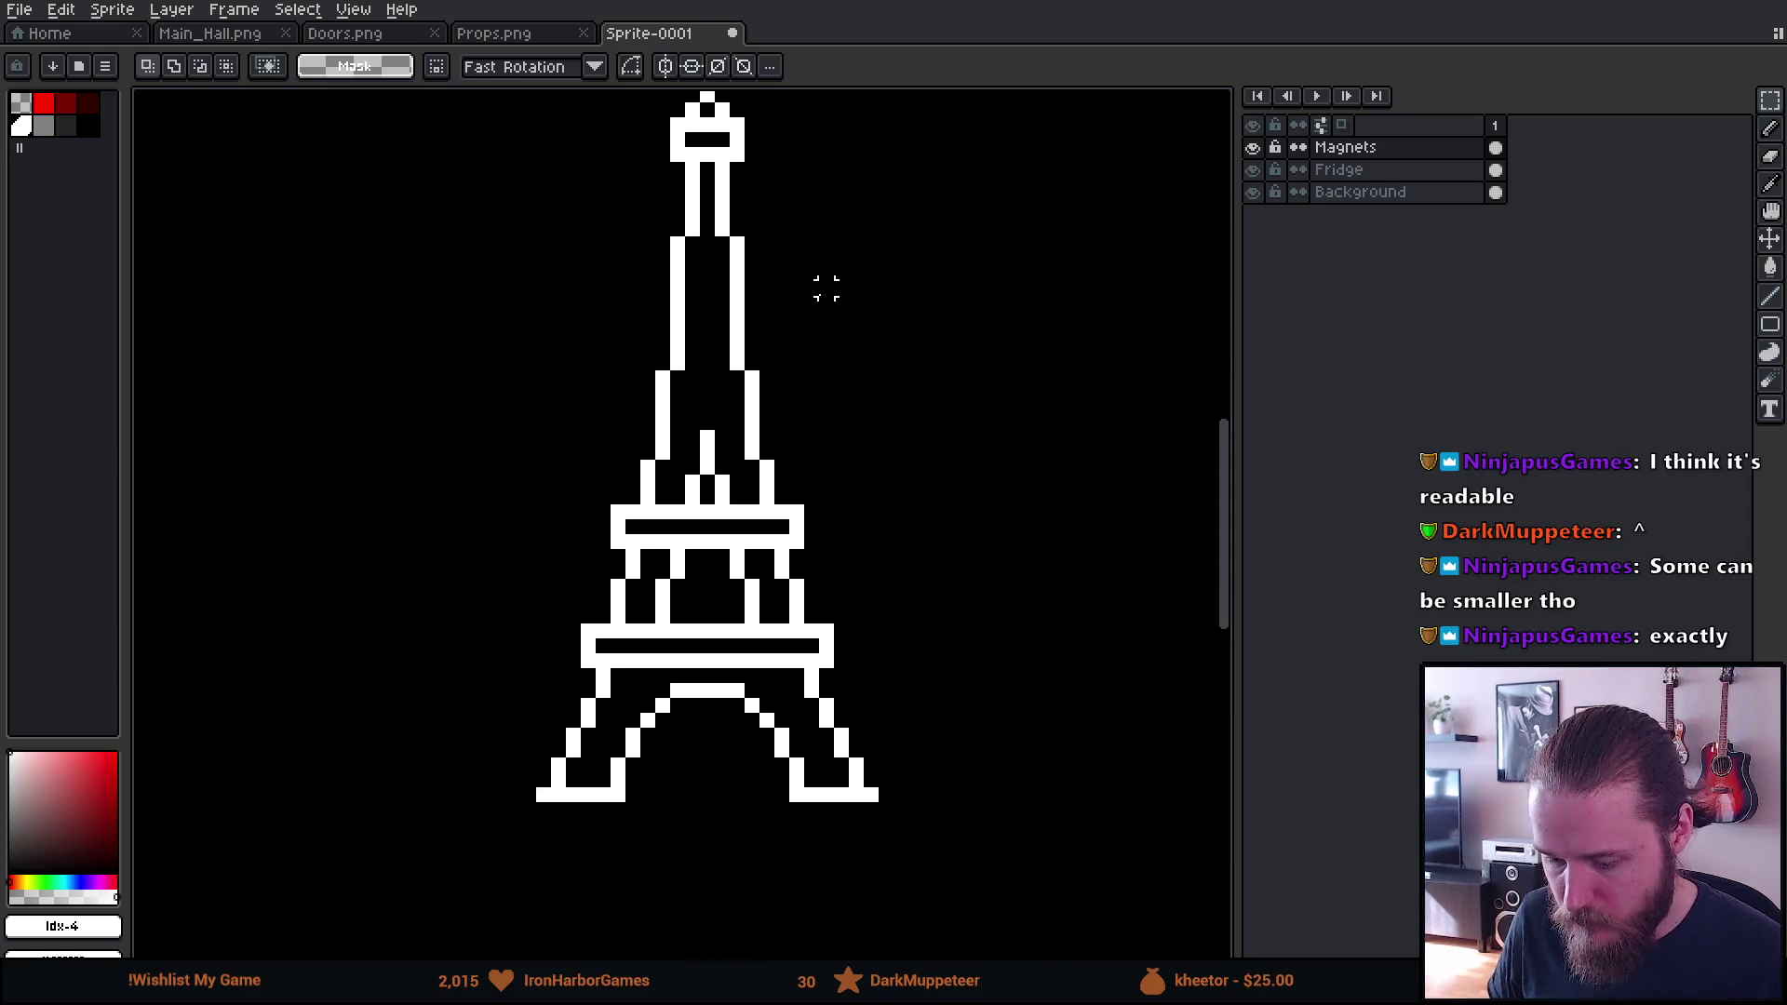
Dither dark grey checker pixels into the top of the upper shaft
{"action": "key", "text": "b"}
{"action": "mouse_move", "coordinate": [791, 530]}
{"action": "left_mouse_down"}
{"action": "mouse_move", "coordinate": [746, 556]}
{"action": "mouse_move", "coordinate": [784, 569]}
{"action": "left_mouse_up"}
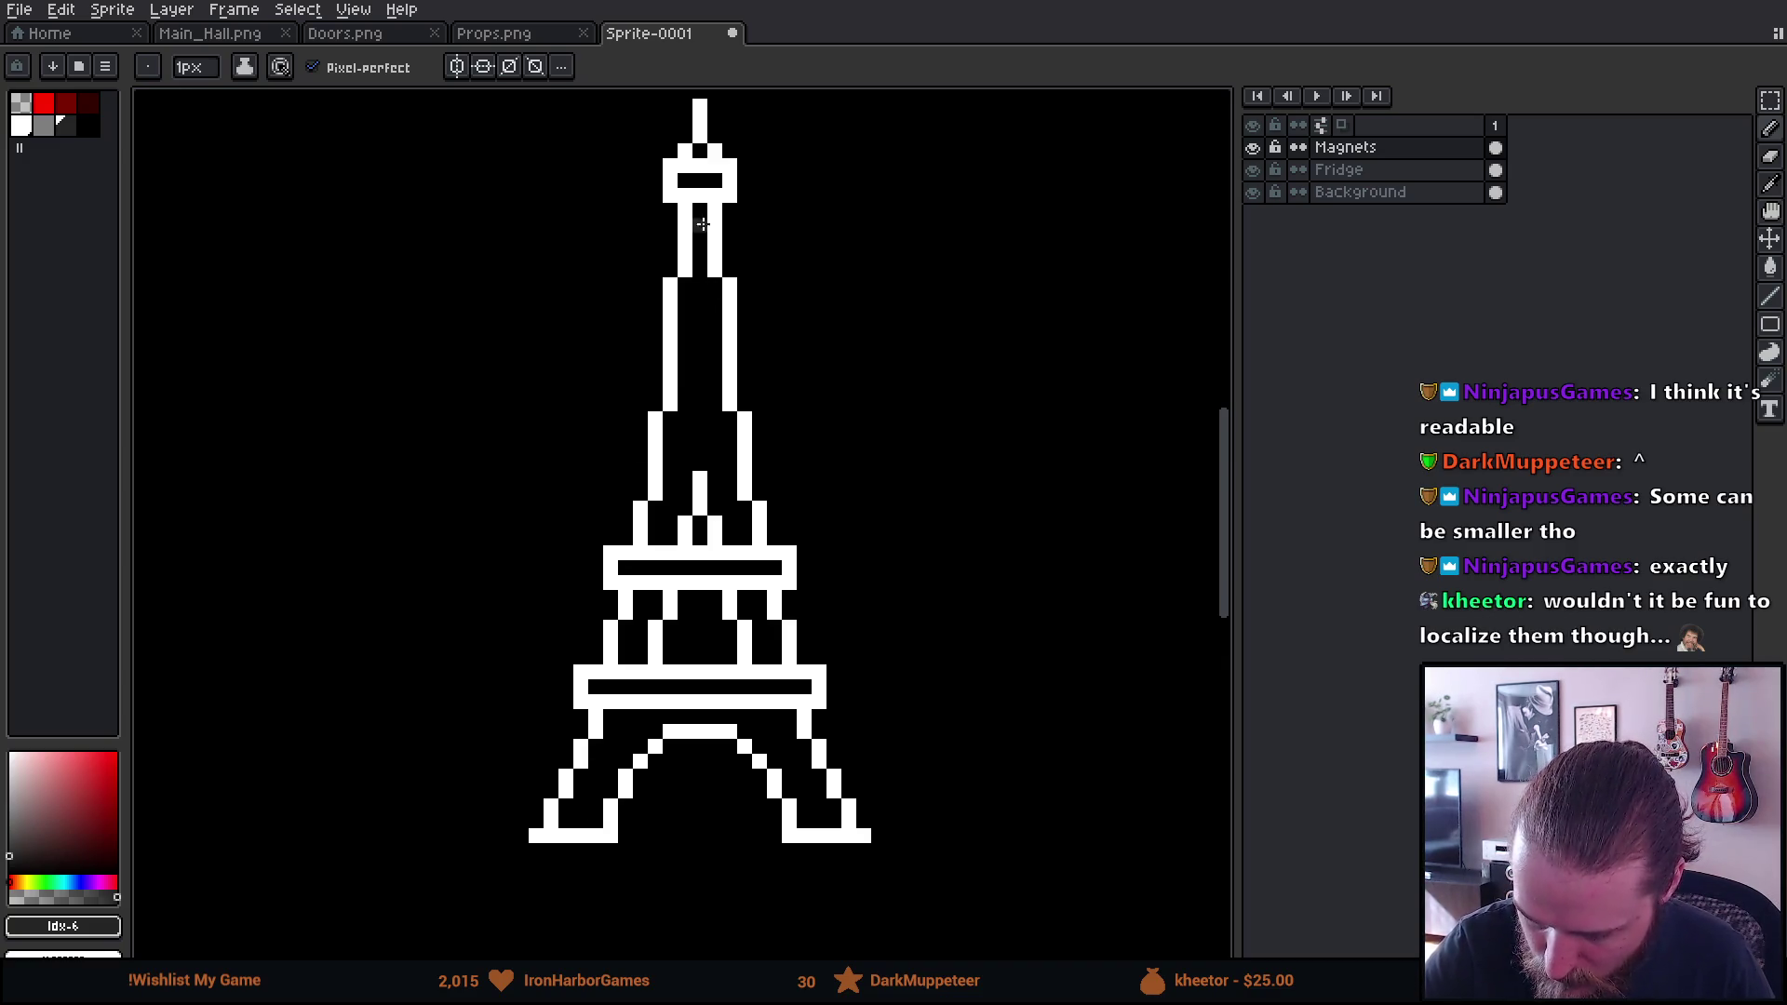
{"action": "left_click_drag", "start_coordinate": [712, 270], "coordinate": [714, 302]}
{"action": "left_click", "coordinate": [692, 303]}
{"action": "left_click", "coordinate": [679, 348]}
{"action": "left_click", "coordinate": [695, 350]}
{"action": "left_click", "coordinate": [690, 359]}
{"action": "left_click", "coordinate": [678, 365]}
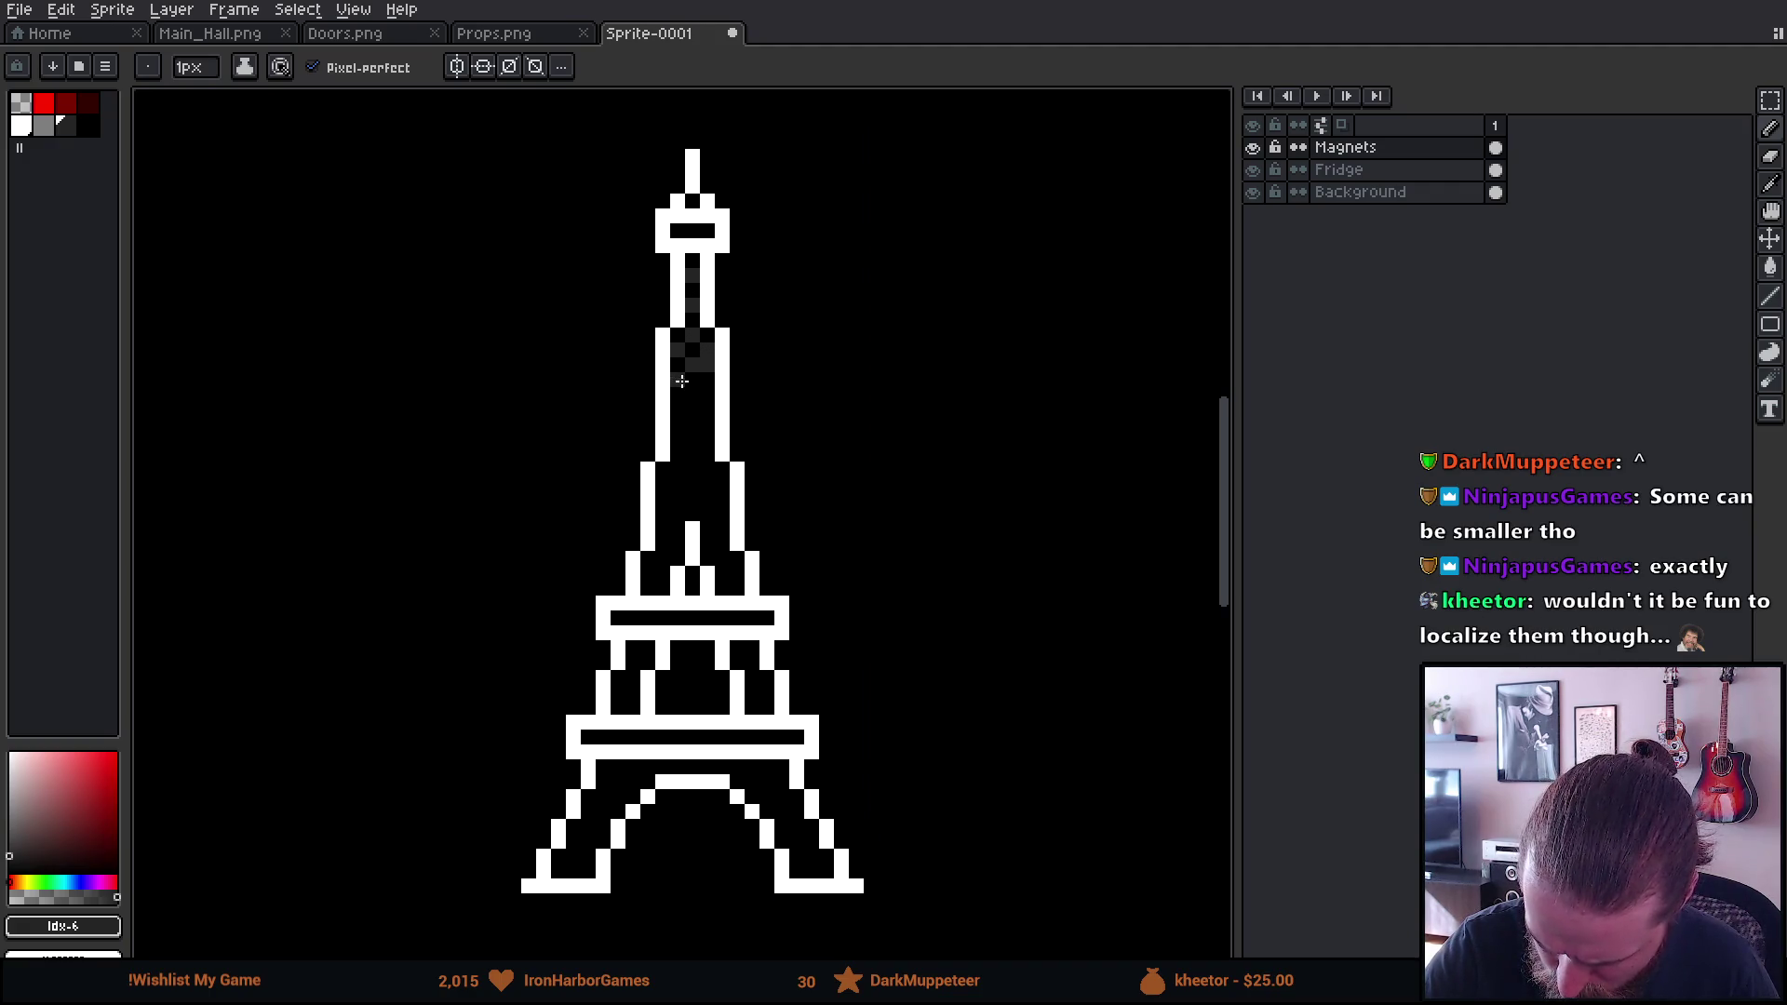
Continue the checker dither down the shaft, including its left column
{"action": "key", "text": "ctrl"}
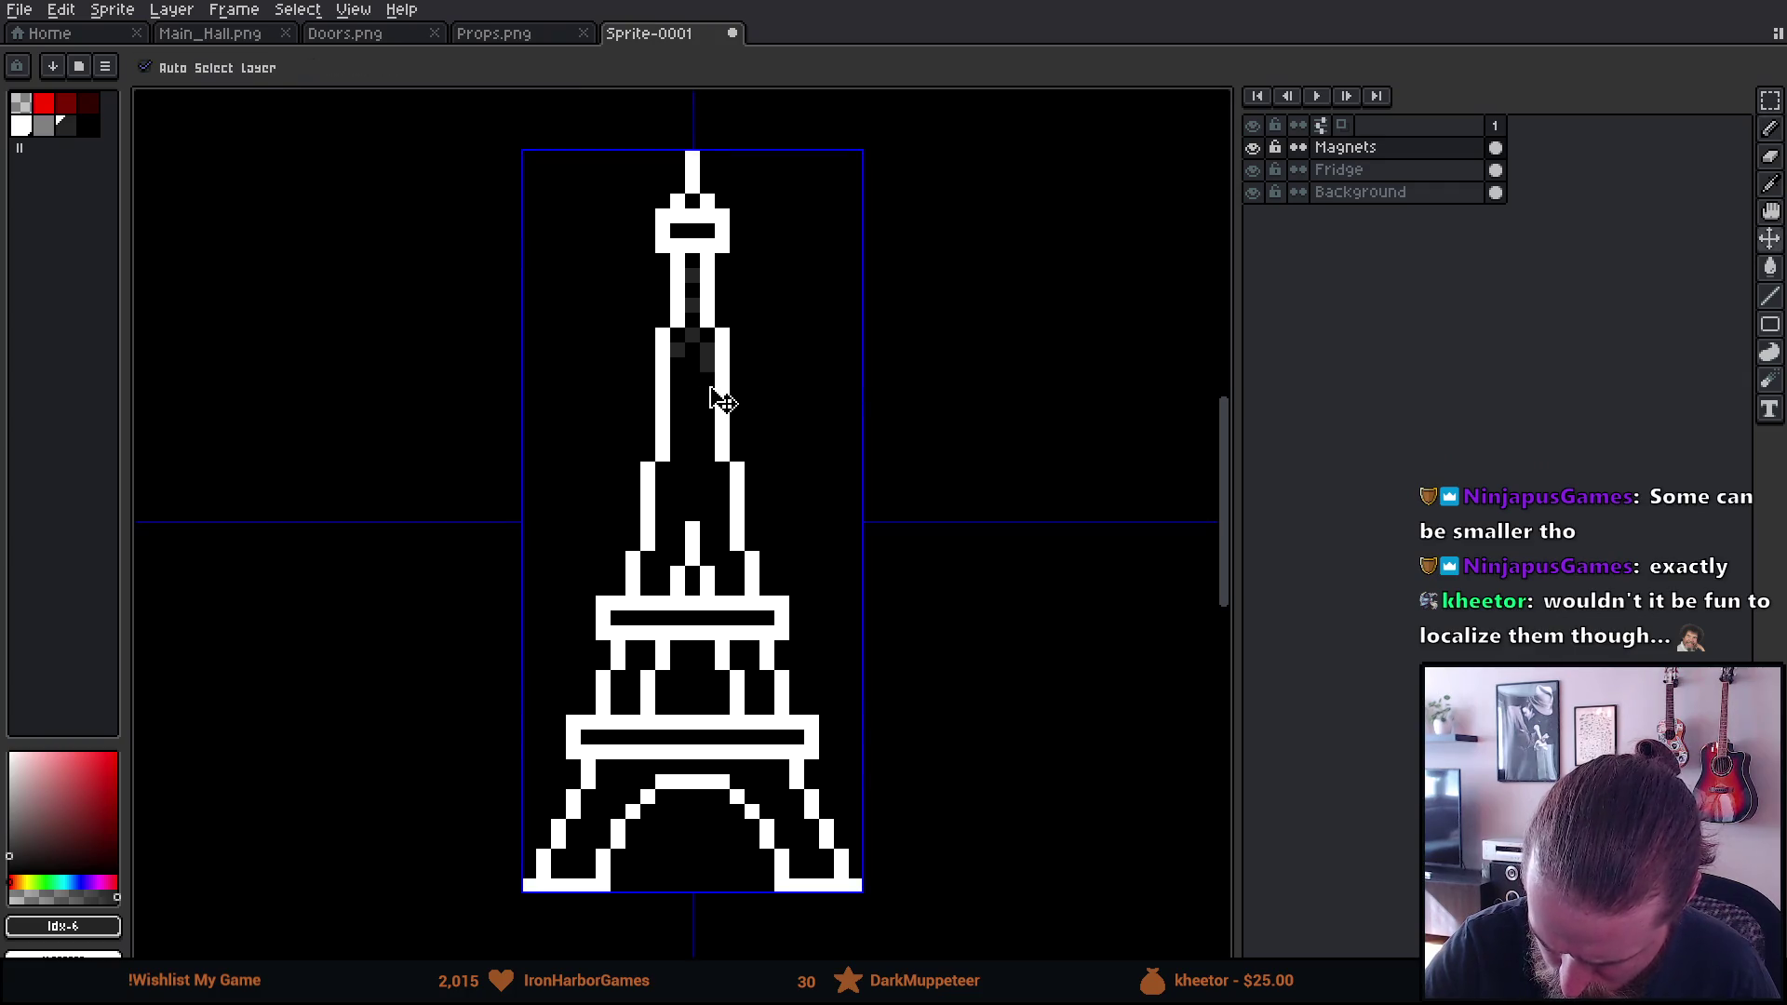
{"action": "left_click", "coordinate": [677, 379]}
{"action": "left_click", "coordinate": [707, 394]}
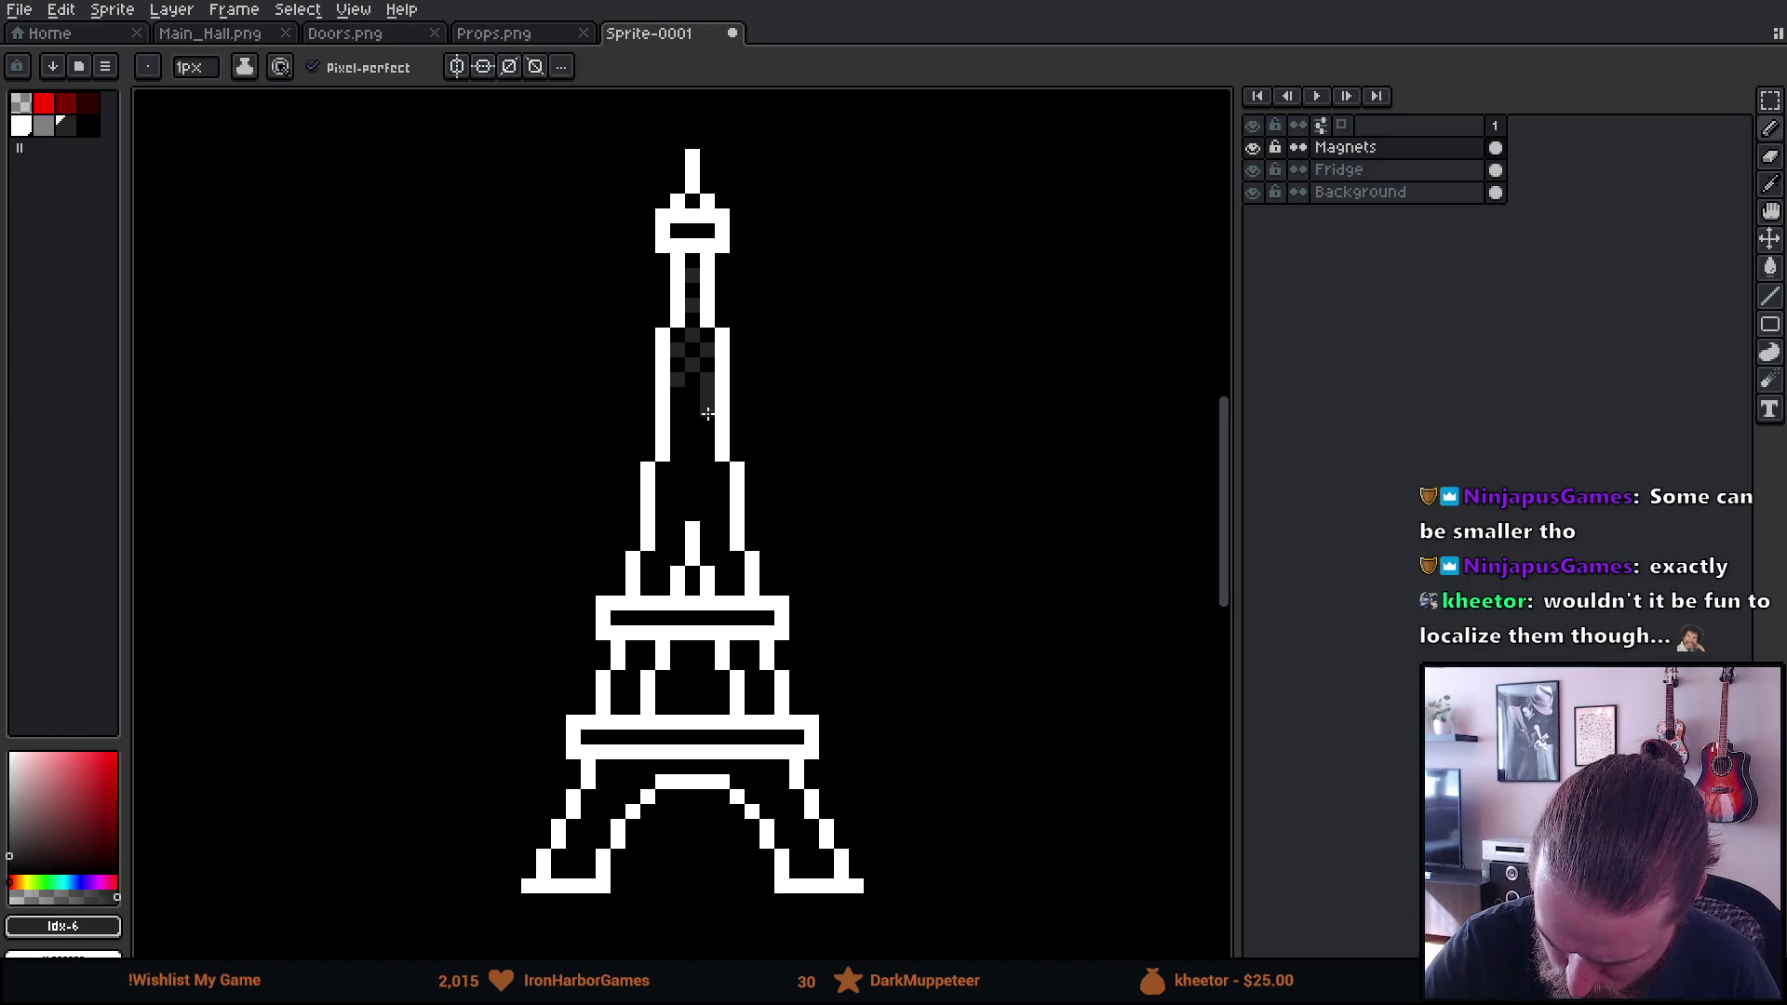
{"action": "left_click", "coordinate": [708, 384]}
{"action": "left_click", "coordinate": [707, 439]}
{"action": "left_click", "coordinate": [692, 395]}
{"action": "left_click", "coordinate": [693, 425]}
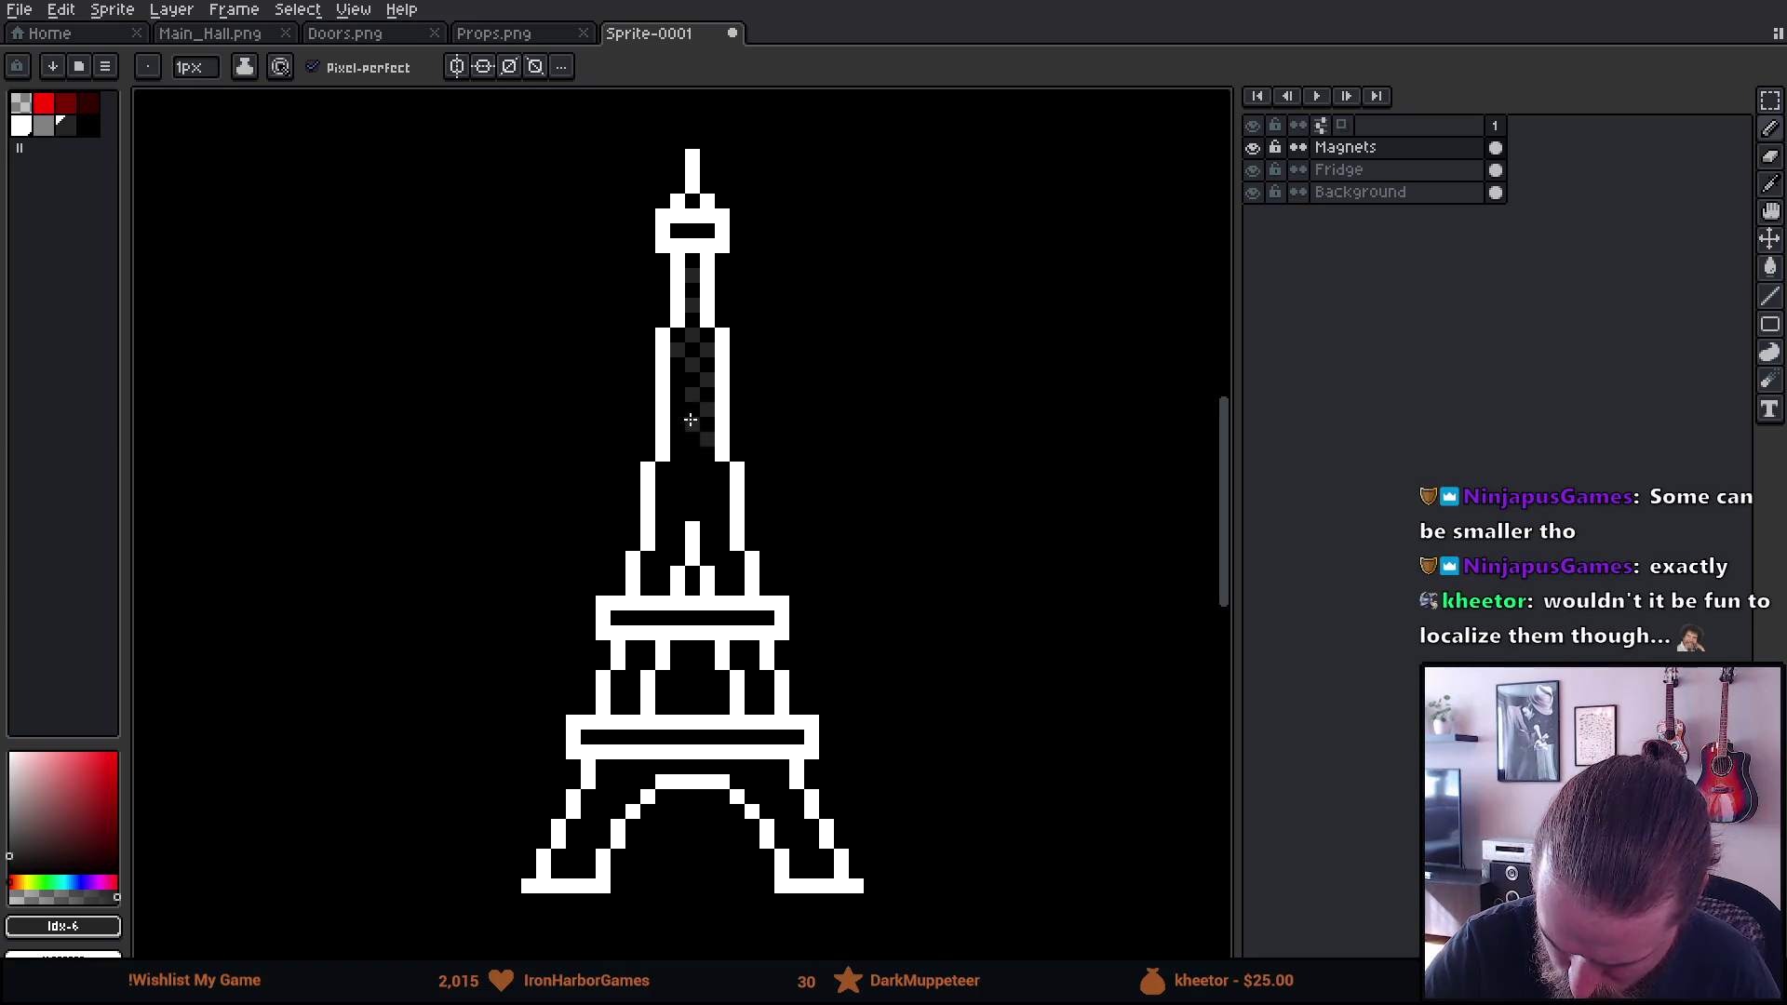
{"action": "left_click", "coordinate": [678, 380]}
{"action": "left_click", "coordinate": [678, 410]}
{"action": "left_click", "coordinate": [677, 439]}
{"action": "scroll", "coordinate": [910, 757], "scroll_direction": "down", "scroll_amount": 2}
{"action": "scroll", "coordinate": [909, 411], "scroll_direction": "up", "scroll_amount": 2}
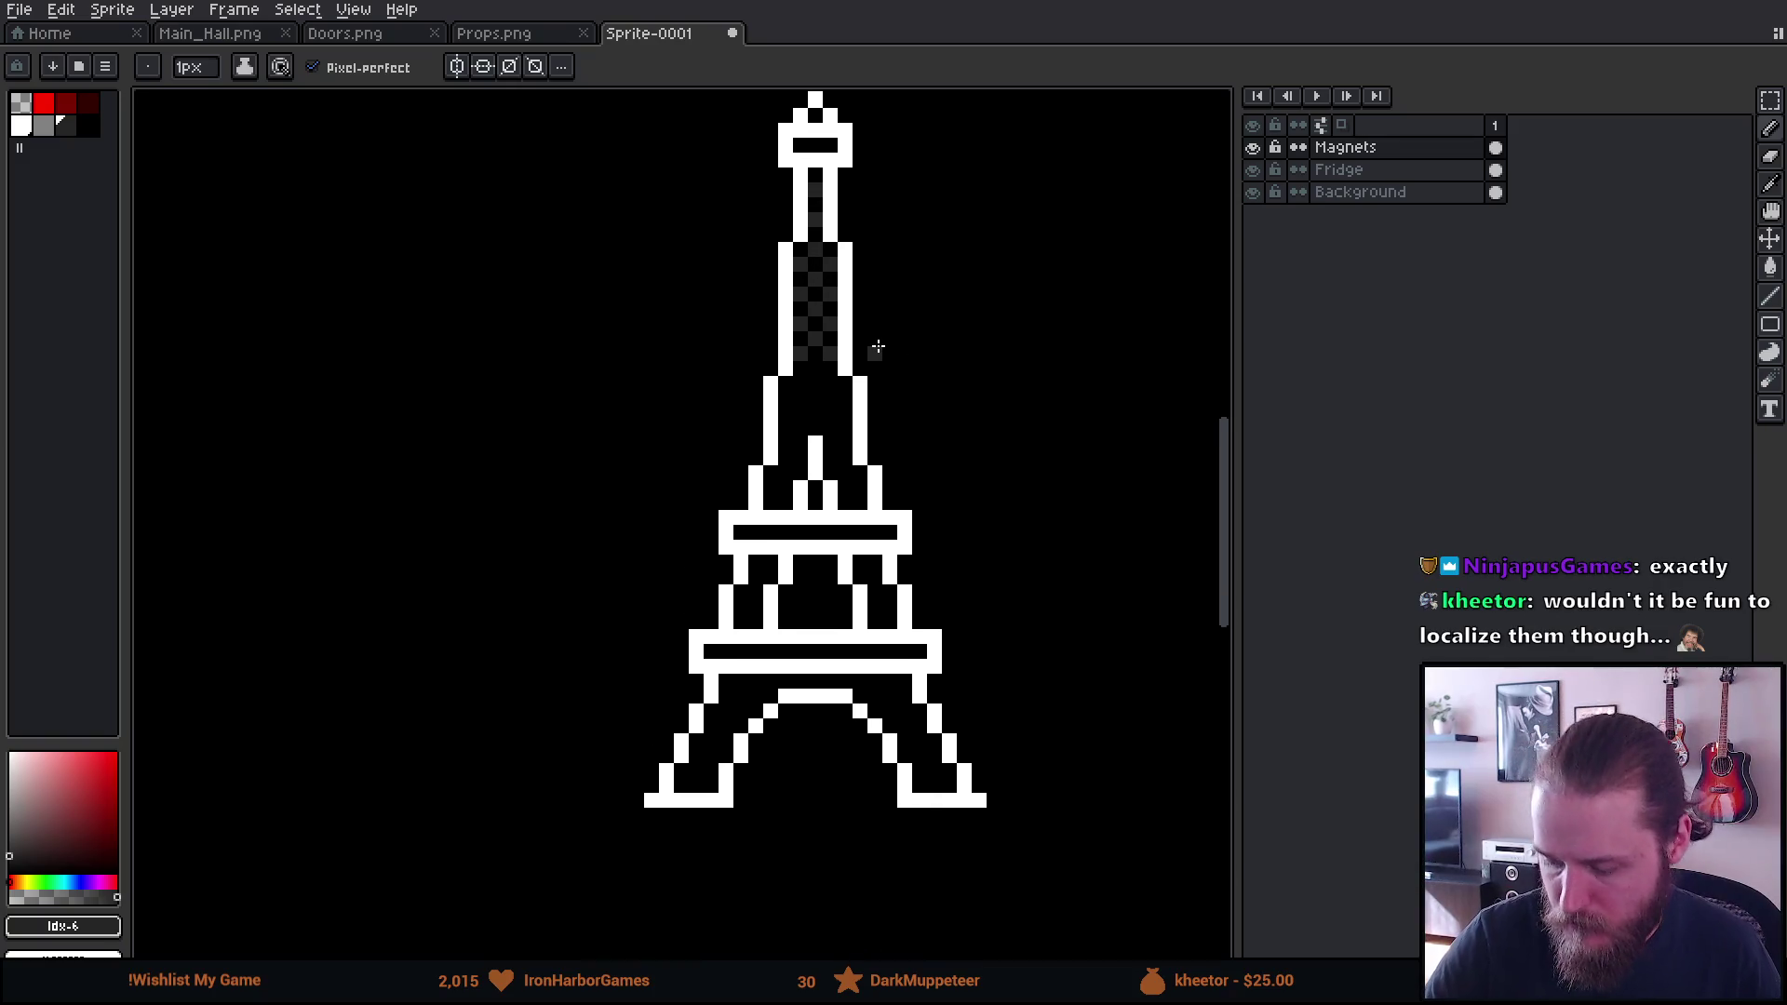
Dither the top of the tower's lower section toward the shaft bottom
{"action": "left_click", "coordinate": [801, 383]}
{"action": "left_click", "coordinate": [829, 386]}
{"action": "left_click", "coordinate": [816, 398]}
{"action": "left_click", "coordinate": [815, 413]}
{"action": "left_click", "coordinate": [816, 428]}
{"action": "left_click", "coordinate": [831, 443]}
{"action": "left_click", "coordinate": [831, 469]}
{"action": "left_click", "coordinate": [845, 400]}
Dither down the right leg to its base and fill remaining gaps
{"action": "left_click", "coordinate": [845, 421]}
{"action": "left_click", "coordinate": [845, 451]}
{"action": "left_click", "coordinate": [856, 477]}
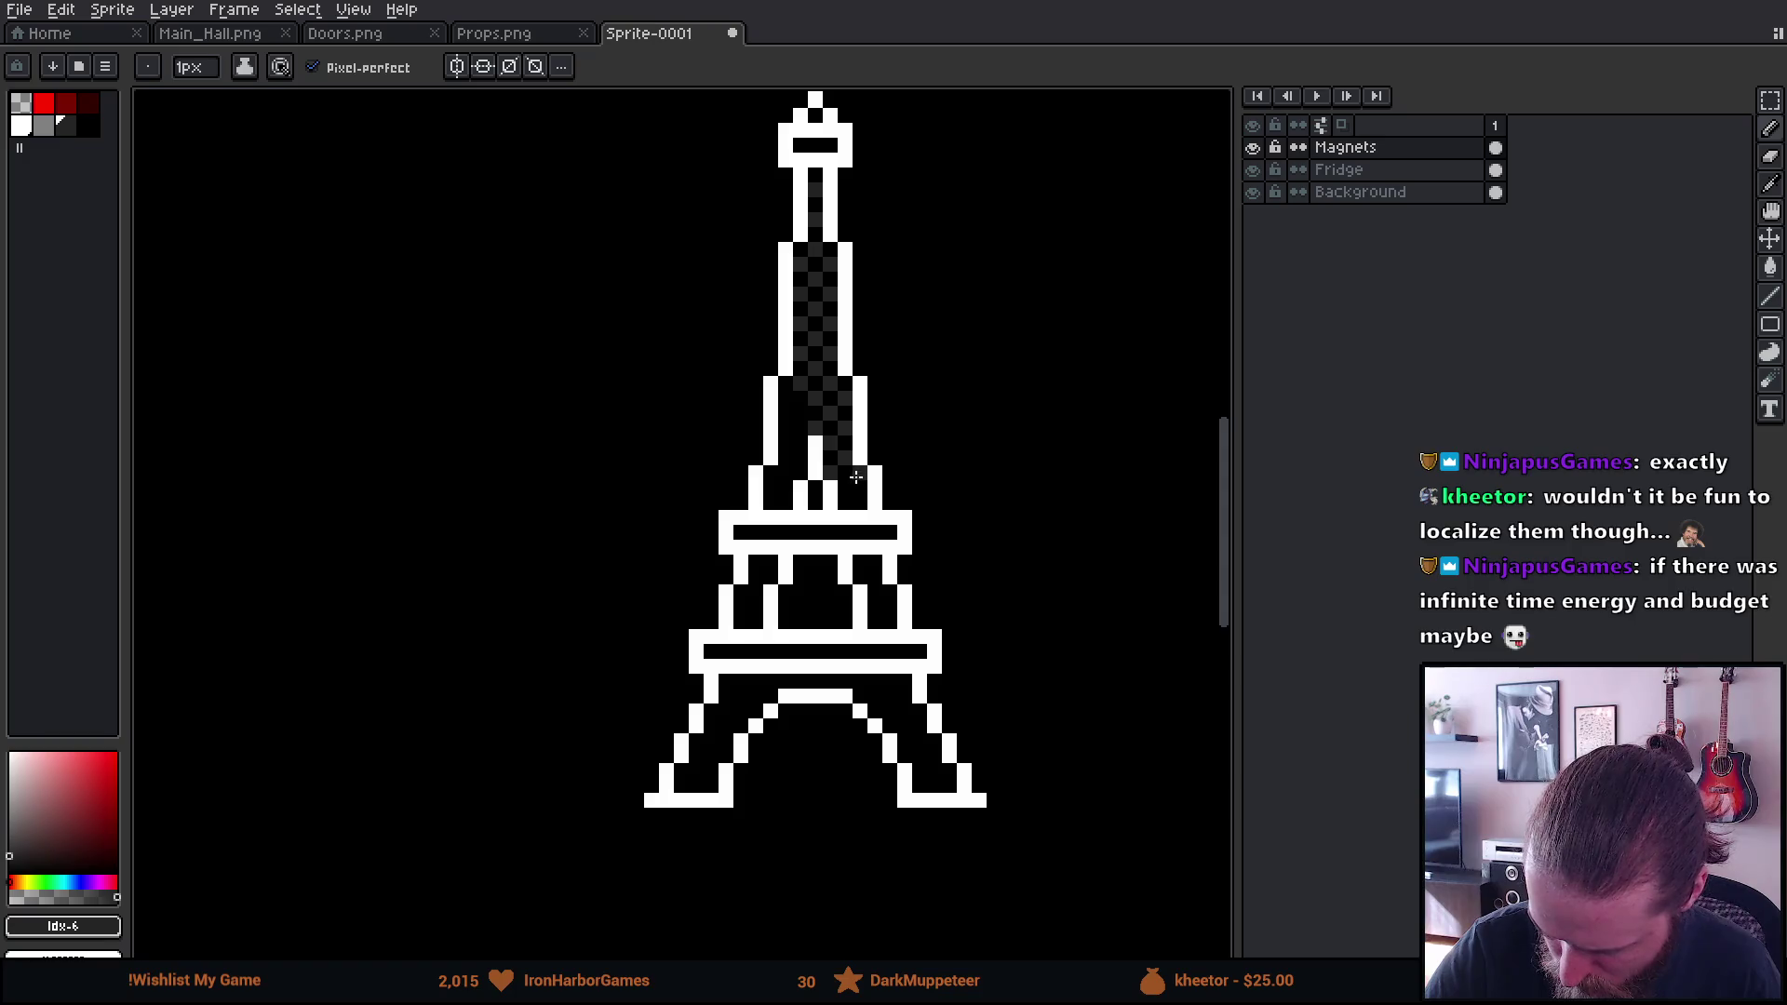
{"action": "left_click", "coordinate": [852, 494]}
{"action": "left_click", "coordinate": [845, 386]}
{"action": "left_click", "coordinate": [801, 413]}
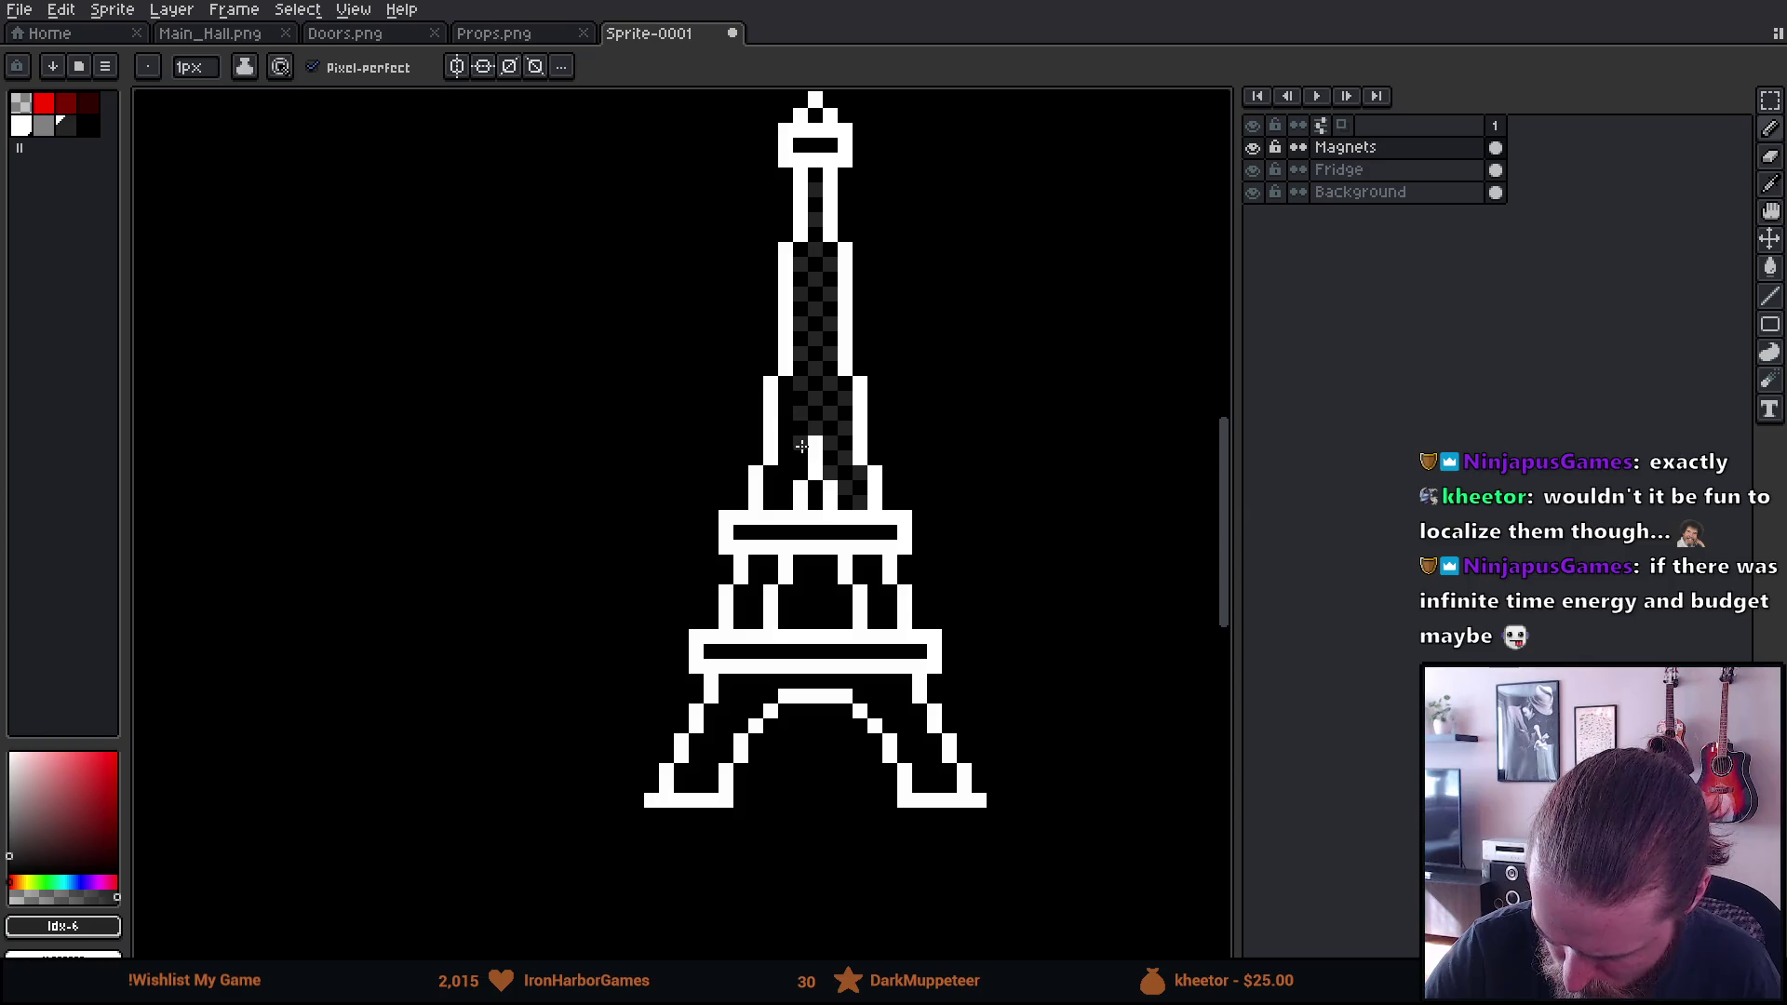
Dither the inside of the tower's left leg downward
{"action": "left_click", "coordinate": [787, 400]}
{"action": "left_click", "coordinate": [787, 430]}
{"action": "left_click", "coordinate": [788, 458]}
{"action": "left_click", "coordinate": [783, 491]}
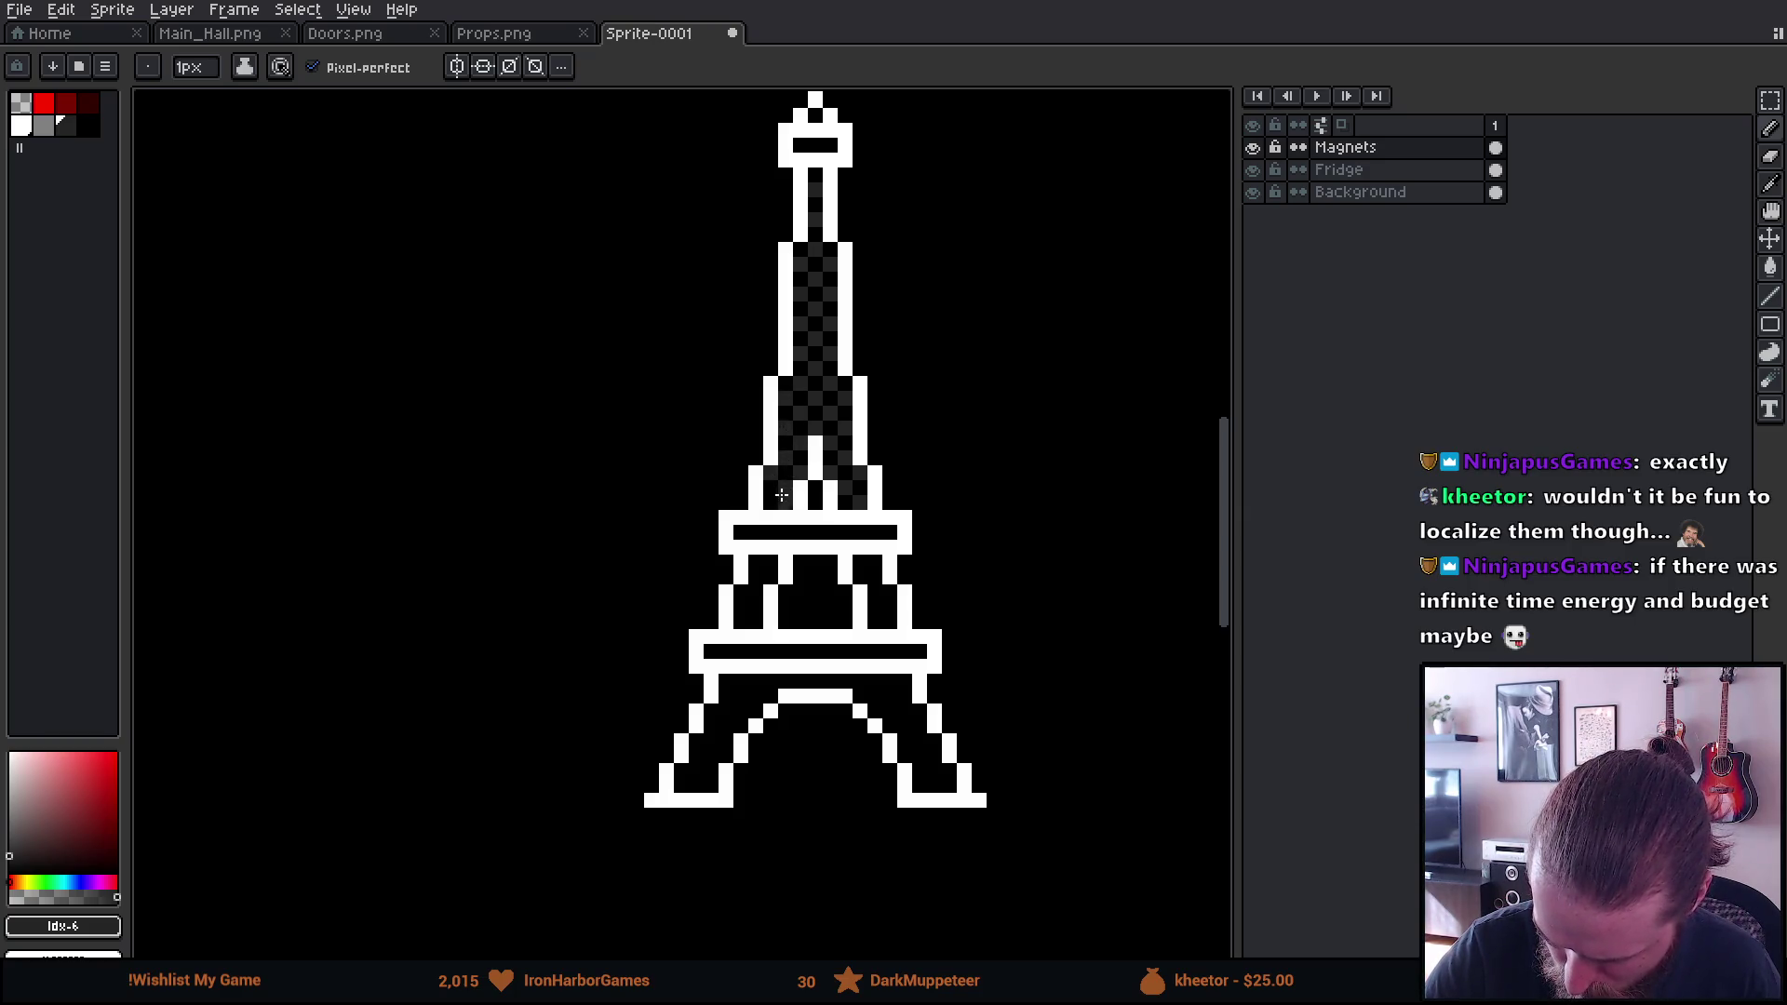
{"action": "mouse_move", "coordinate": [989, 621]}
{"action": "left_mouse_down"}
{"action": "mouse_move", "coordinate": [954, 790]}
{"action": "mouse_move", "coordinate": [981, 439]}
{"action": "left_mouse_up"}
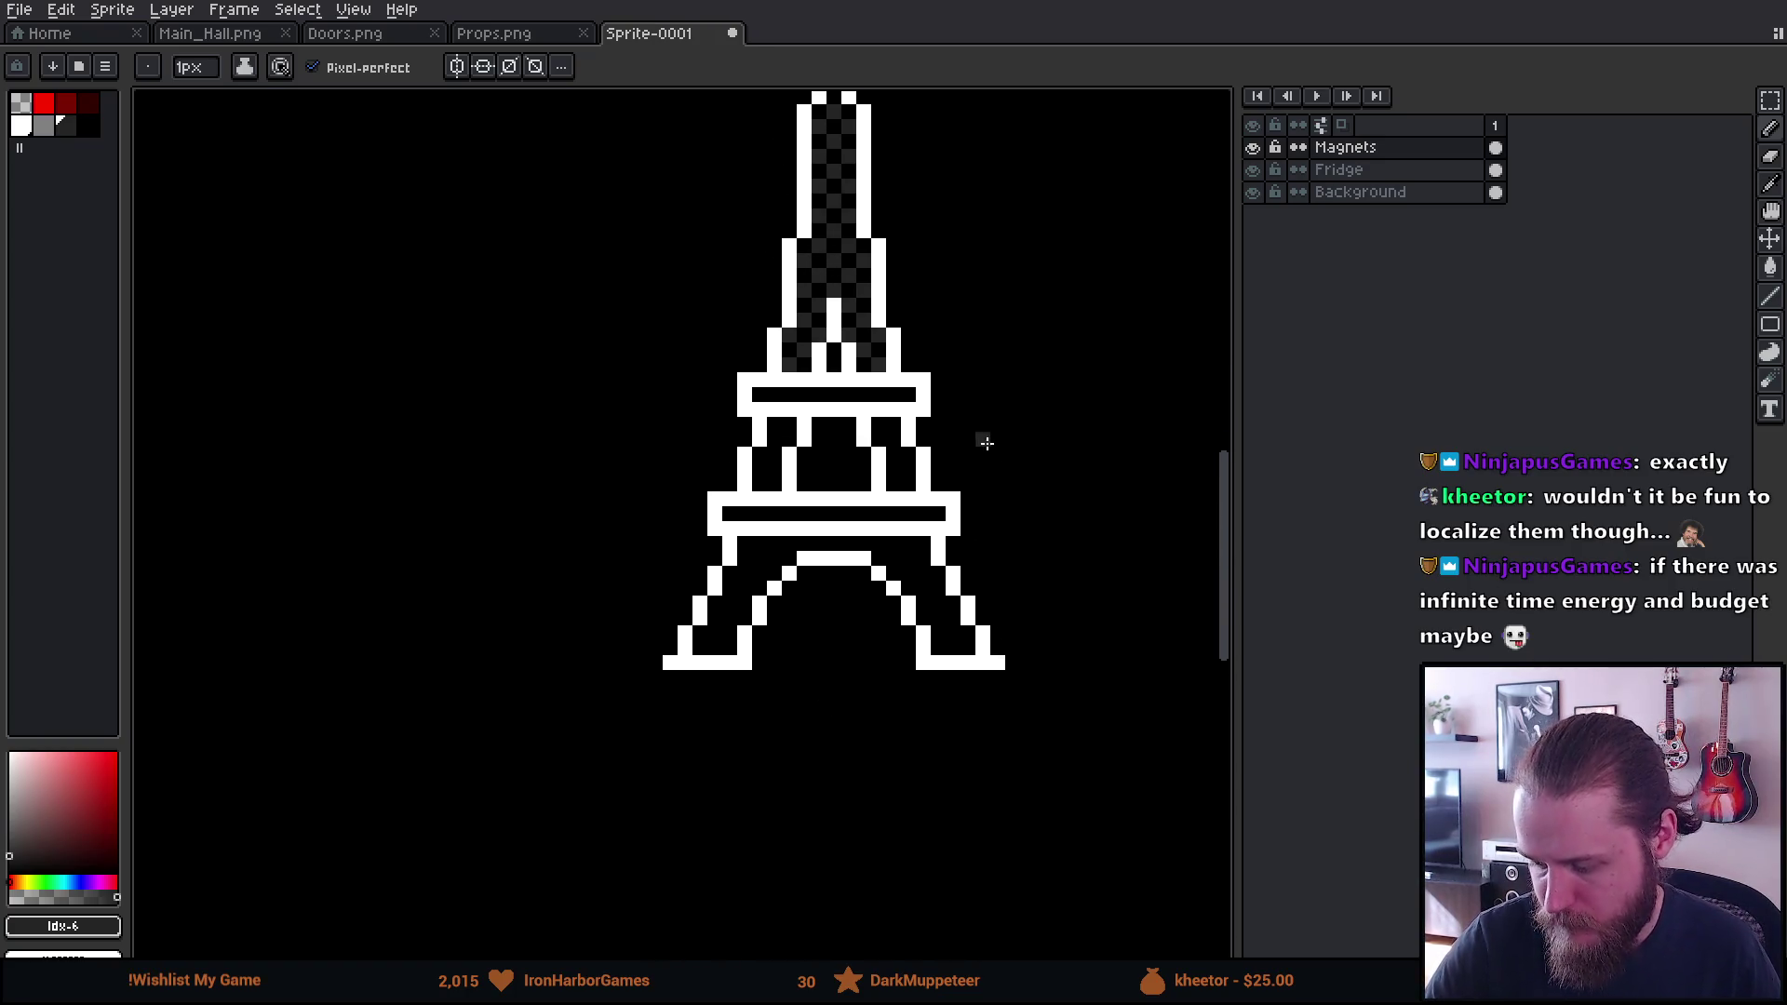